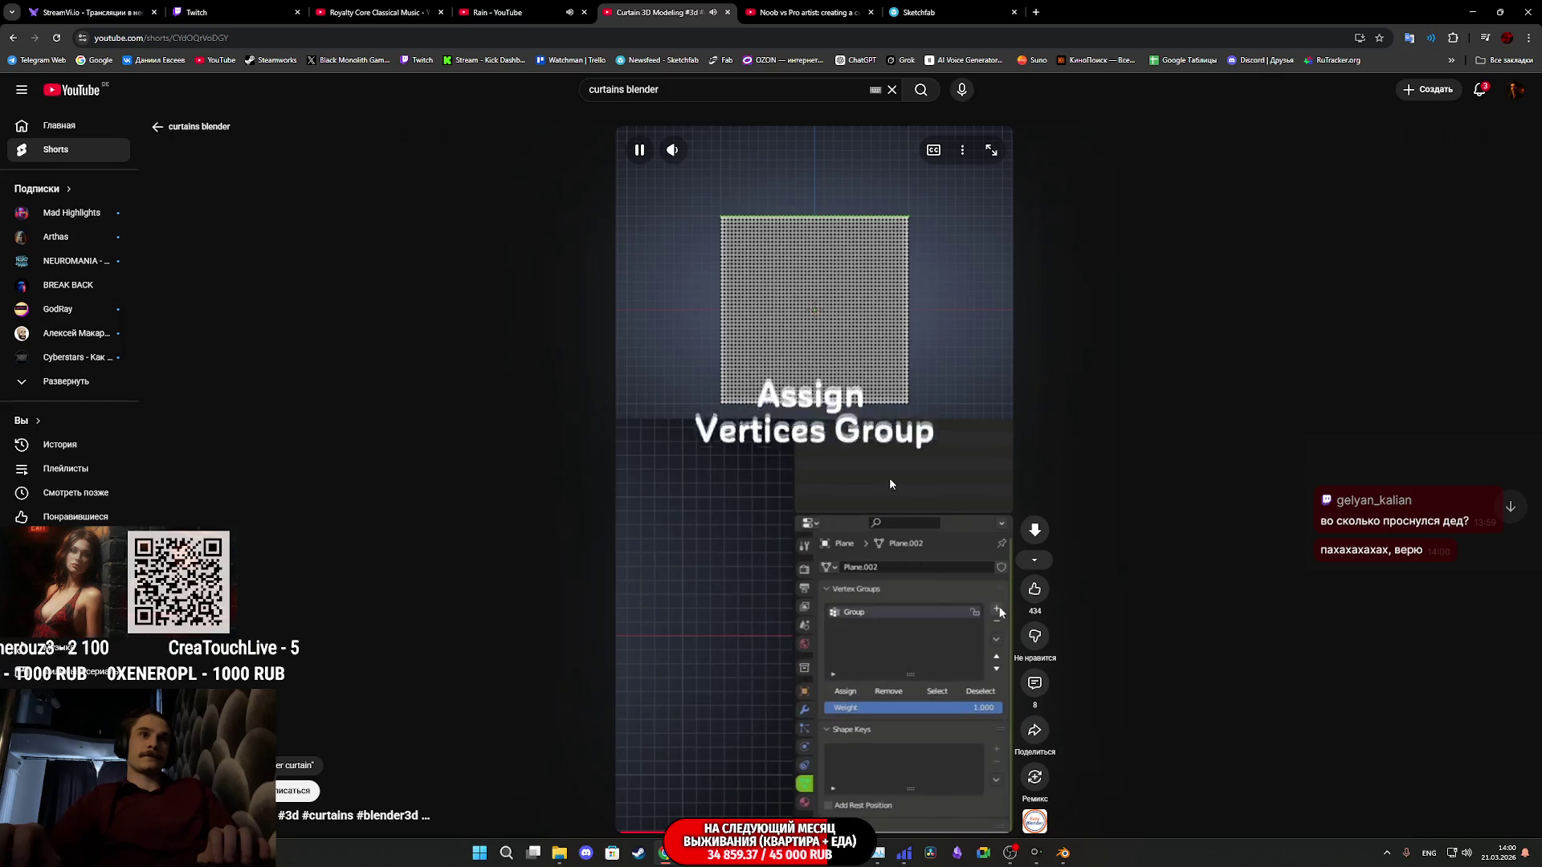
Pause the curtain tutorial Short on its vertex-group step and return to Blender
{"action": "left_click", "coordinate": [887, 520]}
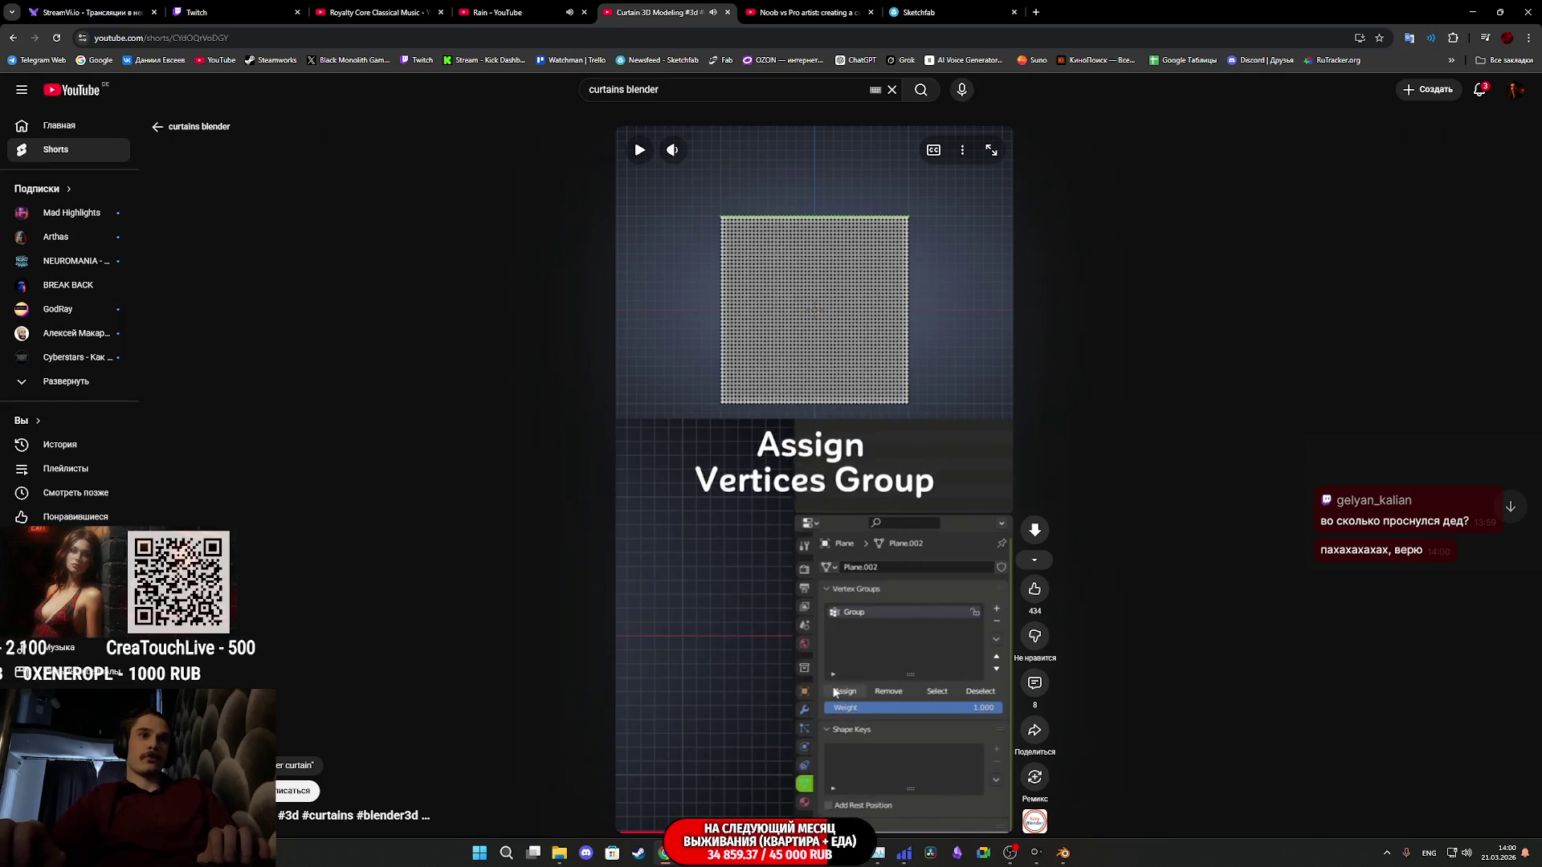
{"action": "left_click", "coordinate": [1065, 857]}
{"action": "scroll", "coordinate": [929, 559], "scroll_direction": "up", "scroll_amount": 2}
{"action": "scroll", "coordinate": [928, 558], "scroll_direction": "up", "scroll_amount": 4}
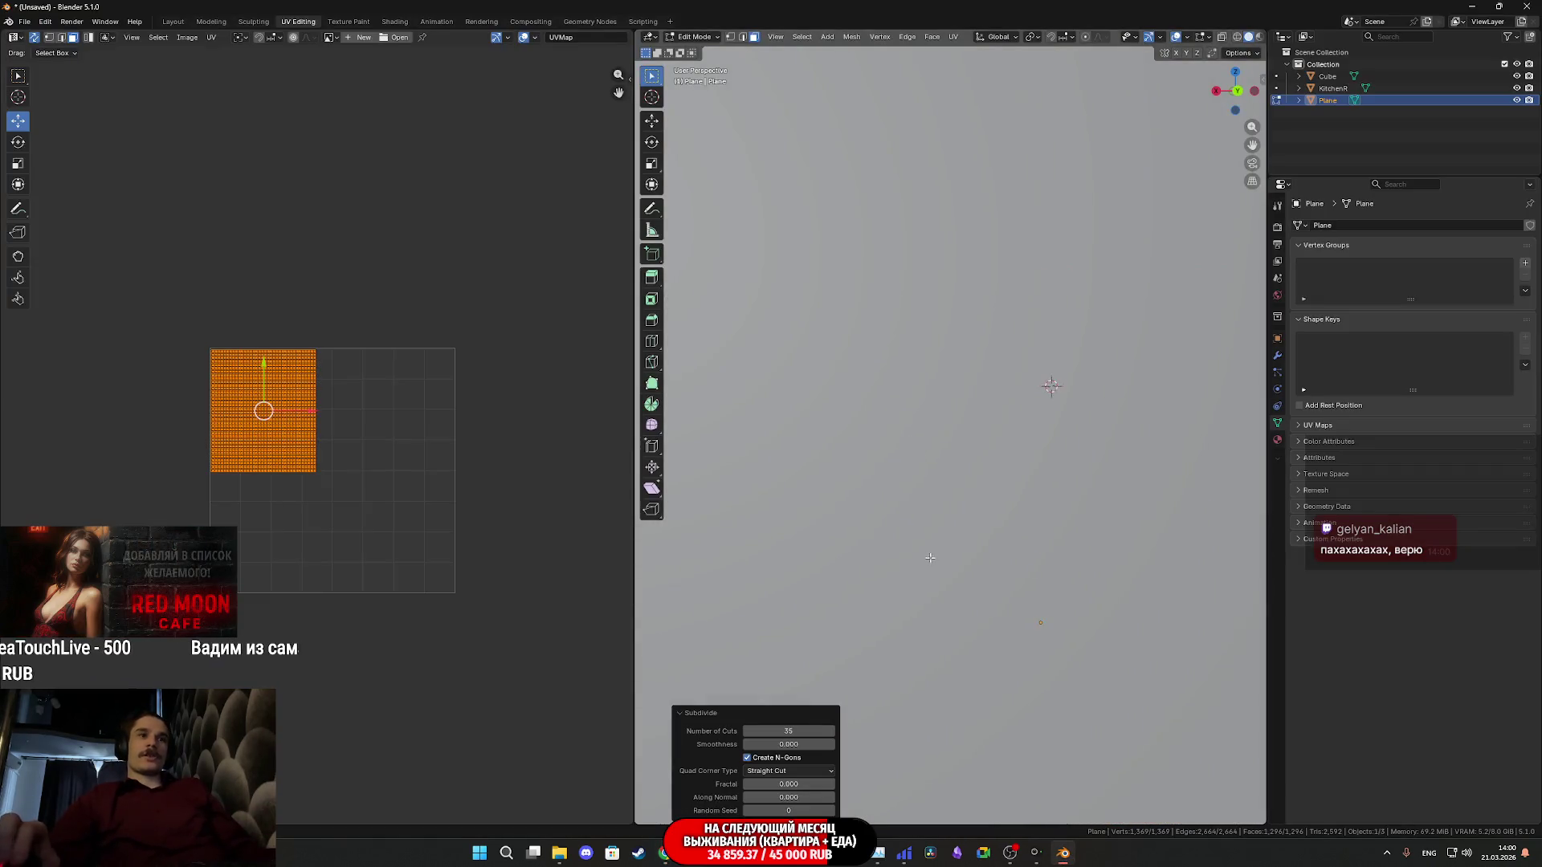
Hide the KitchenR box, then in Left Orthographic vertex mode box-select the plane's top vertex row
{"action": "middle_click_drag", "start_coordinate": [930, 558], "coordinate": [1115, 396]}
{"action": "scroll", "coordinate": [1114, 397], "scroll_direction": "down", "scroll_amount": 3}
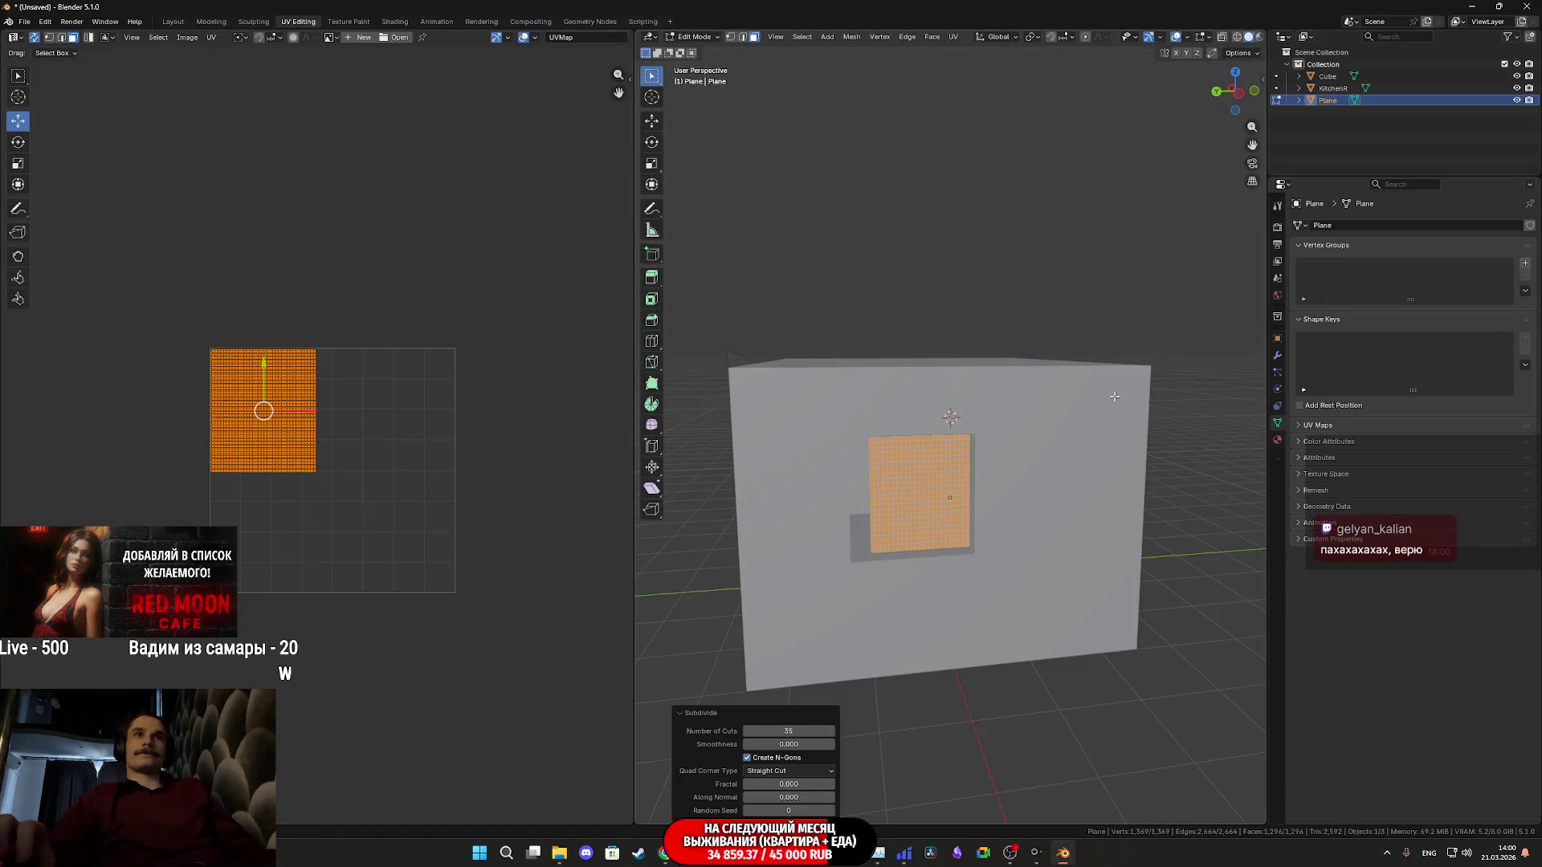
{"action": "left_click", "coordinate": [1517, 87]}
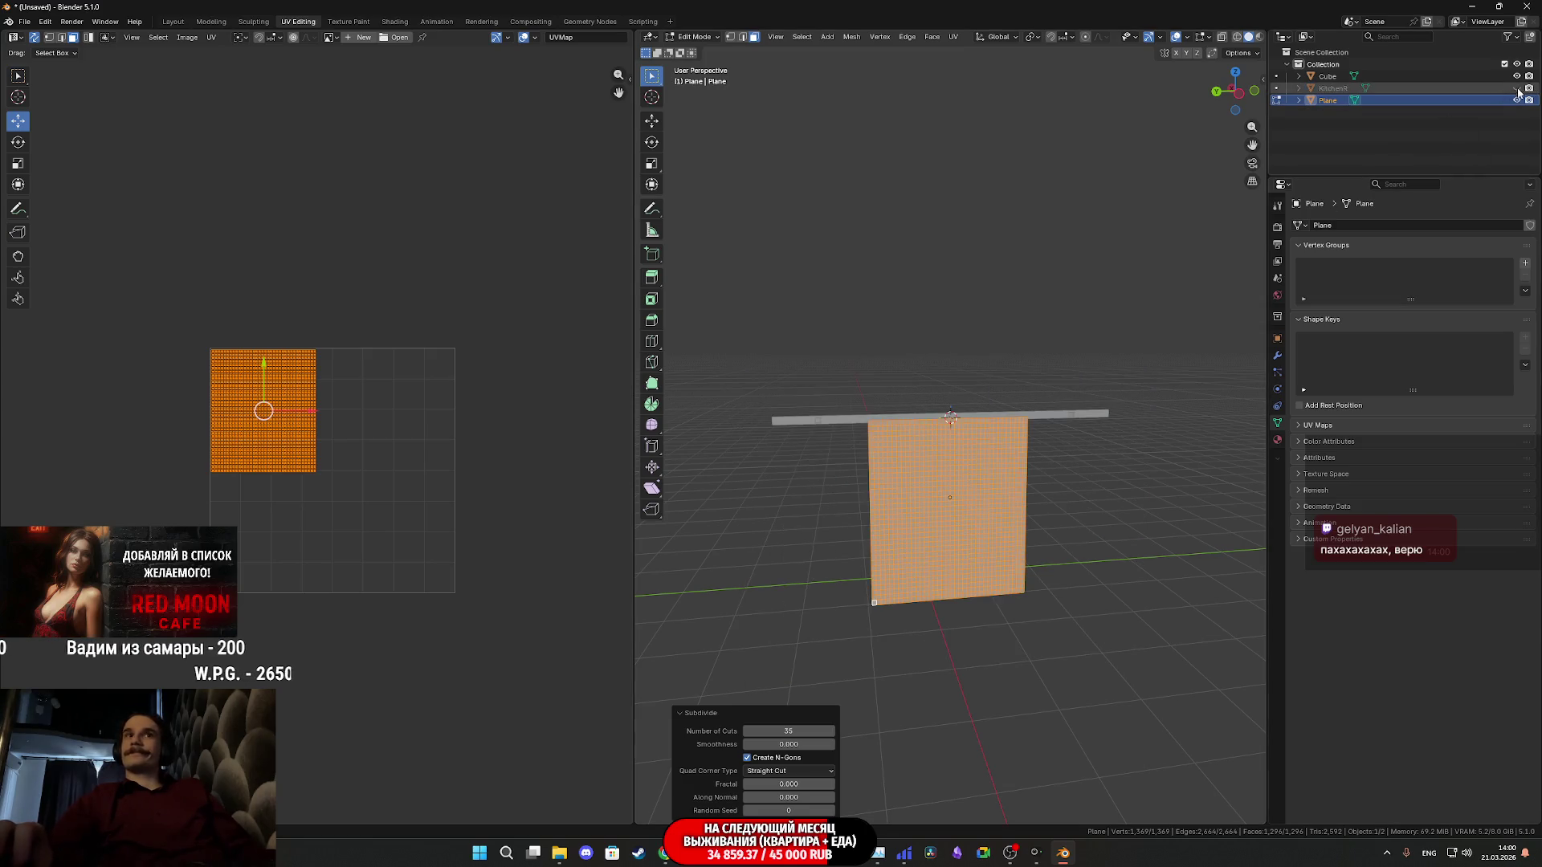
{"action": "scroll", "coordinate": [975, 445], "scroll_direction": "up", "scroll_amount": 3}
{"action": "scroll", "coordinate": [976, 445], "scroll_direction": "up", "scroll_amount": 2}
{"action": "scroll", "coordinate": [975, 444], "scroll_direction": "down", "scroll_amount": 4}
{"action": "mouse_move", "coordinate": [975, 445]}
{"action": "middle_mouse_down"}
{"action": "mouse_move", "coordinate": [1061, 446]}
{"action": "mouse_move", "coordinate": [975, 416]}
{"action": "middle_mouse_up"}
{"action": "scroll", "coordinate": [975, 415], "scroll_direction": "up", "scroll_amount": 4}
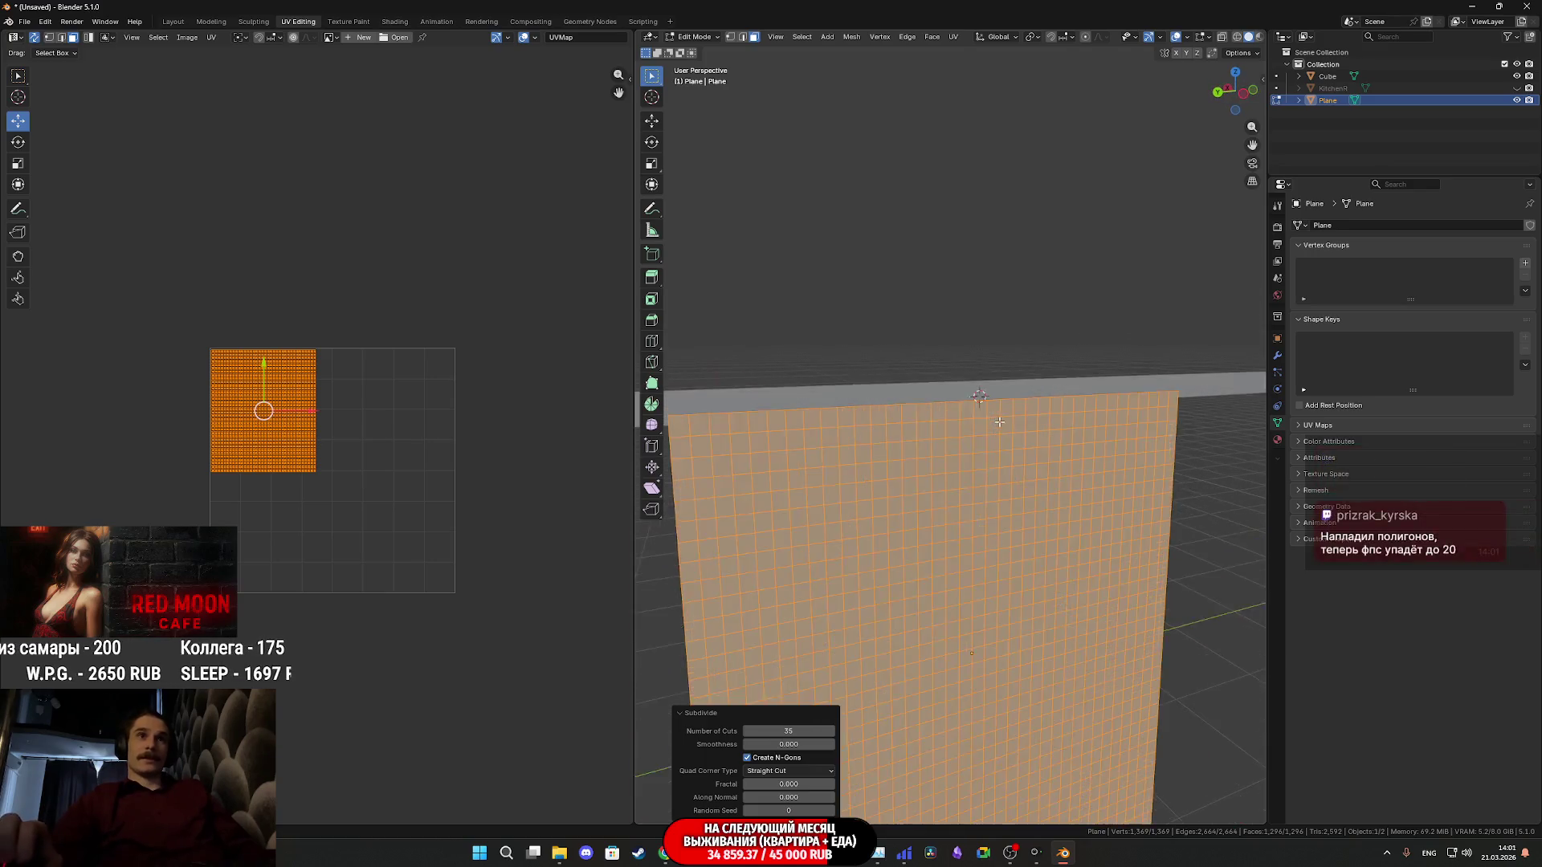
{"action": "left_click", "coordinate": [1233, 86]}
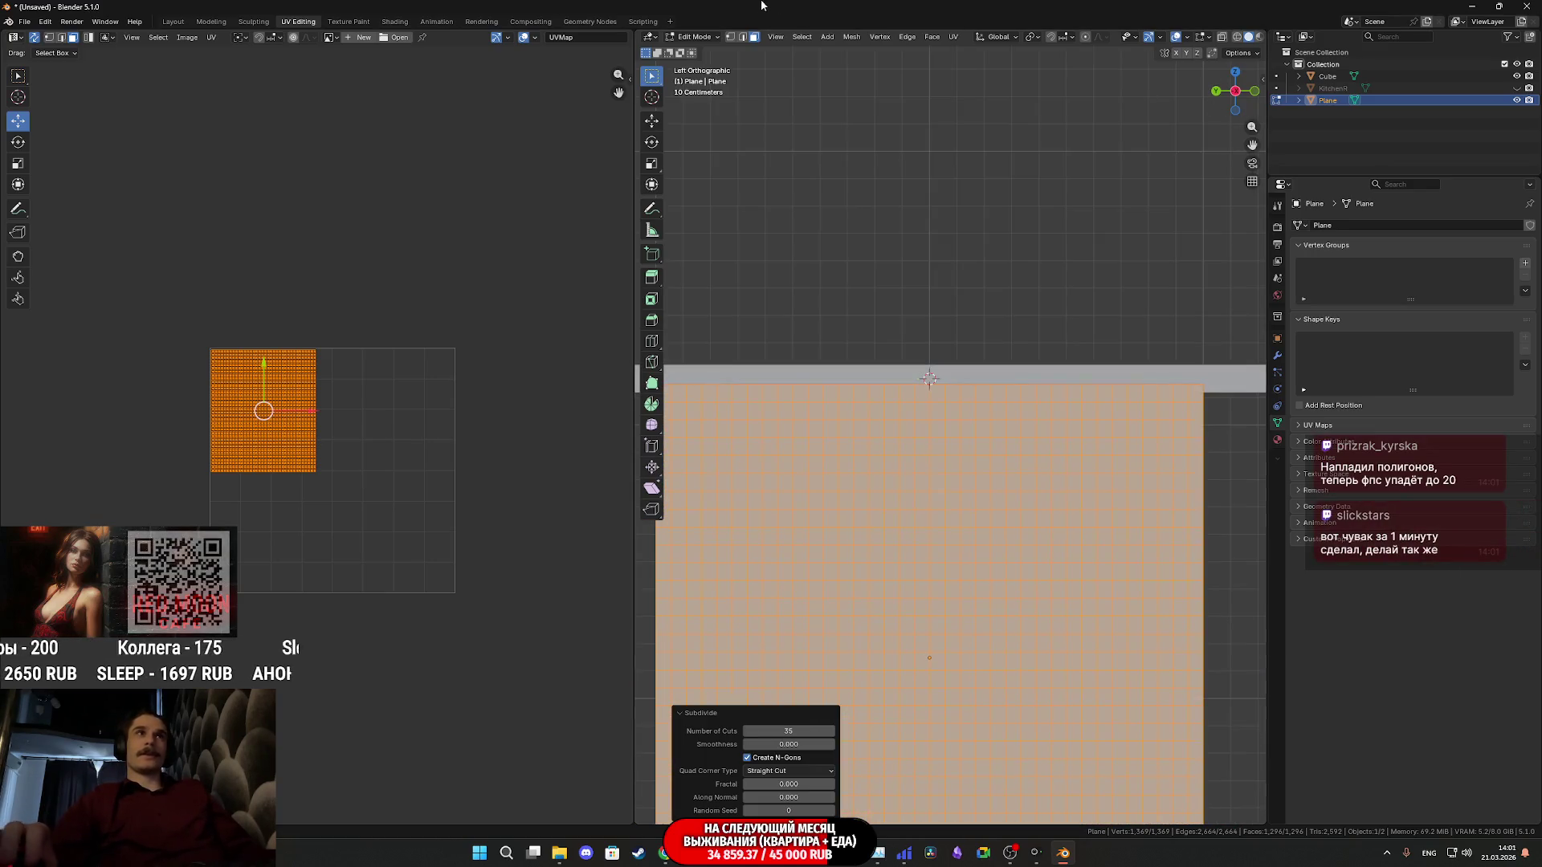
{"action": "left_click", "coordinate": [731, 38]}
{"action": "scroll", "coordinate": [1003, 259], "scroll_direction": "down", "scroll_amount": 2}
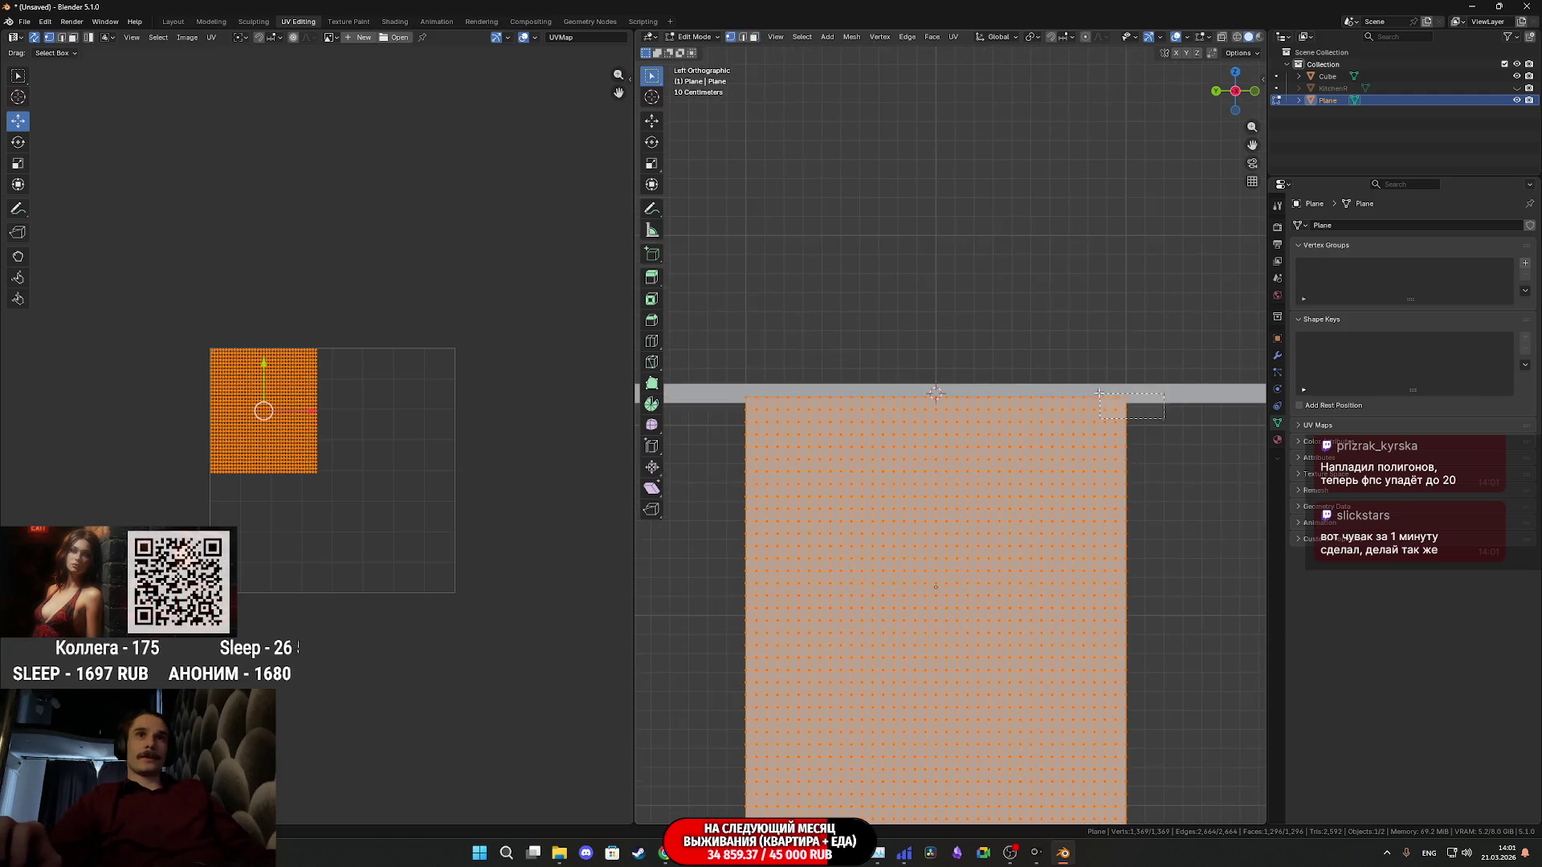
{"action": "left_click_drag", "start_coordinate": [1100, 394], "coordinate": [715, 333]}
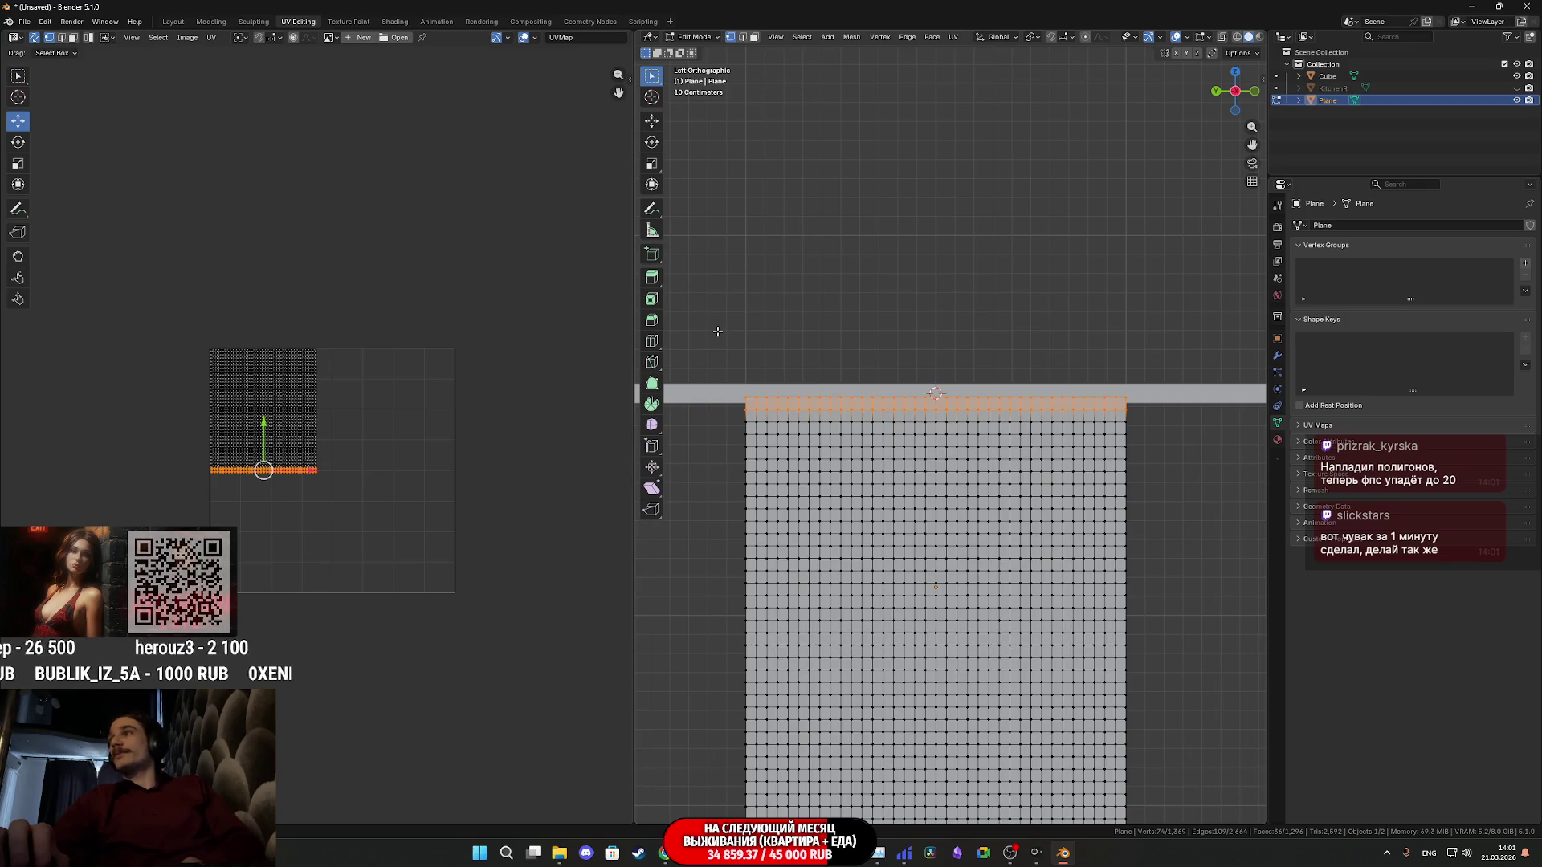
{"action": "scroll", "coordinate": [716, 329], "scroll_direction": "up", "scroll_amount": 1}
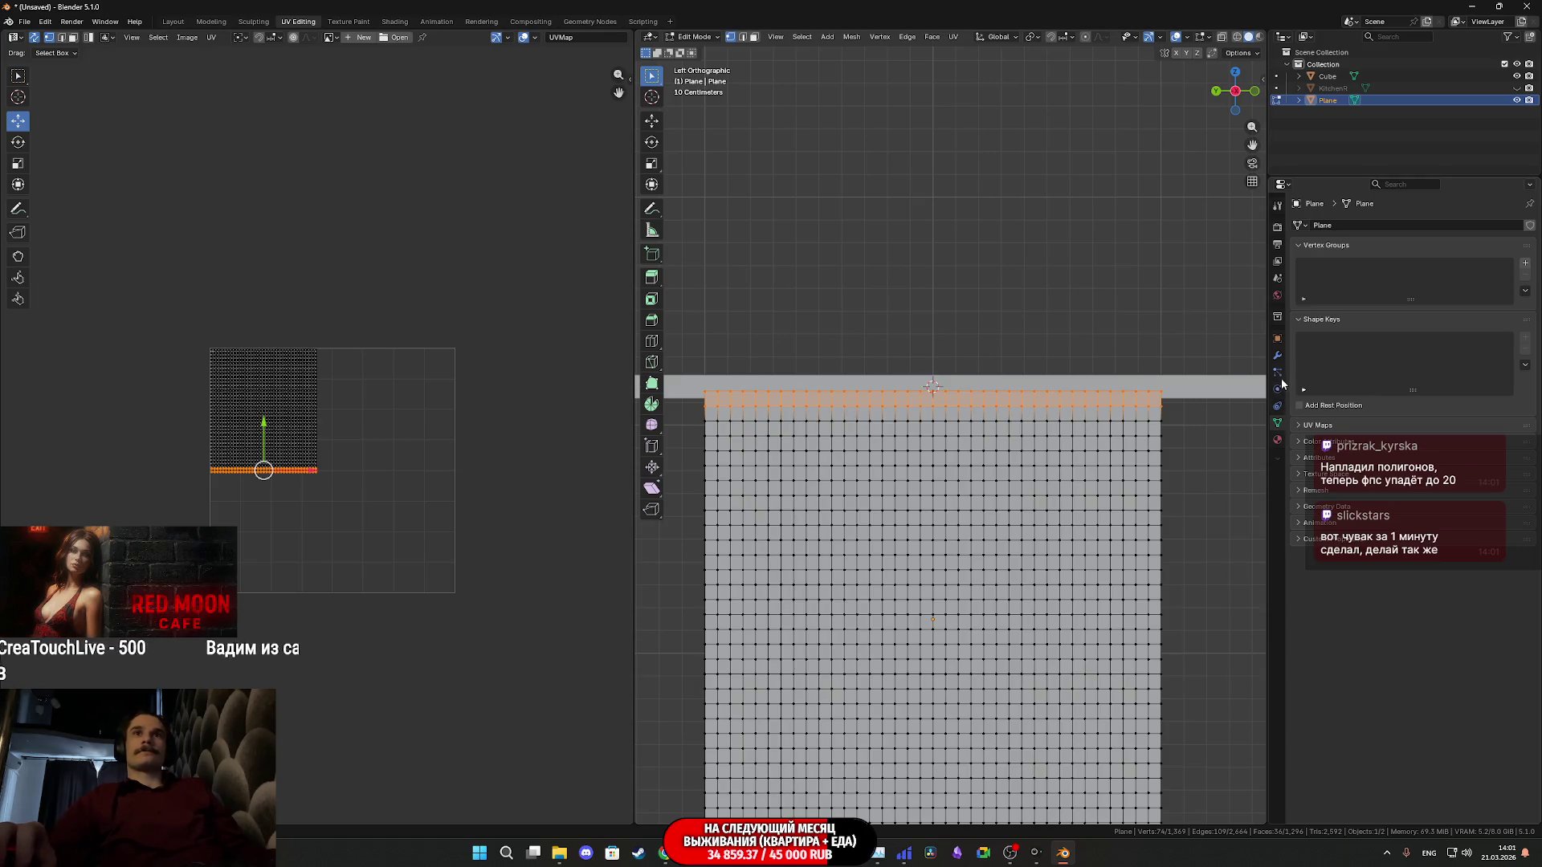
Add and rename a vertex group for the top row, then return to Object Mode
{"action": "left_click", "coordinate": [1524, 264]}
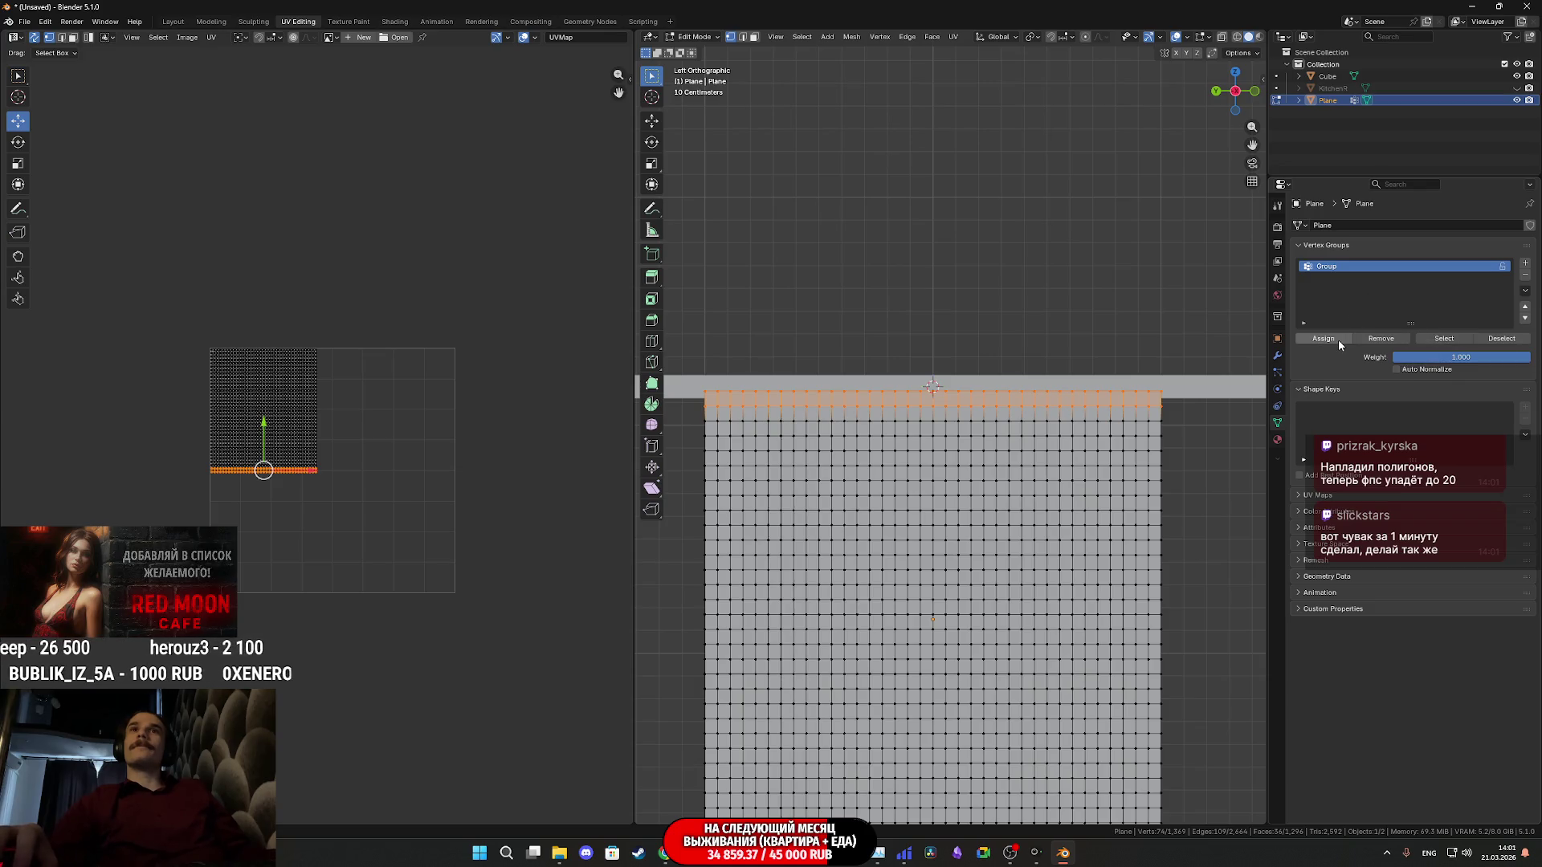
{"action": "double_click", "coordinate": [1344, 271]}
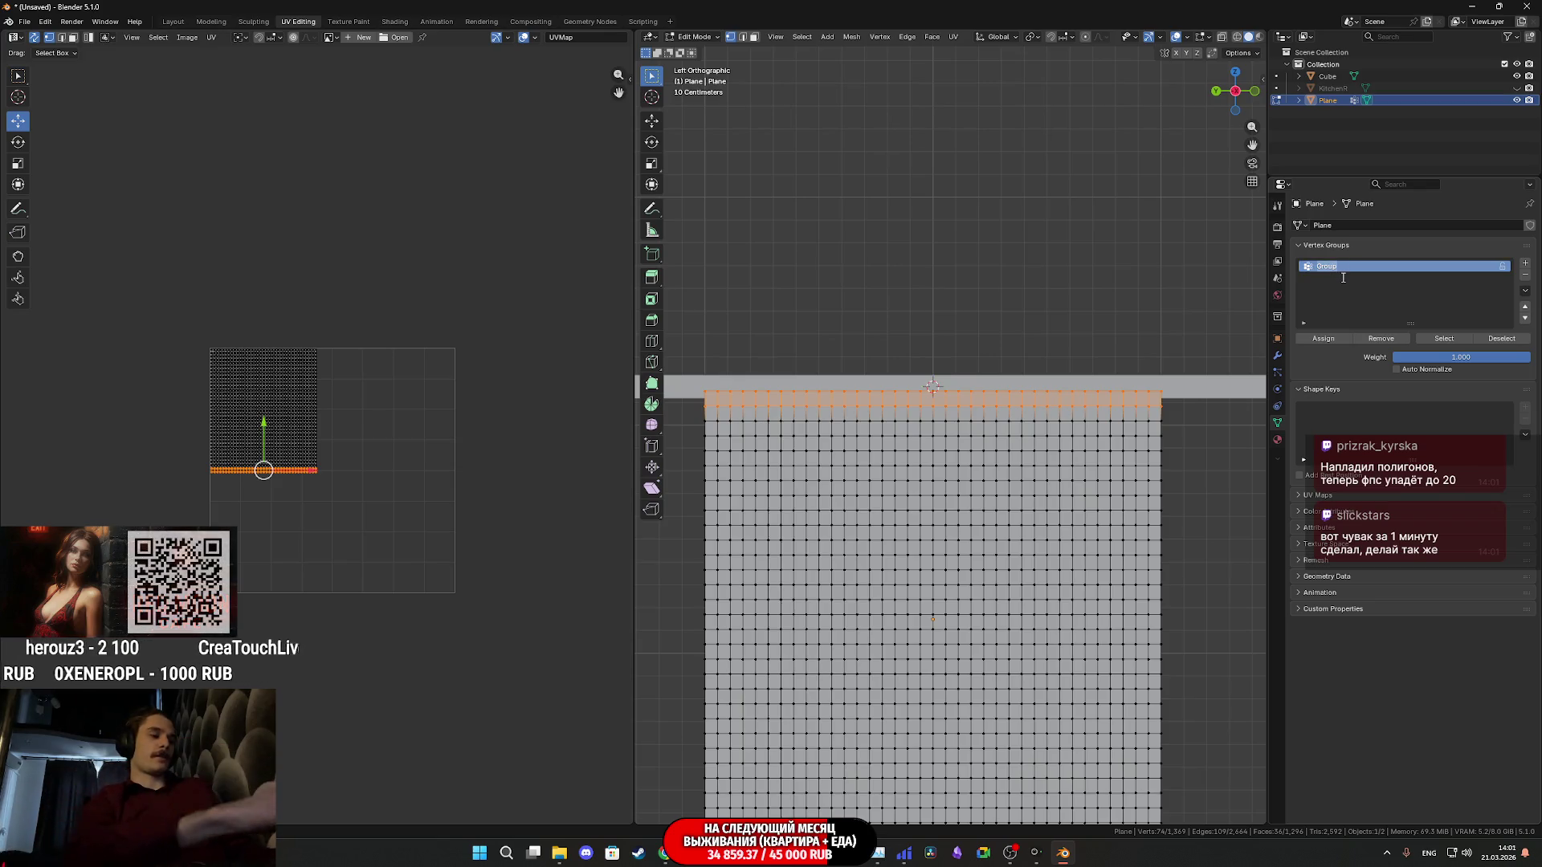
{"action": "type", "text": "c"}
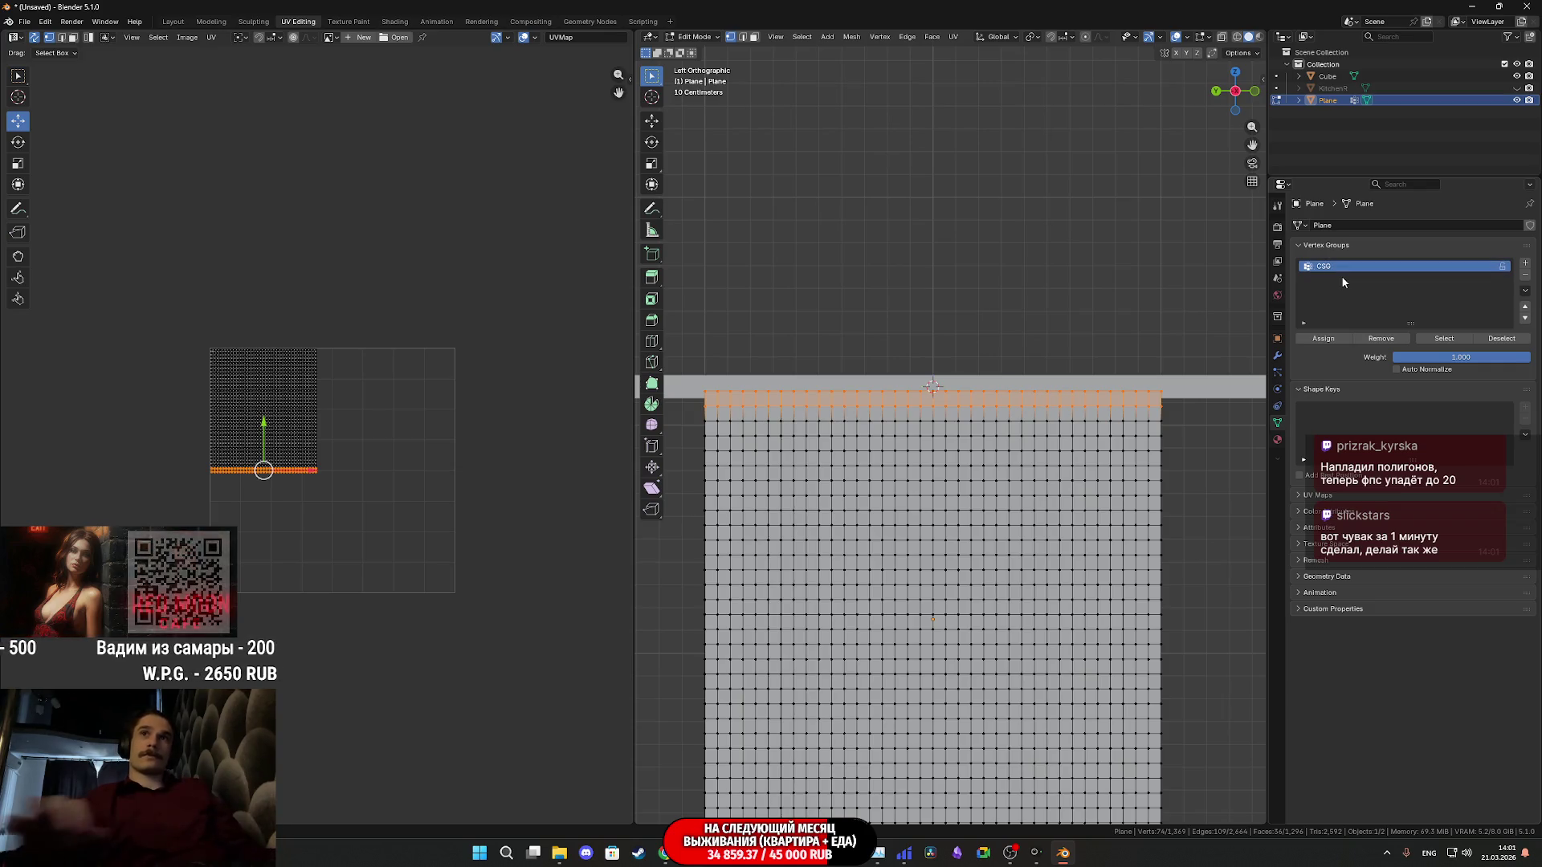
{"action": "mouse_move", "coordinate": [872, 472]}
{"action": "middle_mouse_down"}
{"action": "mouse_move", "coordinate": [1108, 494]}
{"action": "mouse_move", "coordinate": [1037, 491]}
{"action": "mouse_move", "coordinate": [1050, 504]}
{"action": "middle_mouse_up"}
{"action": "key", "text": "Tab"}
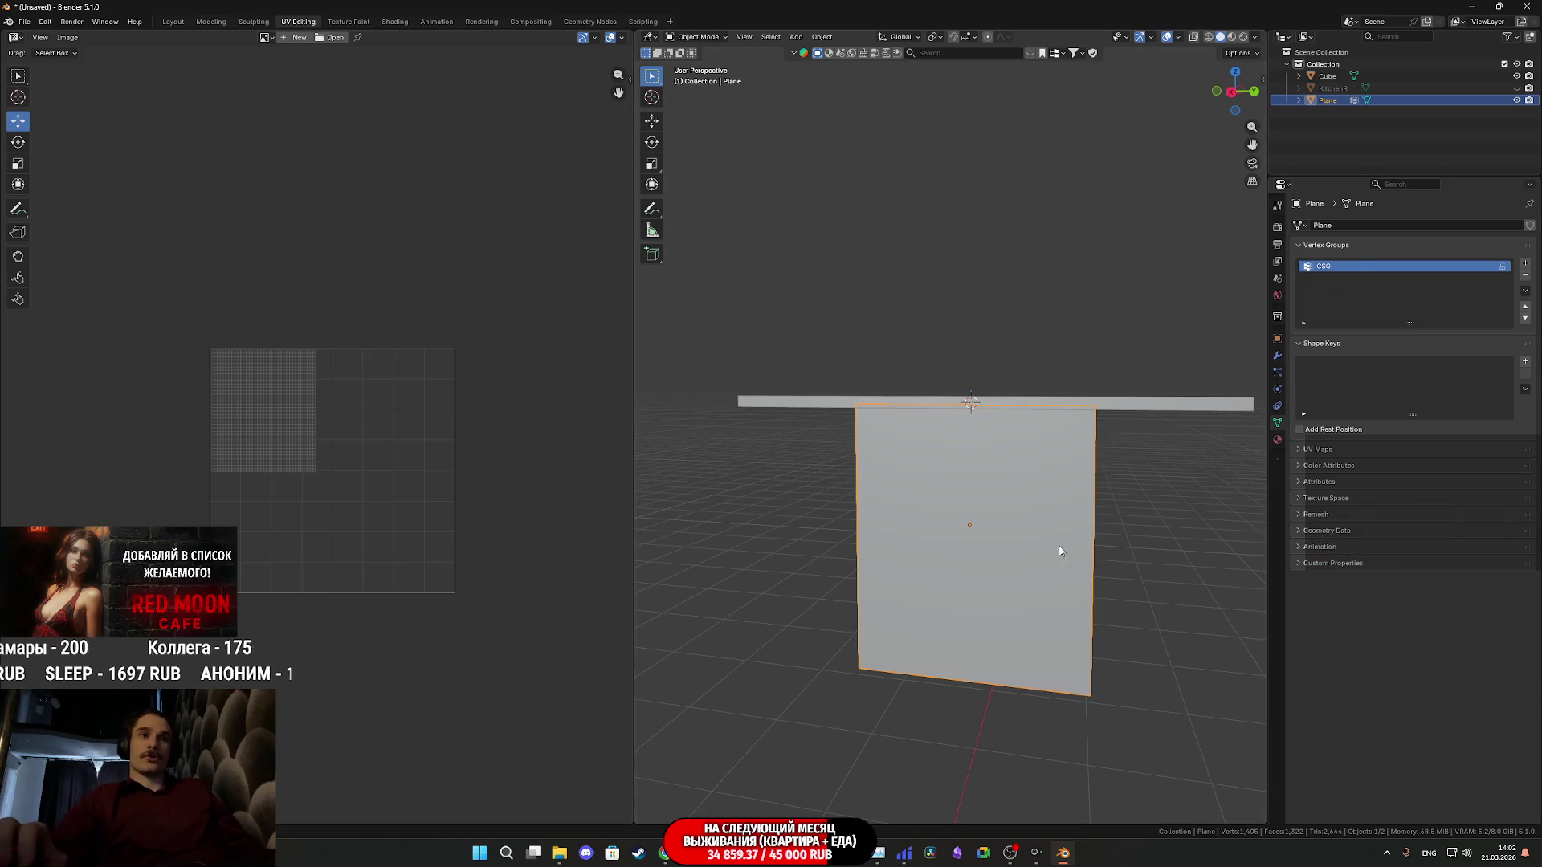
{"action": "scroll", "coordinate": [1064, 530], "scroll_direction": "up", "scroll_amount": 2}
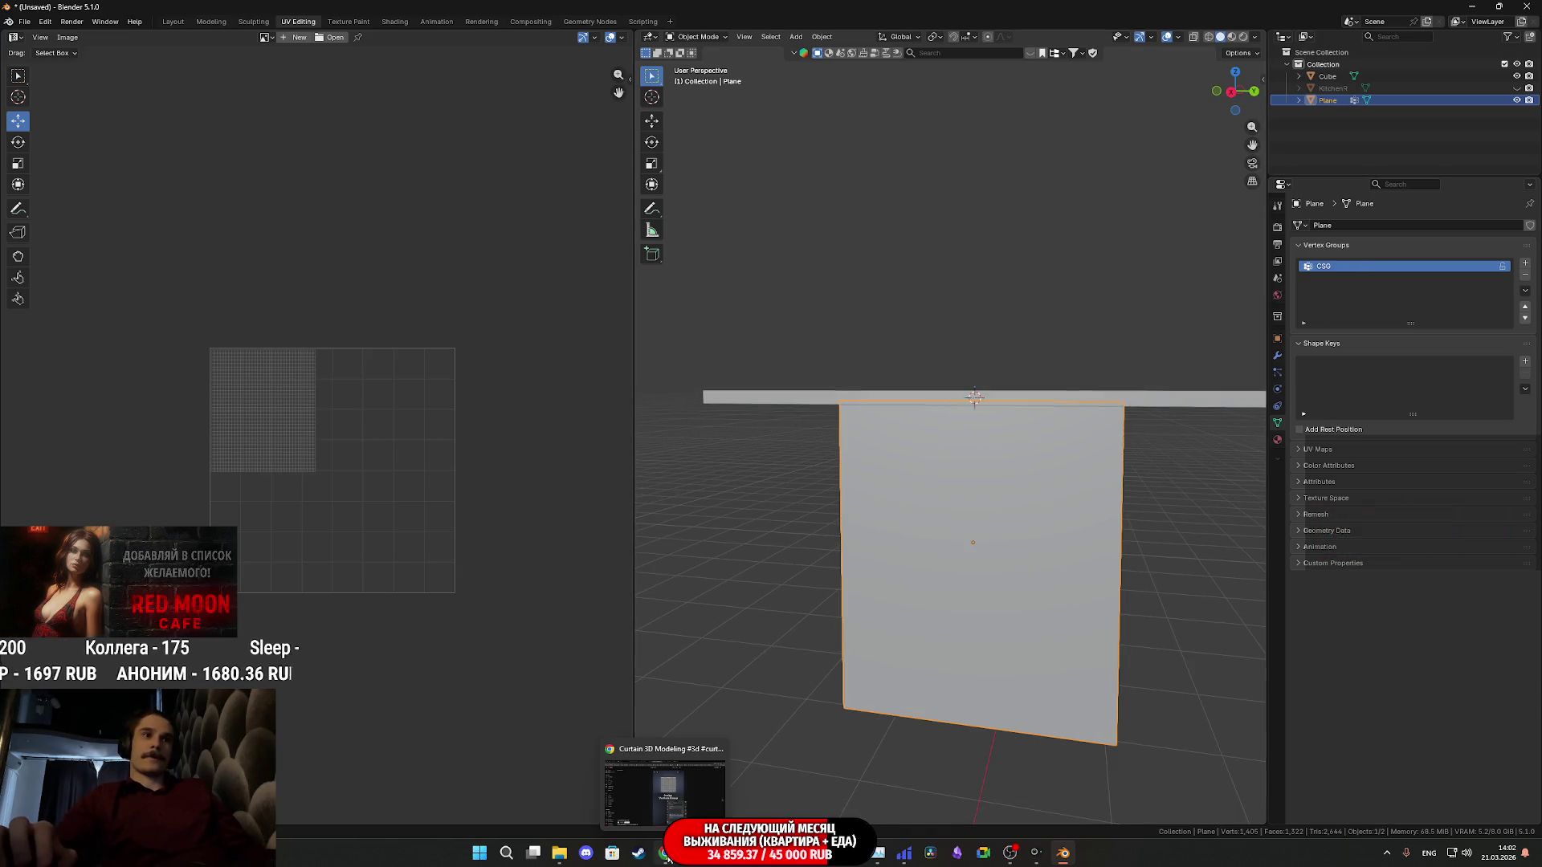
Bring the YouTube tutorial Short to the front and resume playing it
{"action": "left_click", "coordinate": [667, 855]}
{"action": "left_click", "coordinate": [771, 624]}
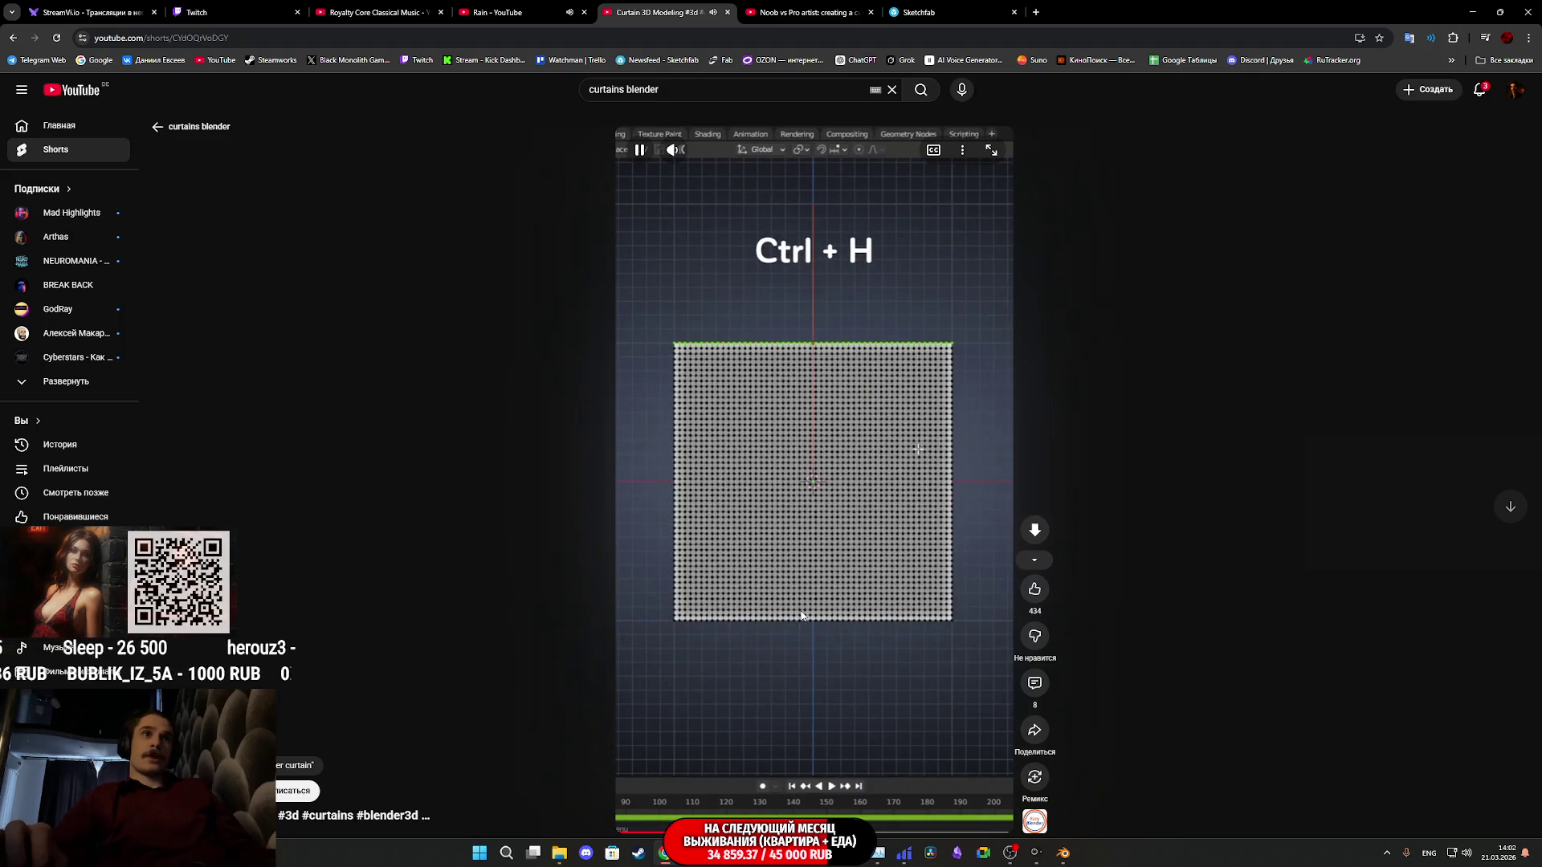
Play the Short through to its Ctrl+H hook step, pause it, and return to Blender
{"action": "left_click", "coordinate": [801, 617]}
{"action": "left_click", "coordinate": [801, 614]}
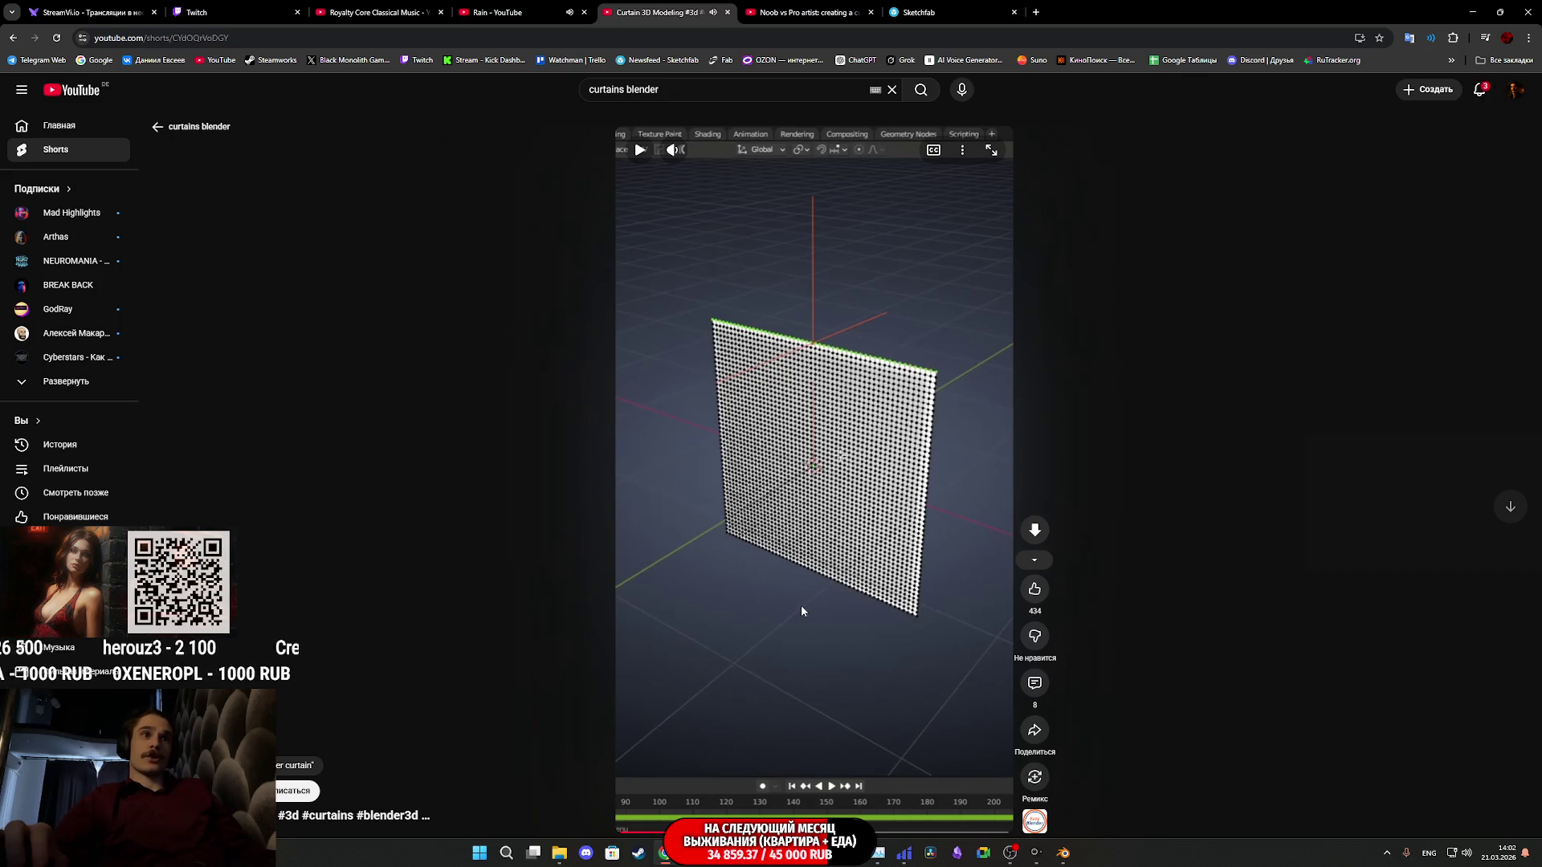
{"action": "left_click", "coordinate": [801, 605]}
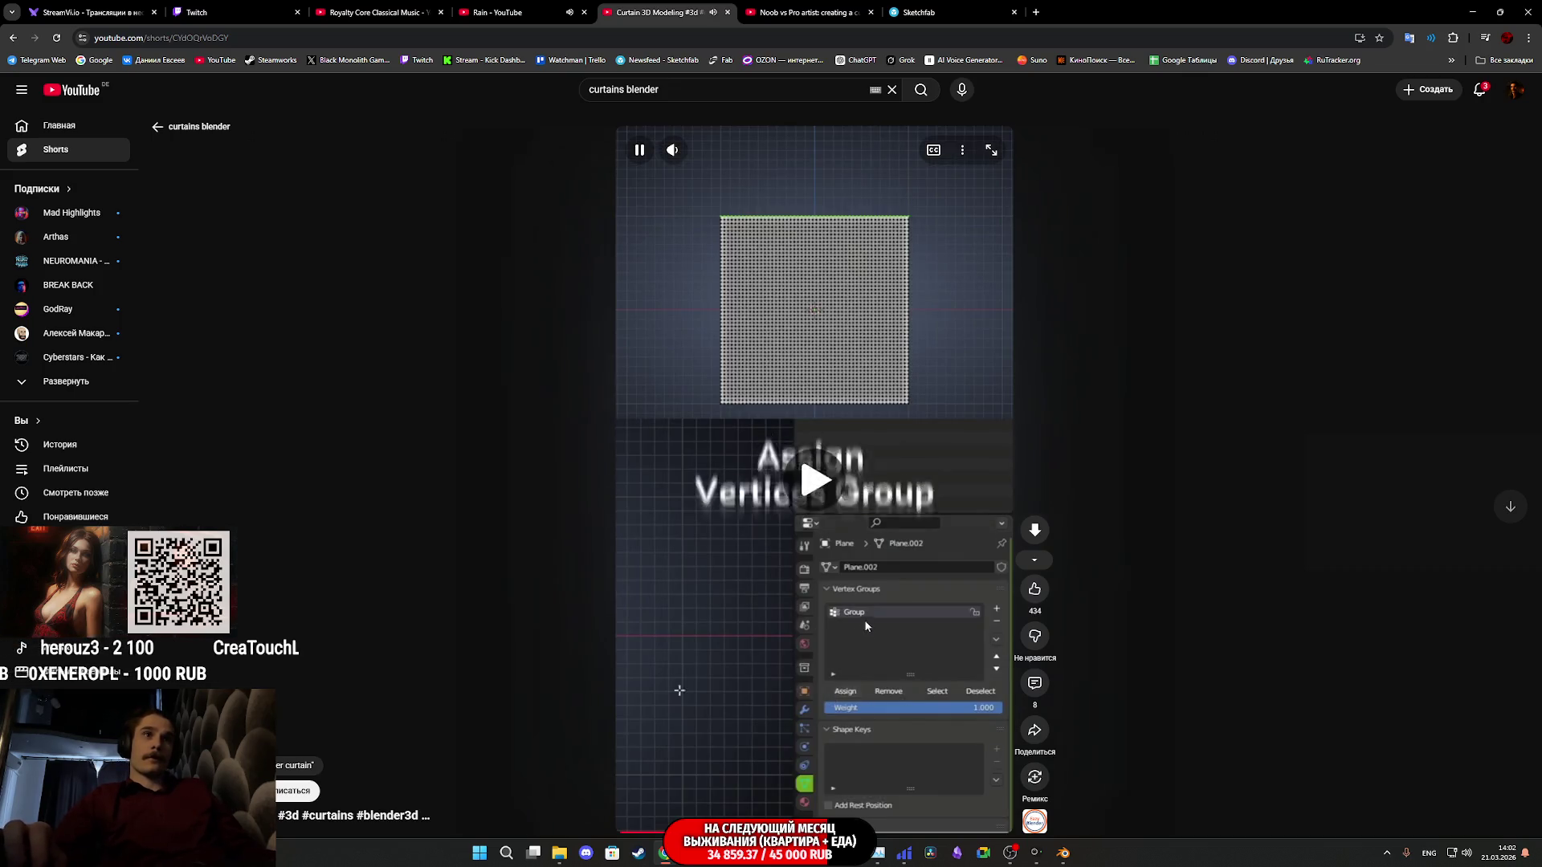
{"action": "left_click", "coordinate": [874, 502]}
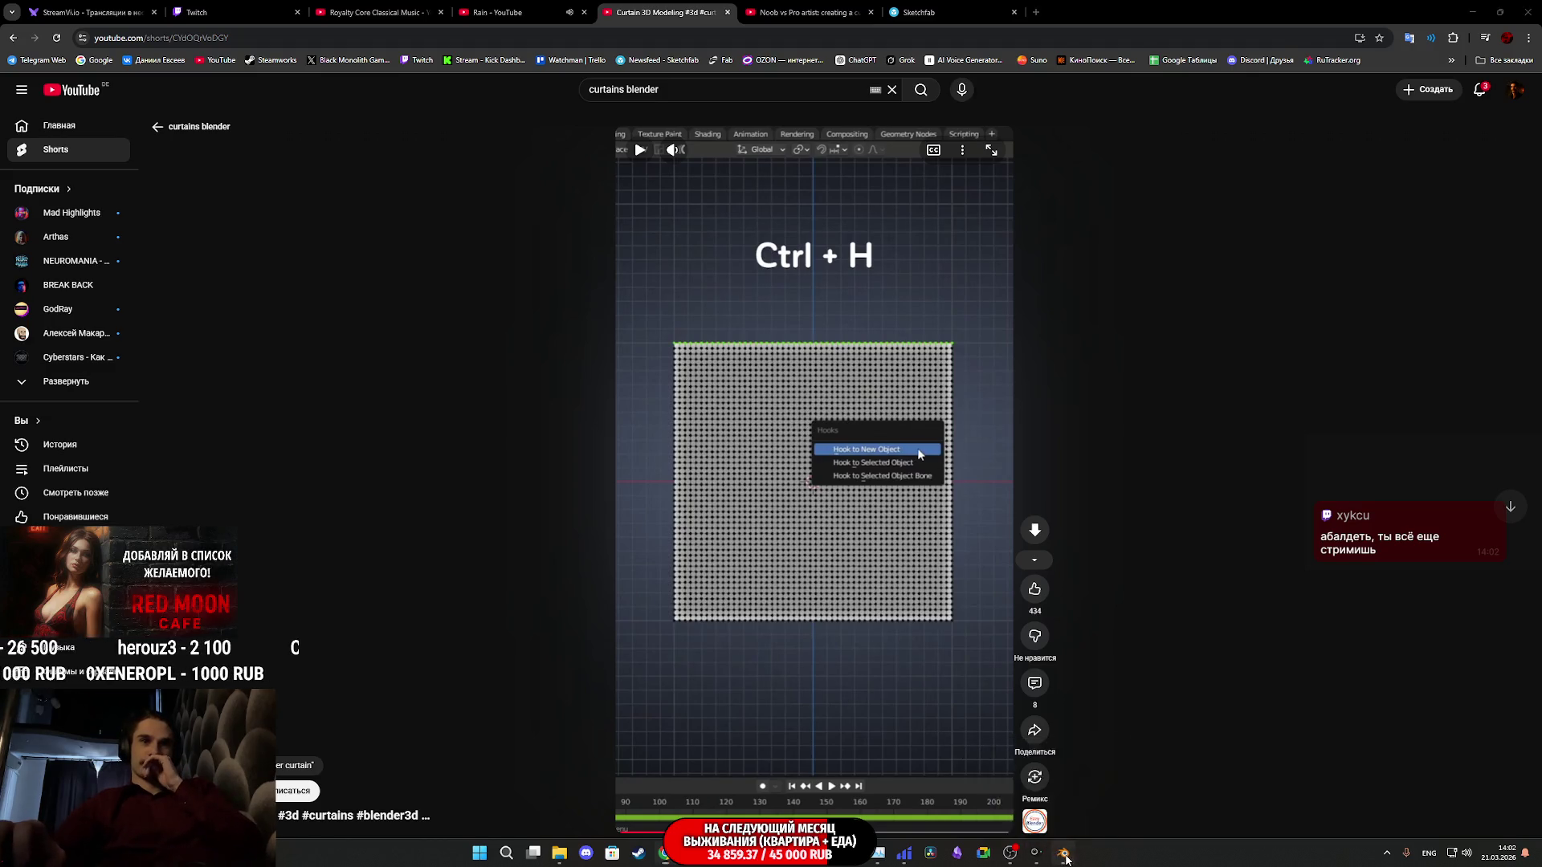
{"action": "left_click", "coordinate": [1064, 853]}
In Edit Mode, hook the selected top vertices to a new Empty object with Ctrl+H
{"action": "key", "text": "Tab"}
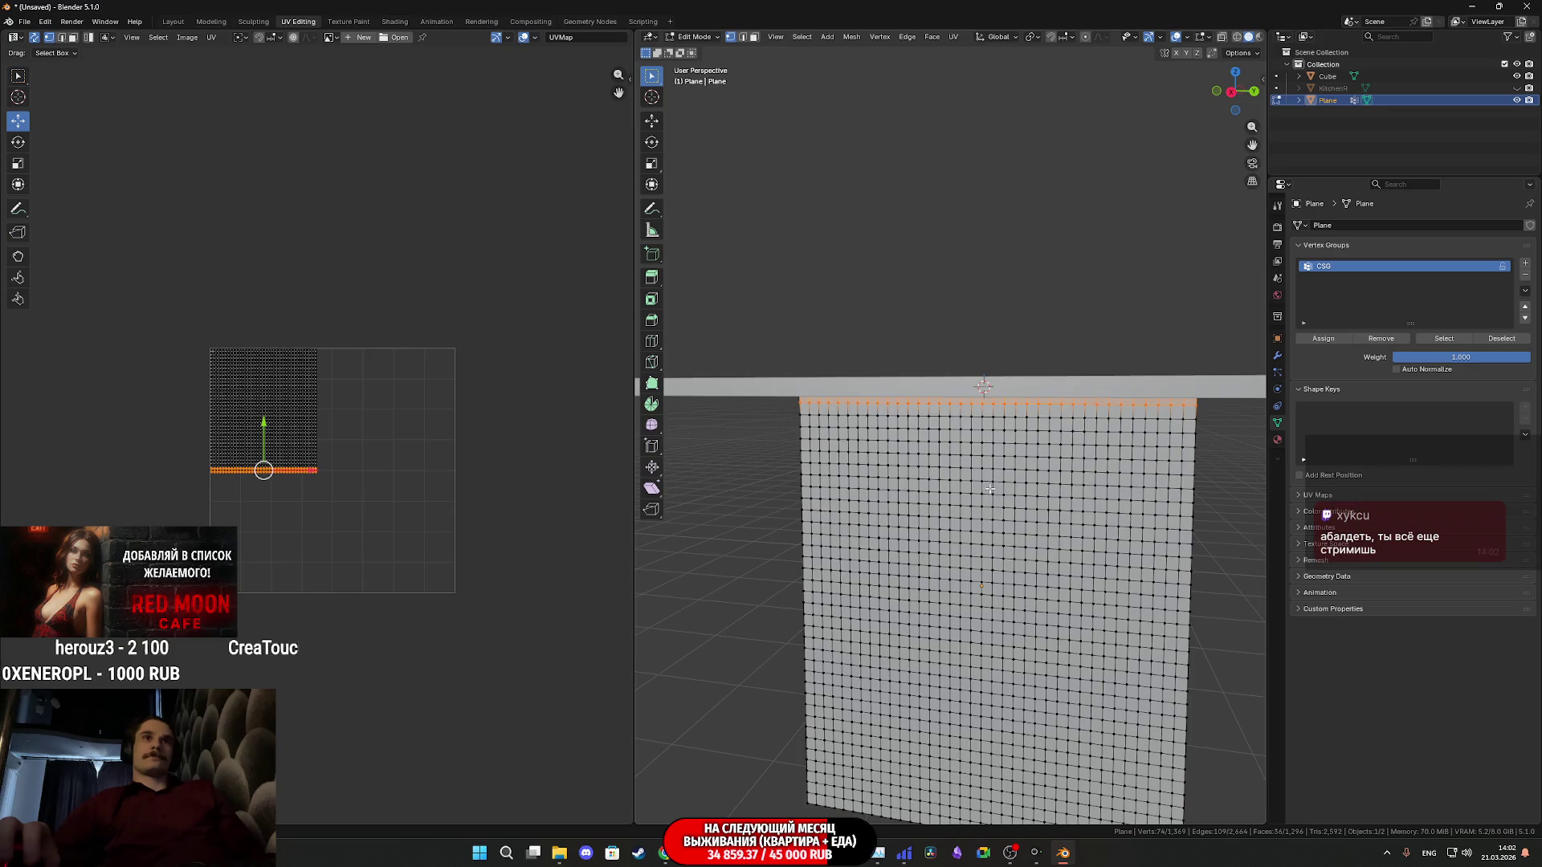
{"action": "middle_click_drag", "start_coordinate": [992, 502], "coordinate": [936, 462]}
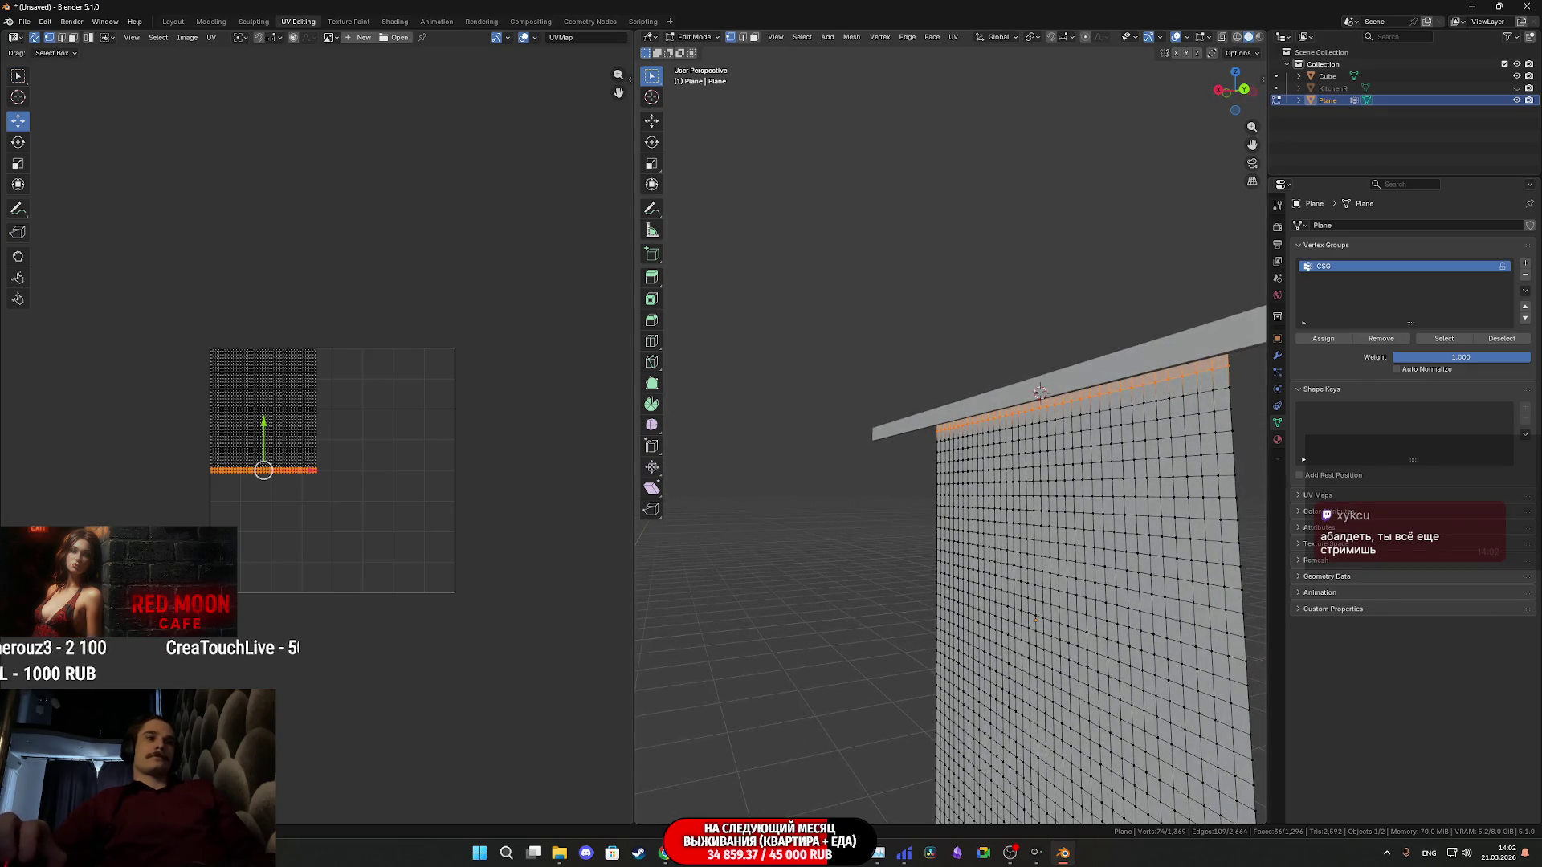
{"action": "left_click", "coordinate": [674, 777]}
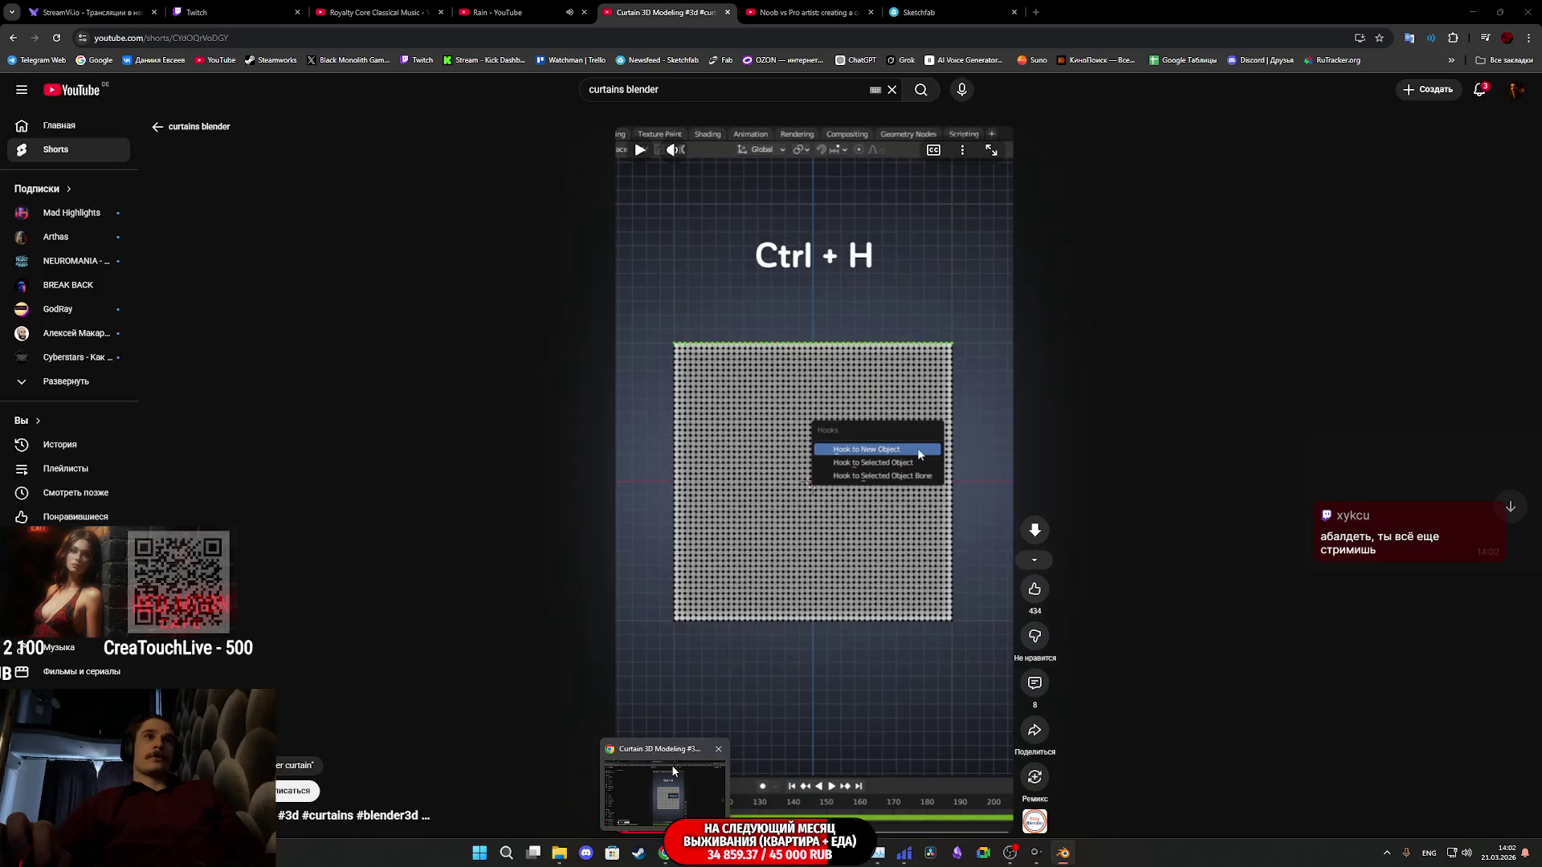
{"action": "key", "text": "alt+Tab"}
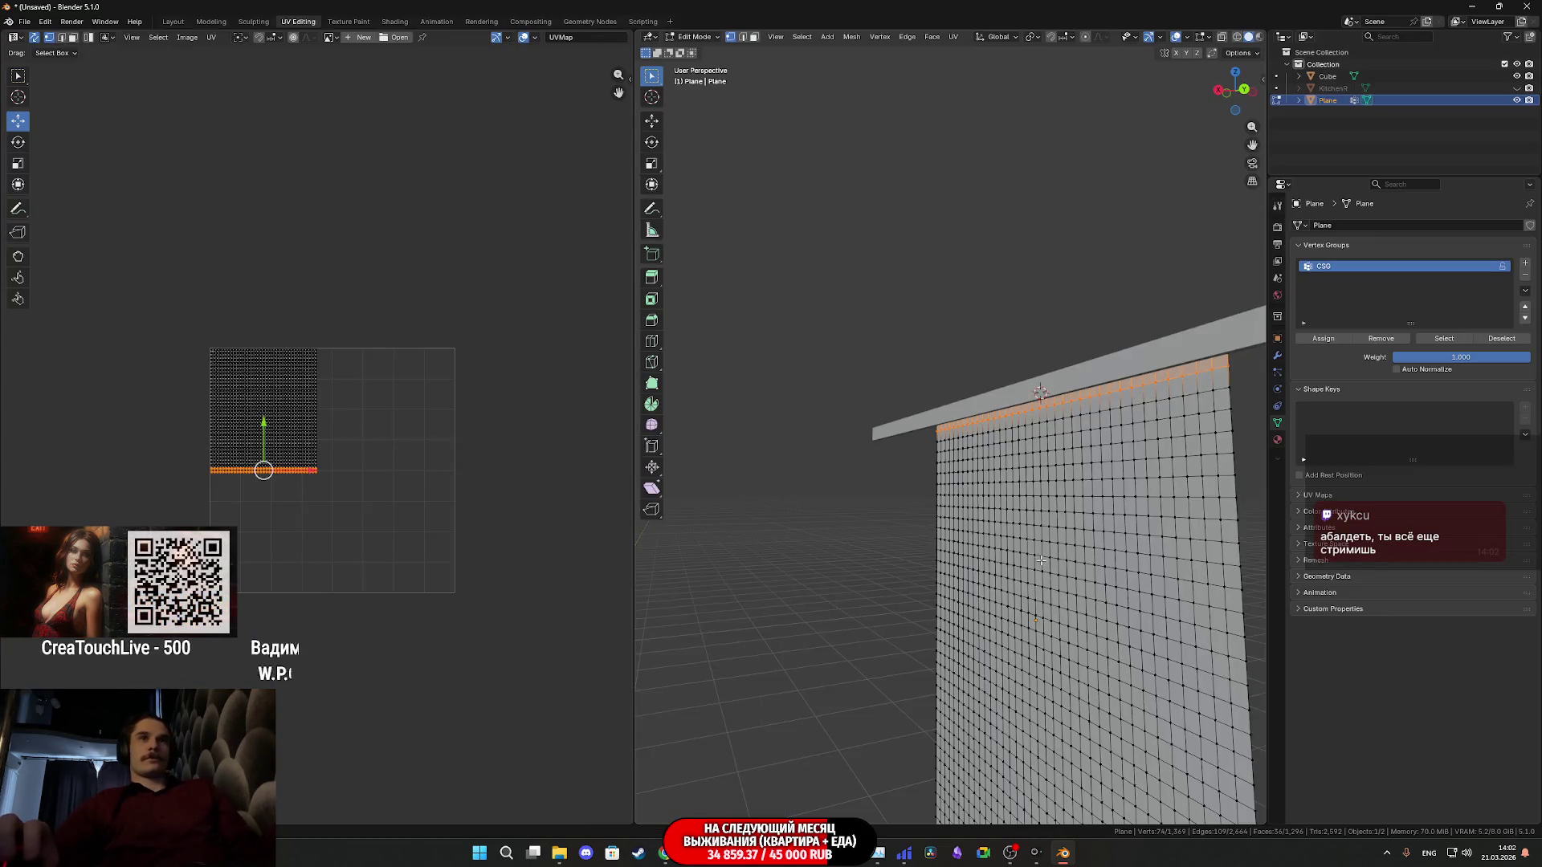
{"action": "key", "text": "ctrl+h"}
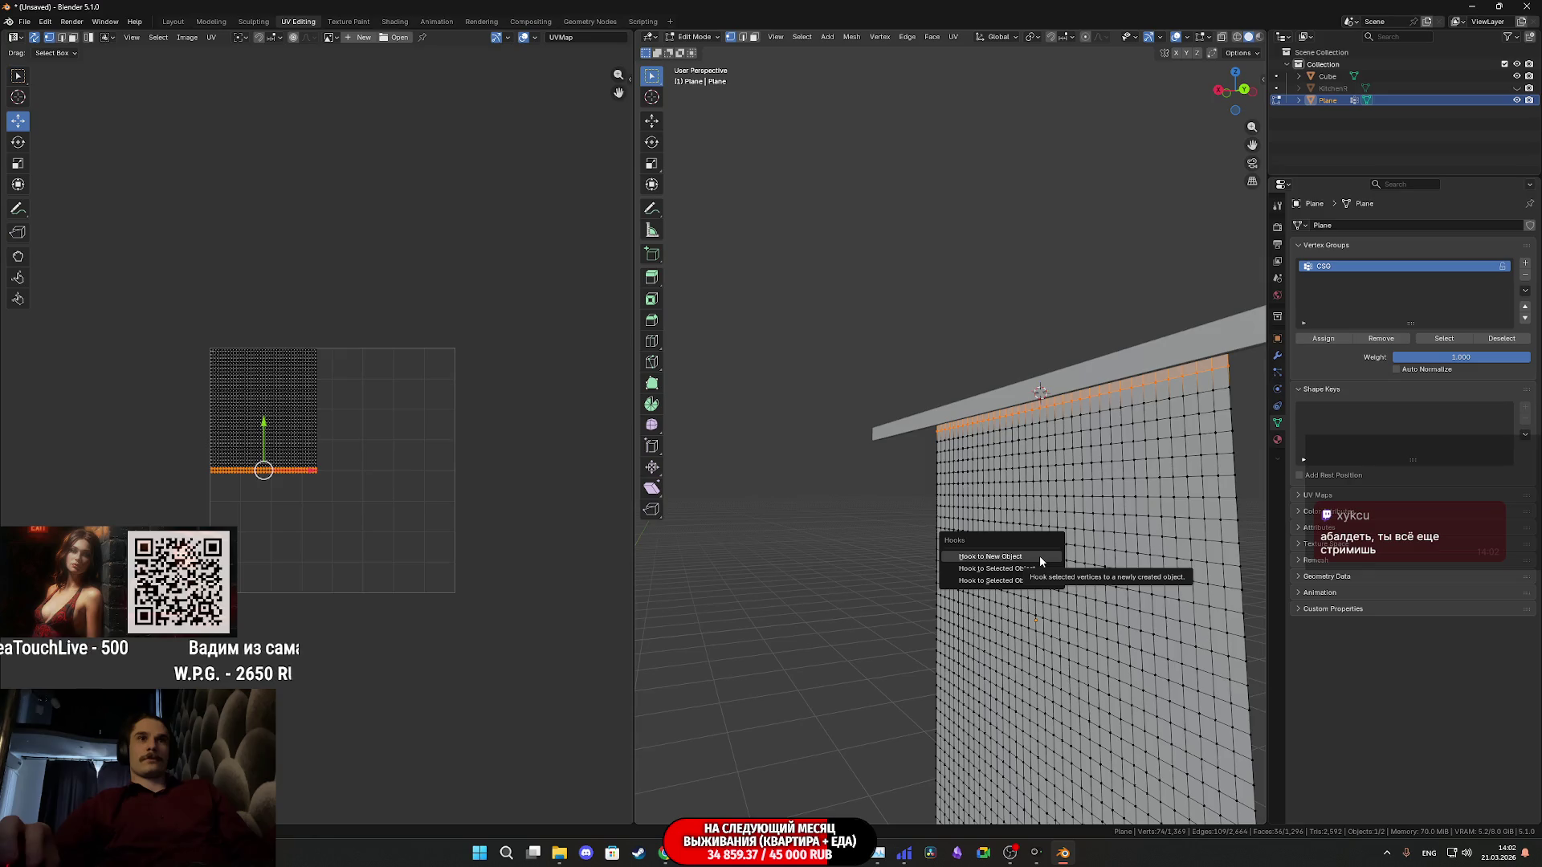
{"action": "left_click", "coordinate": [1039, 556]}
{"action": "mouse_move", "coordinate": [980, 501]}
{"action": "middle_mouse_down"}
{"action": "mouse_move", "coordinate": [918, 525]}
{"action": "mouse_move", "coordinate": [951, 527]}
{"action": "middle_mouse_up"}
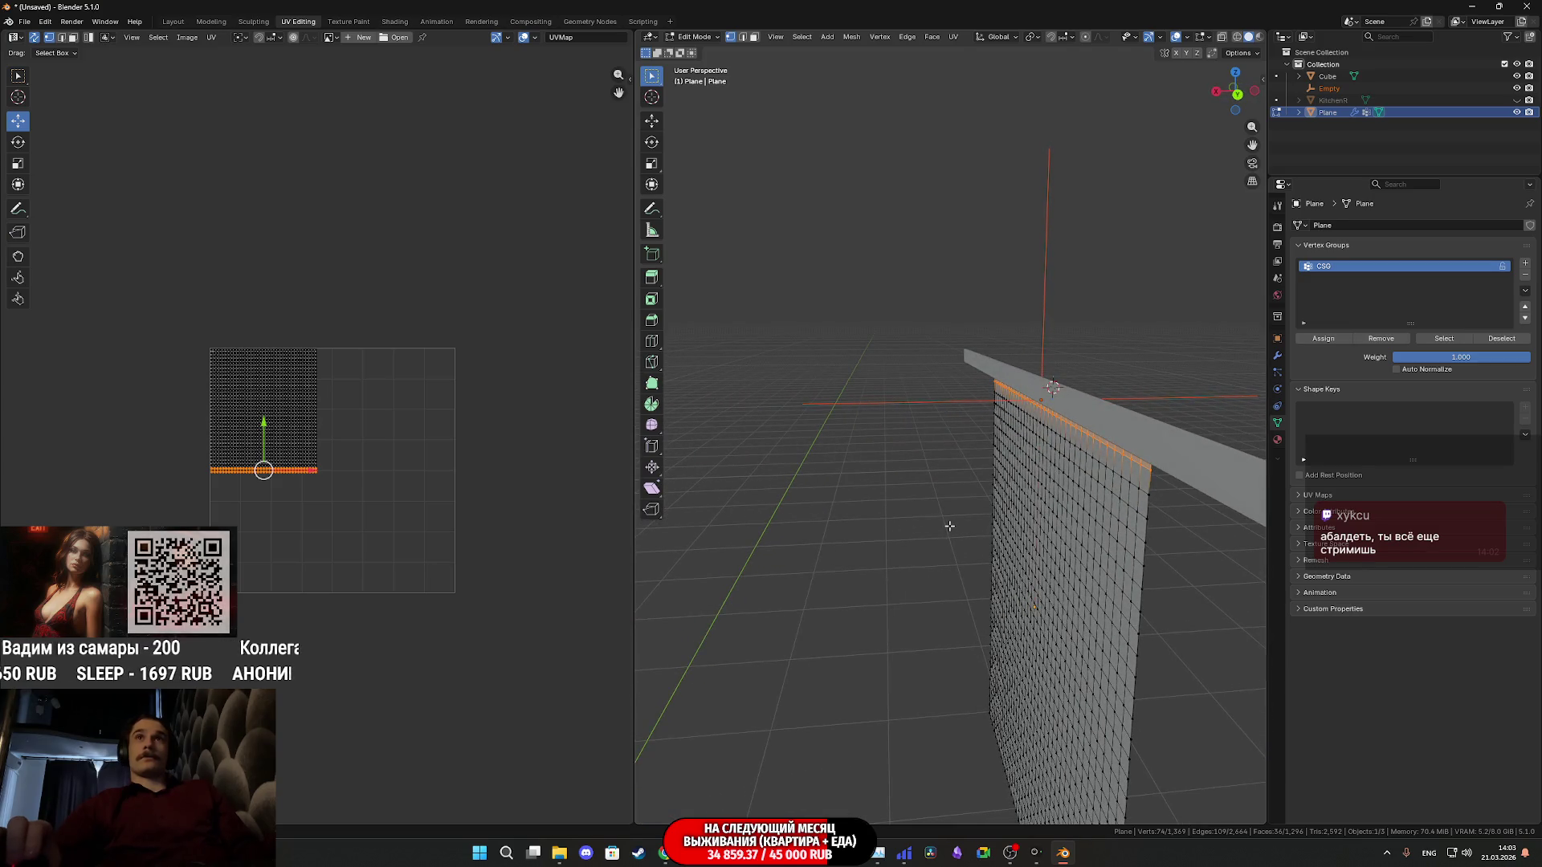
Play the tutorial Short on to its cloth-physics step, pause it, and return to Blender
{"action": "left_click", "coordinate": [667, 856]}
{"action": "left_click", "coordinate": [833, 594]}
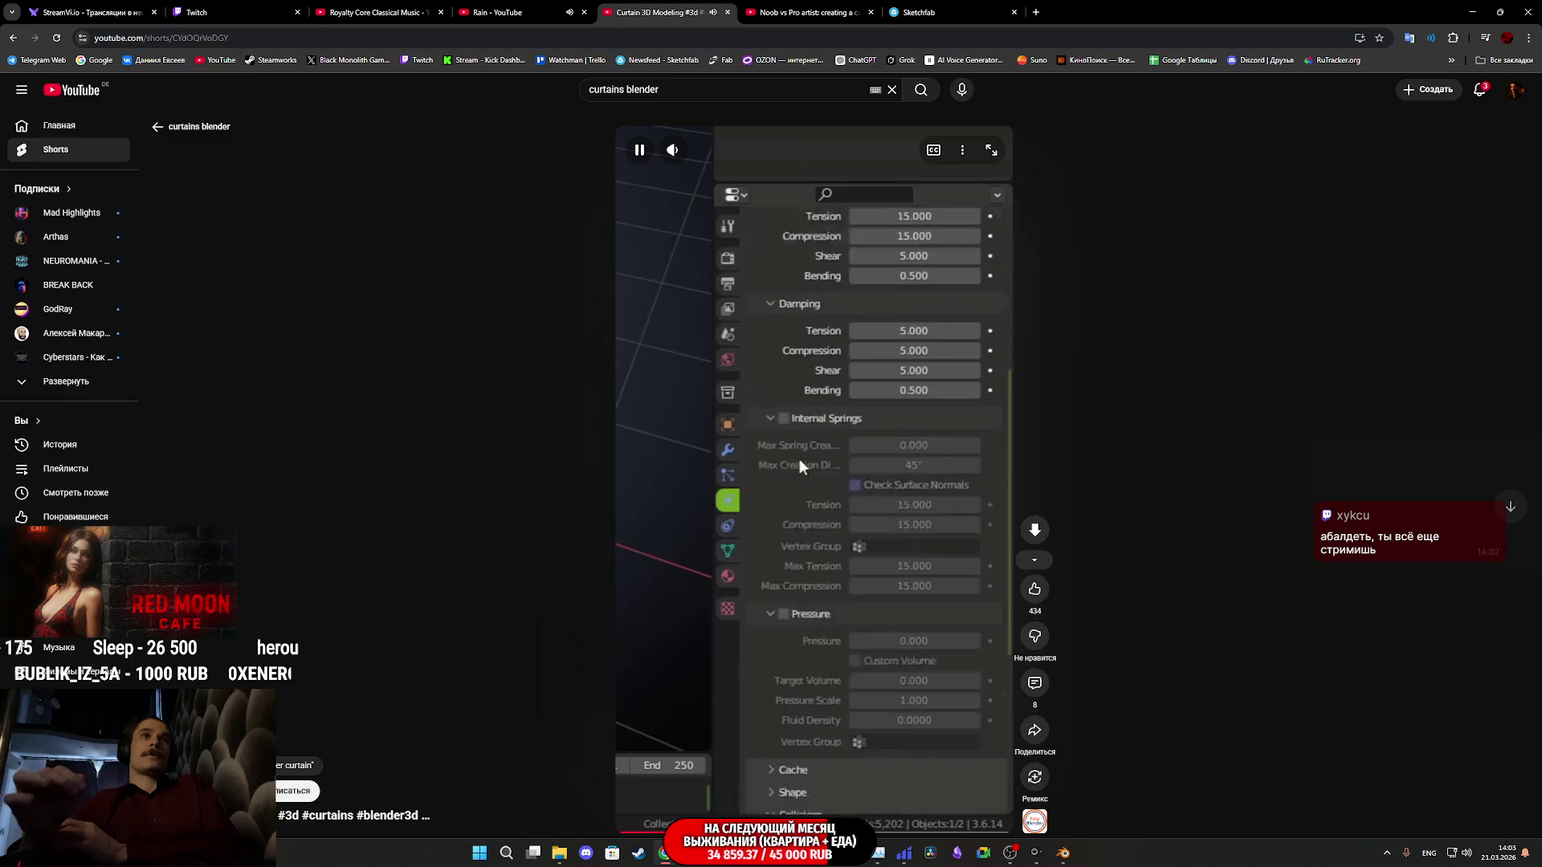
{"action": "key", "text": "space"}
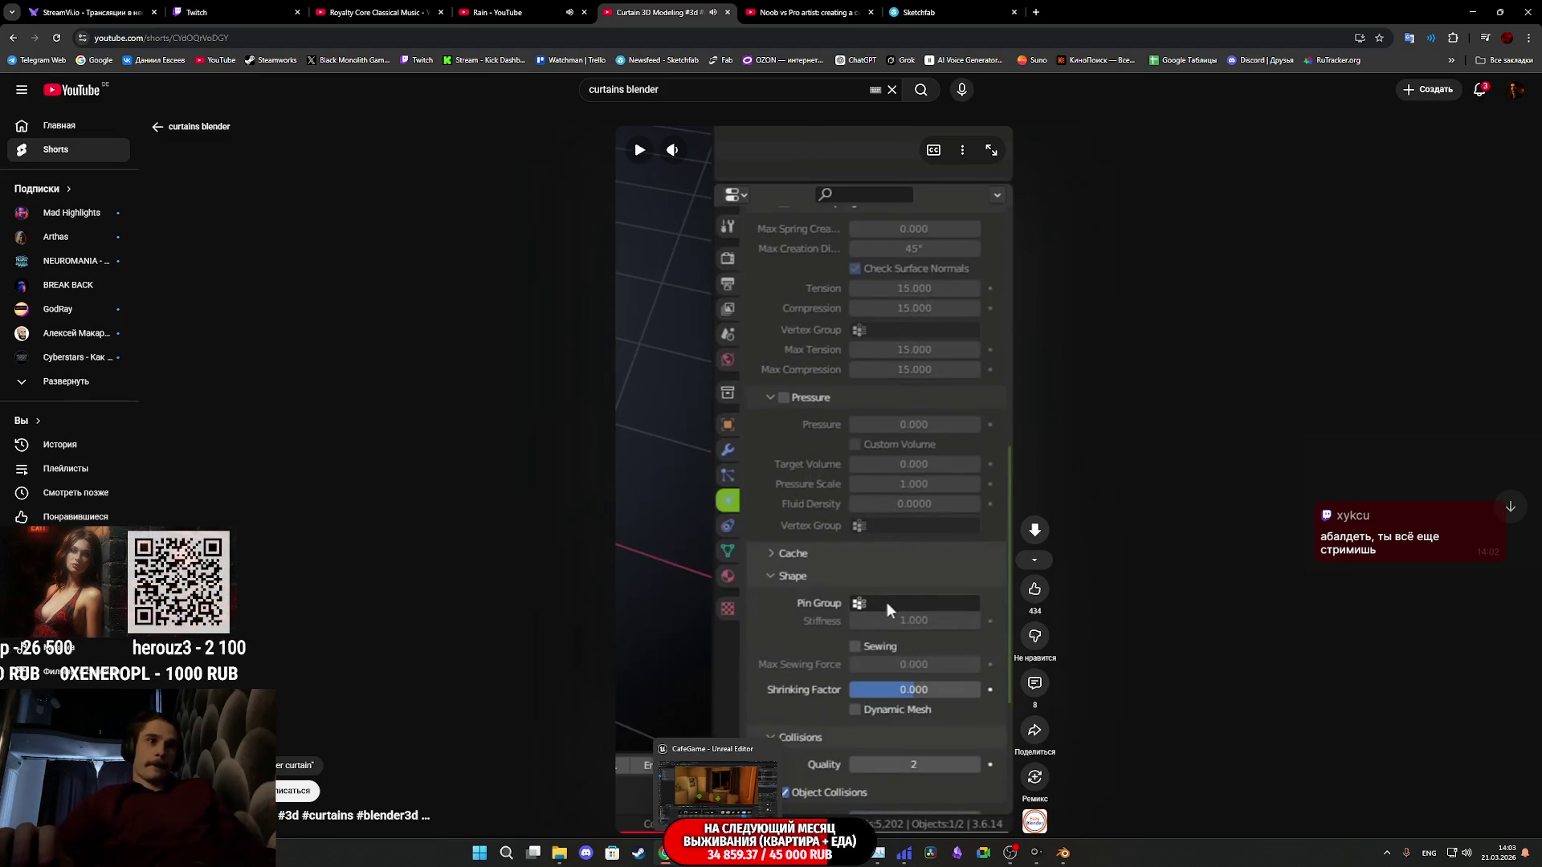
{"action": "key", "text": "alt+Tab"}
{"action": "left_click", "coordinate": [1066, 856]}
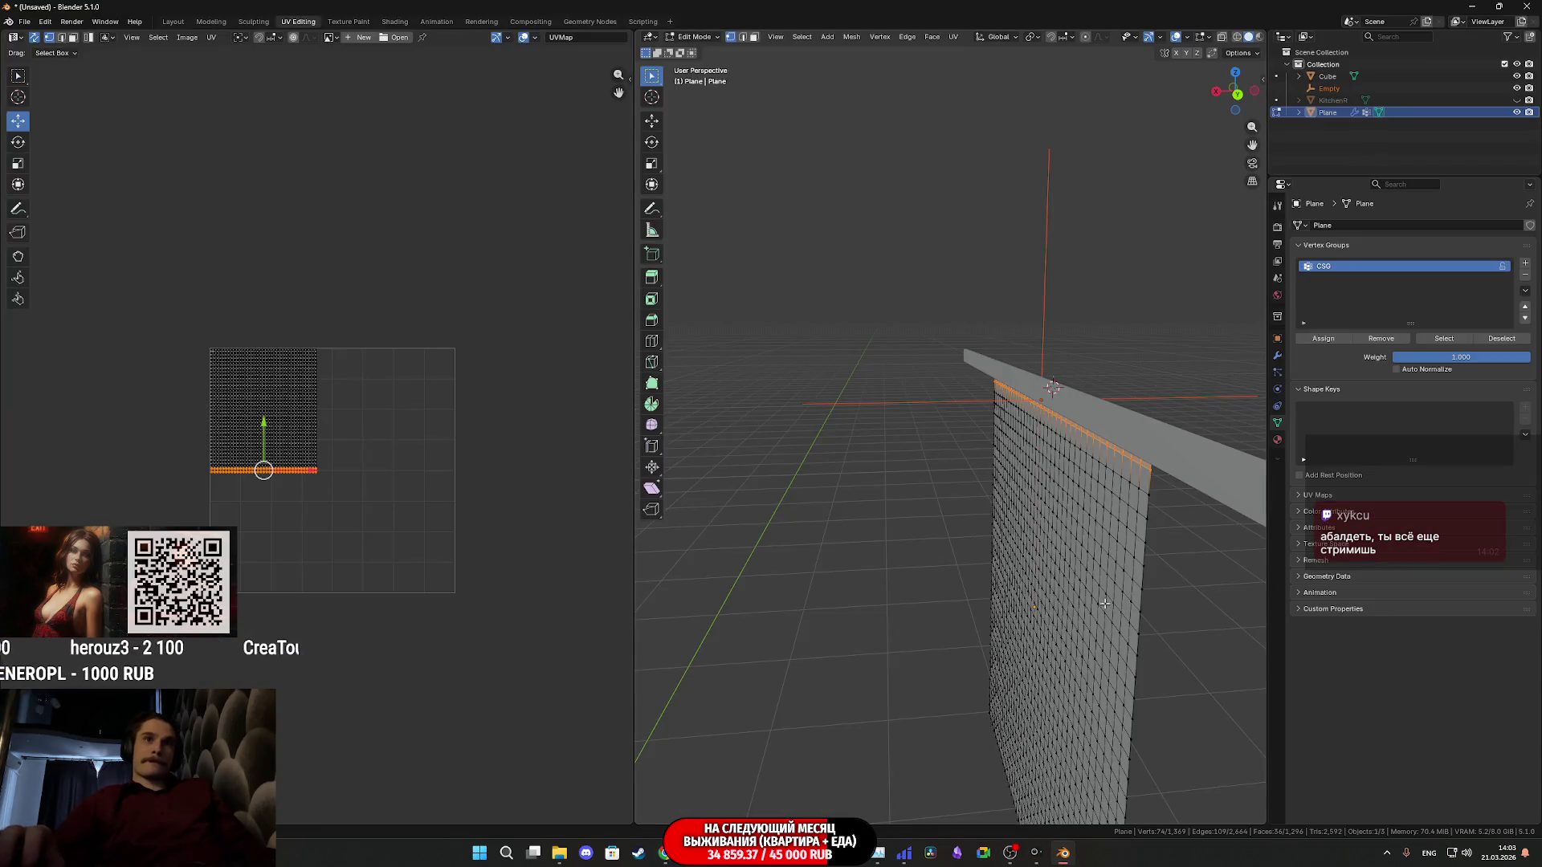
In Object Mode, select the curtain plane and show its modifiers with the Hook-Empty modifier
{"action": "middle_click_drag", "start_coordinate": [1084, 542], "coordinate": [1178, 582]}
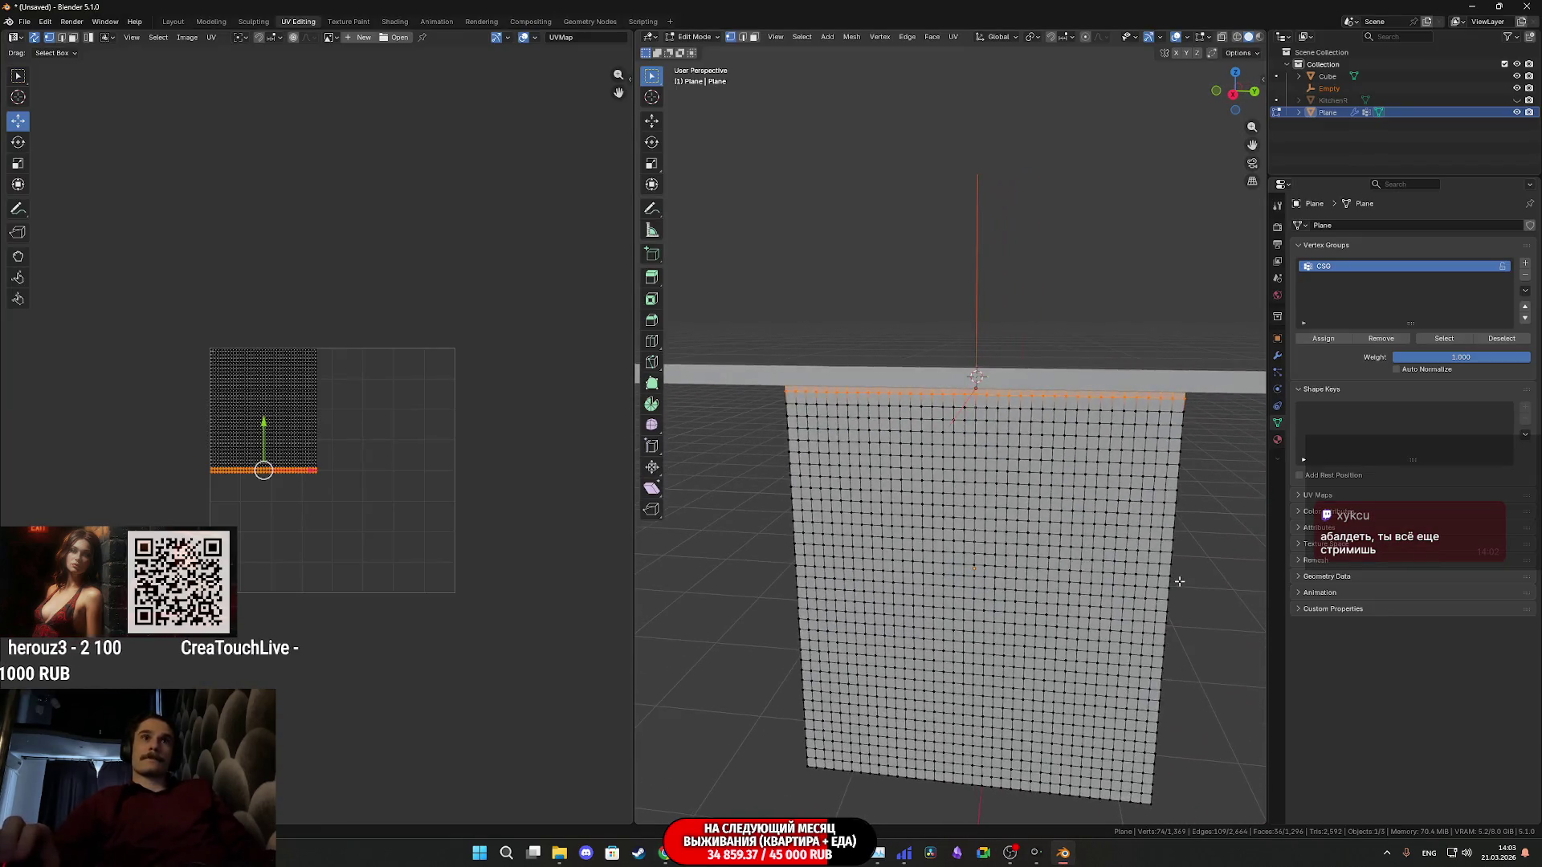
{"action": "key", "text": "Tab"}
{"action": "left_click", "coordinate": [1040, 501]}
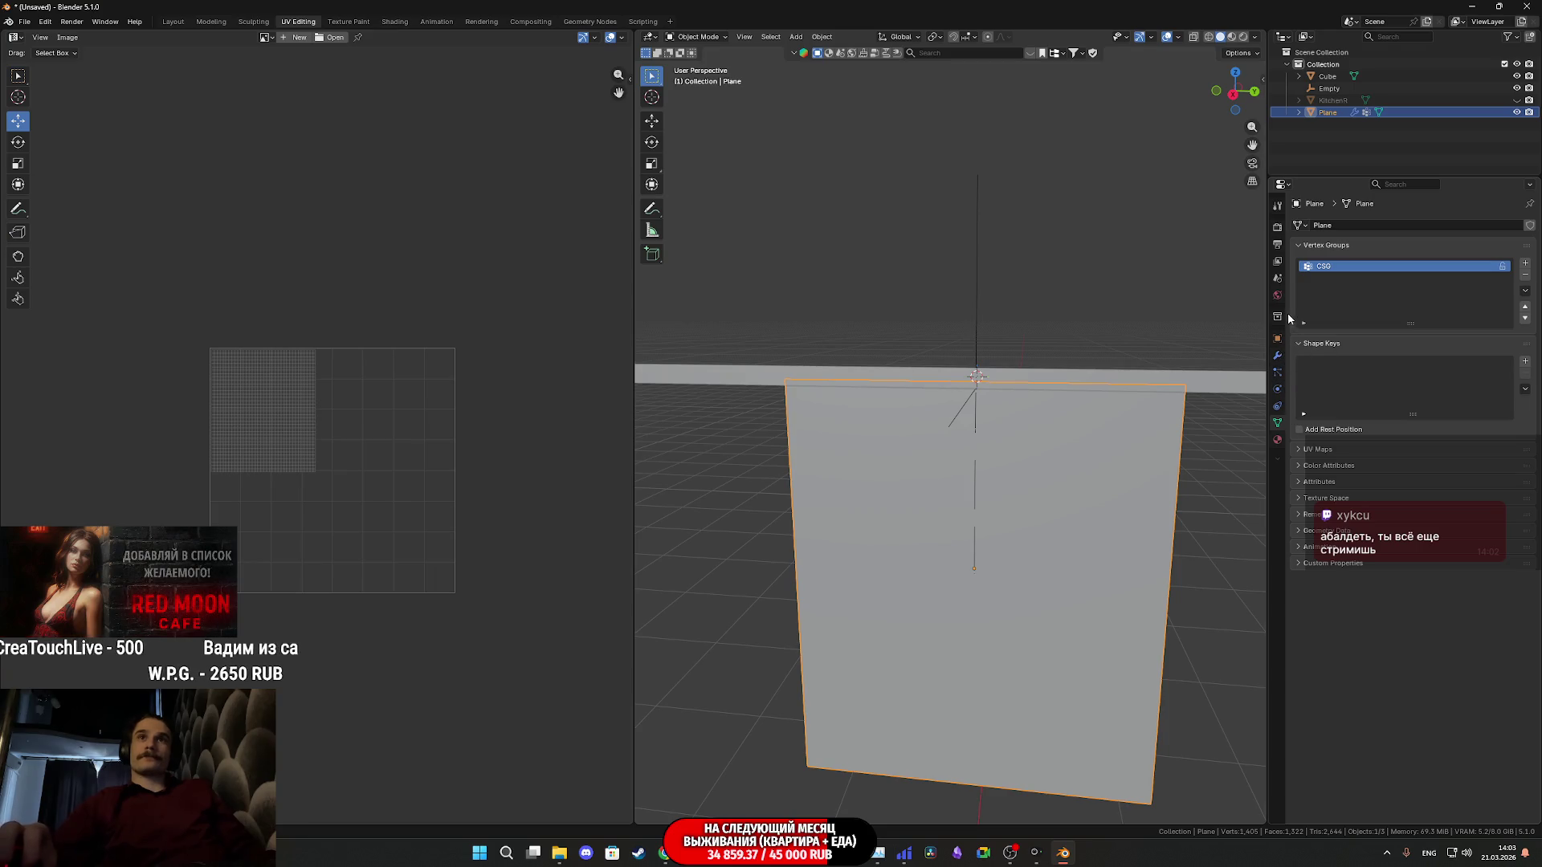
{"action": "left_click", "coordinate": [1278, 356]}
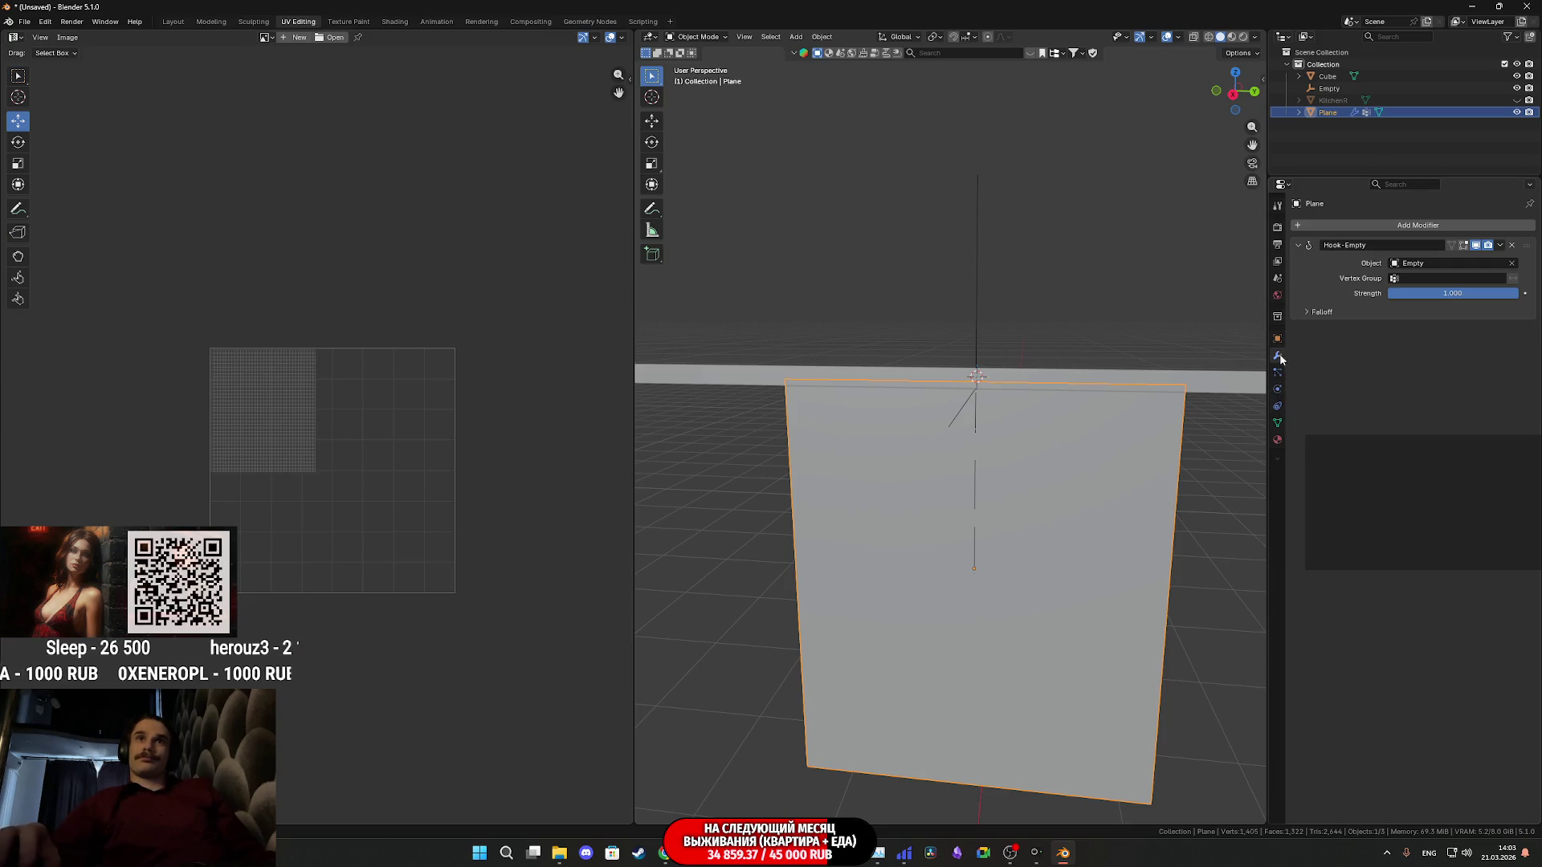
Add a Cloth modifier, undo it to leave only the hook, then show the plane's vertex groups
{"action": "left_click", "coordinate": [1352, 225]}
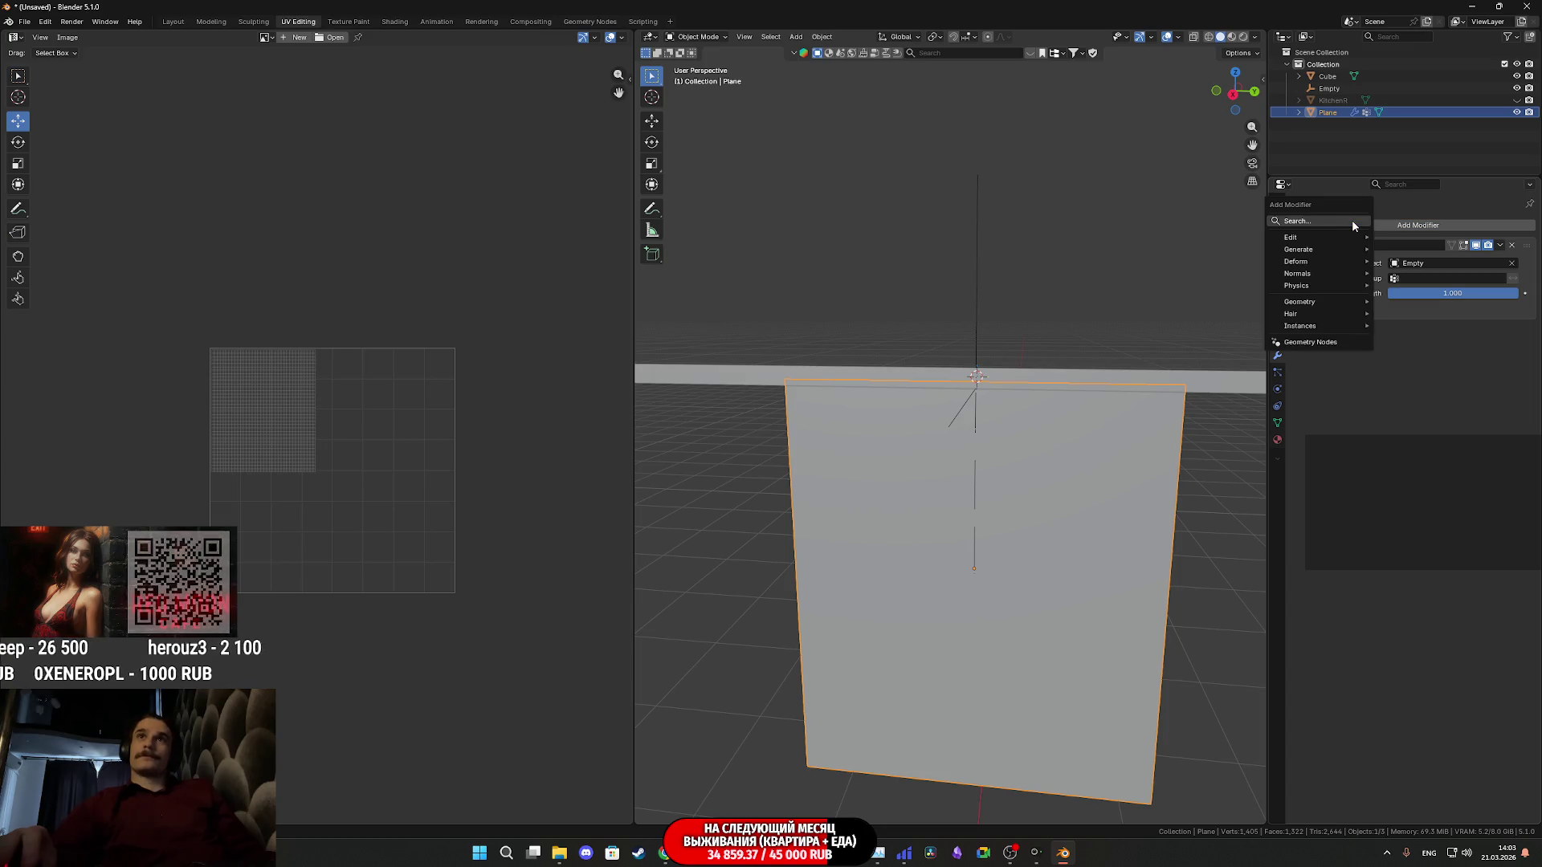
{"action": "type", "text": "clo"}
{"action": "left_click", "coordinate": [1310, 243]}
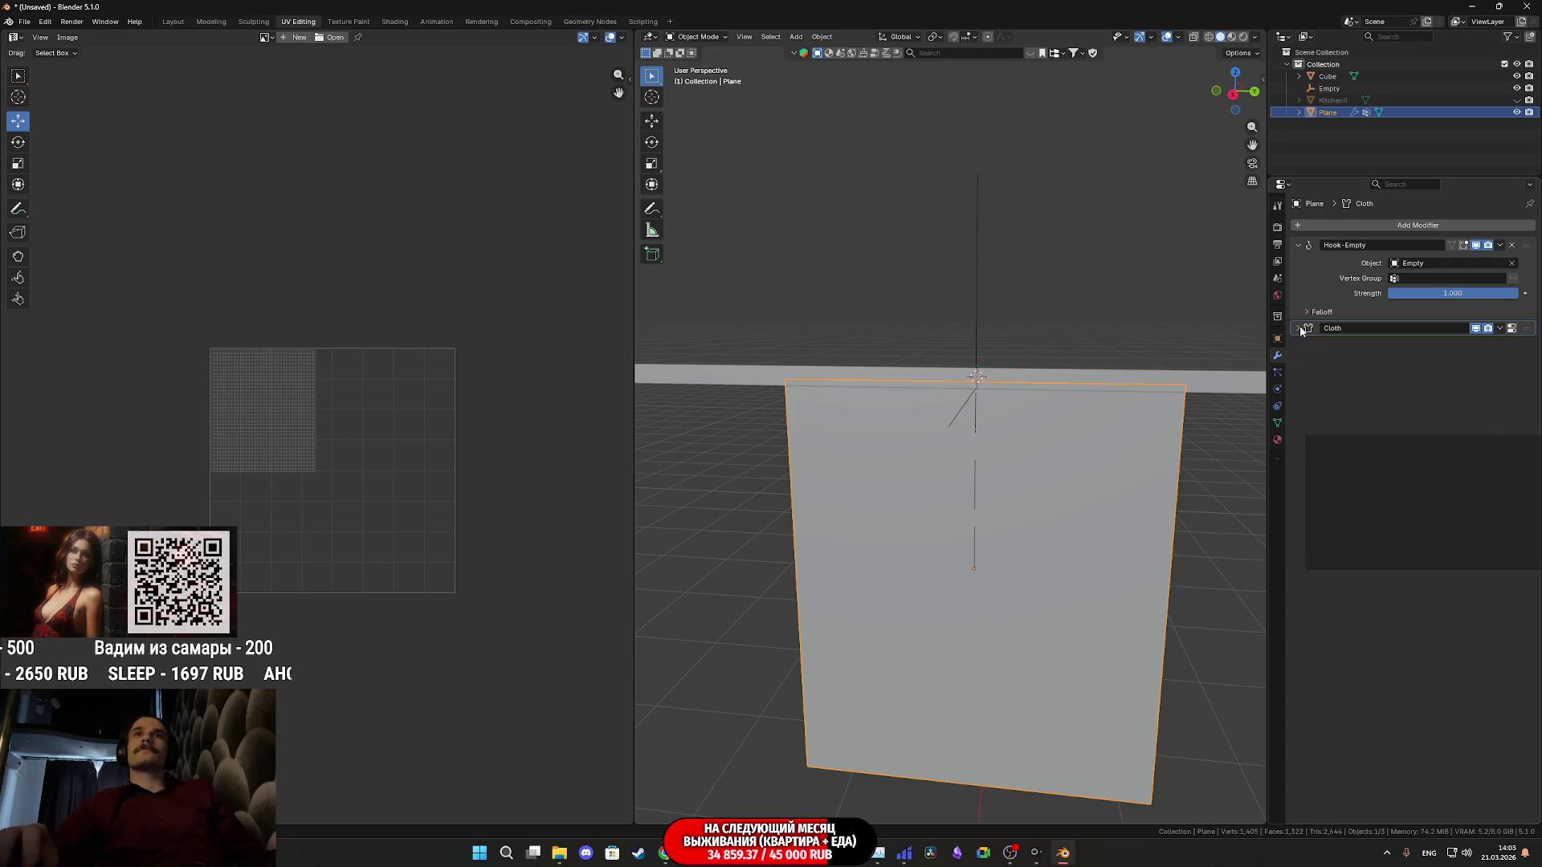
{"action": "left_click", "coordinate": [1501, 330]}
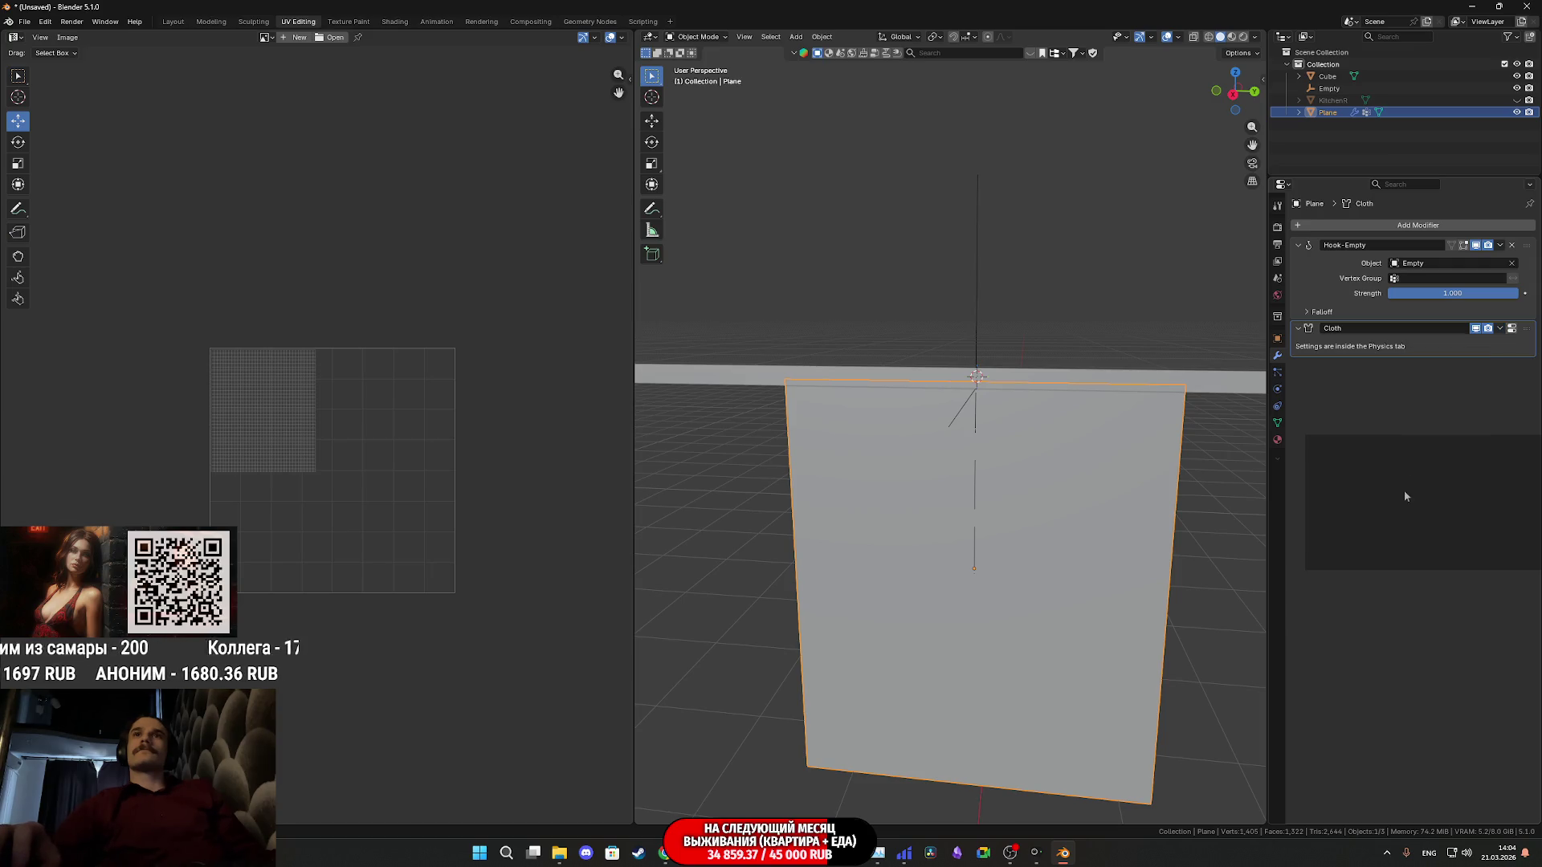
{"action": "left_click", "coordinate": [1500, 328]}
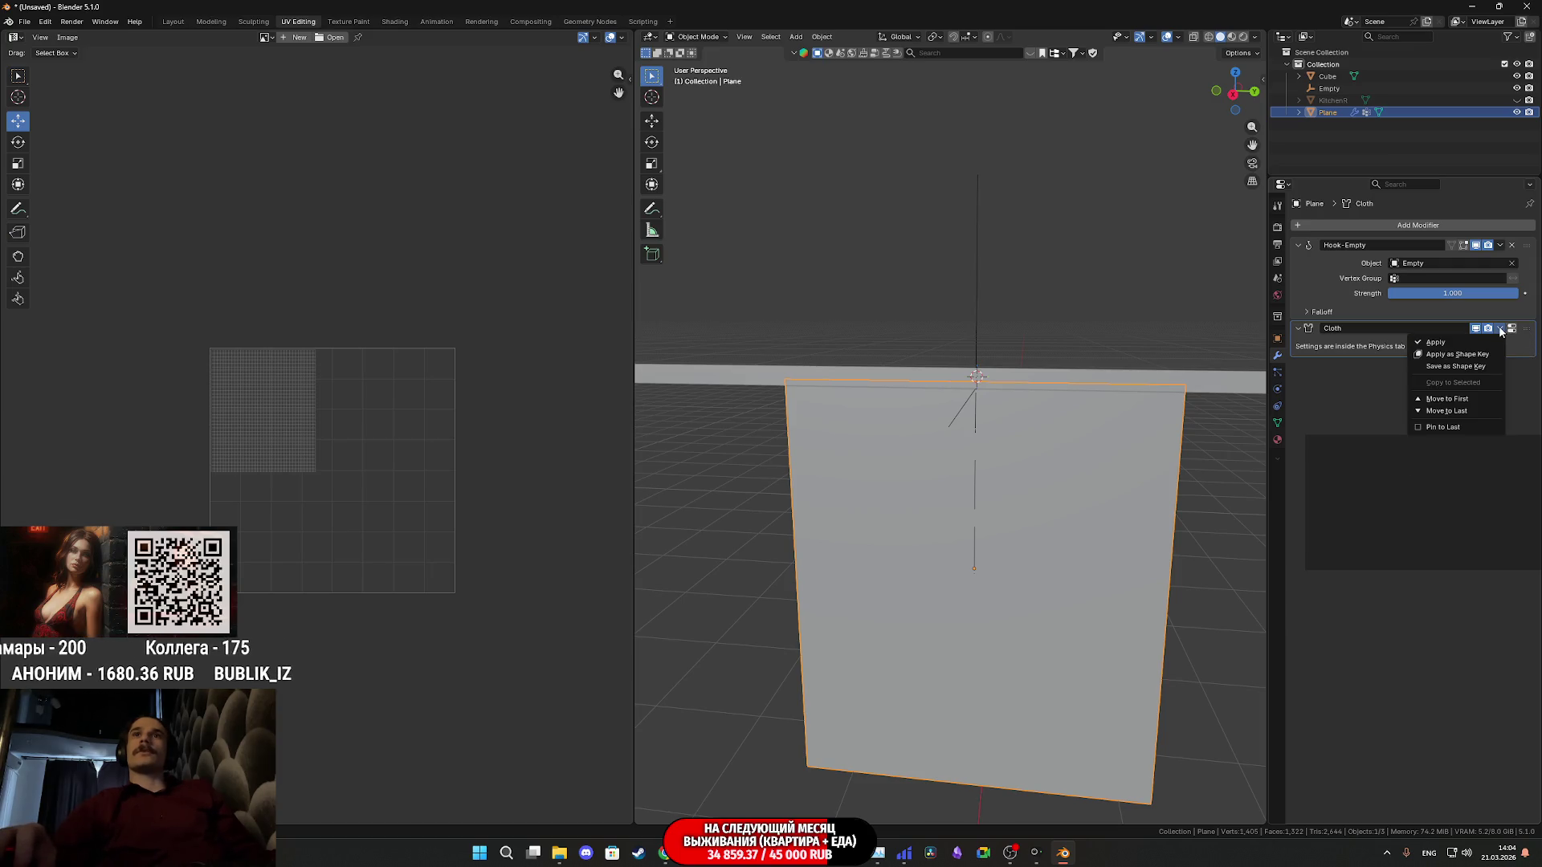
{"action": "key", "text": "ctrl+z"}
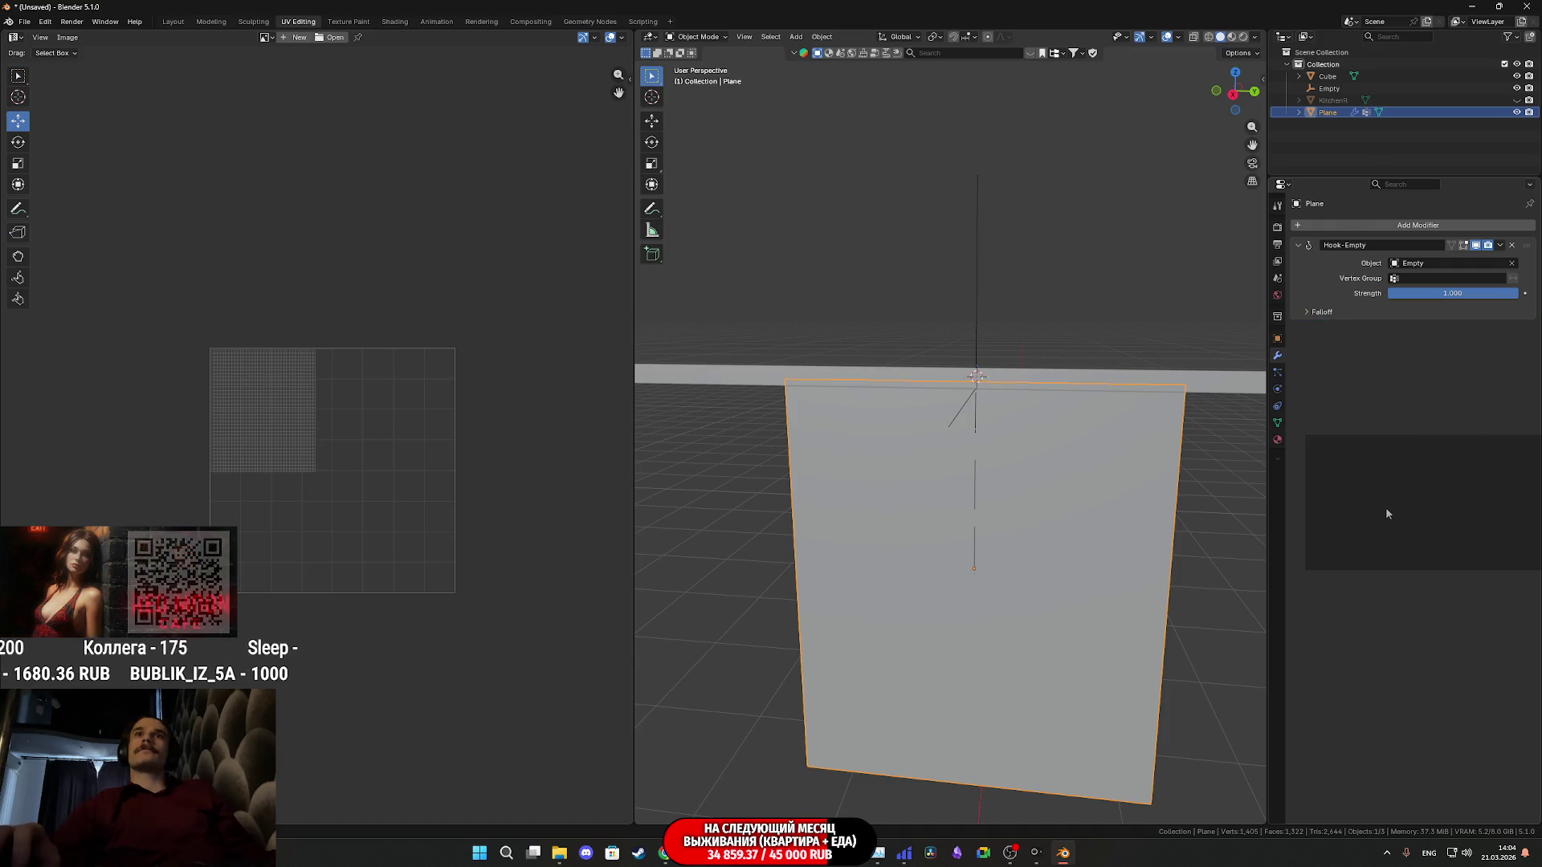
{"action": "left_click", "coordinate": [1278, 423]}
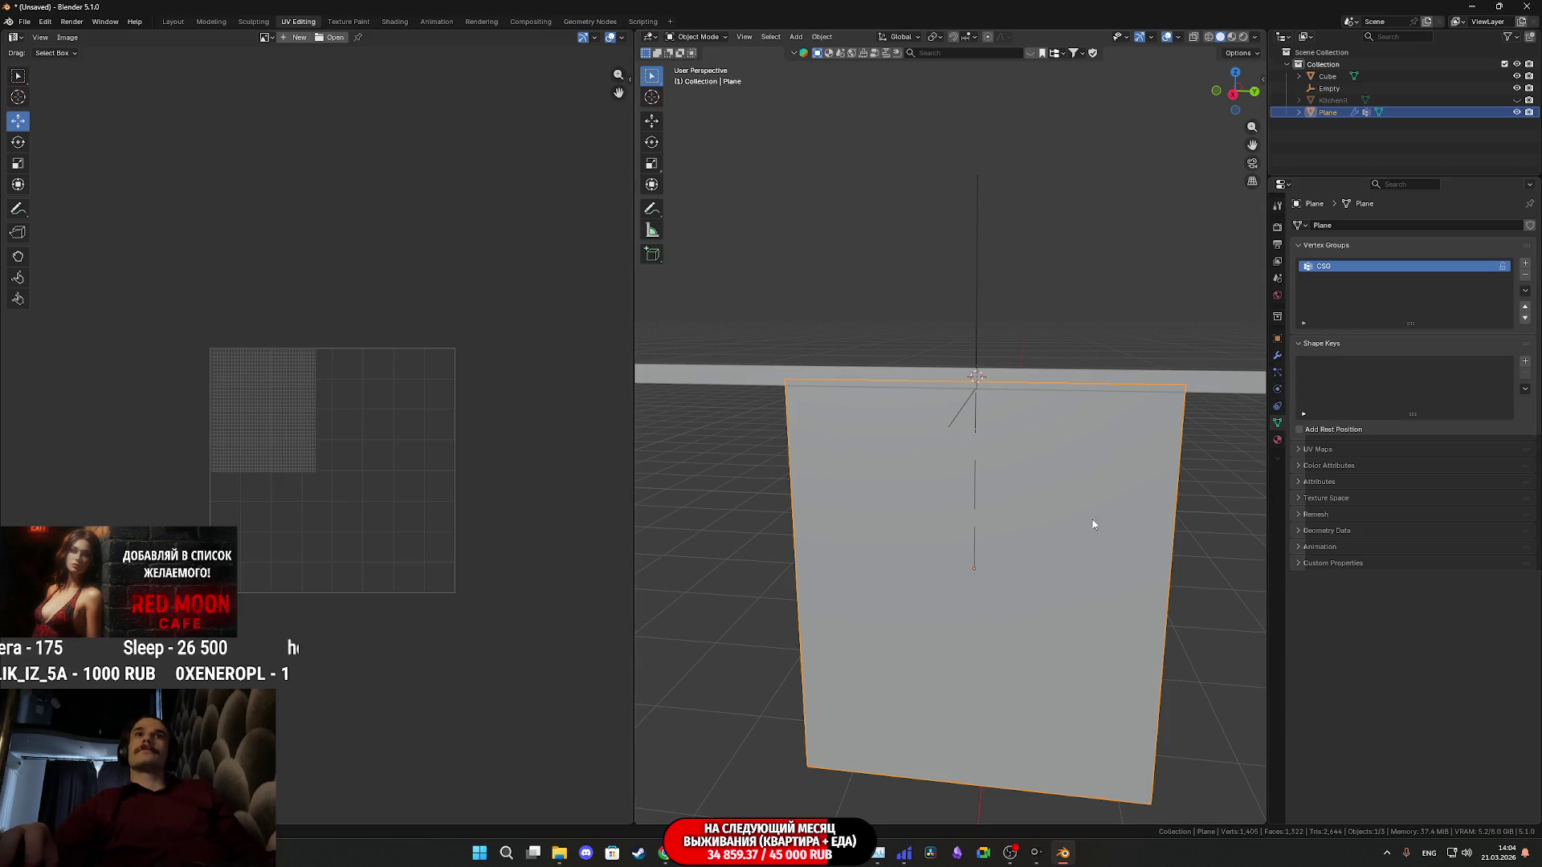
Enable Cloth physics on the plane and set its Shape Pin Group to CSG
{"action": "left_click", "coordinate": [1279, 341]}
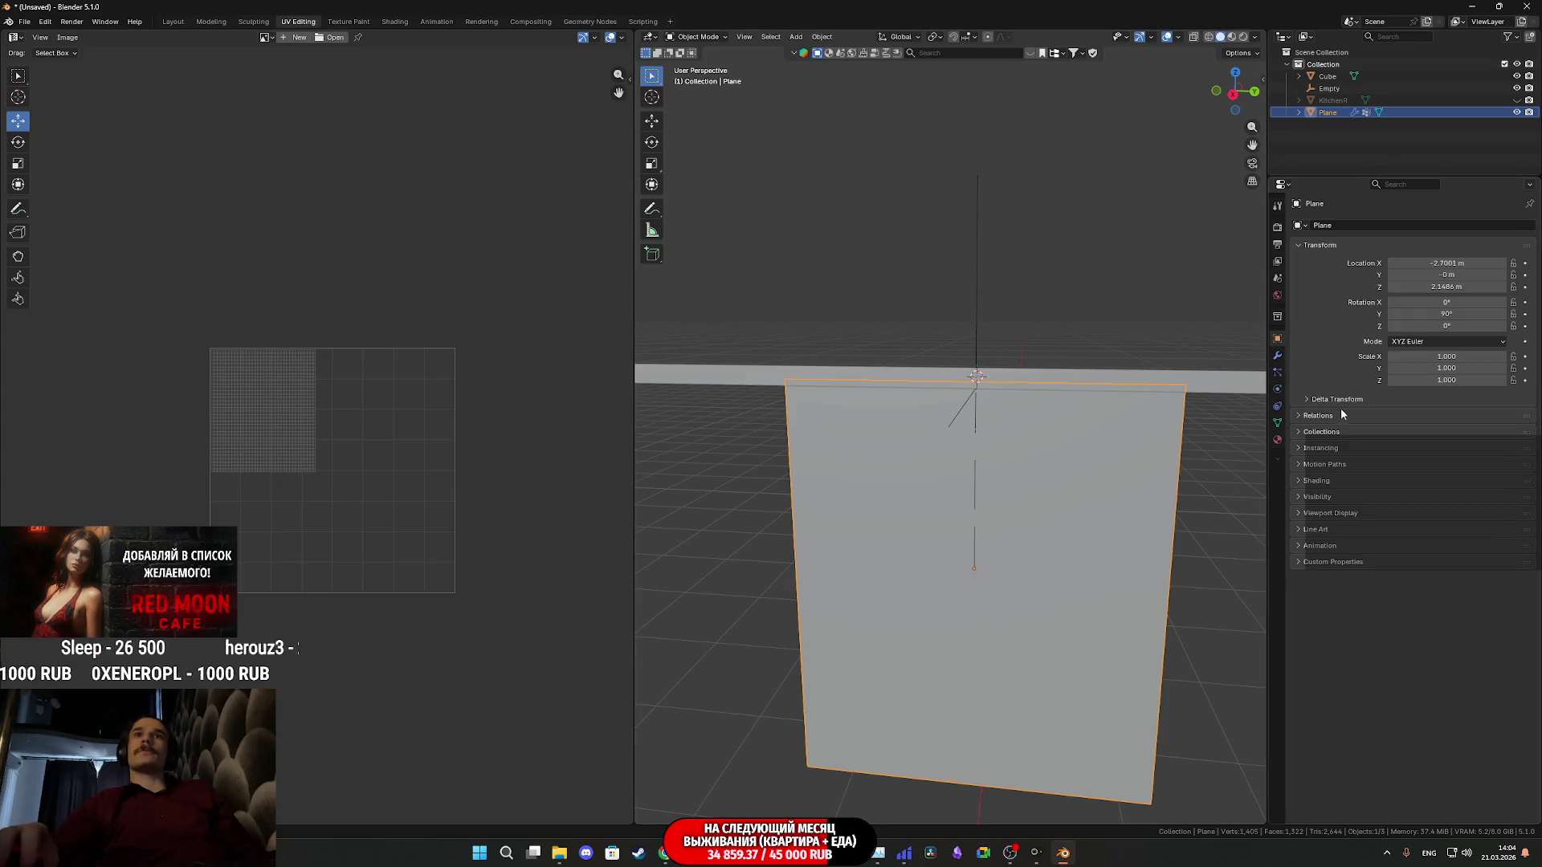
{"action": "left_click", "coordinate": [1278, 354]}
{"action": "left_click", "coordinate": [1279, 371]}
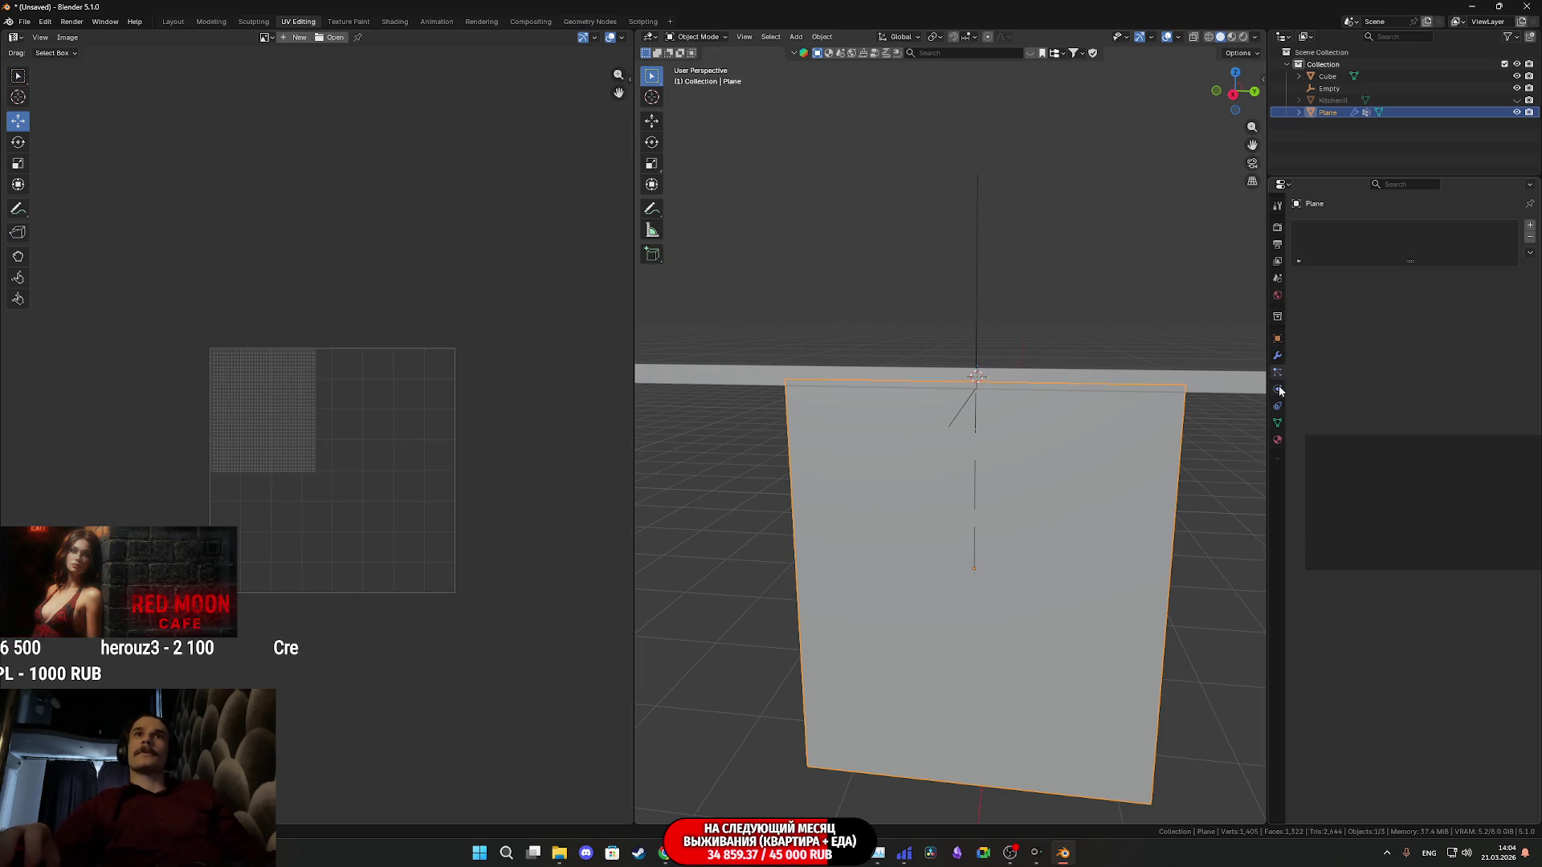
{"action": "left_click", "coordinate": [1351, 252]}
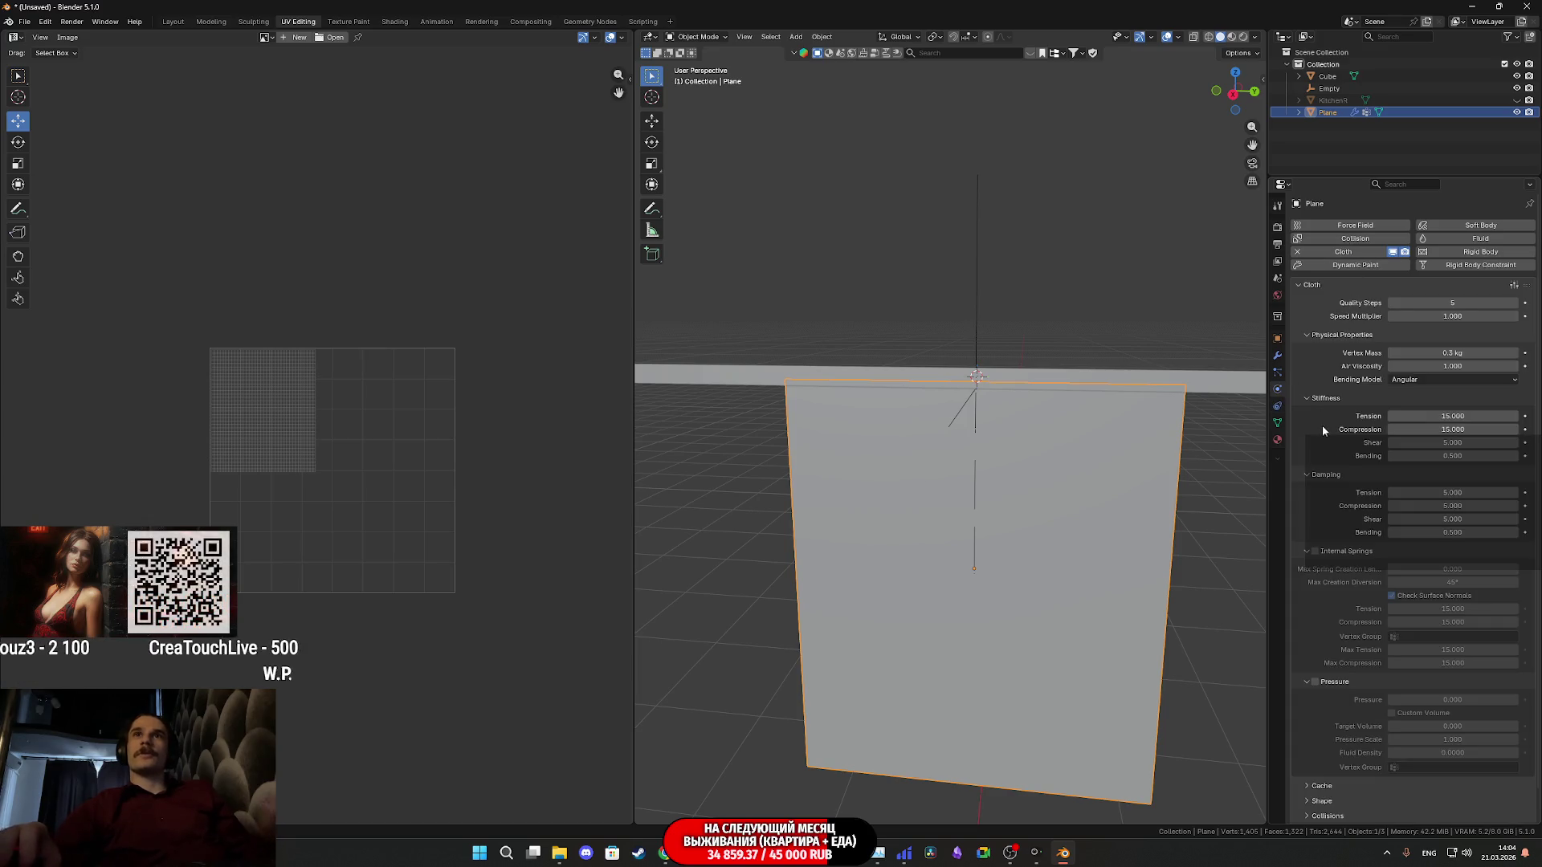
{"action": "scroll", "coordinate": [1338, 422], "scroll_direction": "down", "scroll_amount": 1}
{"action": "left_click", "coordinate": [1313, 770]}
{"action": "scroll", "coordinate": [1362, 741], "scroll_direction": "down", "scroll_amount": 3}
{"action": "left_click", "coordinate": [1415, 695]}
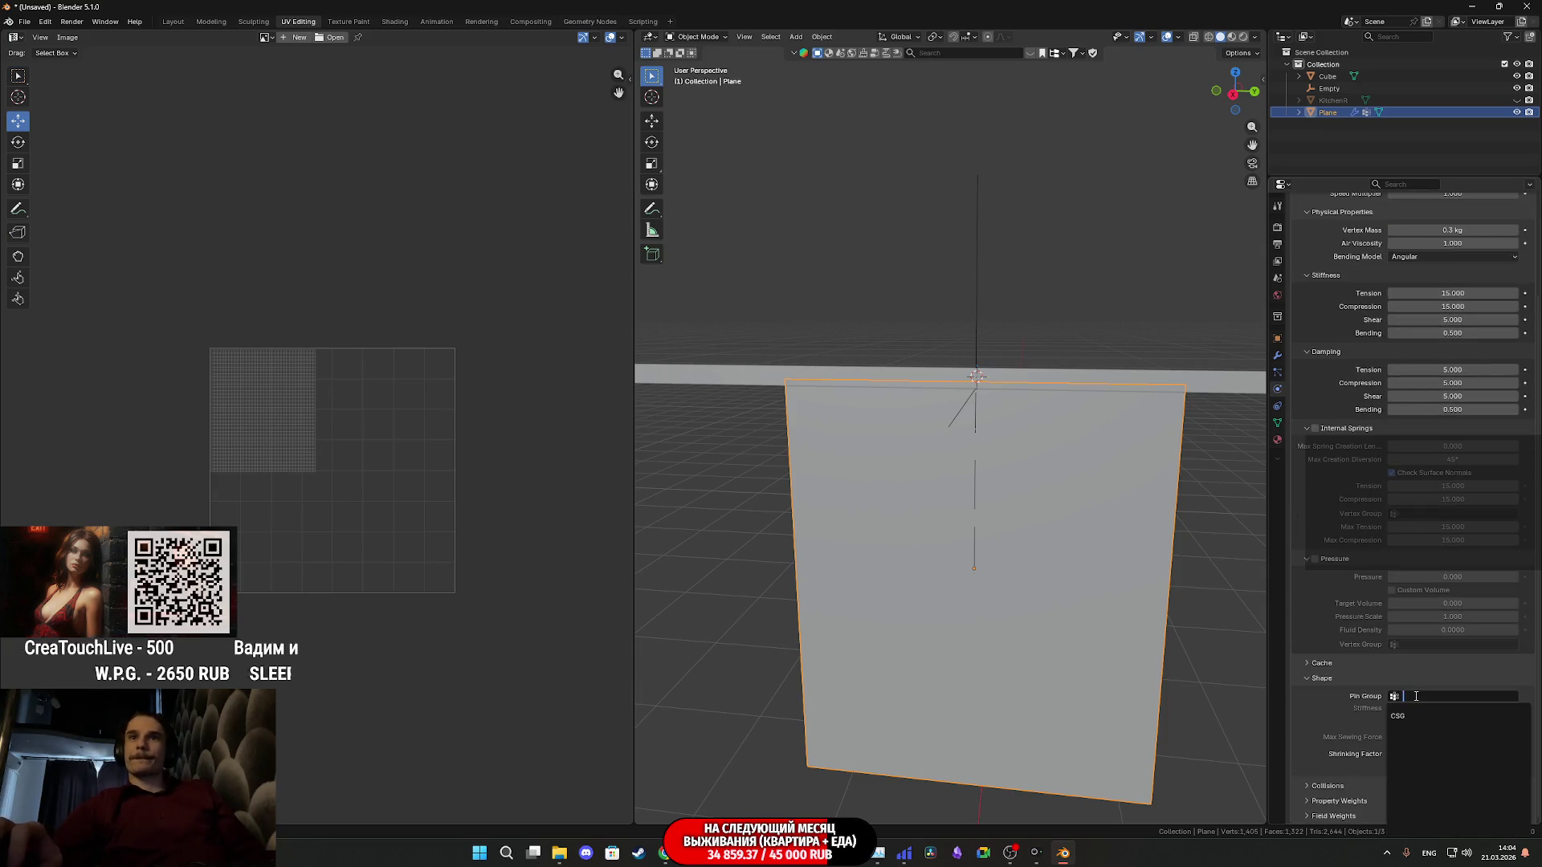
{"action": "left_click", "coordinate": [1398, 715]}
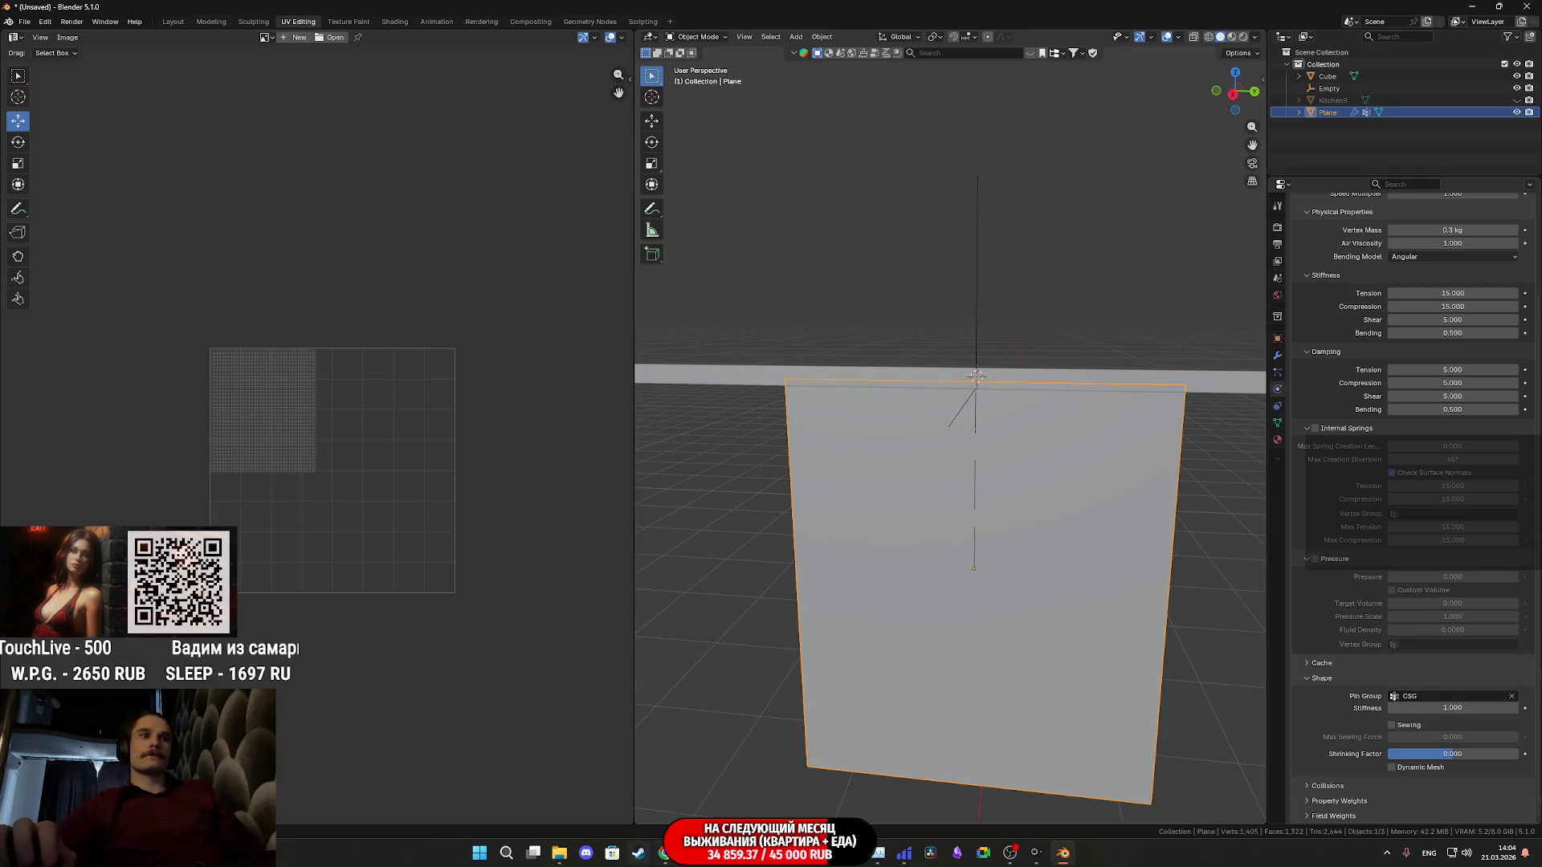
Switch over to the YouTube tutorial window
{"action": "key", "text": "alt+Tab"}
{"action": "left_click", "coordinate": [887, 603]}
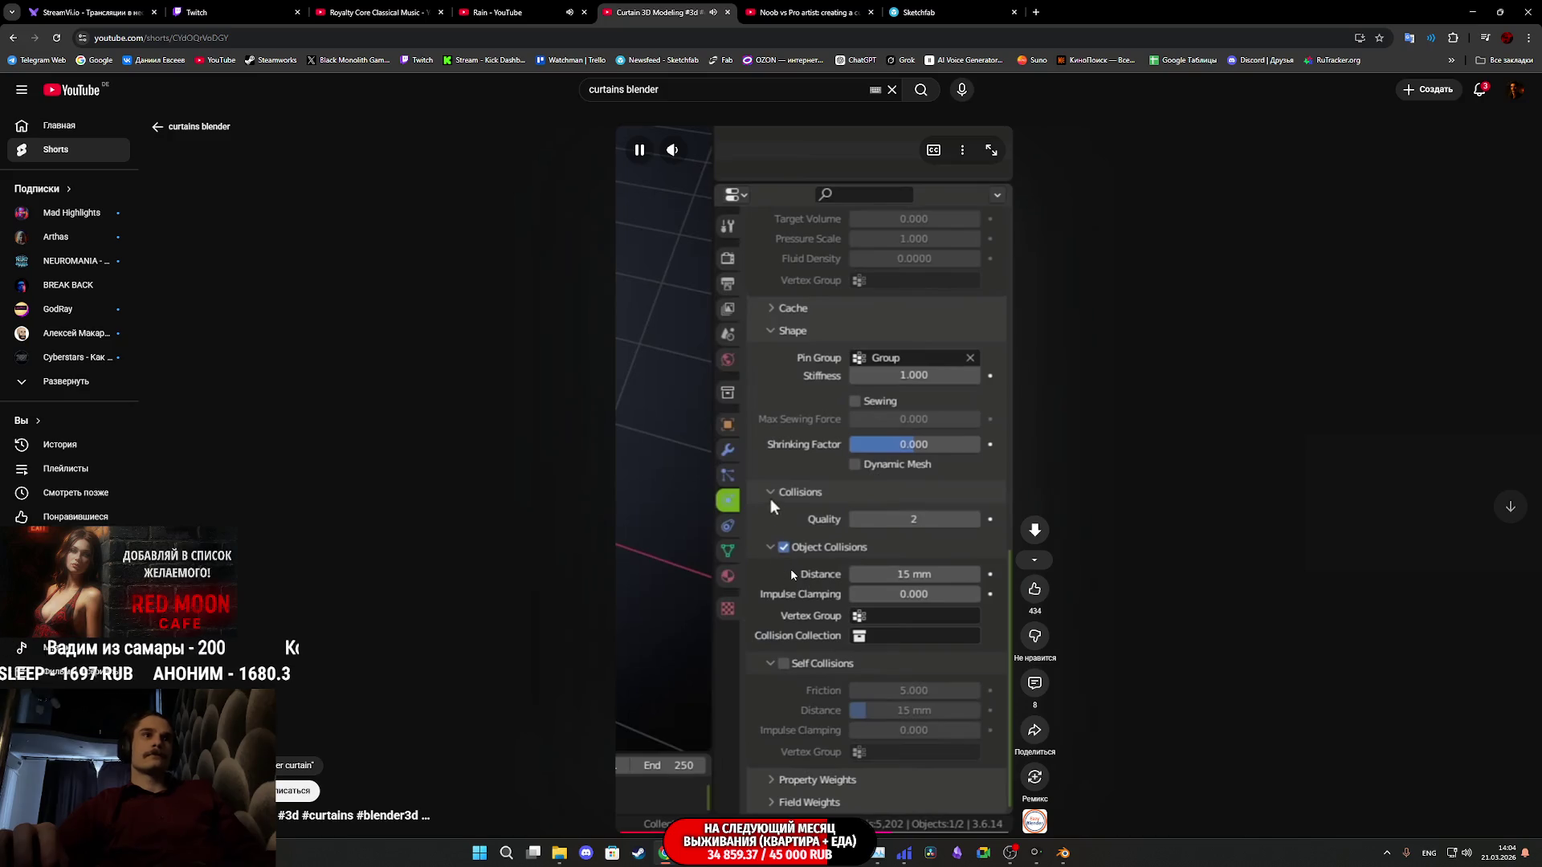
Pause the Short on its Collisions panel and go back to Blender
{"action": "left_click", "coordinate": [793, 565]}
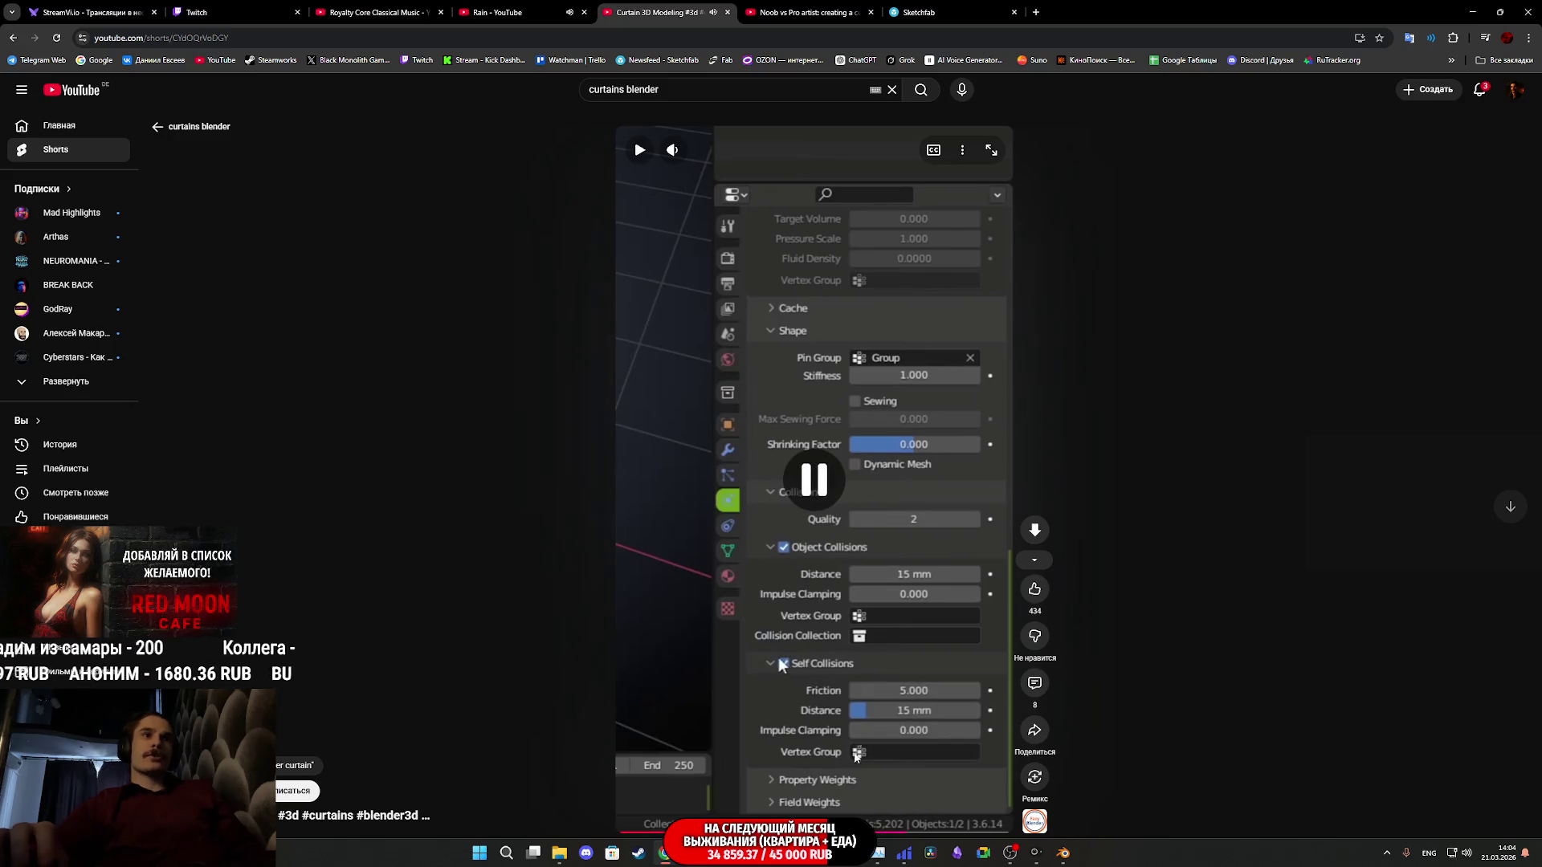
{"action": "left_click", "coordinate": [1063, 854]}
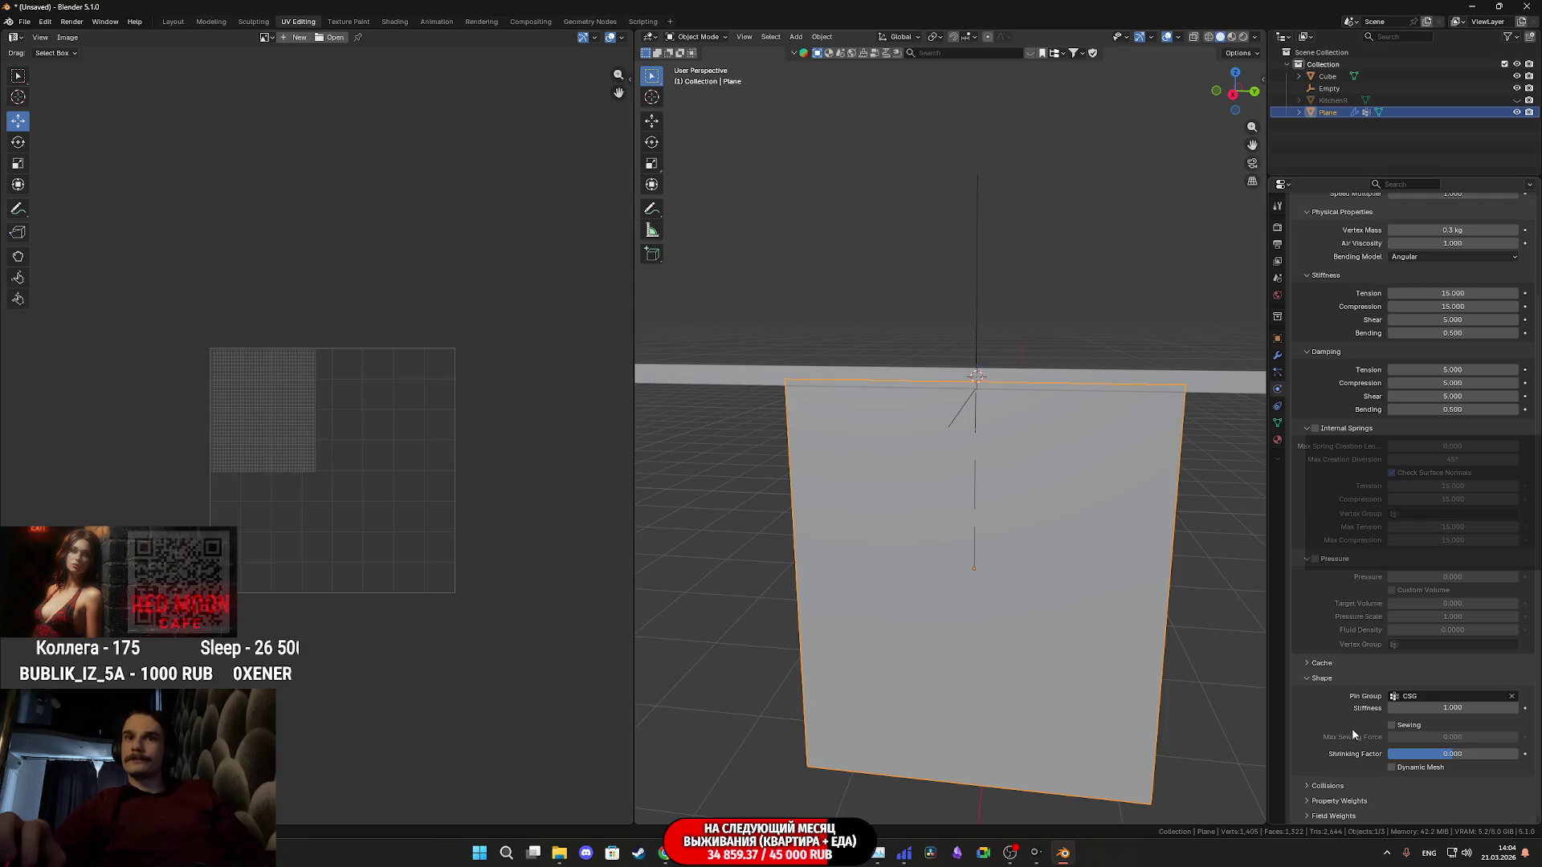
Enable Self Collisions in the cloth's Collisions panel, then return to the tutorial video
{"action": "left_click", "coordinate": [1322, 789]}
{"action": "scroll", "coordinate": [1325, 781], "scroll_direction": "down", "scroll_amount": 3}
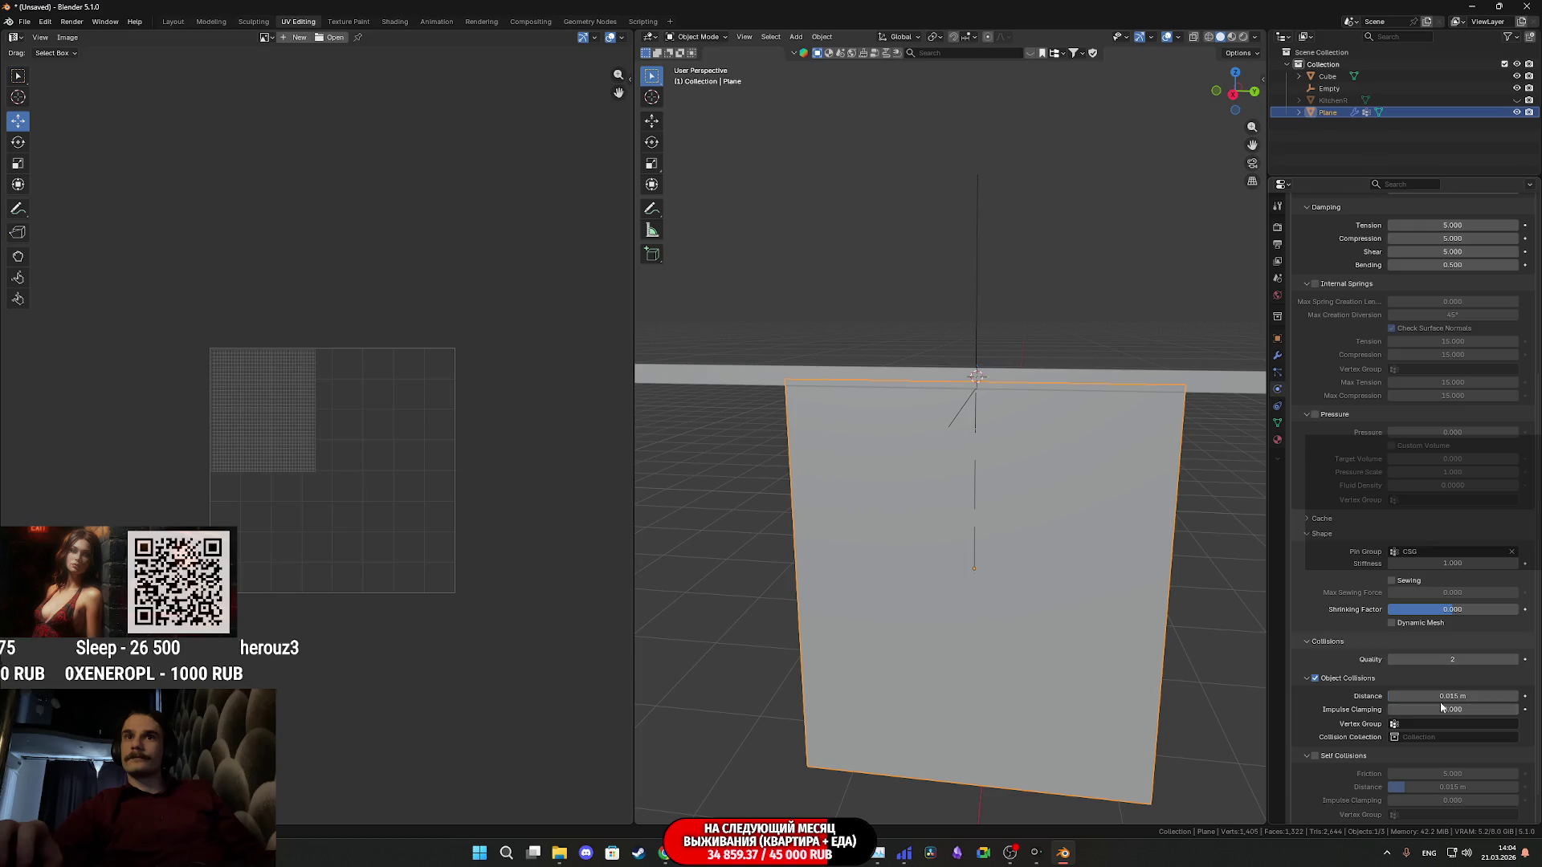
{"action": "scroll", "coordinate": [1347, 697], "scroll_direction": "down", "scroll_amount": 1}
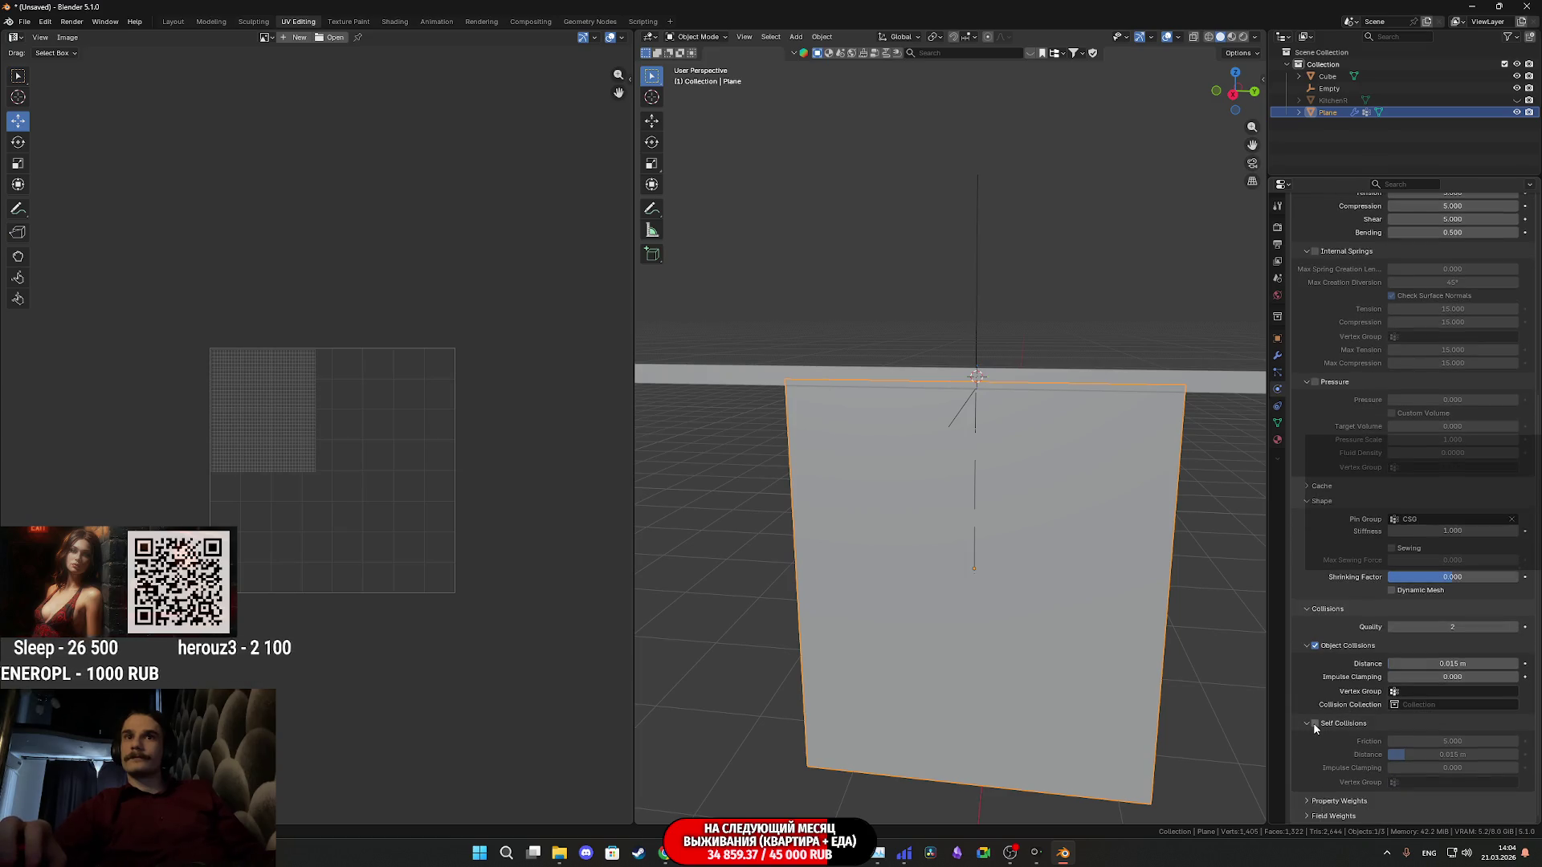
{"action": "mouse_move", "coordinate": [664, 853]}
{"action": "left_click", "coordinate": [1313, 724]}
{"action": "left_click", "coordinate": [674, 801]}
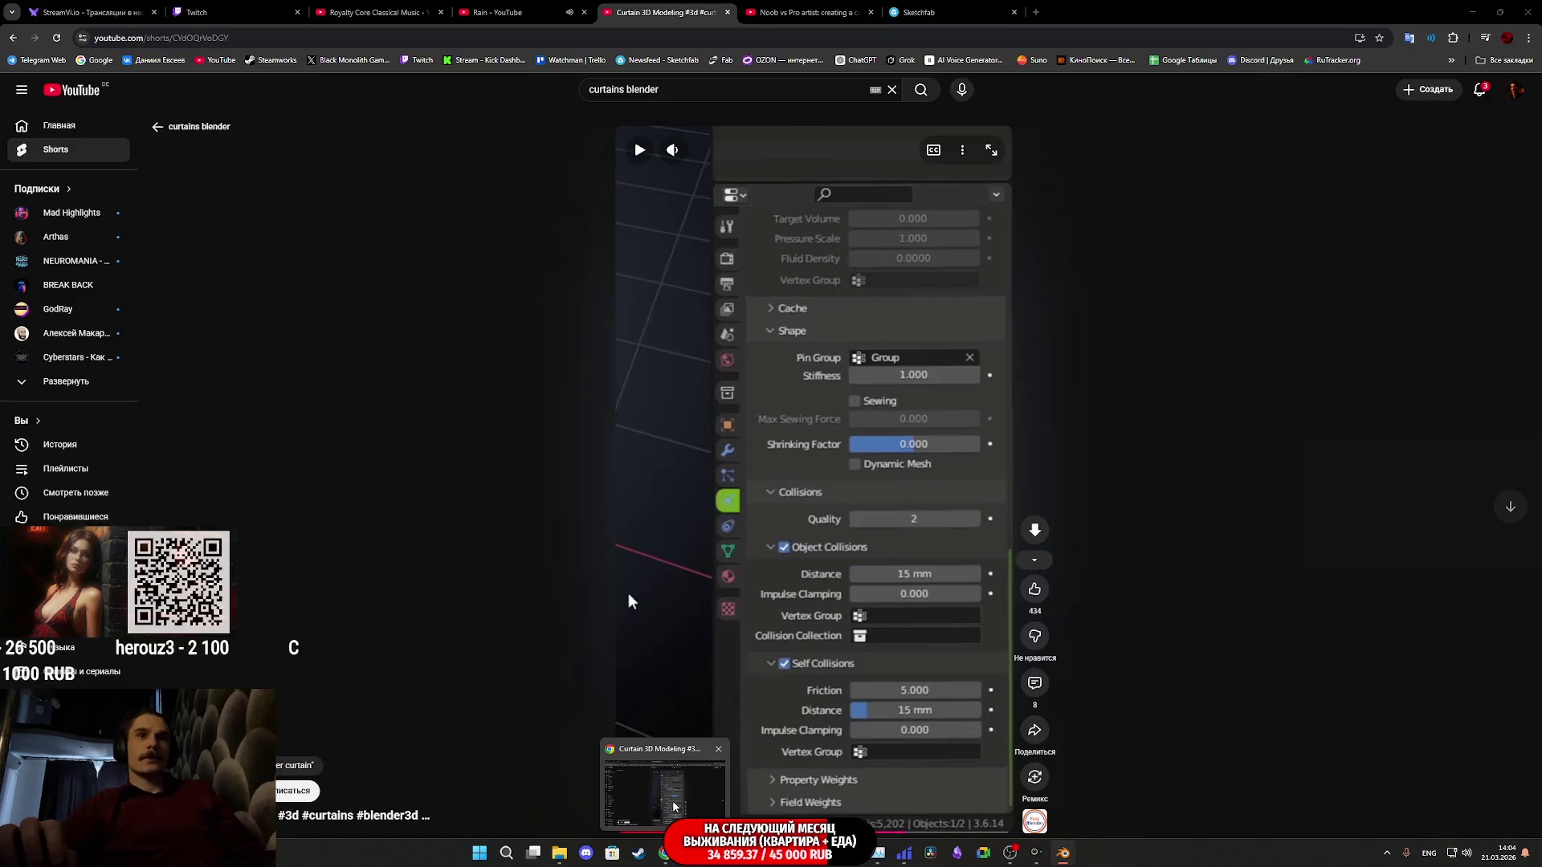
Play the Short through the scale-the-hook step, pause it, and bring Blender back to the front
{"action": "left_click", "coordinate": [926, 559]}
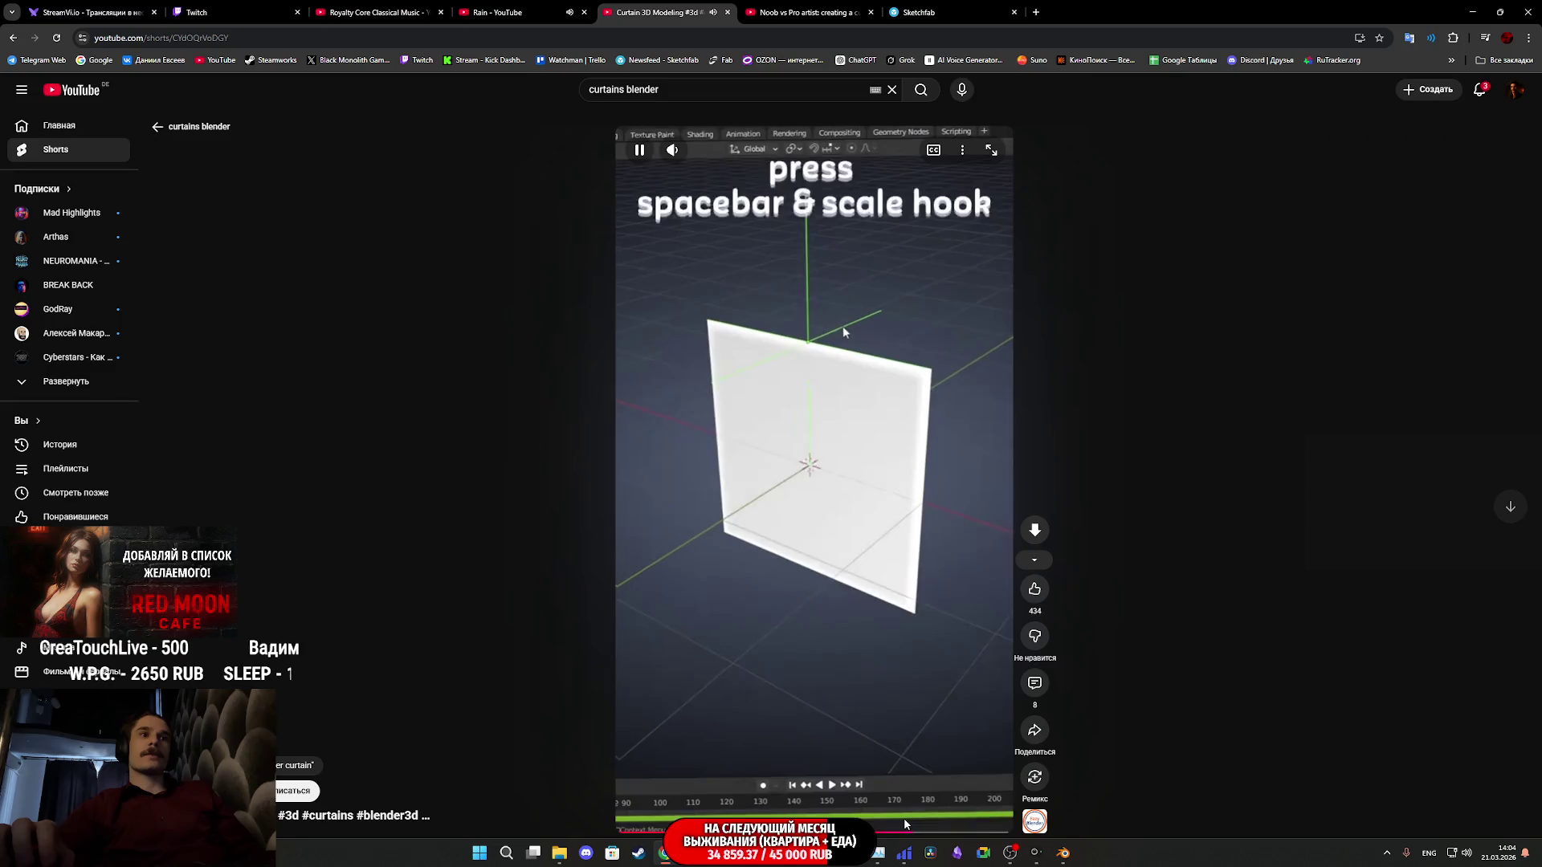
{"action": "scroll", "coordinate": [903, 797], "scroll_direction": "up", "scroll_amount": 1}
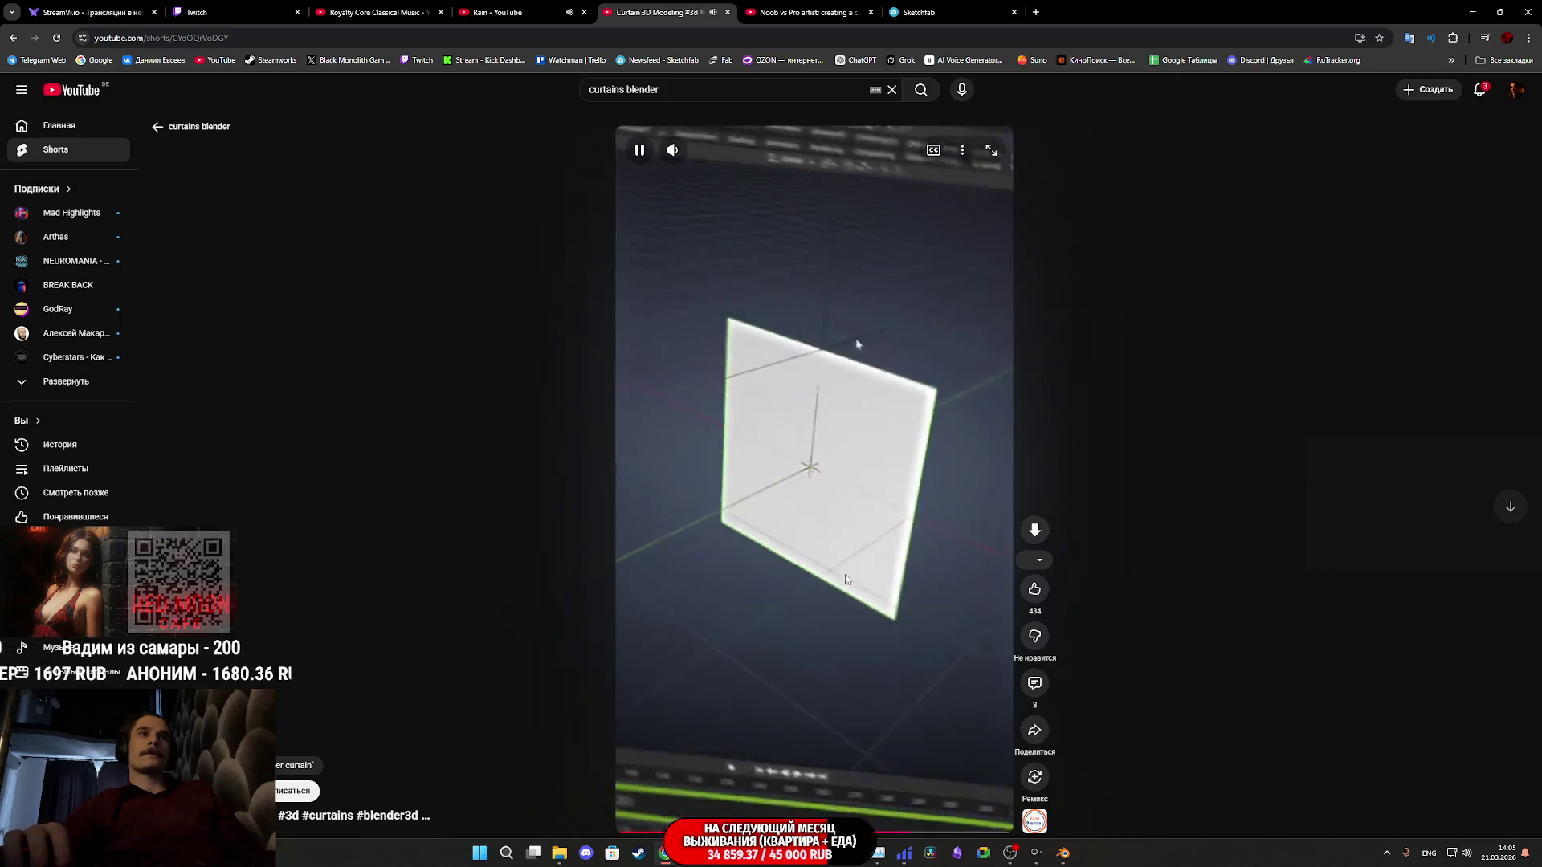
{"action": "left_click", "coordinate": [844, 575]}
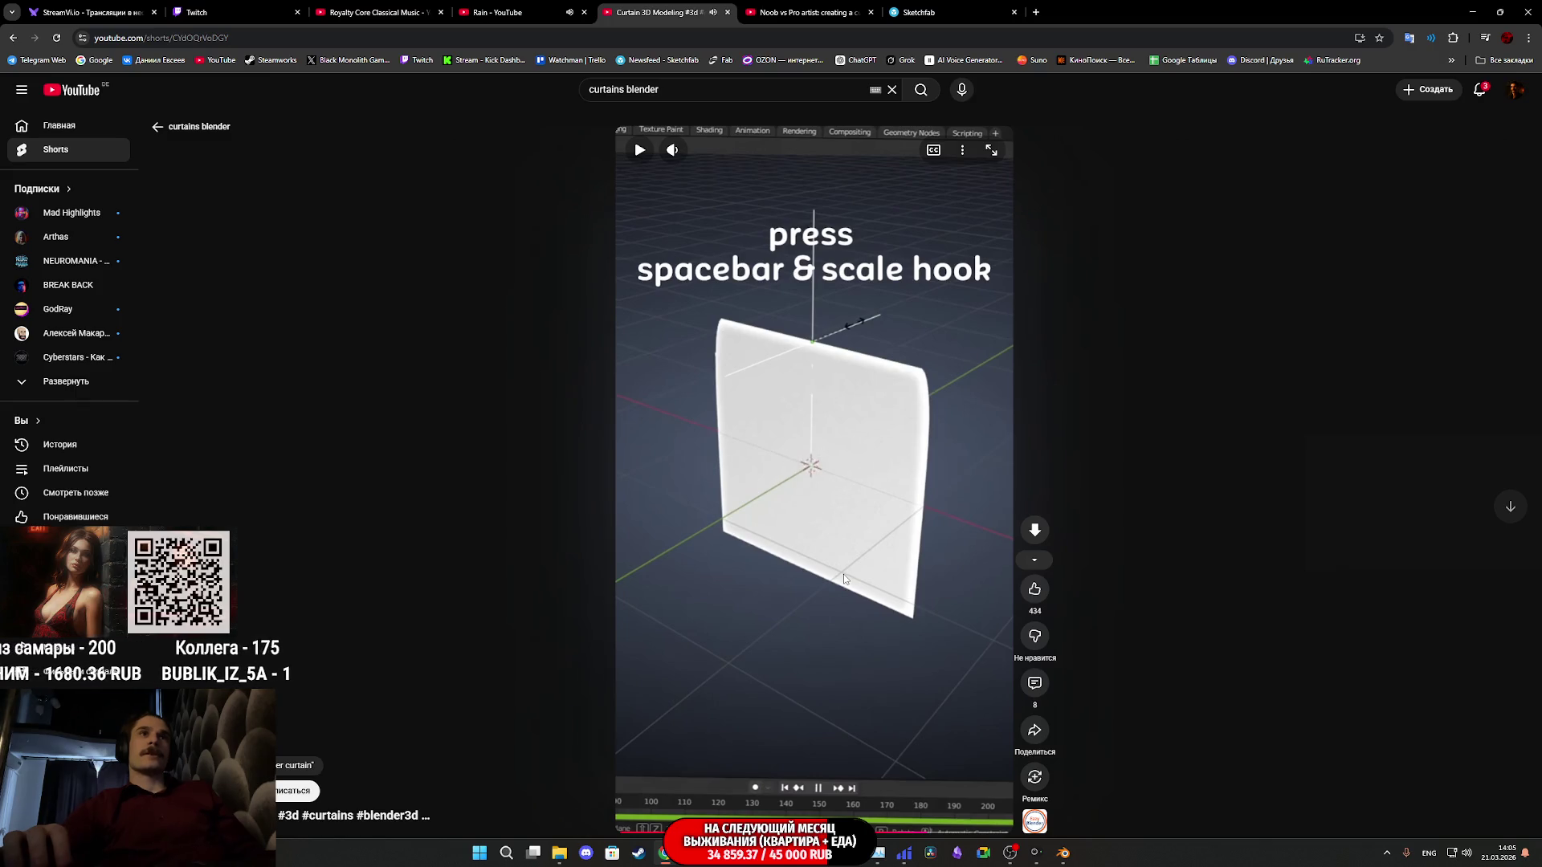
{"action": "left_click", "coordinate": [1064, 854]}
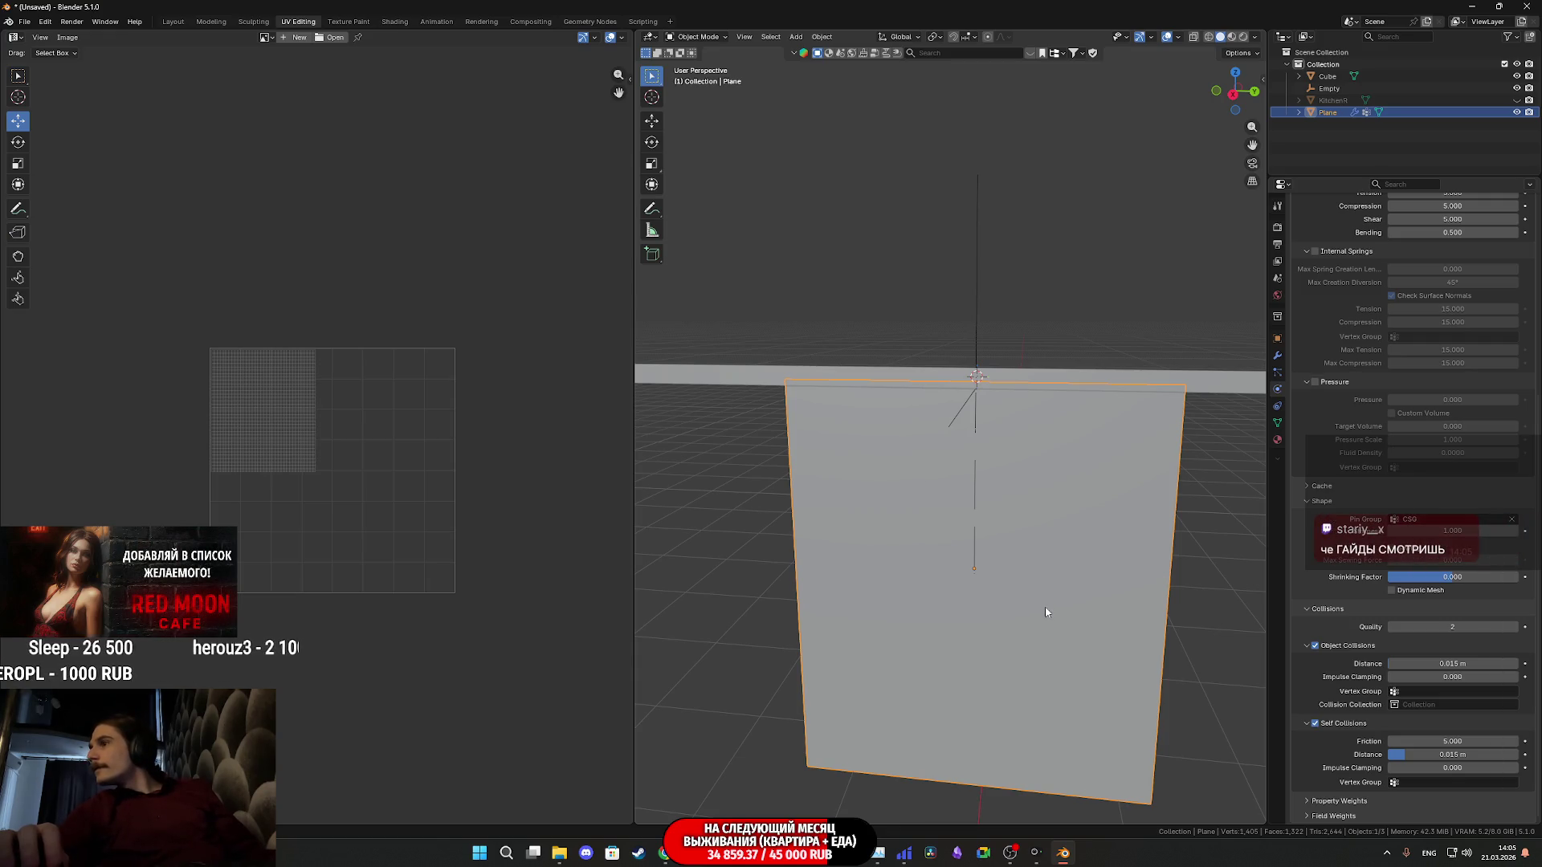
{"action": "scroll", "coordinate": [1055, 575], "scroll_direction": "down", "scroll_amount": 3}
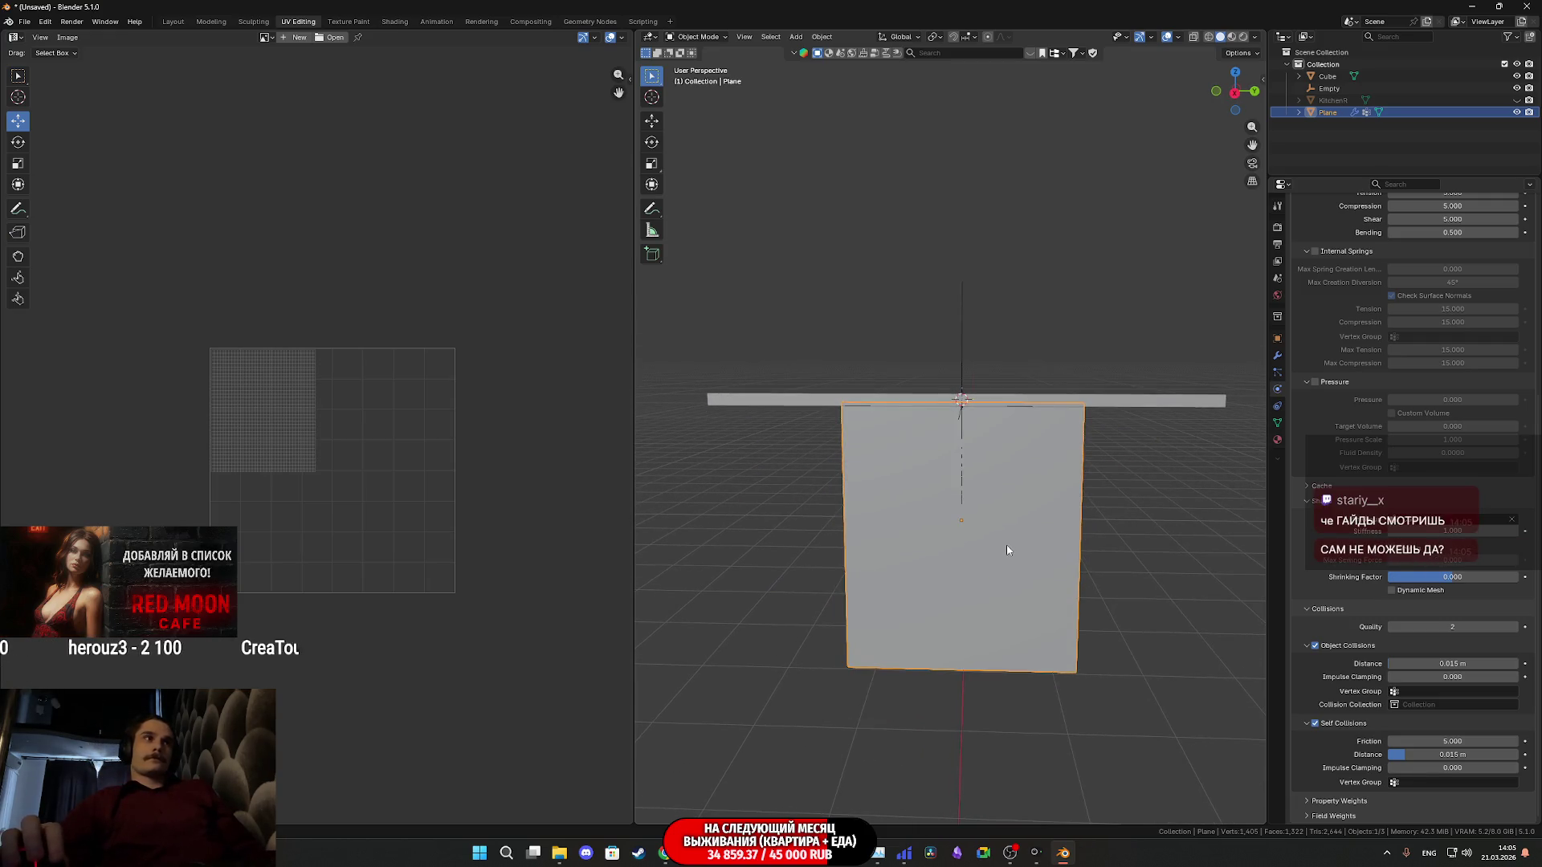
Duplicate the curtain plane in place with Shift+D, try sliding it along Y, then undo the move
{"action": "key", "text": "shift+d"}
{"action": "right_click", "coordinate": [1022, 540]}
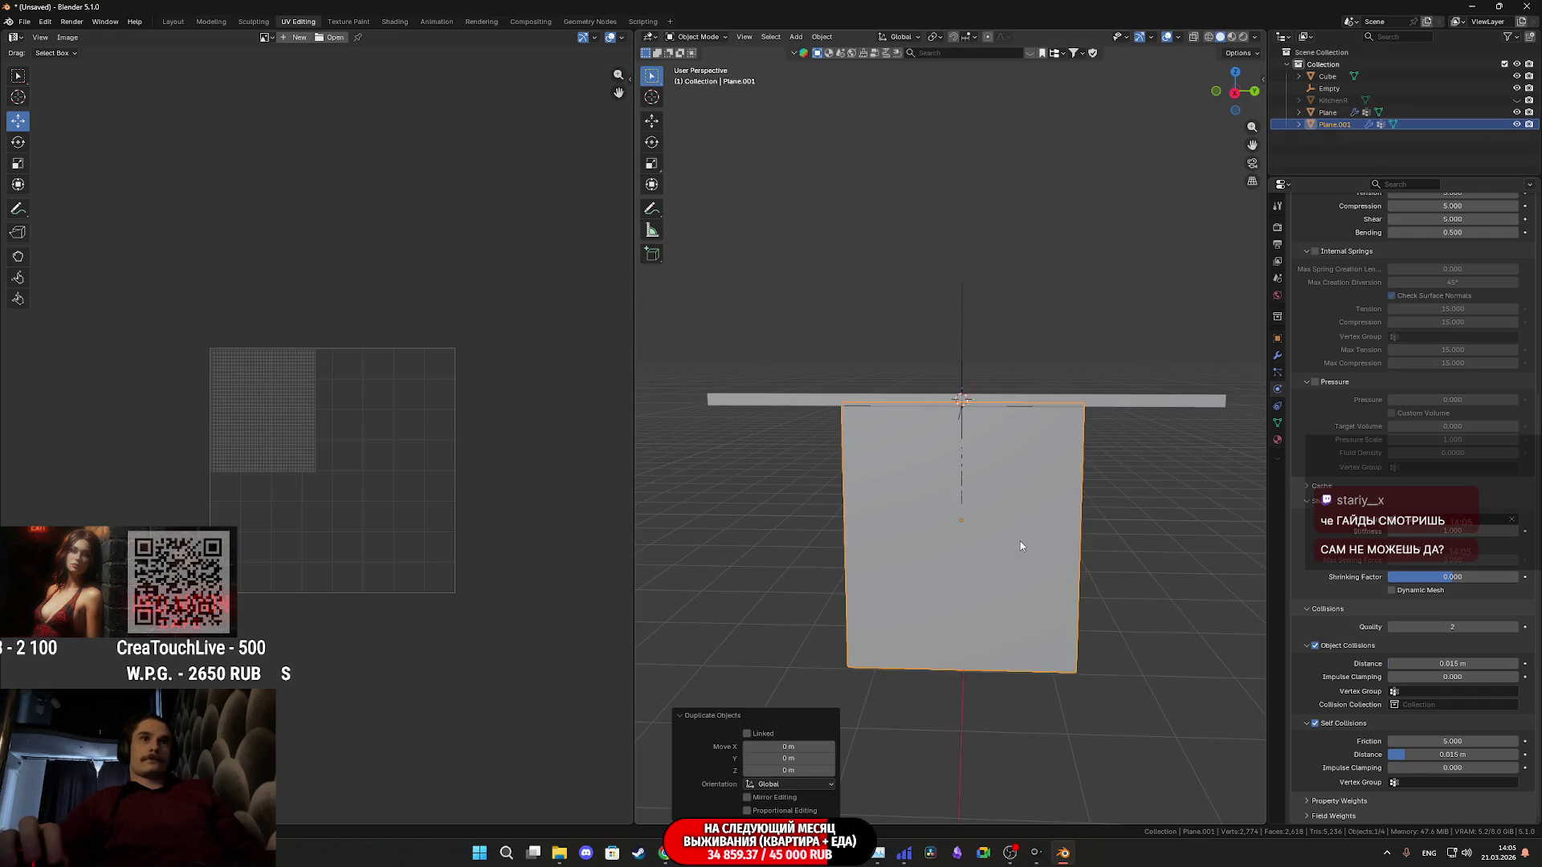
{"action": "left_click", "coordinate": [651, 121]}
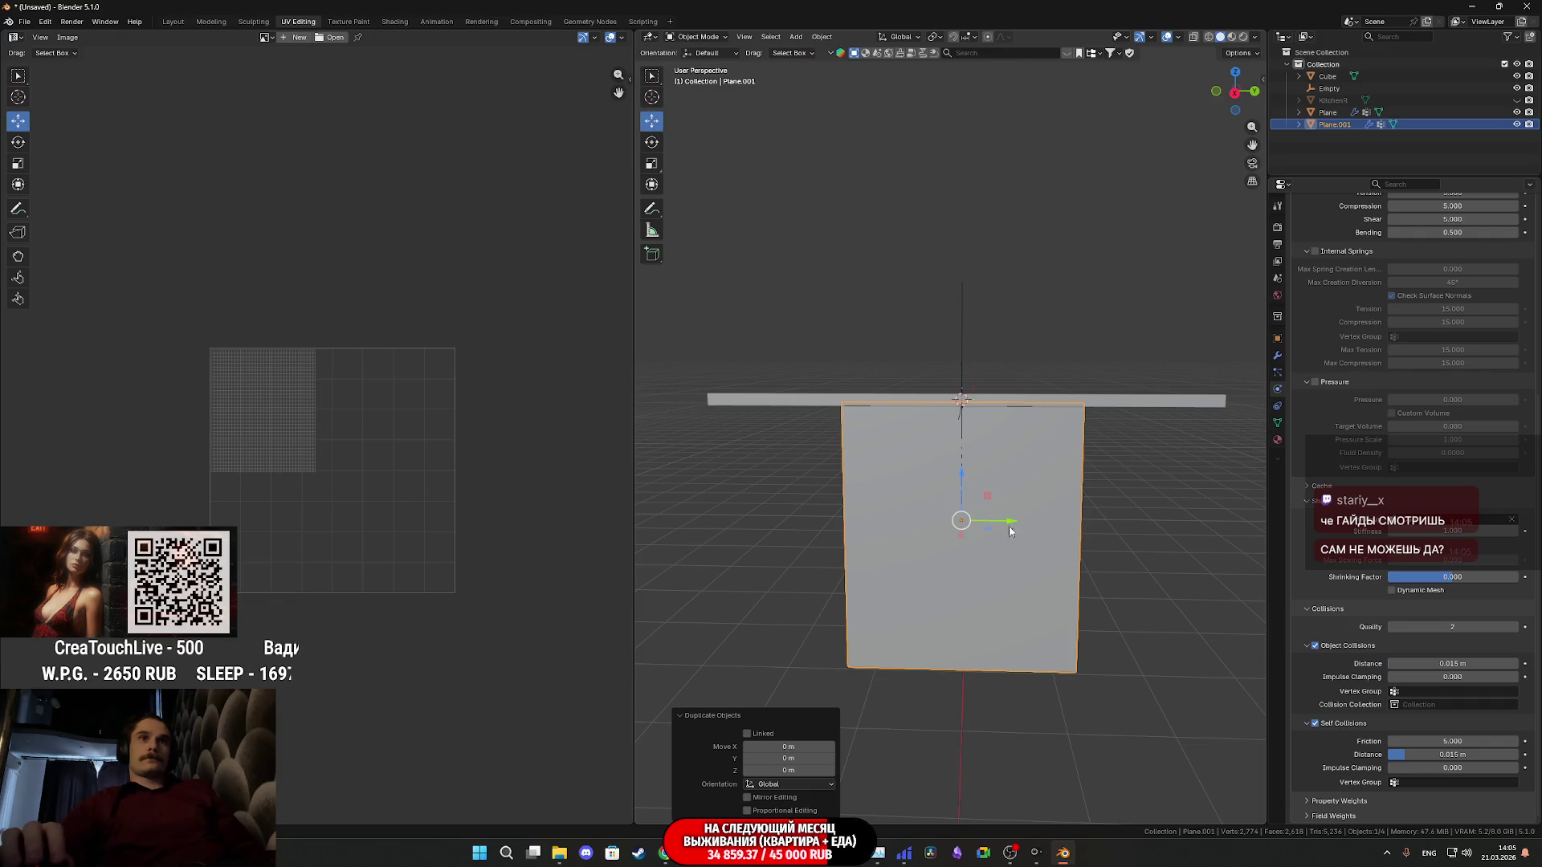
{"action": "left_click_drag", "start_coordinate": [1013, 532], "coordinate": [831, 592]}
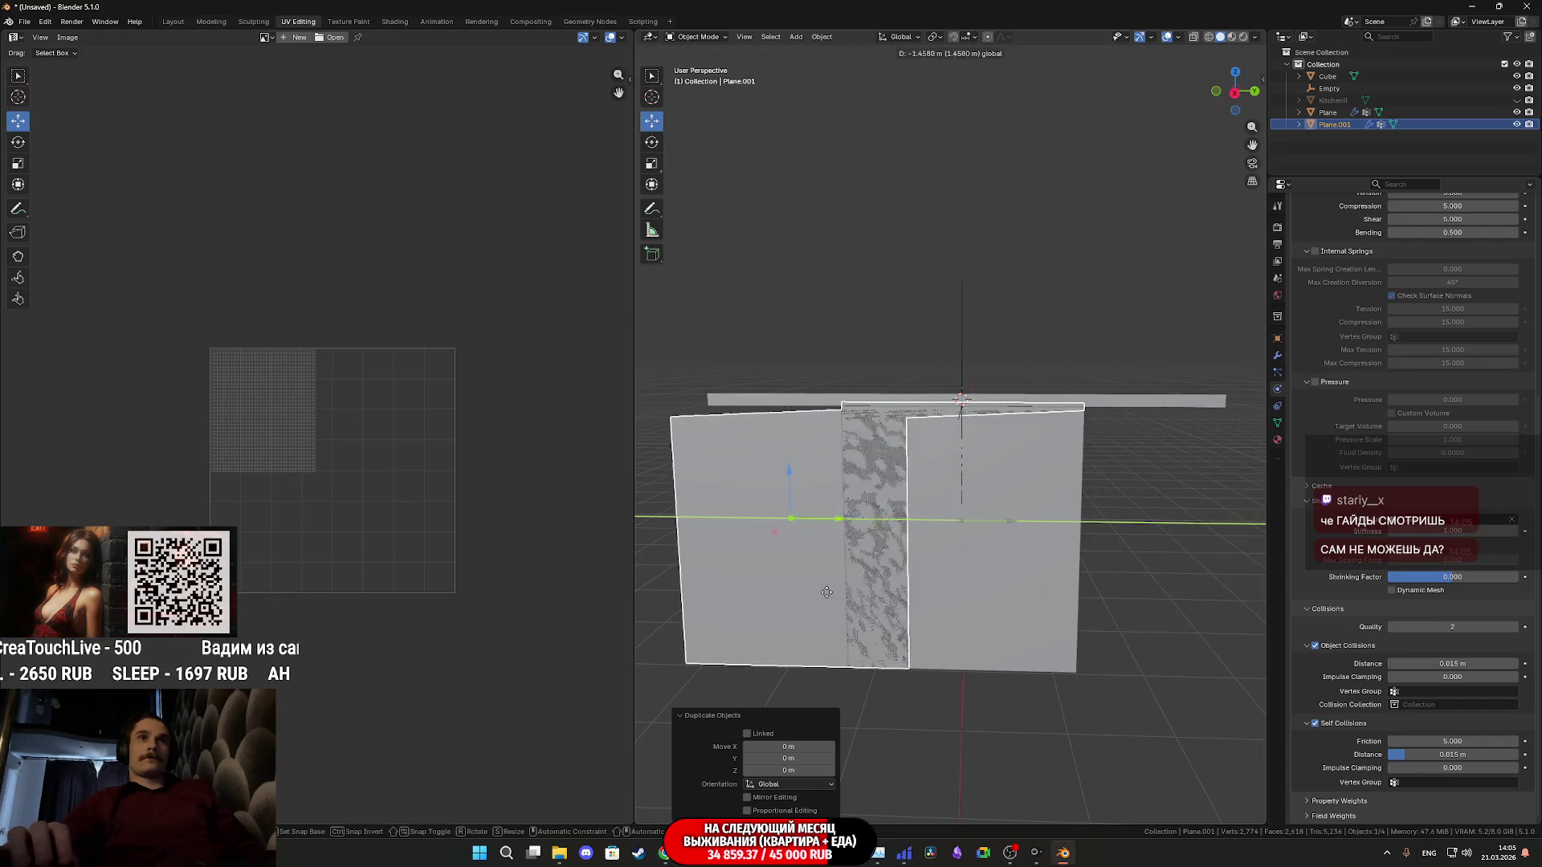
{"action": "left_click_drag", "start_coordinate": [831, 592], "coordinate": [844, 601]}
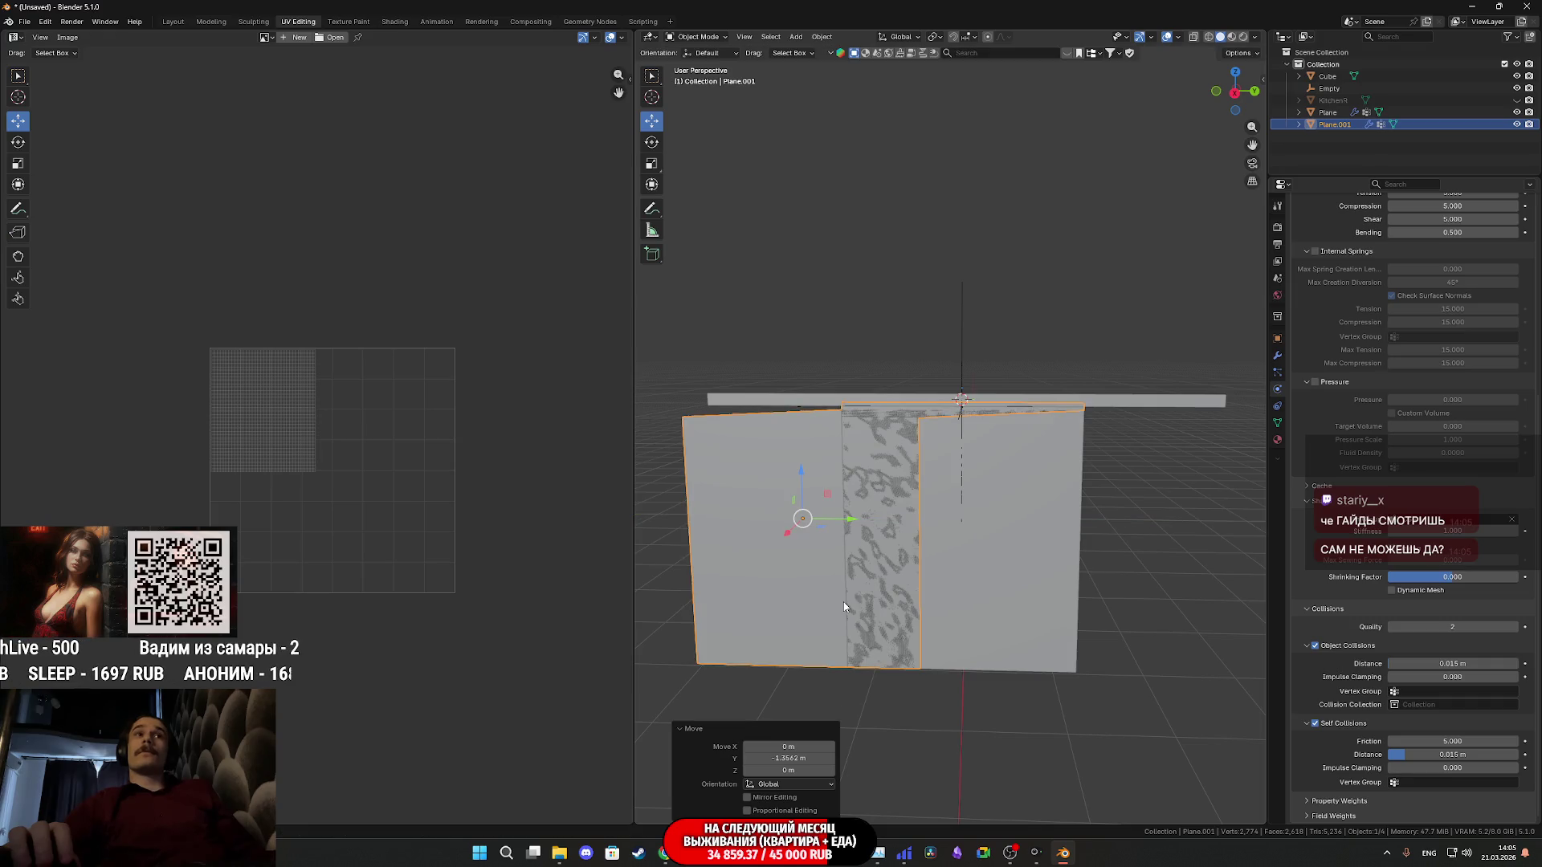
{"action": "key", "text": "ctrl+z"}
Slide the duplicate along Y again, undo it, and show its Hook-Empty and Cloth modifier stack
{"action": "left_click_drag", "start_coordinate": [1012, 523], "coordinate": [1134, 584]}
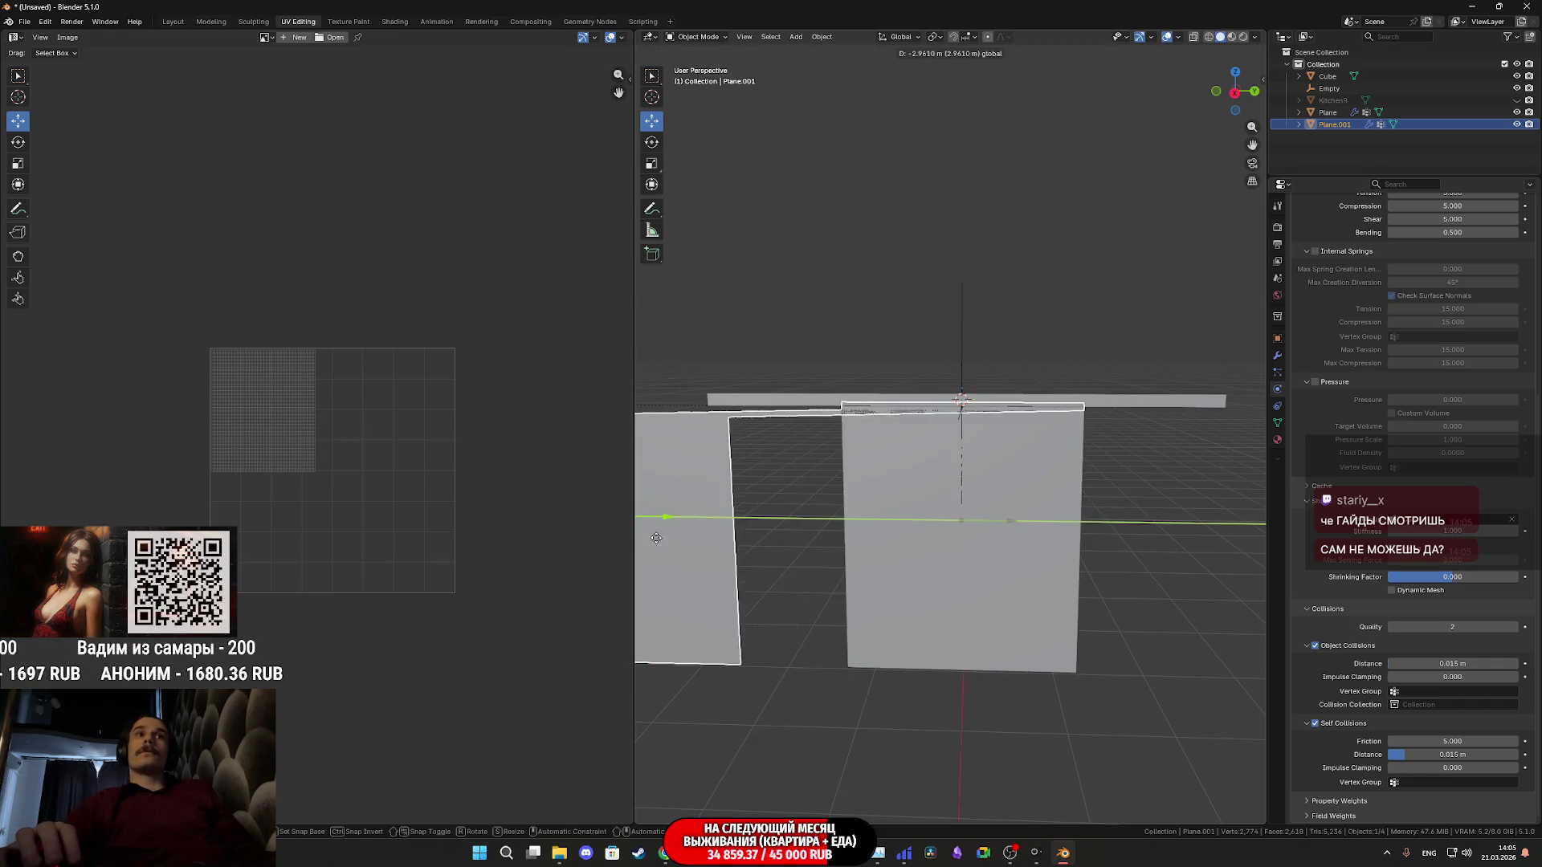
{"action": "key", "text": "ctrl+z"}
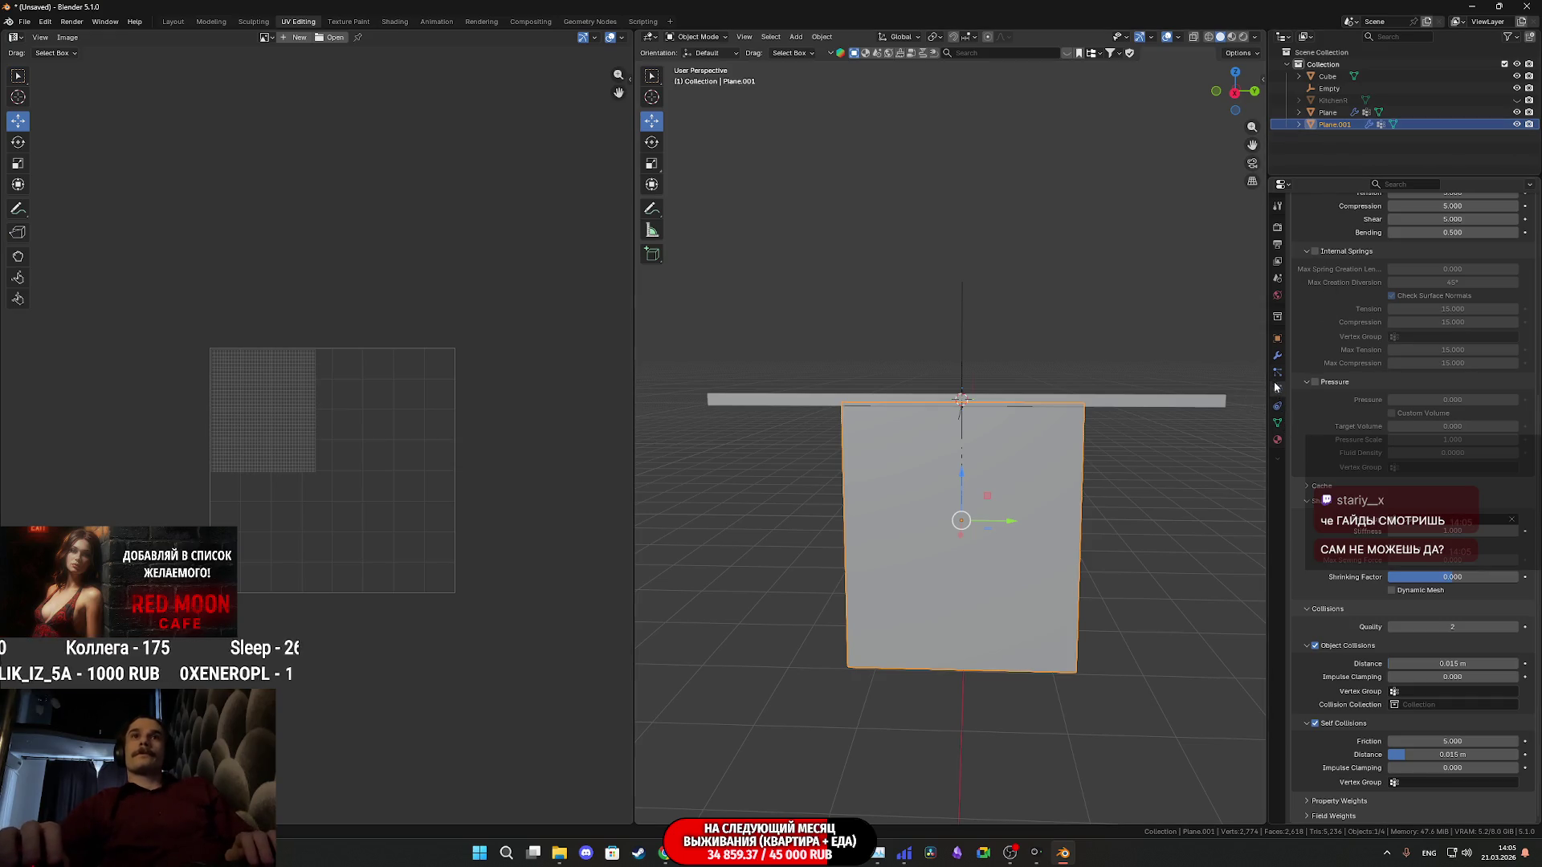
{"action": "left_click", "coordinate": [1279, 357]}
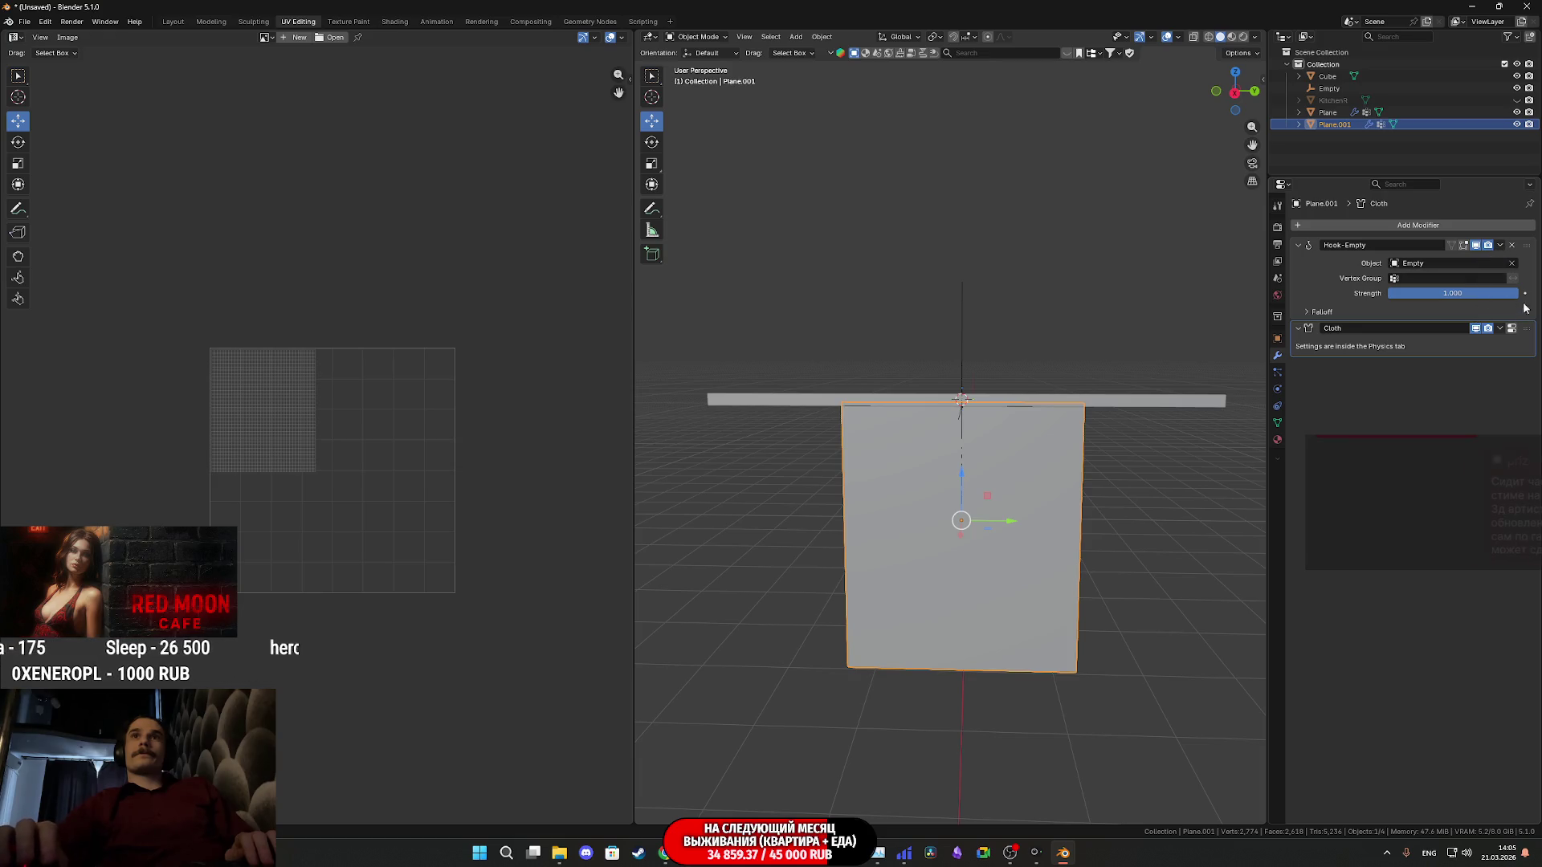
Remove the duplicate's hook modifier and make a fresh copy moved along Y to the right of the curtain
{"action": "left_click", "coordinate": [1514, 245]}
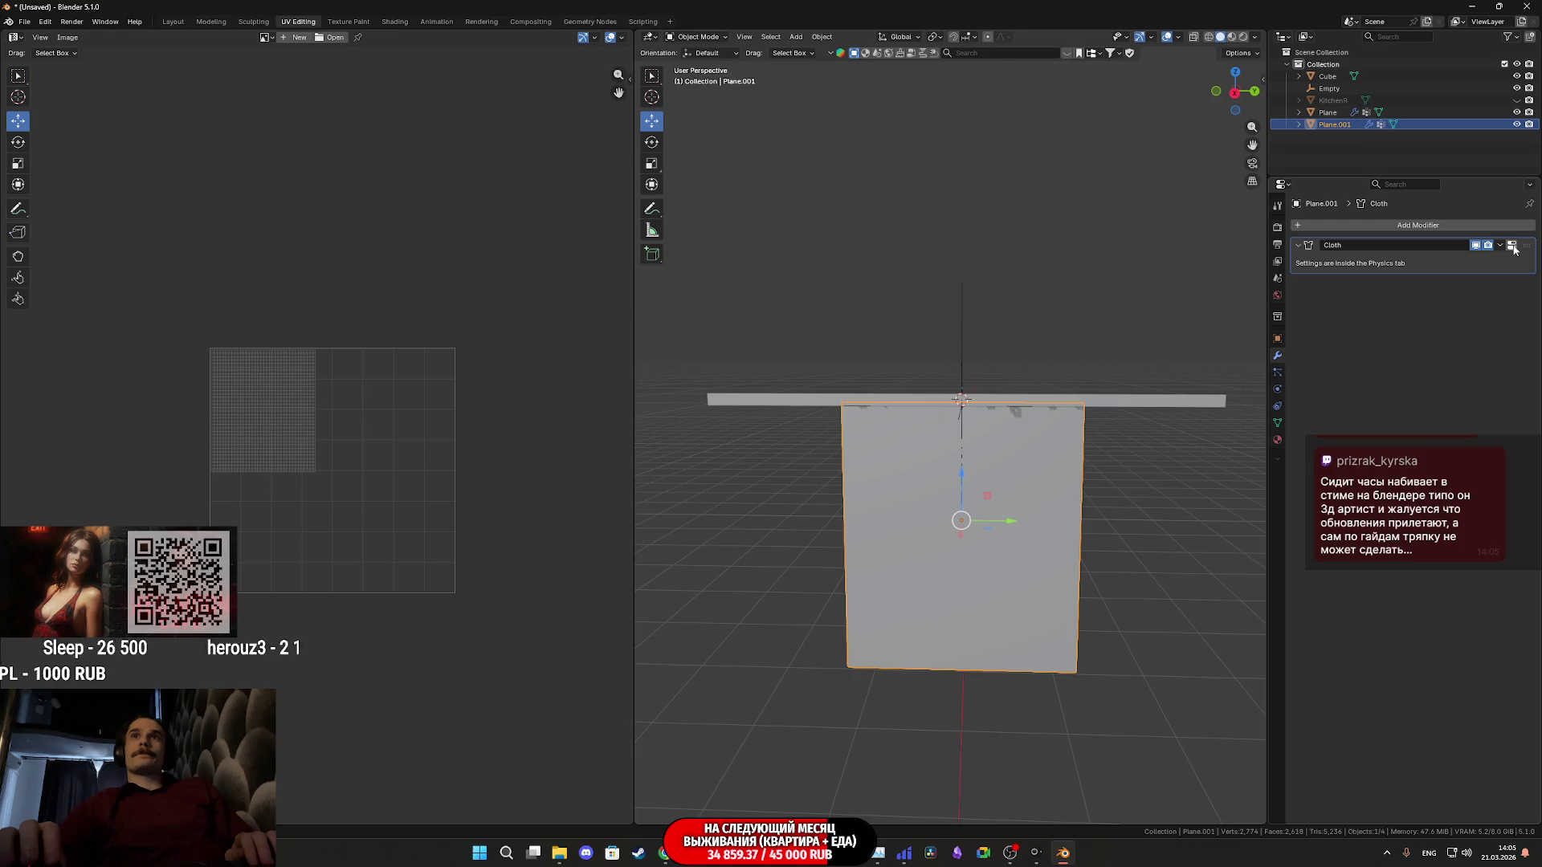
{"action": "key", "text": "shift+d"}
{"action": "key", "text": "y"}
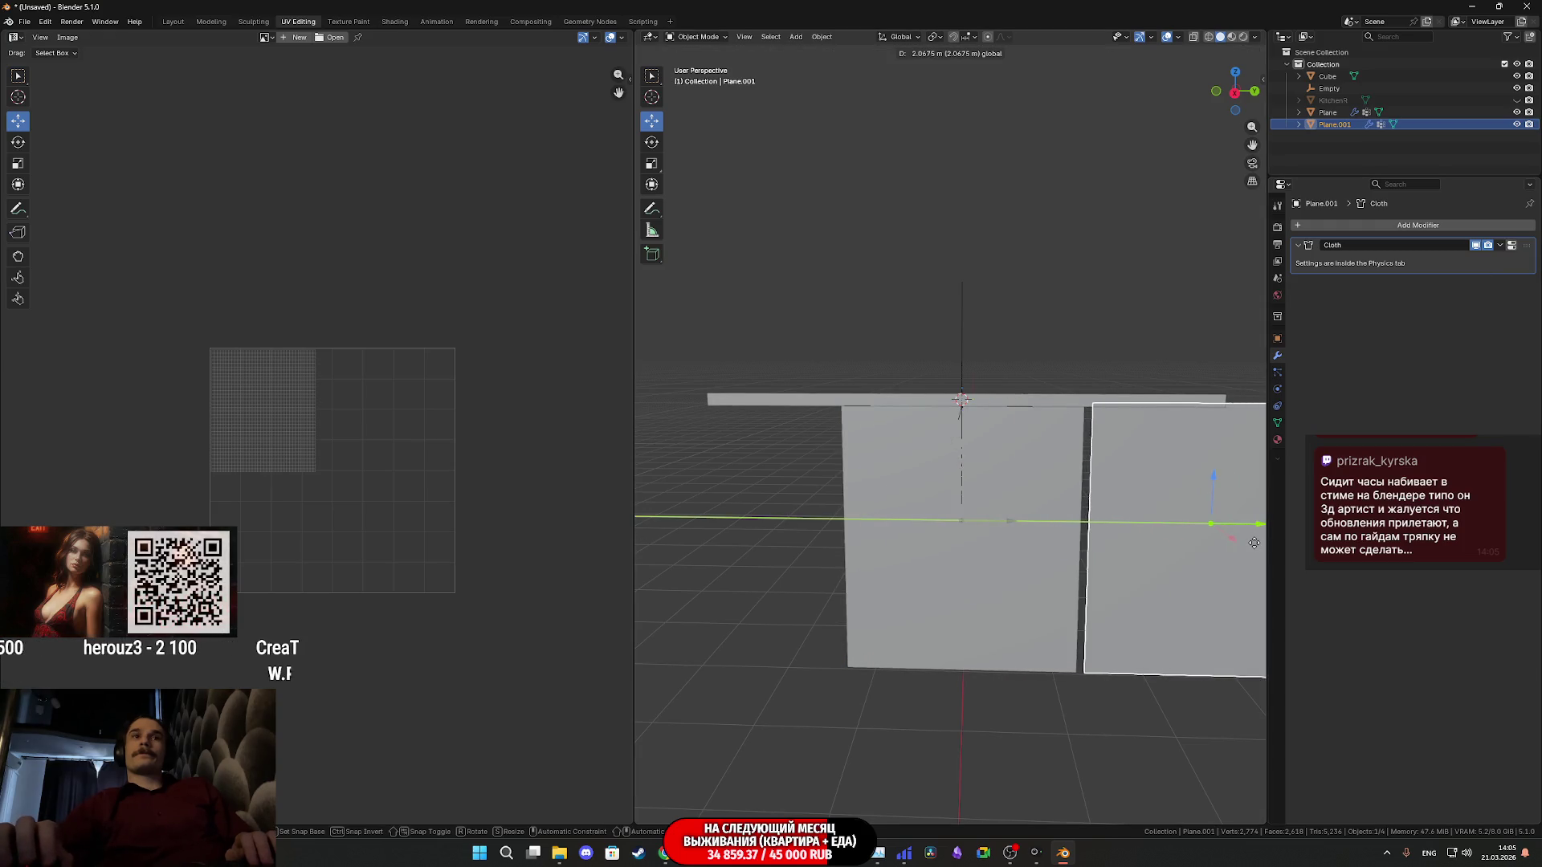
{"action": "left_click", "coordinate": [1254, 542]}
Try nudging the first curtain and its hook Empty, undoing each, then slide the first curtain along the rod
{"action": "left_click", "coordinate": [929, 518]}
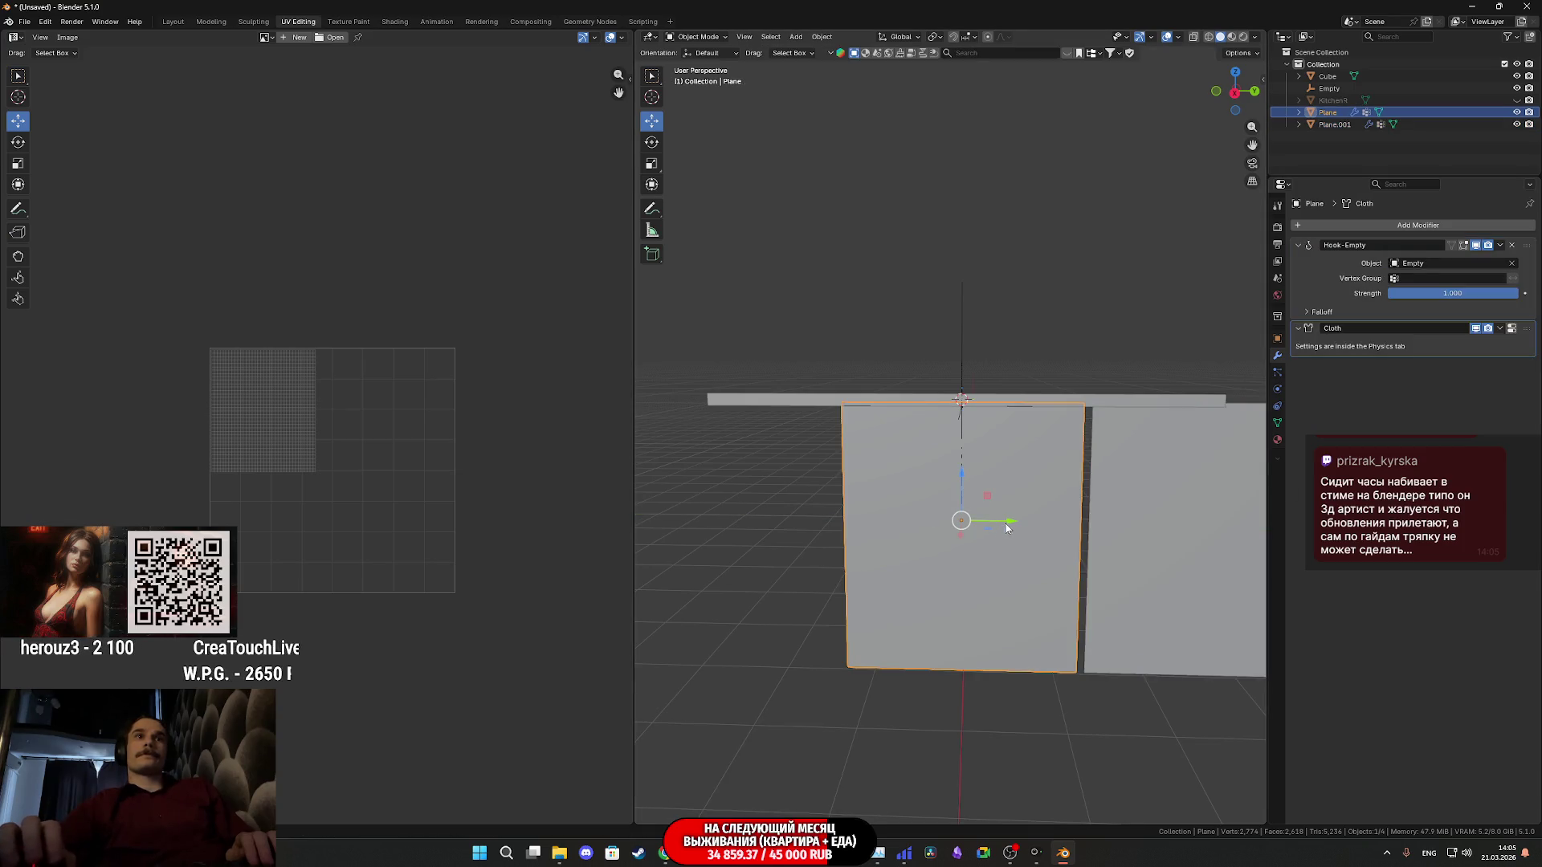
{"action": "left_click_drag", "start_coordinate": [1007, 527], "coordinate": [872, 527]}
{"action": "key", "text": "ctrl+z"}
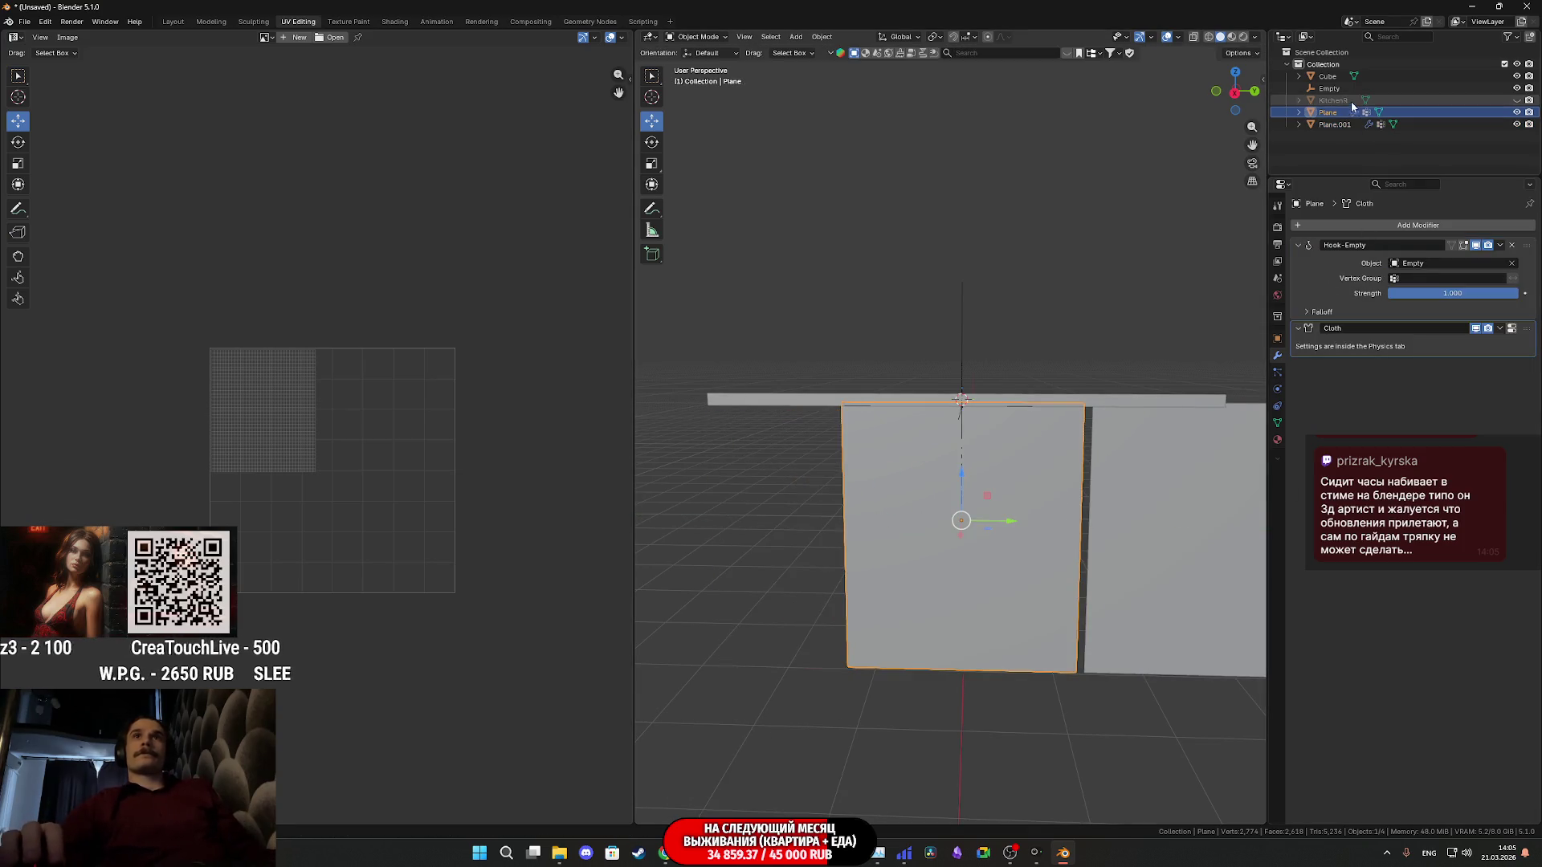
{"action": "left_click", "coordinate": [961, 405]}
{"action": "left_click_drag", "start_coordinate": [1009, 408], "coordinate": [925, 410]}
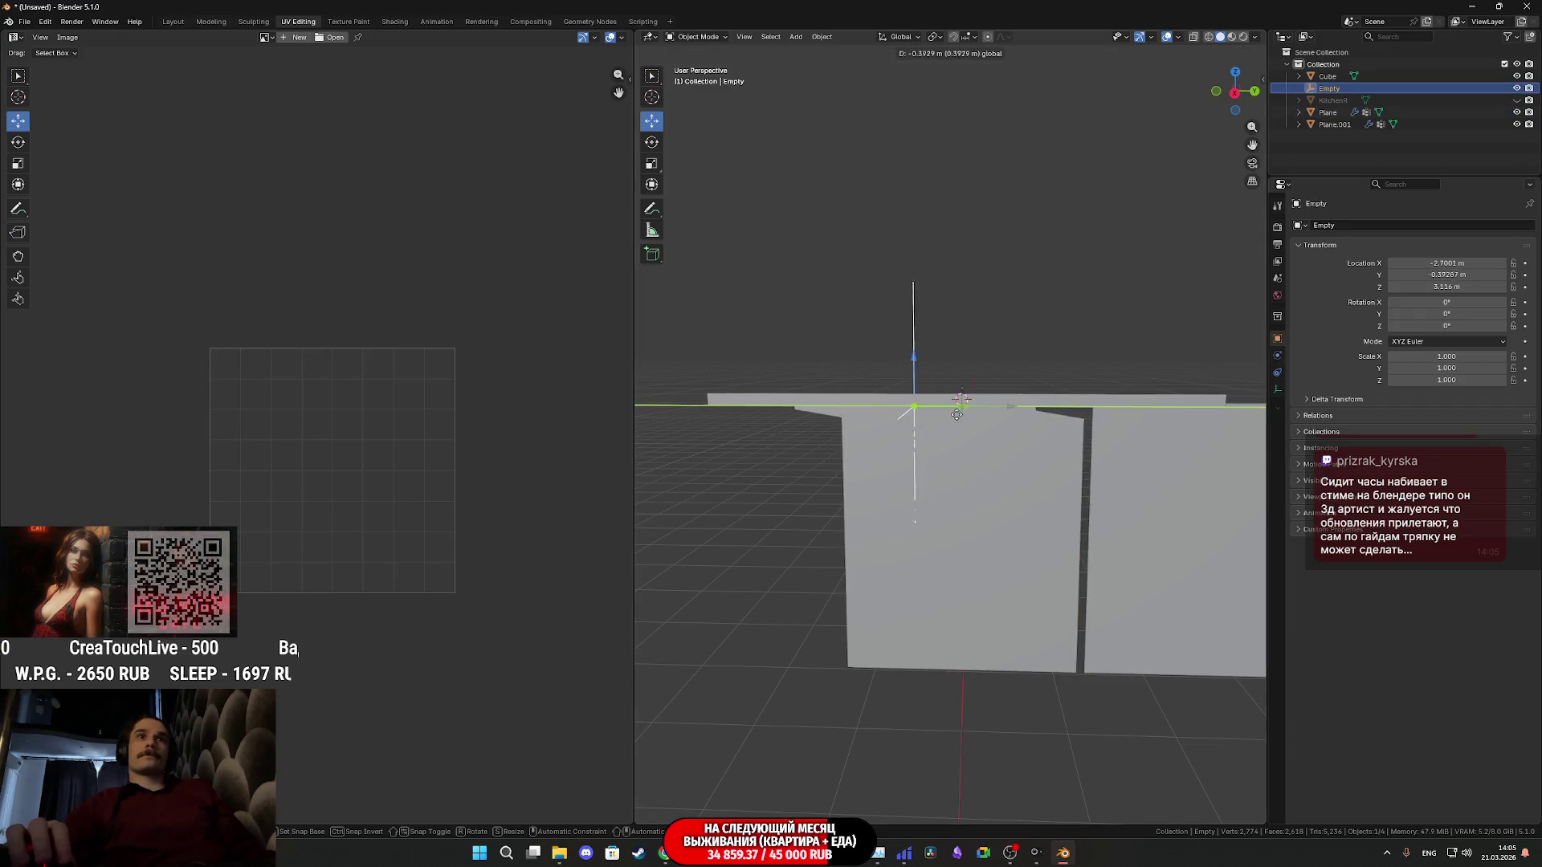
{"action": "key", "text": "ctrl+z"}
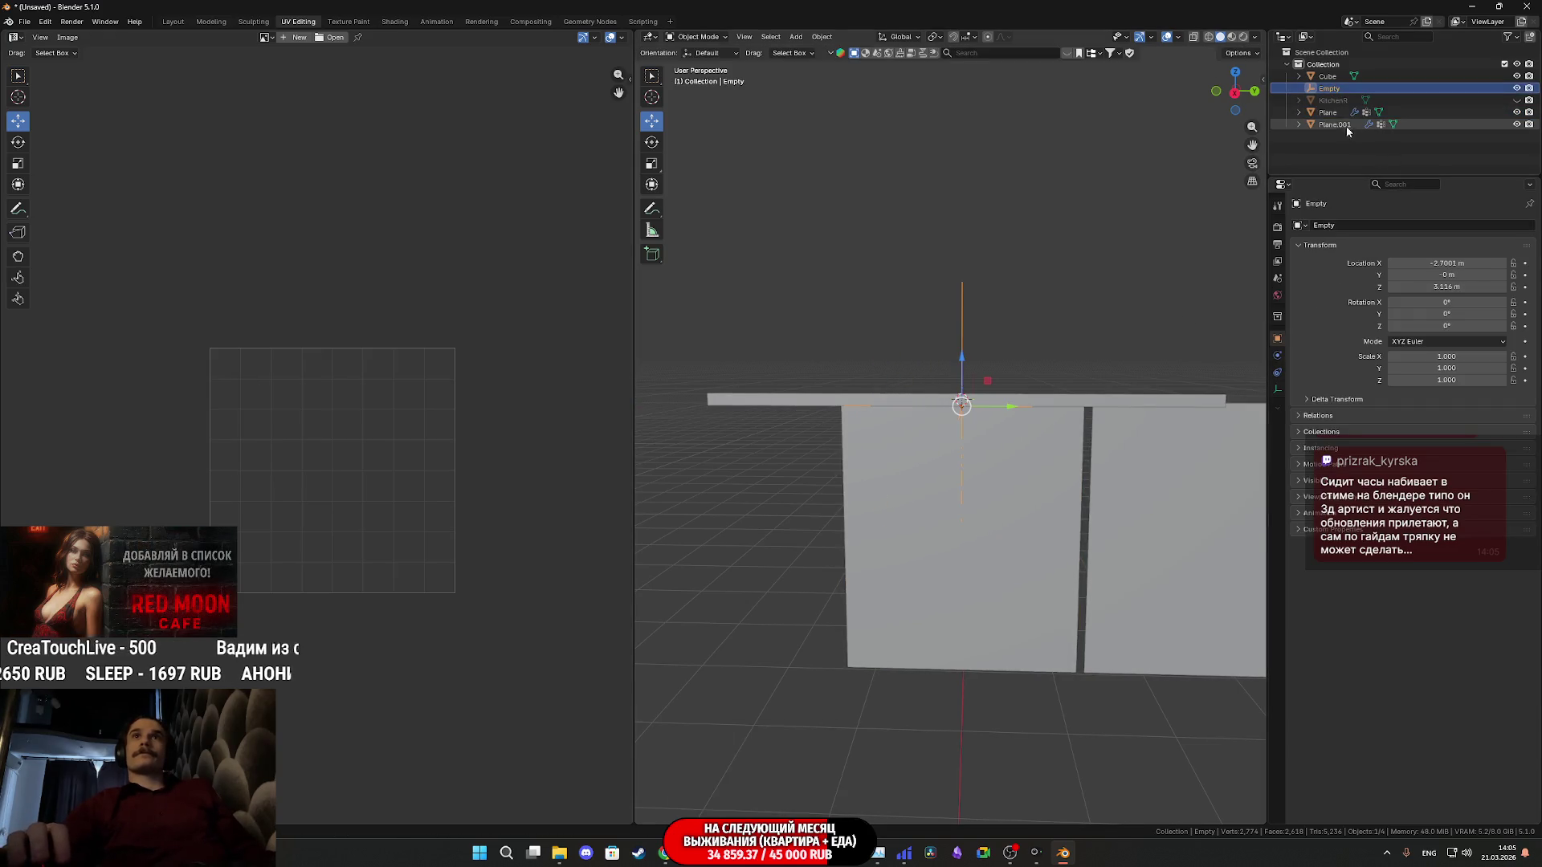
{"action": "left_click", "coordinate": [1066, 454]}
{"action": "left_click_drag", "start_coordinate": [1000, 463], "coordinate": [873, 489]}
Slide the second curtain plane Plane.001 along Y so it sits under the rod beside the first
{"action": "middle_click_drag", "start_coordinate": [1062, 496], "coordinate": [960, 505]}
{"action": "left_click", "coordinate": [1116, 508]}
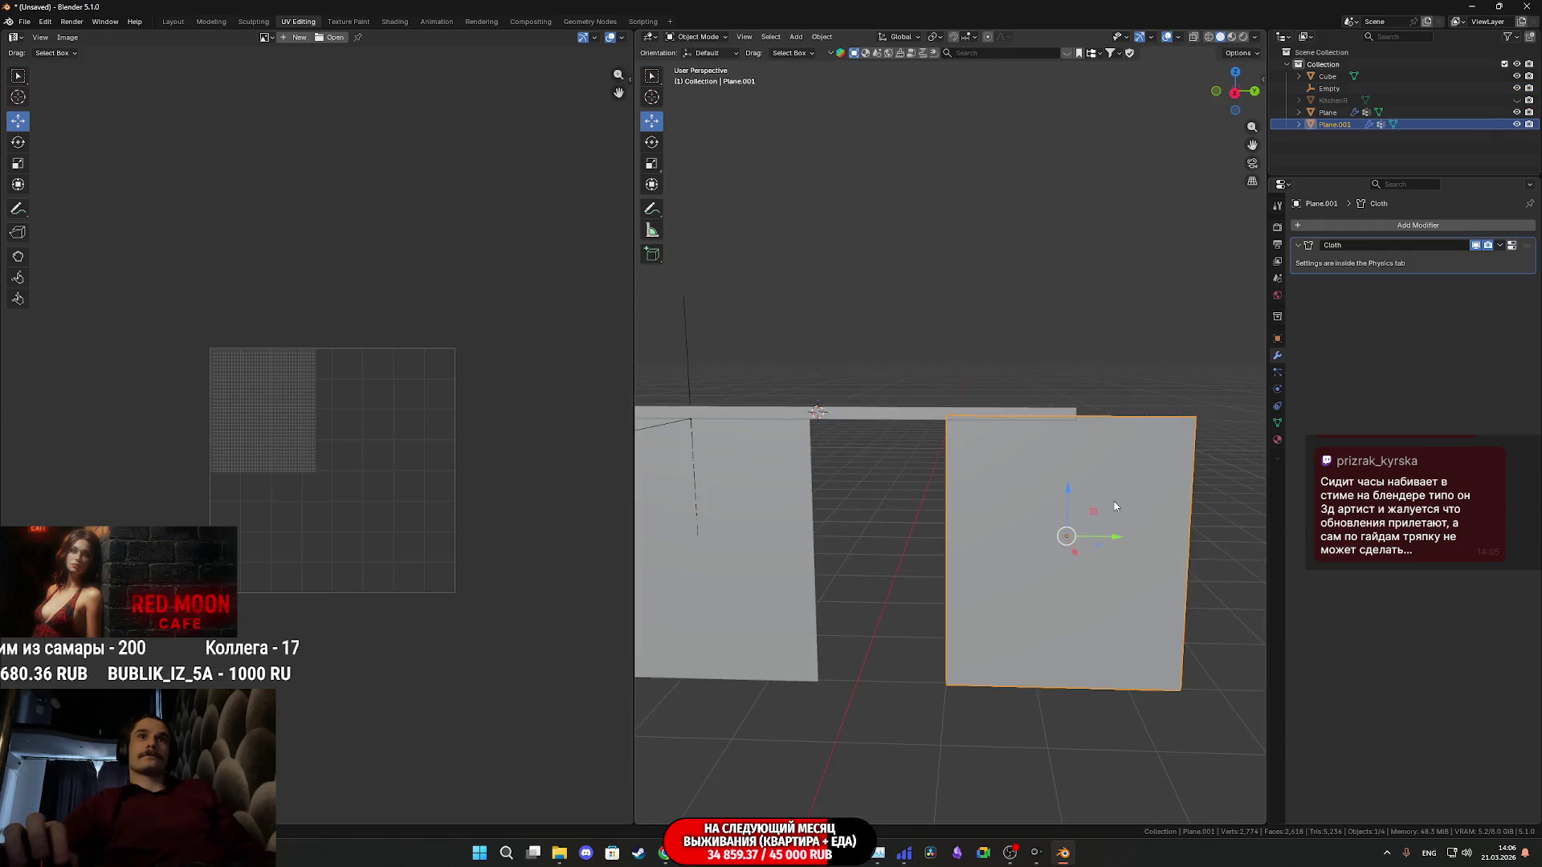
{"action": "left_click_drag", "start_coordinate": [1116, 538], "coordinate": [995, 551]}
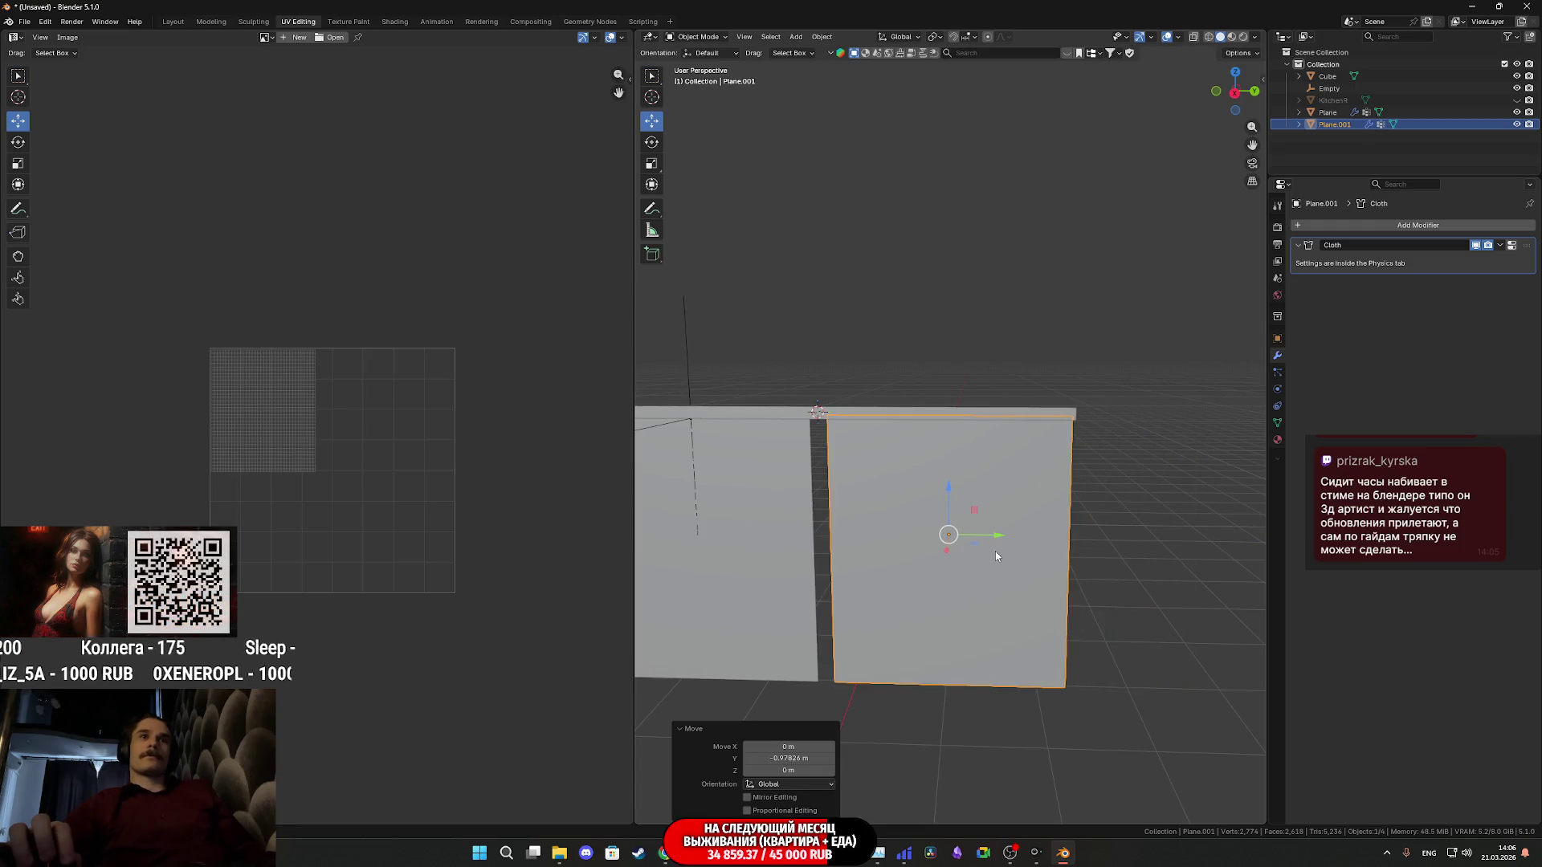
{"action": "scroll", "coordinate": [995, 552], "scroll_direction": "up", "scroll_amount": 3}
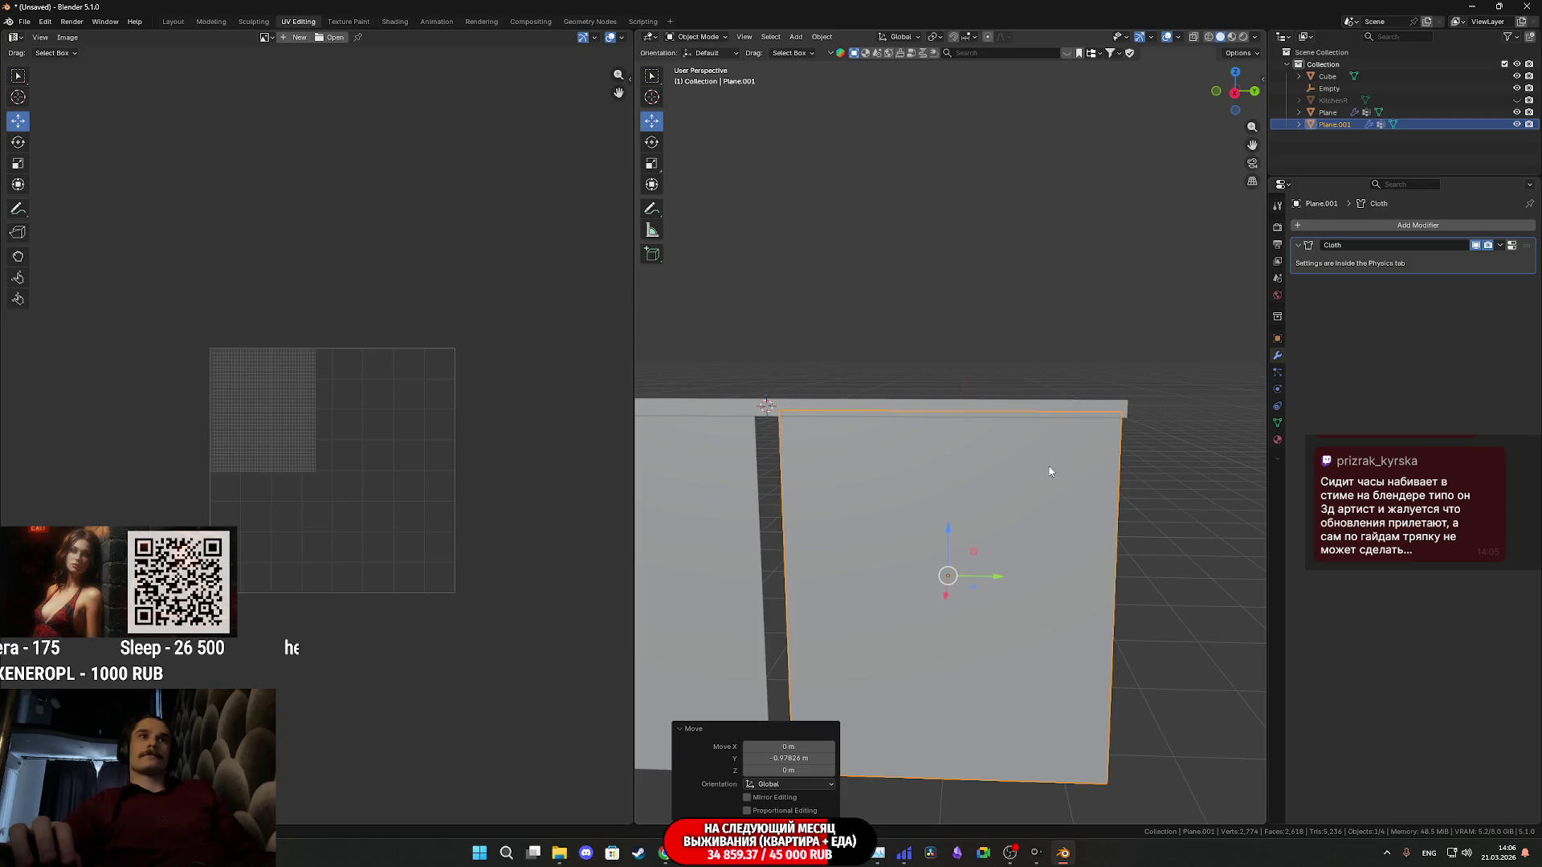
Hook the second plane's top vertex row to a new Empty.001 via Ctrl+H > Hook to New Object
{"action": "key", "text": "Tab"}
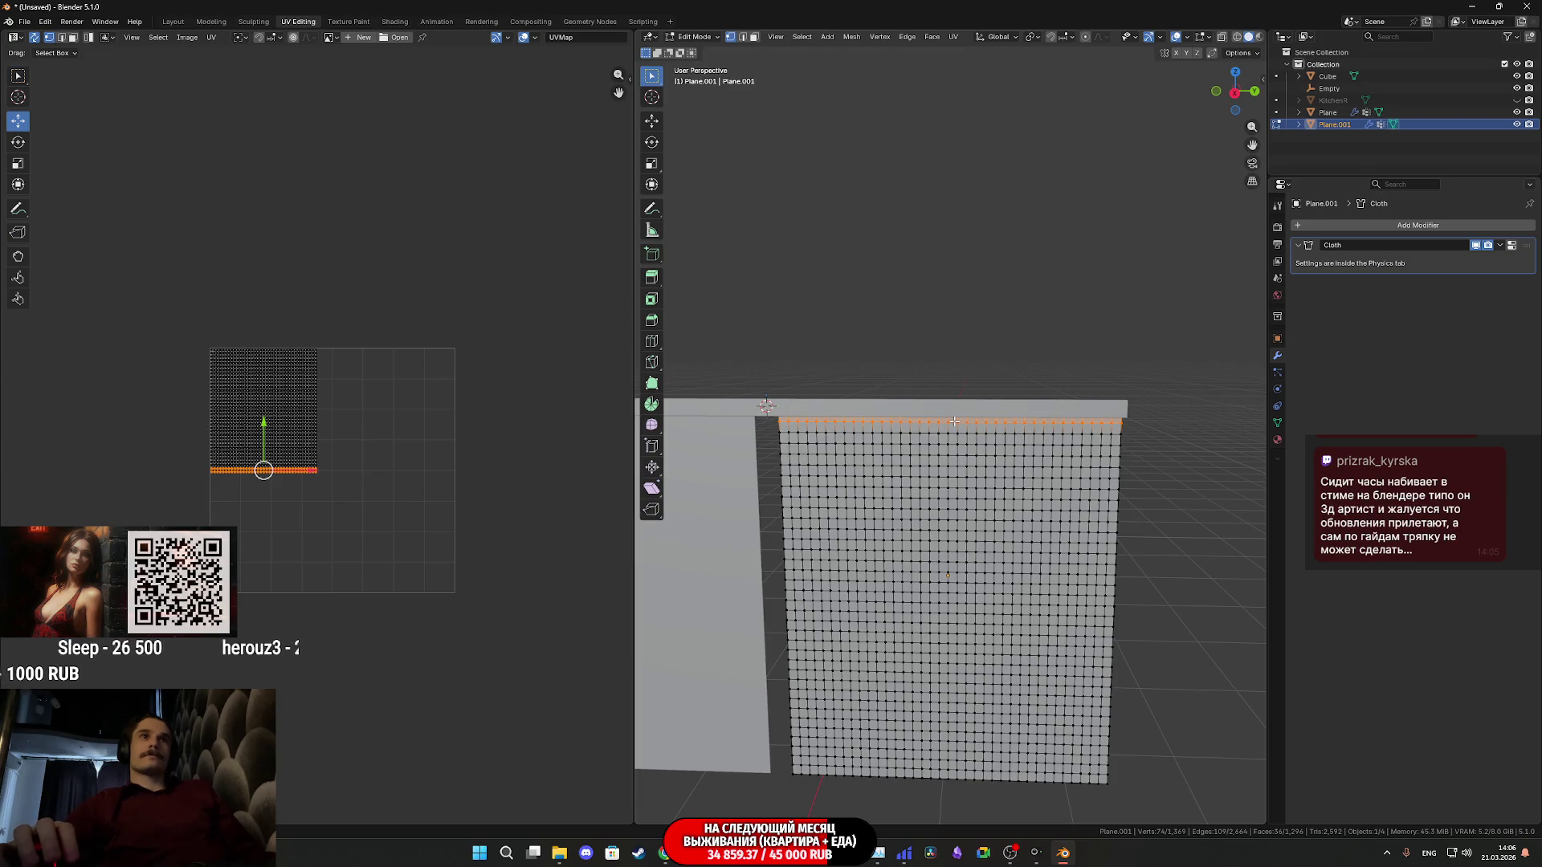
{"action": "key", "text": "ctrl+h"}
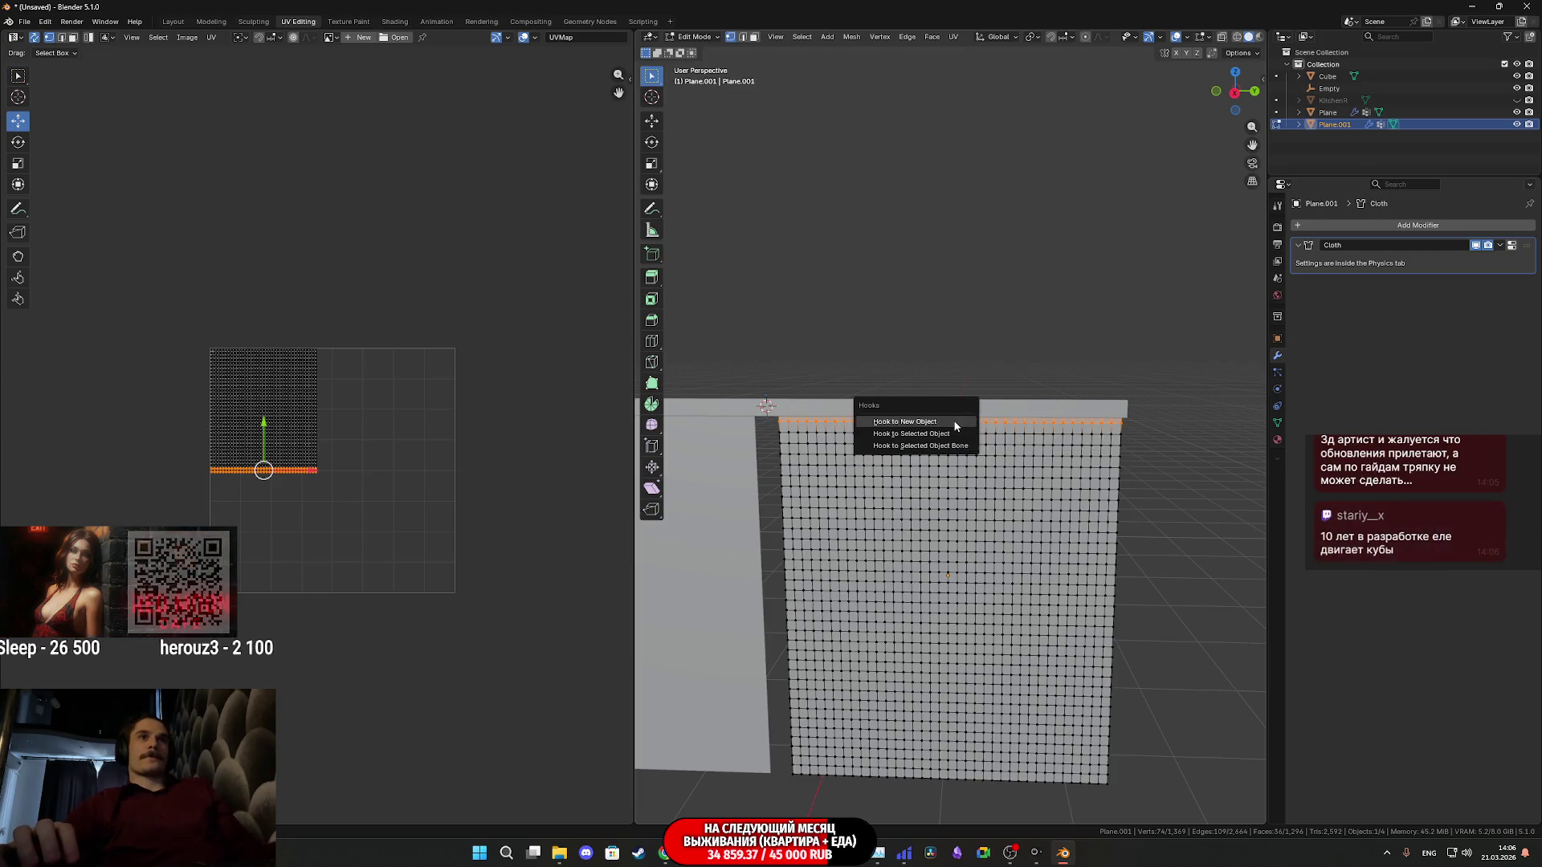
{"action": "left_click", "coordinate": [954, 421]}
{"action": "key", "text": "Tab"}
{"action": "scroll", "coordinate": [946, 410], "scroll_direction": "down", "scroll_amount": 1}
{"action": "scroll", "coordinate": [942, 404], "scroll_direction": "down", "scroll_amount": 1}
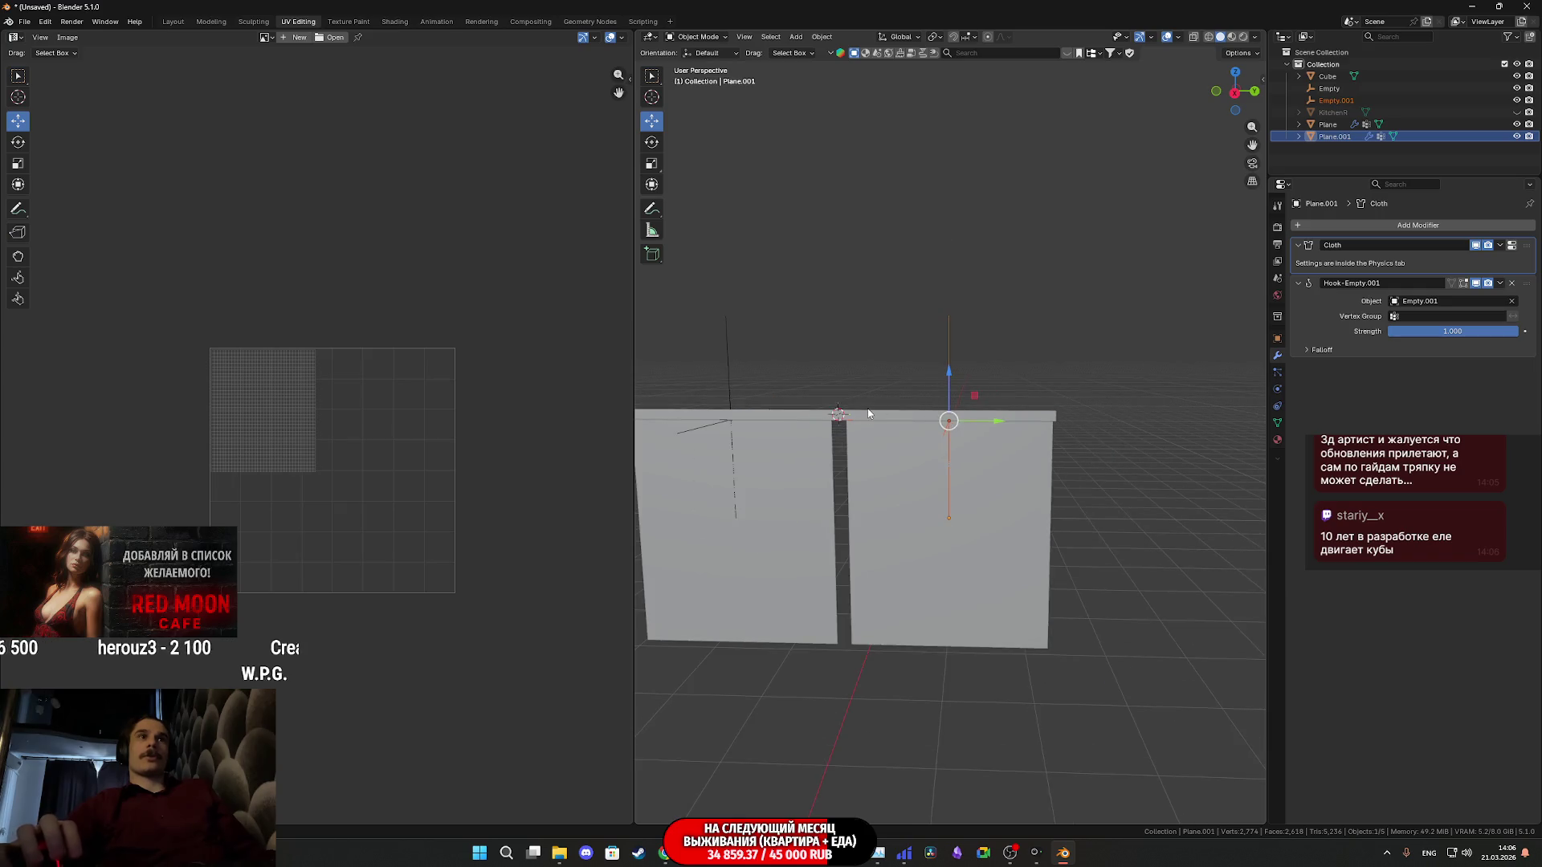
{"action": "scroll", "coordinate": [939, 396], "scroll_direction": "down", "scroll_amount": 1}
{"action": "left_click", "coordinate": [1016, 516]}
{"action": "left_click", "coordinate": [857, 384]}
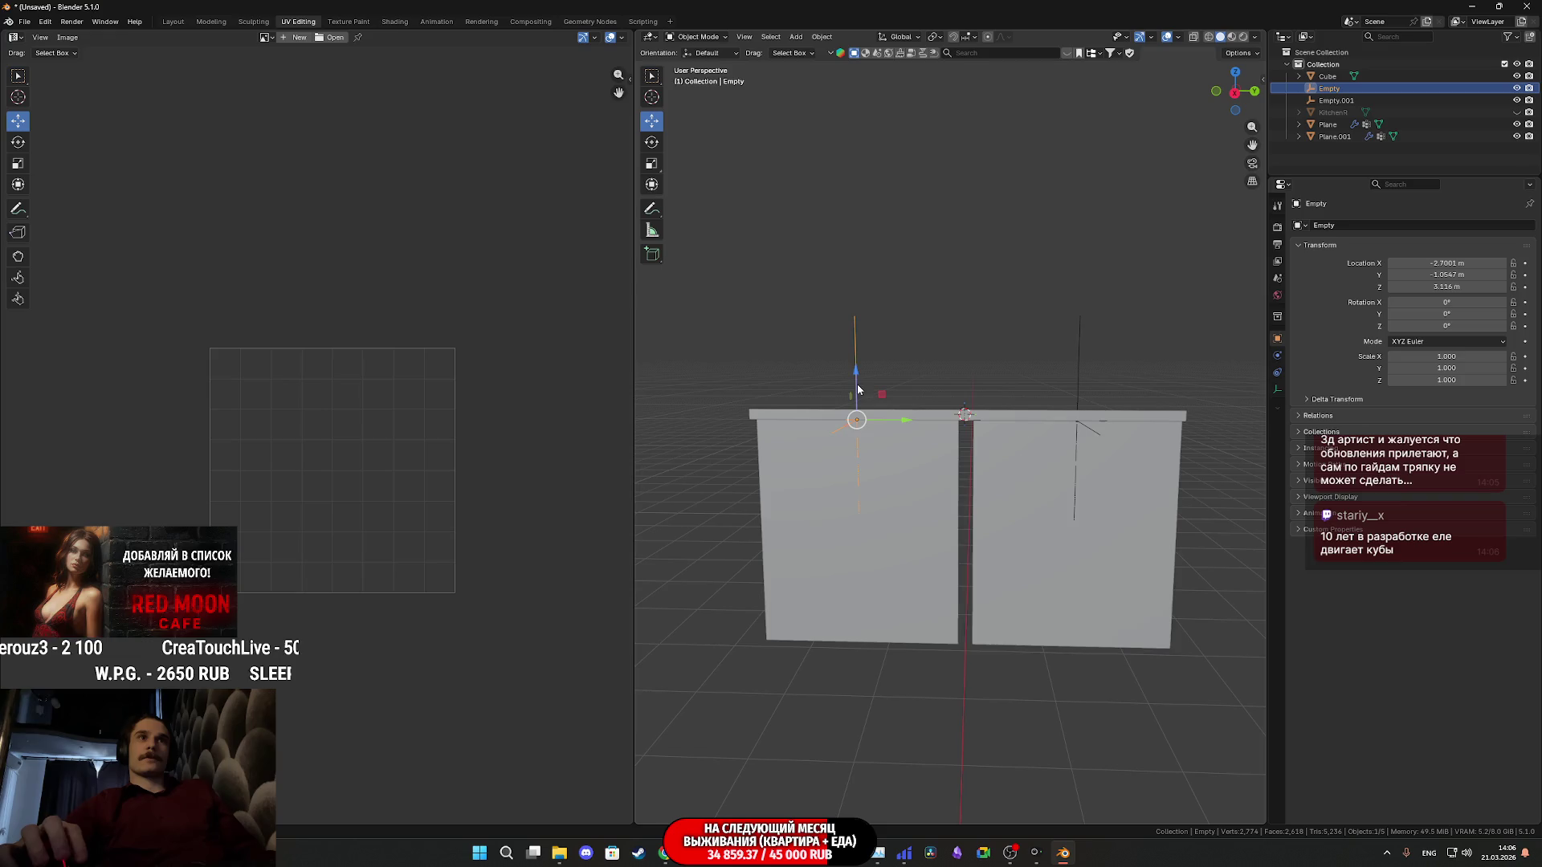
{"action": "left_click", "coordinate": [1080, 389], "text": "shift"}
{"action": "scroll", "coordinate": [1083, 401], "scroll_direction": "up", "scroll_amount": 1}
{"action": "scroll", "coordinate": [1091, 417], "scroll_direction": "up", "scroll_amount": 1}
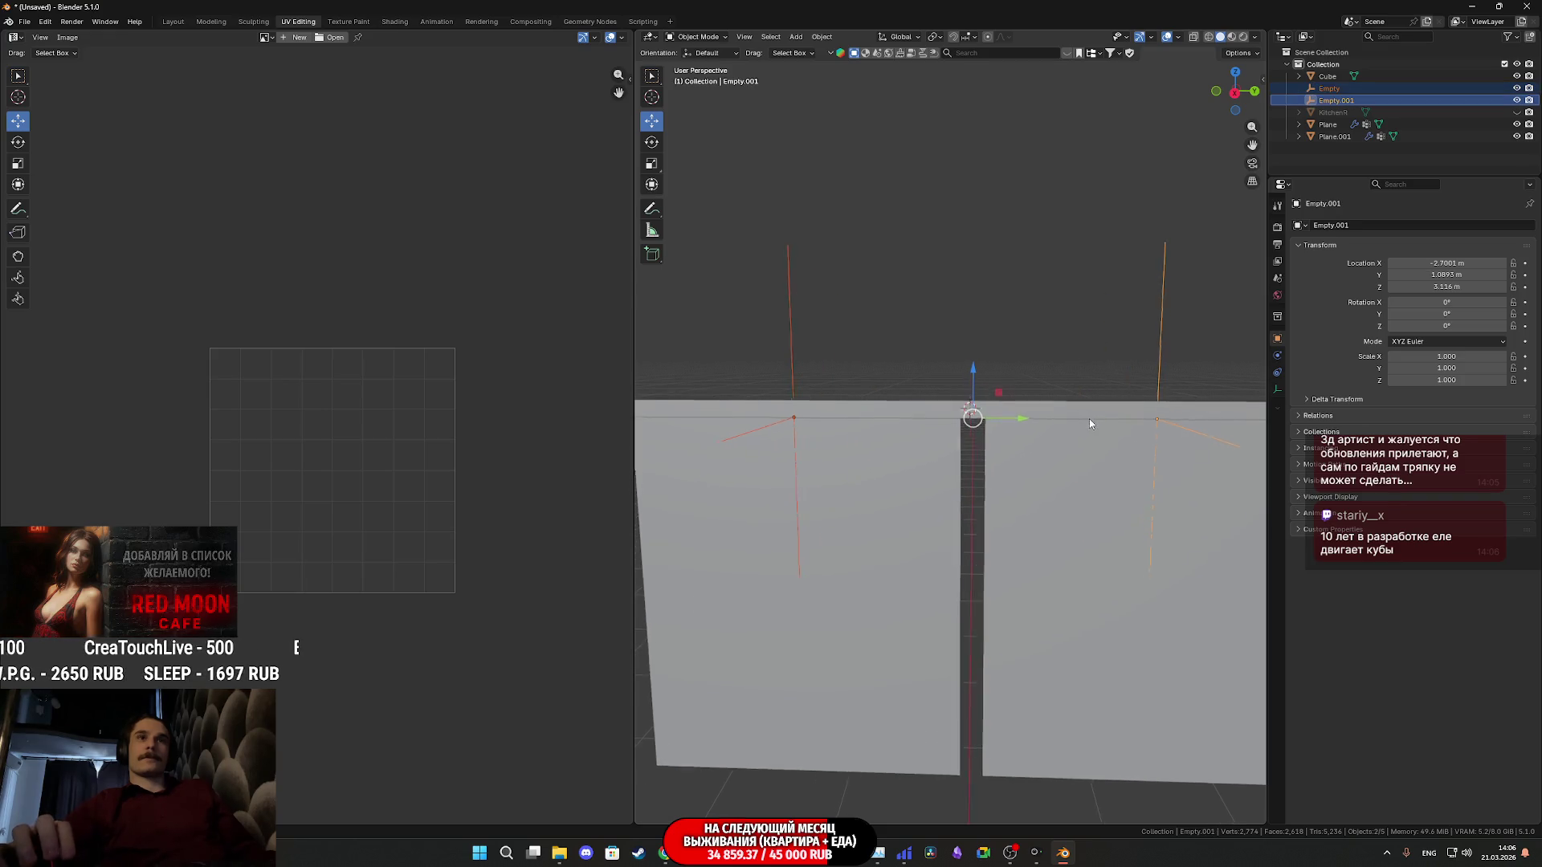
{"action": "scroll", "coordinate": [996, 452], "scroll_direction": "up", "scroll_amount": 1}
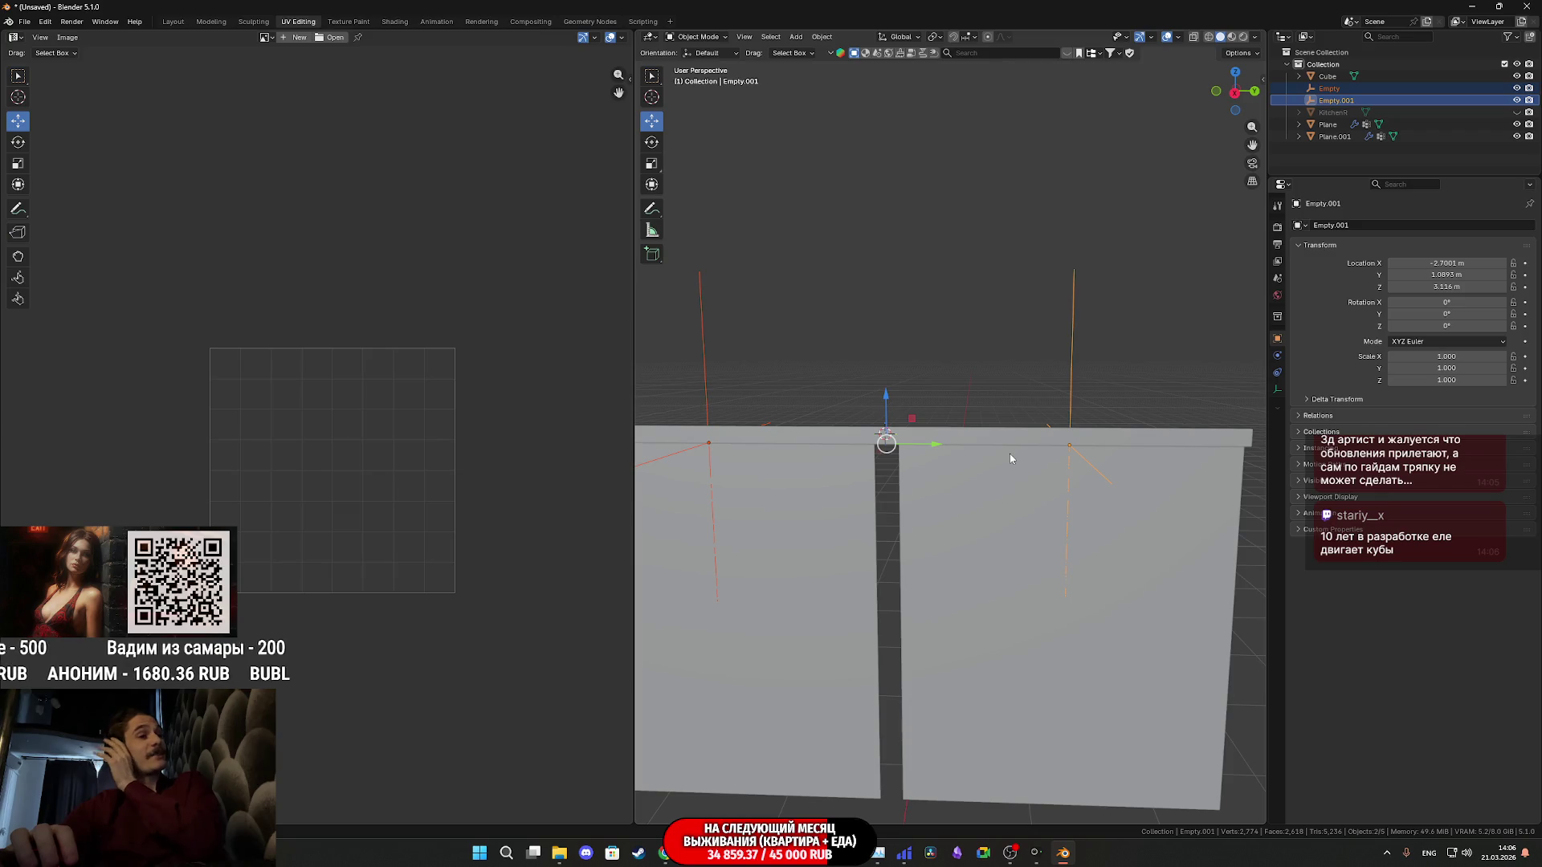
{"action": "scroll", "coordinate": [1010, 455], "scroll_direction": "down", "scroll_amount": 3}
{"action": "mouse_move", "coordinate": [967, 510]}
{"action": "middle_mouse_down"}
{"action": "mouse_move", "coordinate": [909, 541]}
{"action": "mouse_move", "coordinate": [1098, 519]}
{"action": "middle_mouse_up"}
{"action": "scroll", "coordinate": [1097, 520], "scroll_direction": "down", "scroll_amount": 3}
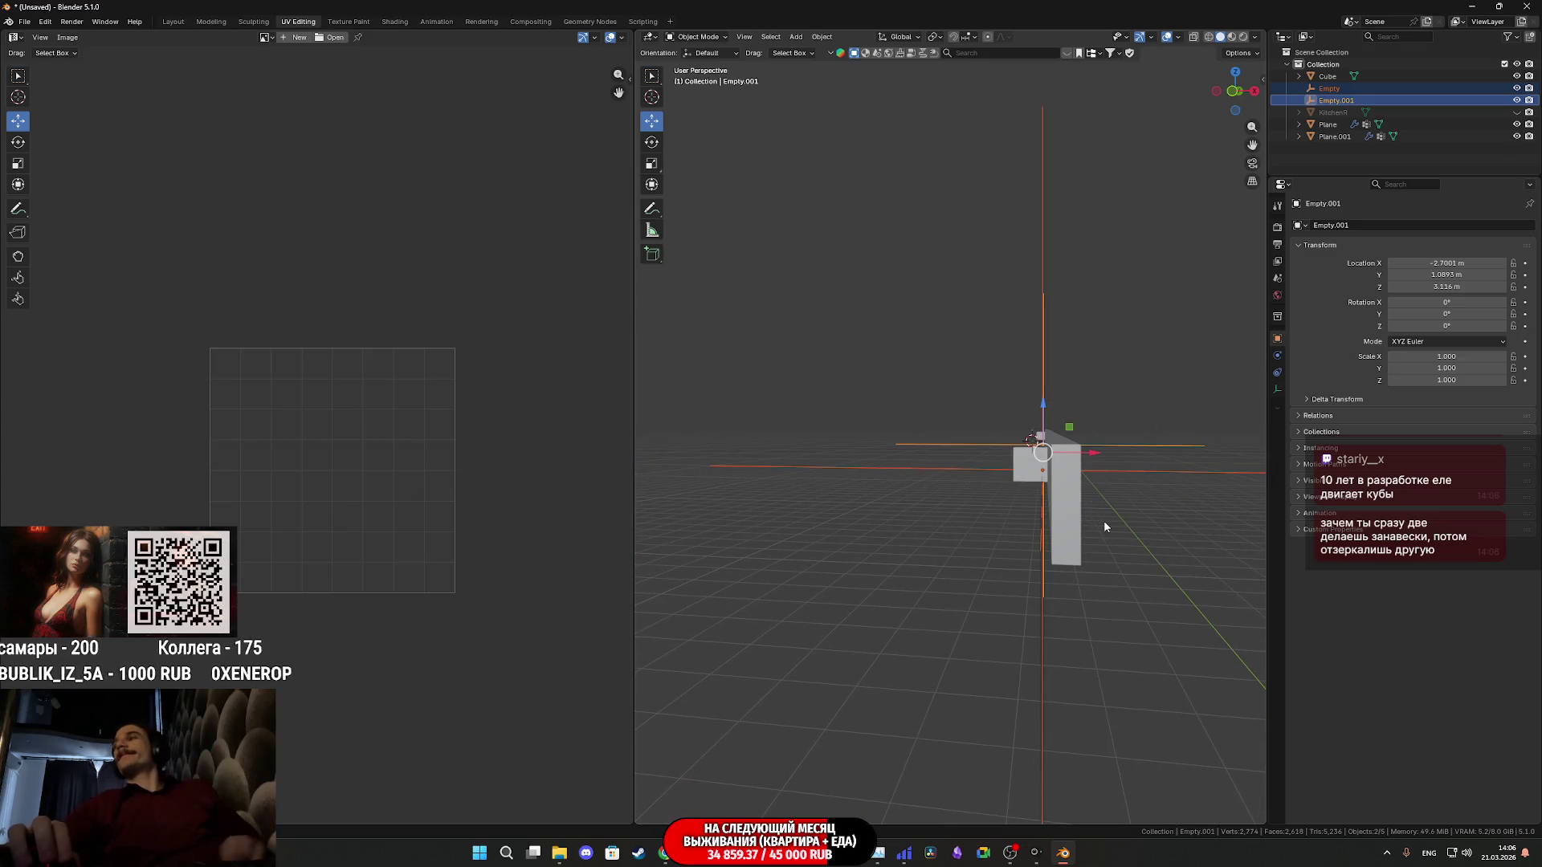
{"action": "scroll", "coordinate": [1104, 521], "scroll_direction": "up", "scroll_amount": 3}
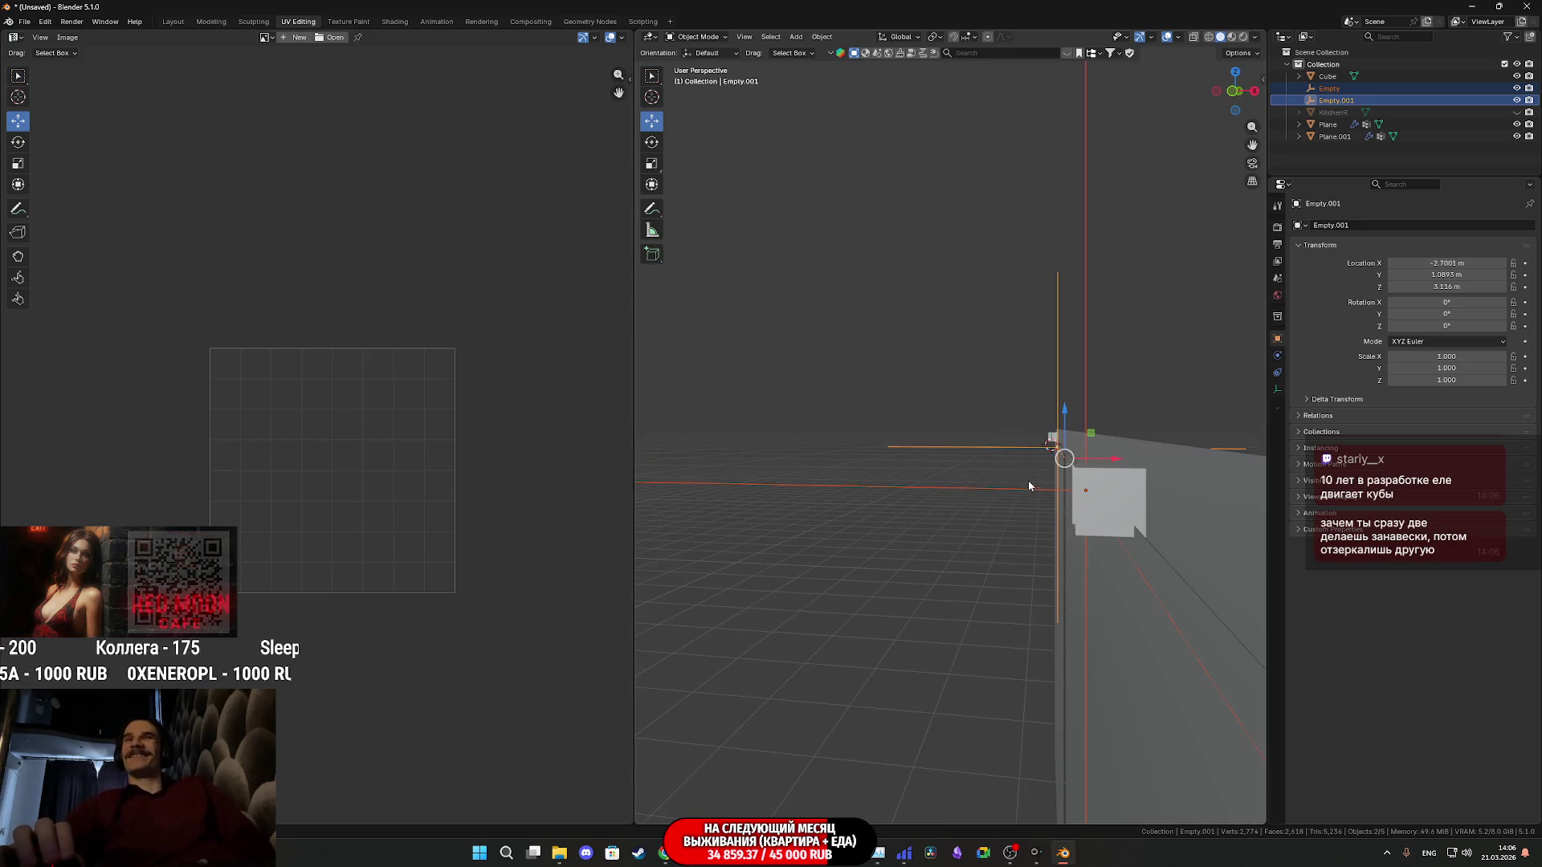
{"action": "mouse_move", "coordinate": [1027, 488]}
{"action": "middle_mouse_down"}
{"action": "mouse_move", "coordinate": [1059, 462]}
{"action": "mouse_move", "coordinate": [1015, 452]}
{"action": "mouse_move", "coordinate": [1083, 456]}
{"action": "mouse_move", "coordinate": [1069, 447]}
{"action": "middle_mouse_up"}
{"action": "mouse_move", "coordinate": [1165, 448]}
{"action": "middle_mouse_down"}
{"action": "mouse_move", "coordinate": [1146, 470]}
{"action": "mouse_move", "coordinate": [1149, 442]}
{"action": "mouse_move", "coordinate": [1126, 459]}
{"action": "middle_mouse_up"}
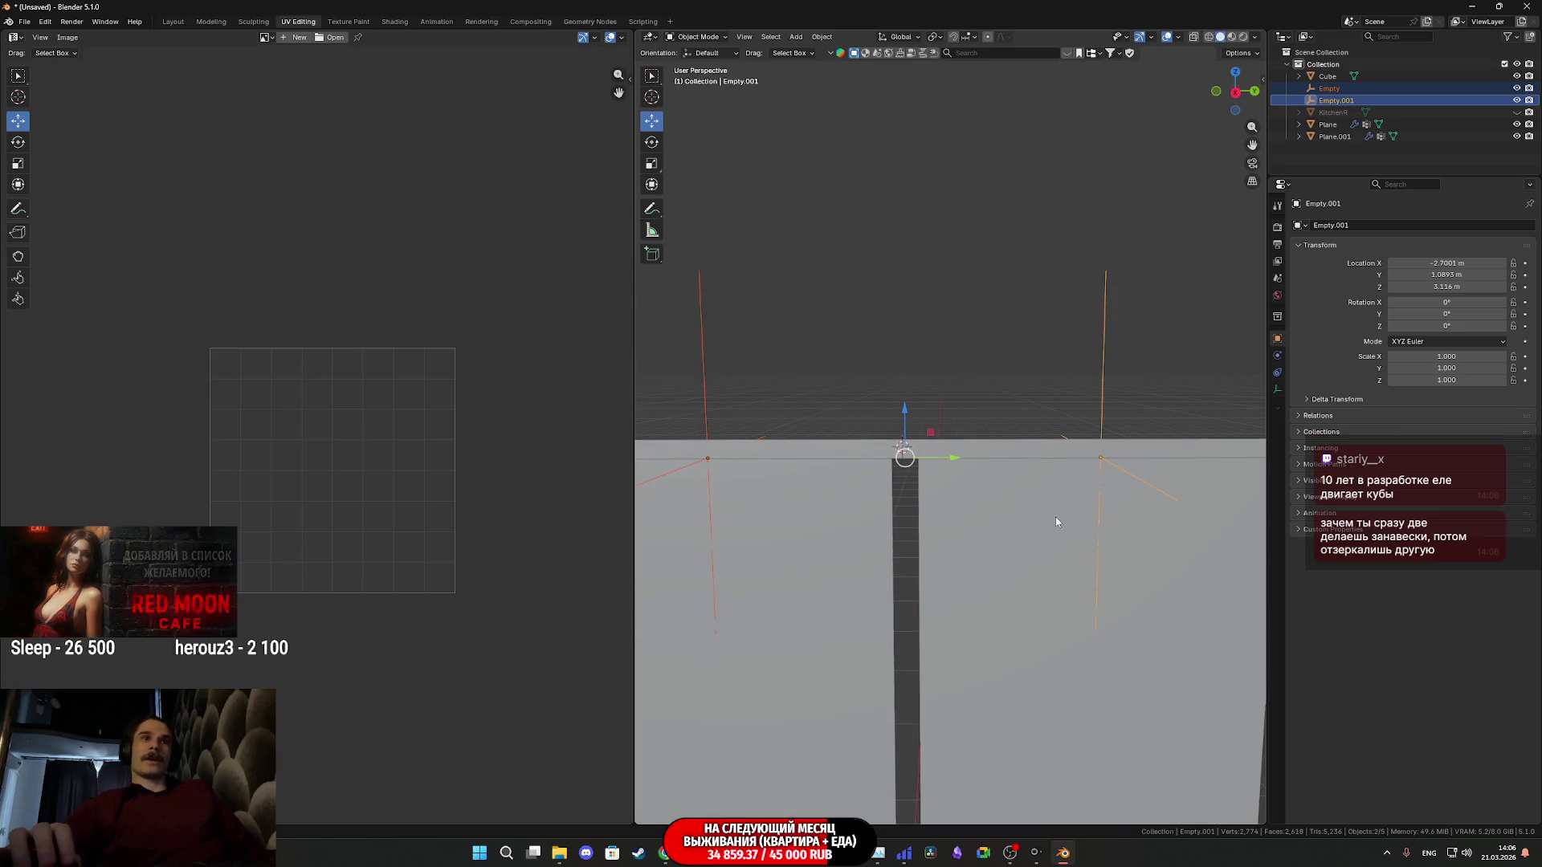
{"action": "scroll", "coordinate": [1057, 520], "scroll_direction": "down", "scroll_amount": 3}
{"action": "key", "text": "space"}
{"action": "key", "text": "s"}
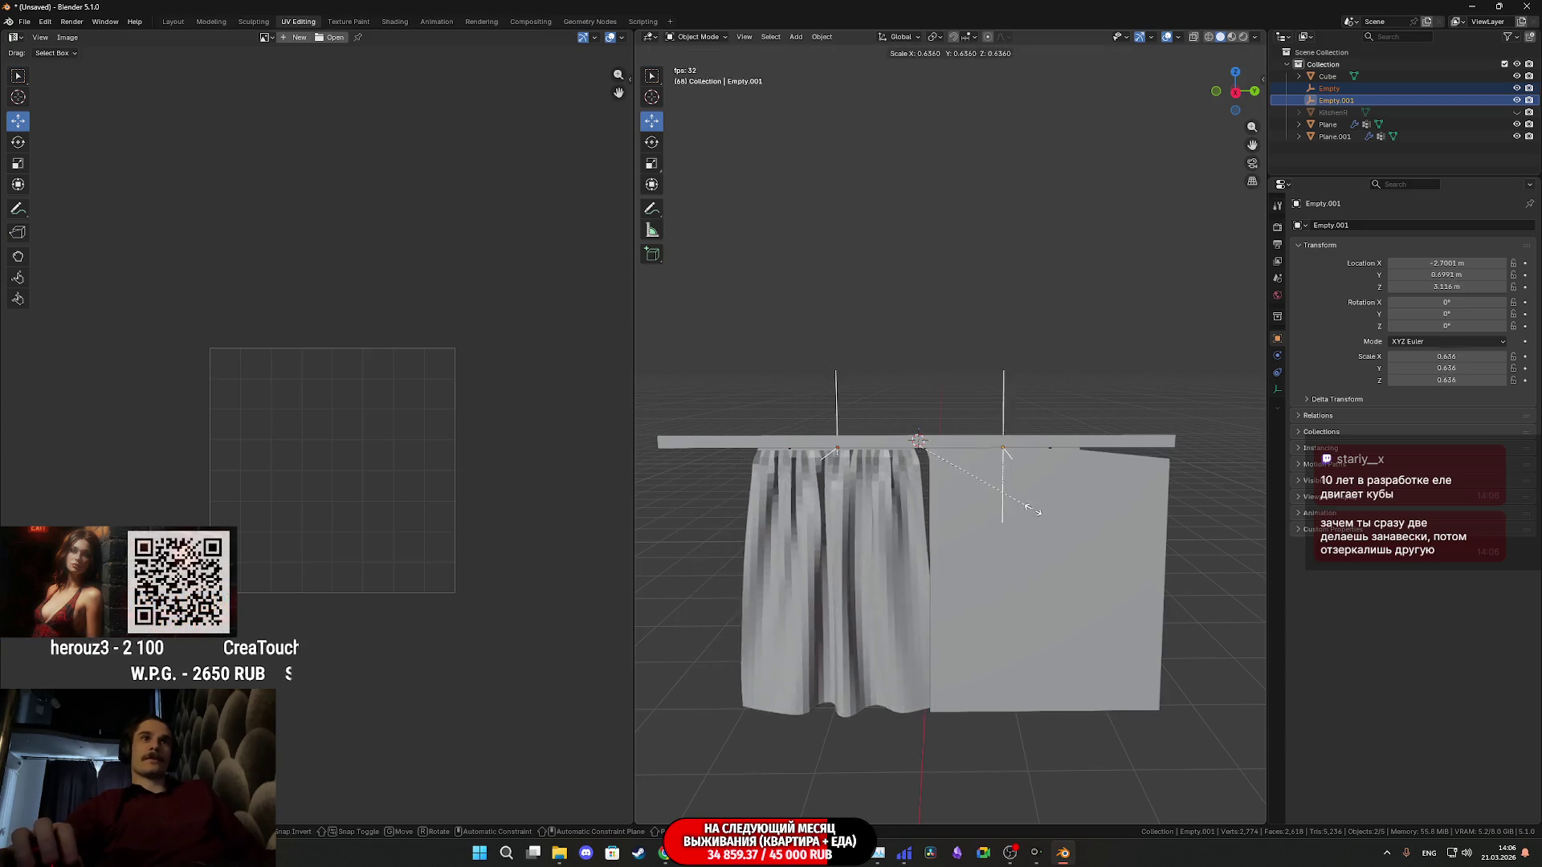
{"action": "key", "text": "Escape"}
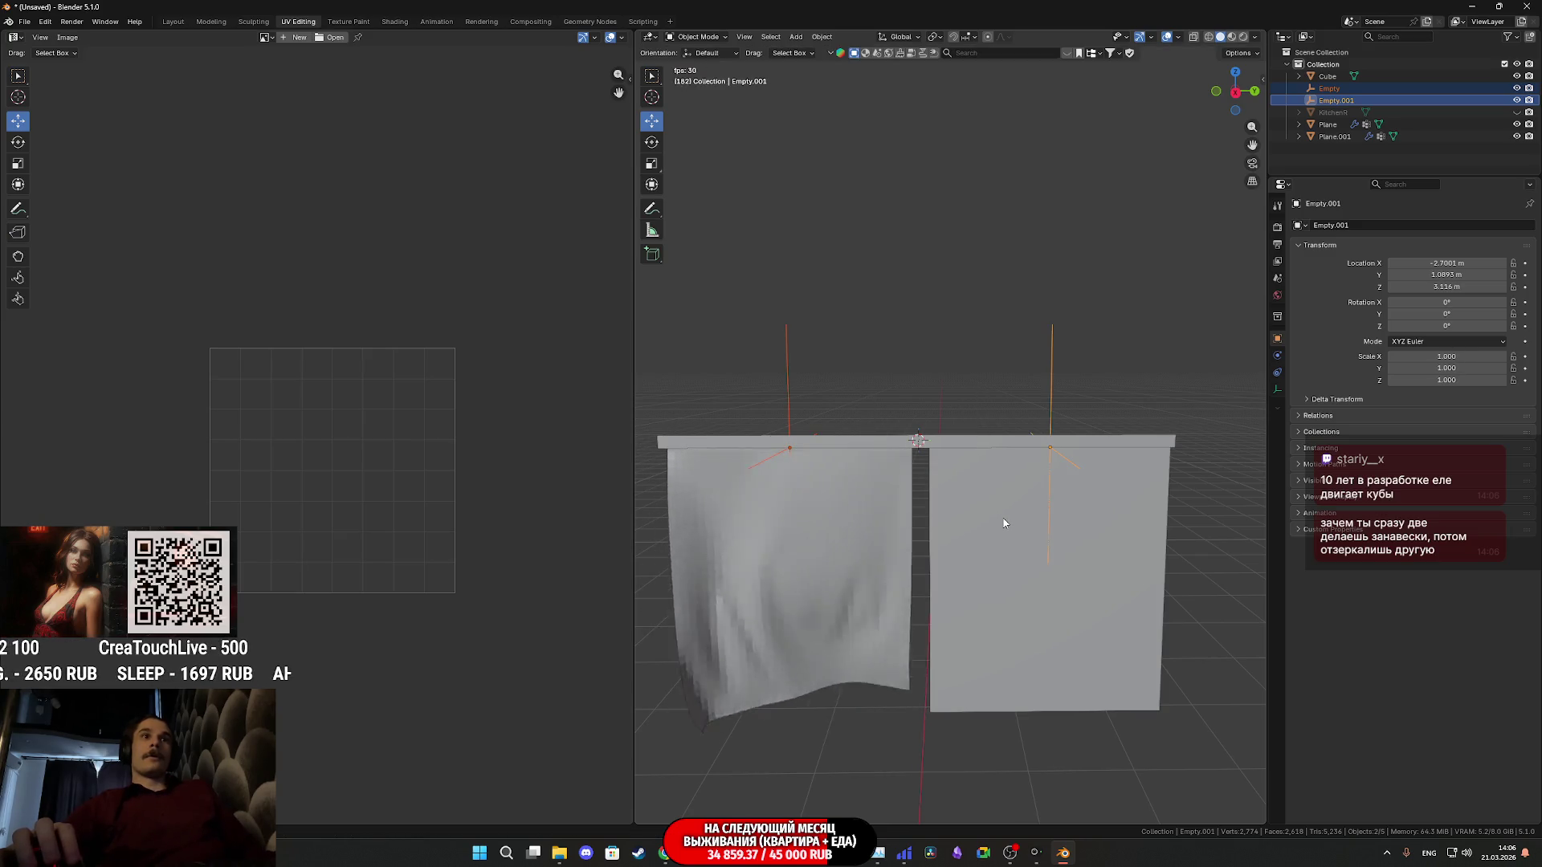
{"action": "key", "text": "ctrl+z"}
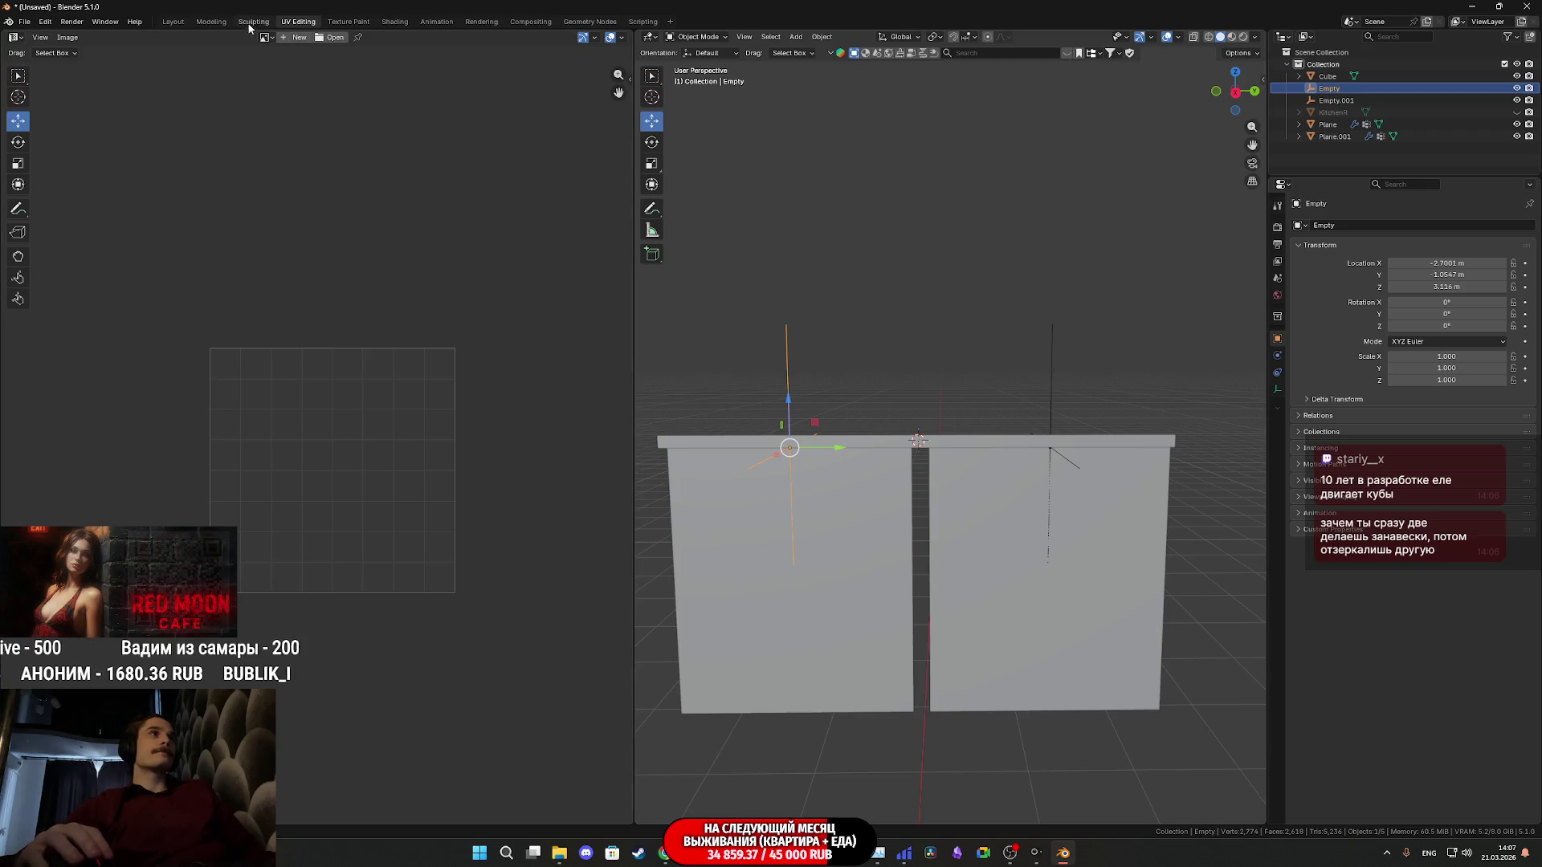
Switch to the Animation workspace and frame the curtain planes in the viewport
{"action": "left_click", "coordinate": [437, 21]}
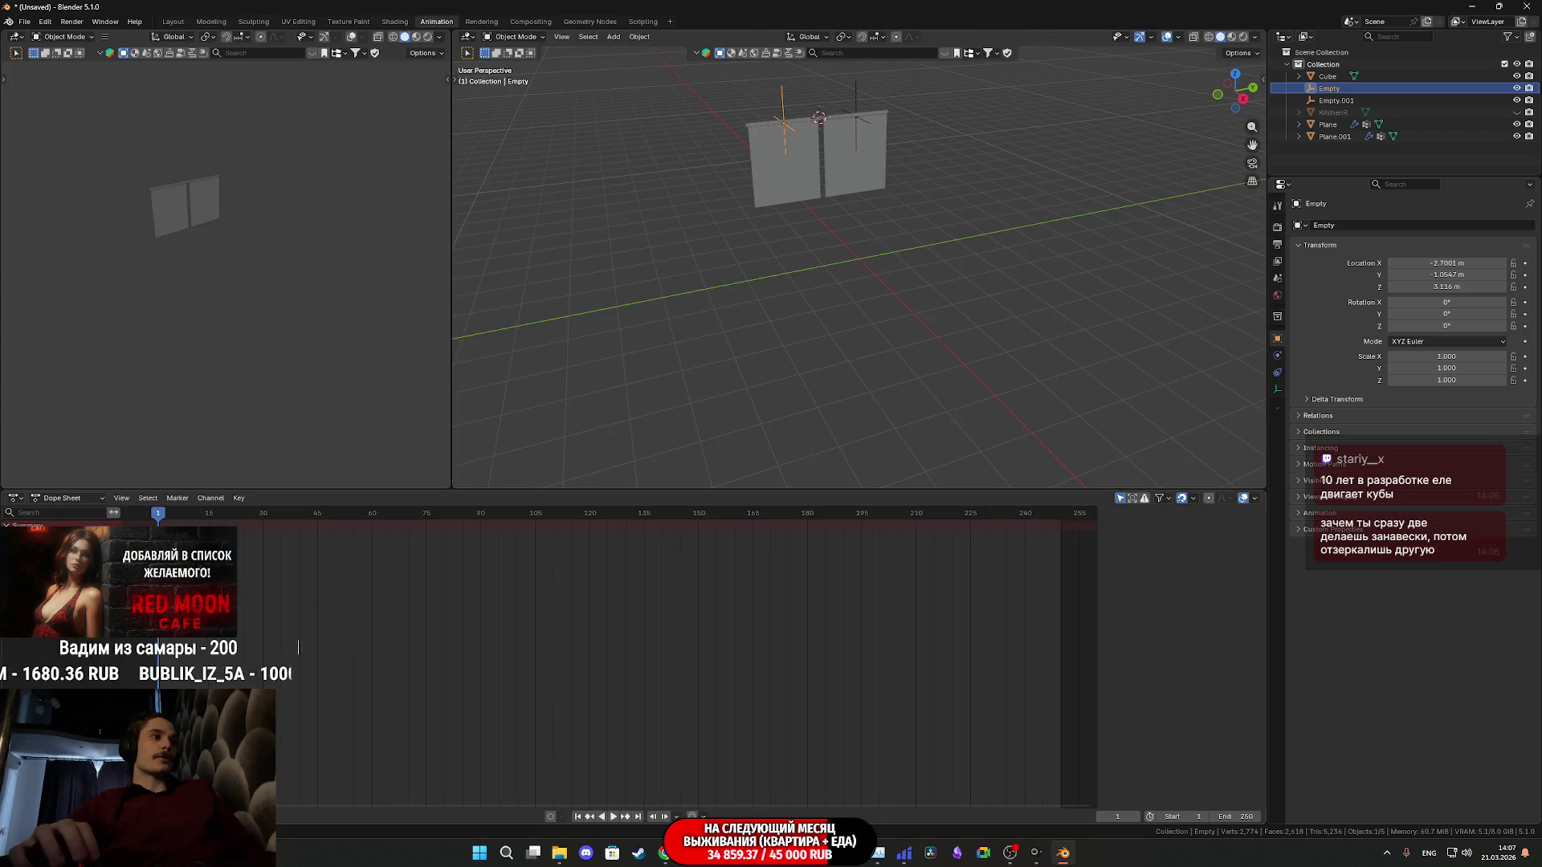
{"action": "scroll", "coordinate": [871, 276], "scroll_direction": "up", "scroll_amount": 3}
{"action": "middle_click_drag", "start_coordinate": [871, 277], "coordinate": [971, 399], "text": "shift"}
{"action": "scroll", "coordinate": [947, 372], "scroll_direction": "up", "scroll_amount": 3}
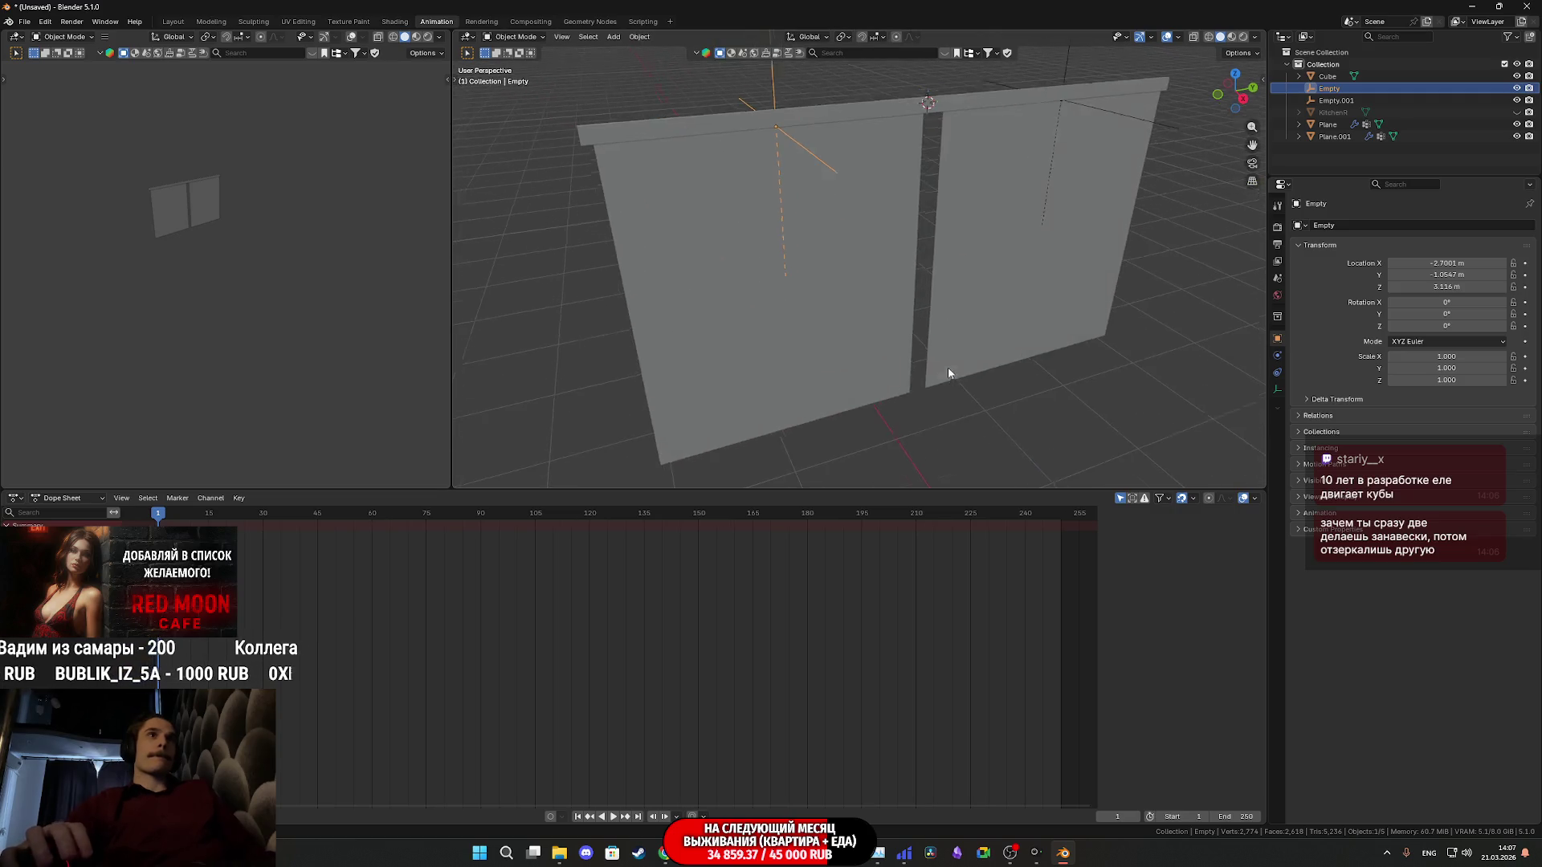
{"action": "scroll", "coordinate": [910, 332], "scroll_direction": "up", "scroll_amount": 2}
{"action": "middle_click_drag", "start_coordinate": [910, 332], "coordinate": [934, 354]}
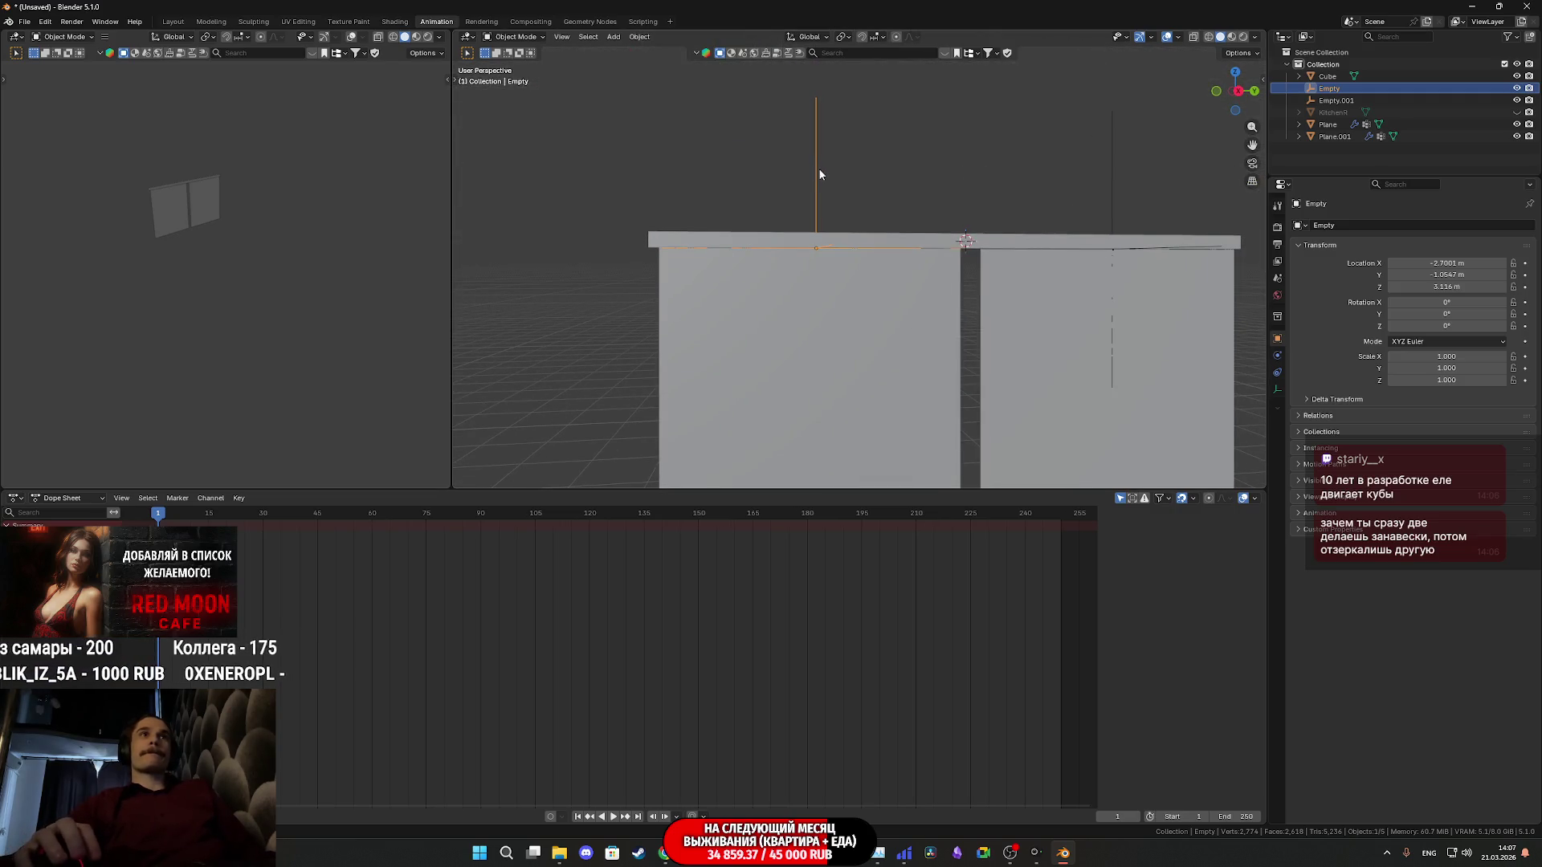
{"action": "mouse_move", "coordinate": [819, 175]}
{"action": "middle_mouse_down"}
{"action": "mouse_move", "coordinate": [982, 316]}
{"action": "mouse_move", "coordinate": [1082, 340]}
{"action": "middle_mouse_up"}
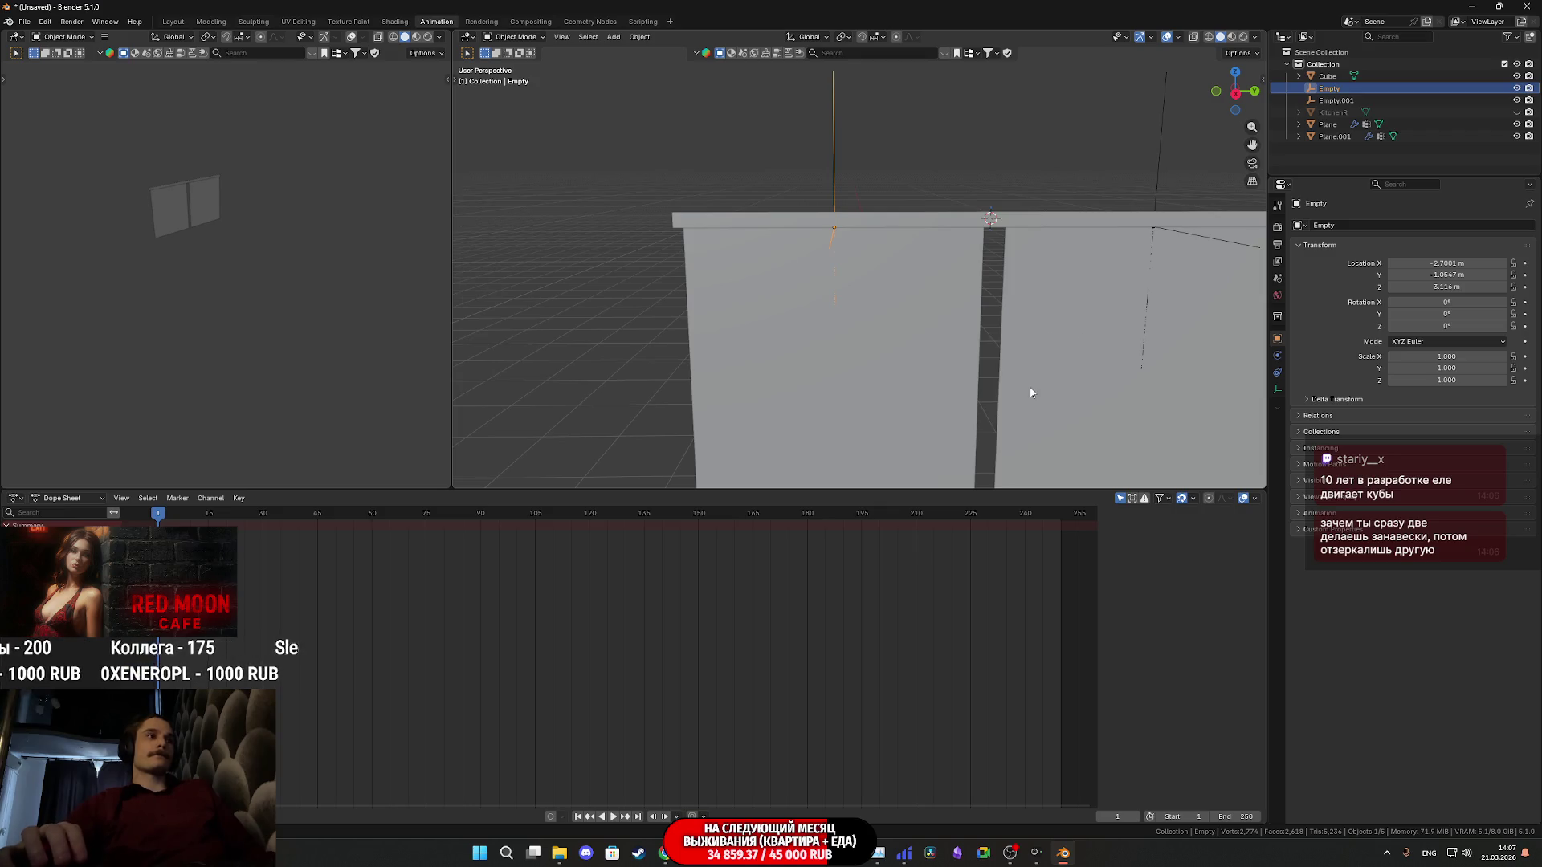
During playback scale the first hook Empty down to about 0.655, stop, and jump to frame 185
{"action": "key", "text": "space"}
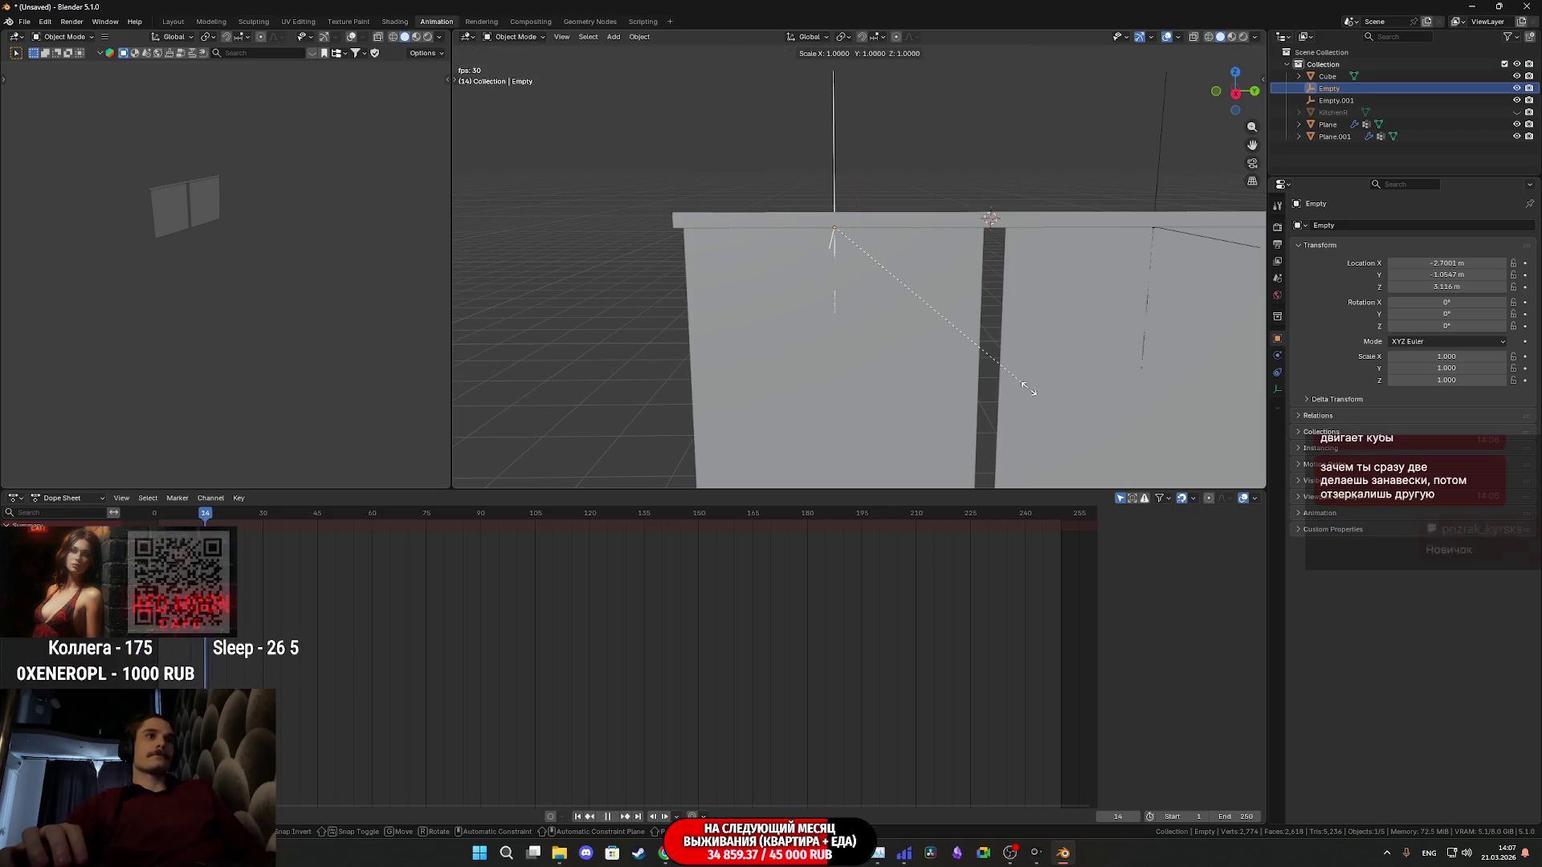
{"action": "key", "text": "s"}
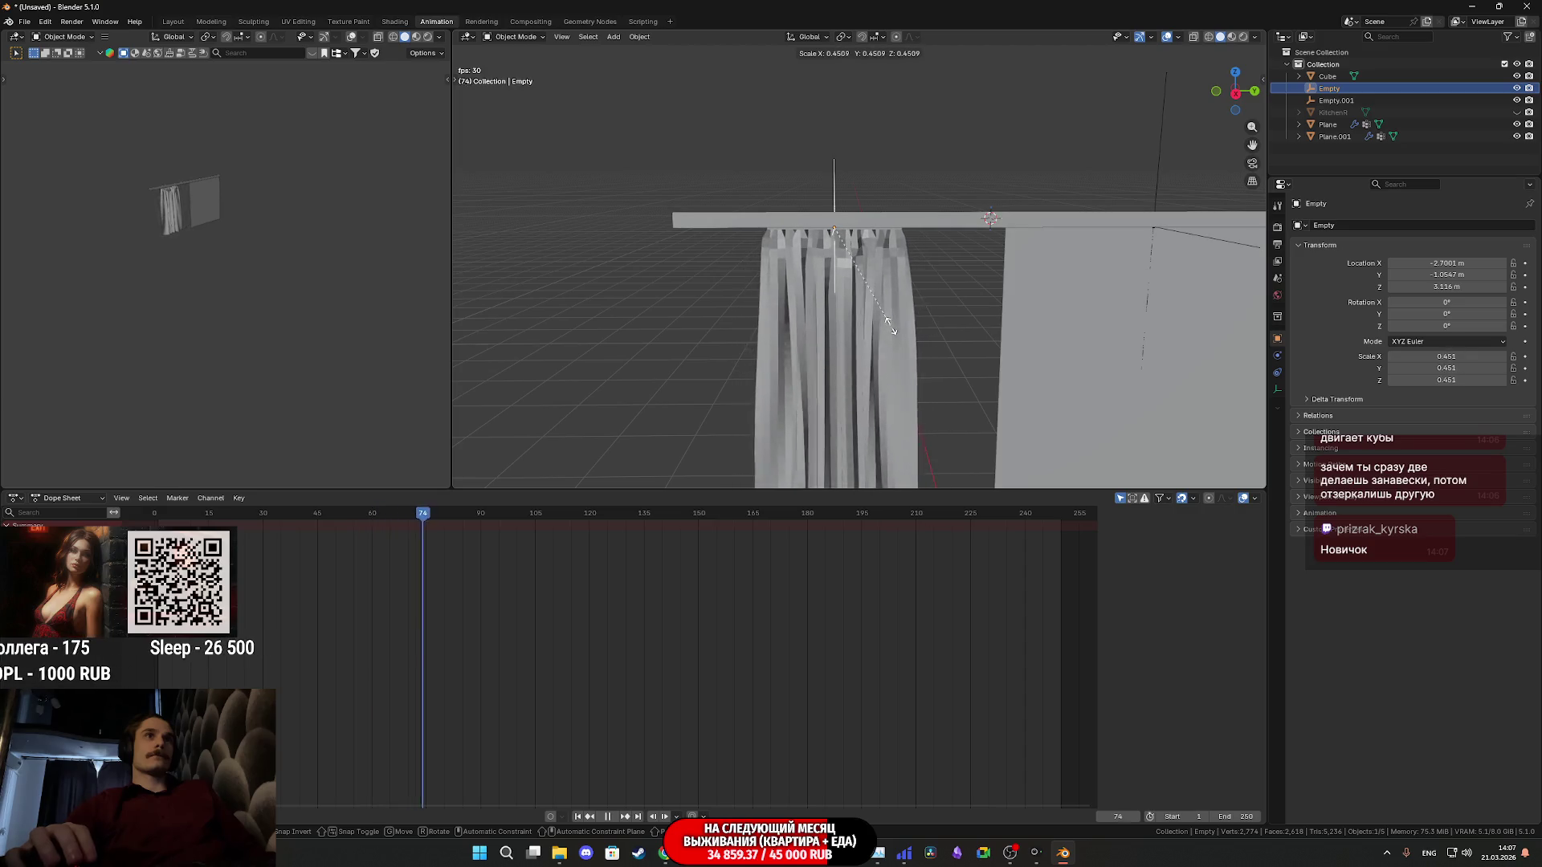
{"action": "left_click", "coordinate": [959, 335]}
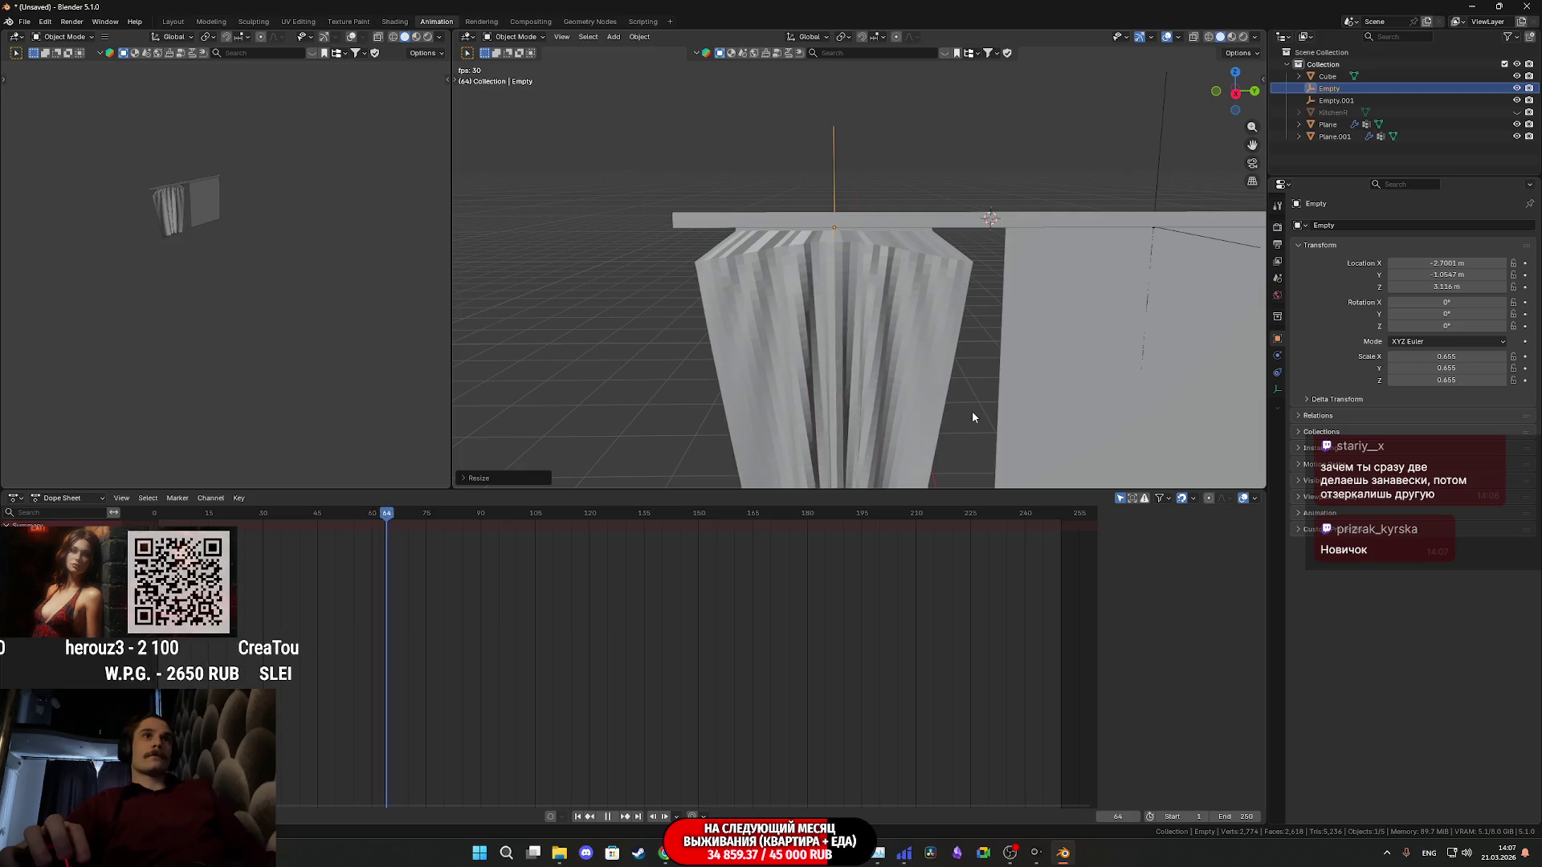
{"action": "key", "text": "space"}
{"action": "left_click", "coordinate": [820, 517]}
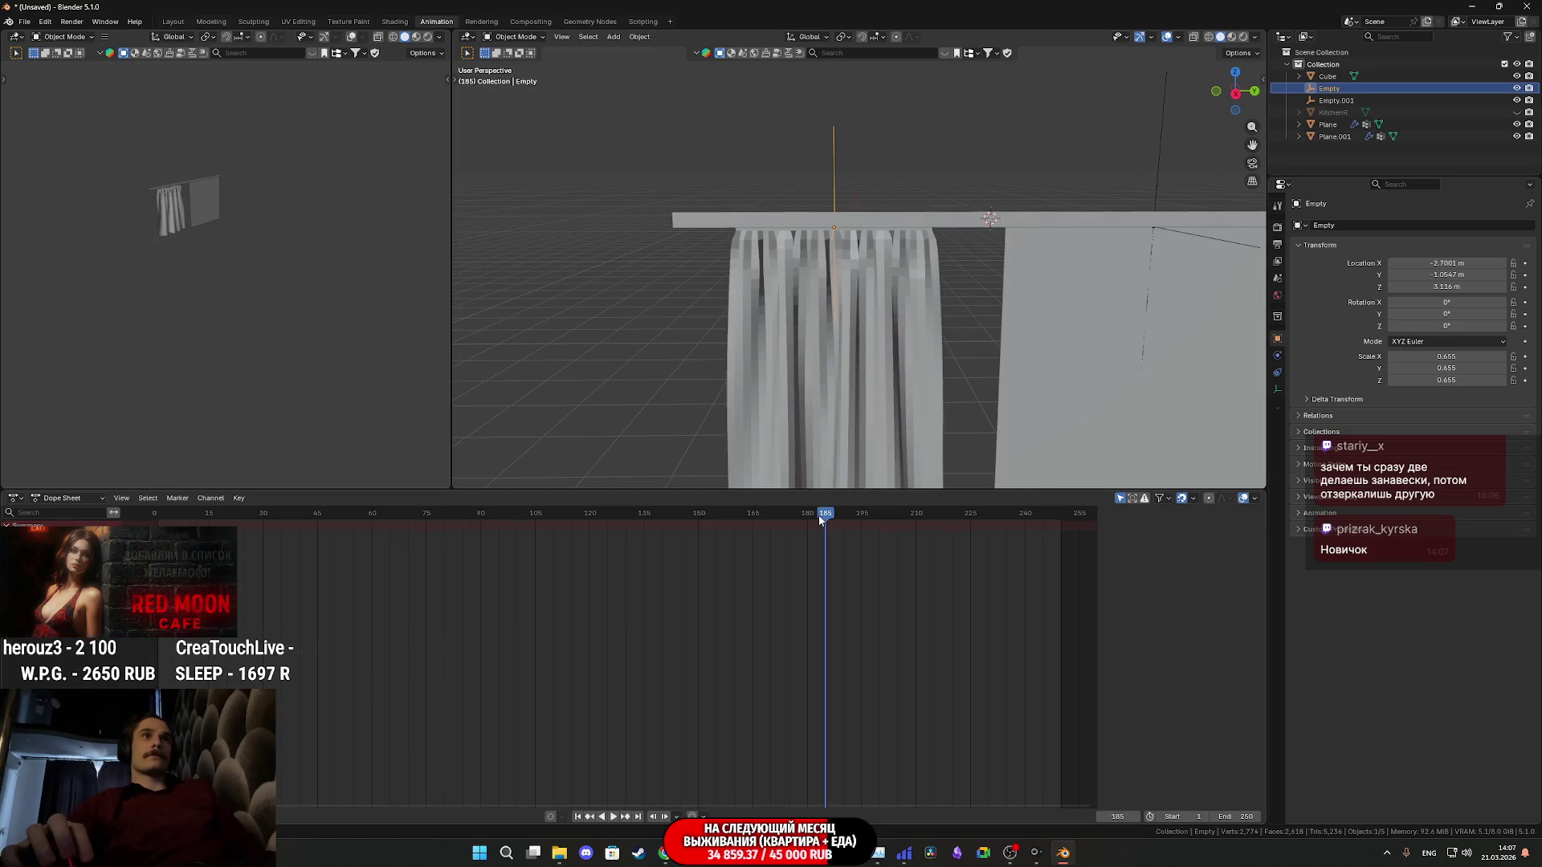
Unhide the Kitchen room, set the end frame to 1500, and orbit to a frontal view of the gathered curtain
{"action": "mouse_move", "coordinate": [879, 418]}
{"action": "middle_mouse_down"}
{"action": "mouse_move", "coordinate": [927, 374]}
{"action": "mouse_move", "coordinate": [909, 323]}
{"action": "mouse_move", "coordinate": [750, 310]}
{"action": "mouse_move", "coordinate": [653, 325]}
{"action": "mouse_move", "coordinate": [672, 294]}
{"action": "mouse_move", "coordinate": [652, 293]}
{"action": "mouse_move", "coordinate": [646, 271]}
{"action": "mouse_move", "coordinate": [641, 326]}
{"action": "mouse_move", "coordinate": [712, 277]}
{"action": "mouse_move", "coordinate": [666, 301]}
{"action": "mouse_move", "coordinate": [698, 252]}
{"action": "middle_mouse_up"}
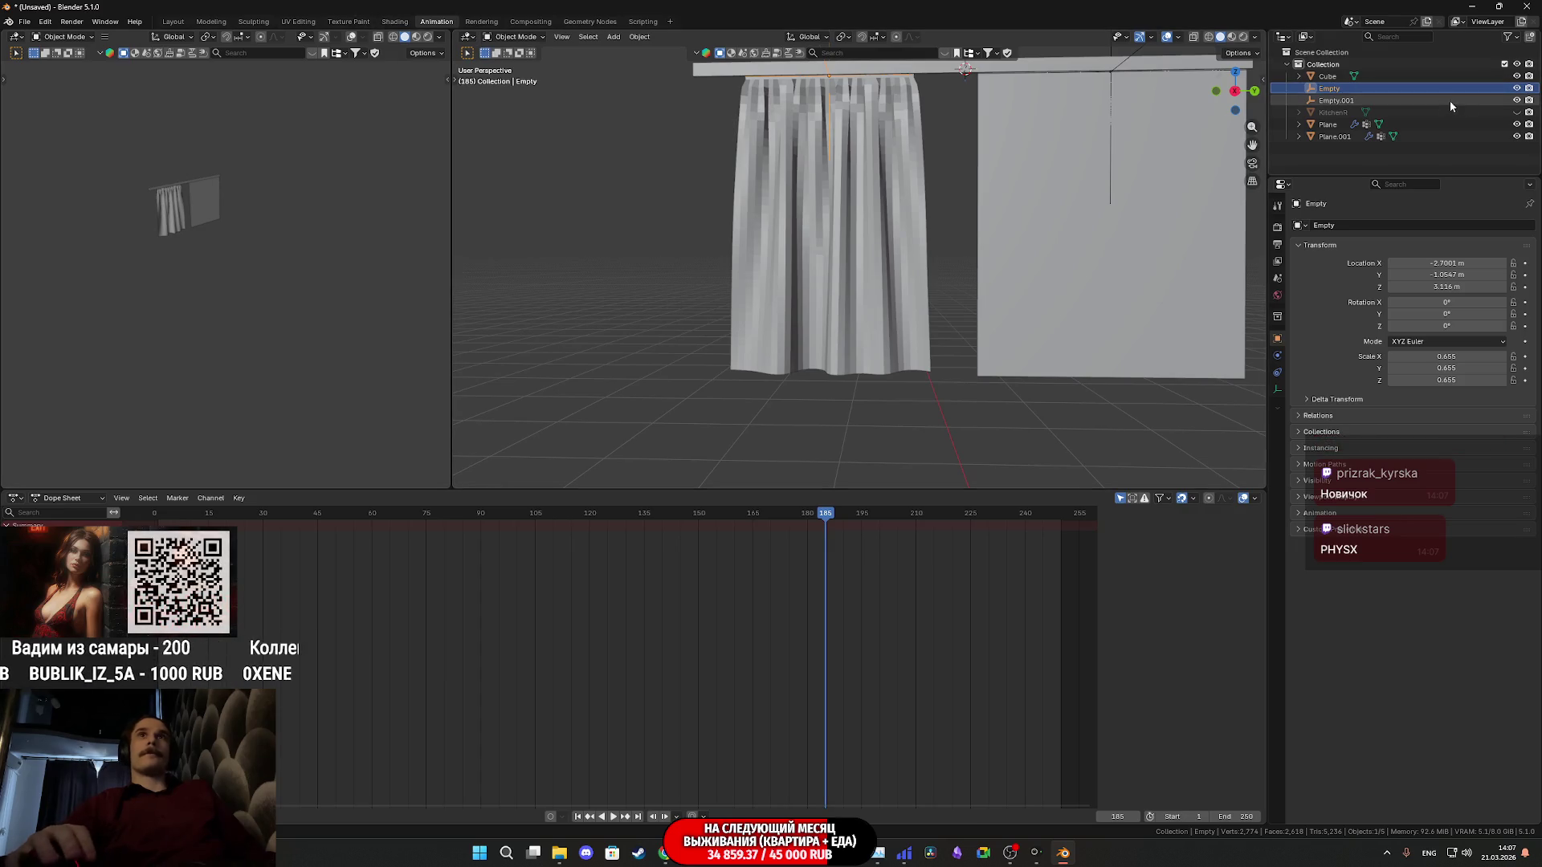
{"action": "left_click", "coordinate": [1517, 112]}
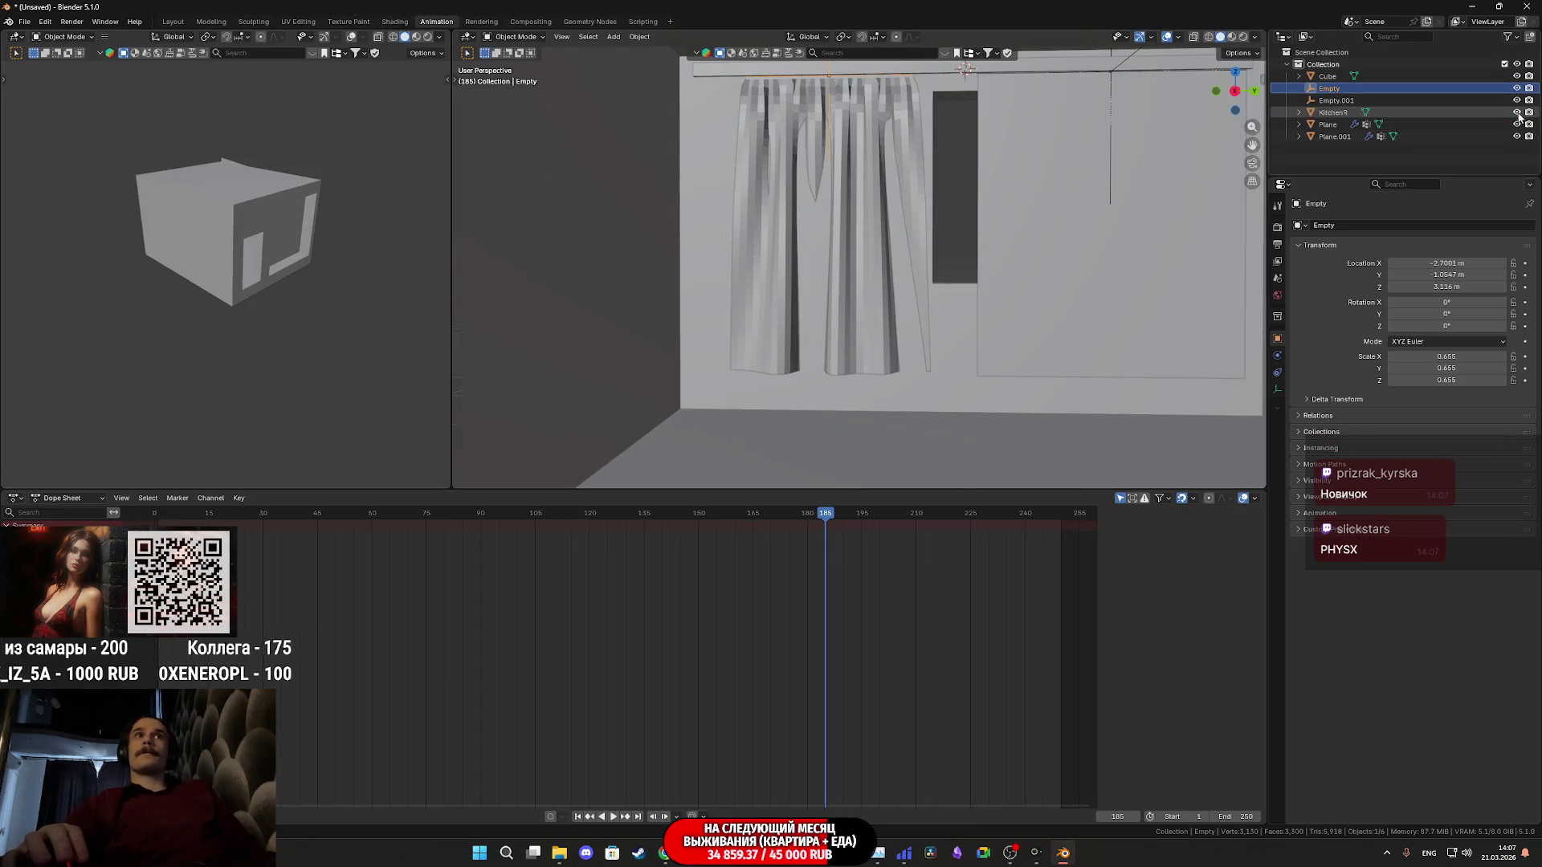
{"action": "mouse_move", "coordinate": [1102, 266]}
{"action": "middle_mouse_down"}
{"action": "mouse_move", "coordinate": [1049, 289]}
{"action": "mouse_move", "coordinate": [981, 276]}
{"action": "mouse_move", "coordinate": [981, 327]}
{"action": "mouse_move", "coordinate": [995, 291]}
{"action": "middle_mouse_up"}
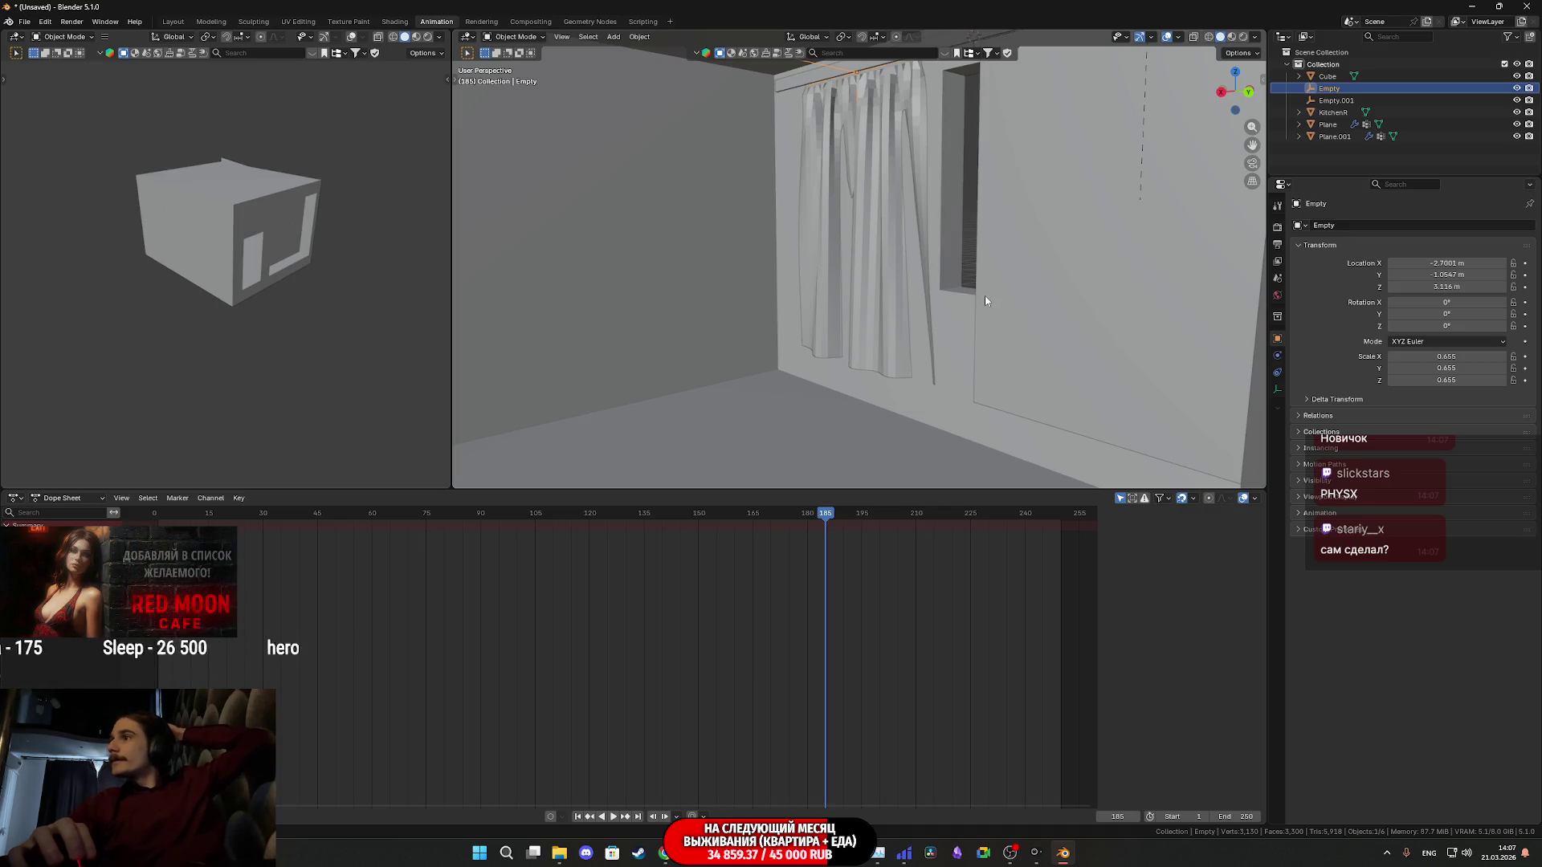
{"action": "mouse_move", "coordinate": [984, 300]}
{"action": "middle_mouse_down"}
{"action": "mouse_move", "coordinate": [992, 373]}
{"action": "mouse_move", "coordinate": [974, 338]}
{"action": "mouse_move", "coordinate": [878, 351]}
{"action": "mouse_move", "coordinate": [920, 320]}
{"action": "mouse_move", "coordinate": [935, 378]}
{"action": "mouse_move", "coordinate": [903, 320]}
{"action": "mouse_move", "coordinate": [896, 334]}
{"action": "mouse_move", "coordinate": [967, 333]}
{"action": "mouse_move", "coordinate": [957, 249]}
{"action": "mouse_move", "coordinate": [933, 261]}
{"action": "mouse_move", "coordinate": [818, 202]}
{"action": "mouse_move", "coordinate": [903, 224]}
{"action": "mouse_move", "coordinate": [861, 231]}
{"action": "mouse_move", "coordinate": [908, 204]}
{"action": "mouse_move", "coordinate": [899, 294]}
{"action": "mouse_move", "coordinate": [922, 253]}
{"action": "mouse_move", "coordinate": [888, 321]}
{"action": "mouse_move", "coordinate": [902, 317]}
{"action": "middle_mouse_up"}
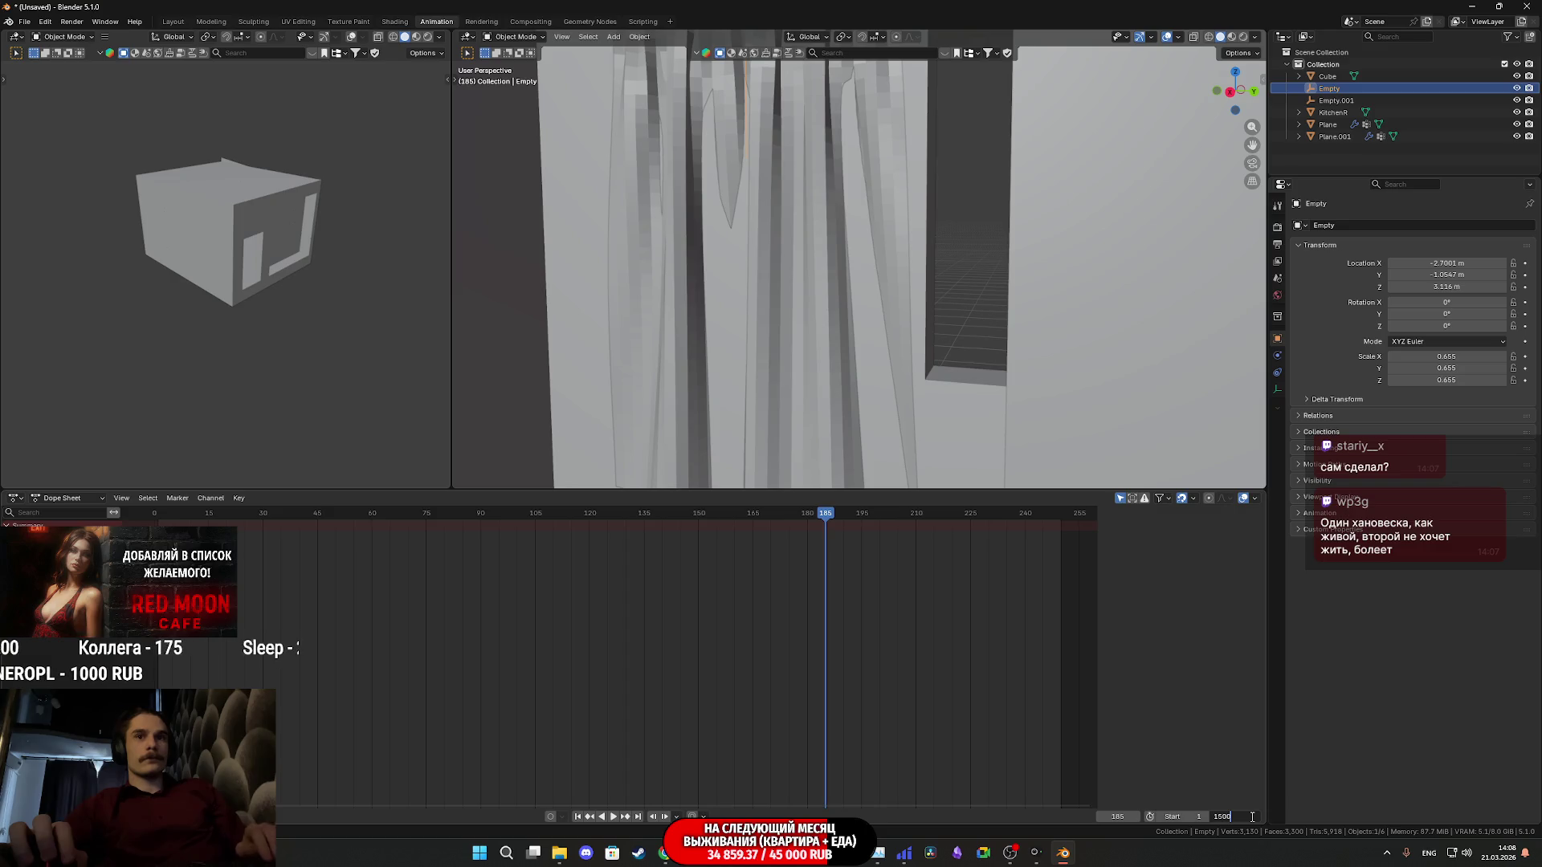
{"action": "key", "text": "Return"}
{"action": "scroll", "coordinate": [927, 373], "scroll_direction": "down", "scroll_amount": 4}
{"action": "mouse_move", "coordinate": [912, 350]}
{"action": "middle_mouse_down"}
{"action": "mouse_move", "coordinate": [860, 379]}
{"action": "mouse_move", "coordinate": [874, 376]}
{"action": "mouse_move", "coordinate": [832, 377]}
{"action": "middle_mouse_up"}
{"action": "scroll", "coordinate": [881, 376], "scroll_direction": "up", "scroll_amount": 3}
{"action": "scroll", "coordinate": [800, 377], "scroll_direction": "up", "scroll_amount": 3}
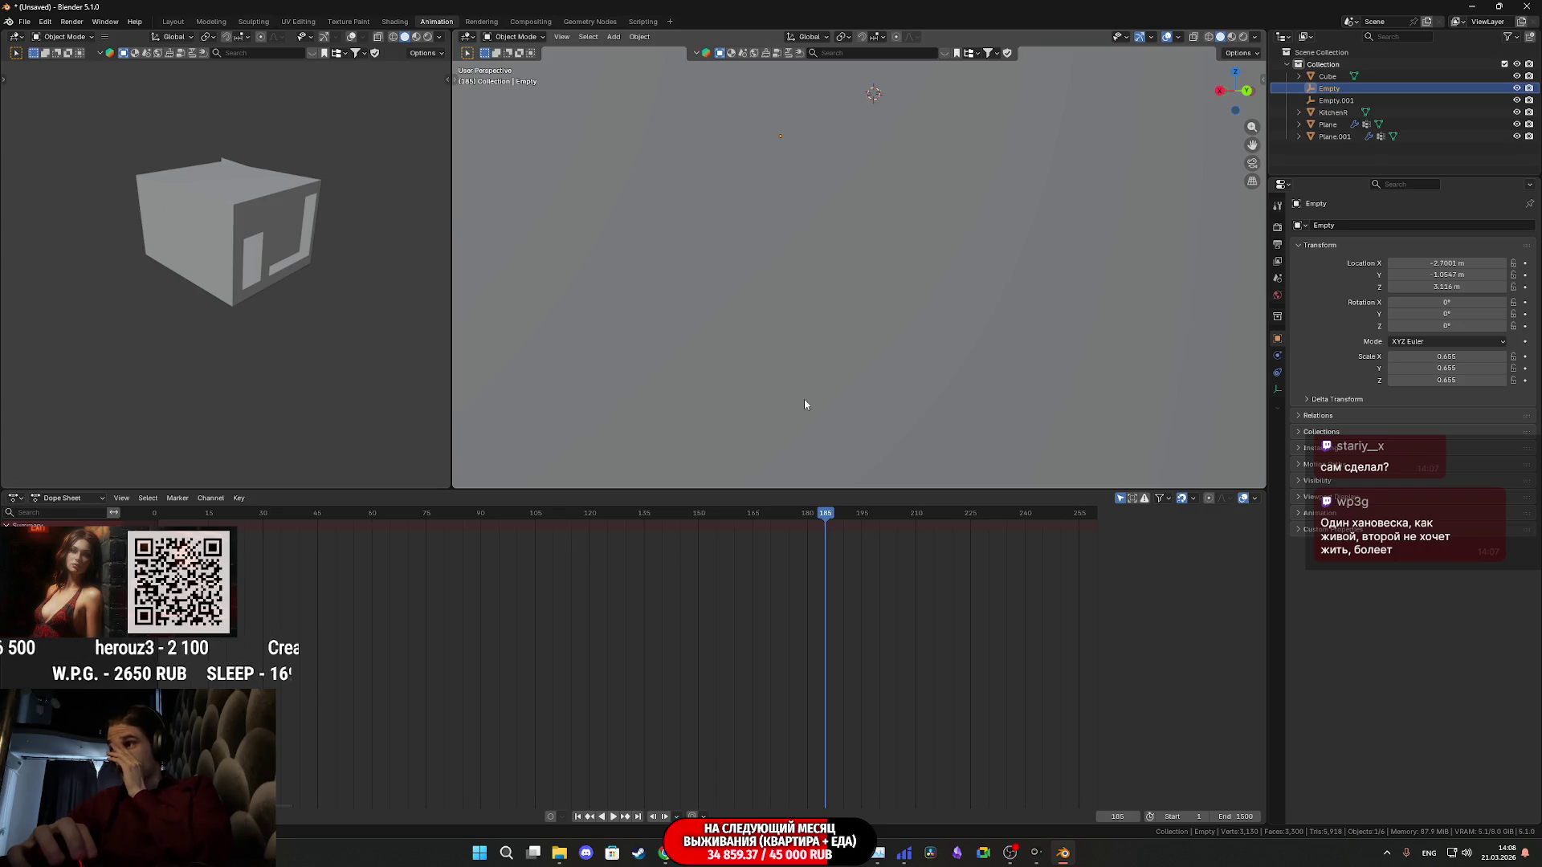
{"action": "scroll", "coordinate": [804, 404], "scroll_direction": "down", "scroll_amount": 3}
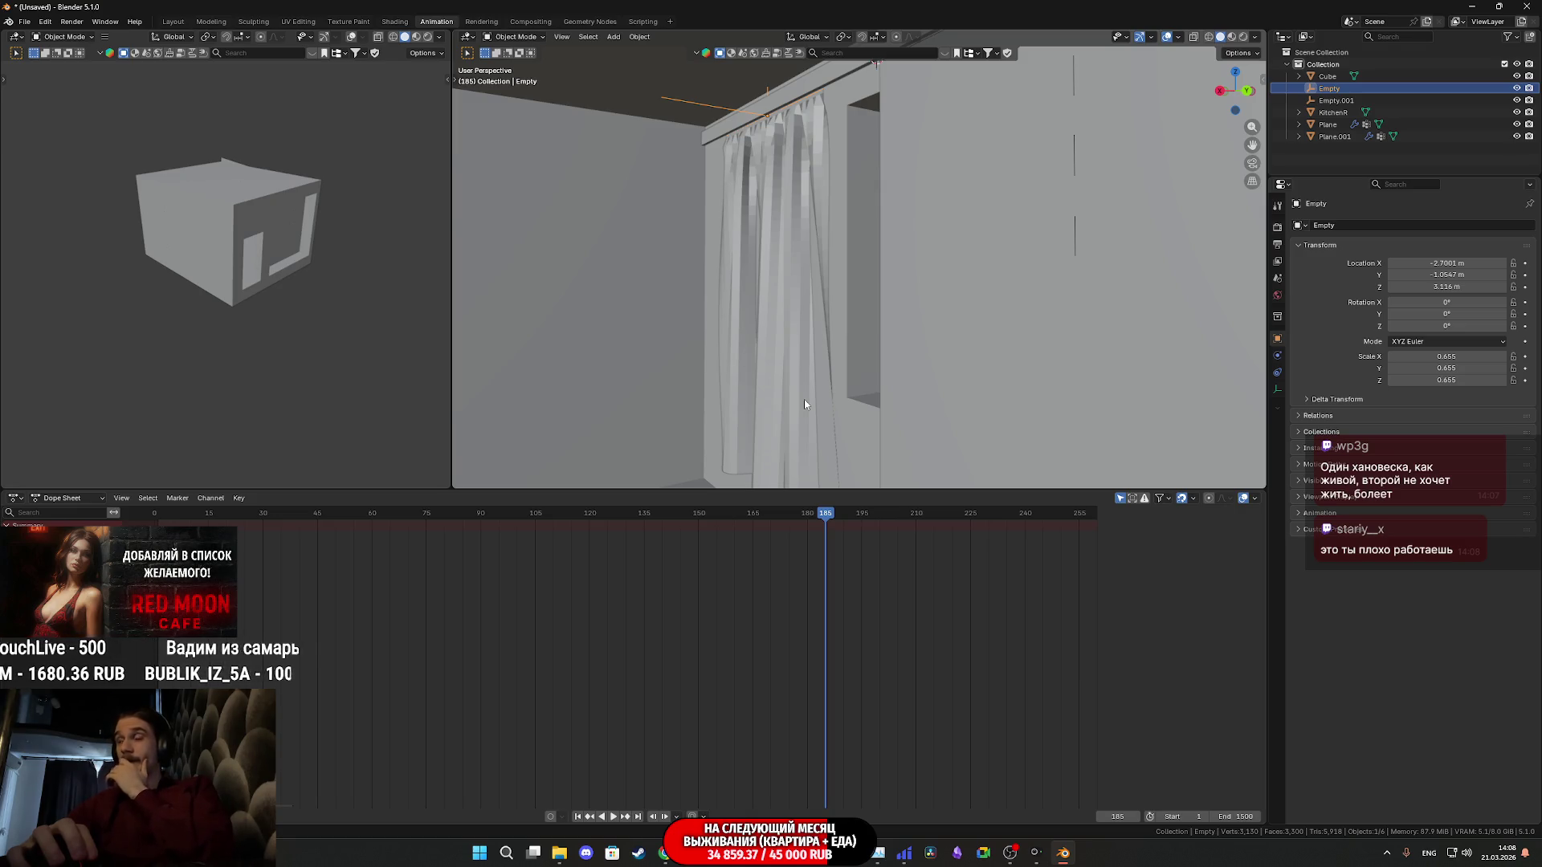
Scrub the playhead back and forth through the simulation to frame 0, then orbit to face the rod
{"action": "left_click_drag", "start_coordinate": [811, 512], "coordinate": [368, 493]}
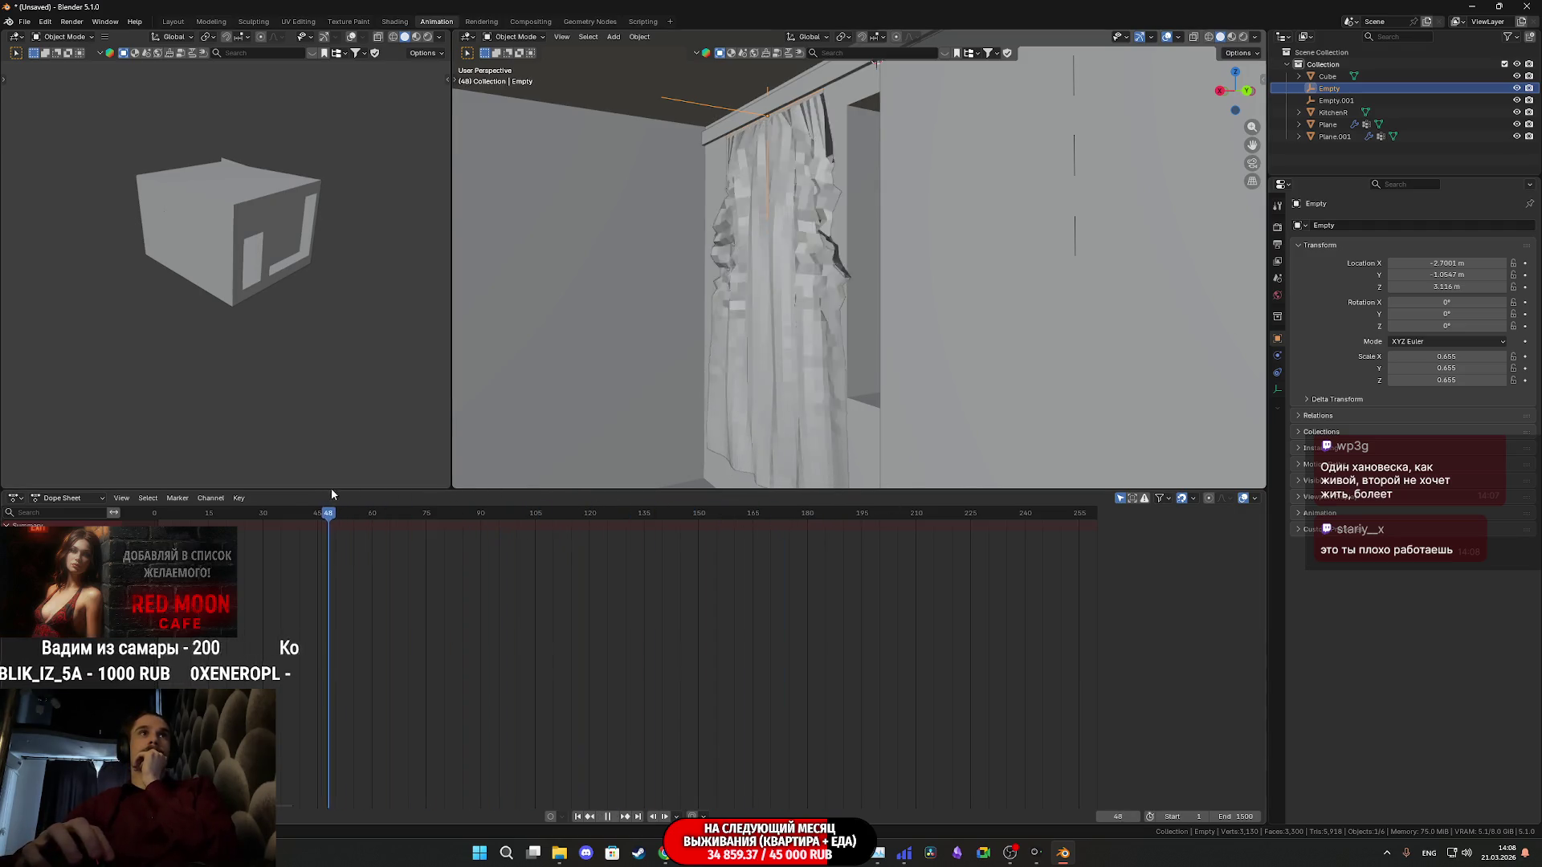
{"action": "left_click_drag", "start_coordinate": [367, 494], "coordinate": [274, 475]}
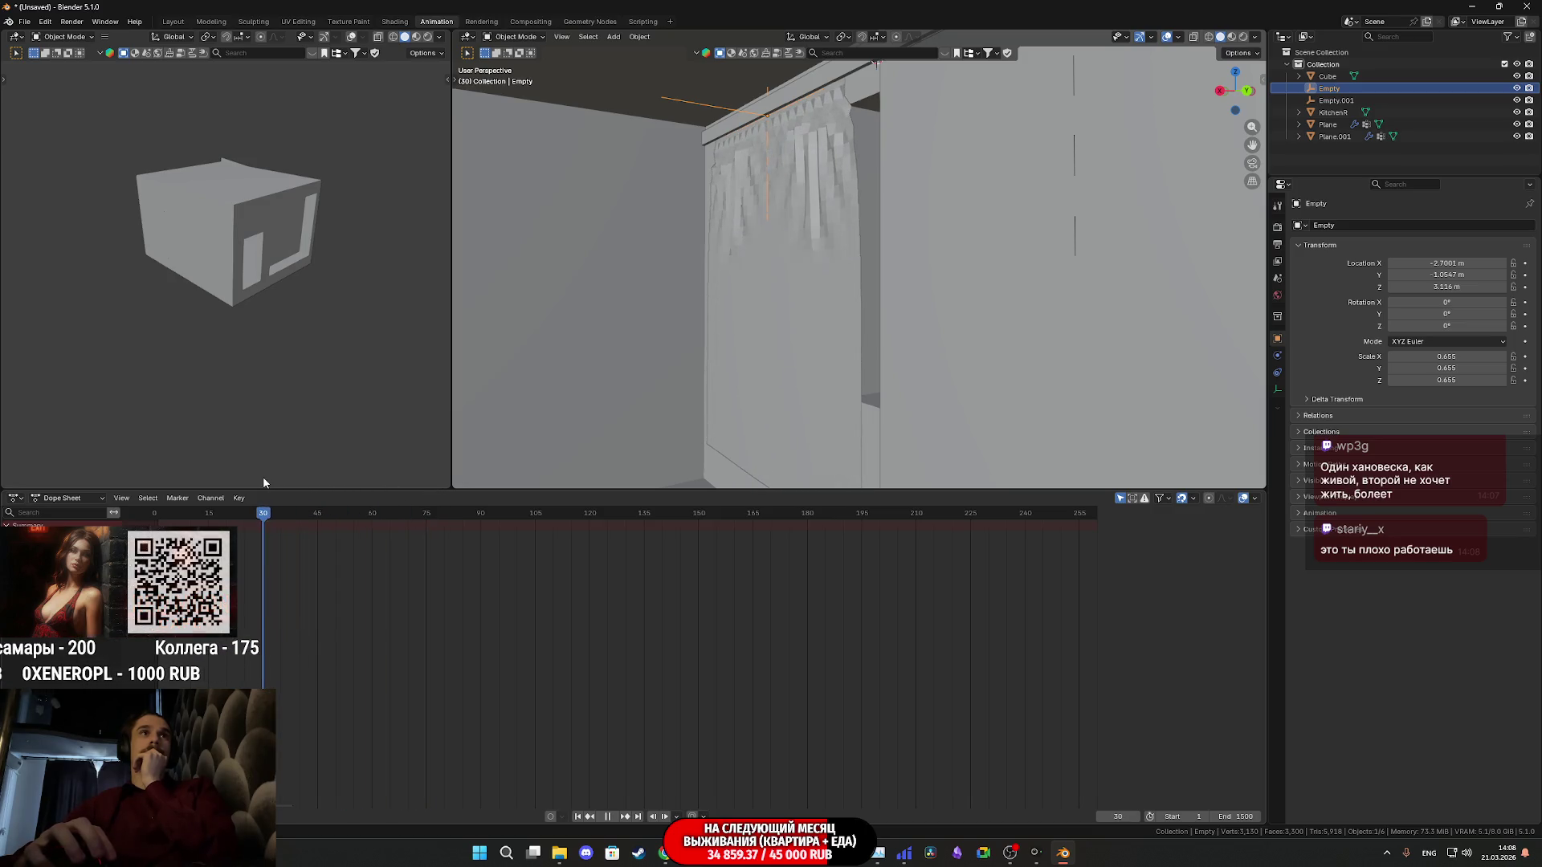
{"action": "left_click_drag", "start_coordinate": [275, 476], "coordinate": [804, 491]}
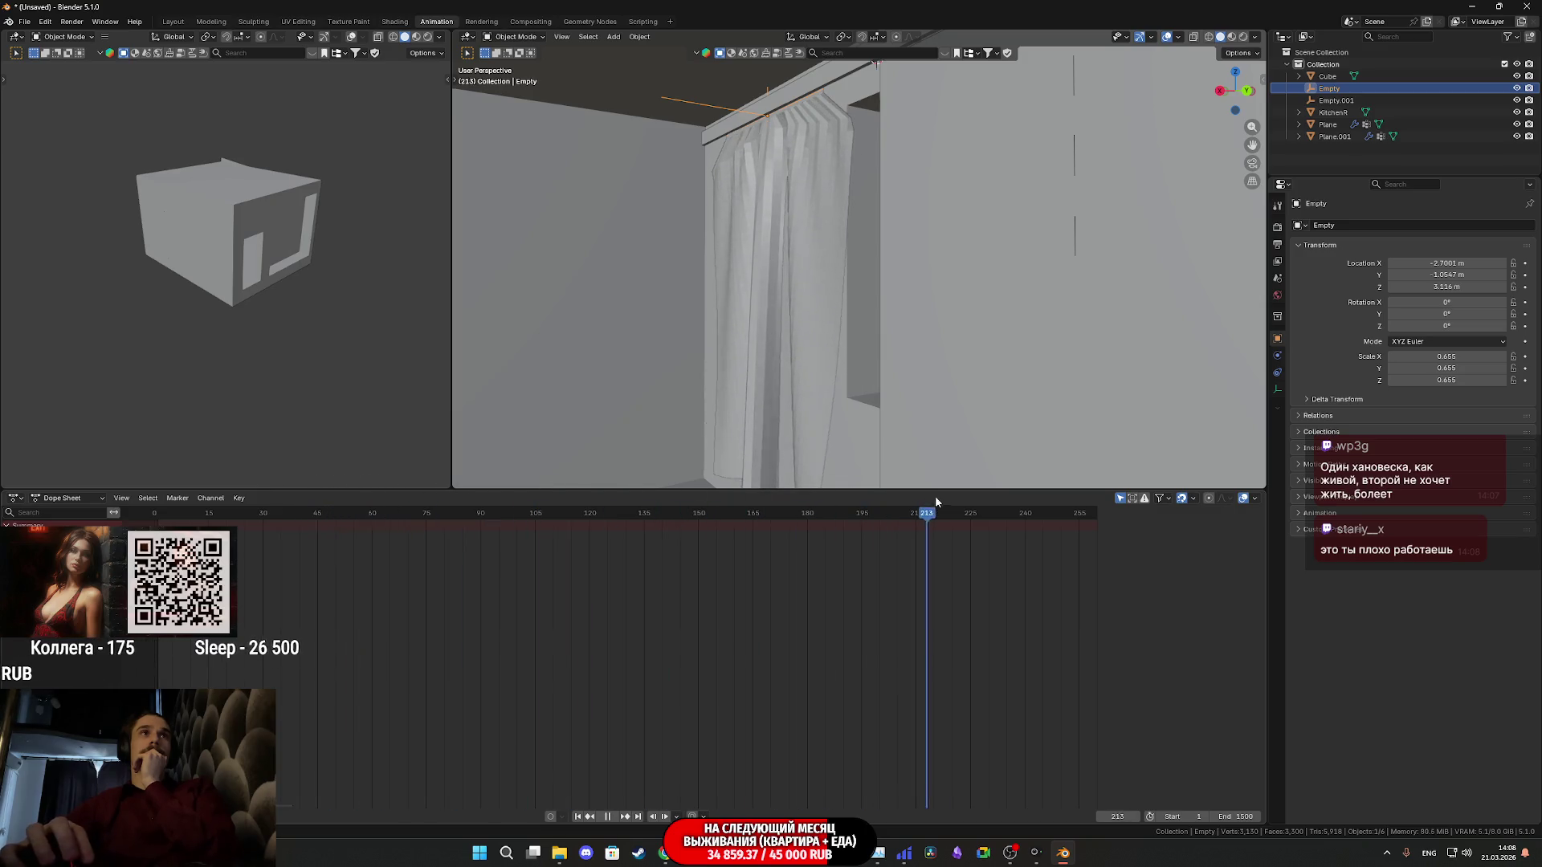
{"action": "left_click_drag", "start_coordinate": [1061, 498], "coordinate": [223, 506]}
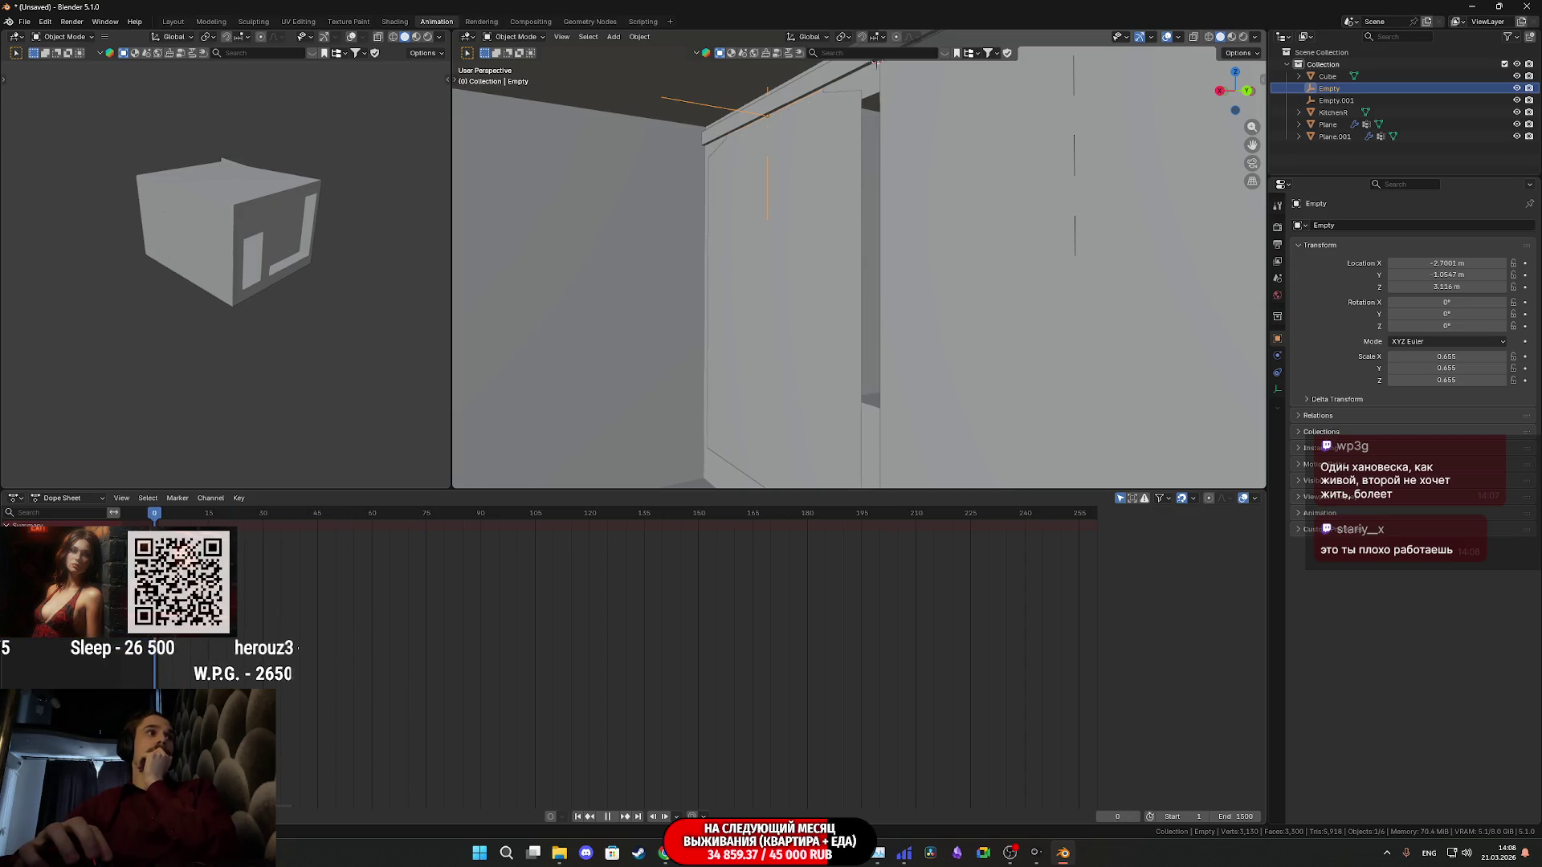
{"action": "mouse_move", "coordinate": [774, 344]}
{"action": "middle_mouse_down"}
{"action": "mouse_move", "coordinate": [949, 384]}
{"action": "mouse_move", "coordinate": [964, 369]}
{"action": "mouse_move", "coordinate": [947, 387]}
{"action": "mouse_move", "coordinate": [963, 334]}
{"action": "middle_mouse_up"}
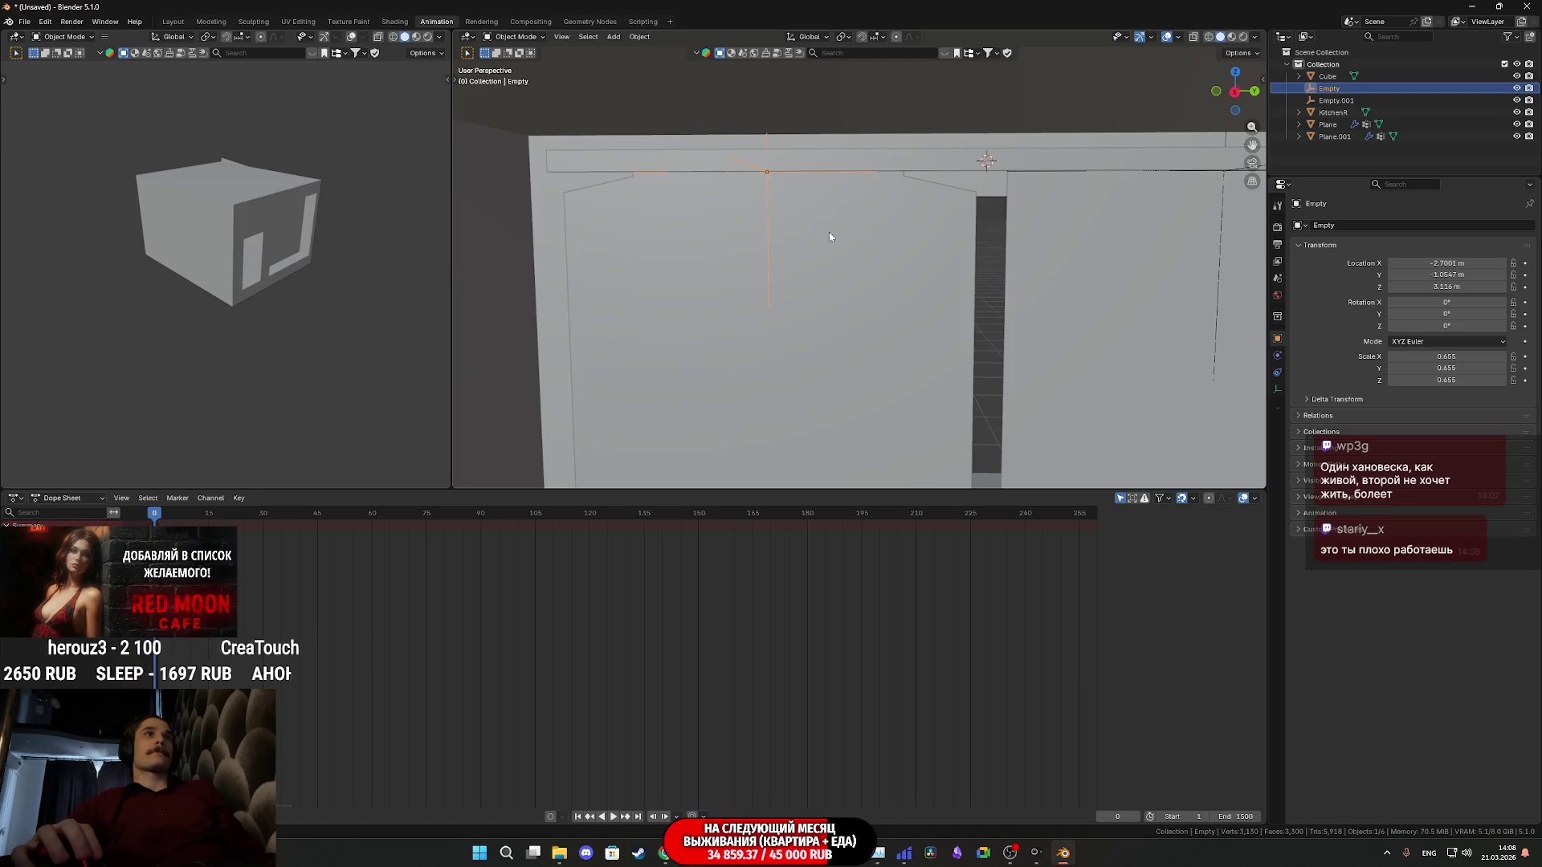
Reset the hook Empty's scale to 1 in the N-panel transform values
{"action": "left_click", "coordinate": [1261, 82]}
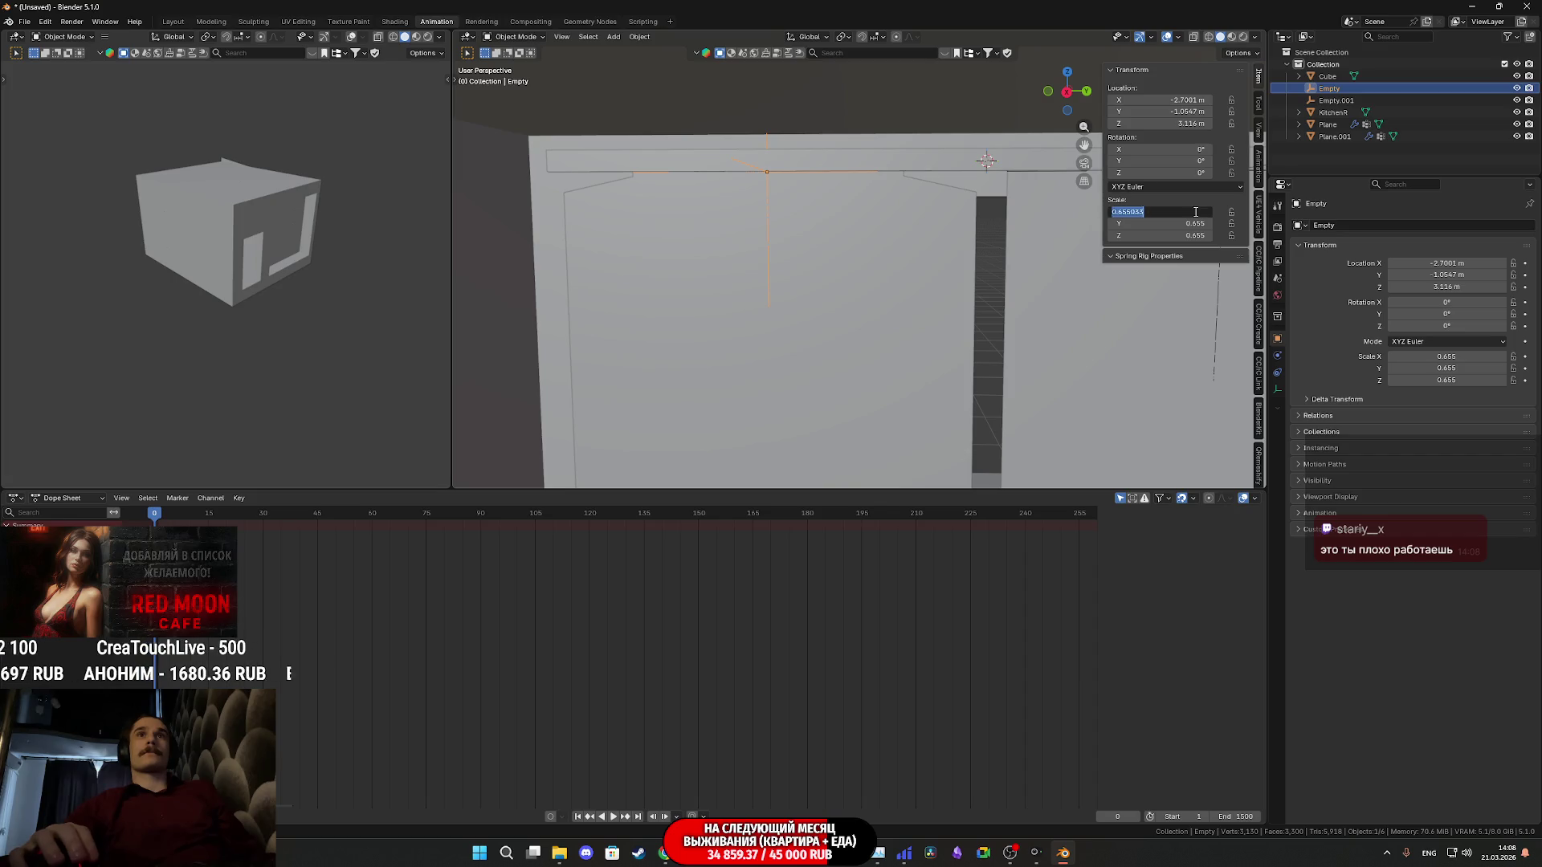
{"action": "left_click", "coordinate": [1197, 236]}
{"action": "type", "text": "1"}
{"action": "key", "text": "Return"}
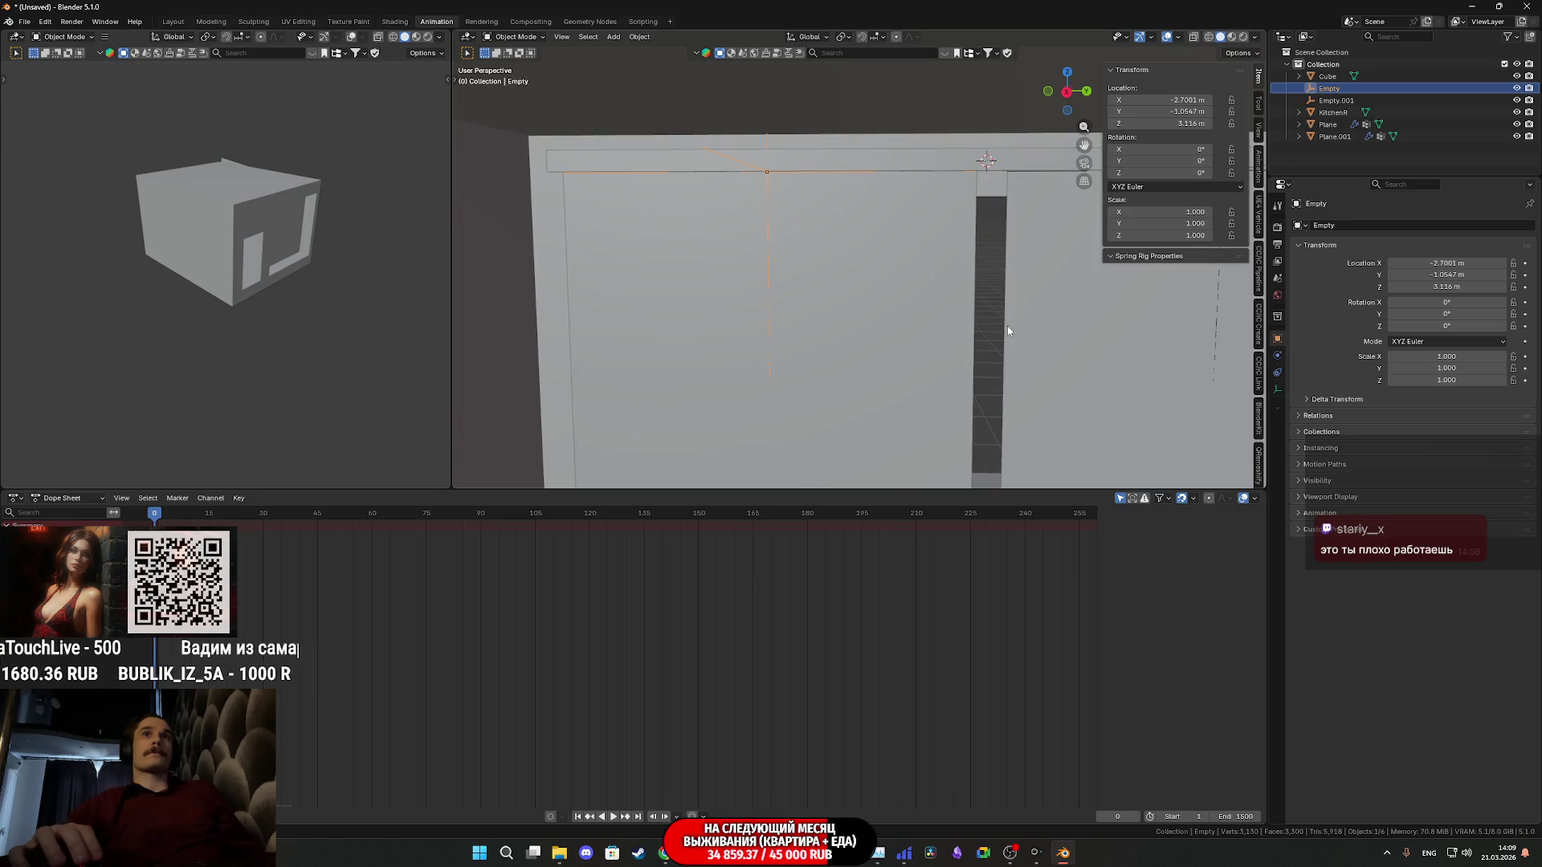
{"action": "middle_click_drag", "start_coordinate": [1007, 327], "coordinate": [931, 351]}
{"action": "scroll", "coordinate": [931, 351], "scroll_direction": "down", "scroll_amount": 2}
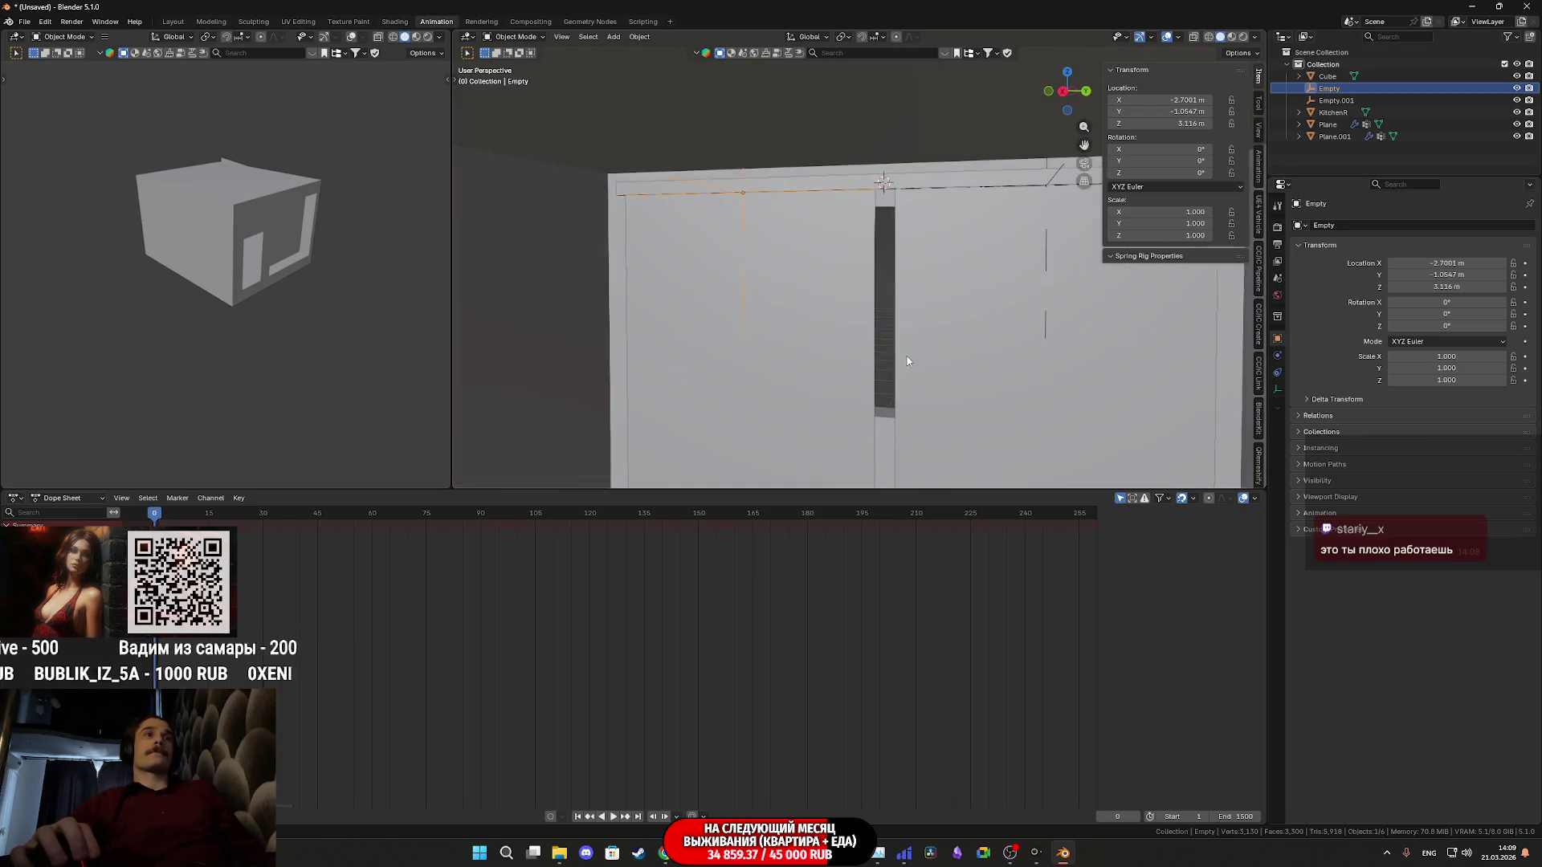
{"action": "scroll", "coordinate": [930, 356], "scroll_direction": "down", "scroll_amount": 1}
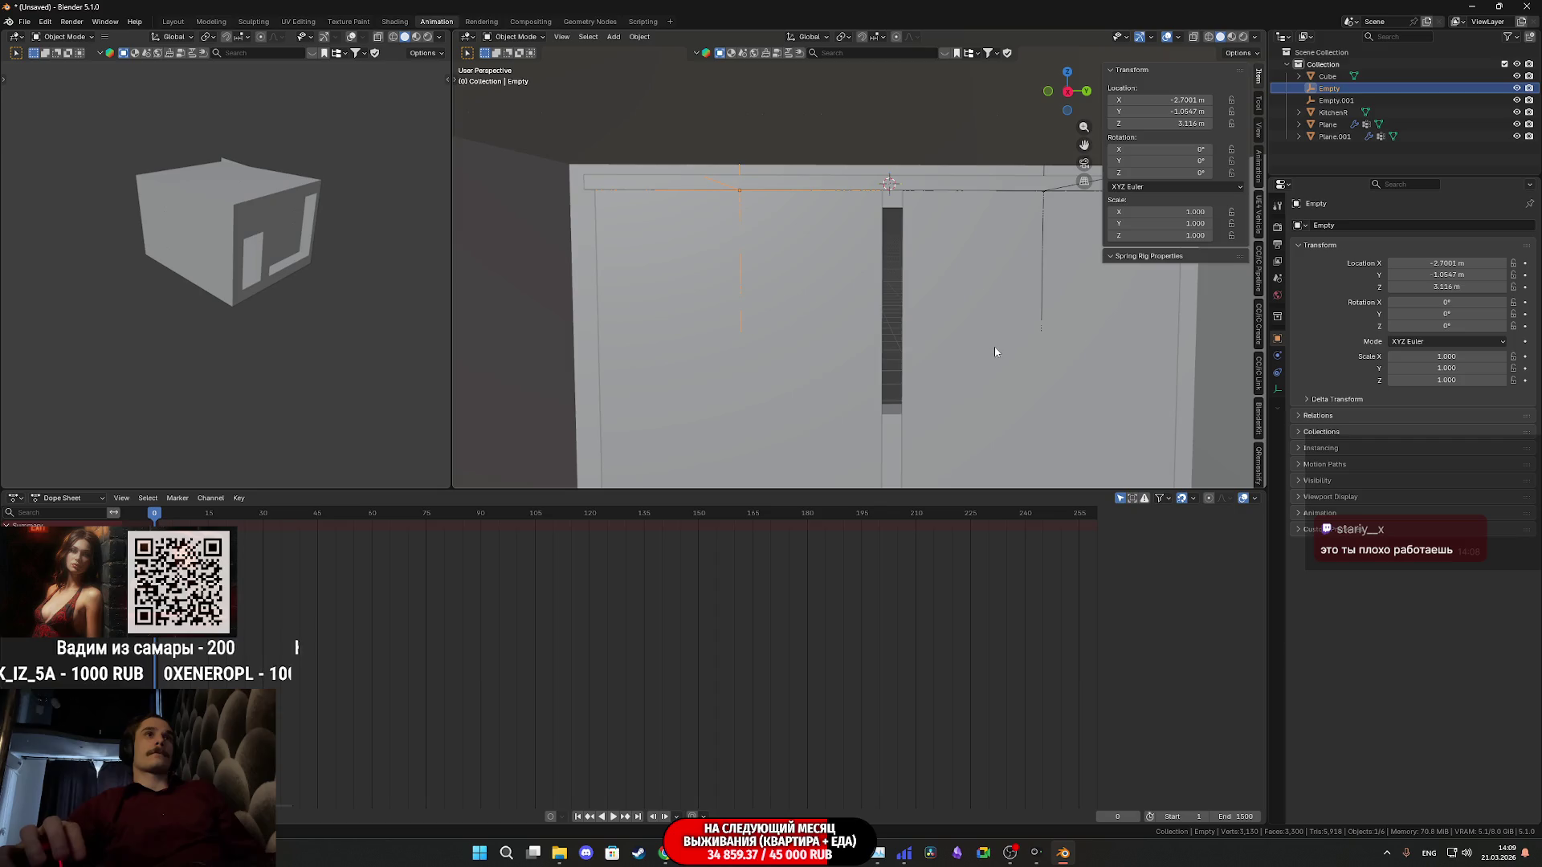
During playback shrink the hook Empty to 0.851 so the curtain gathers, then orbit to inspect the folds
{"action": "key", "text": "space"}
{"action": "key", "text": "s"}
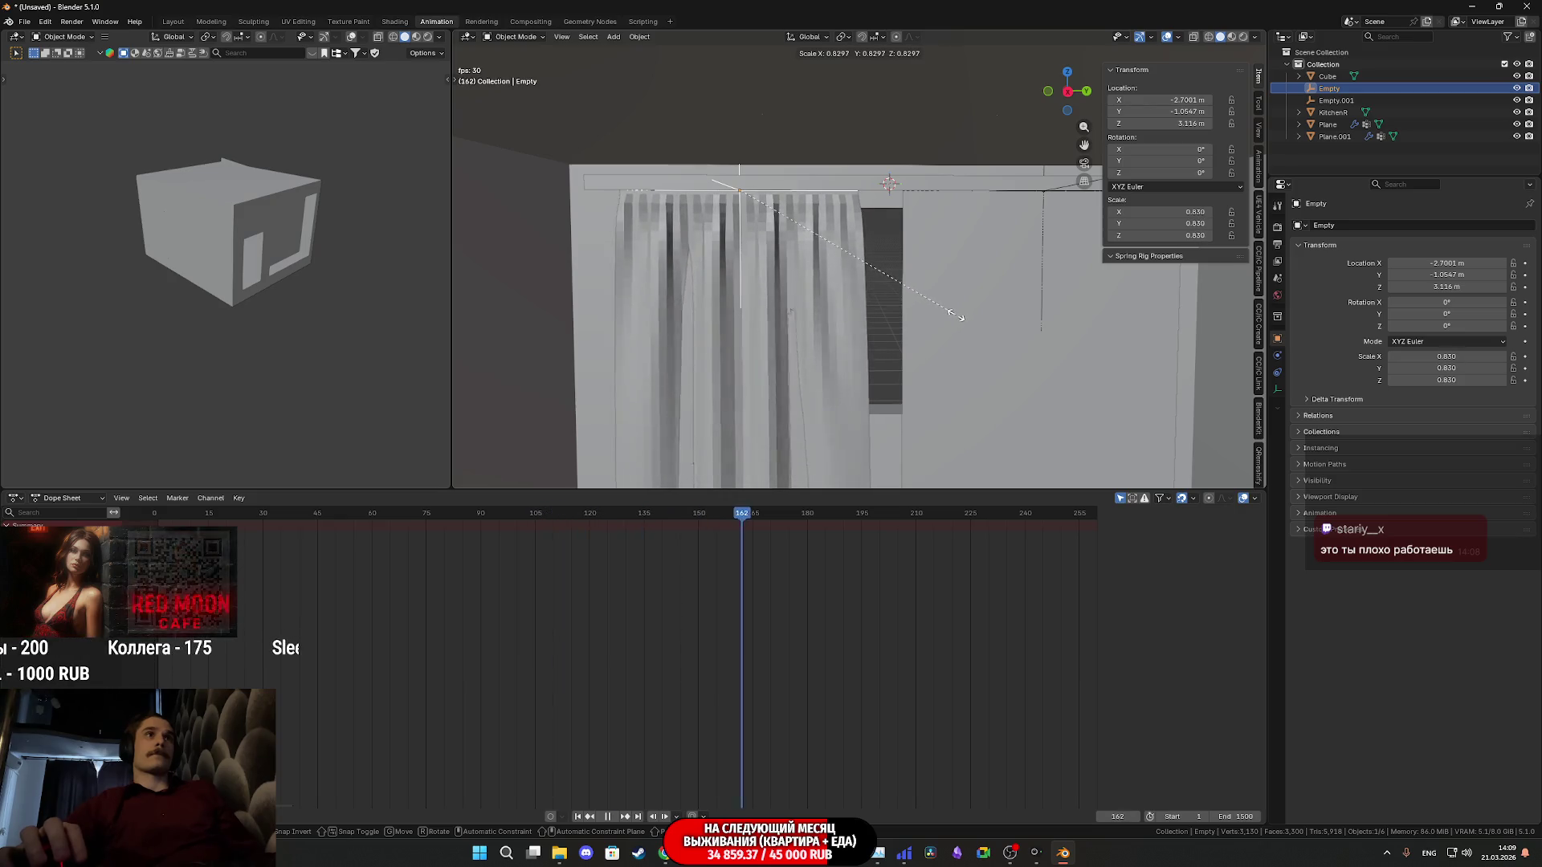
{"action": "left_click", "coordinate": [965, 315]}
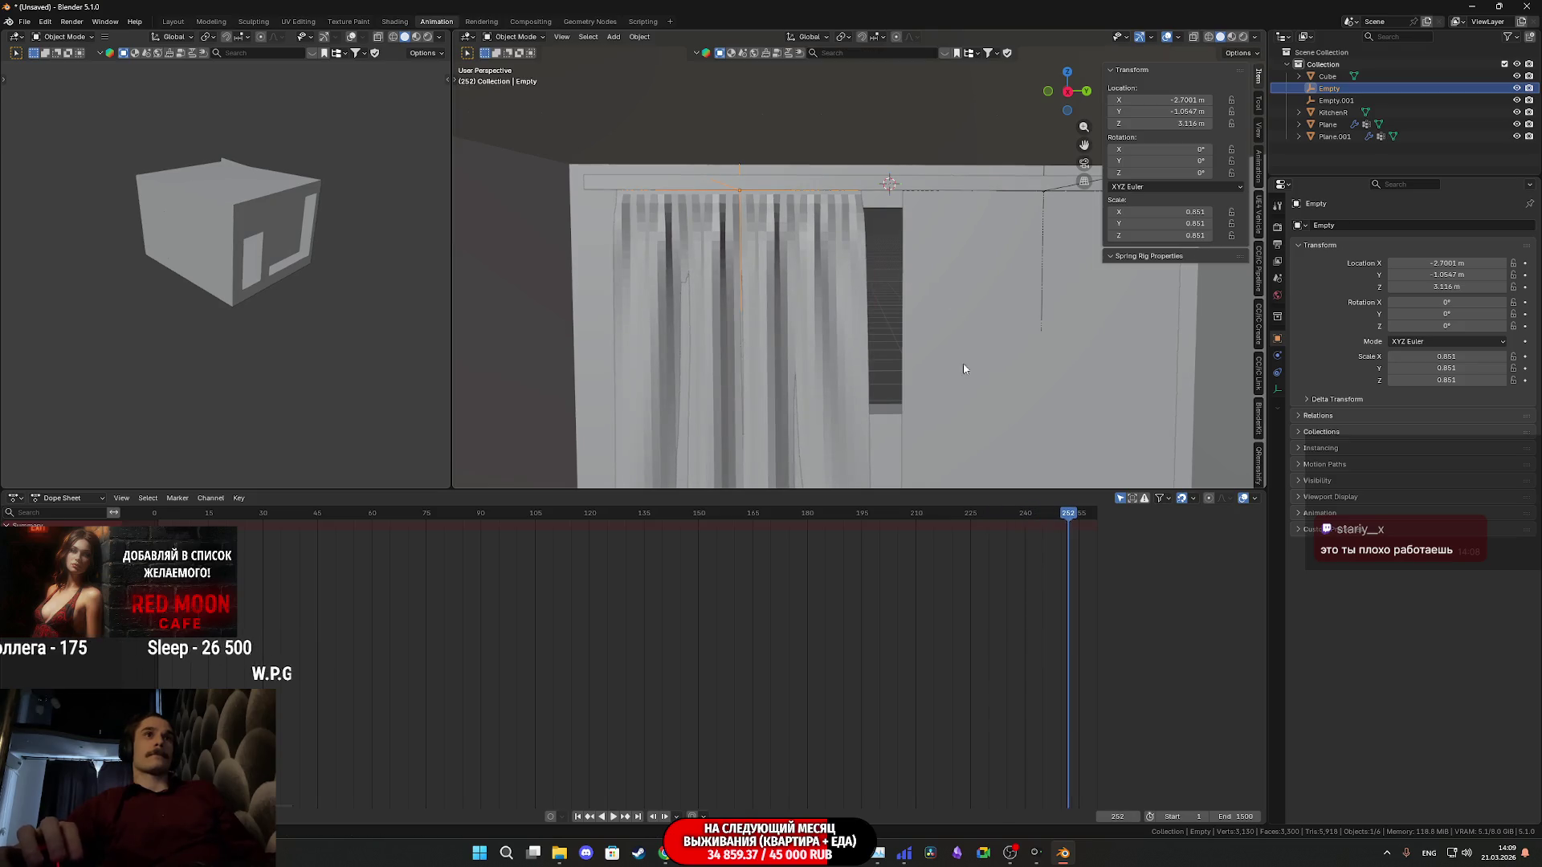
{"action": "middle_click_drag", "start_coordinate": [965, 369], "coordinate": [900, 373]}
{"action": "mouse_move", "coordinate": [933, 254]}
{"action": "middle_mouse_down"}
{"action": "mouse_move", "coordinate": [909, 307]}
{"action": "mouse_move", "coordinate": [993, 362]}
{"action": "mouse_move", "coordinate": [1109, 402]}
{"action": "mouse_move", "coordinate": [1041, 381]}
{"action": "mouse_move", "coordinate": [1108, 398]}
{"action": "mouse_move", "coordinate": [1063, 420]}
{"action": "mouse_move", "coordinate": [912, 286]}
{"action": "mouse_move", "coordinate": [983, 382]}
{"action": "mouse_move", "coordinate": [892, 369]}
{"action": "mouse_move", "coordinate": [911, 383]}
{"action": "middle_mouse_up"}
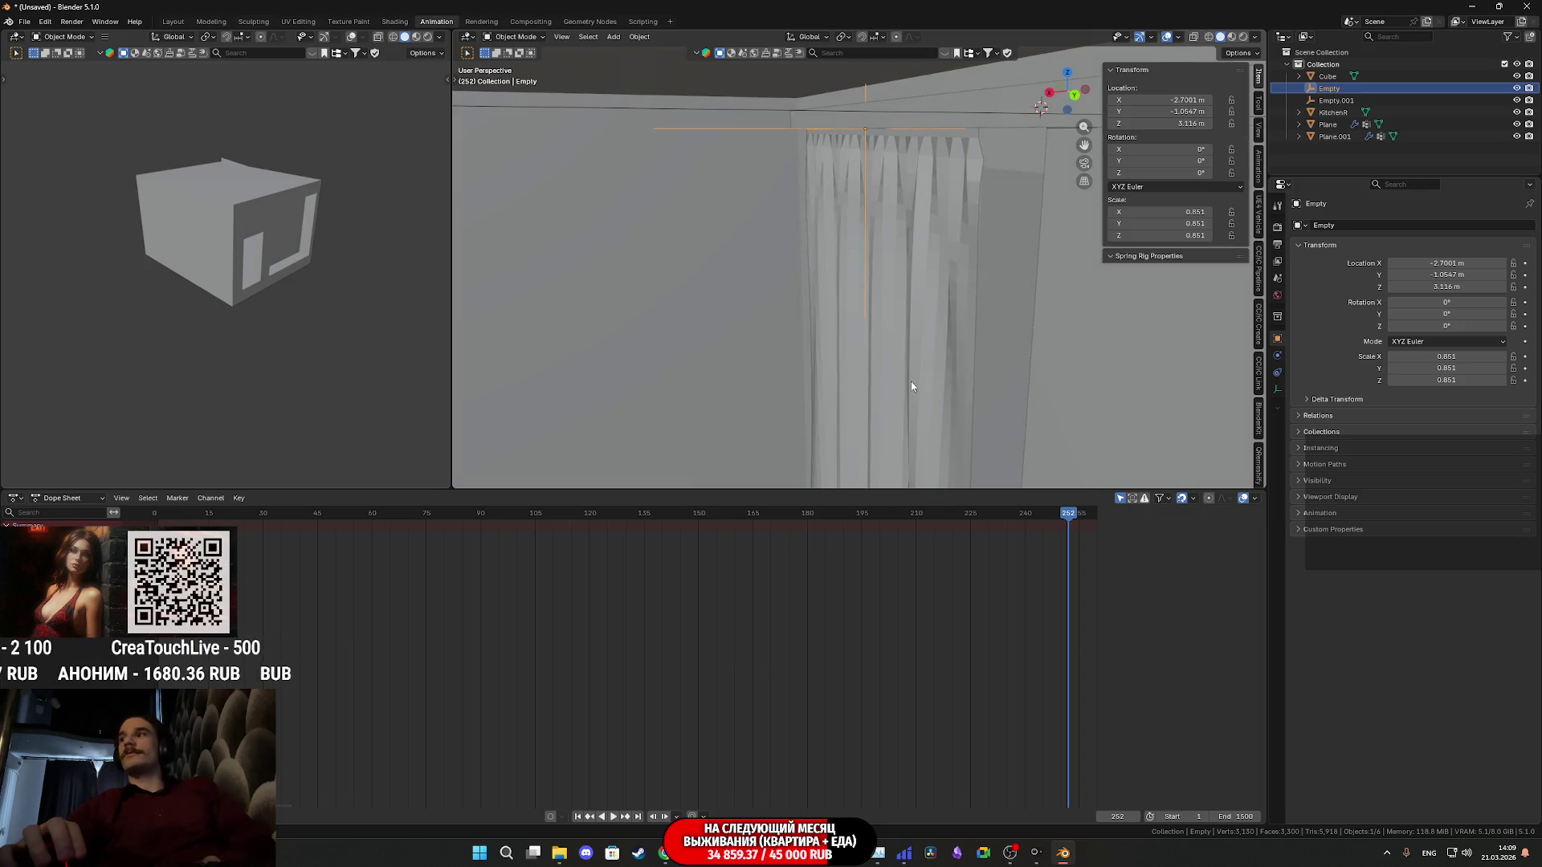
{"action": "scroll", "coordinate": [912, 384], "scroll_direction": "up", "scroll_amount": 2}
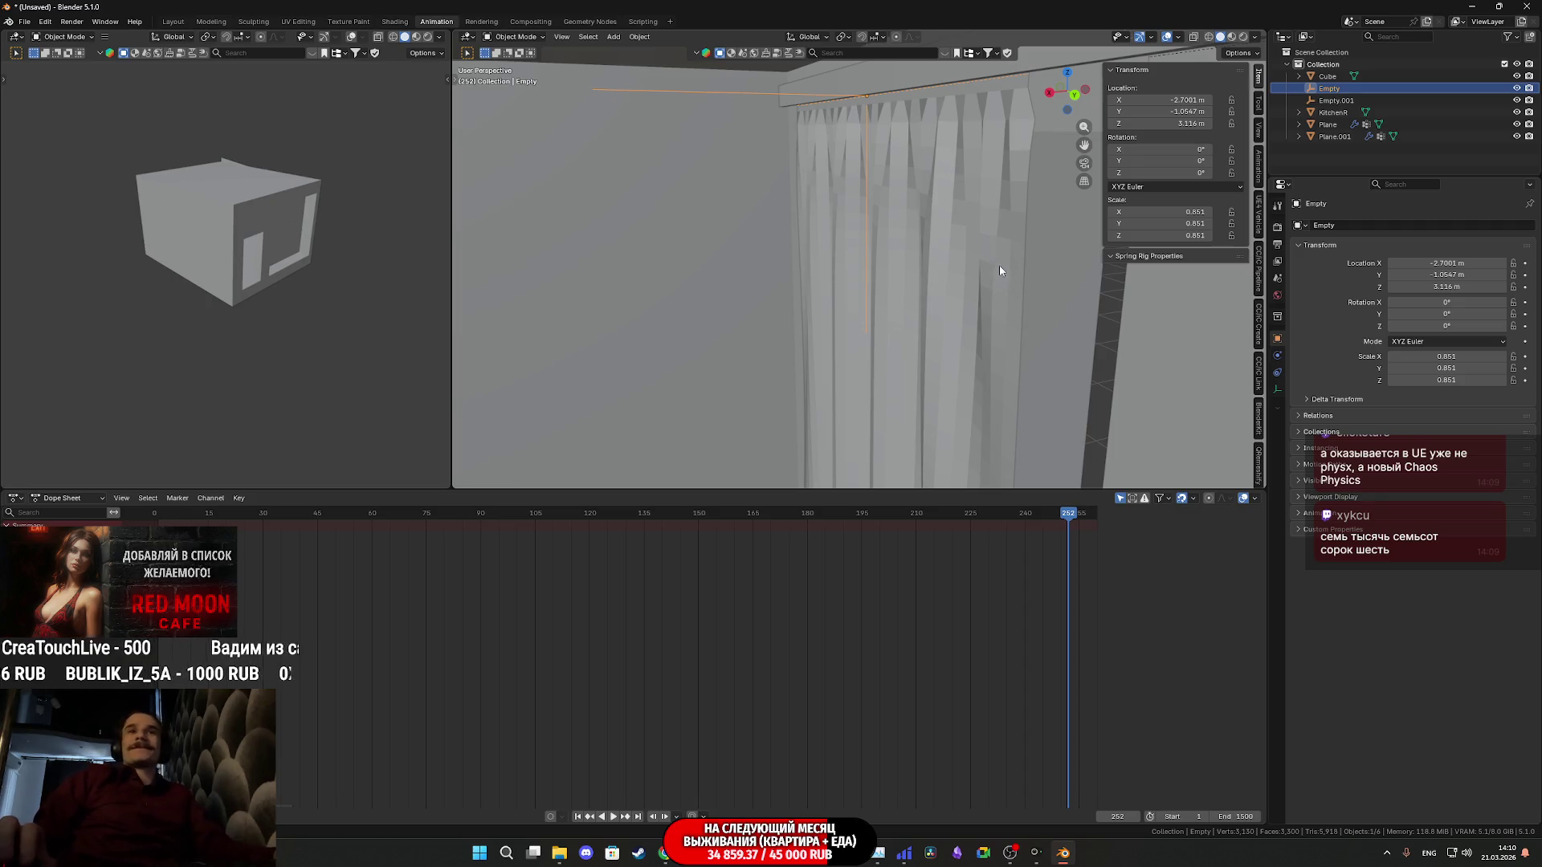
{"action": "mouse_move", "coordinate": [1005, 256]}
{"action": "middle_mouse_down"}
{"action": "mouse_move", "coordinate": [1038, 285]}
{"action": "mouse_move", "coordinate": [689, 309]}
{"action": "mouse_move", "coordinate": [716, 345]}
{"action": "mouse_move", "coordinate": [844, 321]}
{"action": "mouse_move", "coordinate": [781, 323]}
{"action": "mouse_move", "coordinate": [832, 334]}
{"action": "mouse_move", "coordinate": [735, 320]}
{"action": "mouse_move", "coordinate": [758, 317]}
{"action": "mouse_move", "coordinate": [899, 320]}
{"action": "mouse_move", "coordinate": [759, 319]}
{"action": "mouse_move", "coordinate": [860, 320]}
{"action": "mouse_move", "coordinate": [813, 319]}
{"action": "middle_mouse_up"}
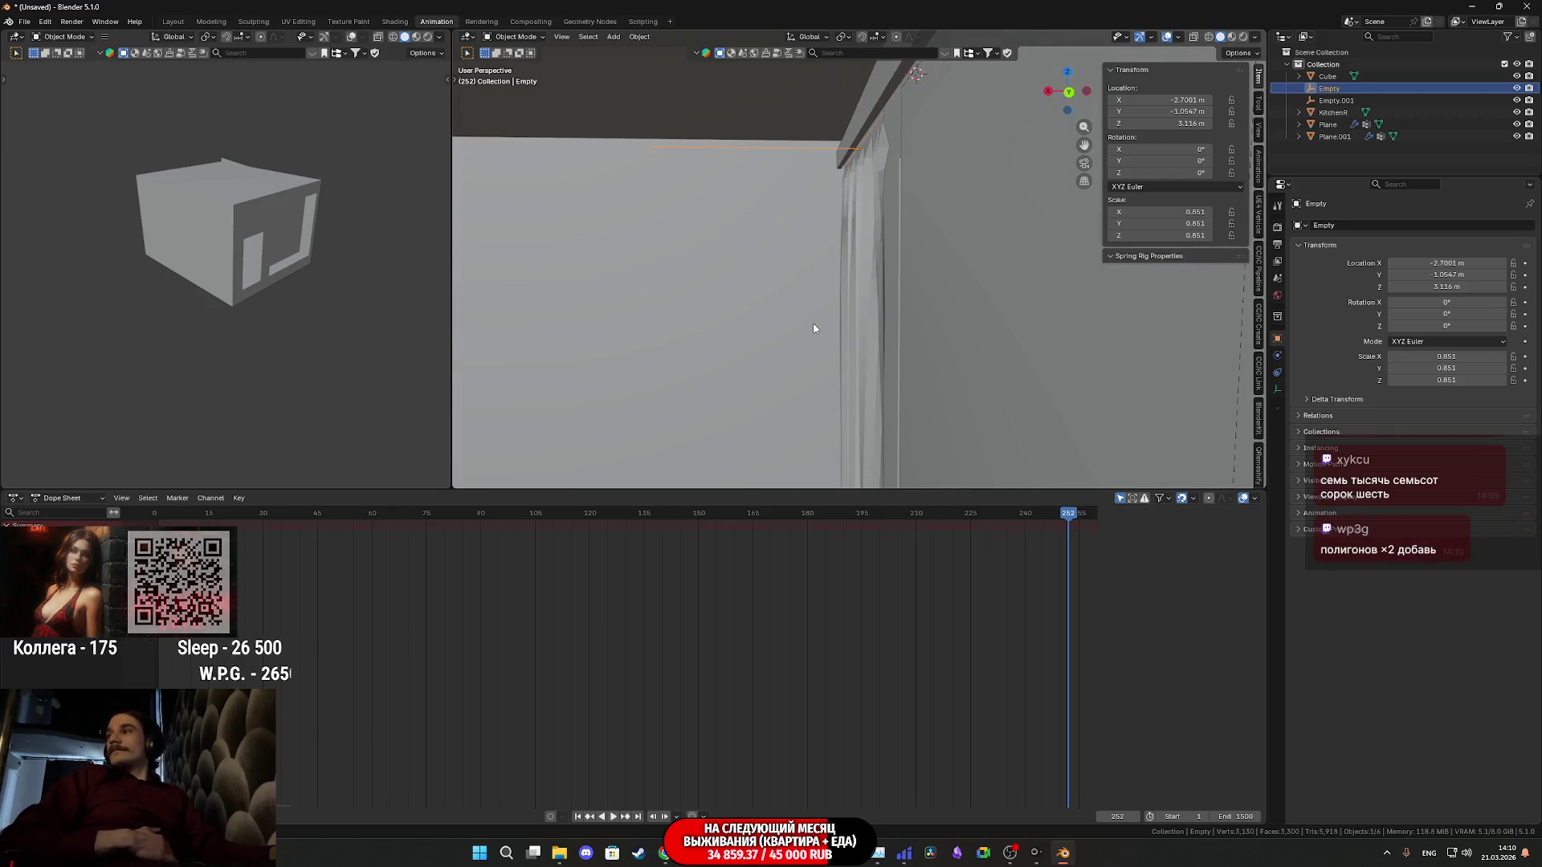
{"action": "middle_click_drag", "start_coordinate": [821, 314], "coordinate": [910, 295]}
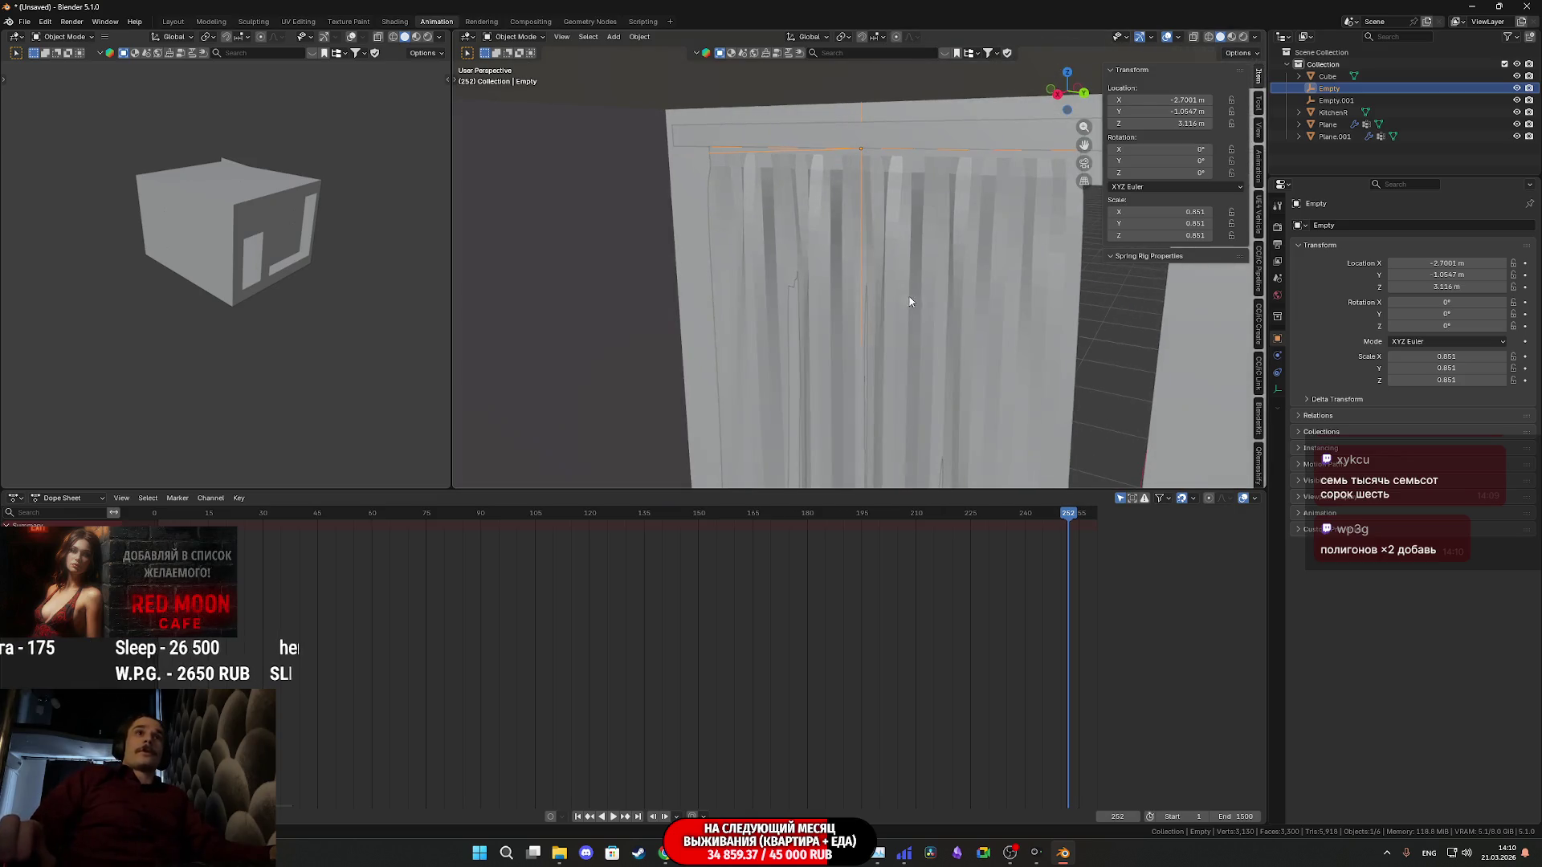
{"action": "right_click", "coordinate": [916, 323]}
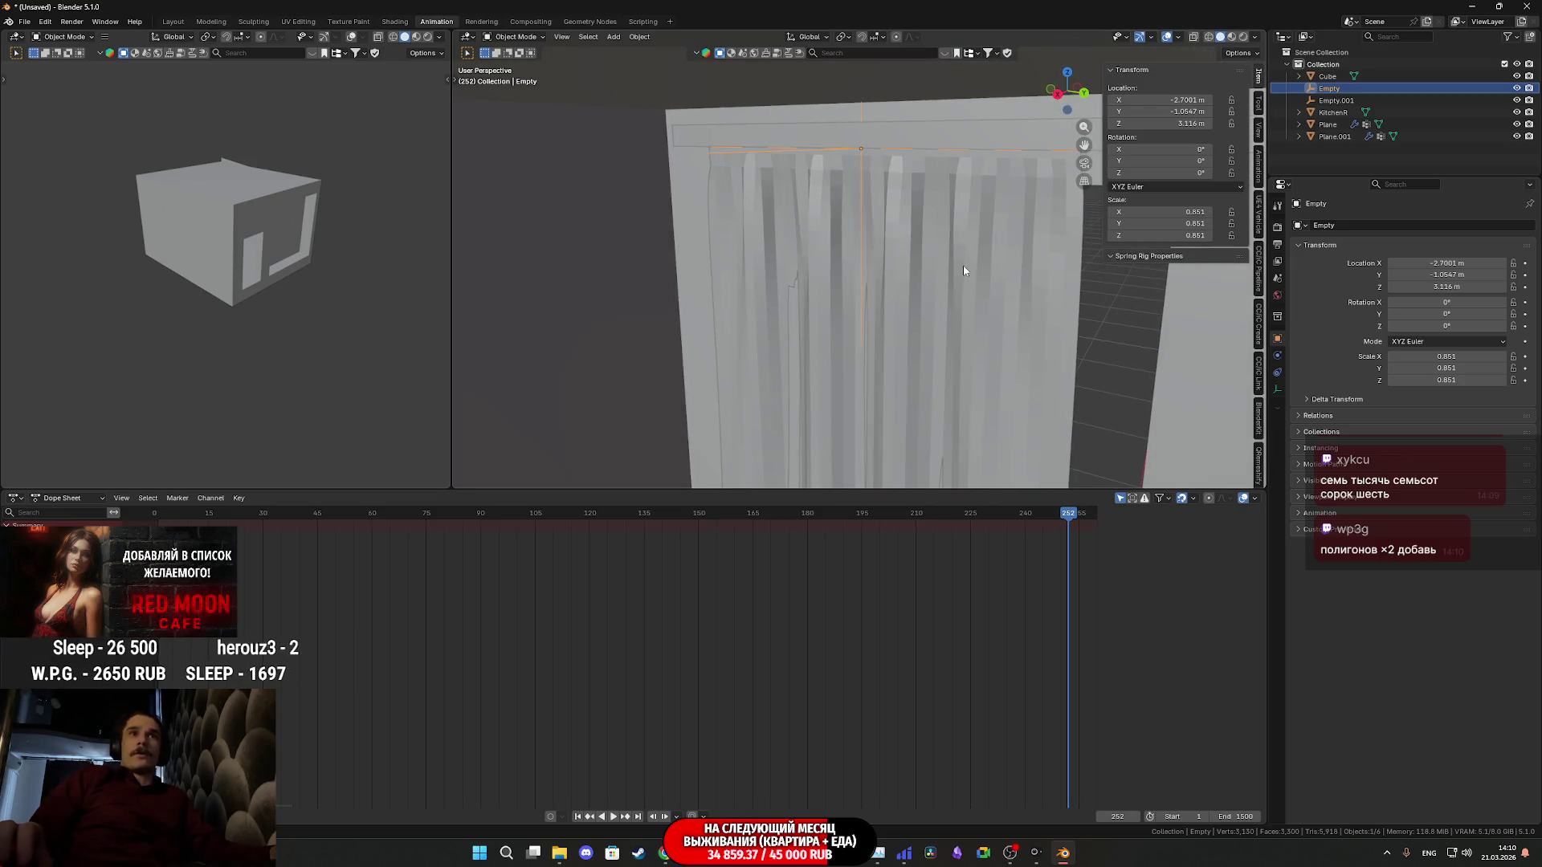
{"action": "right_click", "coordinate": [869, 305]}
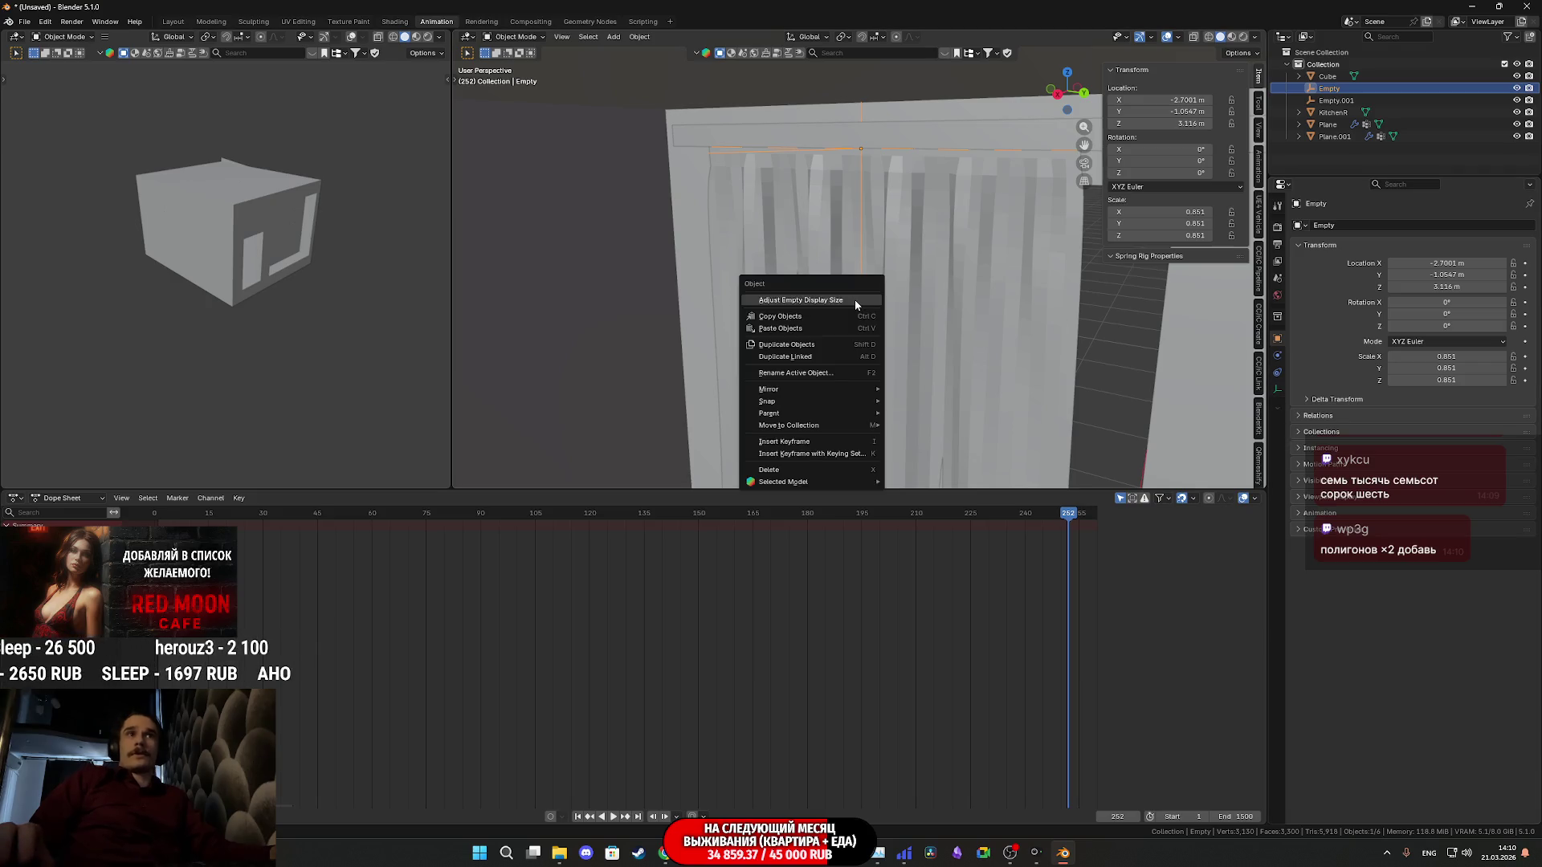
Apply Shade Smooth to the curtain plane and orbit to inspect it against the floor
{"action": "left_click", "coordinate": [973, 401]}
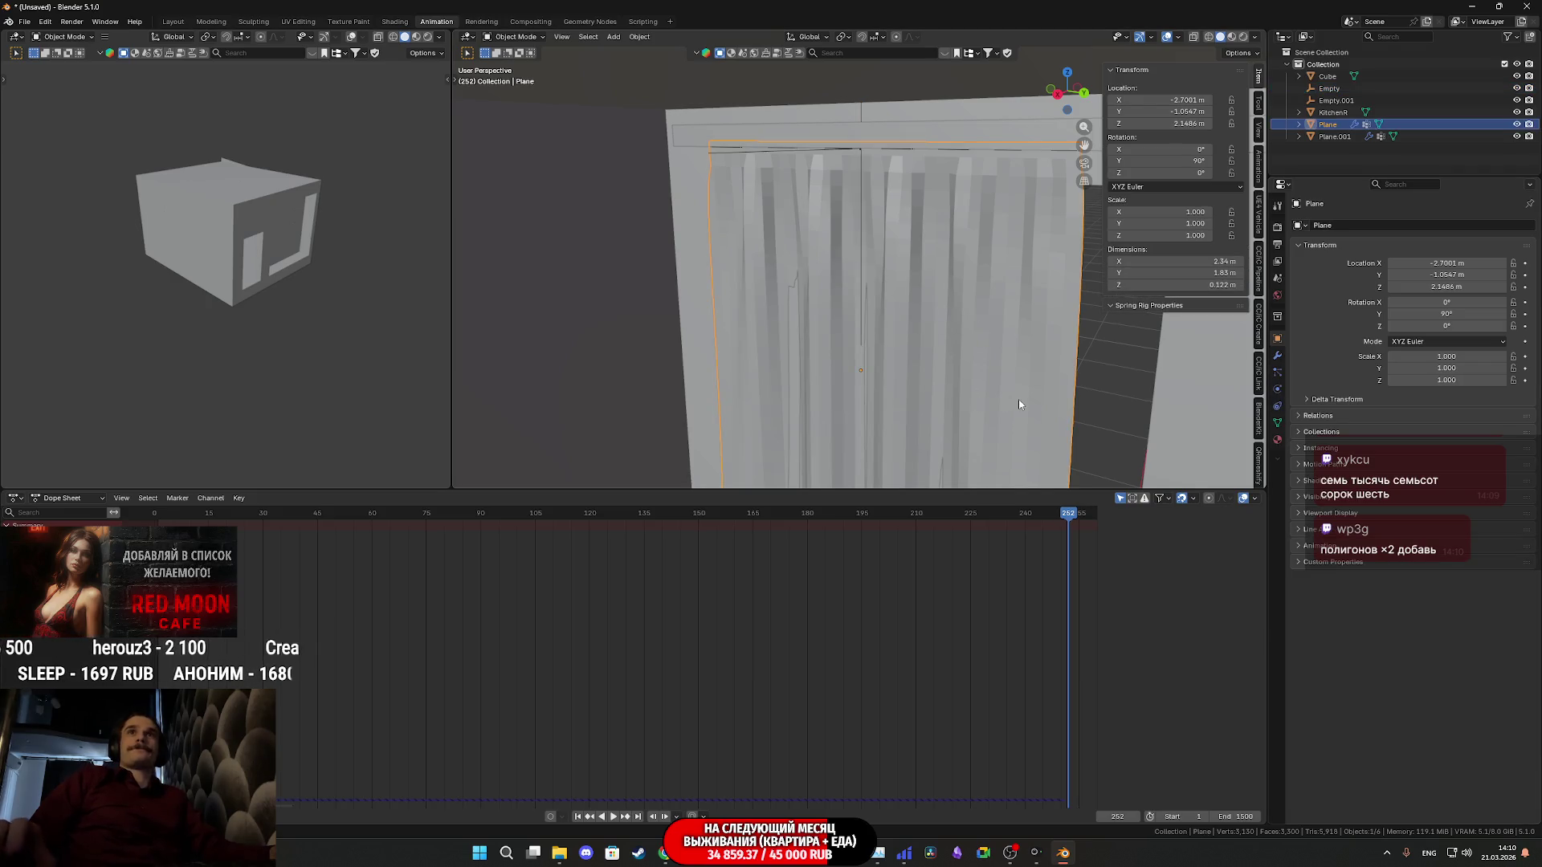
{"action": "right_click", "coordinate": [987, 393]}
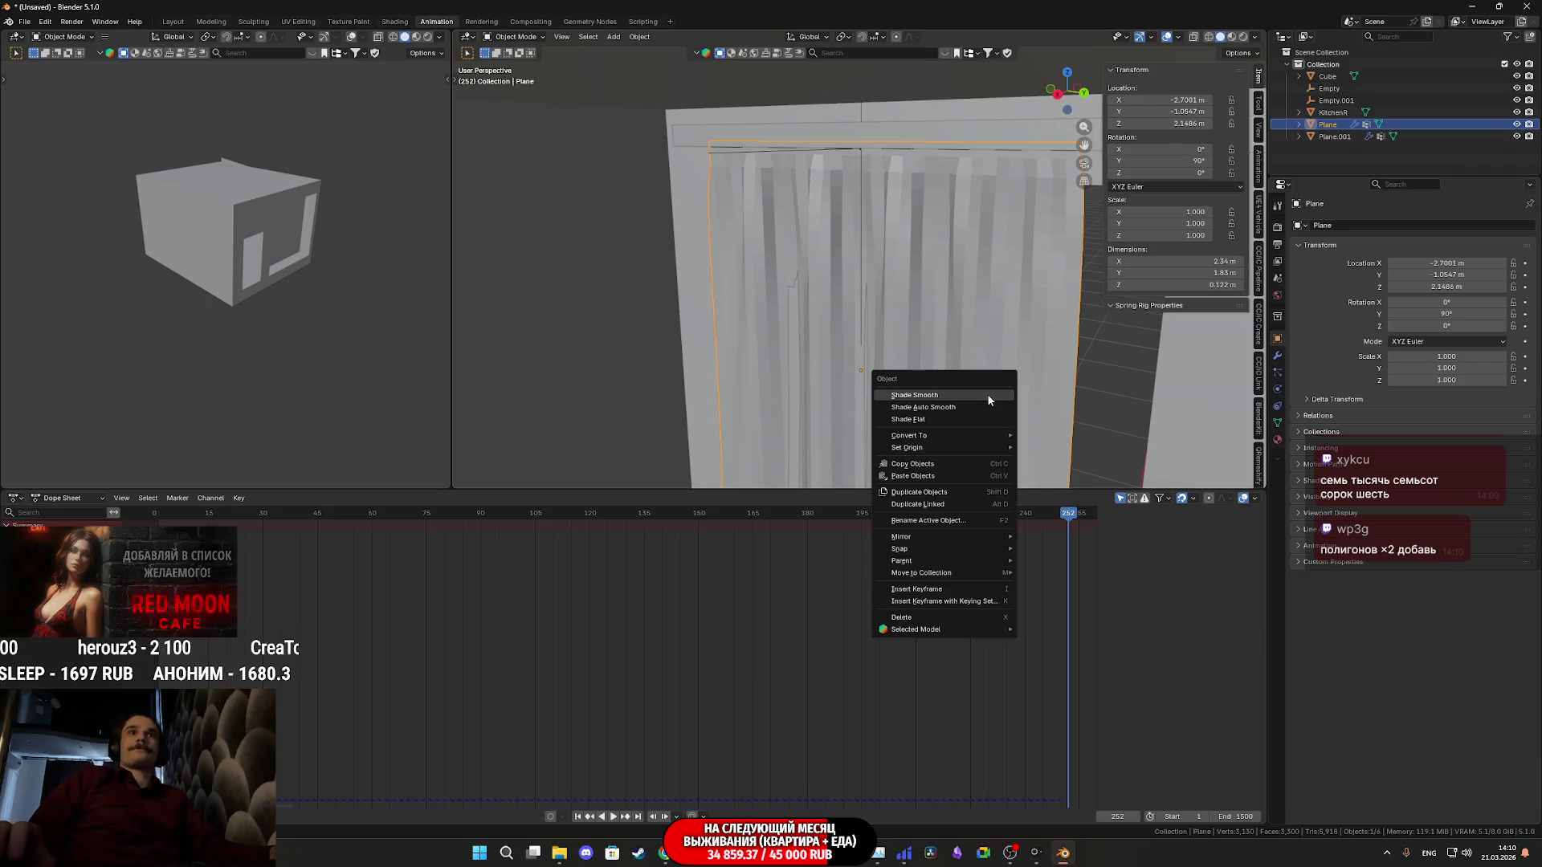
{"action": "left_click", "coordinate": [941, 402]}
{"action": "mouse_move", "coordinate": [941, 401]}
{"action": "middle_mouse_down"}
{"action": "mouse_move", "coordinate": [962, 147]}
{"action": "mouse_move", "coordinate": [975, 223]}
{"action": "mouse_move", "coordinate": [947, 236]}
{"action": "mouse_move", "coordinate": [951, 265]}
{"action": "mouse_move", "coordinate": [939, 221]}
{"action": "mouse_move", "coordinate": [917, 362]}
{"action": "mouse_move", "coordinate": [930, 402]}
{"action": "mouse_move", "coordinate": [878, 417]}
{"action": "mouse_move", "coordinate": [923, 334]}
{"action": "mouse_move", "coordinate": [909, 224]}
{"action": "mouse_move", "coordinate": [894, 227]}
{"action": "mouse_move", "coordinate": [896, 250]}
{"action": "mouse_move", "coordinate": [934, 267]}
{"action": "middle_mouse_up"}
{"action": "scroll", "coordinate": [936, 267], "scroll_direction": "down", "scroll_amount": 2}
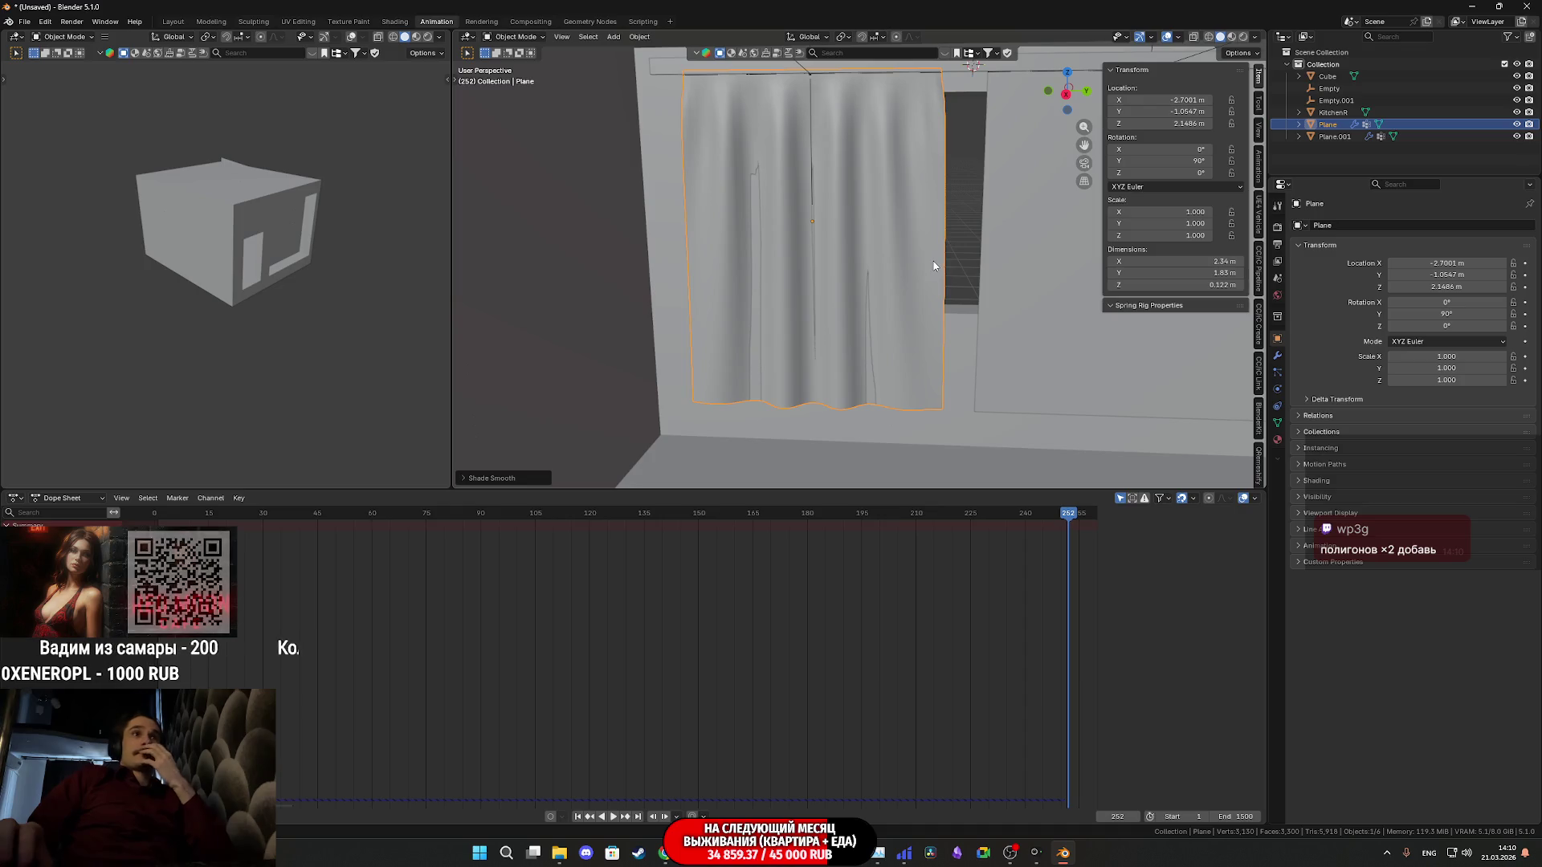
{"action": "mouse_move", "coordinate": [942, 287]}
{"action": "middle_mouse_down"}
{"action": "mouse_move", "coordinate": [919, 346]}
{"action": "mouse_move", "coordinate": [914, 215]}
{"action": "mouse_move", "coordinate": [924, 315]}
{"action": "middle_mouse_up"}
{"action": "mouse_move", "coordinate": [912, 338]}
{"action": "middle_mouse_down"}
{"action": "mouse_move", "coordinate": [790, 346]}
{"action": "mouse_move", "coordinate": [859, 322]}
{"action": "mouse_move", "coordinate": [793, 243]}
{"action": "mouse_move", "coordinate": [717, 247]}
{"action": "mouse_move", "coordinate": [766, 279]}
{"action": "mouse_move", "coordinate": [858, 236]}
{"action": "mouse_move", "coordinate": [824, 324]}
{"action": "mouse_move", "coordinate": [861, 302]}
{"action": "middle_mouse_up"}
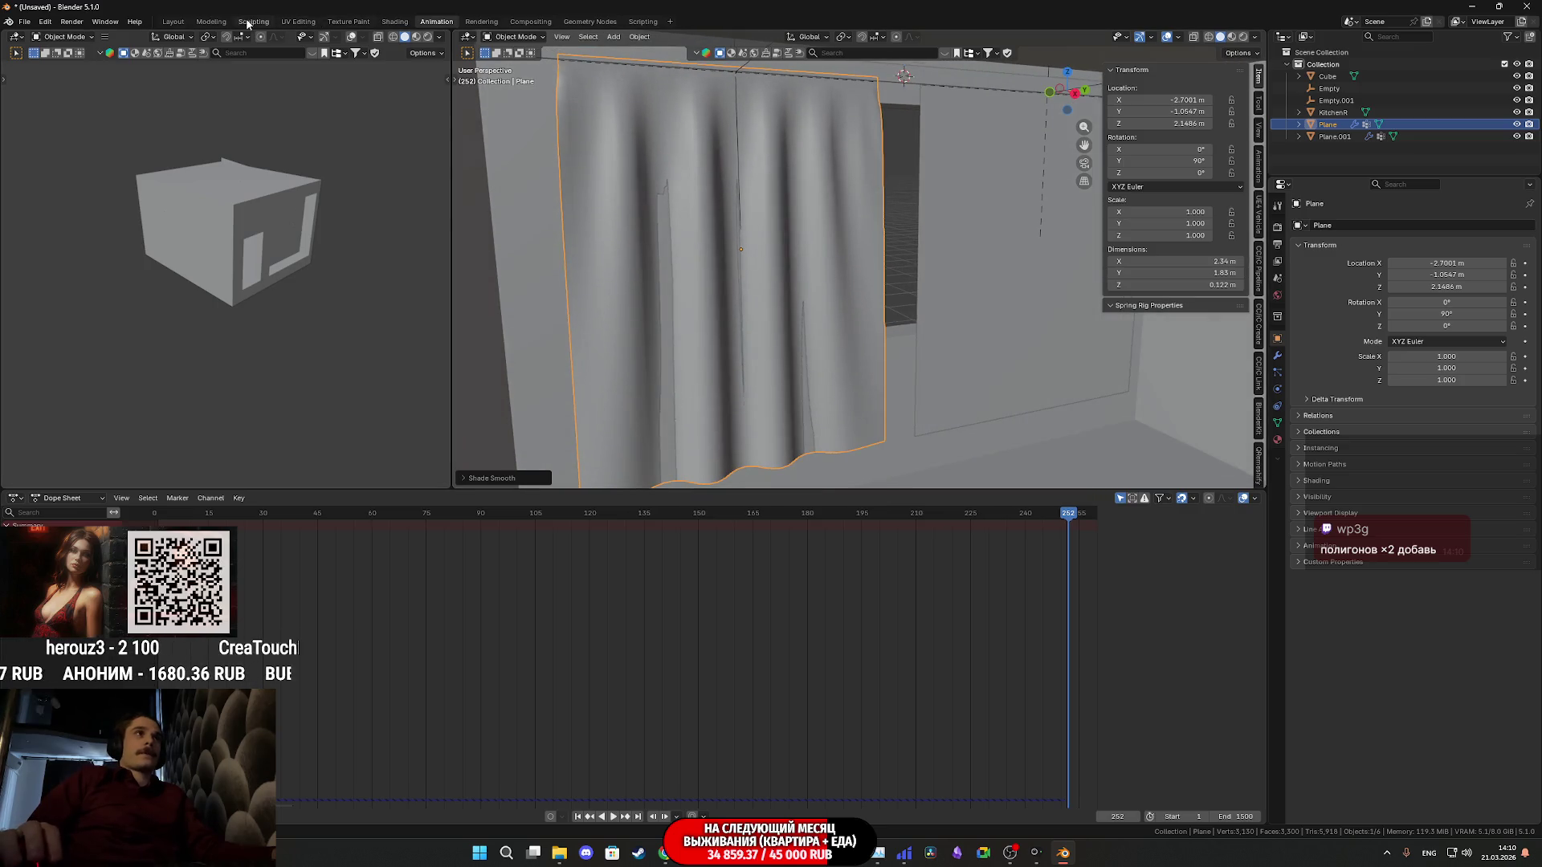
{"action": "left_click", "coordinate": [178, 25]}
{"action": "scroll", "coordinate": [723, 334], "scroll_direction": "down", "scroll_amount": 3}
Orbit to face the curtains head-on and tilt up toward the ceiling of the tiled room
{"action": "mouse_move", "coordinate": [723, 333]}
{"action": "middle_mouse_down"}
{"action": "mouse_move", "coordinate": [709, 355]}
{"action": "mouse_move", "coordinate": [662, 267]}
{"action": "mouse_move", "coordinate": [683, 274]}
{"action": "middle_mouse_up"}
{"action": "scroll", "coordinate": [710, 355], "scroll_direction": "down", "scroll_amount": 5}
{"action": "scroll", "coordinate": [661, 266], "scroll_direction": "down", "scroll_amount": 3}
{"action": "scroll", "coordinate": [684, 273], "scroll_direction": "up", "scroll_amount": 3}
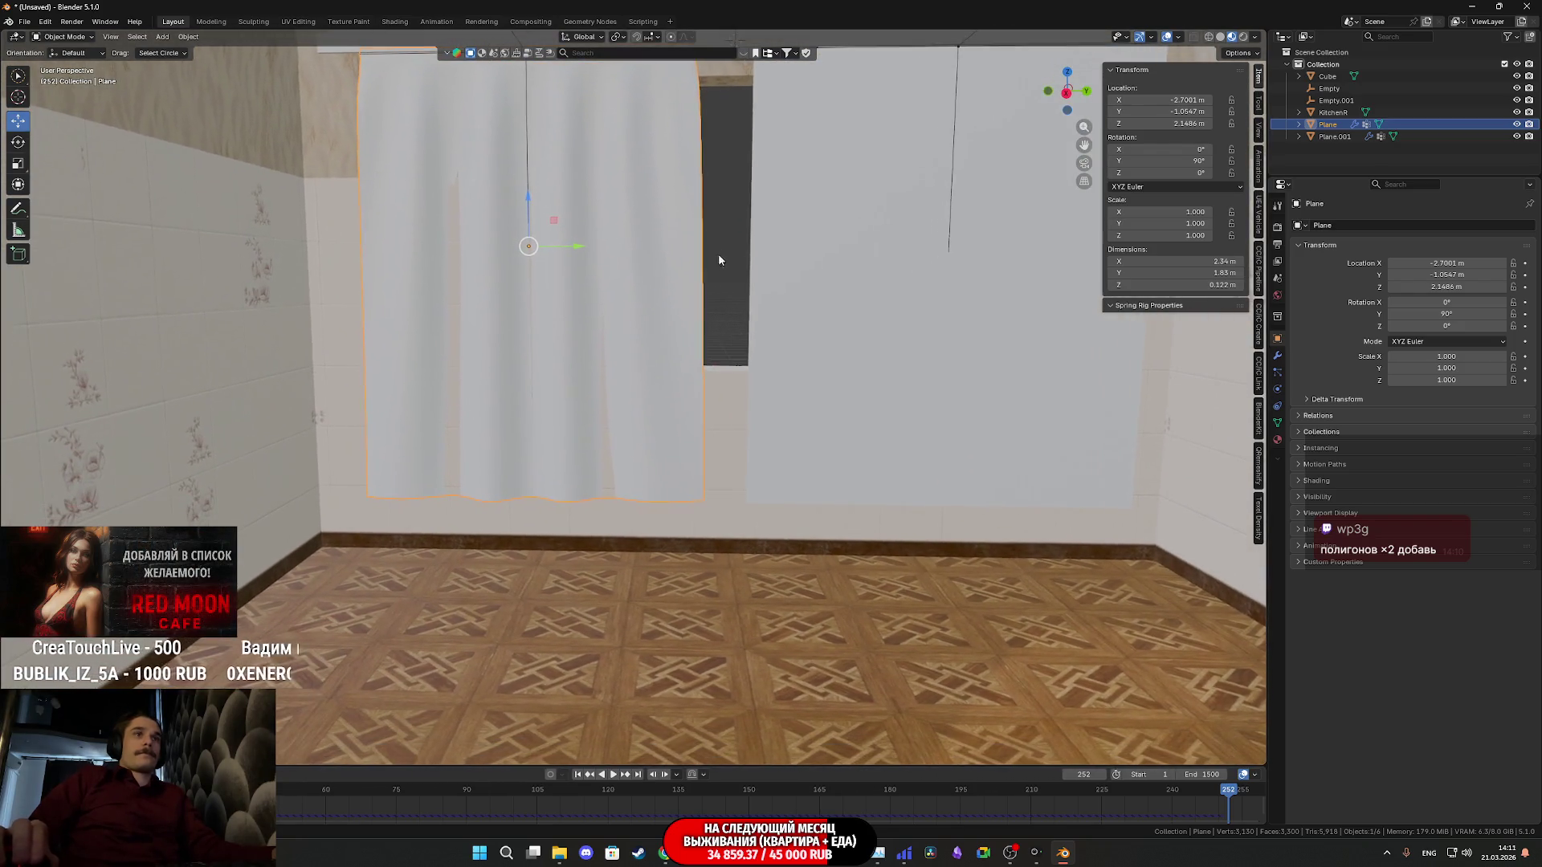
{"action": "middle_click_drag", "start_coordinate": [775, 500], "coordinate": [733, 413]}
{"action": "scroll", "coordinate": [733, 412], "scroll_direction": "up", "scroll_amount": 1}
{"action": "scroll", "coordinate": [767, 421], "scroll_direction": "up", "scroll_amount": 5}
{"action": "scroll", "coordinate": [768, 420], "scroll_direction": "down", "scroll_amount": 5}
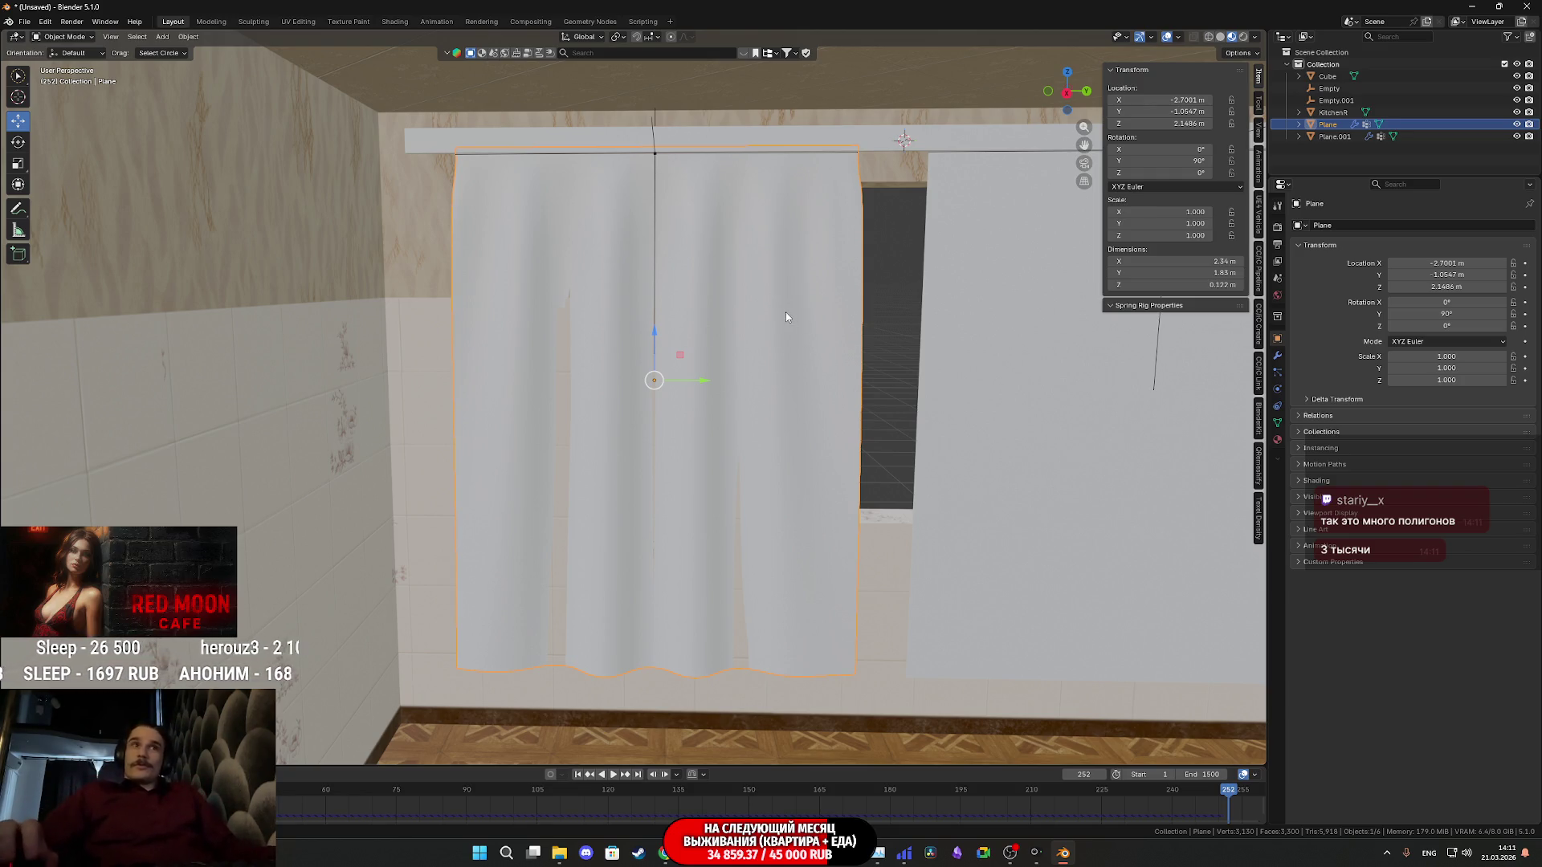
{"action": "key", "text": "Tab"}
{"action": "key", "text": "Tab"}
{"action": "middle_click_drag", "start_coordinate": [784, 321], "coordinate": [747, 319]}
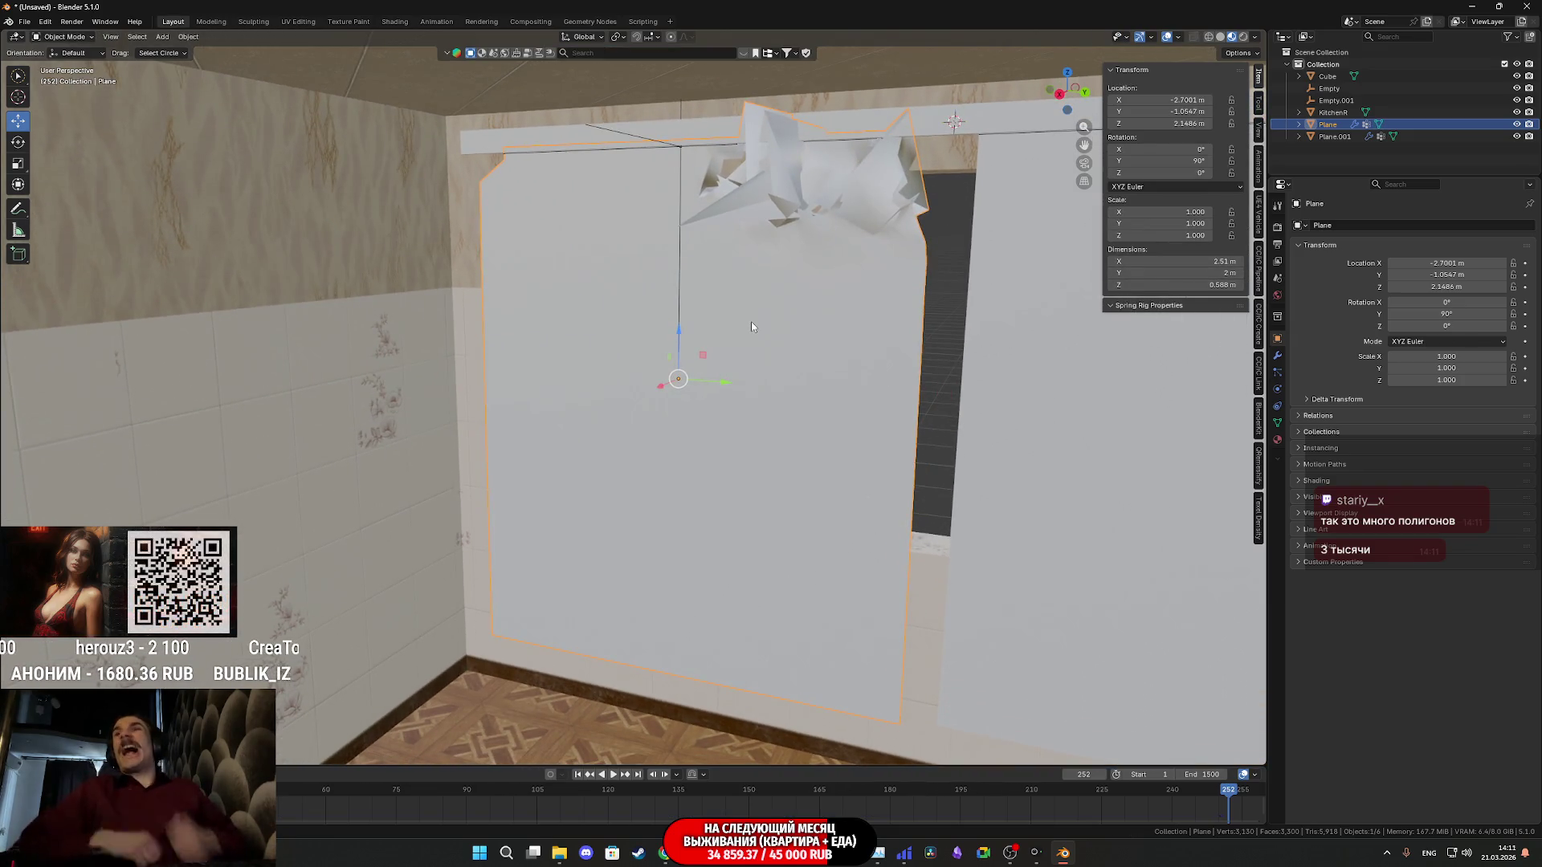
{"action": "key", "text": "Tab"}
{"action": "key", "text": "Tab"}
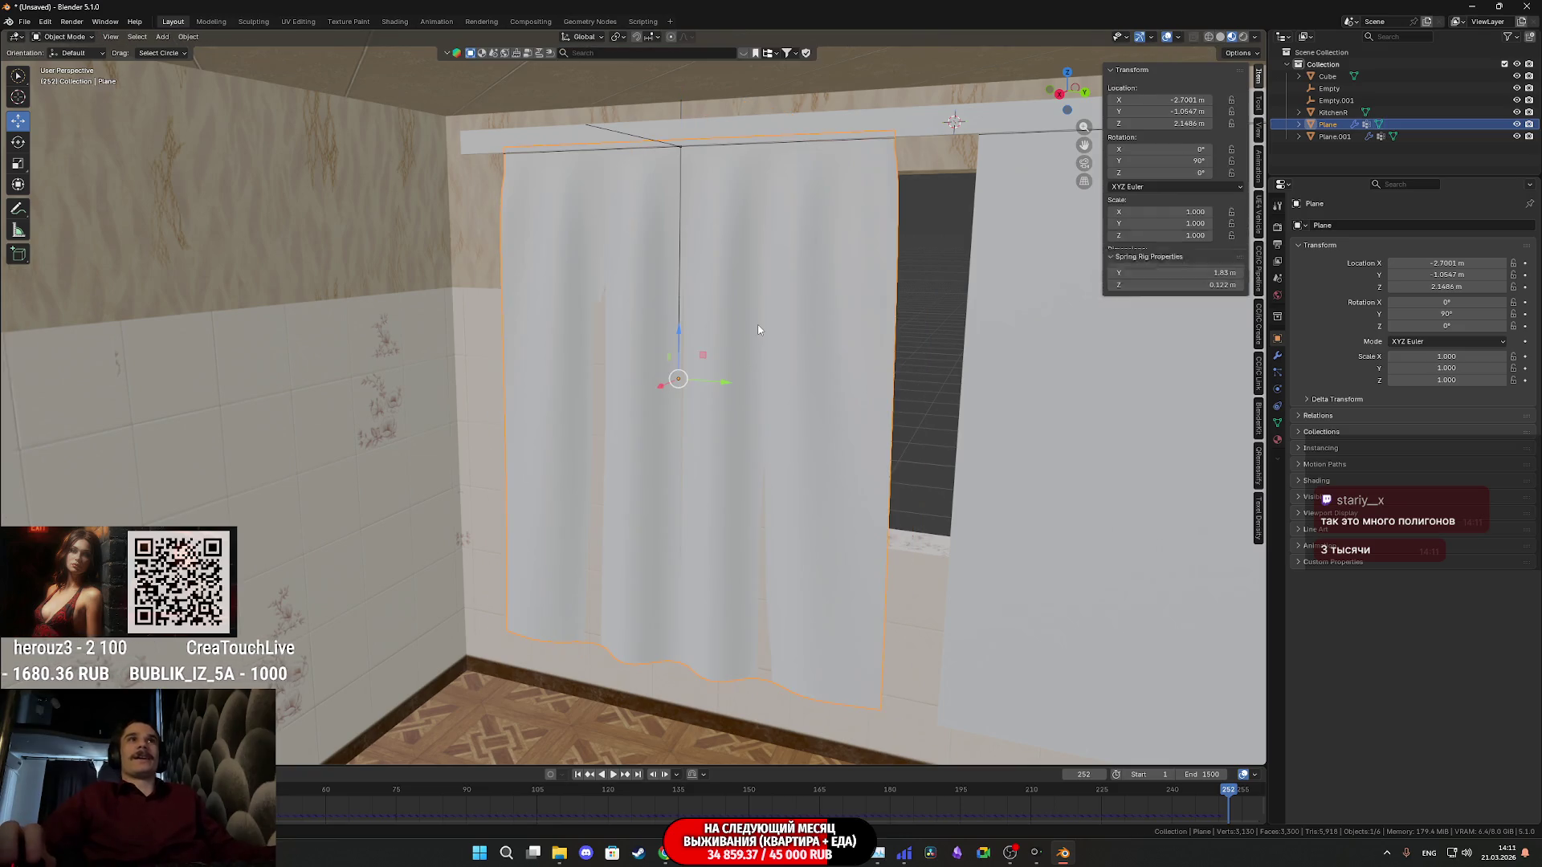
{"action": "mouse_move", "coordinate": [763, 330]}
{"action": "middle_mouse_down"}
{"action": "mouse_move", "coordinate": [826, 316]}
{"action": "mouse_move", "coordinate": [775, 320]}
{"action": "mouse_move", "coordinate": [736, 284]}
{"action": "mouse_move", "coordinate": [733, 247]}
{"action": "mouse_move", "coordinate": [748, 362]}
{"action": "mouse_move", "coordinate": [764, 362]}
{"action": "middle_mouse_up"}
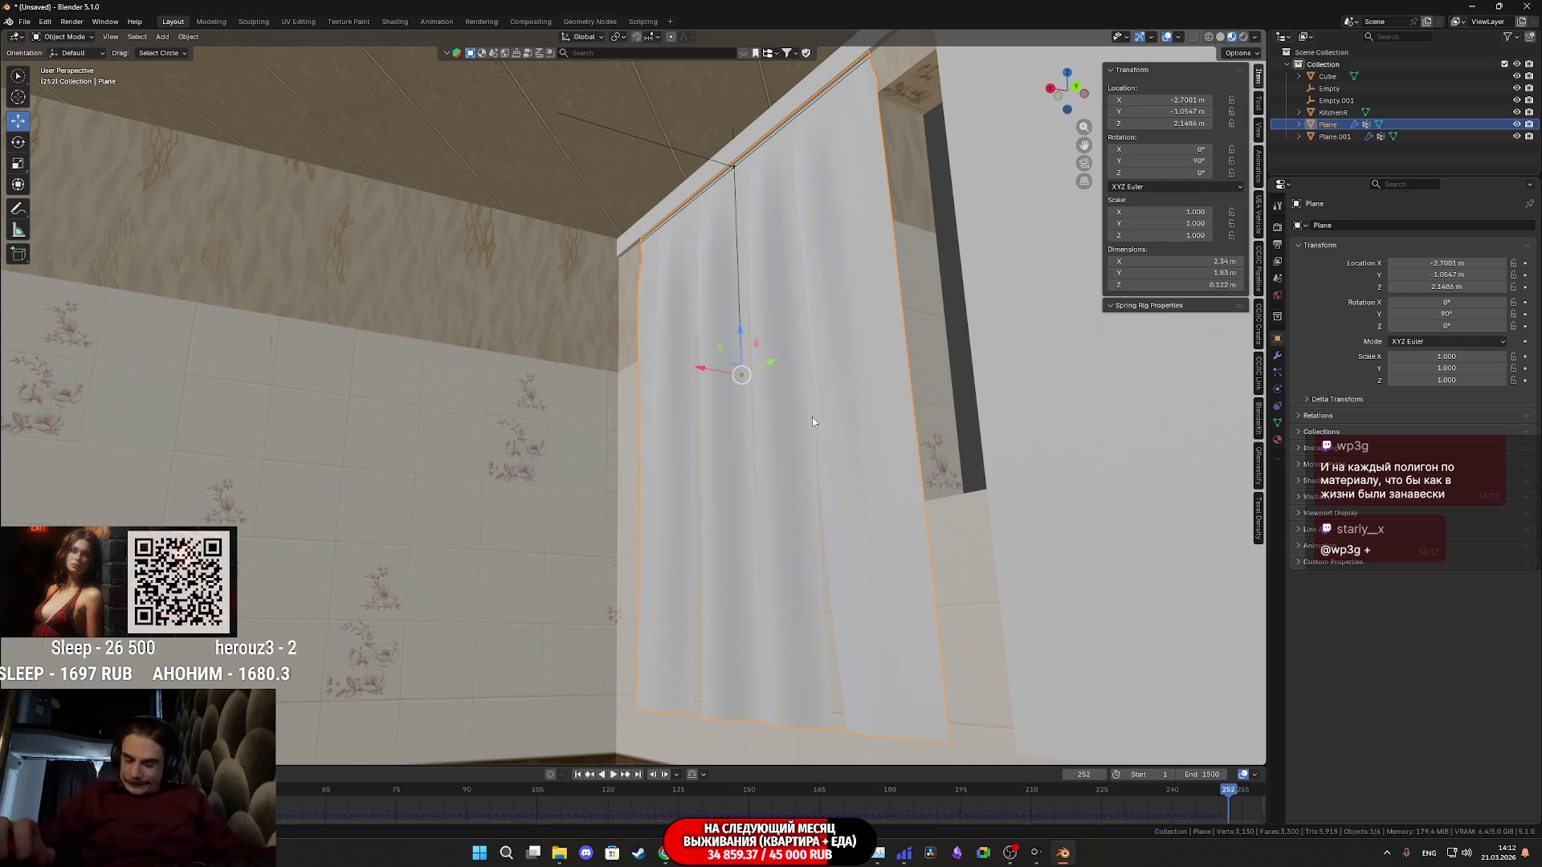
Orbit around the draped curtain and rod, briefly toggling and escaping playback, to a head-on view
{"action": "mouse_move", "coordinate": [812, 417]}
{"action": "middle_mouse_down"}
{"action": "mouse_move", "coordinate": [889, 332]}
{"action": "mouse_move", "coordinate": [822, 319]}
{"action": "mouse_move", "coordinate": [871, 315]}
{"action": "mouse_move", "coordinate": [837, 283]}
{"action": "mouse_move", "coordinate": [813, 317]}
{"action": "mouse_move", "coordinate": [839, 534]}
{"action": "mouse_move", "coordinate": [816, 541]}
{"action": "mouse_move", "coordinate": [845, 524]}
{"action": "middle_mouse_up"}
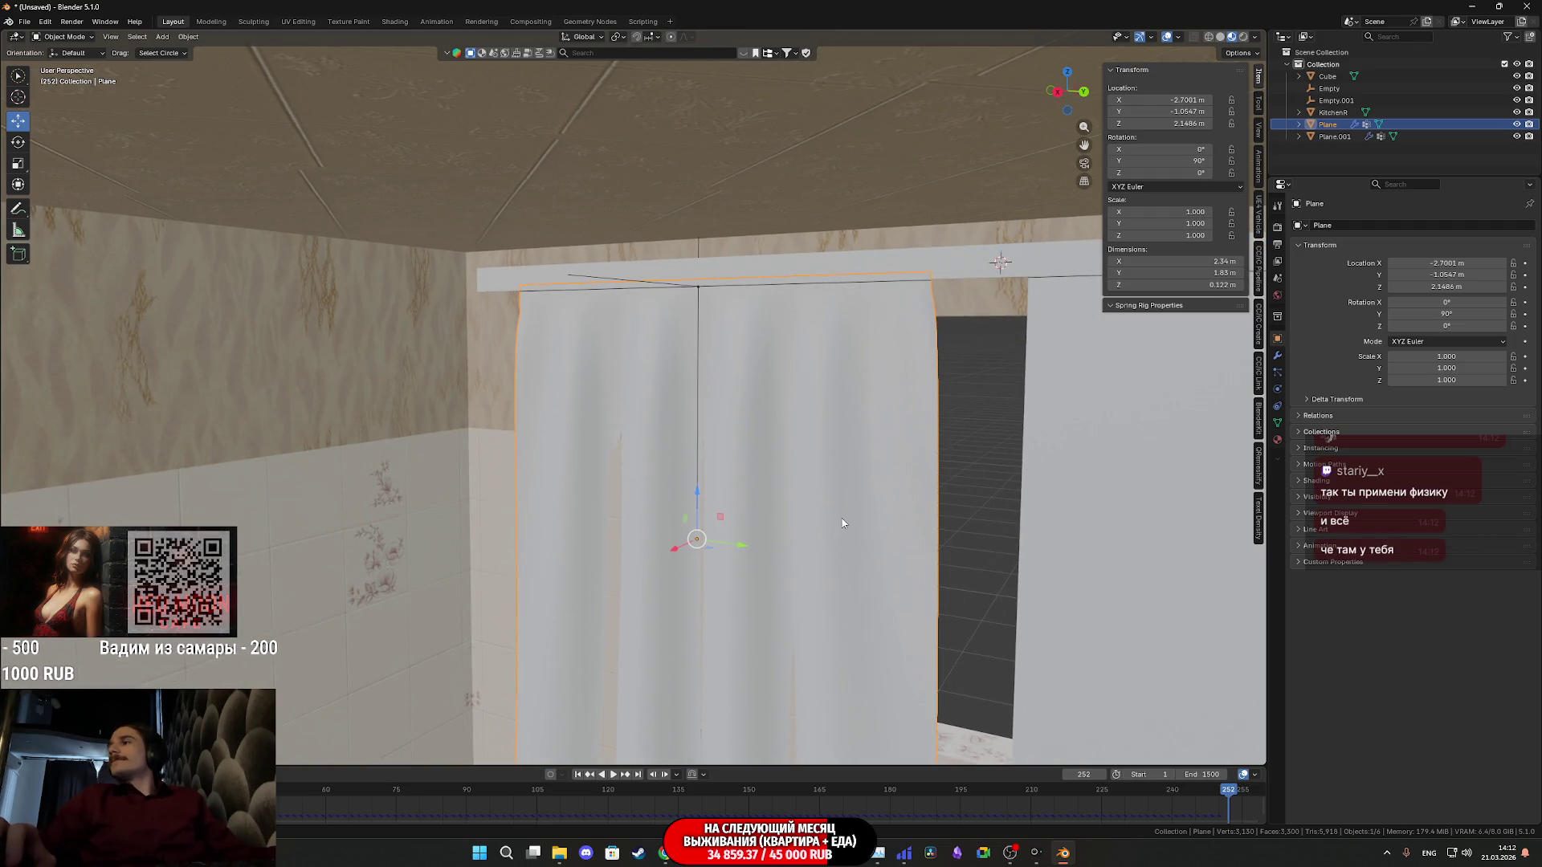
{"action": "middle_click_drag", "start_coordinate": [843, 518], "coordinate": [880, 415]}
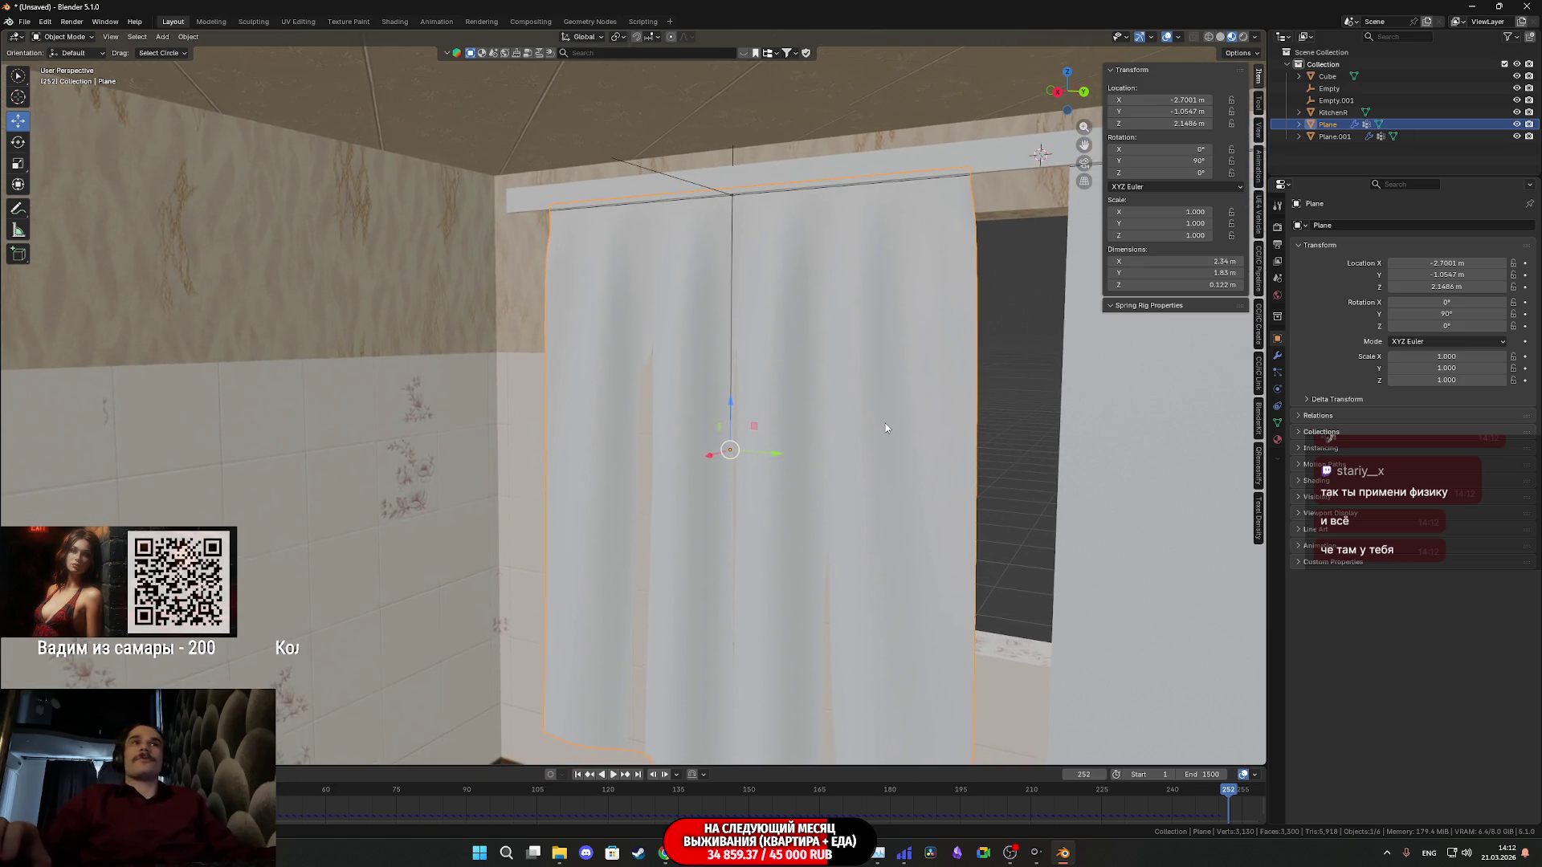
{"action": "key", "text": "space"}
{"action": "key", "text": "Escape"}
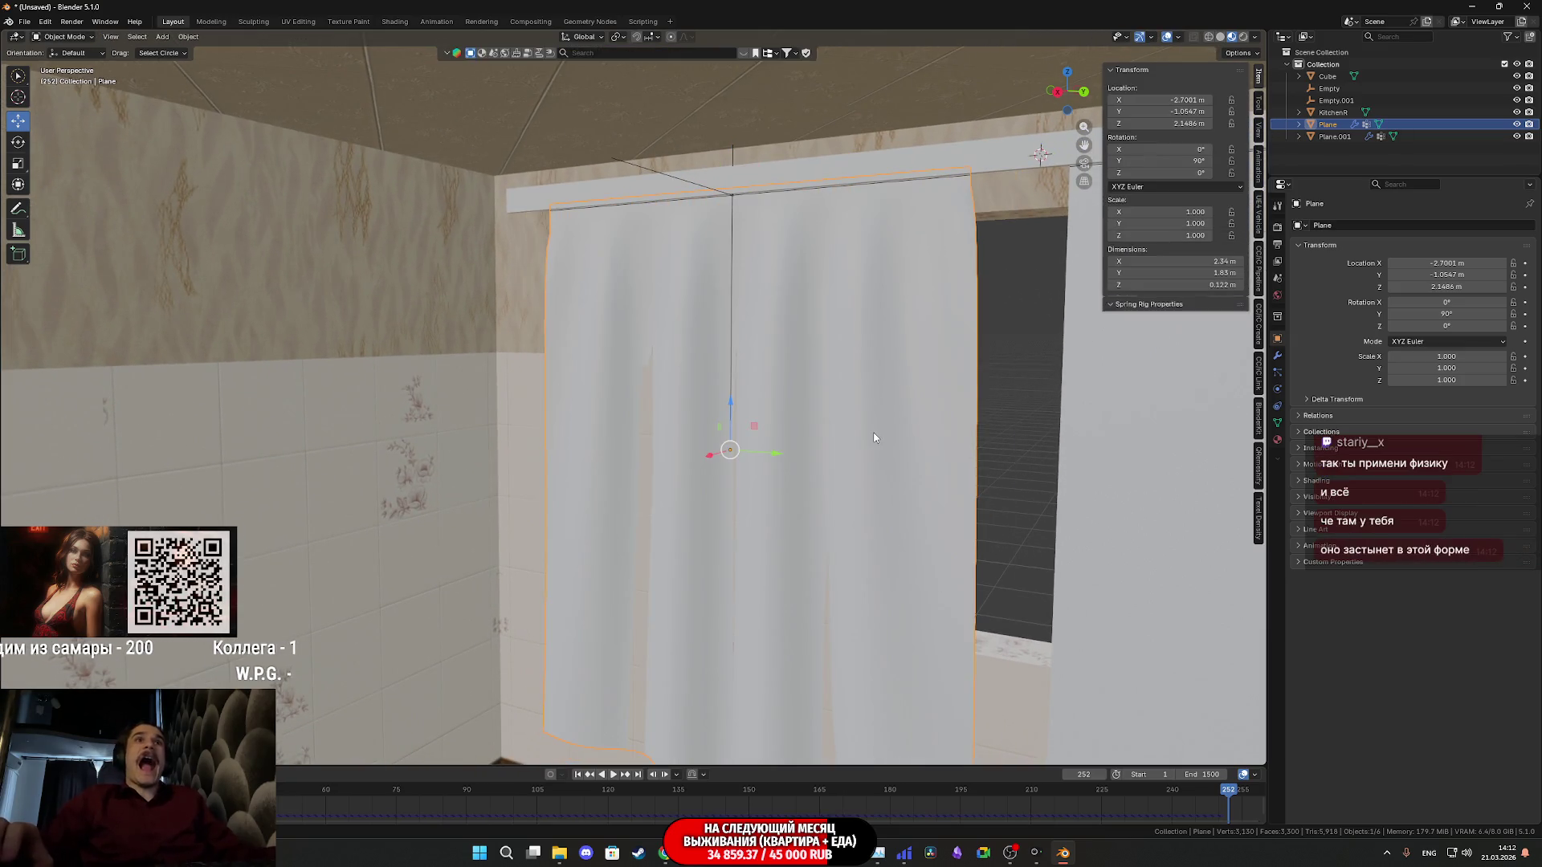
{"action": "mouse_move", "coordinate": [873, 428]}
{"action": "middle_mouse_down"}
{"action": "mouse_move", "coordinate": [894, 355]}
{"action": "mouse_move", "coordinate": [840, 383]}
{"action": "middle_mouse_up"}
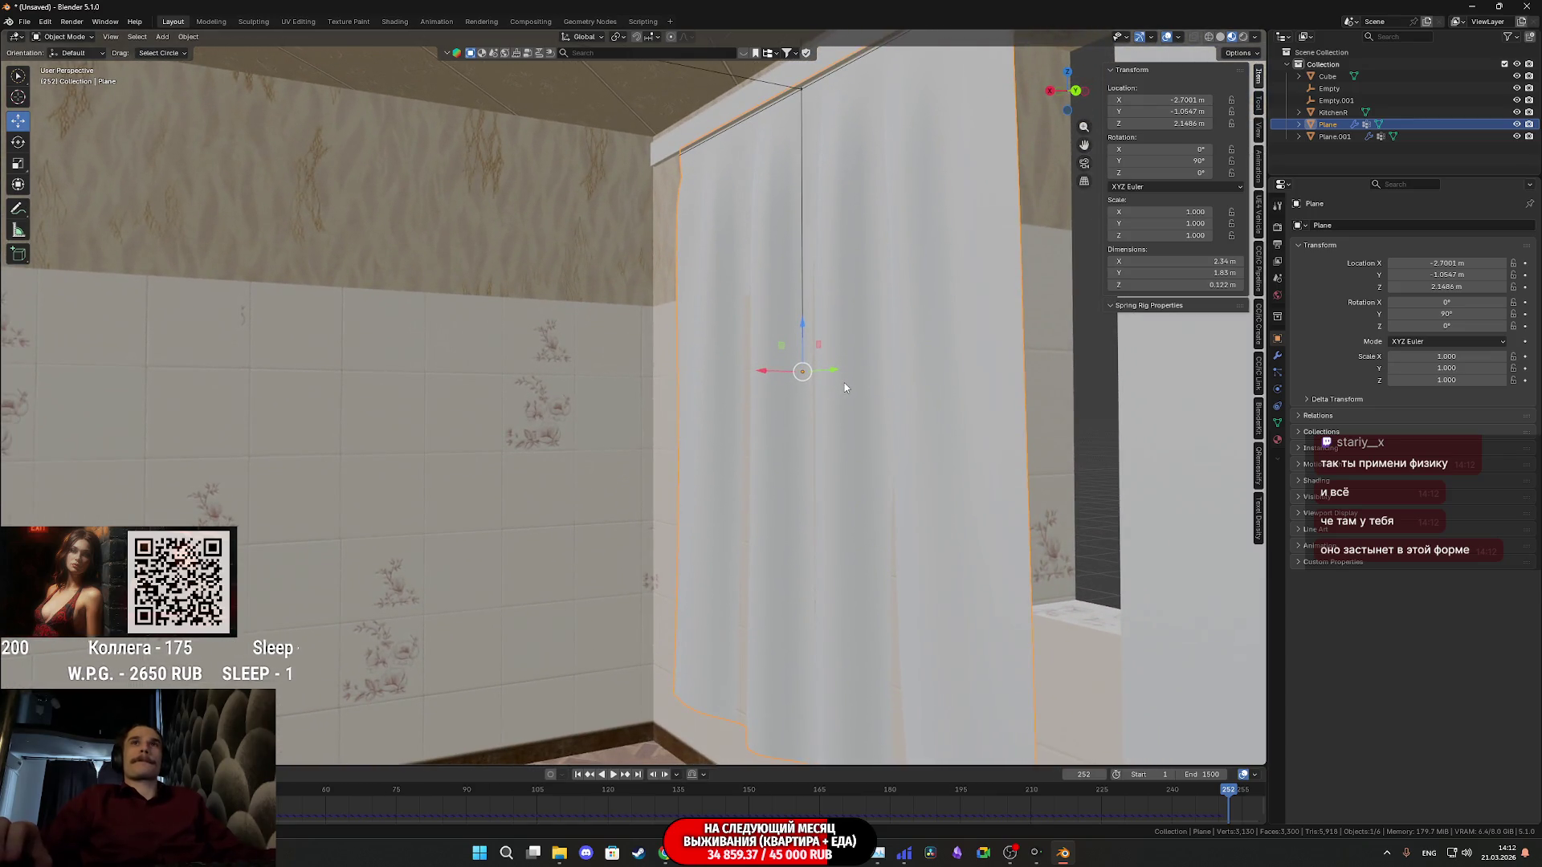
{"action": "mouse_move", "coordinate": [844, 386]}
{"action": "middle_mouse_down"}
{"action": "mouse_move", "coordinate": [920, 412]}
{"action": "mouse_move", "coordinate": [960, 399]}
{"action": "mouse_move", "coordinate": [935, 392]}
{"action": "middle_mouse_up"}
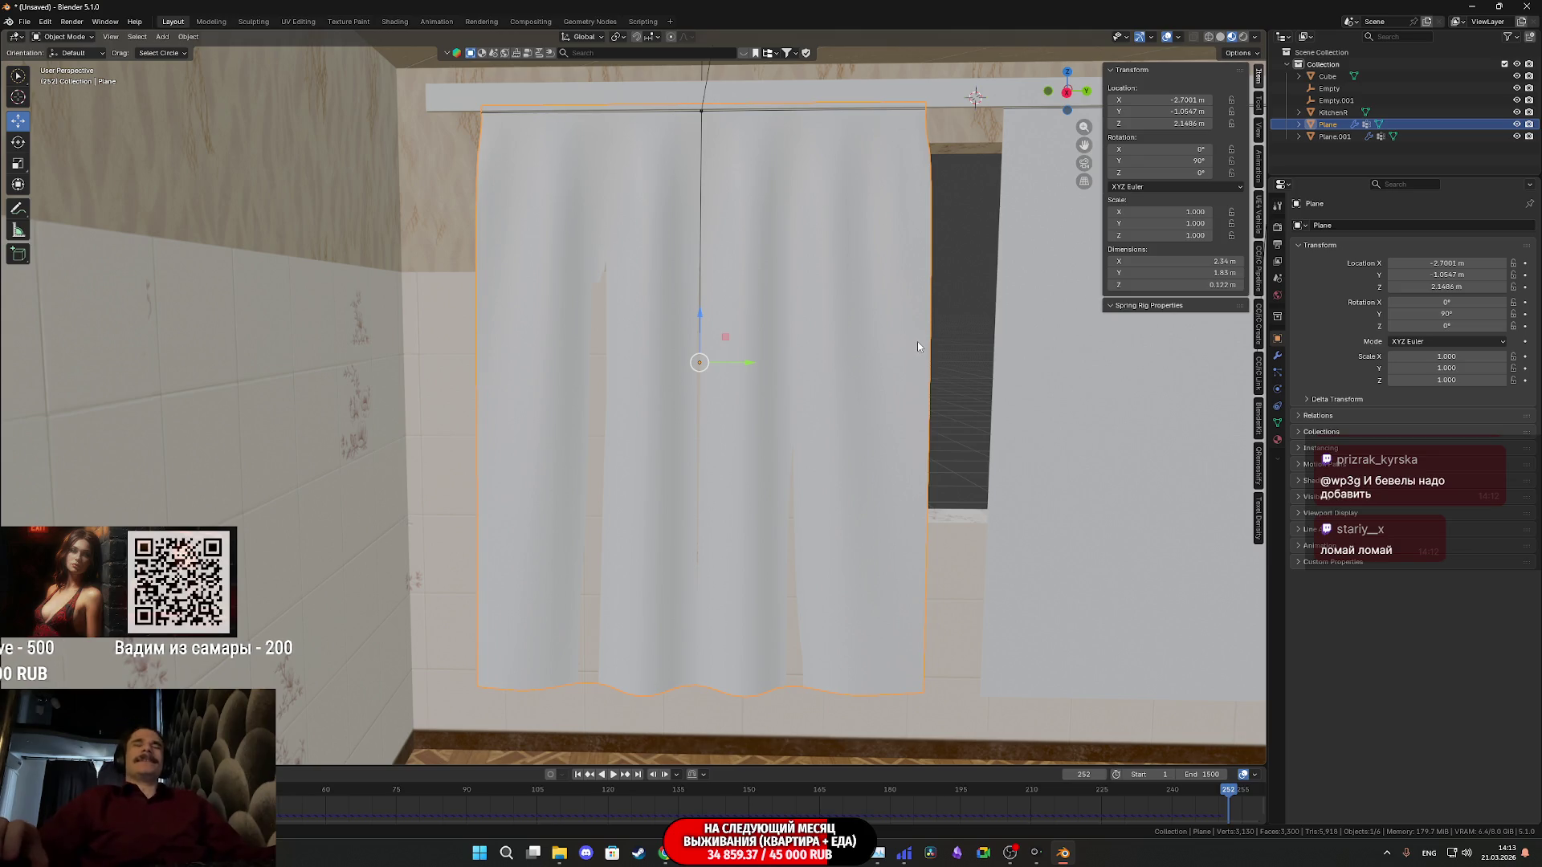
Swing the view past the corner, doorway and left wall, then select the KitchenR room model
{"action": "mouse_move", "coordinate": [909, 387]}
{"action": "middle_mouse_down"}
{"action": "mouse_move", "coordinate": [705, 377]}
{"action": "mouse_move", "coordinate": [614, 406]}
{"action": "mouse_move", "coordinate": [602, 445]}
{"action": "mouse_move", "coordinate": [815, 442]}
{"action": "middle_mouse_up"}
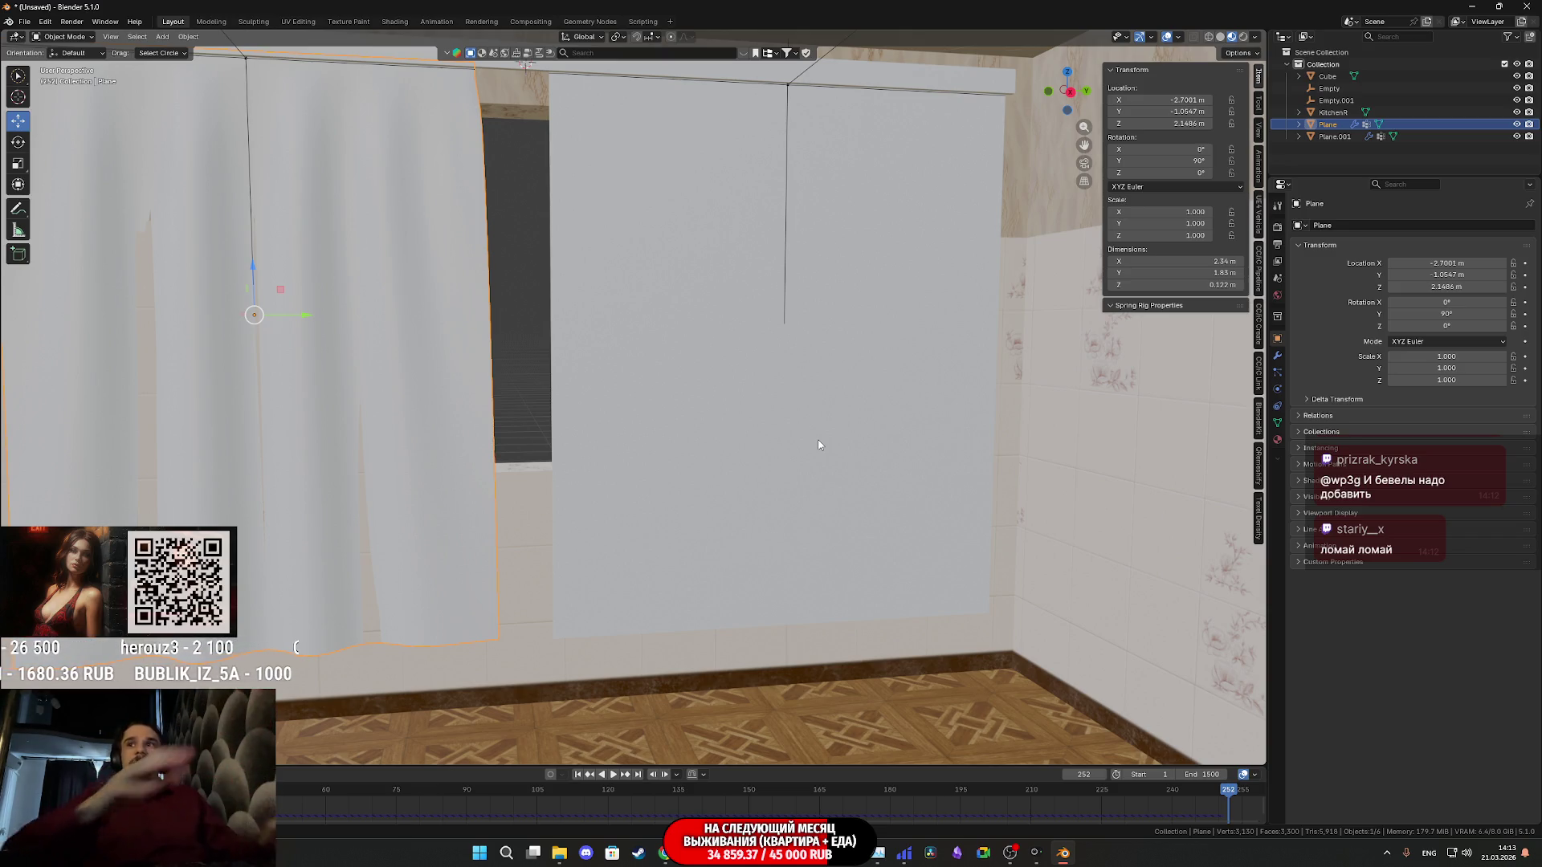
{"action": "mouse_move", "coordinate": [819, 440]}
{"action": "middle_mouse_down"}
{"action": "mouse_move", "coordinate": [711, 406]}
{"action": "mouse_move", "coordinate": [923, 421]}
{"action": "mouse_move", "coordinate": [818, 423]}
{"action": "mouse_move", "coordinate": [781, 443]}
{"action": "mouse_move", "coordinate": [884, 441]}
{"action": "middle_mouse_up"}
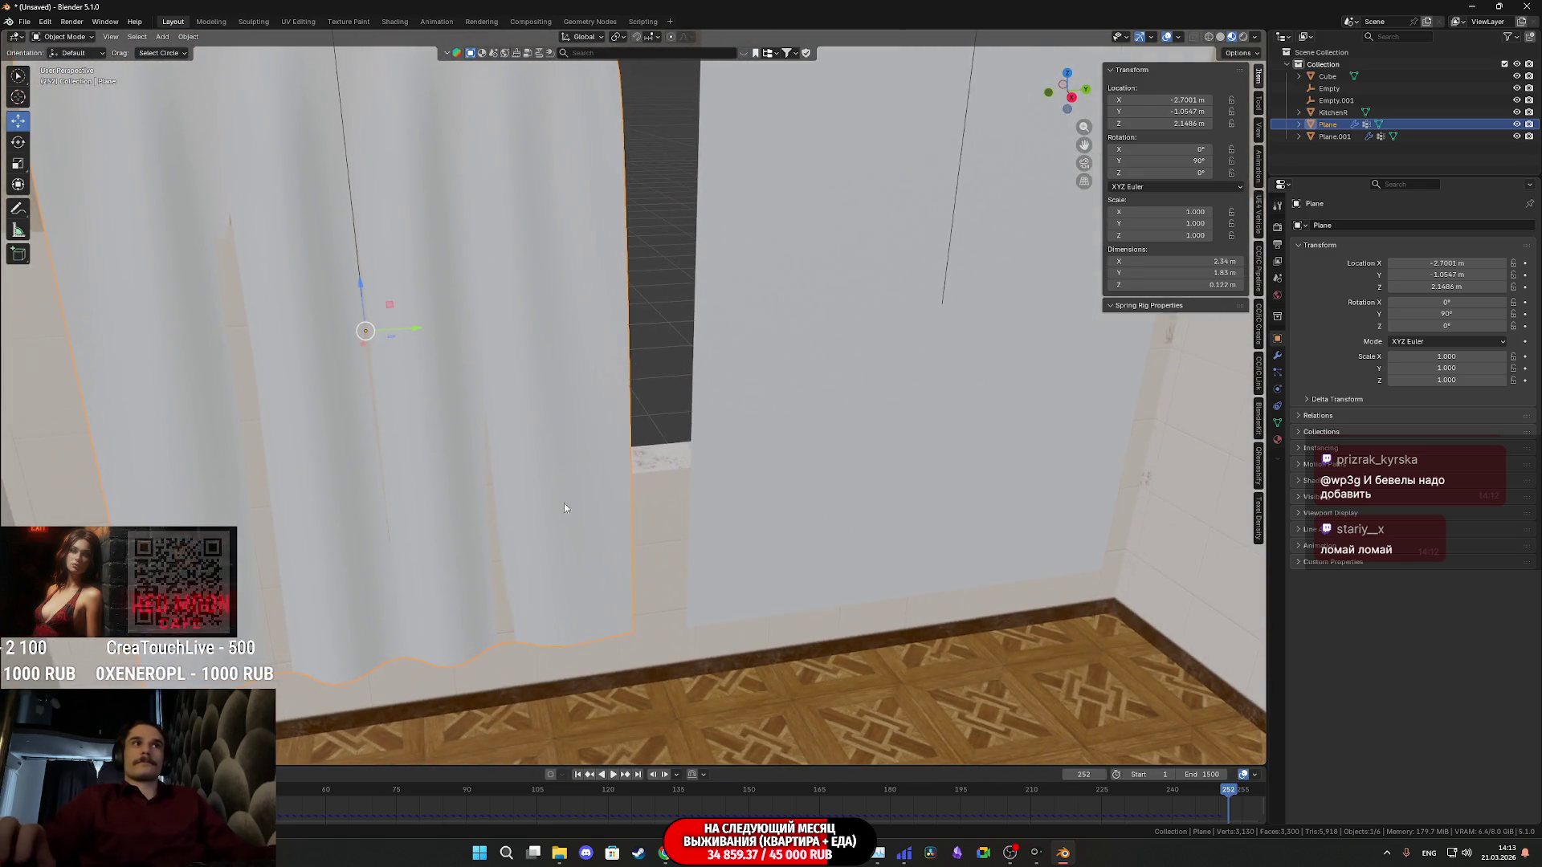
{"action": "mouse_move", "coordinate": [559, 510]}
{"action": "middle_mouse_down"}
{"action": "mouse_move", "coordinate": [603, 482]}
{"action": "mouse_move", "coordinate": [812, 484]}
{"action": "middle_mouse_up"}
{"action": "left_click", "coordinate": [887, 528]}
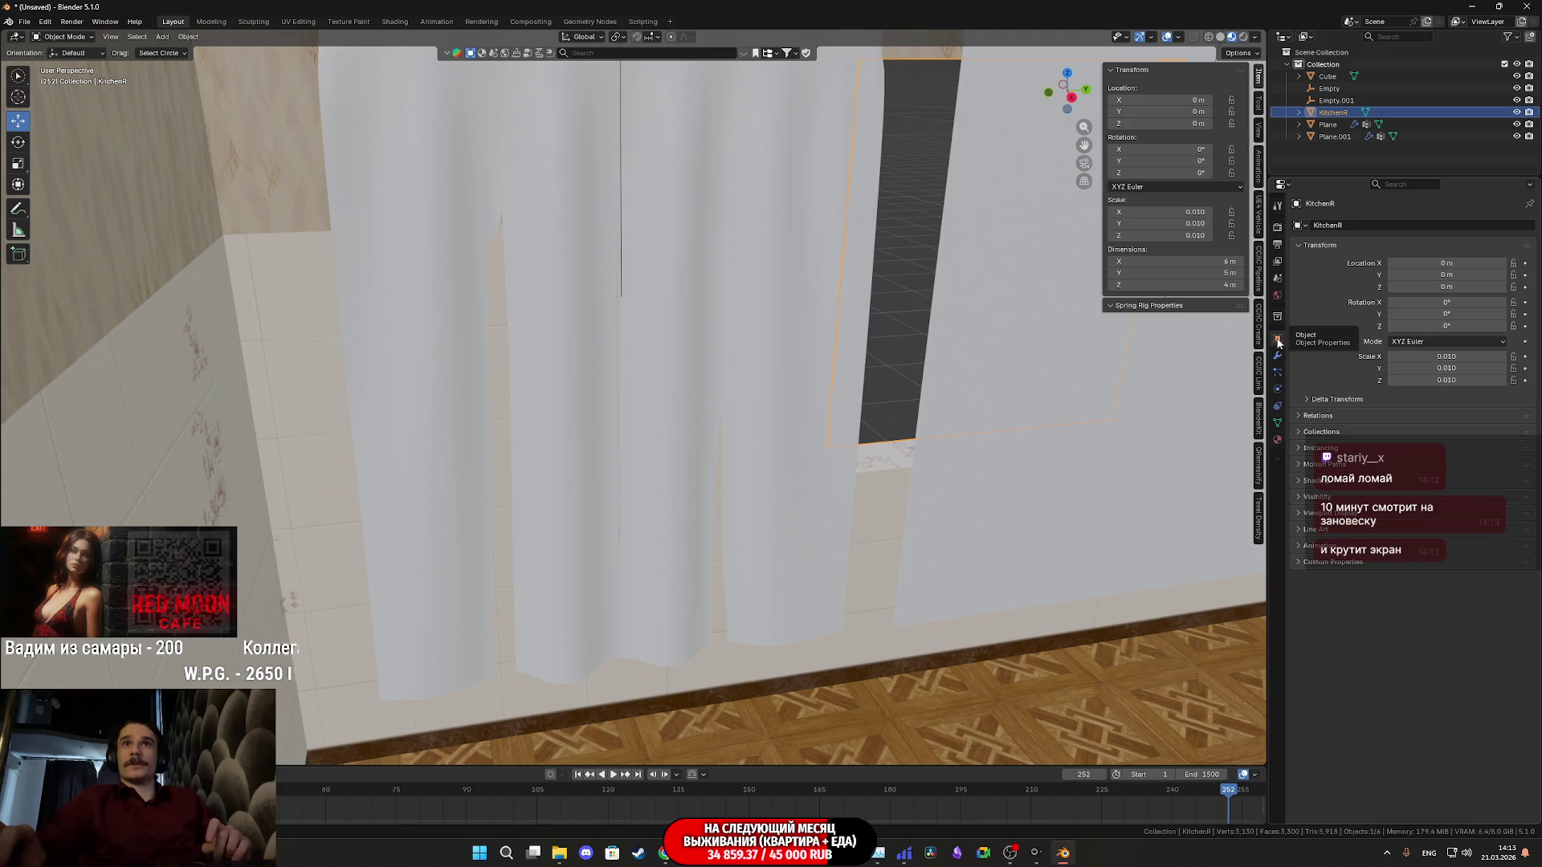
Give the KitchenR room Collision physics and replay the cloth simulation from frame 0
{"action": "left_click", "coordinate": [1279, 390]}
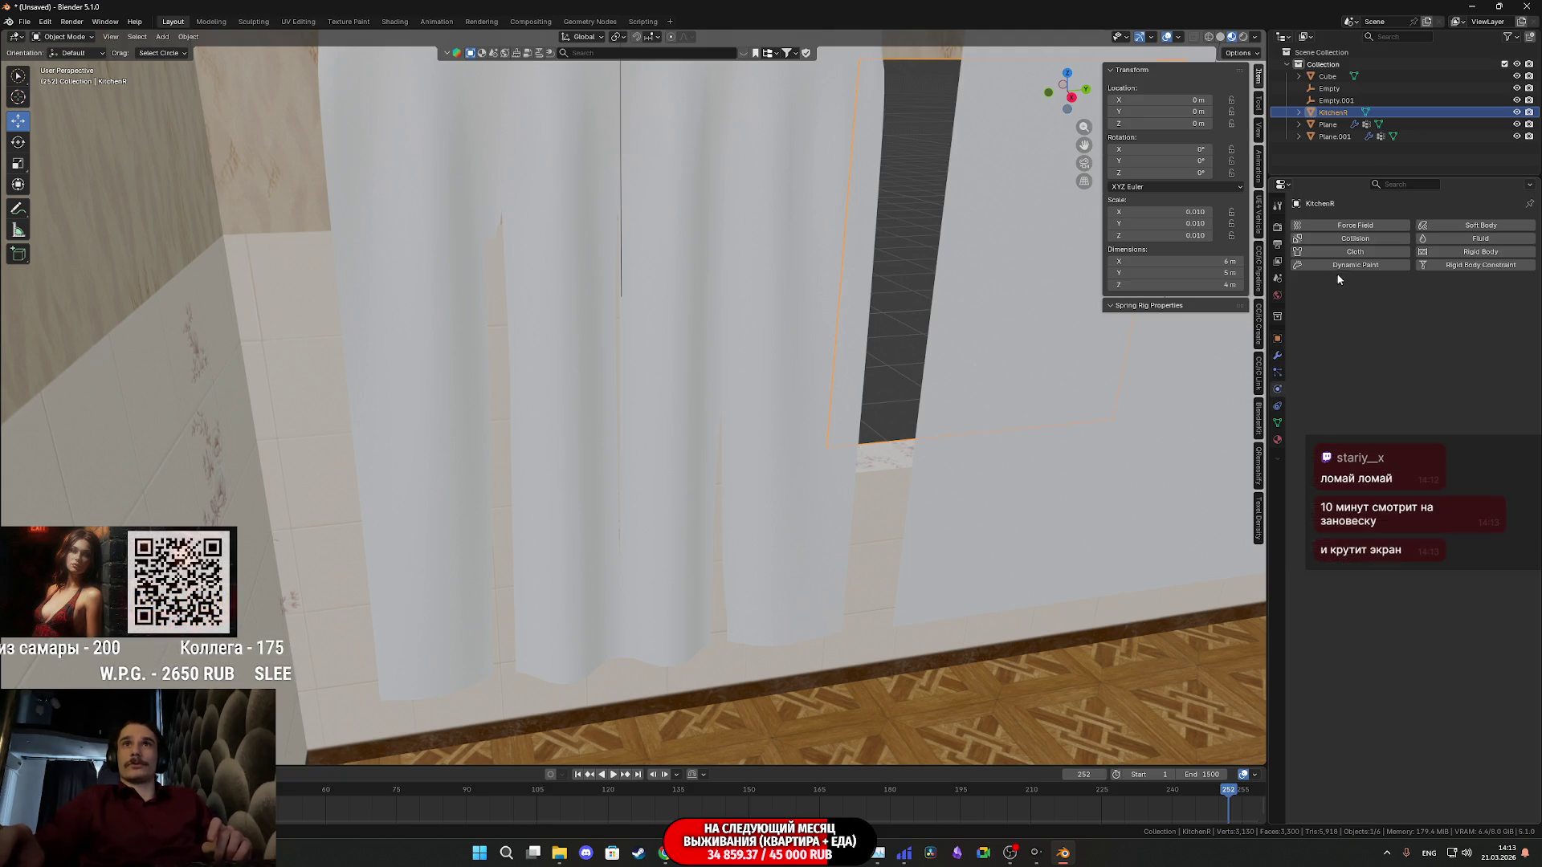
{"action": "left_click", "coordinate": [1351, 239]}
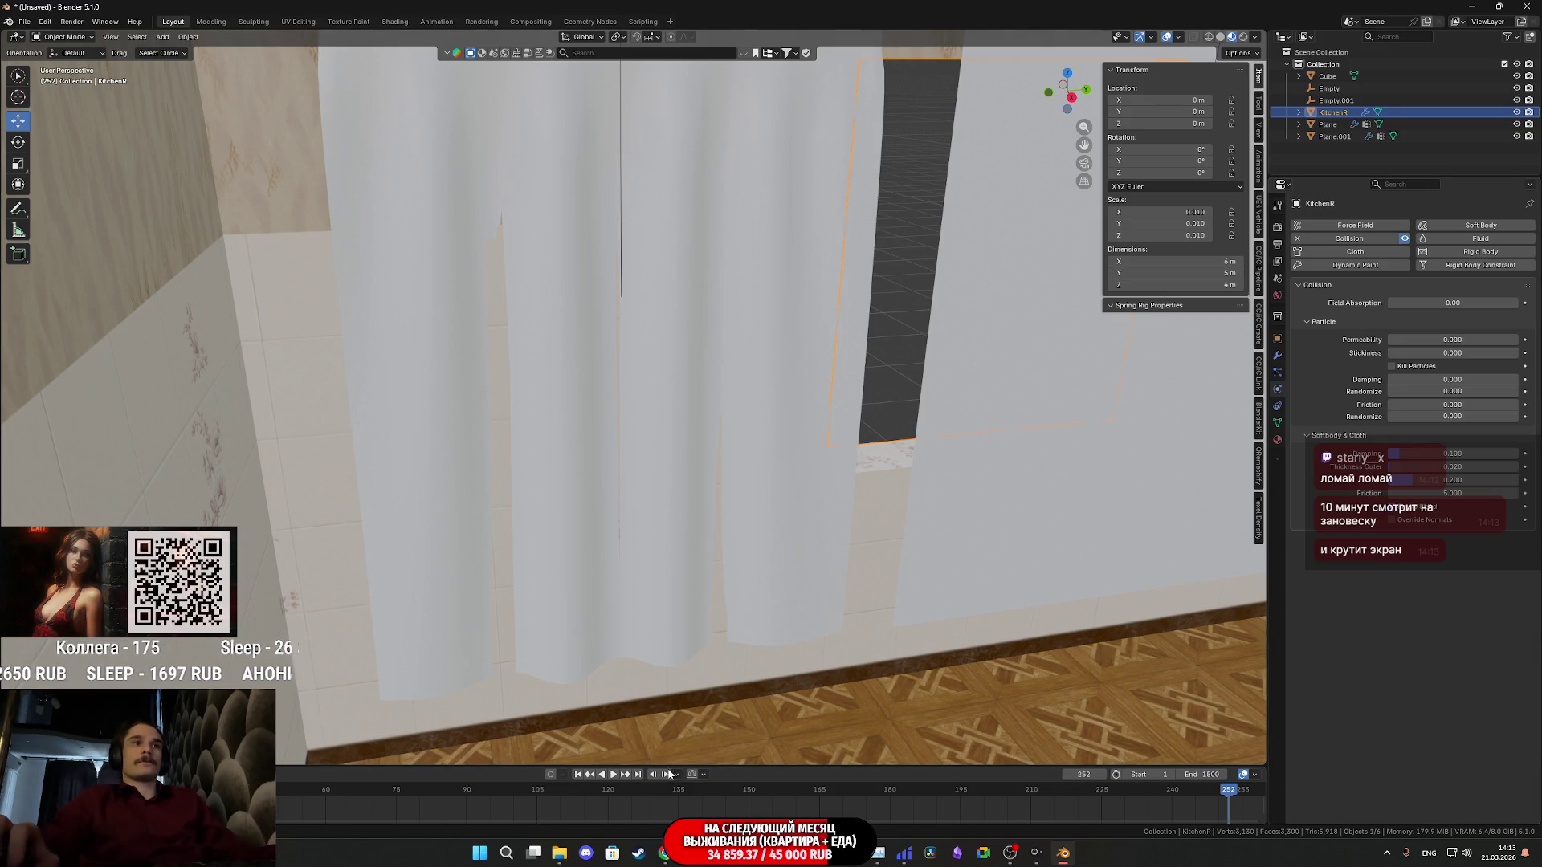
{"action": "key", "text": "shift+Left"}
{"action": "key", "text": "space"}
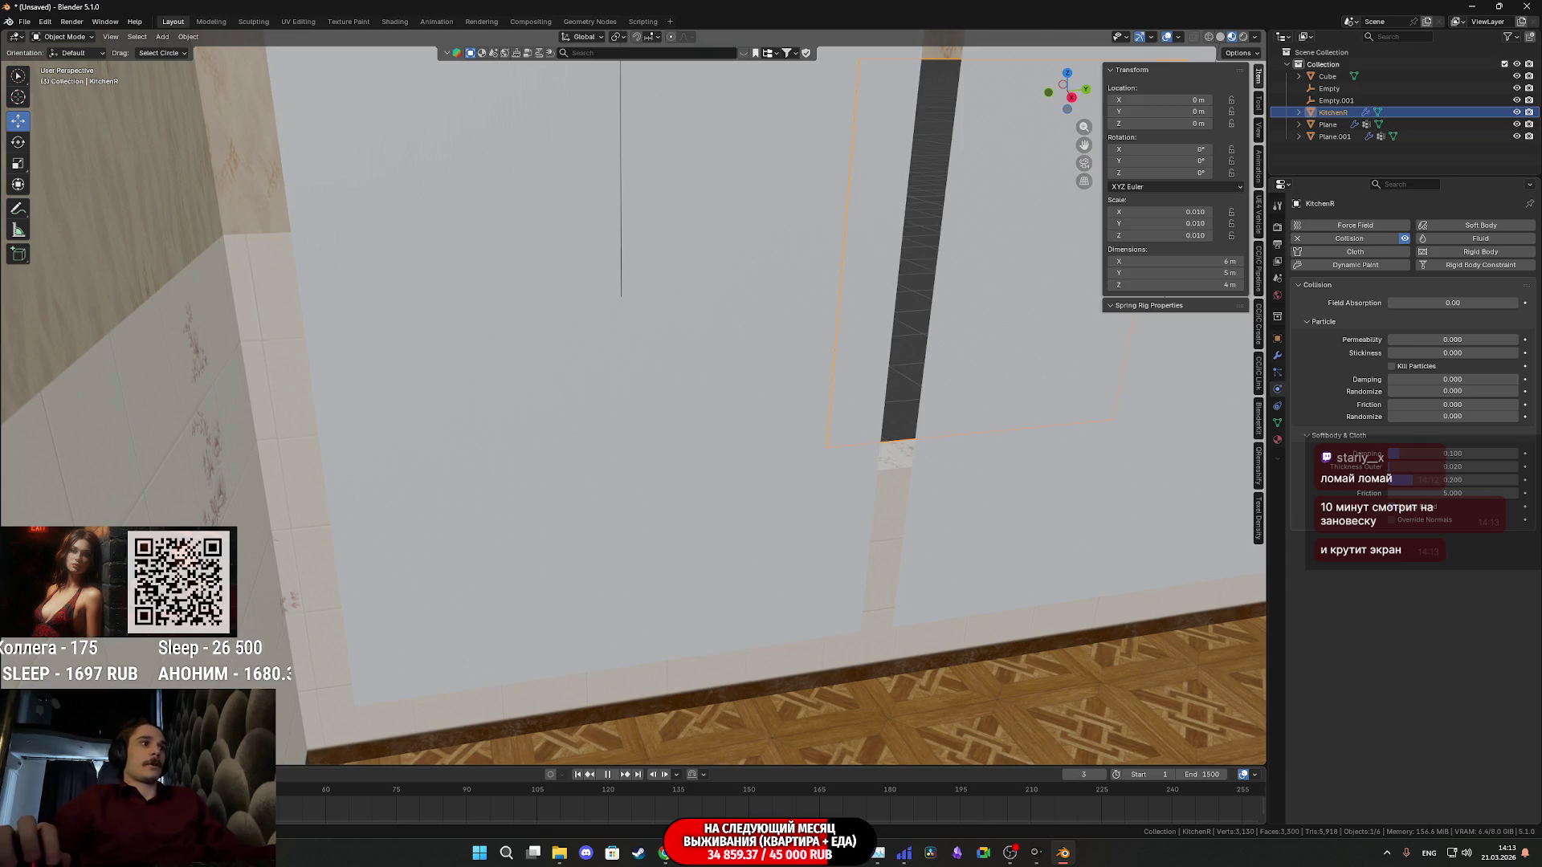
{"action": "key", "text": "space"}
Select the curtain Plane and then its hook Empty in the Outliner
{"action": "middle_click_drag", "start_coordinate": [727, 507], "coordinate": [776, 532]}
{"action": "left_click", "coordinate": [776, 531]}
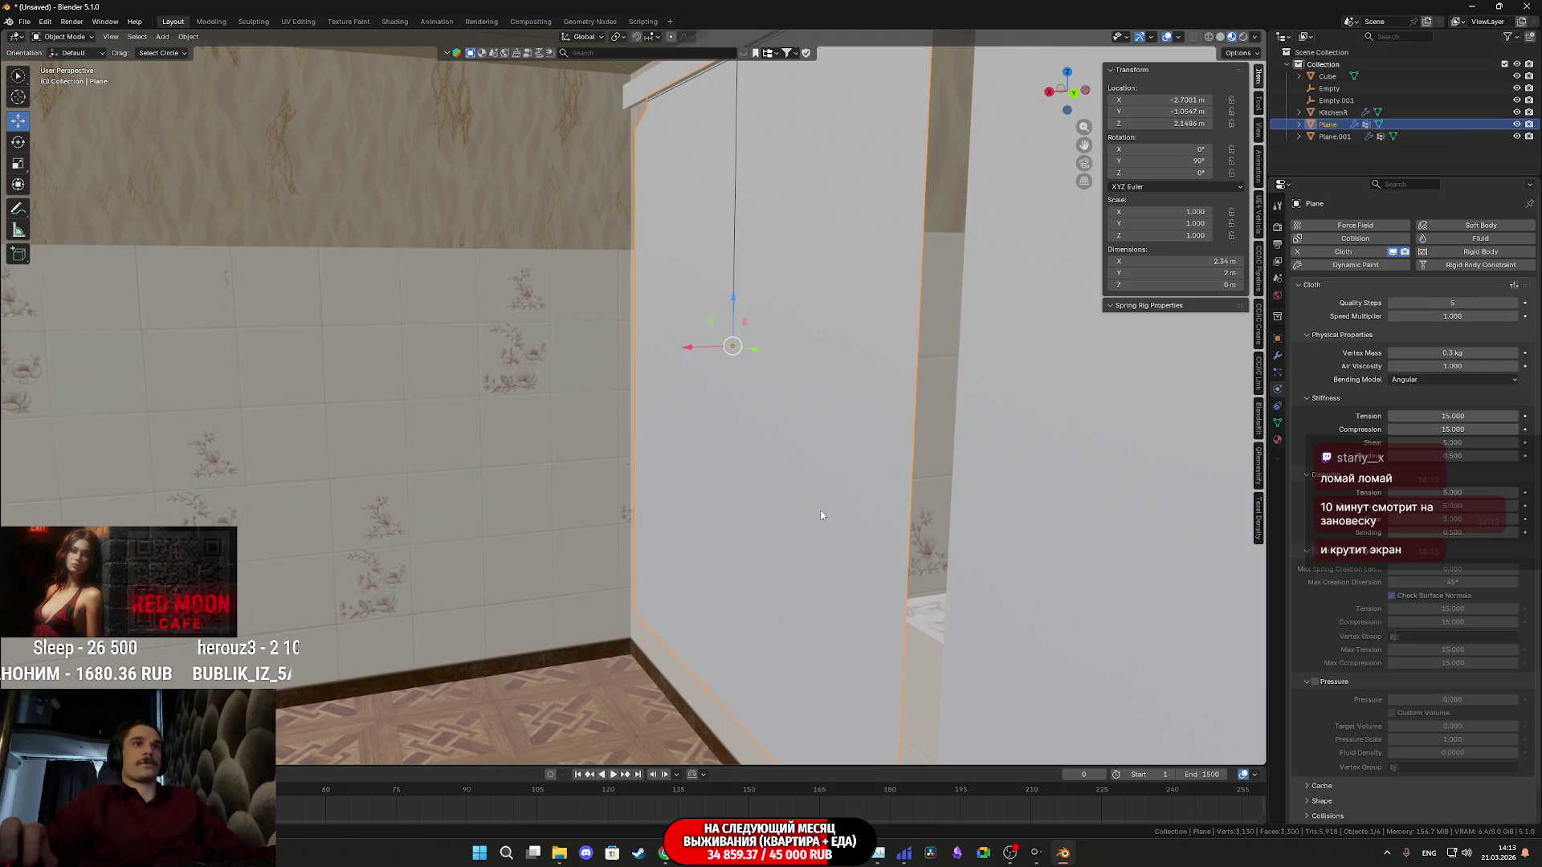
{"action": "middle_click_drag", "start_coordinate": [859, 441], "coordinate": [951, 450]}
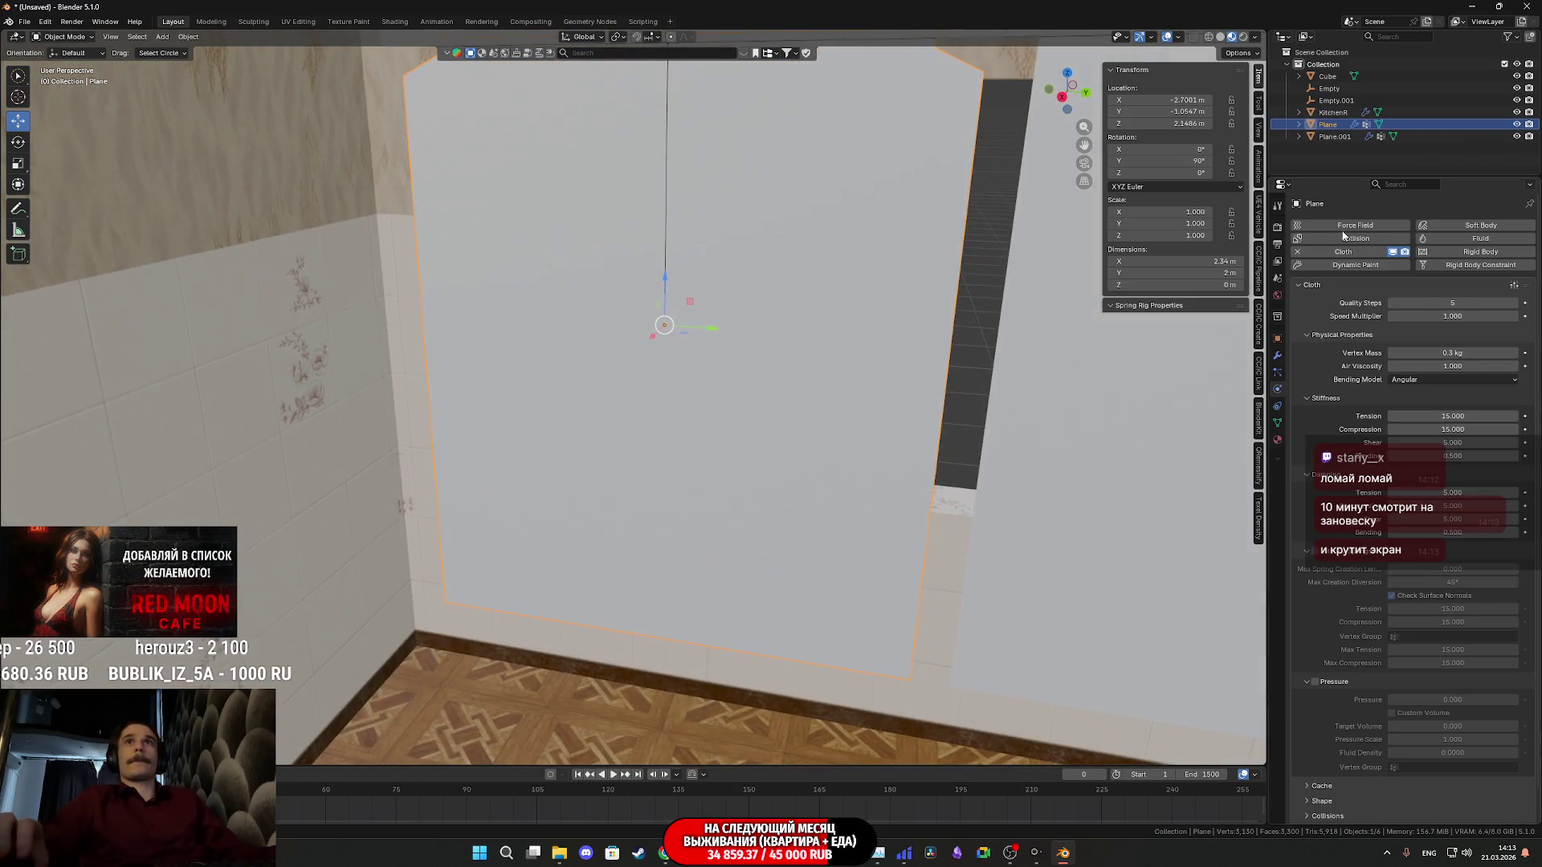
{"action": "left_click", "coordinate": [1330, 90]}
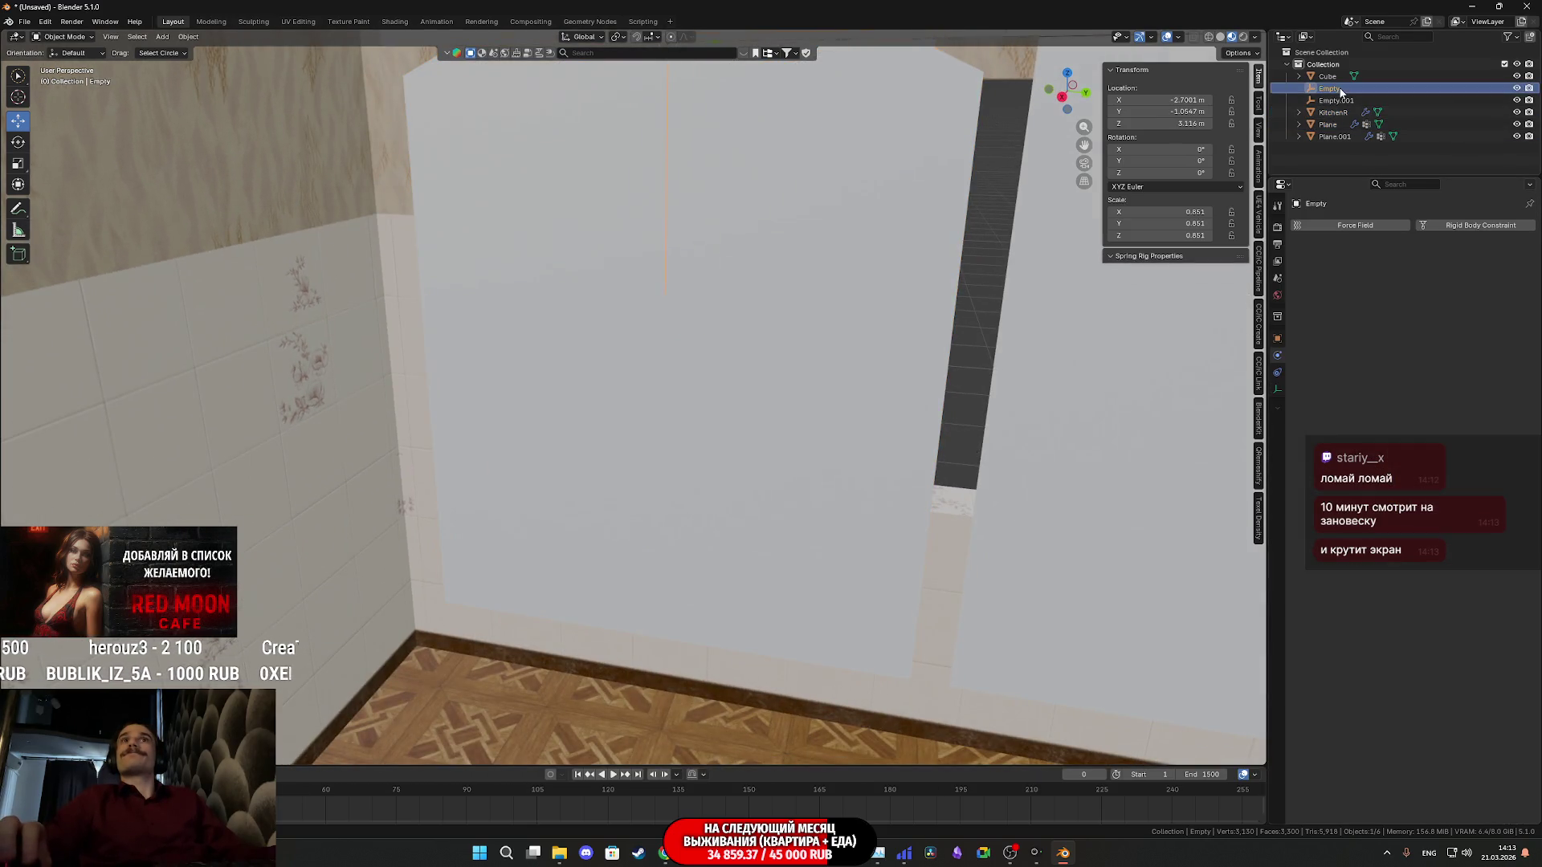
Reset the hook Empty's Y and Z scale to 1 in the sidebar
{"action": "left_click", "coordinate": [1193, 225]}
{"action": "type", "text": "1"}
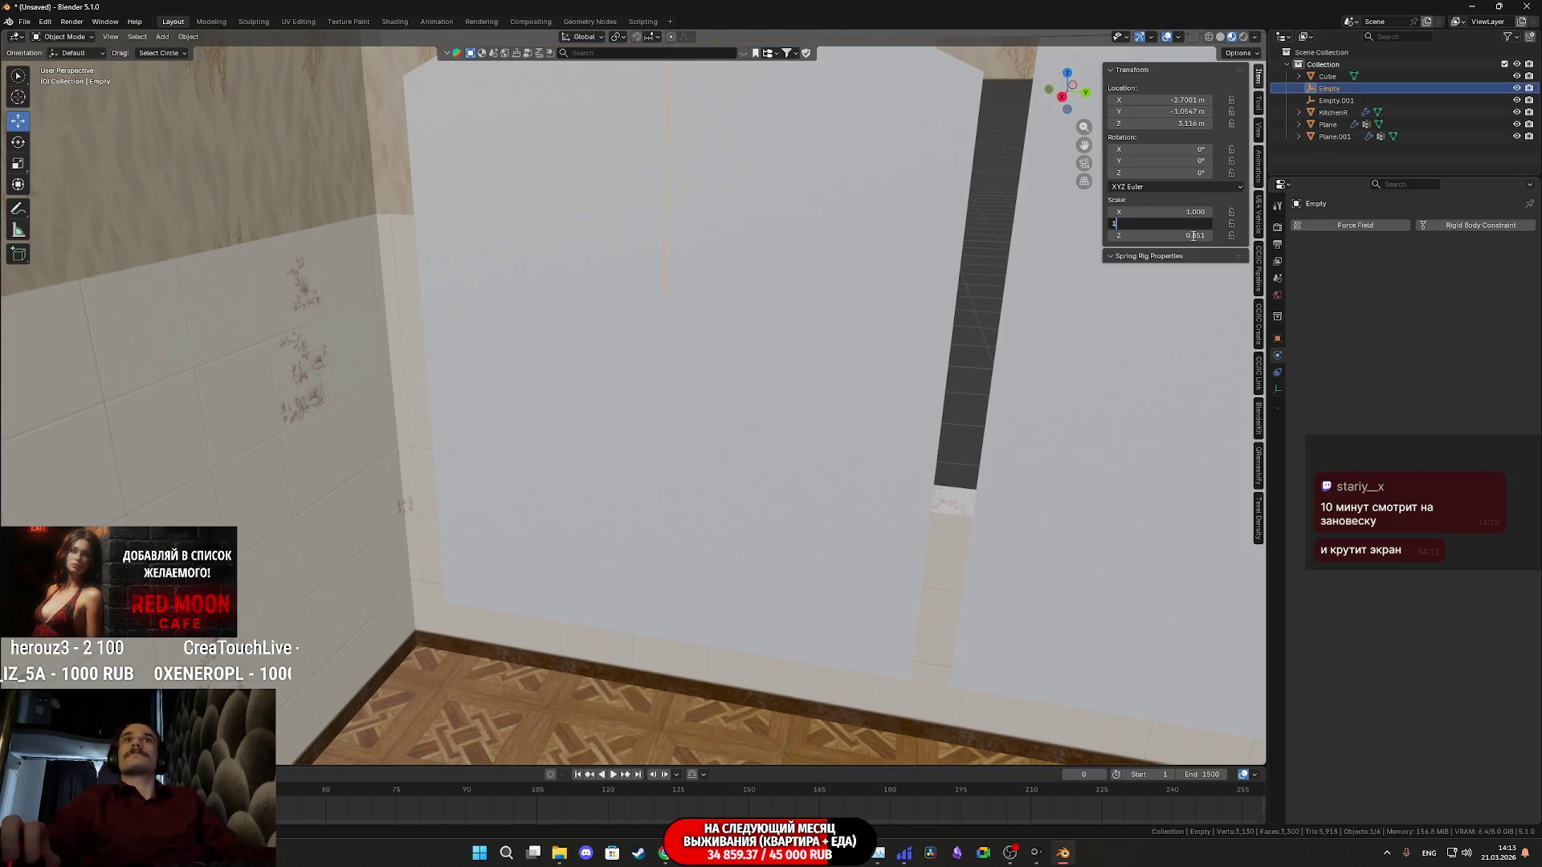
{"action": "key", "text": "Return"}
{"action": "type", "text": "1"}
{"action": "key", "text": "Return"}
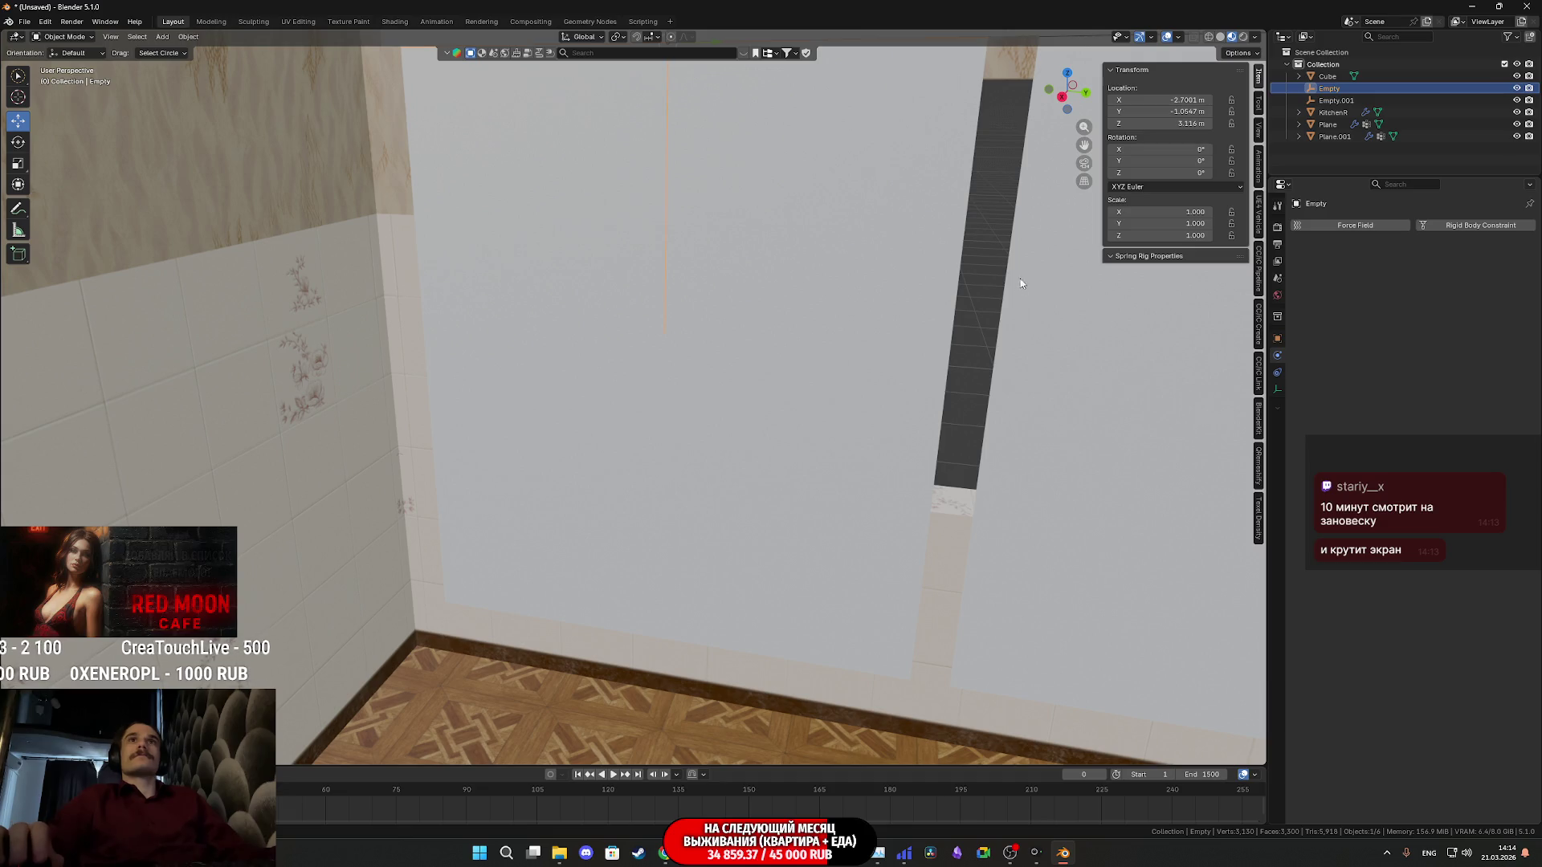
{"action": "scroll", "coordinate": [956, 373], "scroll_direction": "down", "scroll_amount": 5}
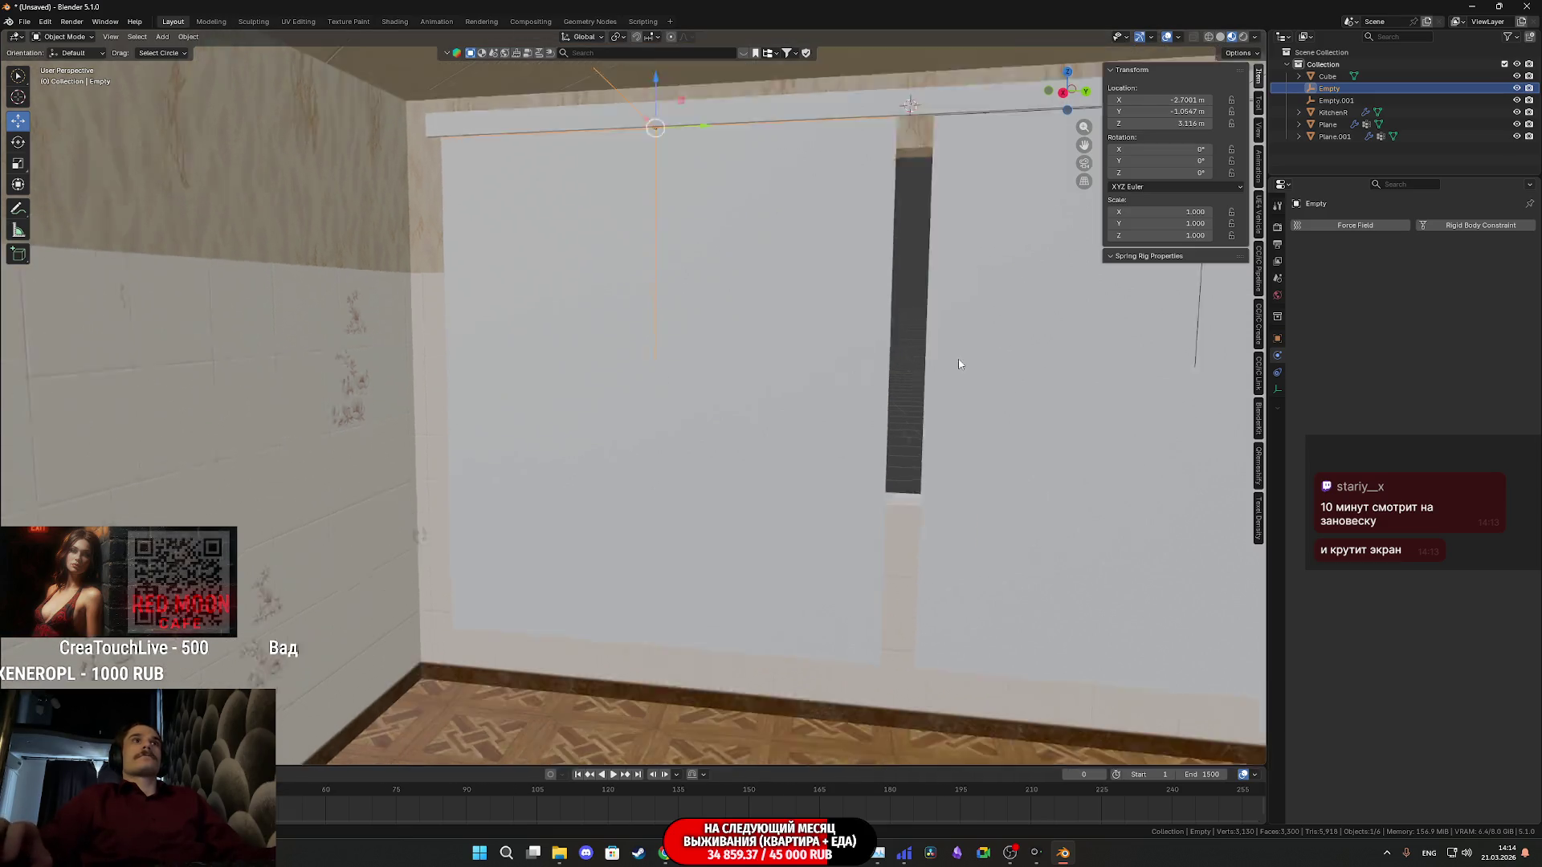
{"action": "scroll", "coordinate": [942, 381], "scroll_direction": "up", "scroll_amount": 1}
{"action": "scroll", "coordinate": [915, 378], "scroll_direction": "up", "scroll_amount": 3}
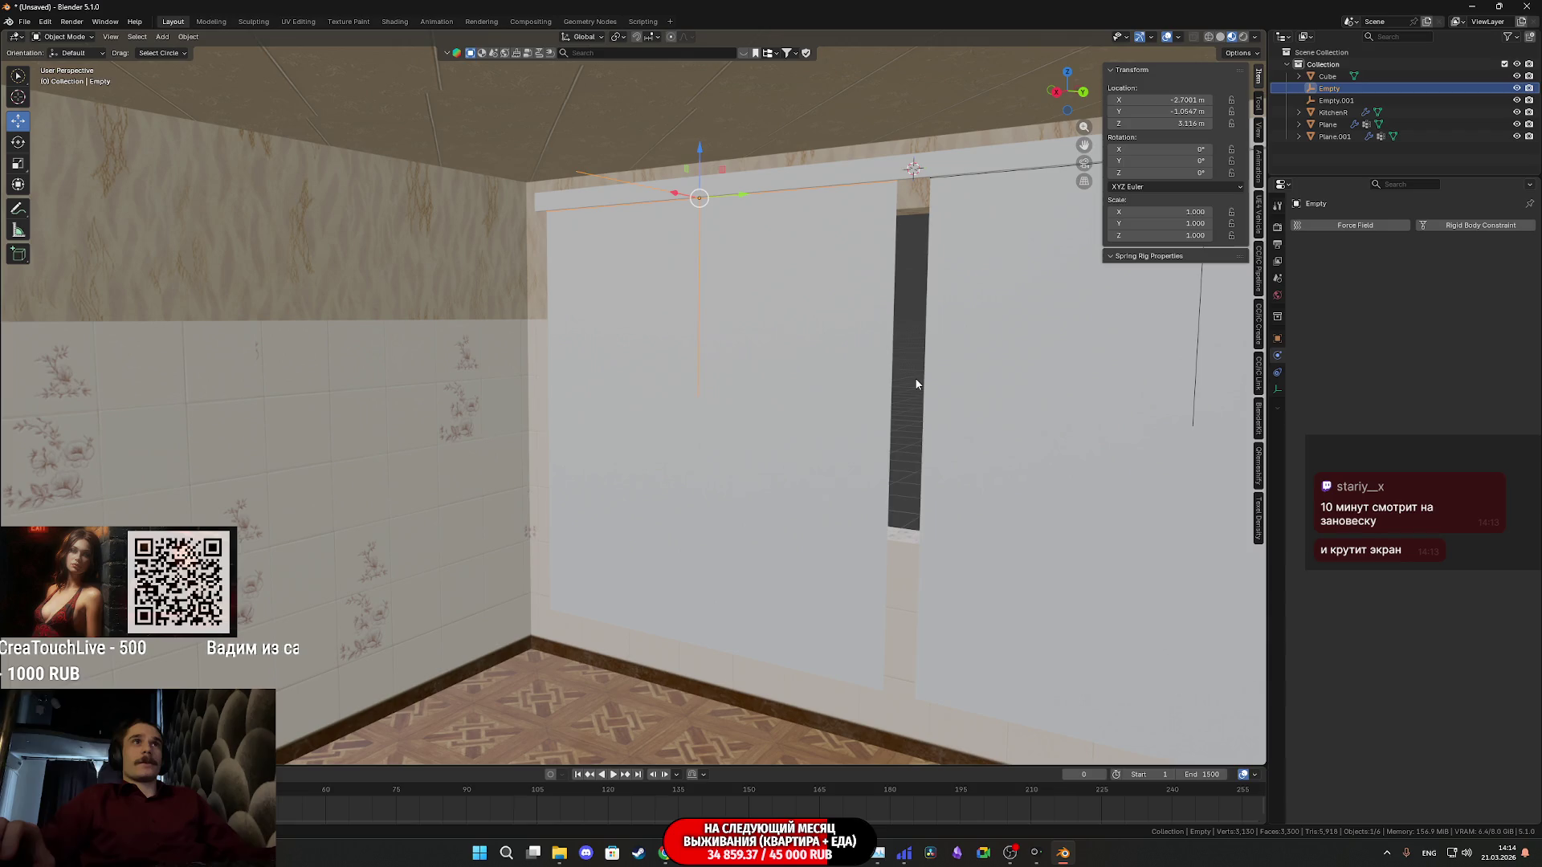
Shrink the hook Empty to 0.633 during playback so the curtain gathers into folds
{"action": "key", "text": "space"}
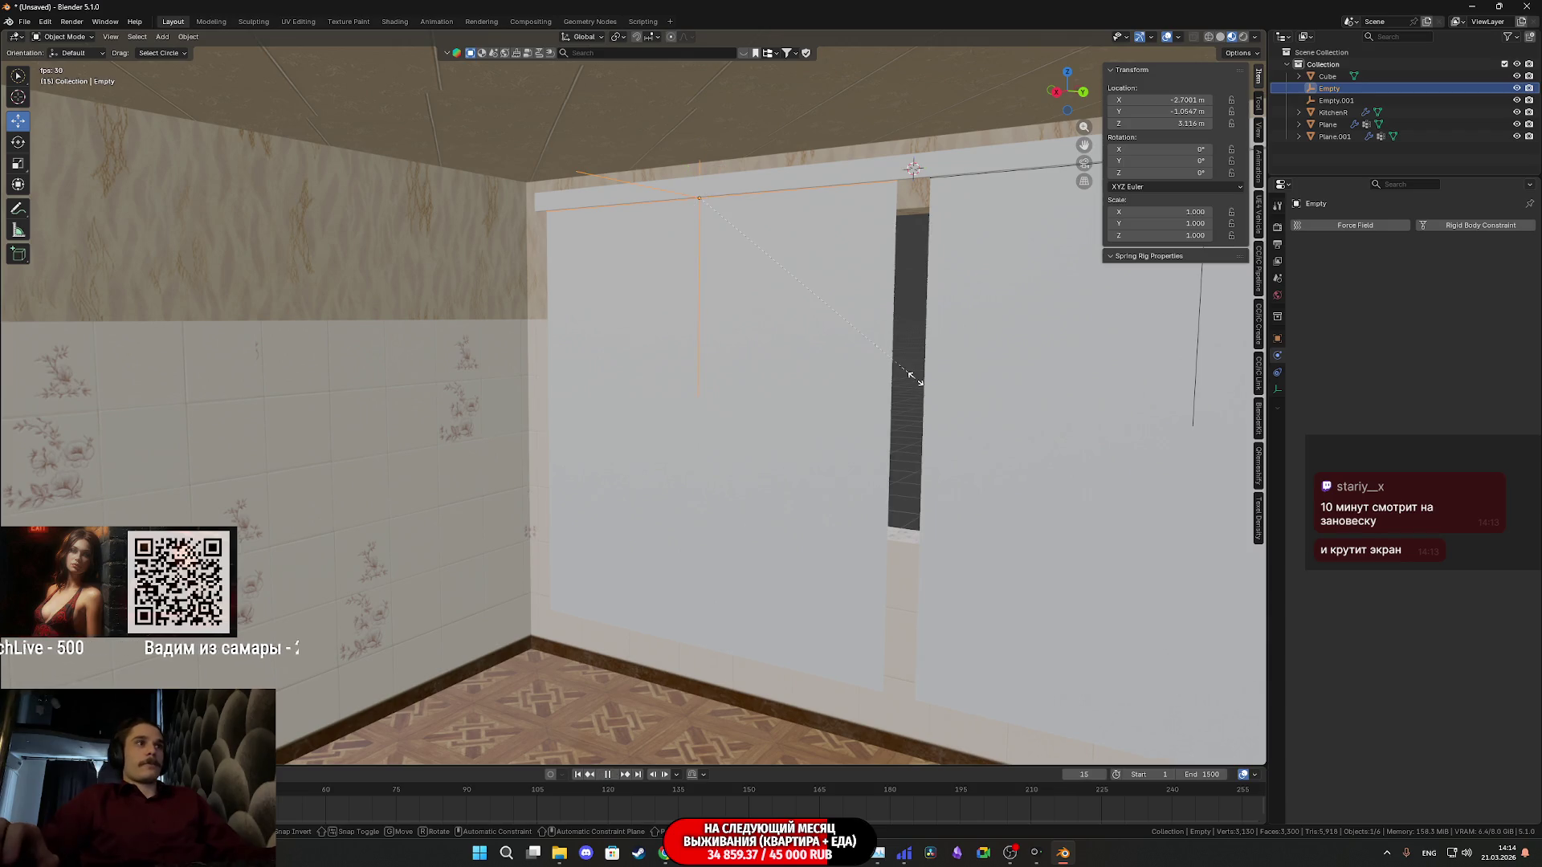
{"action": "key", "text": "s"}
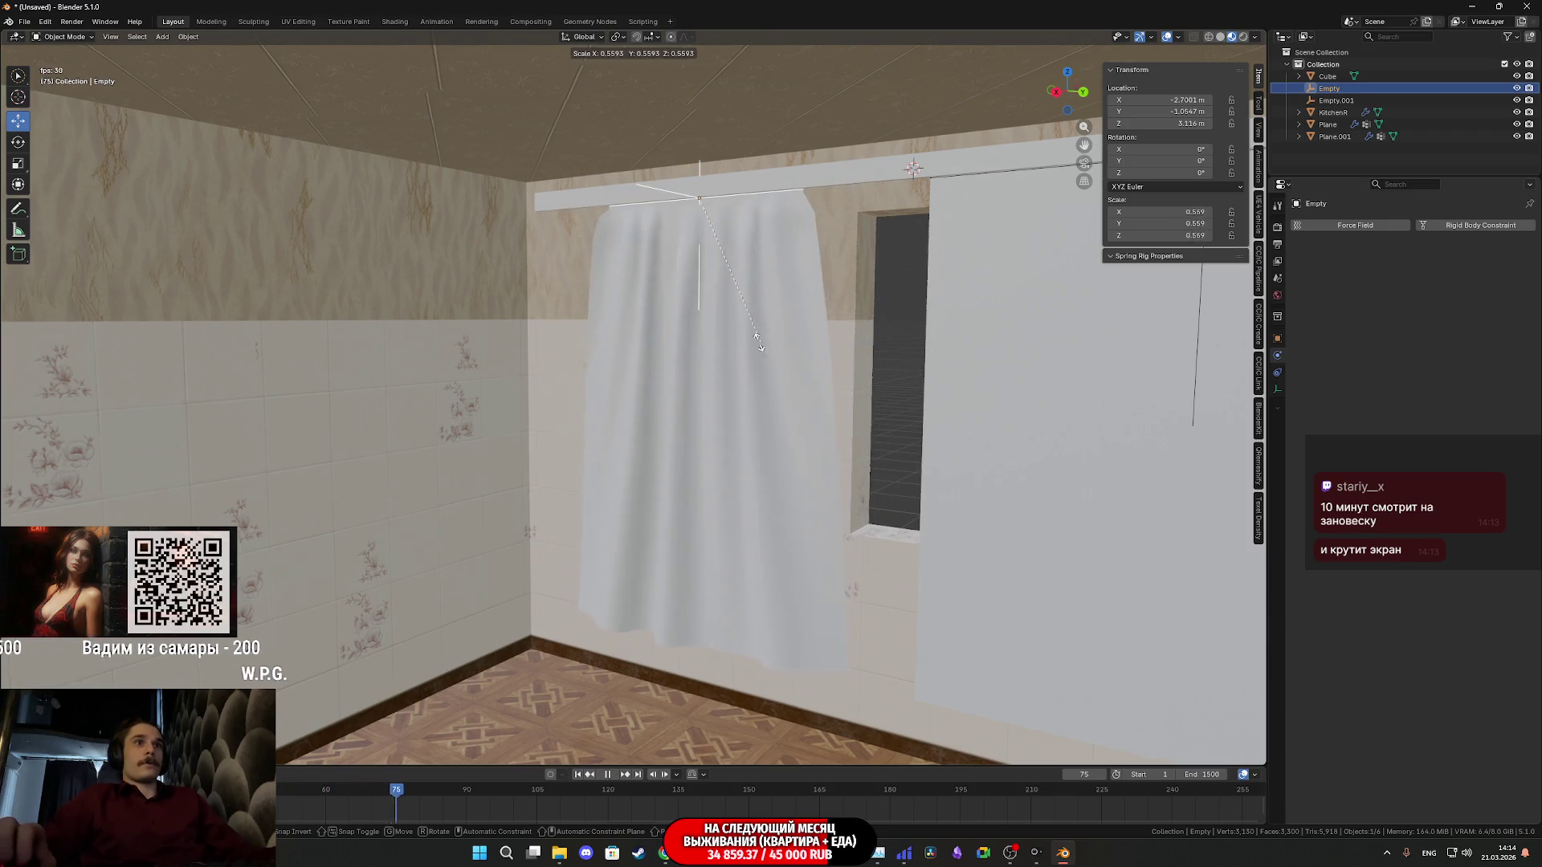
{"action": "left_click", "coordinate": [805, 343]}
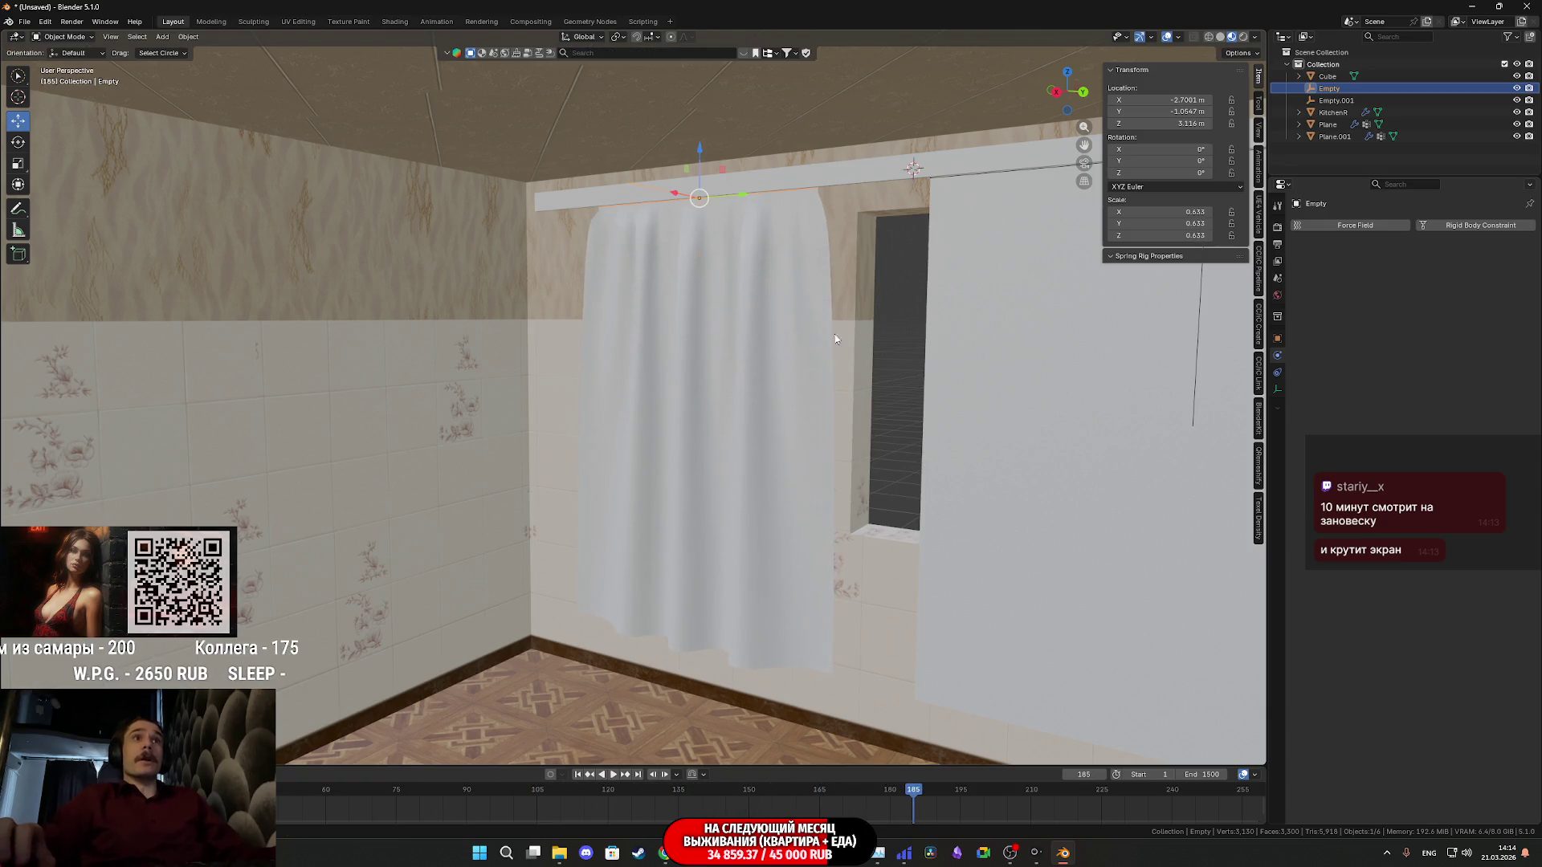
{"action": "scroll", "coordinate": [830, 335], "scroll_direction": "up", "scroll_amount": 5}
{"action": "scroll", "coordinate": [807, 287], "scroll_direction": "down", "scroll_amount": 4}
{"action": "scroll", "coordinate": [795, 310], "scroll_direction": "up", "scroll_amount": 1}
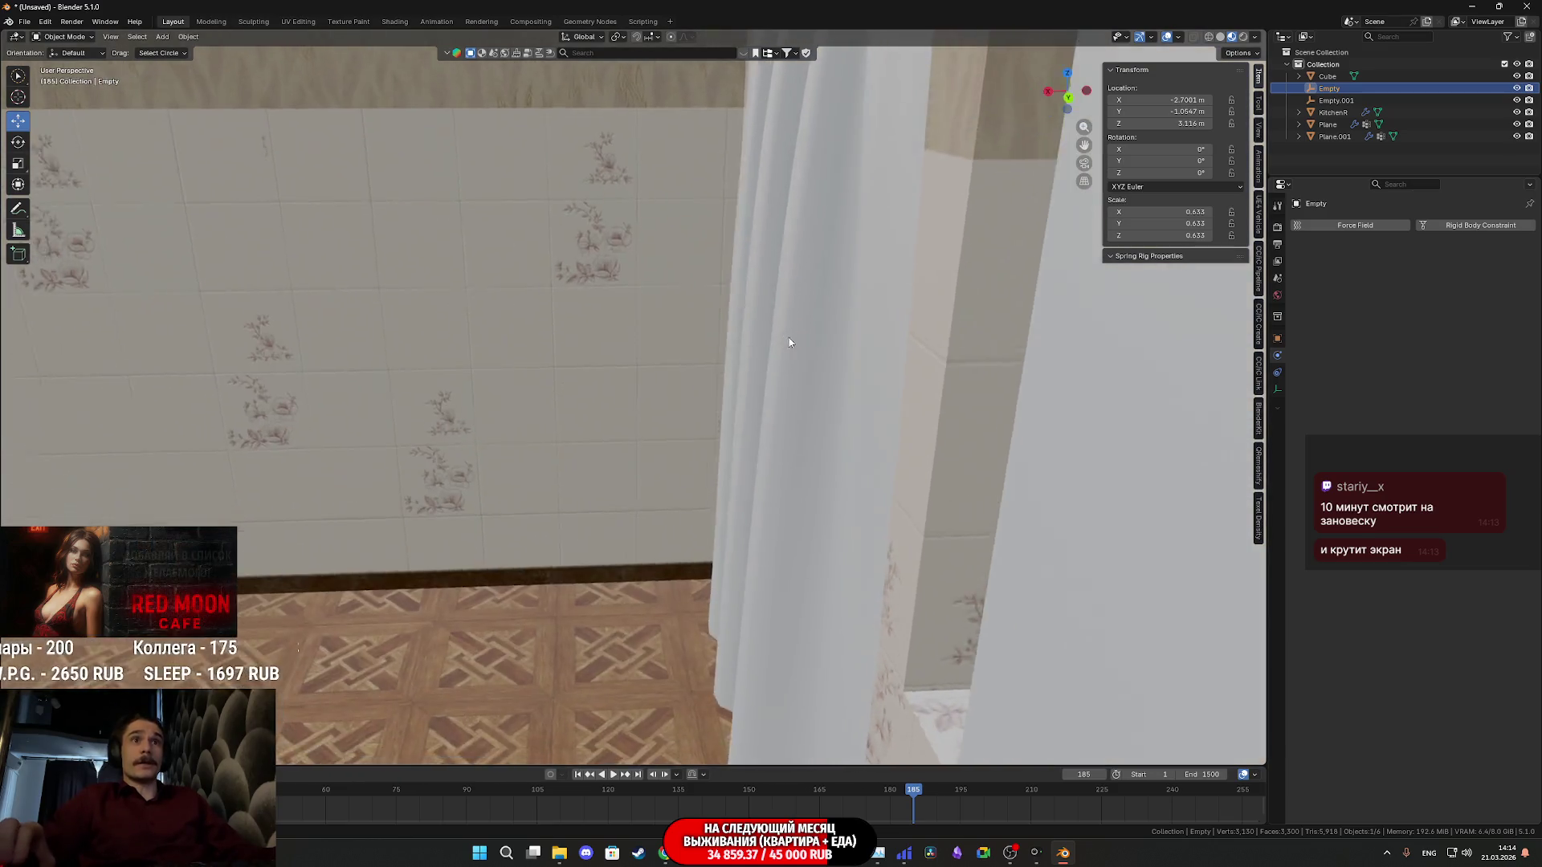
{"action": "scroll", "coordinate": [791, 344], "scroll_direction": "up", "scroll_amount": 3}
{"action": "scroll", "coordinate": [773, 383], "scroll_direction": "down", "scroll_amount": 3}
{"action": "scroll", "coordinate": [843, 332], "scroll_direction": "up", "scroll_amount": 1}
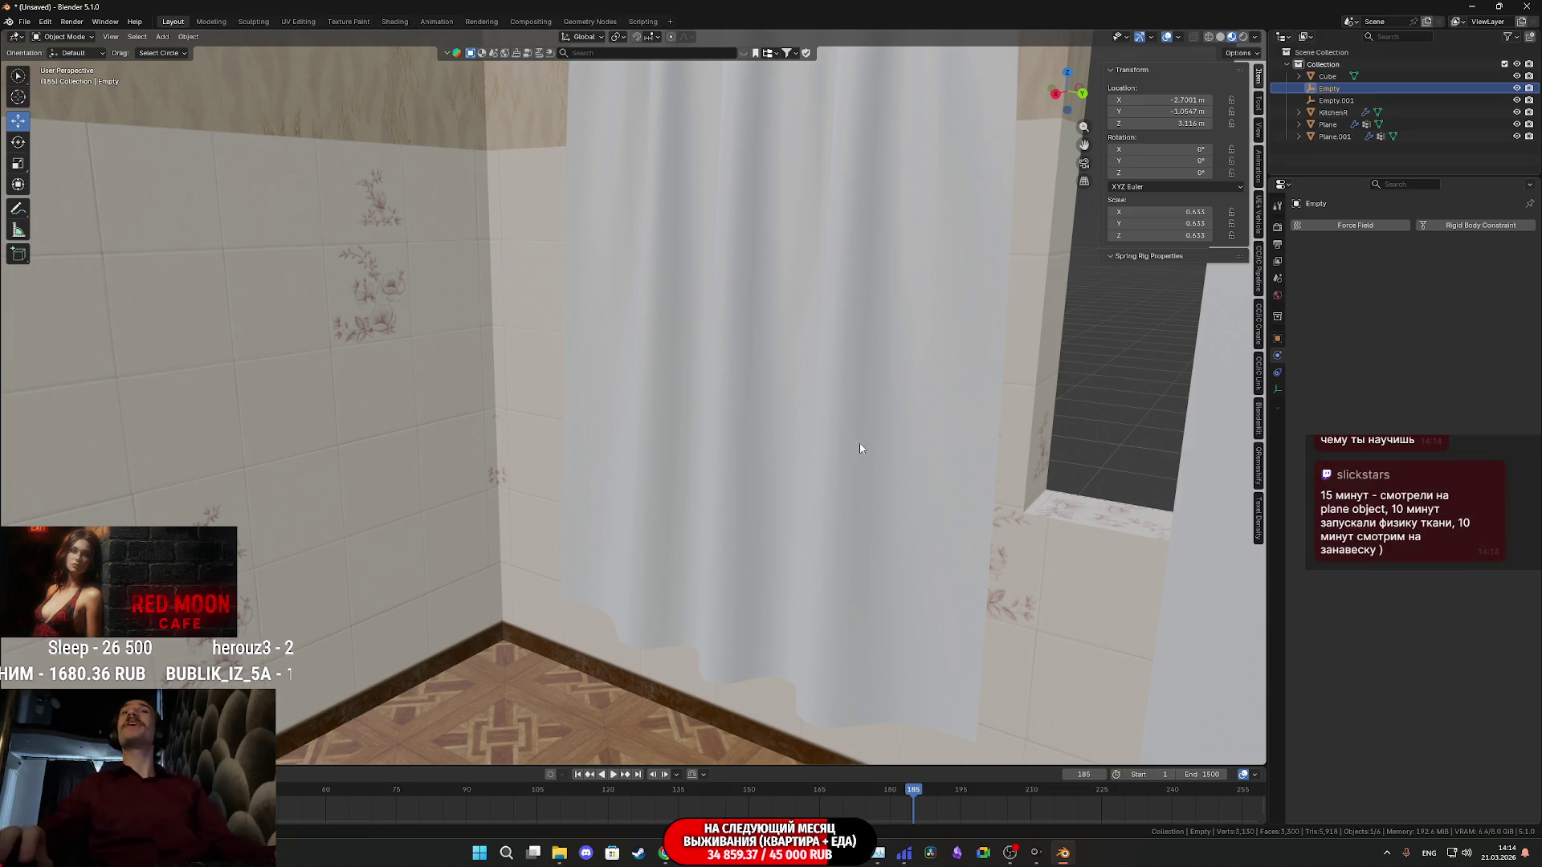
{"action": "scroll", "coordinate": [842, 440], "scroll_direction": "down", "scroll_amount": 3}
{"action": "scroll", "coordinate": [843, 444], "scroll_direction": "down", "scroll_amount": 3}
{"action": "scroll", "coordinate": [848, 454], "scroll_direction": "down", "scroll_amount": 2}
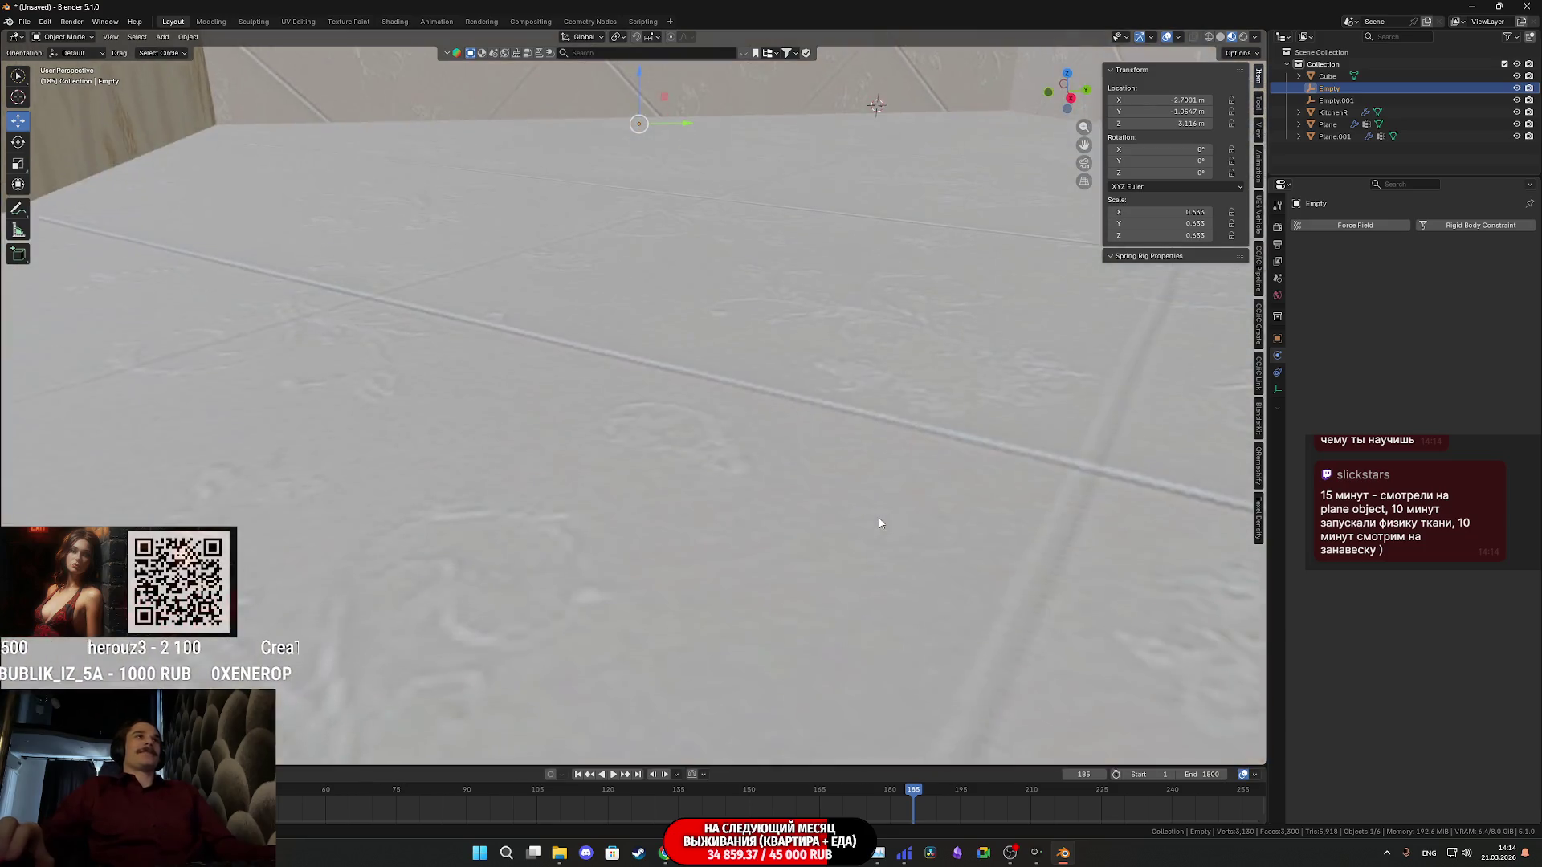
{"action": "middle_click_drag", "start_coordinate": [849, 460], "coordinate": [822, 452]}
{"action": "scroll", "coordinate": [822, 451], "scroll_direction": "up", "scroll_amount": 3}
{"action": "middle_click_drag", "start_coordinate": [789, 265], "coordinate": [711, 431], "text": "shift"}
{"action": "scroll", "coordinate": [782, 253], "scroll_direction": "up", "scroll_amount": 2}
{"action": "mouse_move", "coordinate": [857, 245]}
{"action": "middle_mouse_down"}
{"action": "mouse_move", "coordinate": [694, 326]}
{"action": "mouse_move", "coordinate": [732, 322]}
{"action": "mouse_move", "coordinate": [806, 382]}
{"action": "middle_mouse_up"}
{"action": "scroll", "coordinate": [807, 383], "scroll_direction": "up", "scroll_amount": 3}
{"action": "scroll", "coordinate": [878, 101], "scroll_direction": "down", "scroll_amount": 3}
{"action": "scroll", "coordinate": [814, 454], "scroll_direction": "up", "scroll_amount": 3}
{"action": "mouse_move", "coordinate": [857, 191]}
{"action": "middle_mouse_down"}
{"action": "mouse_move", "coordinate": [857, 387]}
{"action": "mouse_move", "coordinate": [883, 300]}
{"action": "mouse_move", "coordinate": [876, 344]}
{"action": "middle_mouse_up"}
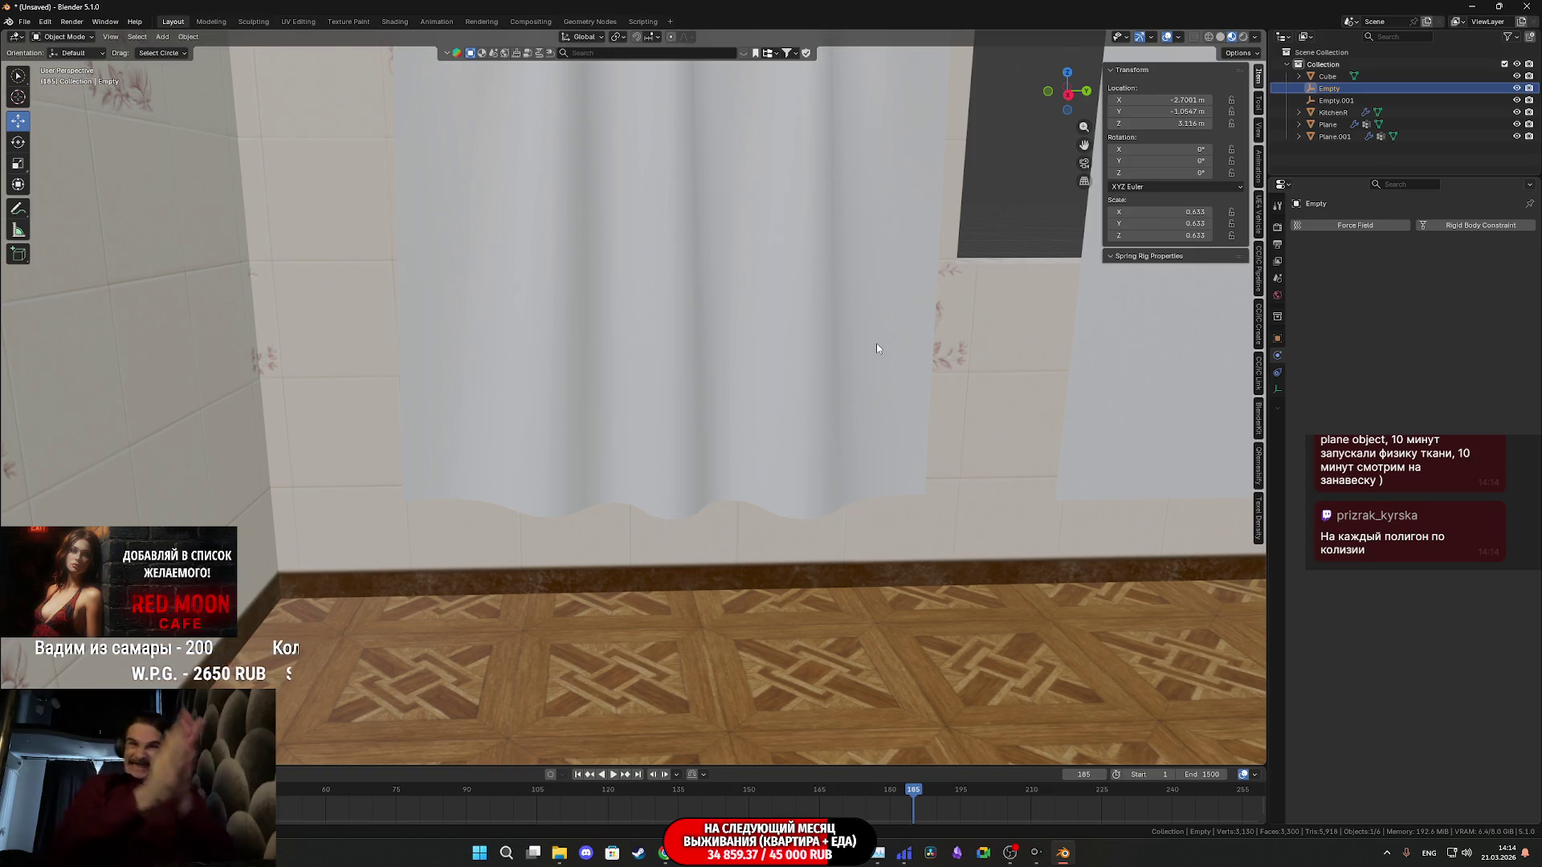
{"action": "middle_click_drag", "start_coordinate": [943, 309], "coordinate": [831, 320]}
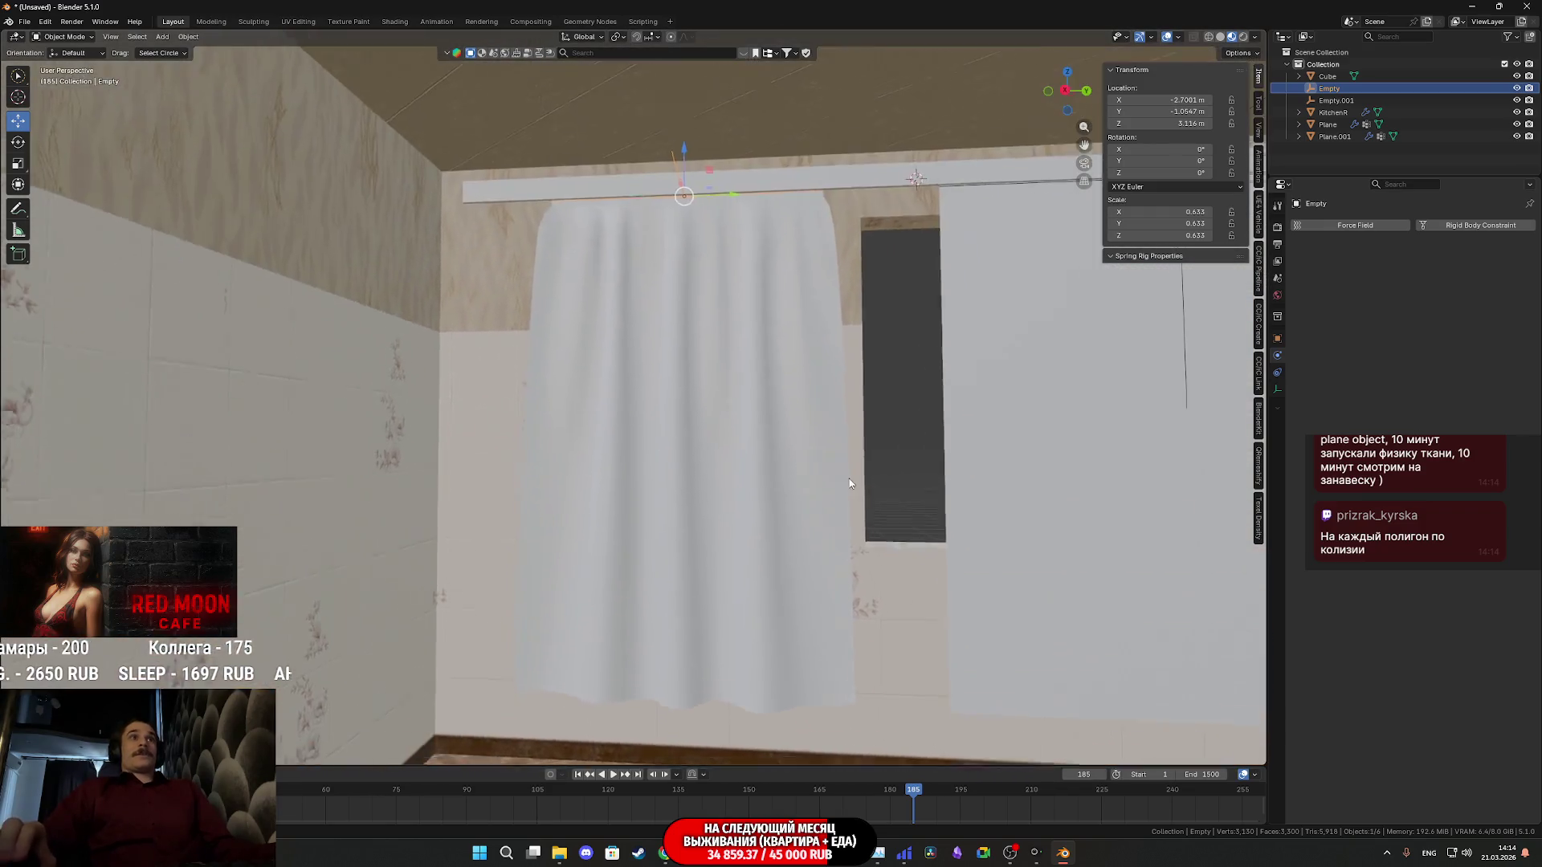
{"action": "mouse_move", "coordinate": [831, 320]}
{"action": "middle_mouse_down"}
{"action": "mouse_move", "coordinate": [870, 439]}
{"action": "mouse_move", "coordinate": [885, 377]}
{"action": "mouse_move", "coordinate": [866, 388]}
{"action": "middle_mouse_up"}
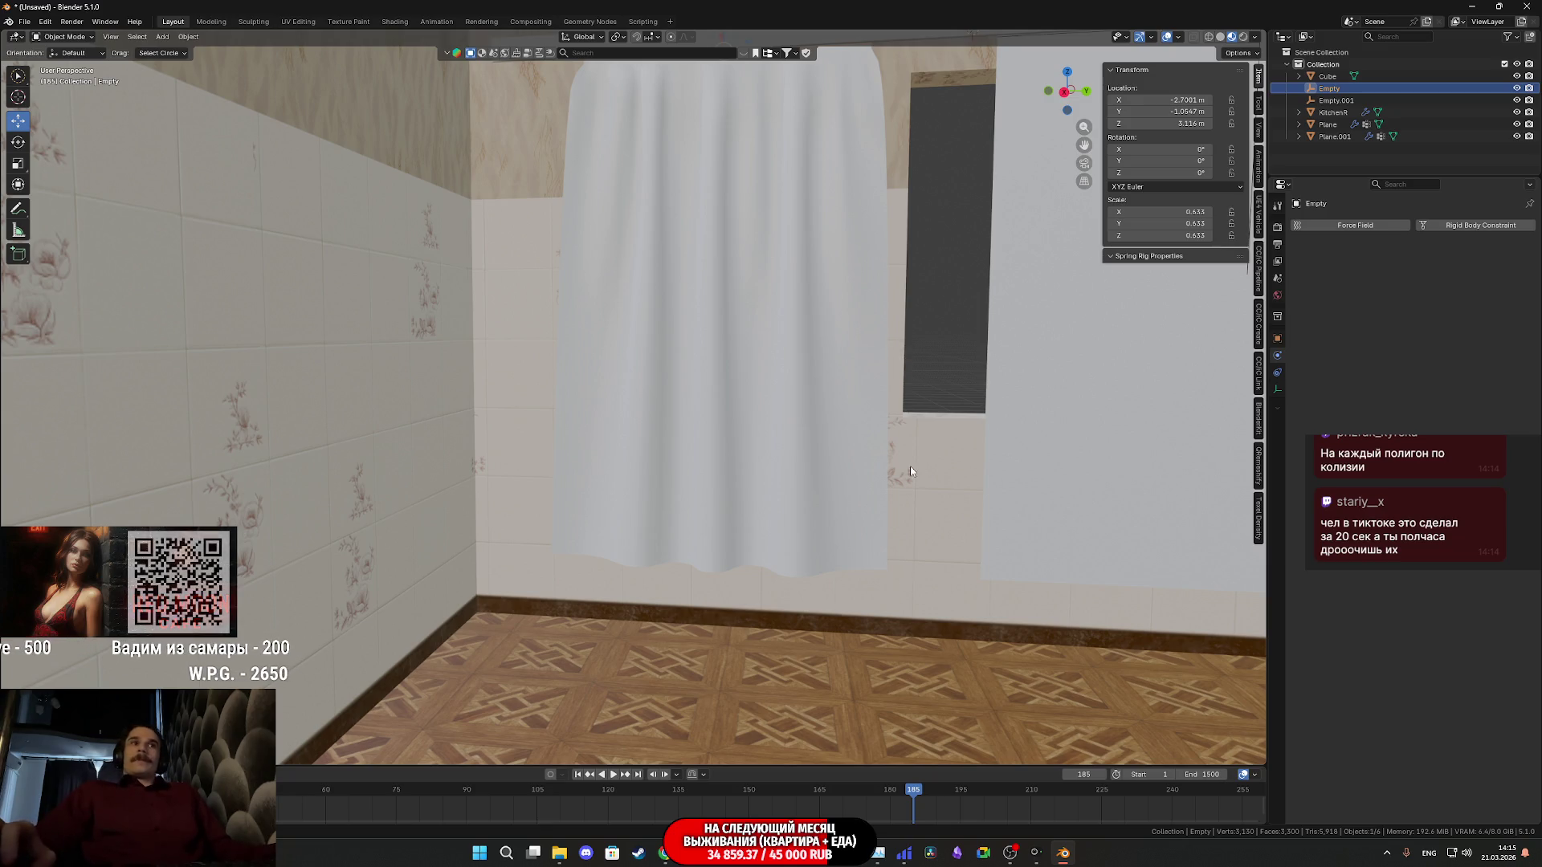
{"action": "scroll", "coordinate": [922, 438], "scroll_direction": "up", "scroll_amount": 5}
{"action": "scroll", "coordinate": [922, 437], "scroll_direction": "down", "scroll_amount": 3}
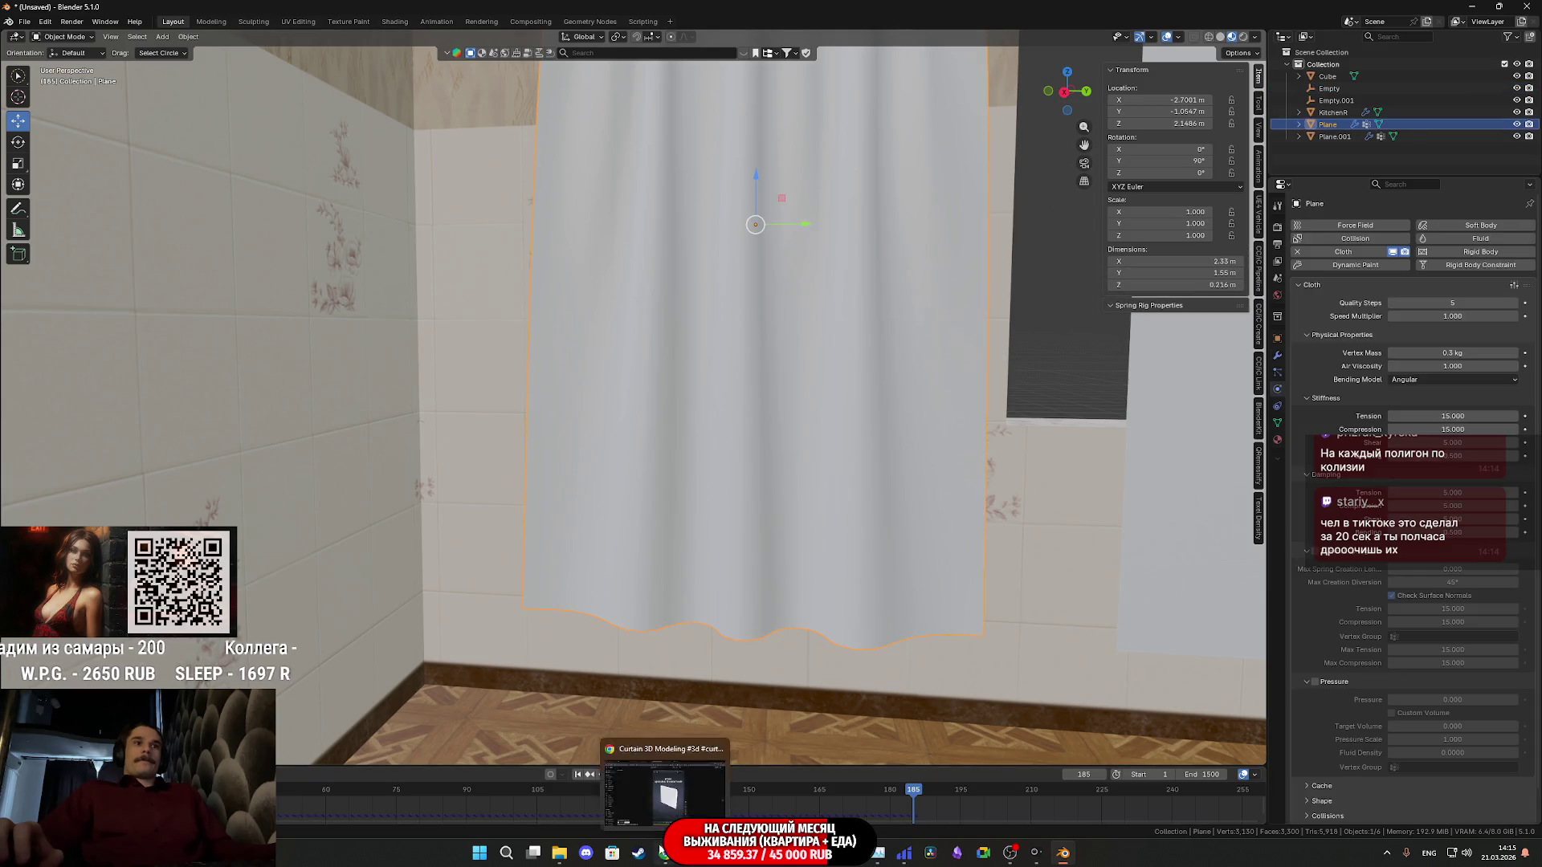
{"action": "key", "text": "alt+Tab"}
{"action": "left_click", "coordinate": [763, 660]}
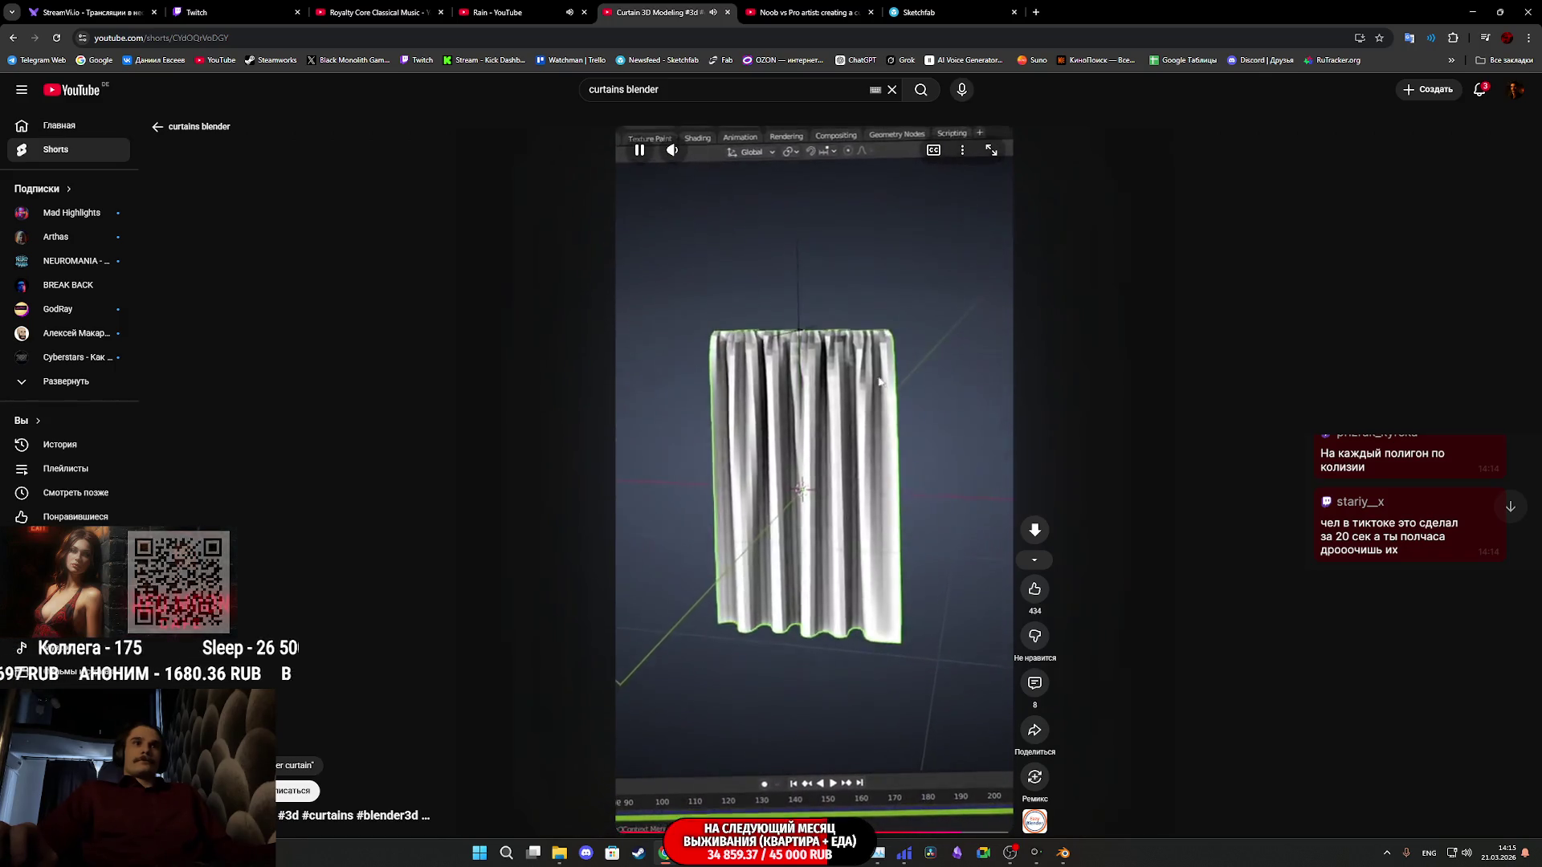
{"action": "left_click", "coordinate": [934, 571]}
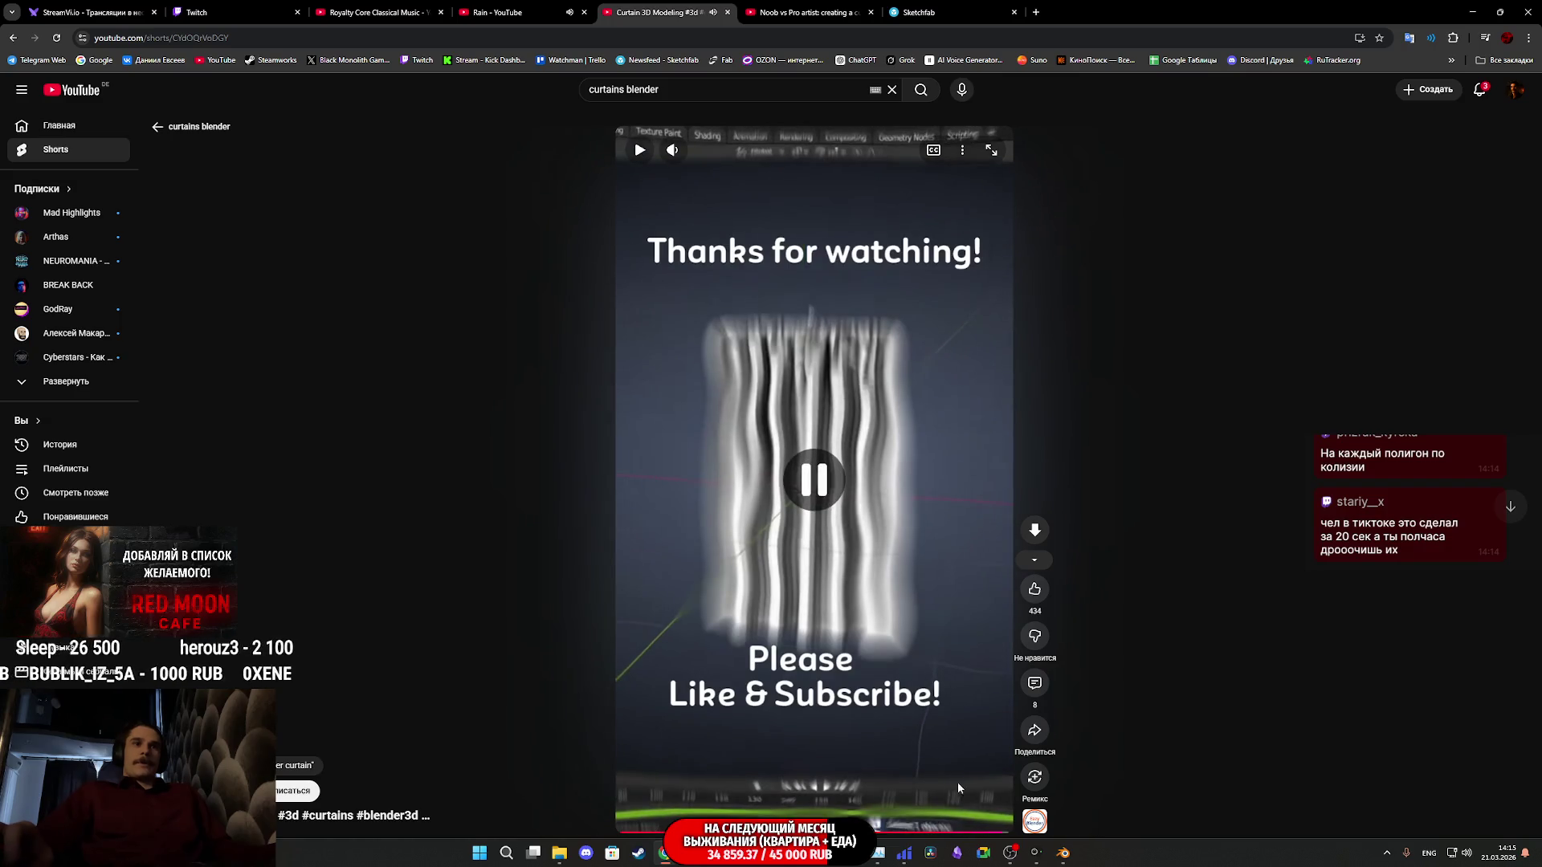
{"action": "left_click", "coordinate": [1065, 856]}
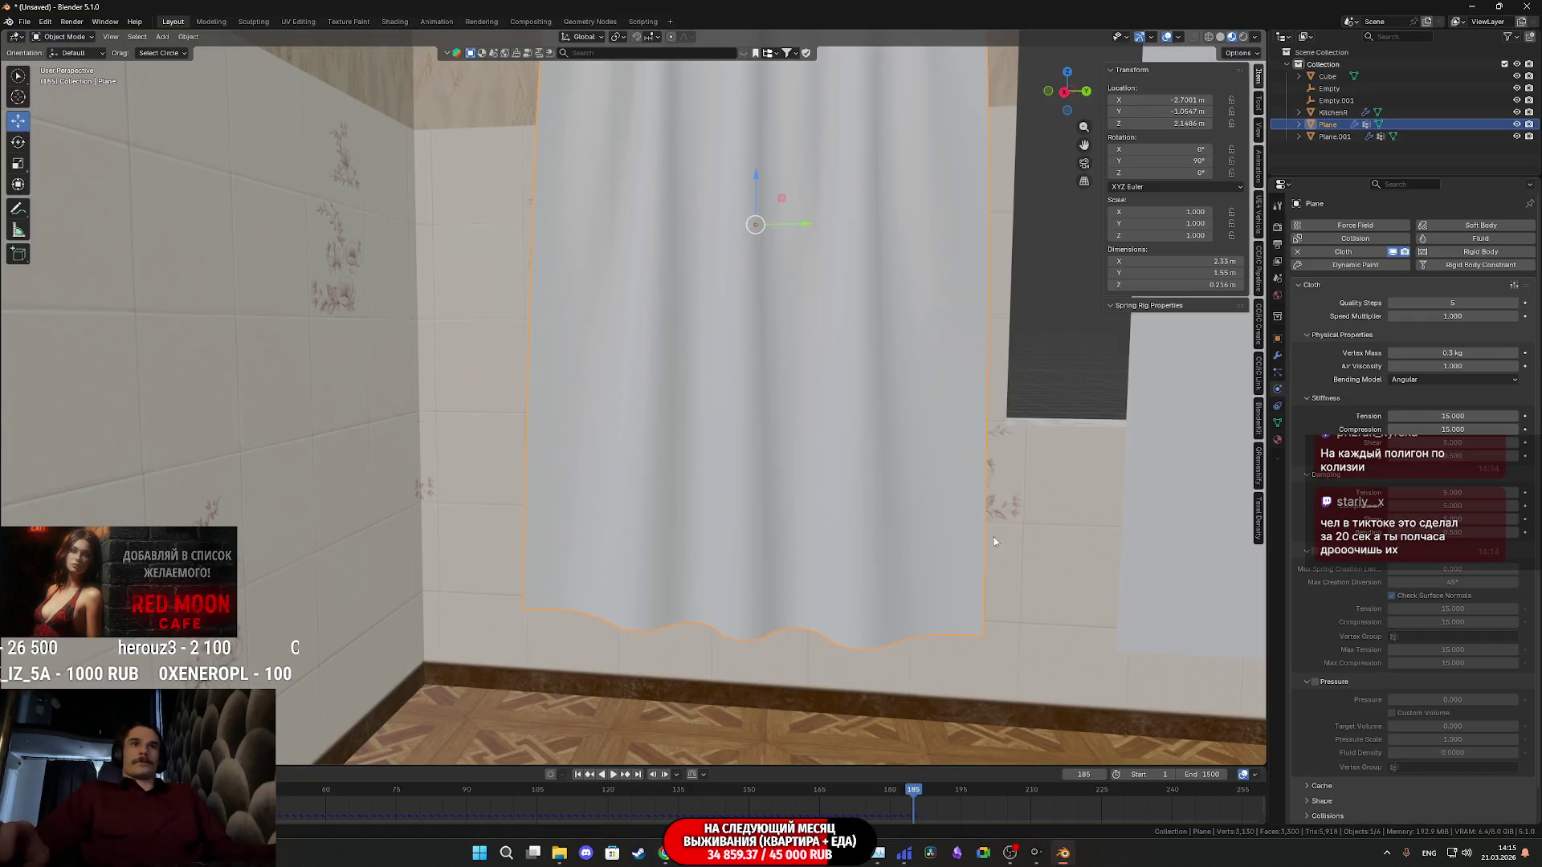
Enter Edit Mode on the curtain Plane, showing its flat vertex grid beneath the rod
{"action": "mouse_move", "coordinate": [788, 312]}
{"action": "middle_mouse_down"}
{"action": "mouse_move", "coordinate": [801, 599]}
{"action": "mouse_move", "coordinate": [840, 529]}
{"action": "middle_mouse_up"}
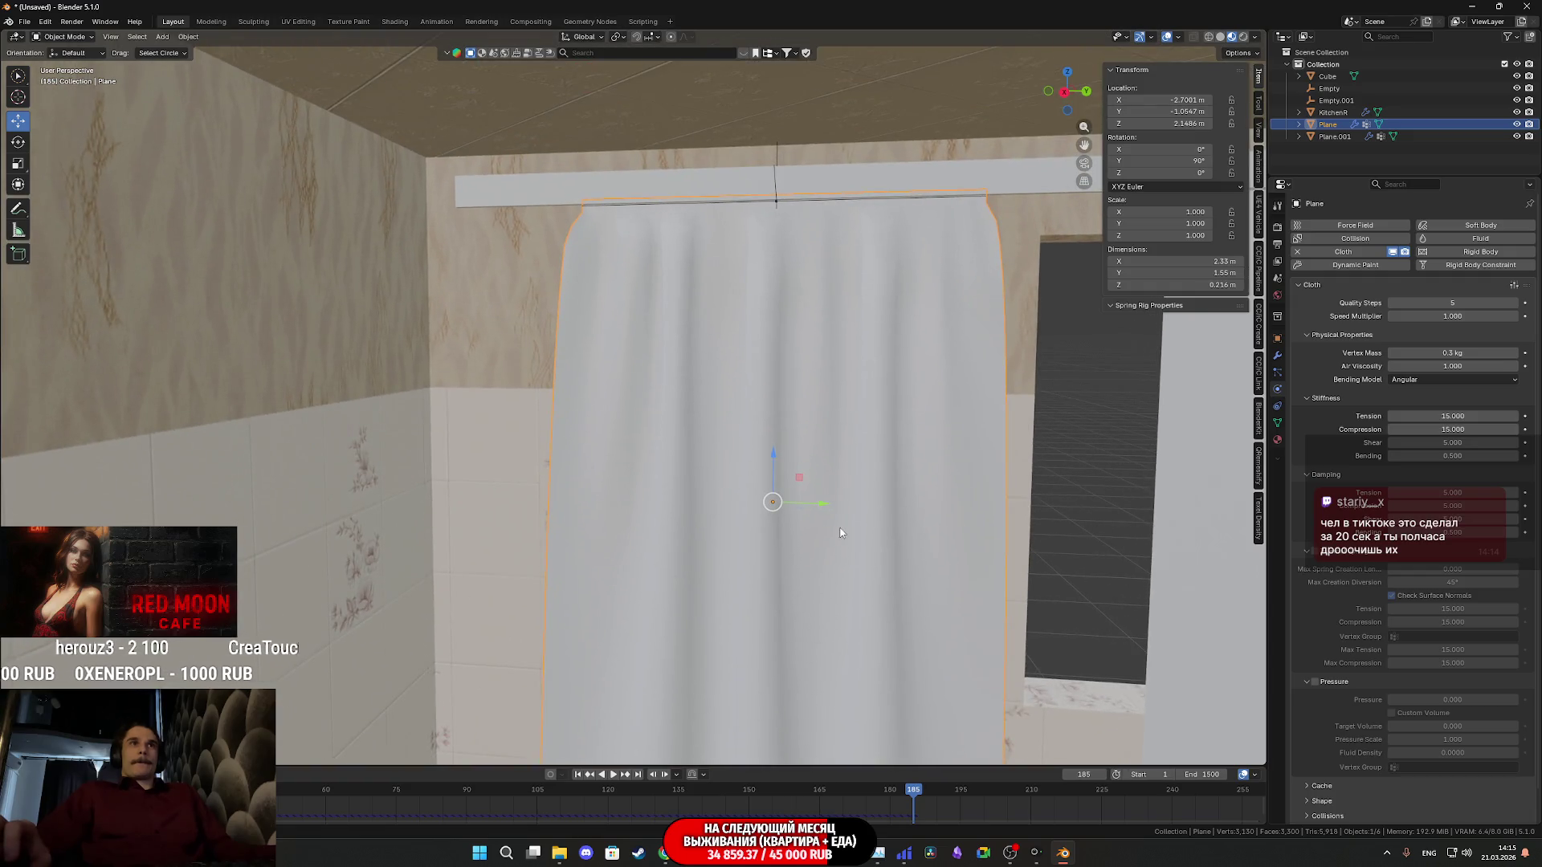
{"action": "key", "text": "Tab"}
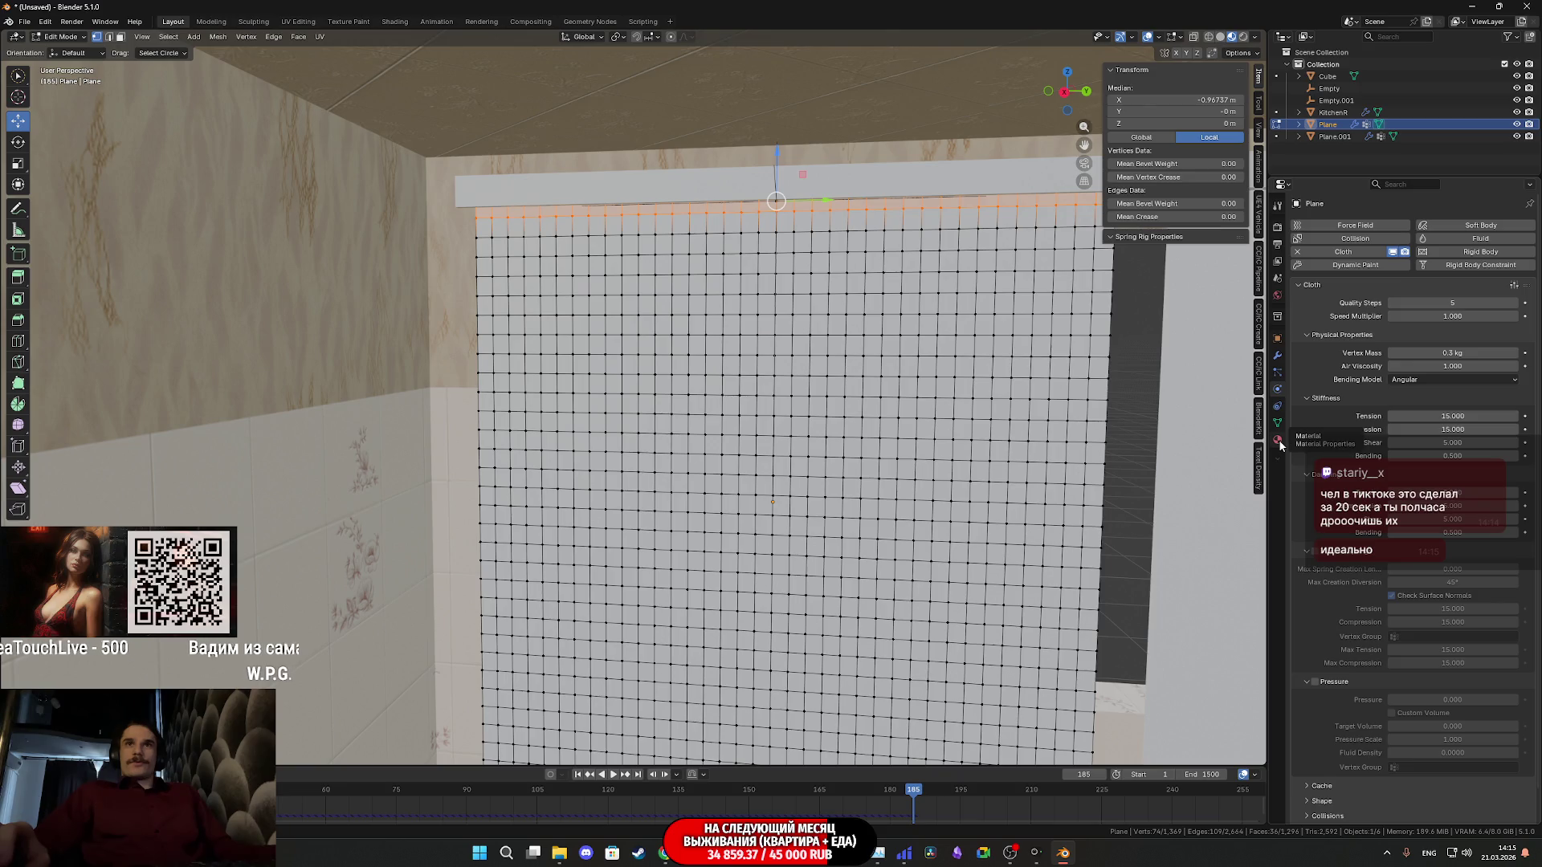
Review the curtain Plane's transform, modifier stack and vertex groups in the Properties editor
{"action": "left_click", "coordinate": [1280, 339]}
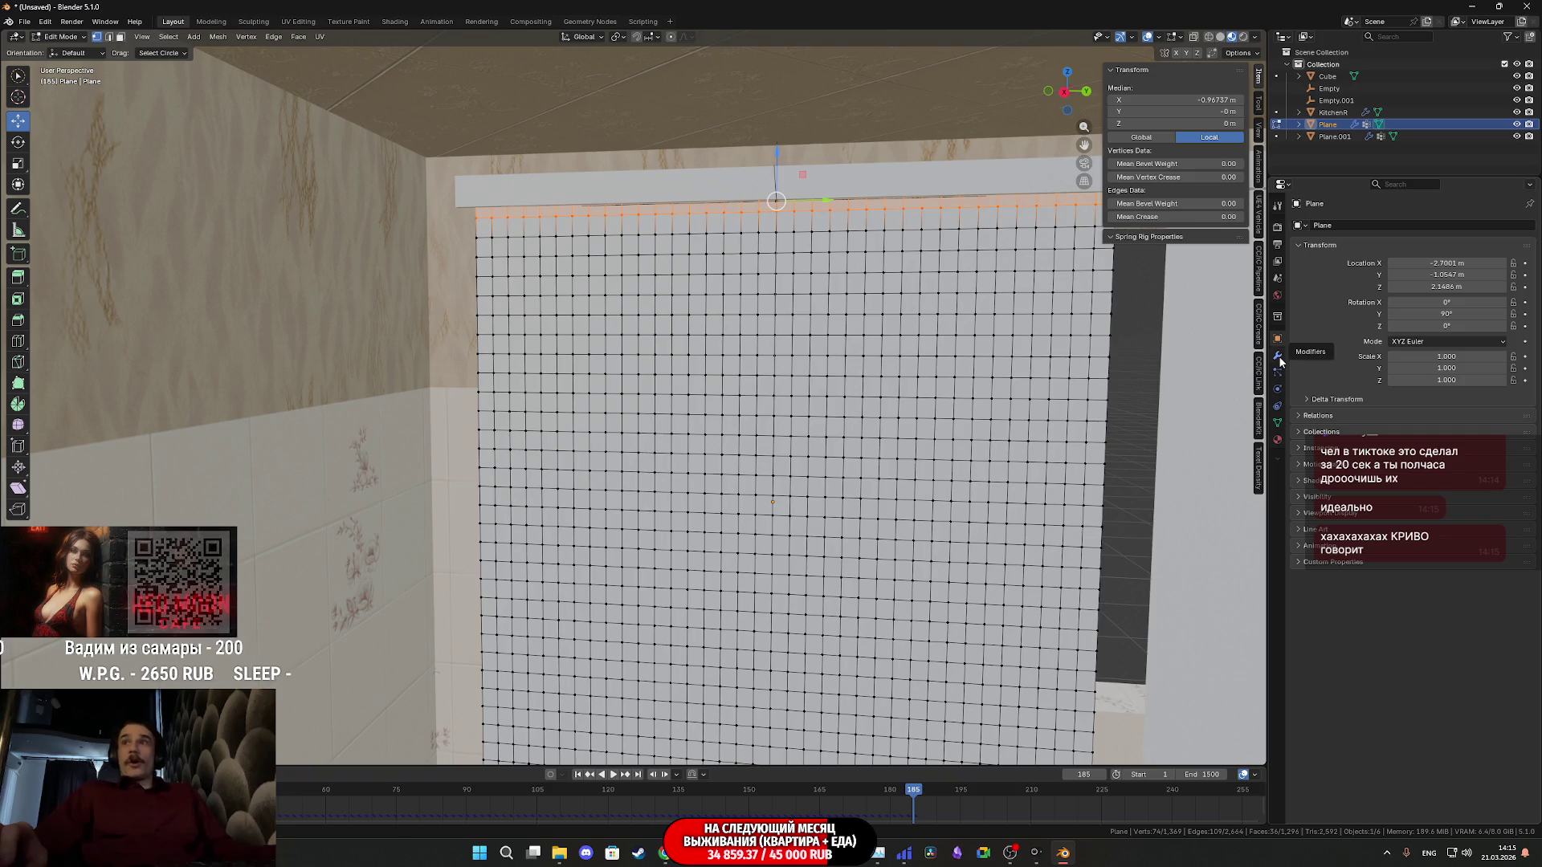
{"action": "left_click", "coordinate": [1281, 359]}
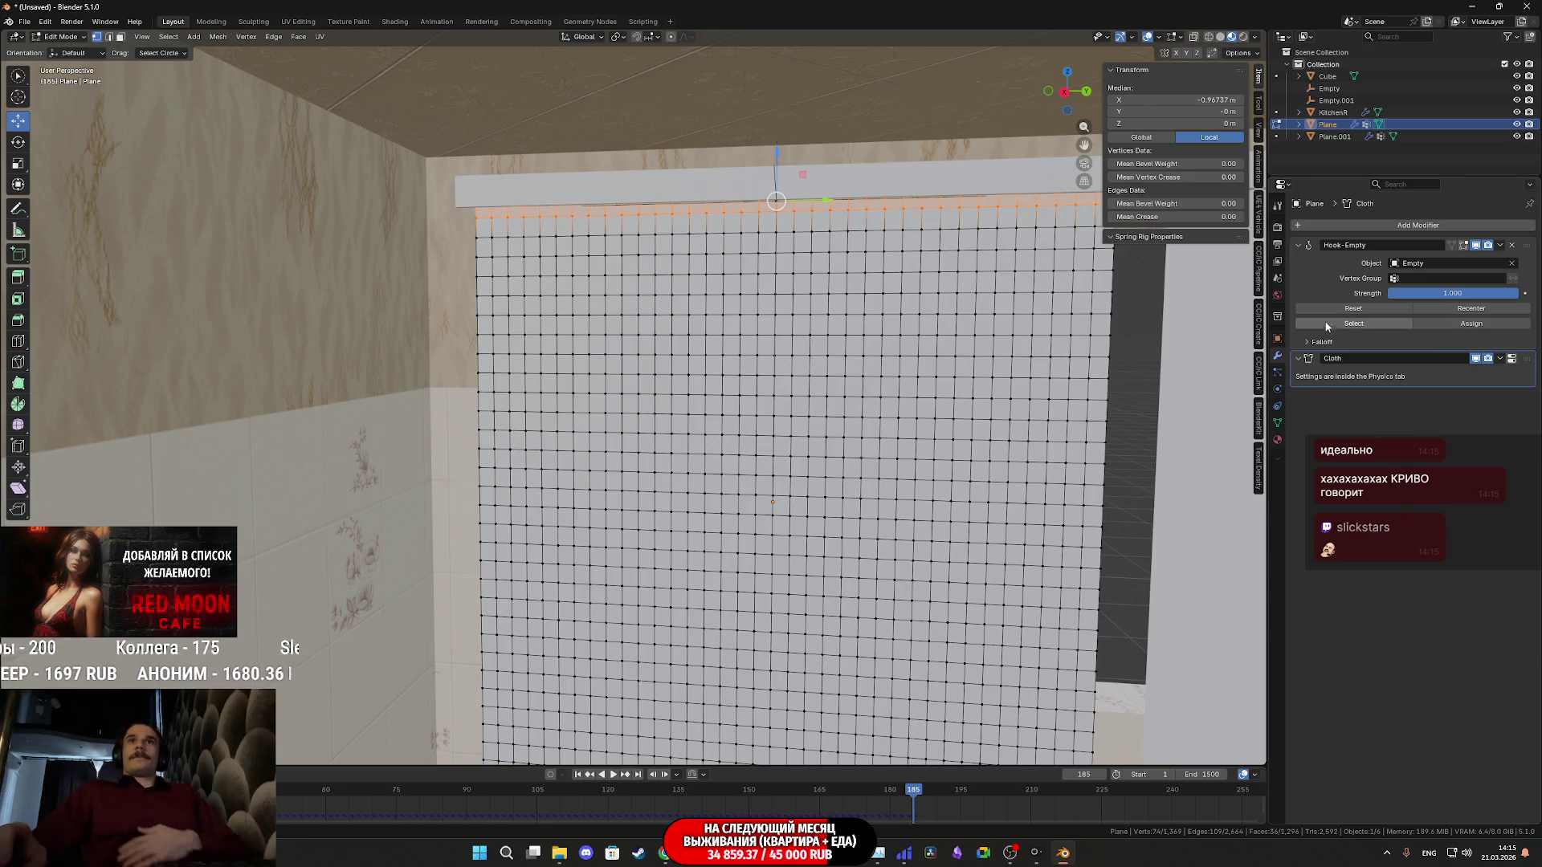
{"action": "left_click", "coordinate": [1279, 340]}
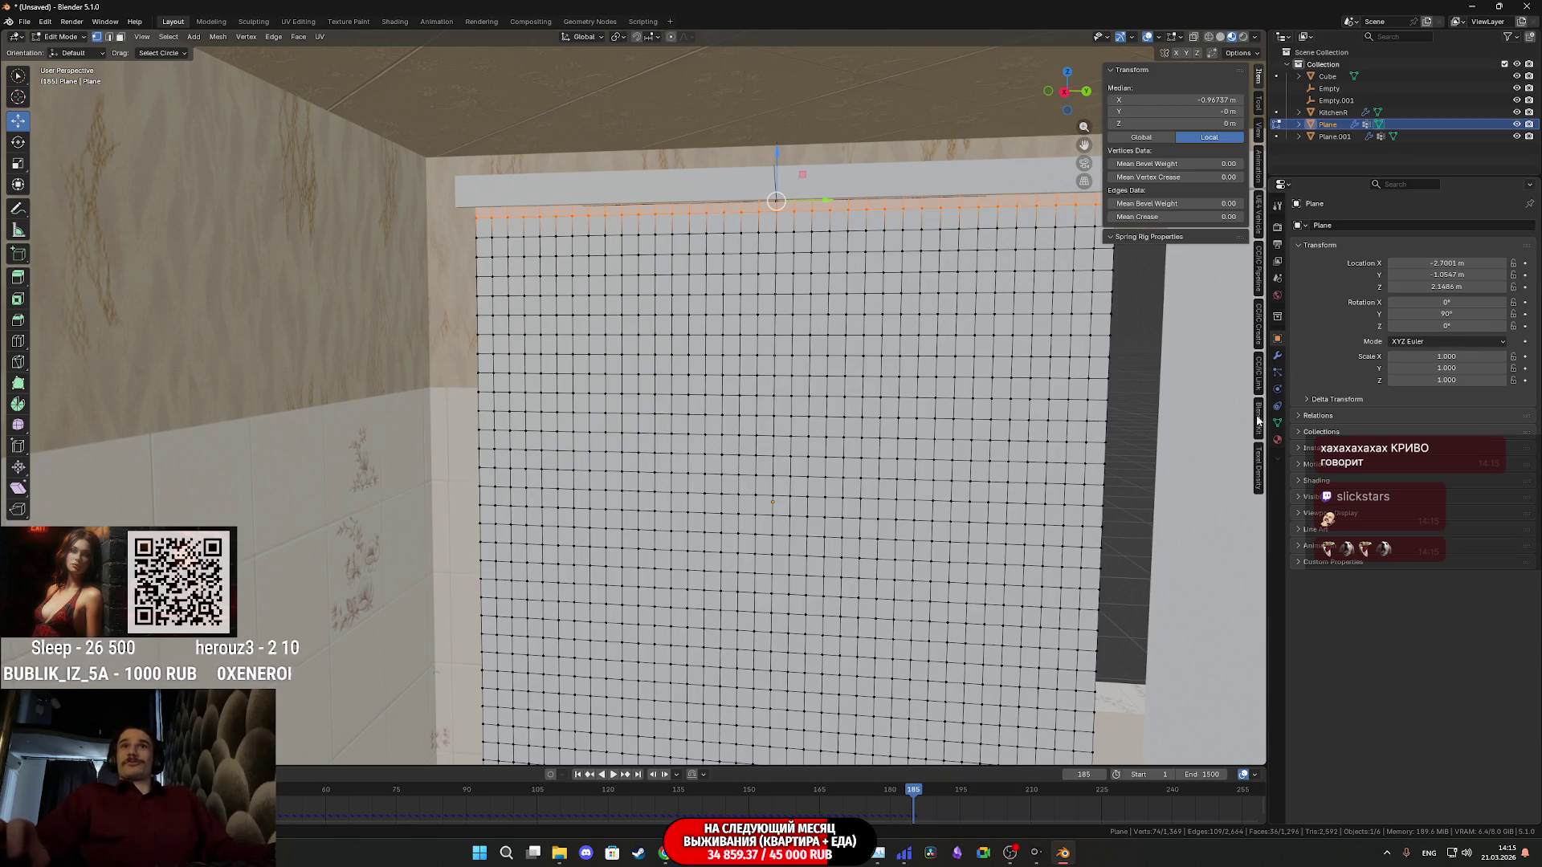
{"action": "middle_click_drag", "start_coordinate": [1063, 357], "coordinate": [776, 434]}
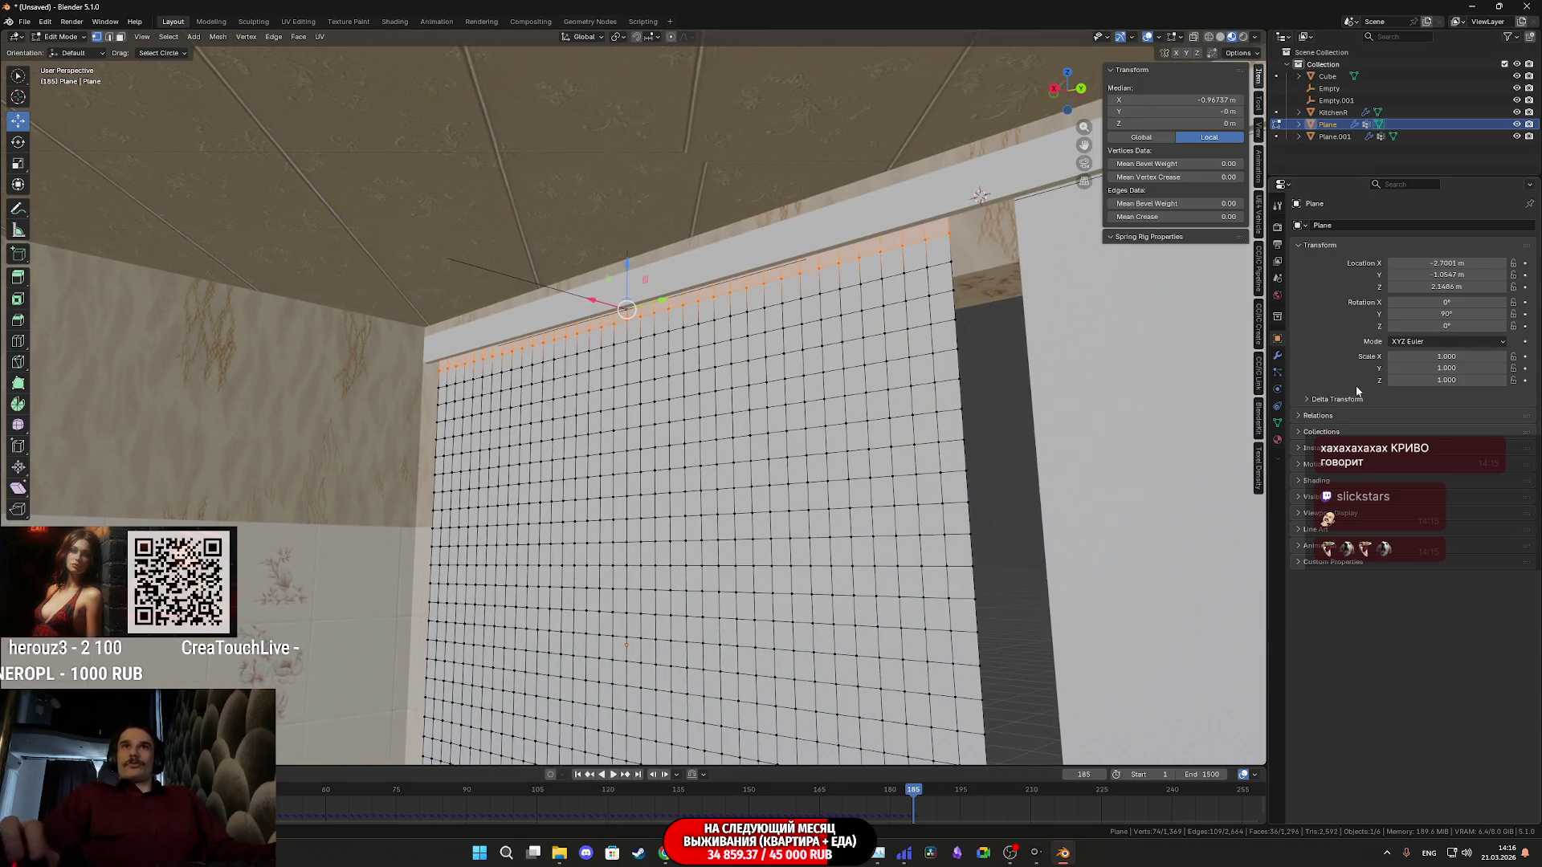
{"action": "mouse_move", "coordinate": [915, 386]}
{"action": "middle_mouse_down"}
{"action": "mouse_move", "coordinate": [940, 354]}
{"action": "mouse_move", "coordinate": [901, 362]}
{"action": "middle_mouse_up"}
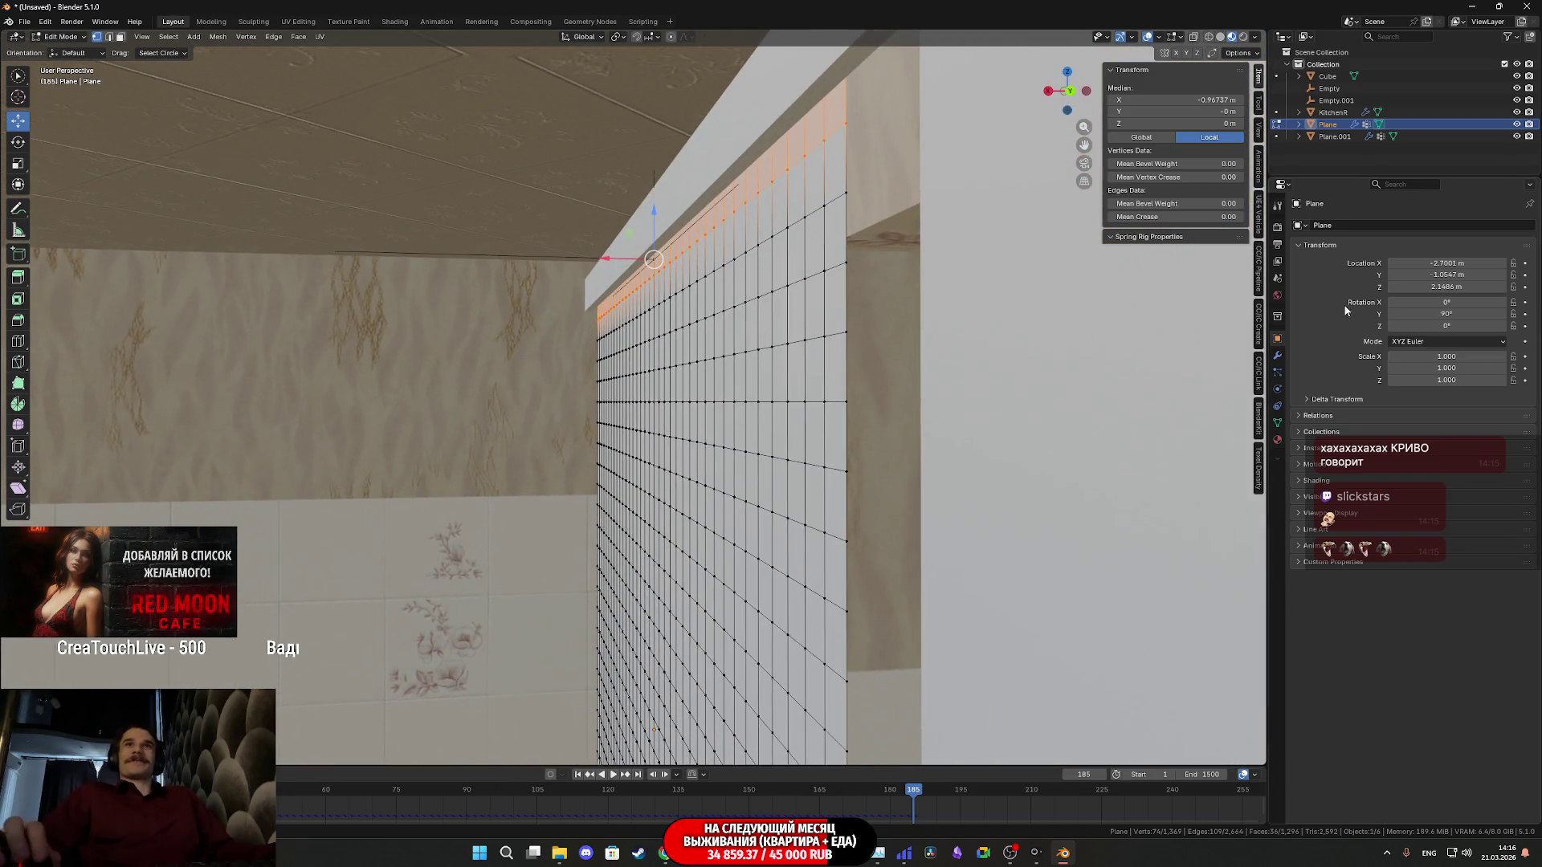
{"action": "right_click", "coordinate": [1280, 349]}
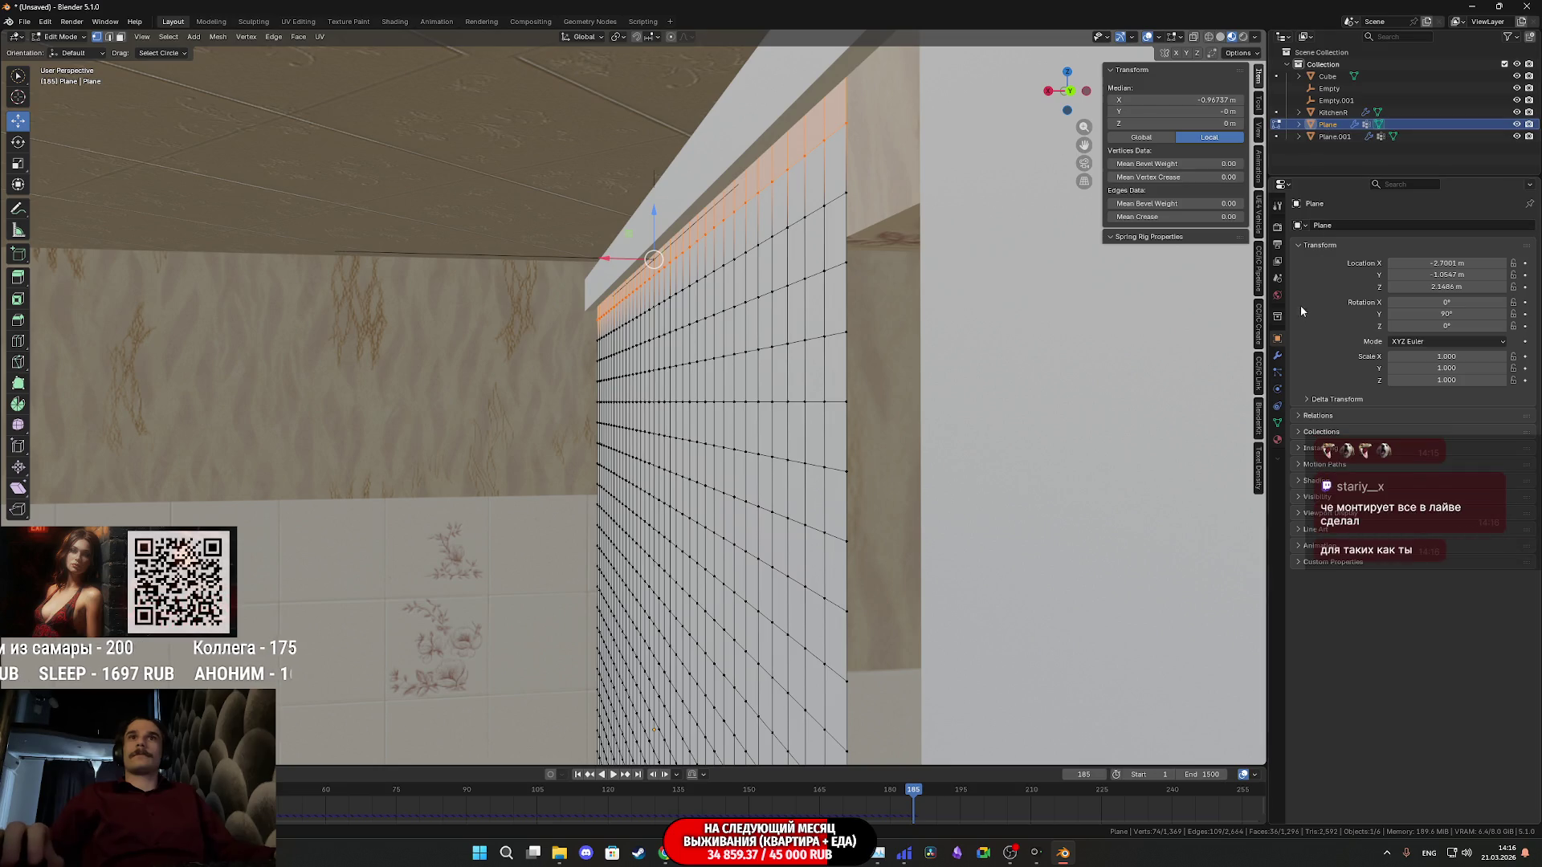
{"action": "left_click", "coordinate": [1280, 421]}
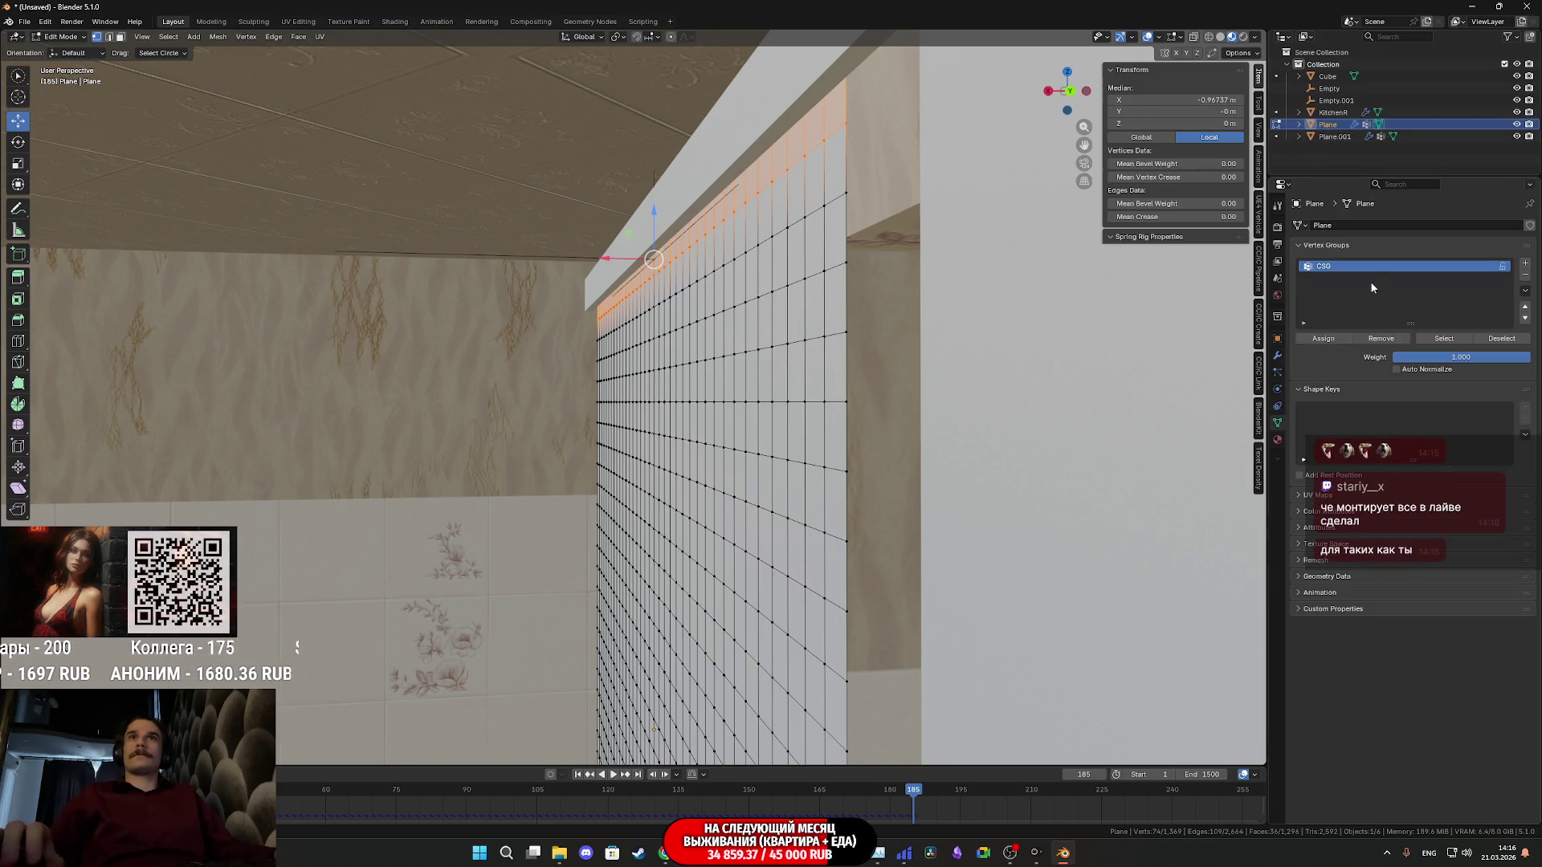
{"action": "middle_click_drag", "start_coordinate": [1004, 275], "coordinate": [675, 290]}
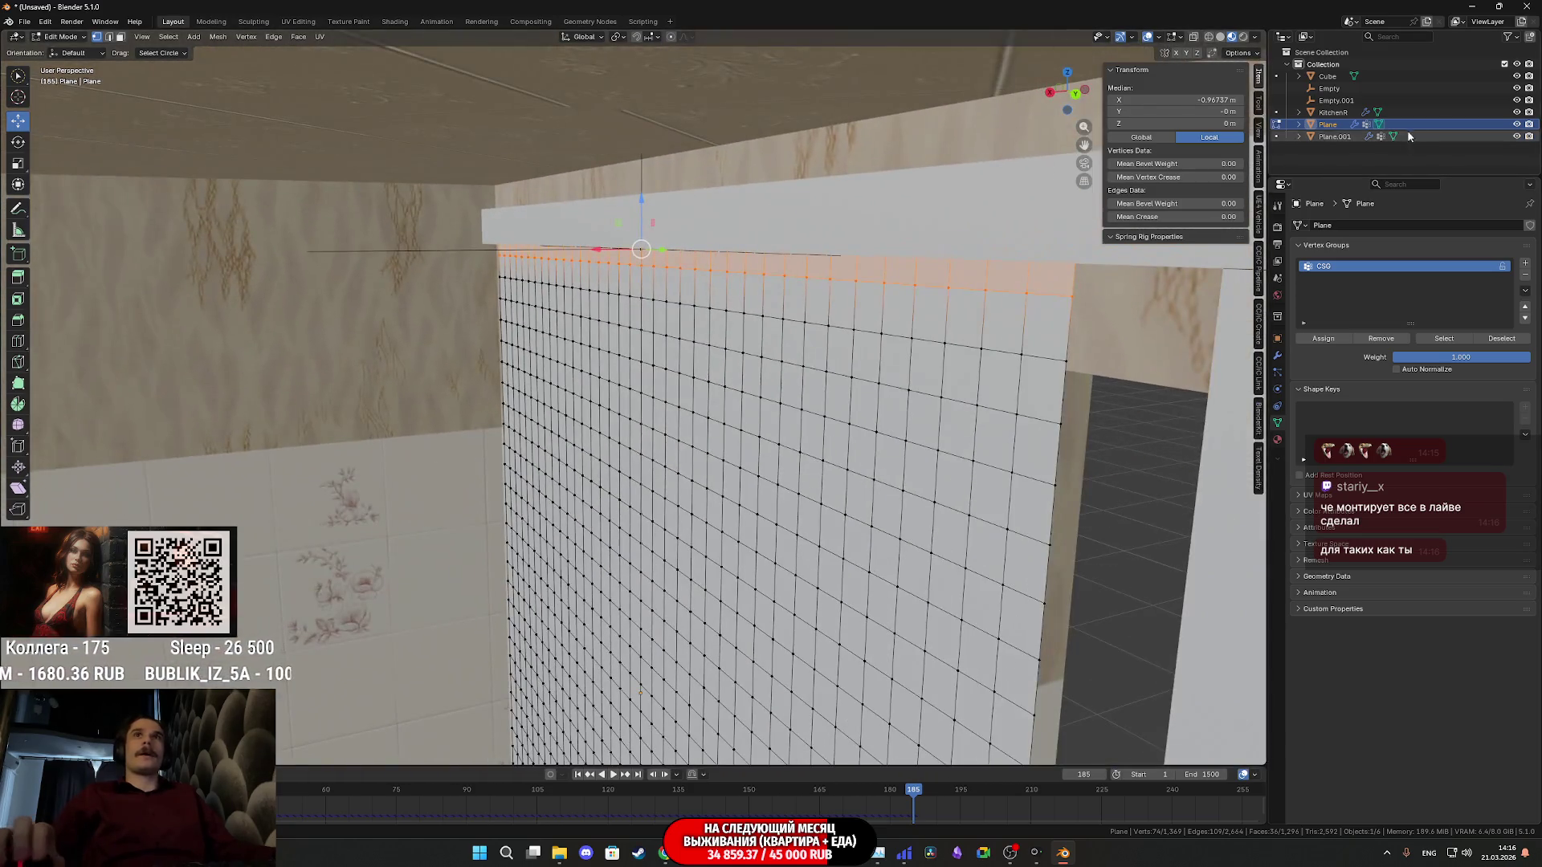
Hide the Kitchen room, circle-select the top vertex row in Left Orthographic, and return to Object Mode
{"action": "left_click", "coordinate": [1516, 112]}
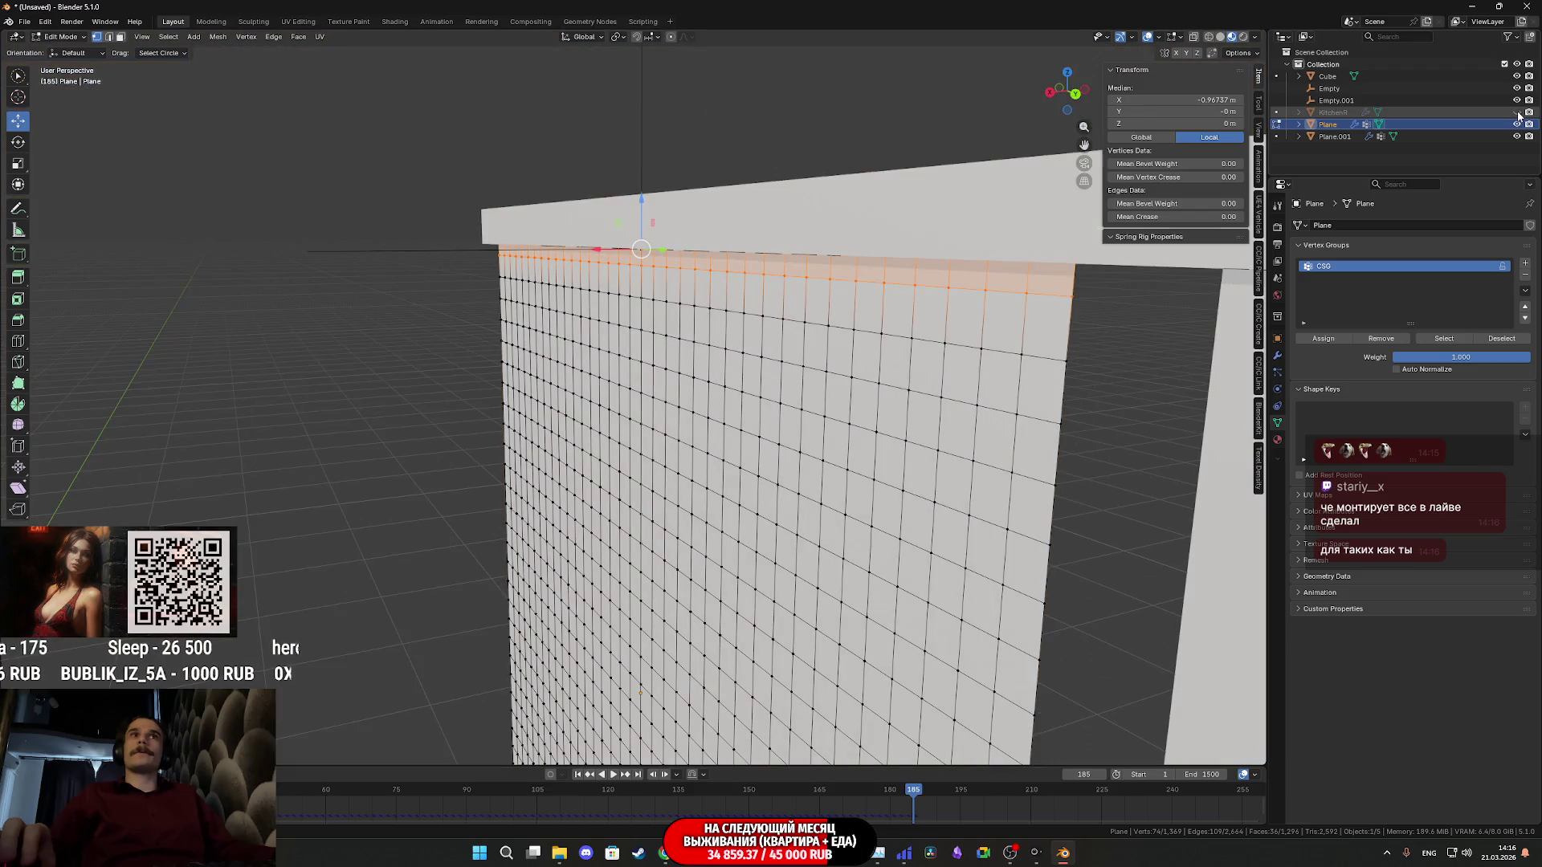
{"action": "middle_click_drag", "start_coordinate": [1206, 217], "coordinate": [1174, 286]}
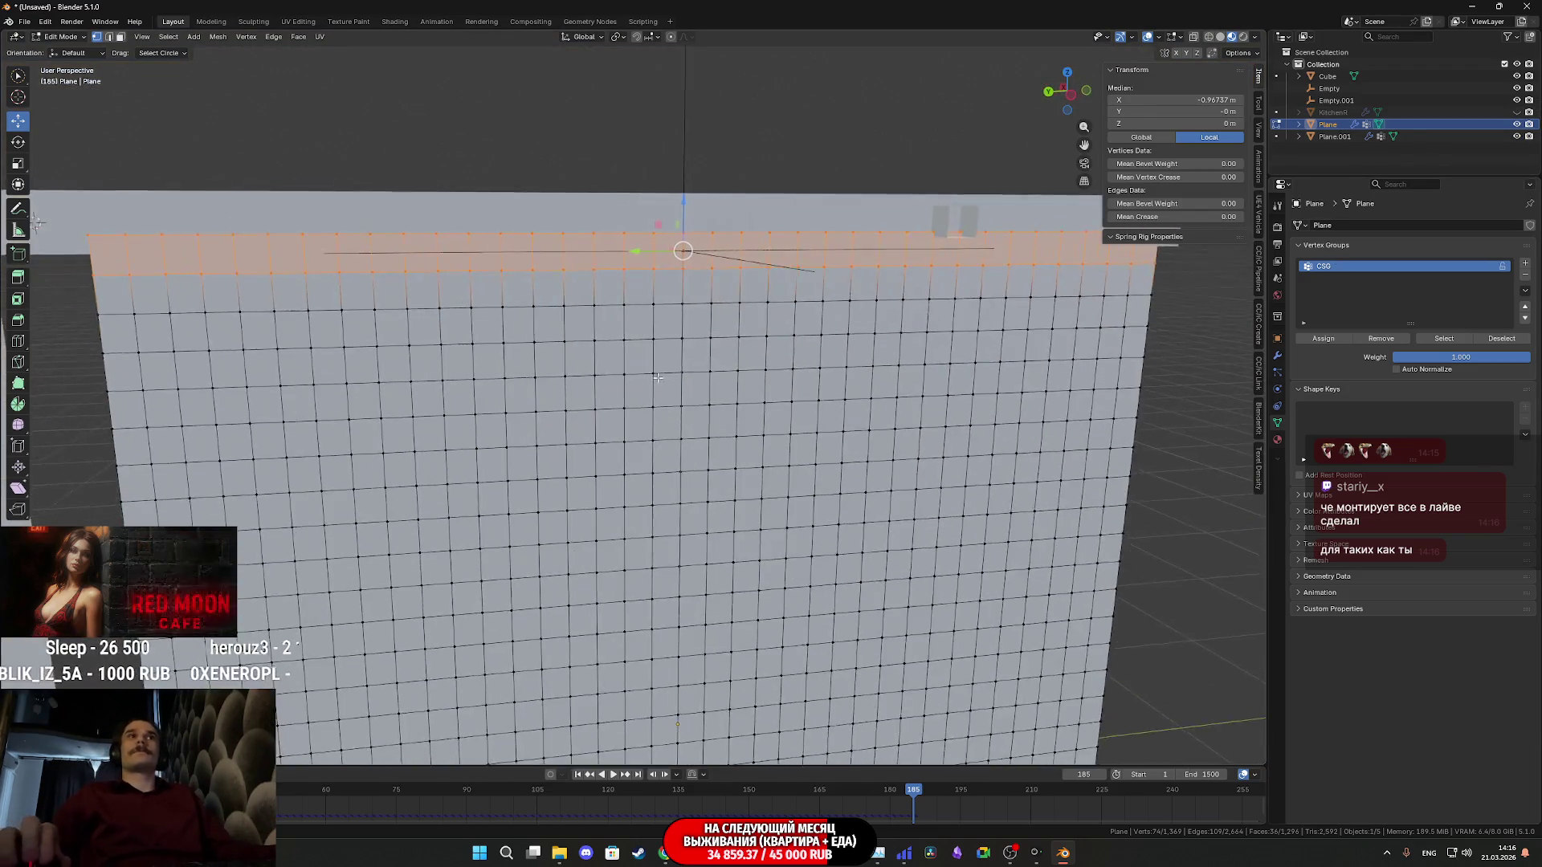
{"action": "left_click", "coordinate": [1070, 102]}
{"action": "scroll", "coordinate": [1088, 369], "scroll_direction": "down", "scroll_amount": 2}
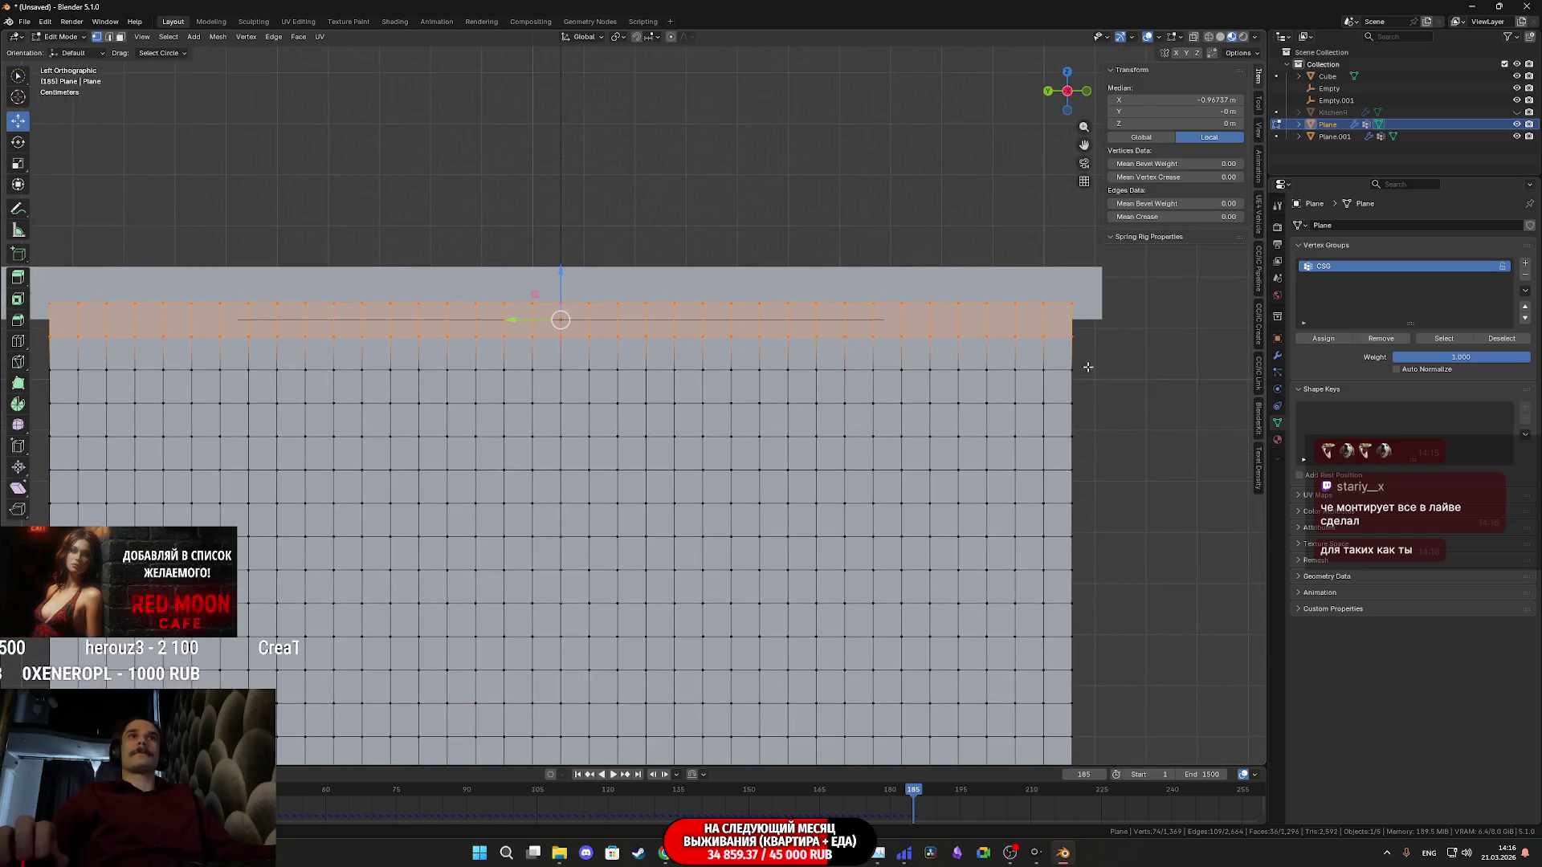
{"action": "scroll", "coordinate": [1089, 350], "scroll_direction": "down", "scroll_amount": 1}
{"action": "left_click_drag", "start_coordinate": [1047, 355], "coordinate": [518, 356]}
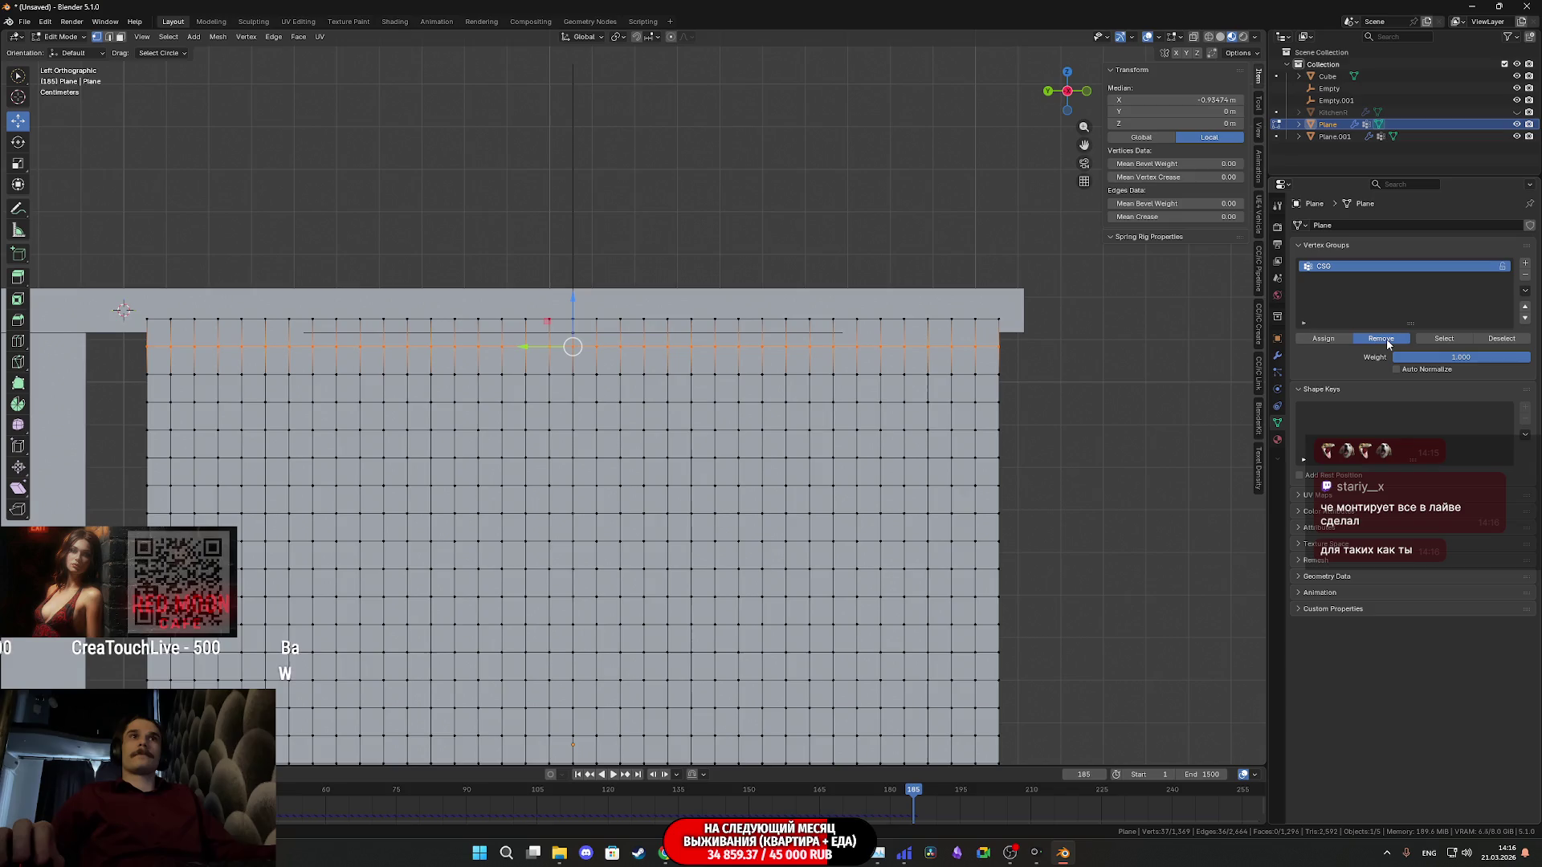
{"action": "key", "text": "Tab"}
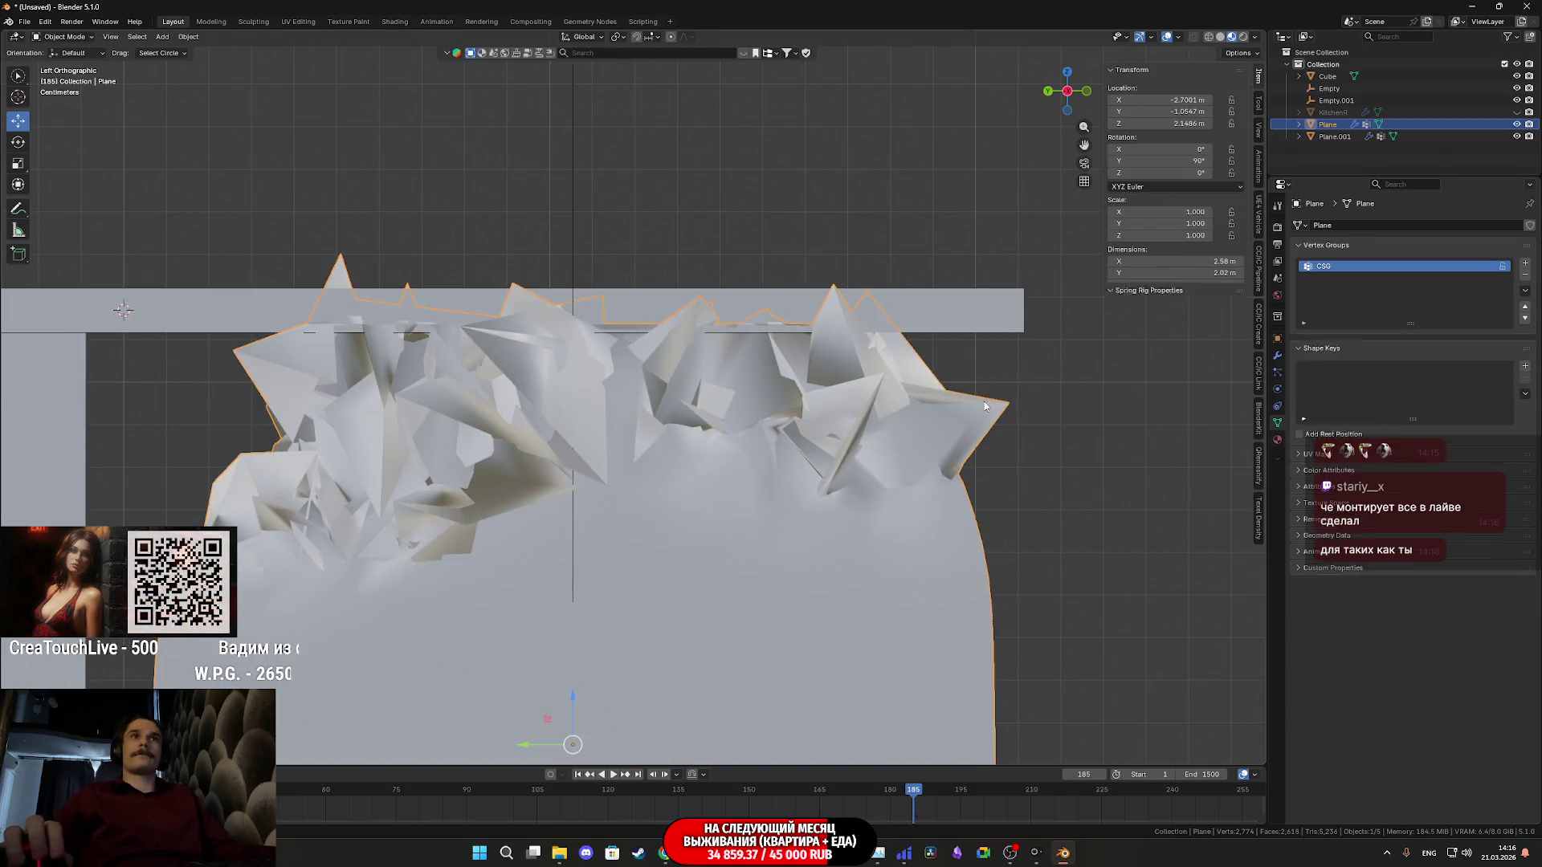
Rewind to frame 0 and reselect the curtain Plane in the Outliner
{"action": "mouse_move", "coordinate": [1033, 397]}
{"action": "middle_mouse_down"}
{"action": "mouse_move", "coordinate": [1223, 389]}
{"action": "mouse_move", "coordinate": [1120, 424]}
{"action": "mouse_move", "coordinate": [1084, 466]}
{"action": "middle_mouse_up"}
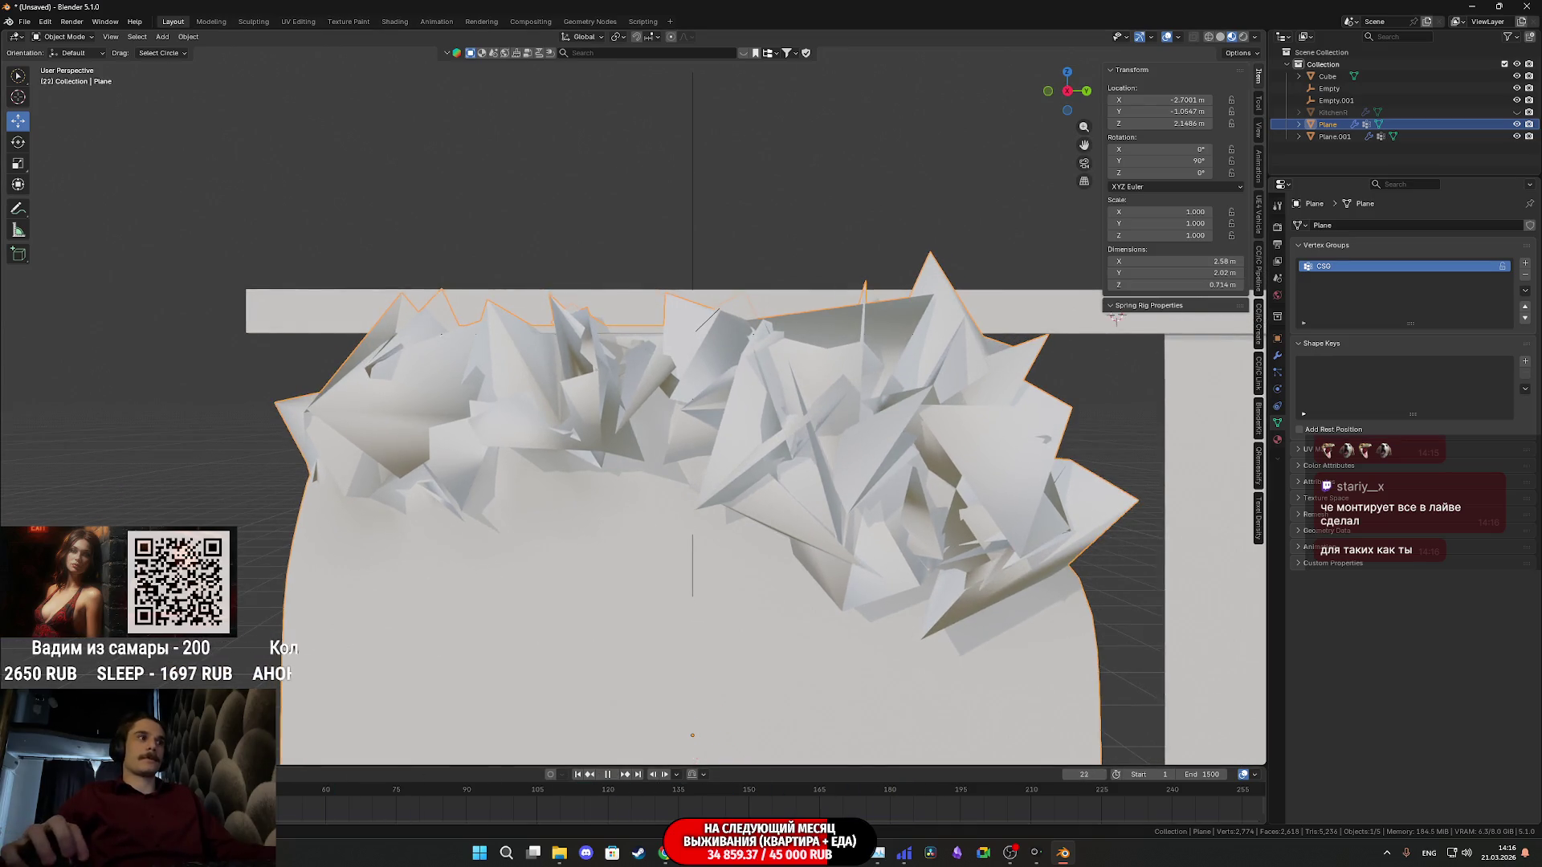
{"action": "key", "text": "shift+Left"}
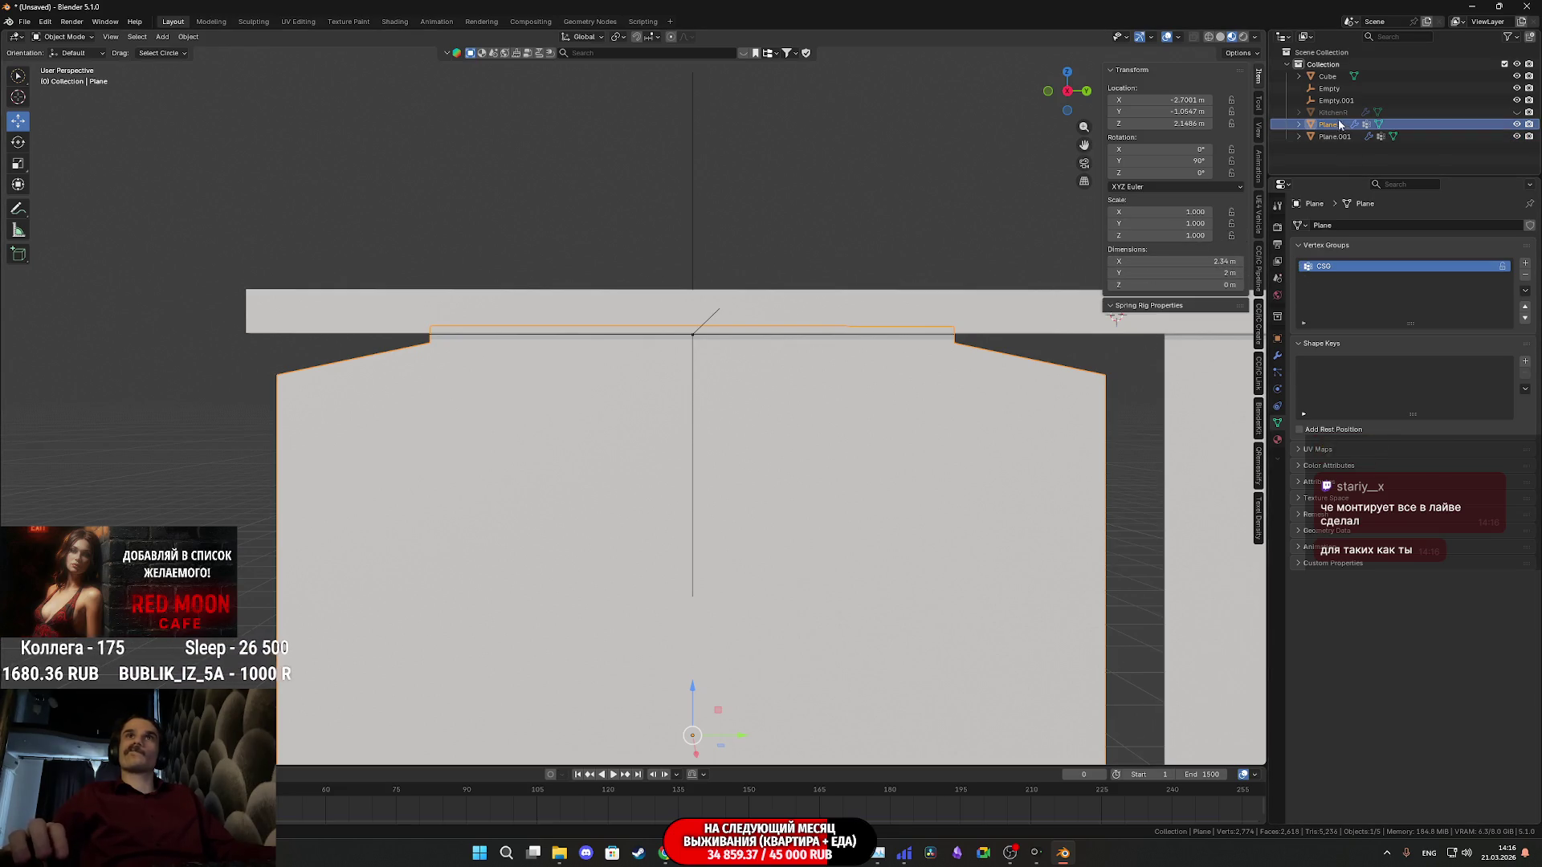
{"action": "left_click", "coordinate": [1332, 90]}
{"action": "key", "text": "Down"}
{"action": "key", "text": "Down"}
{"action": "key", "text": "Down"}
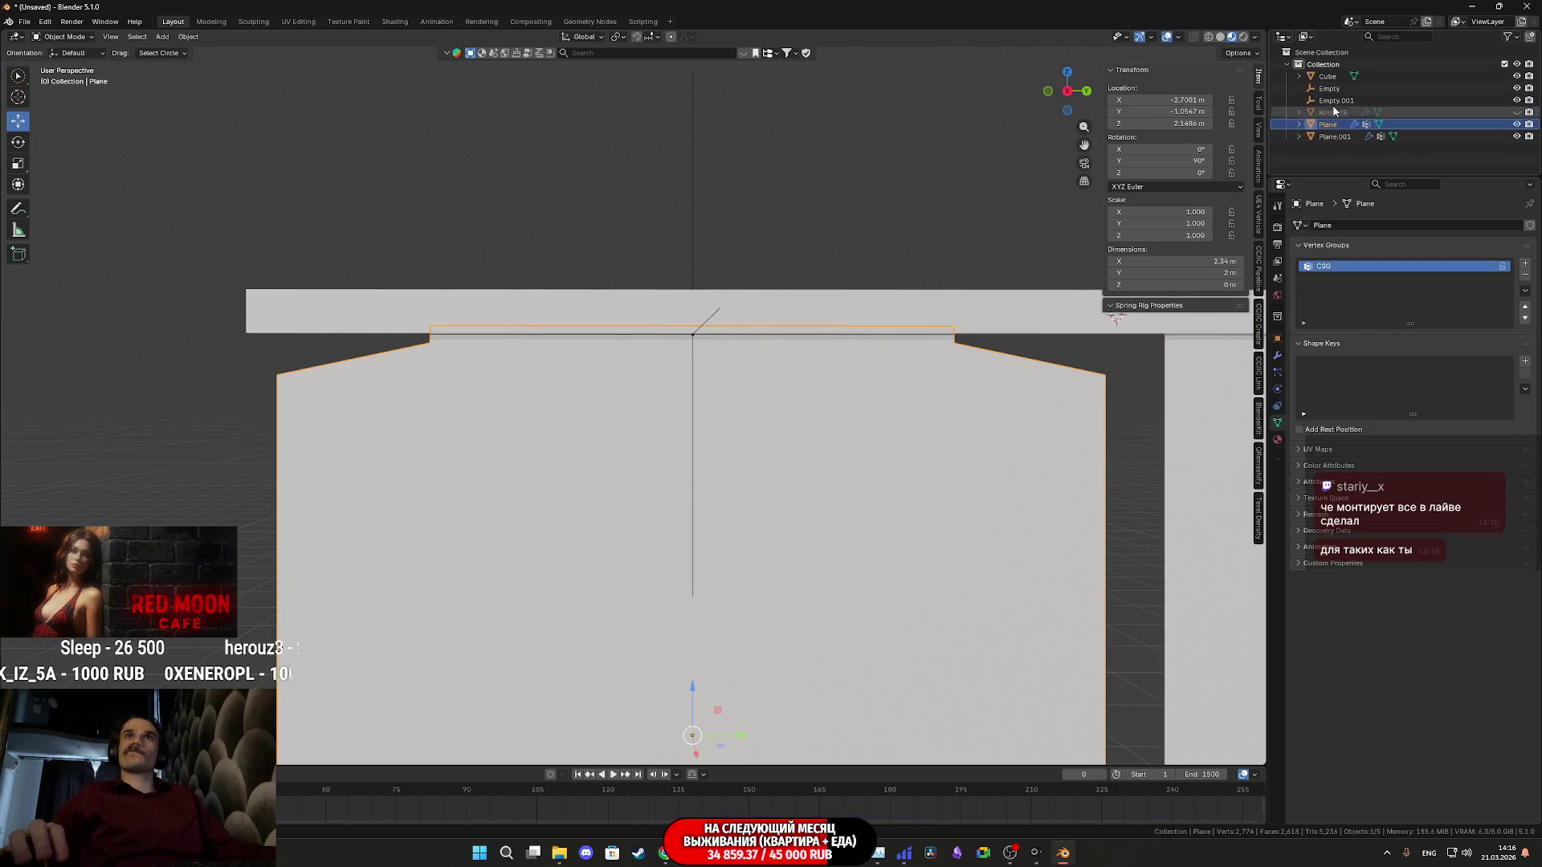
{"action": "left_click", "coordinate": [1330, 88]}
{"action": "left_click", "coordinate": [1333, 125]}
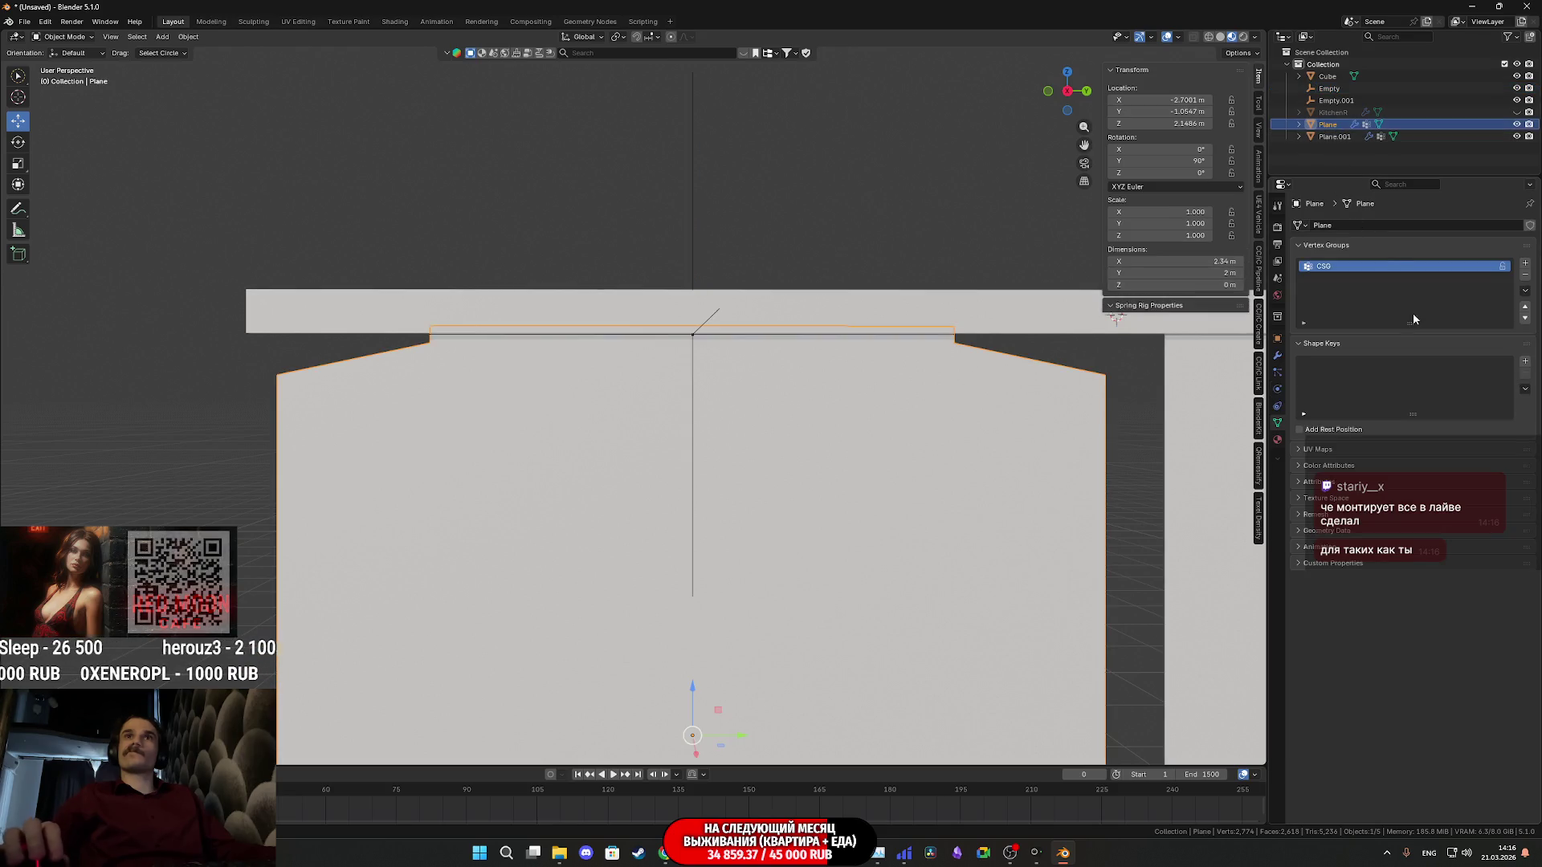
Remove the Hook-Empty modifier from the curtain Plane and delete its hook Empty
{"action": "left_click", "coordinate": [1278, 360]}
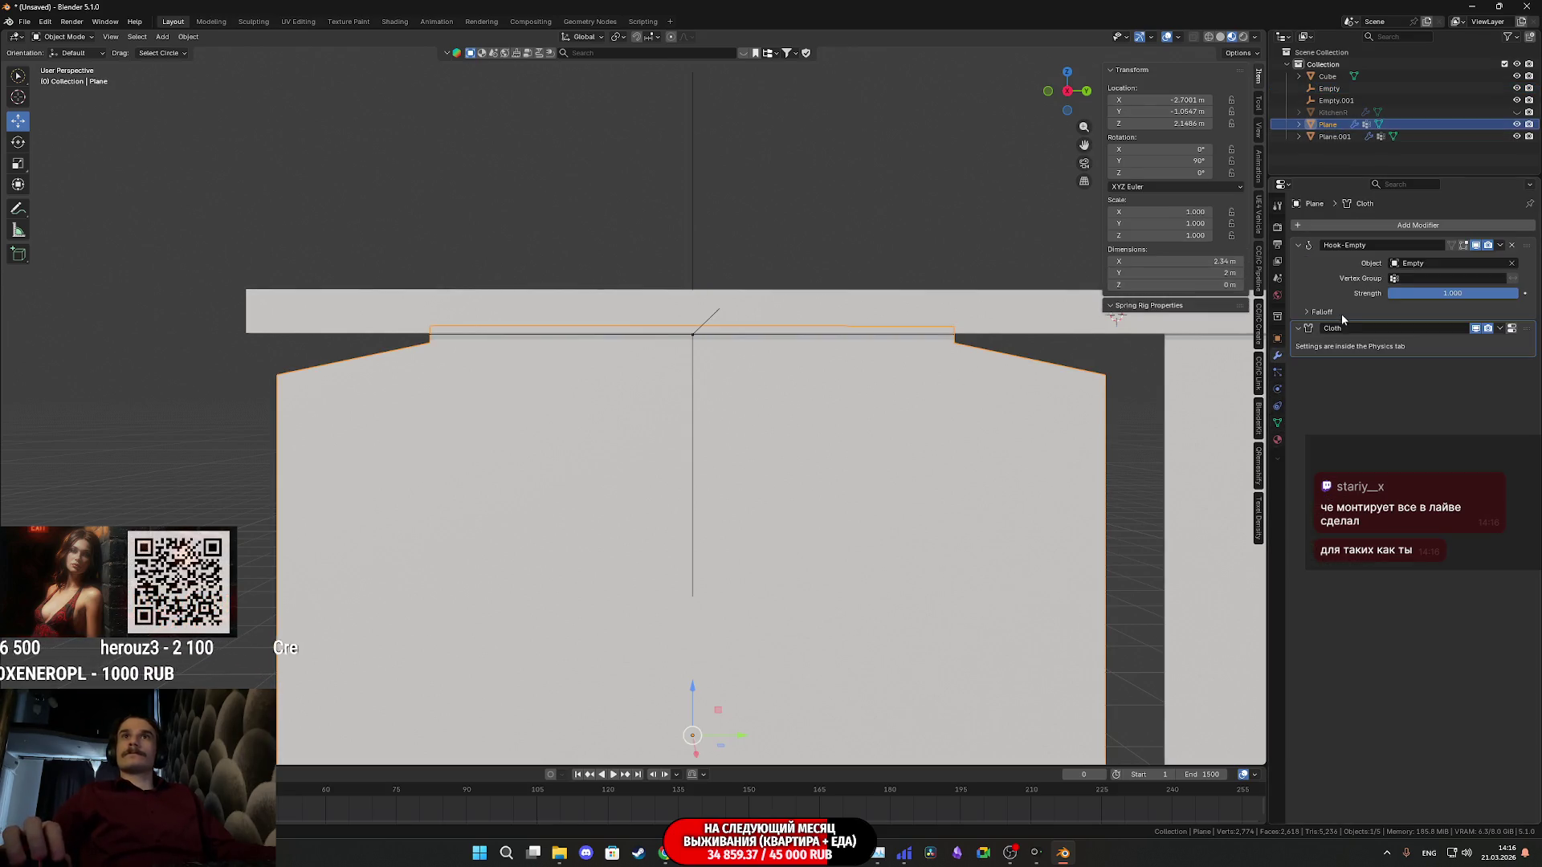
{"action": "left_click", "coordinate": [1513, 246]}
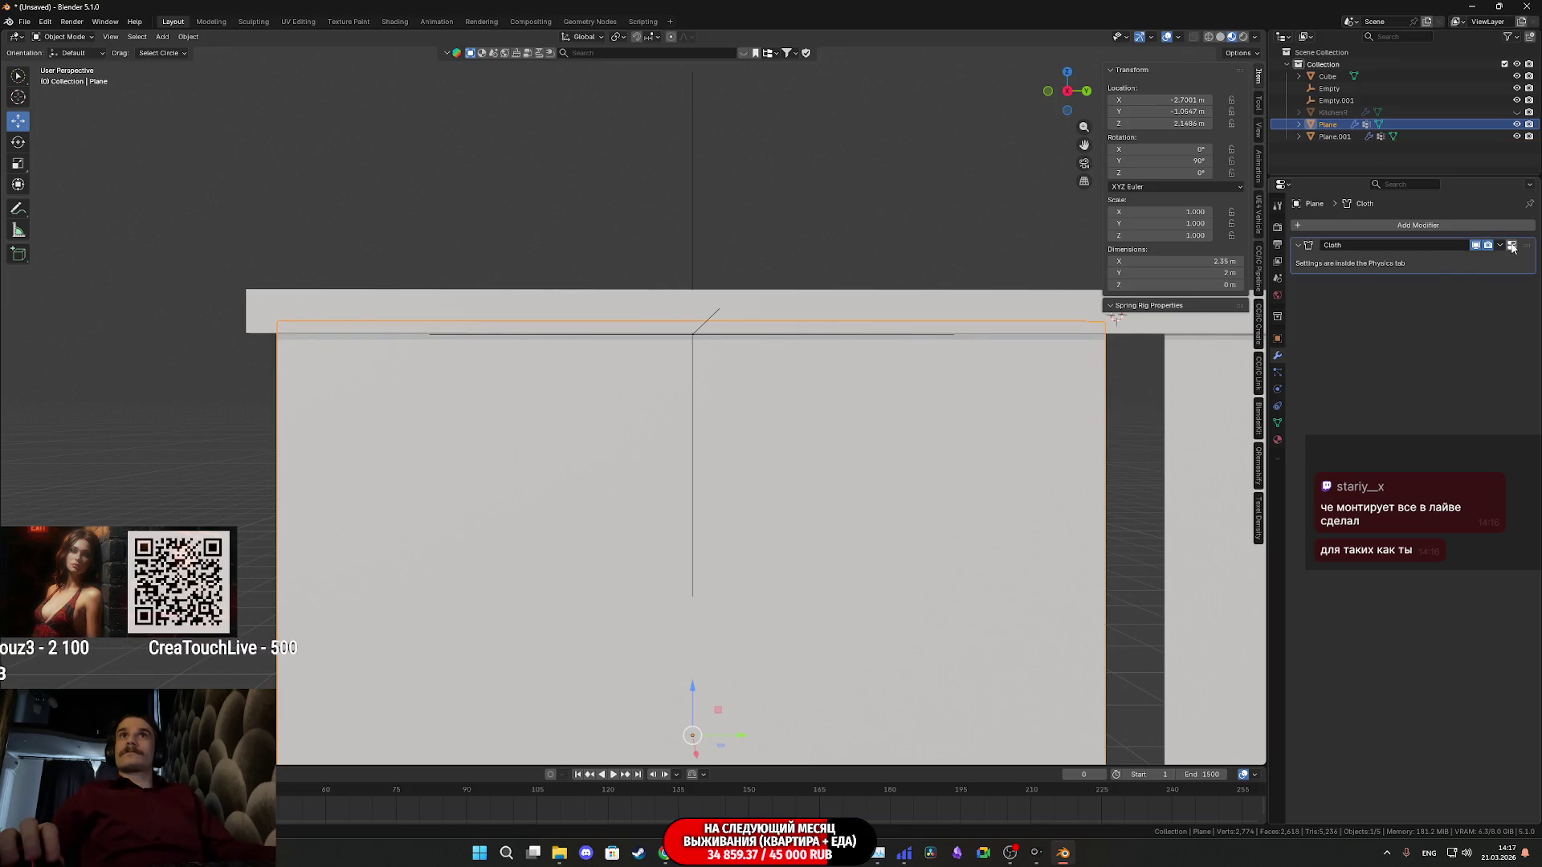
{"action": "left_click", "coordinate": [1334, 88]}
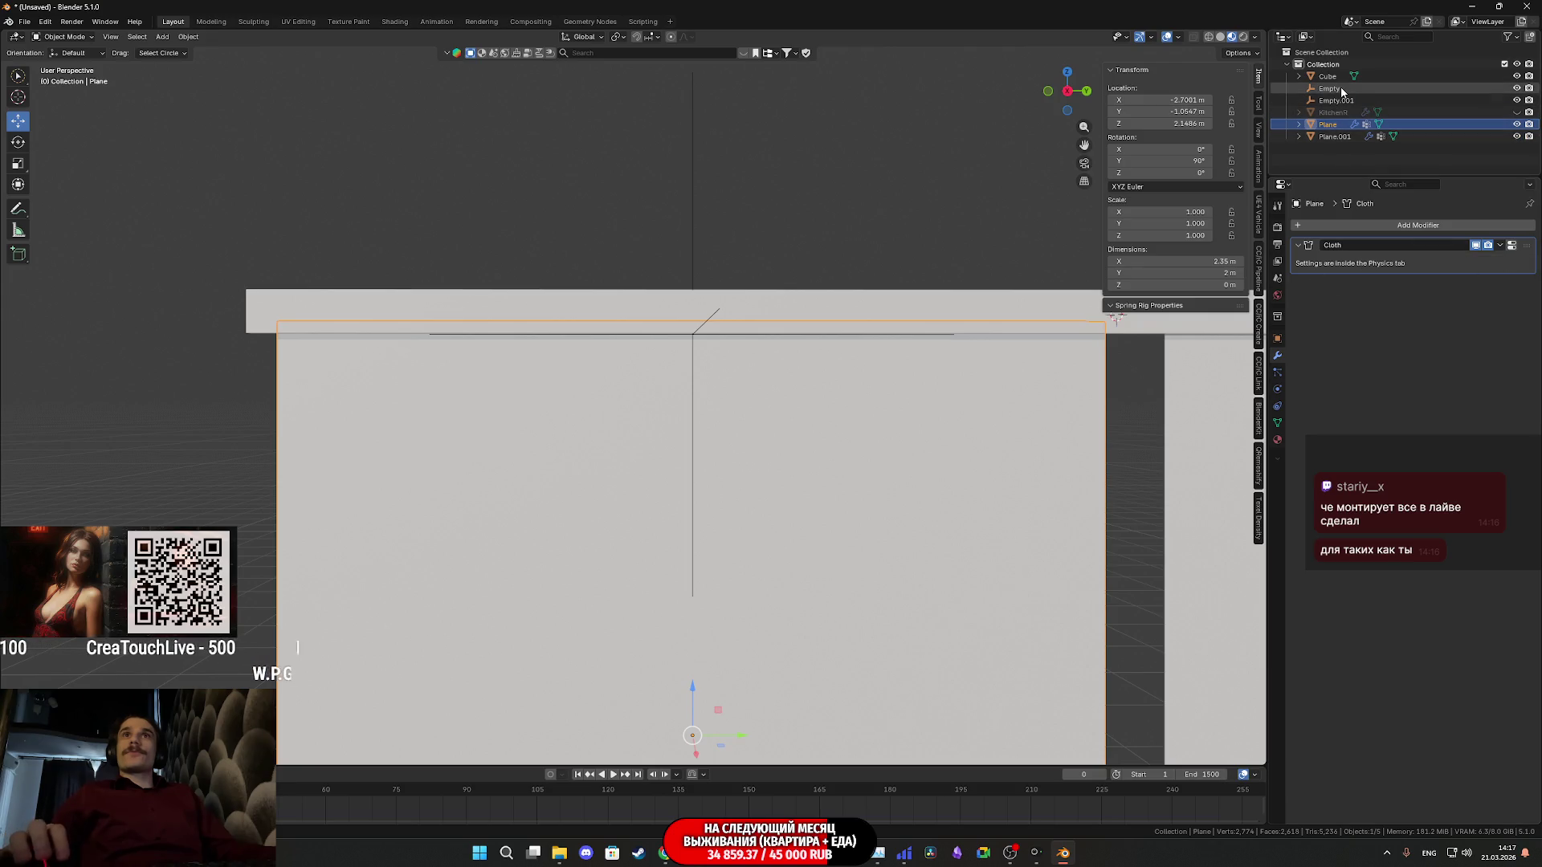
{"action": "key", "text": "Delete"}
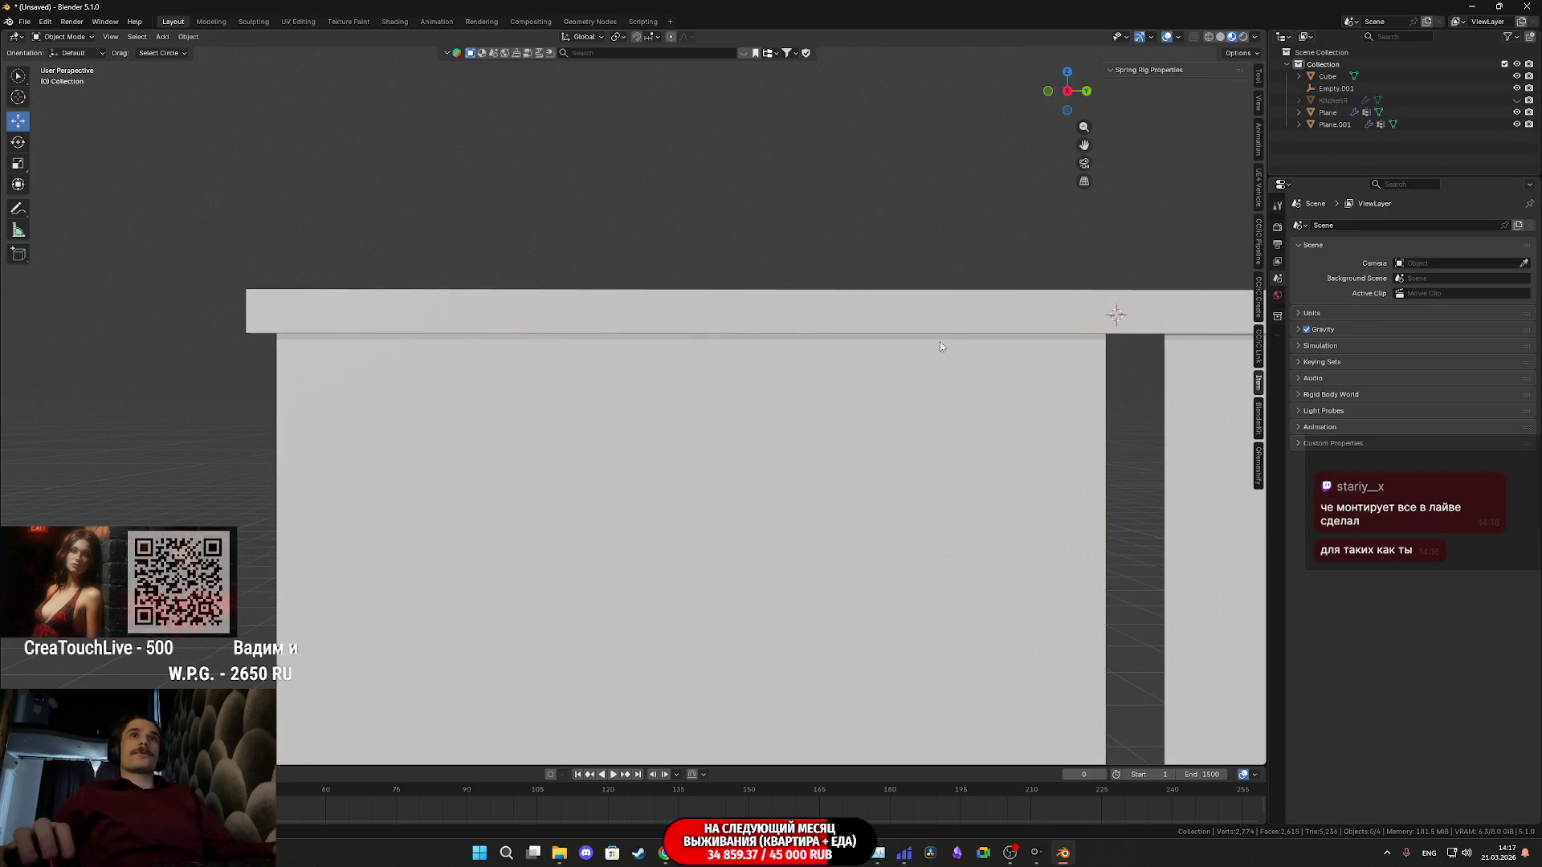
Circle-select the curtain Plane's top vertex row in Edit Mode
{"action": "left_click", "coordinate": [943, 361]}
{"action": "key", "text": "Tab"}
{"action": "mouse_move", "coordinate": [947, 382]}
{"action": "middle_mouse_down"}
{"action": "mouse_move", "coordinate": [921, 357]}
{"action": "mouse_move", "coordinate": [1042, 329]}
{"action": "middle_mouse_up"}
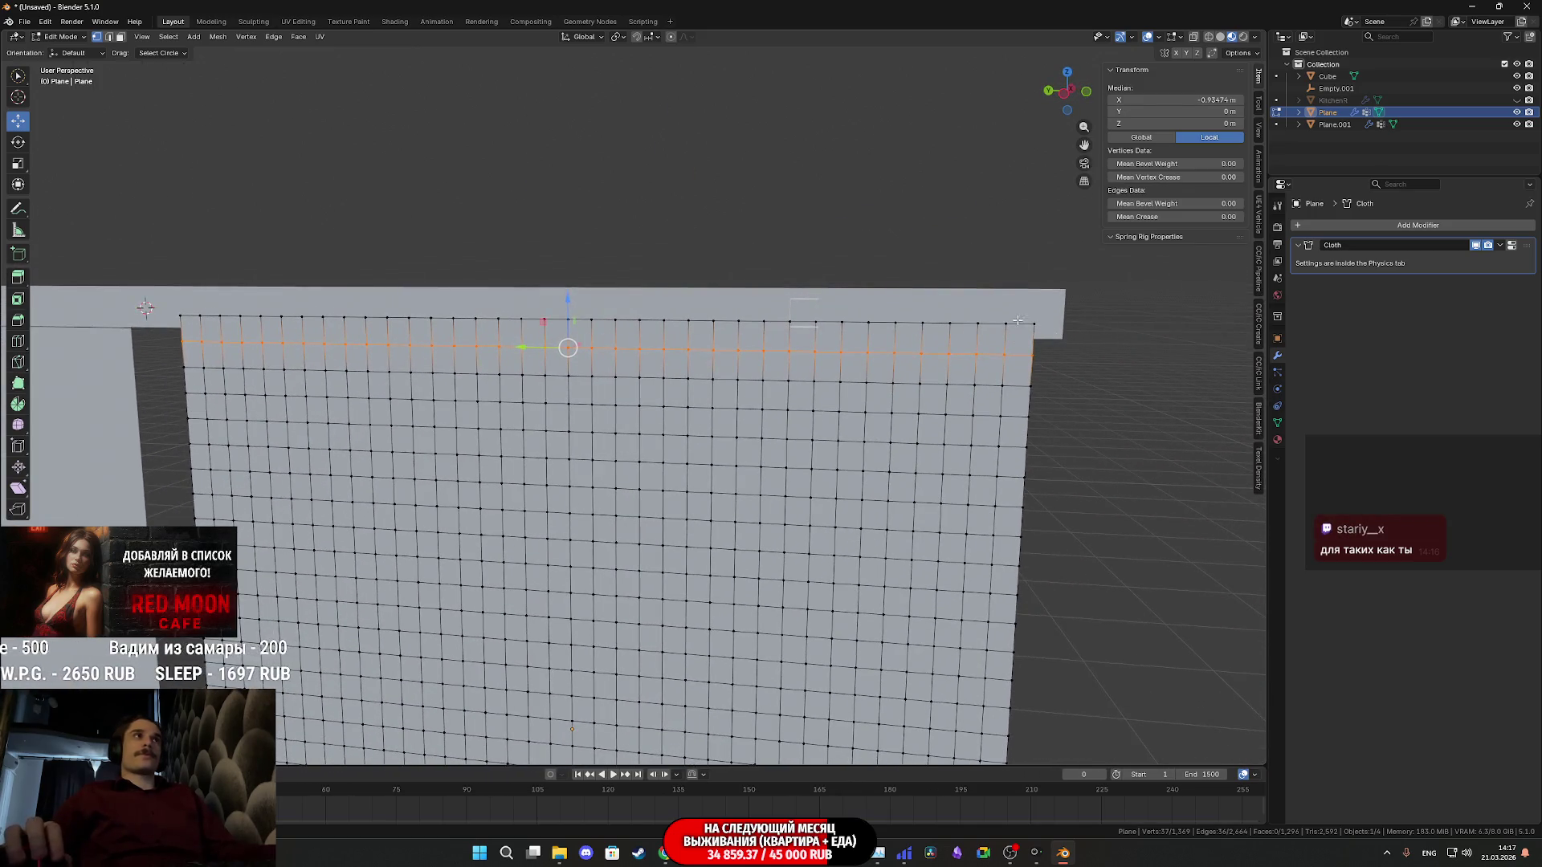
{"action": "left_click", "coordinate": [1033, 322]}
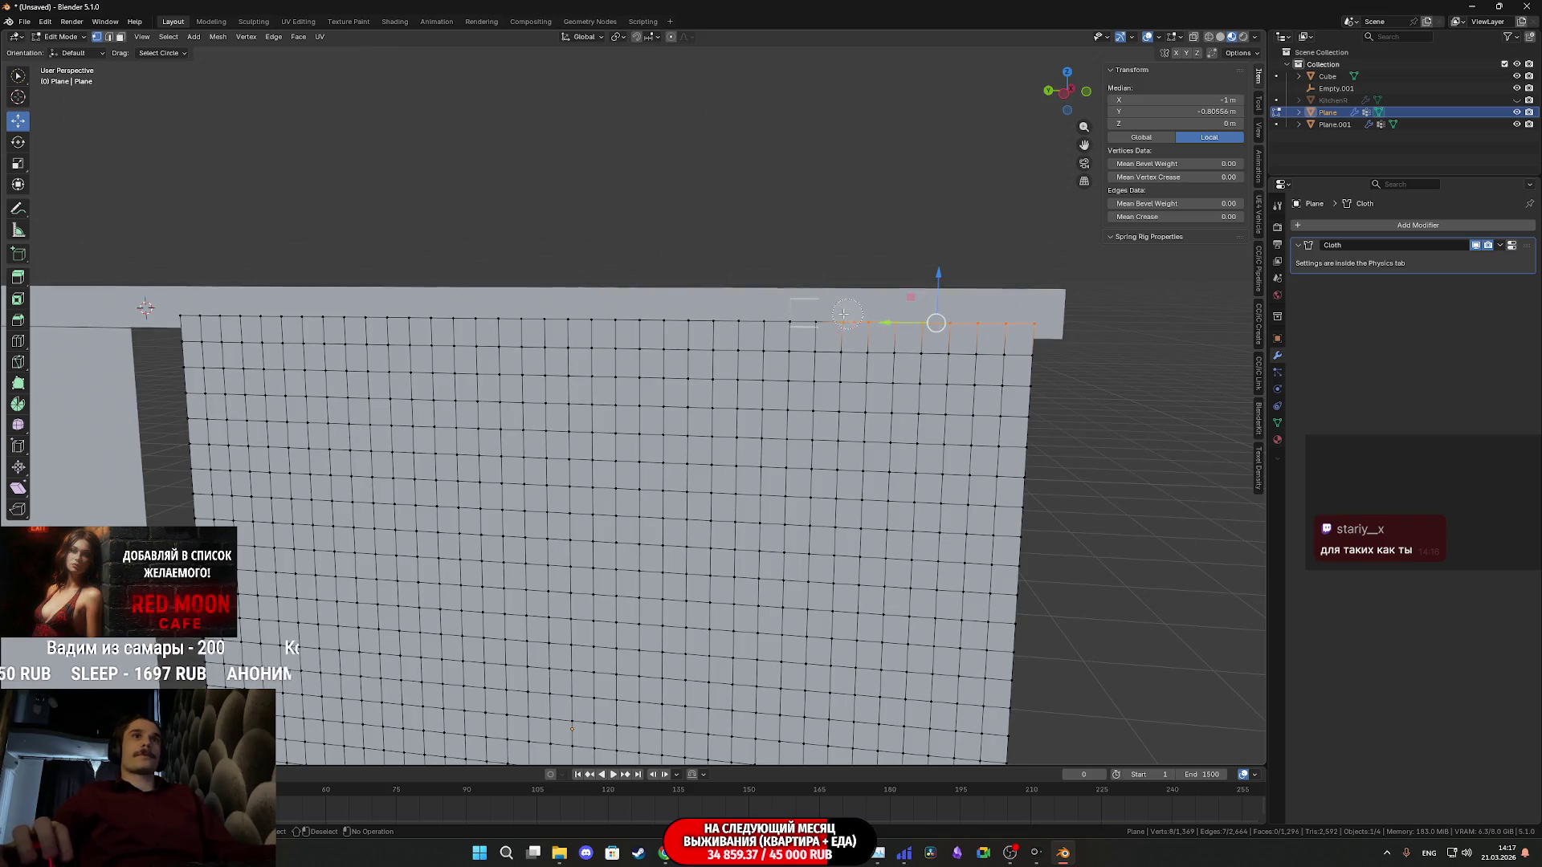
{"action": "left_click_drag", "start_coordinate": [847, 316], "coordinate": [735, 317]}
{"action": "left_click_drag", "start_coordinate": [431, 317], "coordinate": [177, 310]}
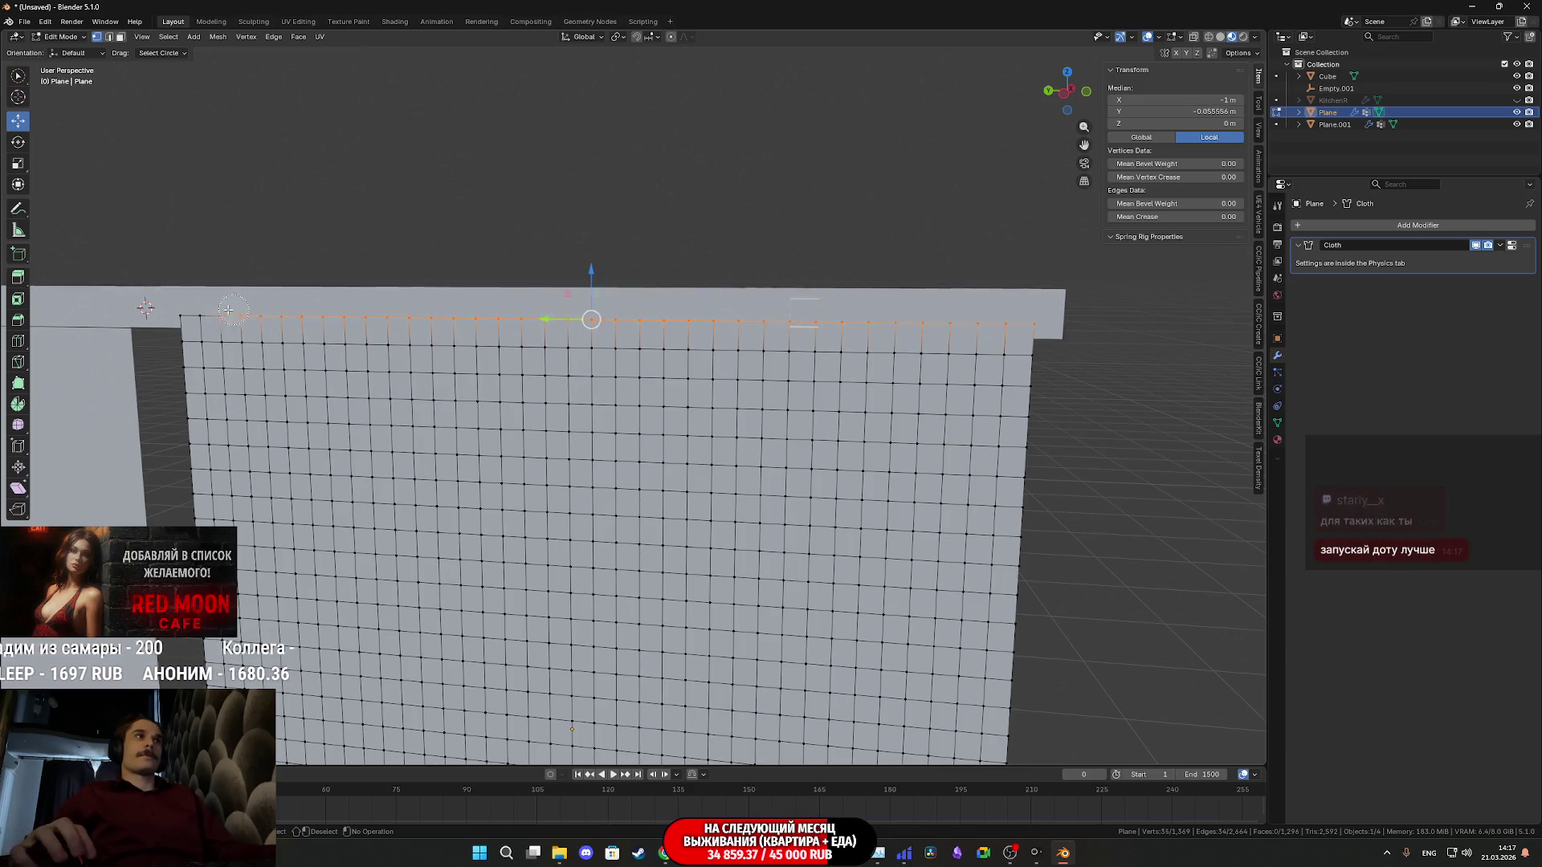
Hook the selected top row to a new Empty and return to Object Mode
{"action": "key", "text": "shift+s"}
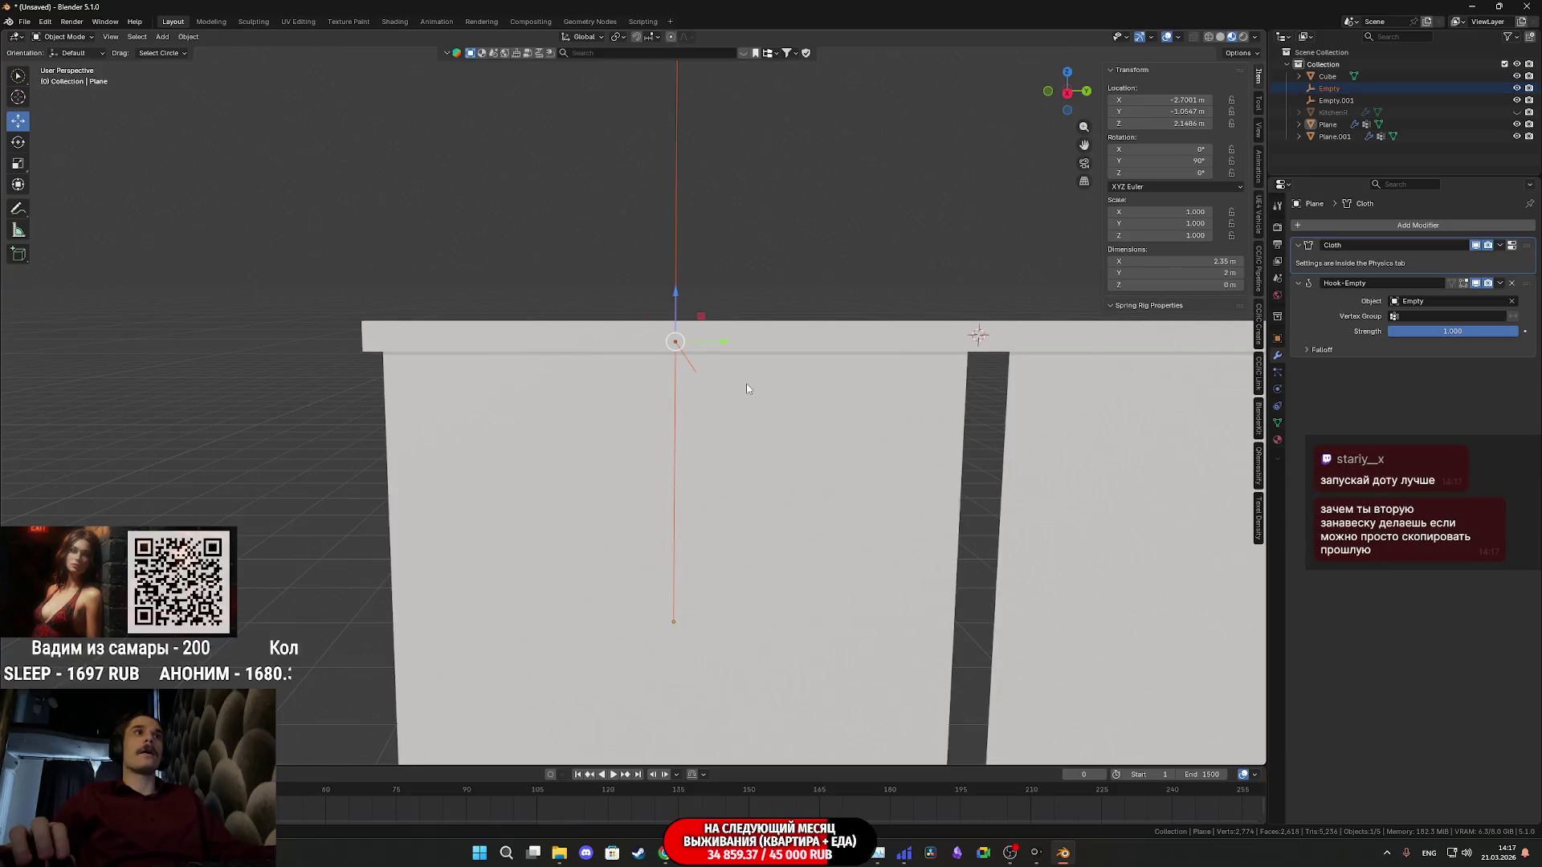
{"action": "mouse_move", "coordinate": [745, 383]}
{"action": "middle_mouse_down"}
{"action": "mouse_move", "coordinate": [941, 379]}
{"action": "mouse_move", "coordinate": [899, 412]}
{"action": "middle_mouse_up"}
{"action": "left_click", "coordinate": [750, 459]}
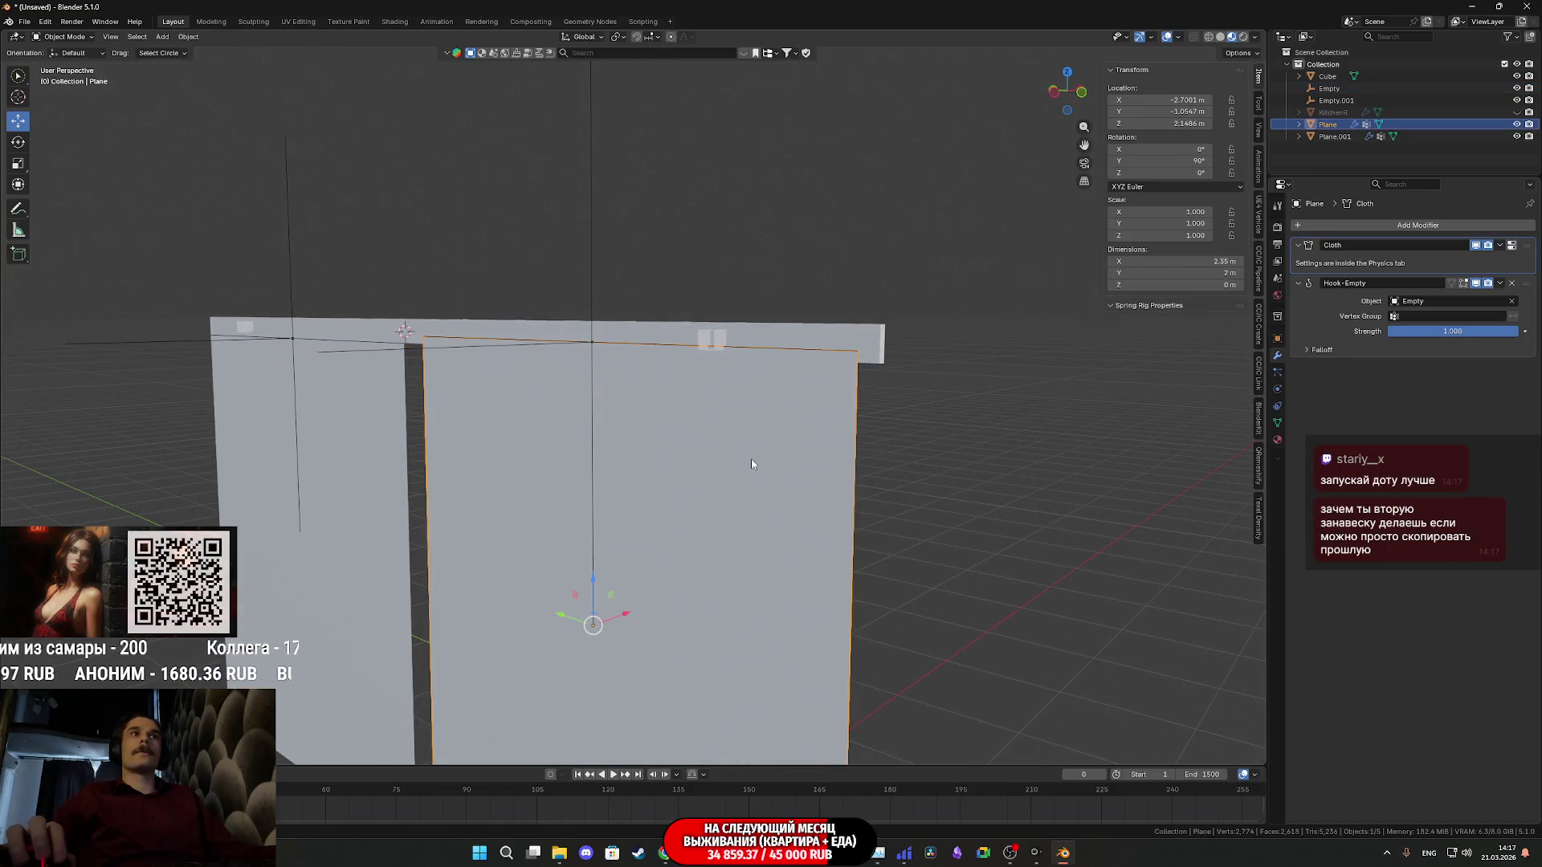
Show the Cloth Shape settings confirming the Pin Group is CSG
{"action": "left_click", "coordinate": [1281, 389]}
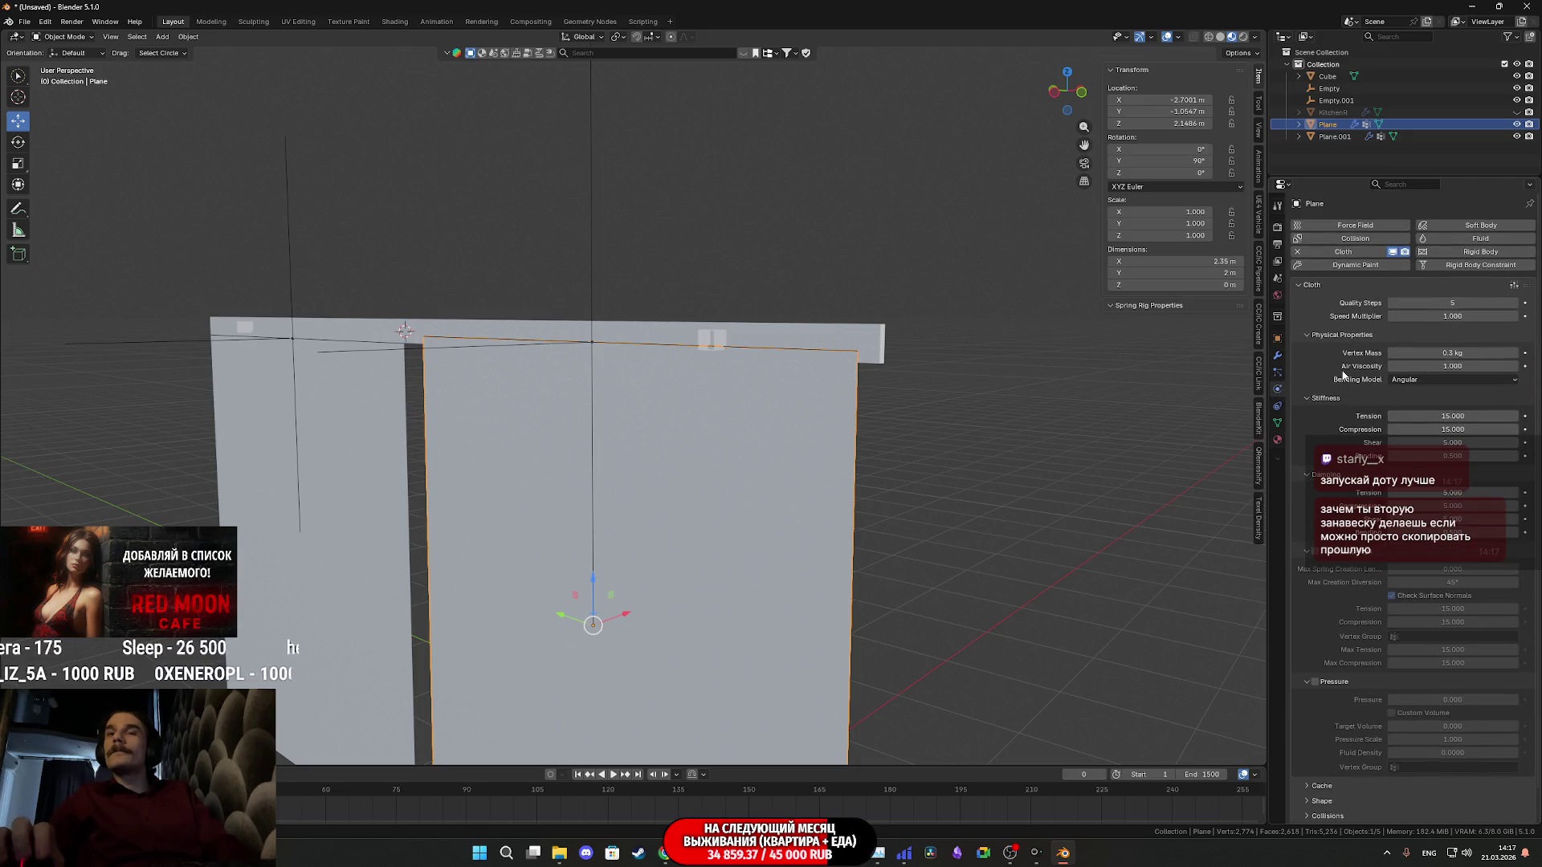
{"action": "scroll", "coordinate": [1344, 375], "scroll_direction": "down", "scroll_amount": 2}
{"action": "left_click", "coordinate": [1323, 756]}
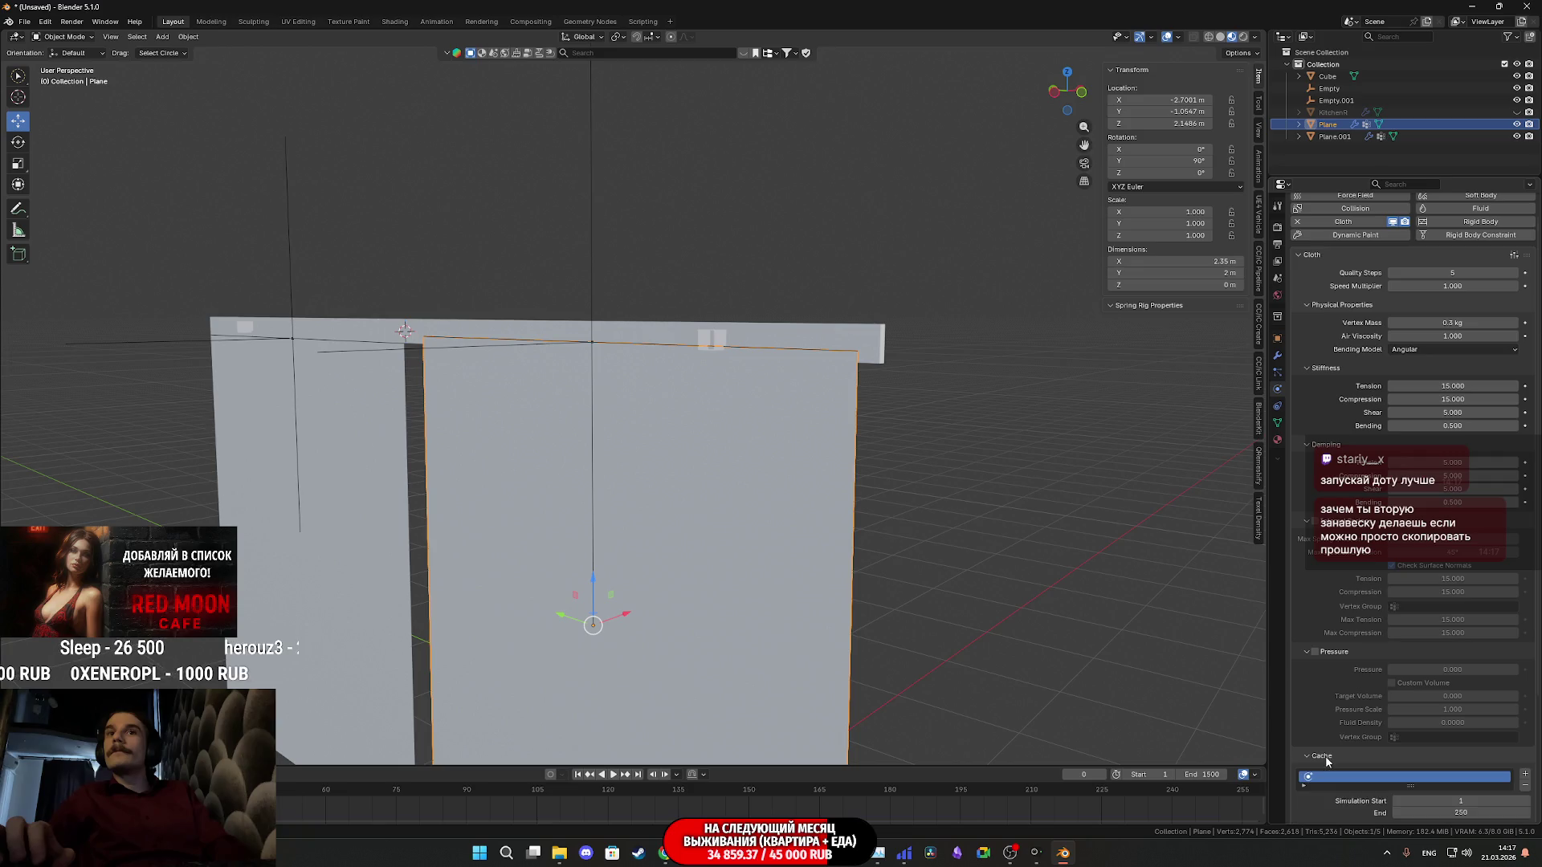
{"action": "left_click", "coordinate": [1326, 757]}
{"action": "left_click", "coordinate": [1323, 771]}
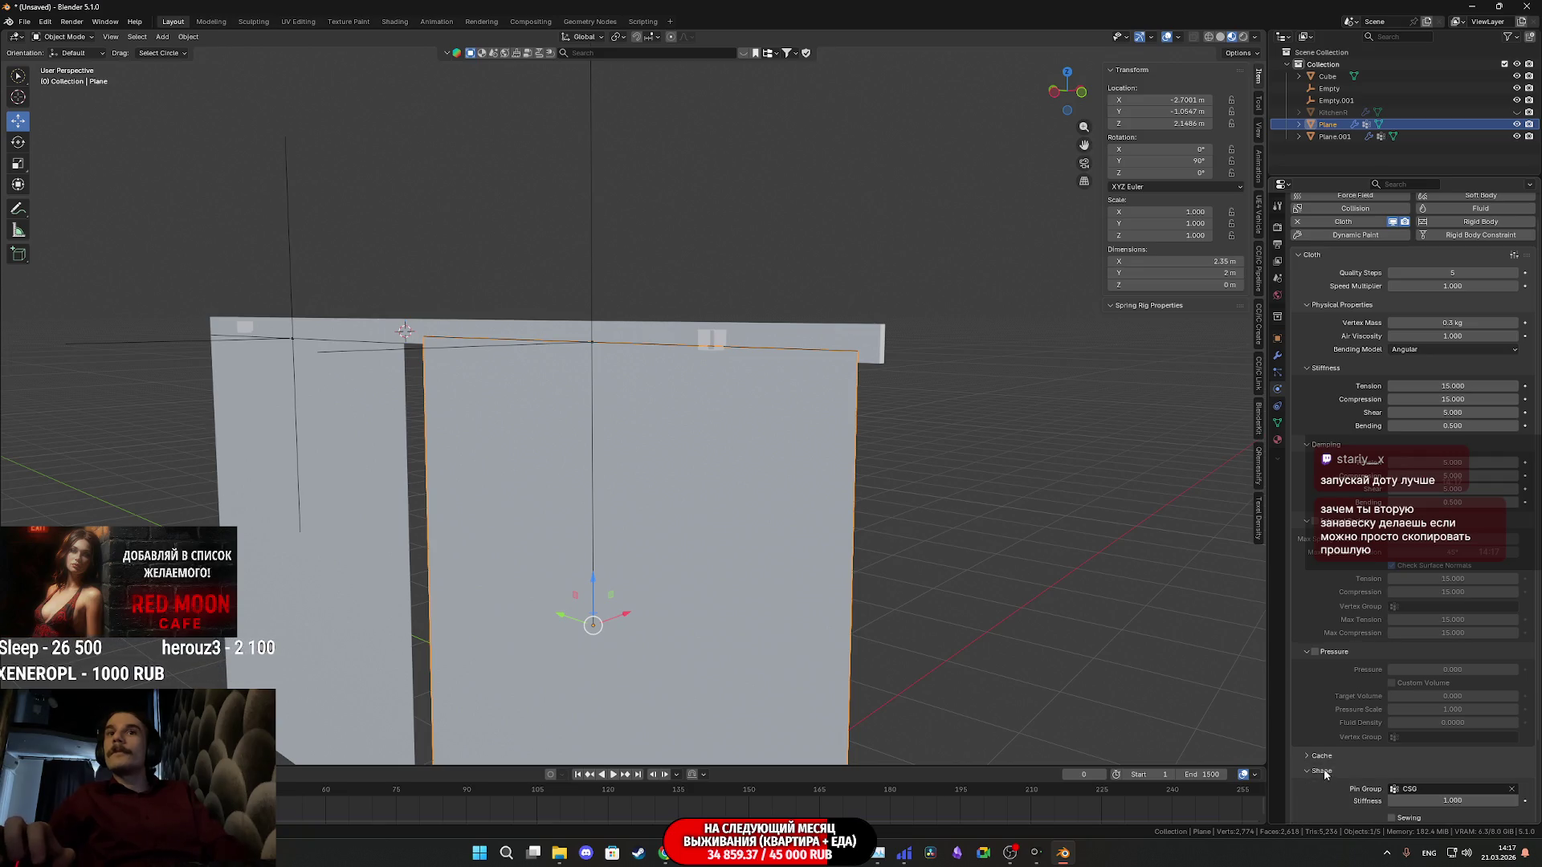
{"action": "scroll", "coordinate": [1337, 741], "scroll_direction": "down", "scroll_amount": 3}
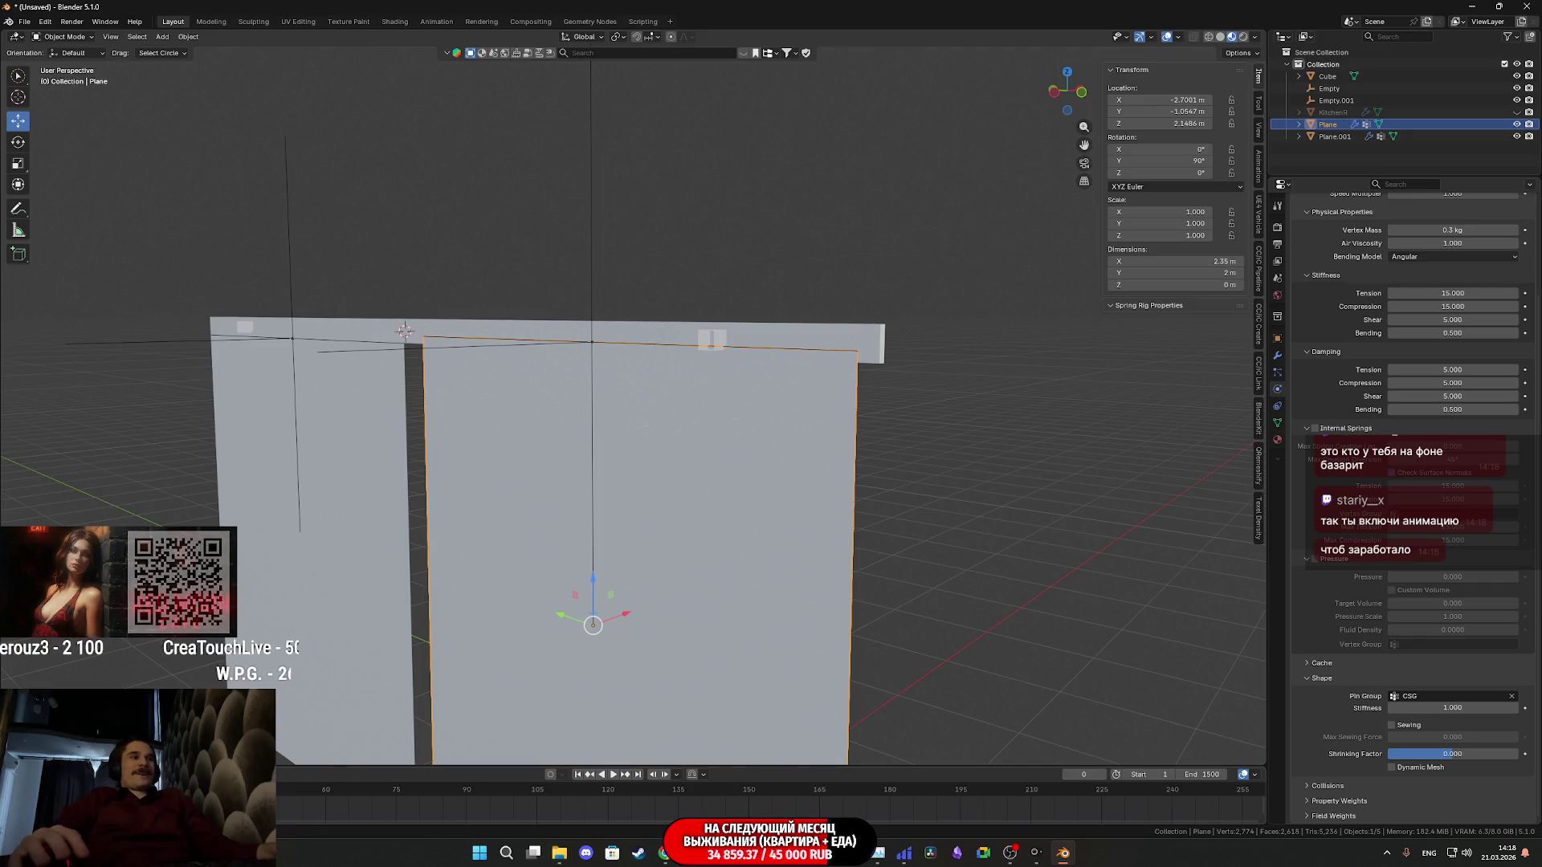
Start playback and cancel an attempted scale of the hook, restoring its size
{"action": "key", "text": "space"}
{"action": "key", "text": "s"}
{"action": "key", "text": "Escape"}
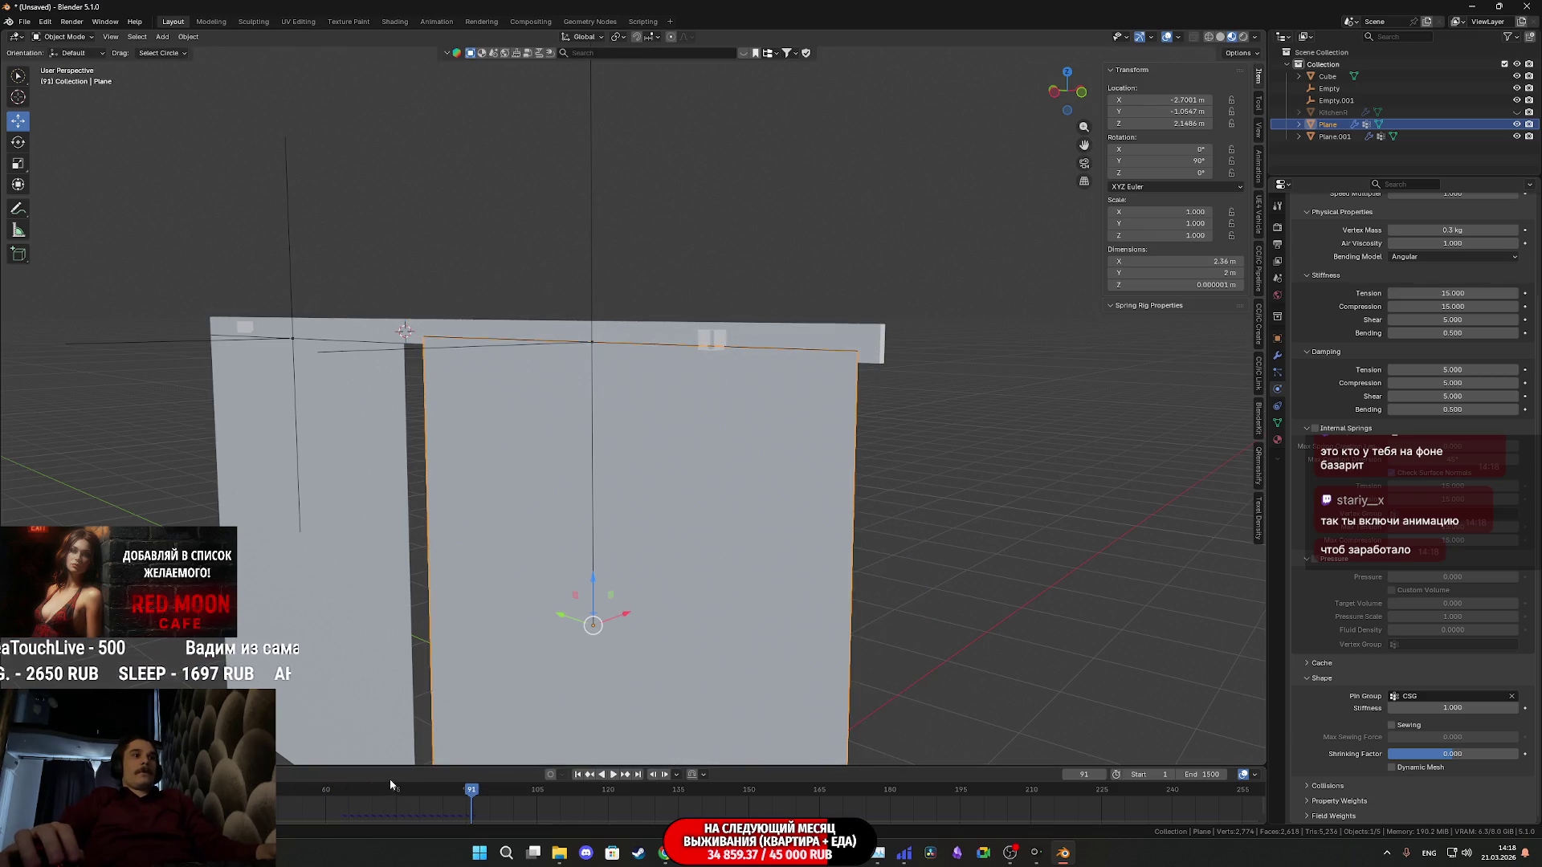
Replay from frame 0 and shrink the hook Empty to try gathering the second curtain
{"action": "key", "text": "shift+Left"}
{"action": "key", "text": "space"}
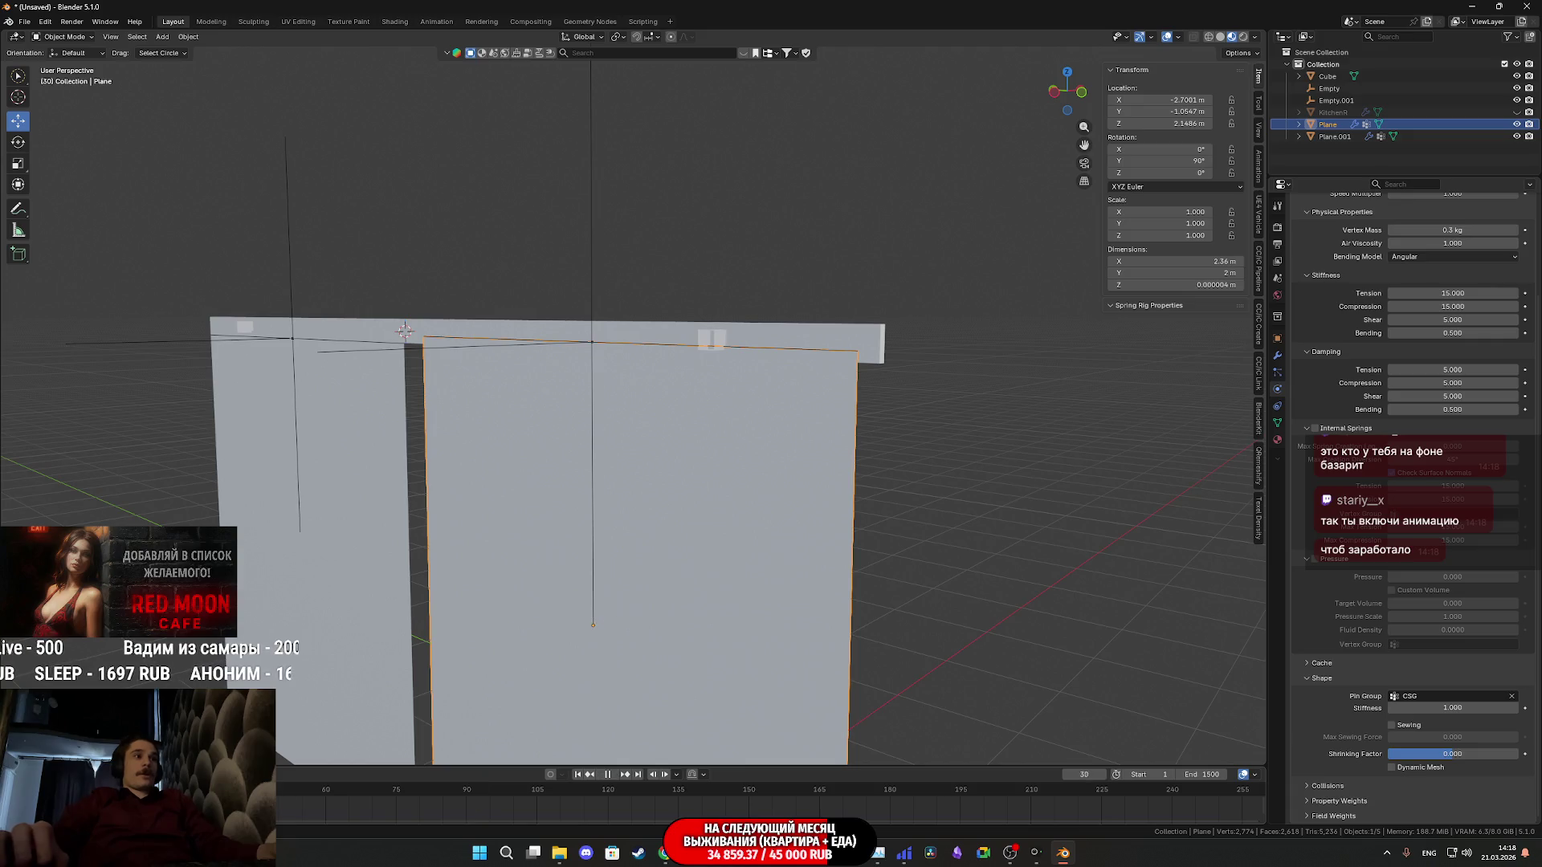
{"action": "middle_click_drag", "start_coordinate": [815, 384], "coordinate": [597, 395]}
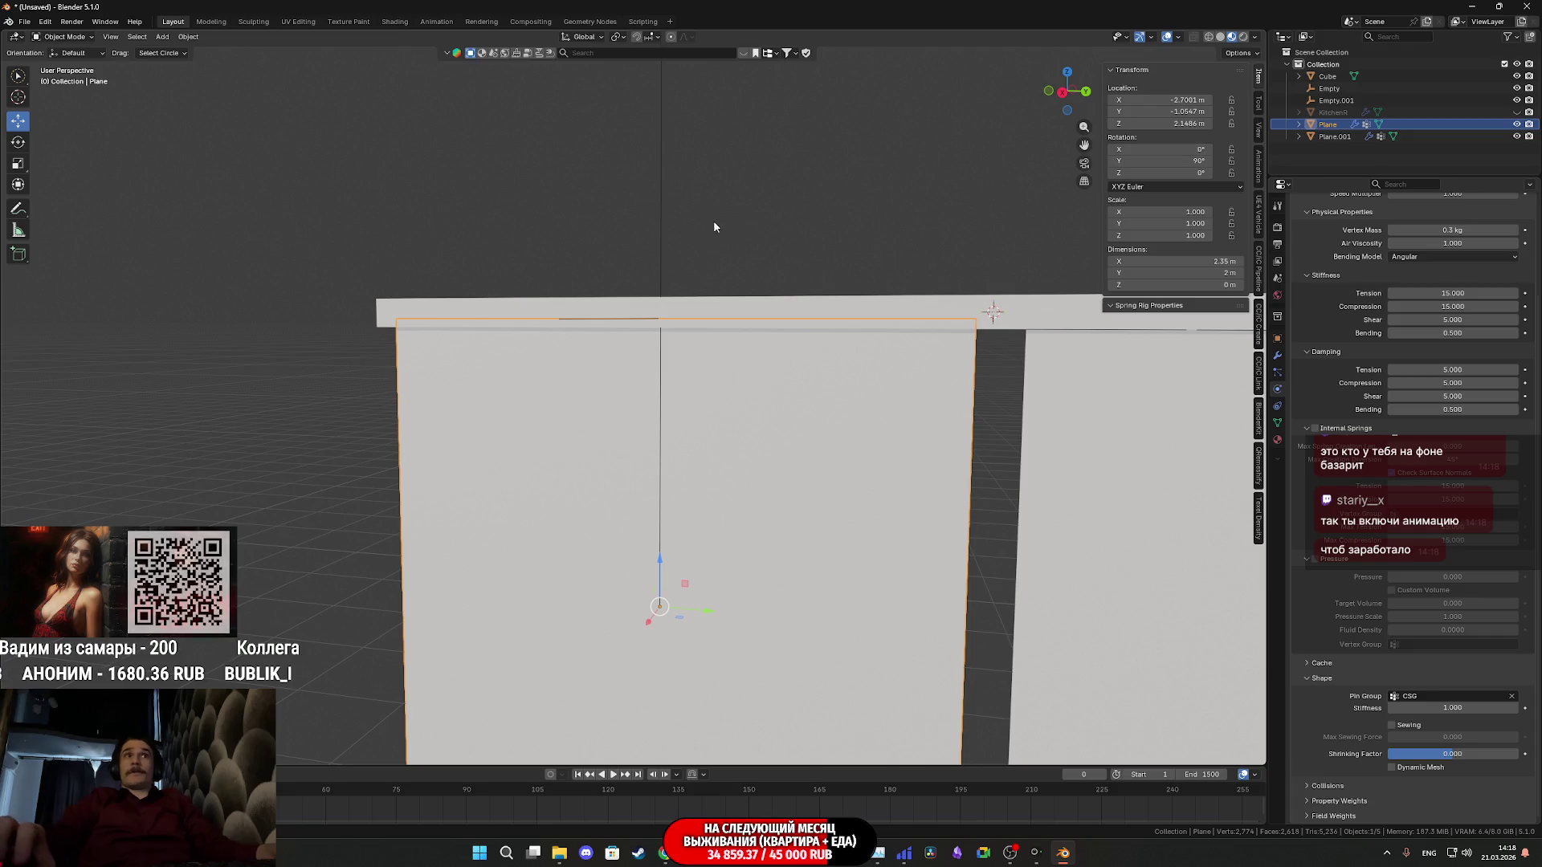
{"action": "left_click", "coordinate": [661, 236]}
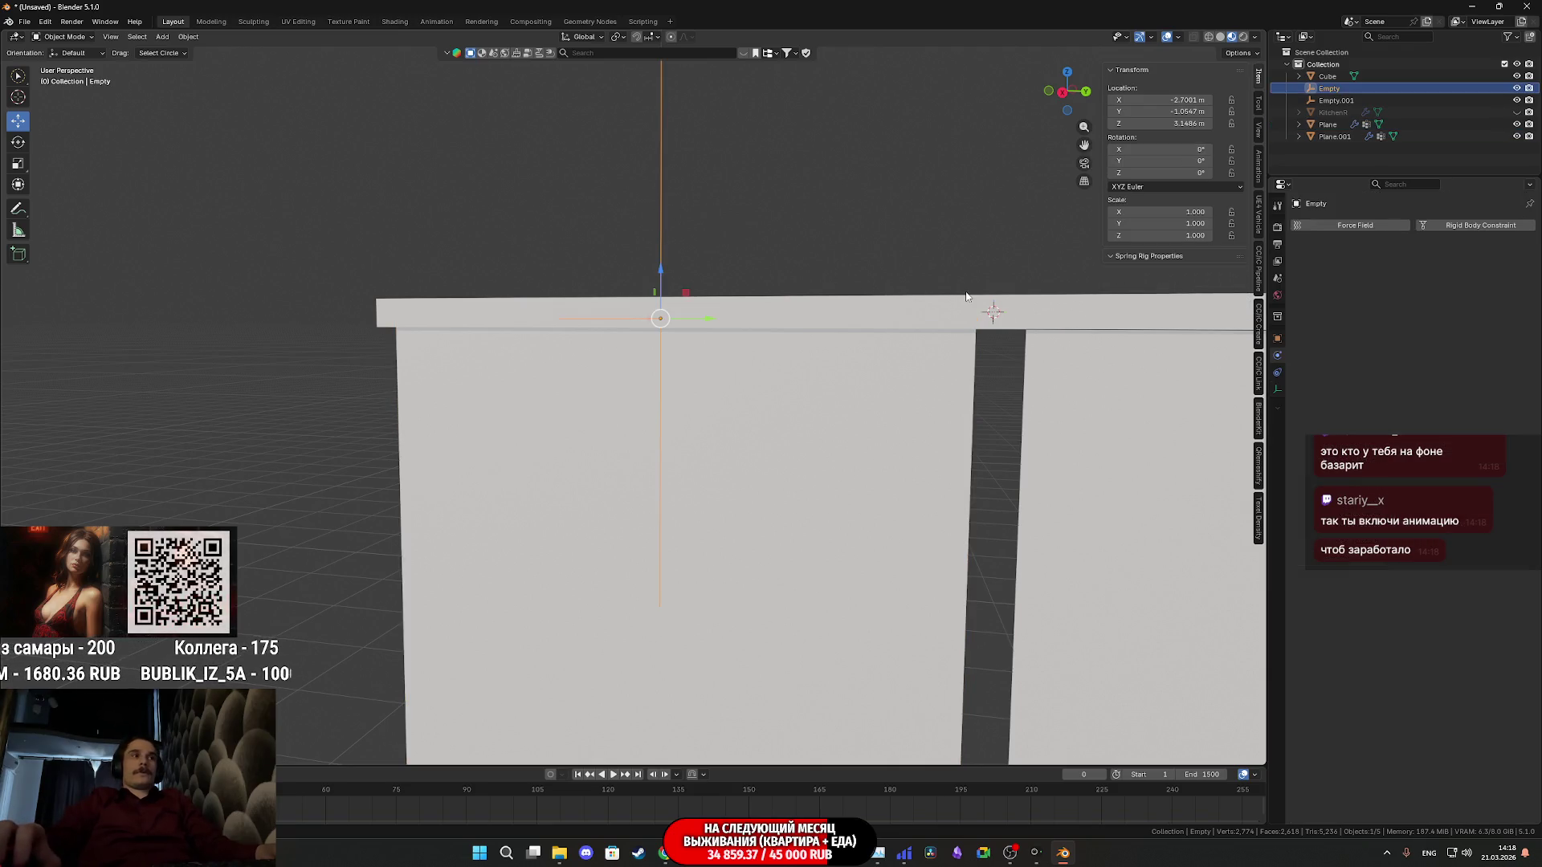
{"action": "key", "text": "s"}
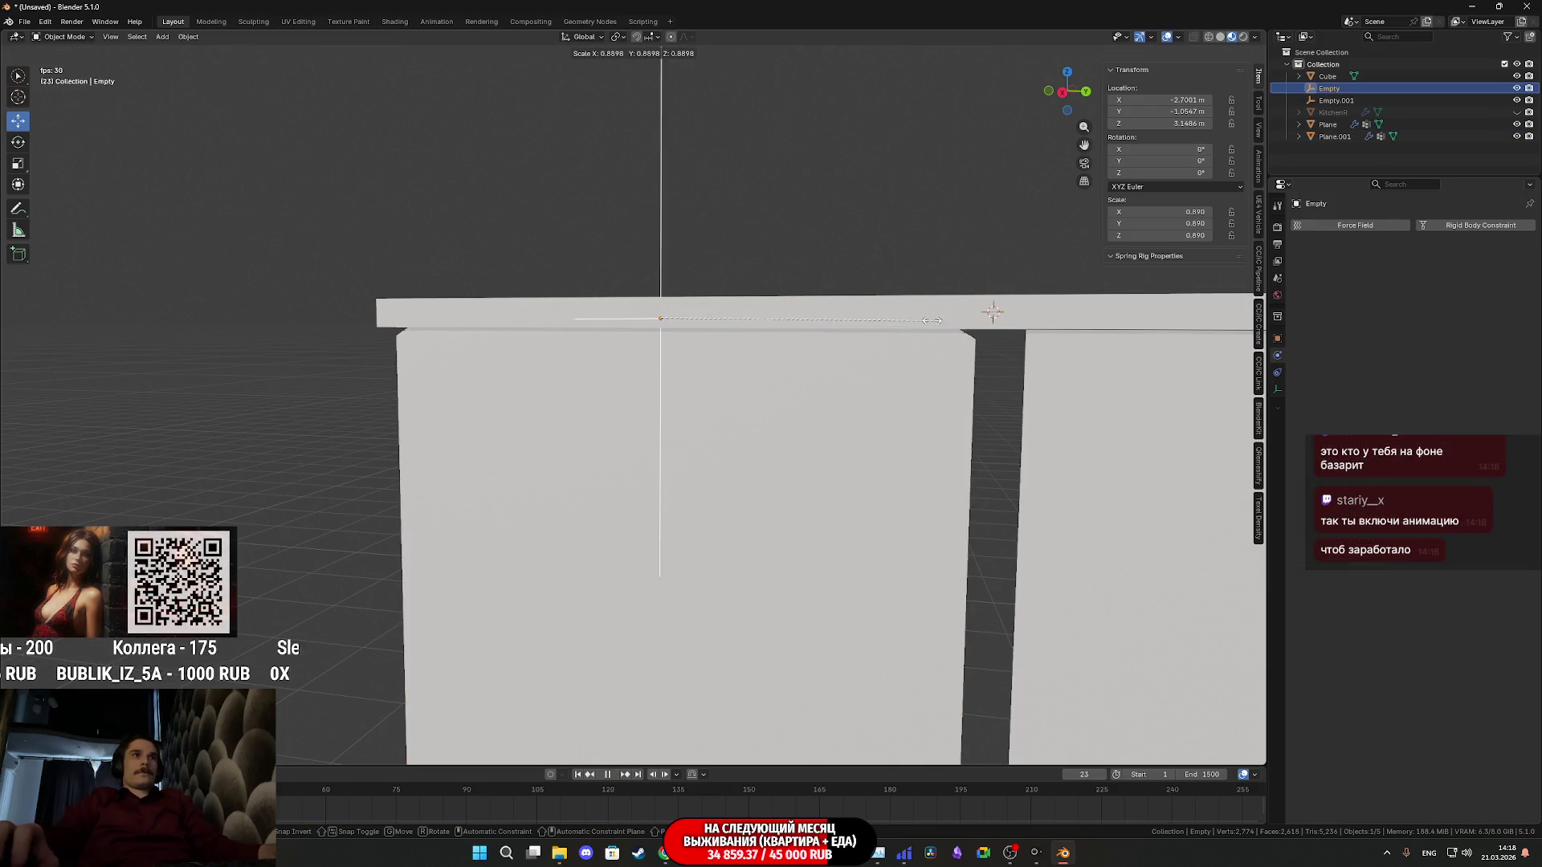
{"action": "left_click", "coordinate": [749, 311]}
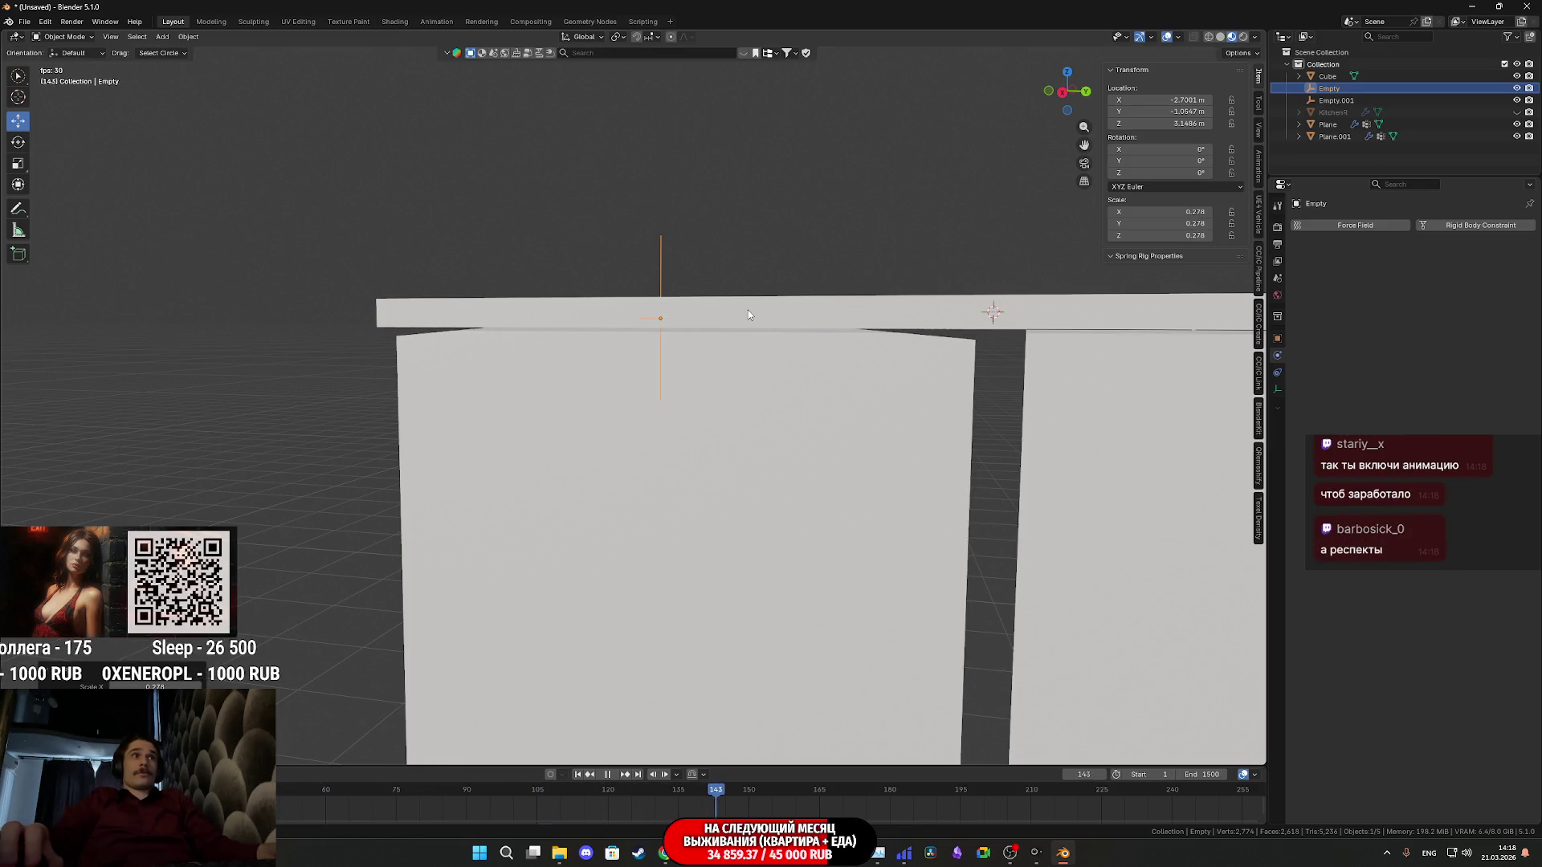
Stop playback back at frame 0 and select the second curtain Plane
{"action": "key", "text": "Escape"}
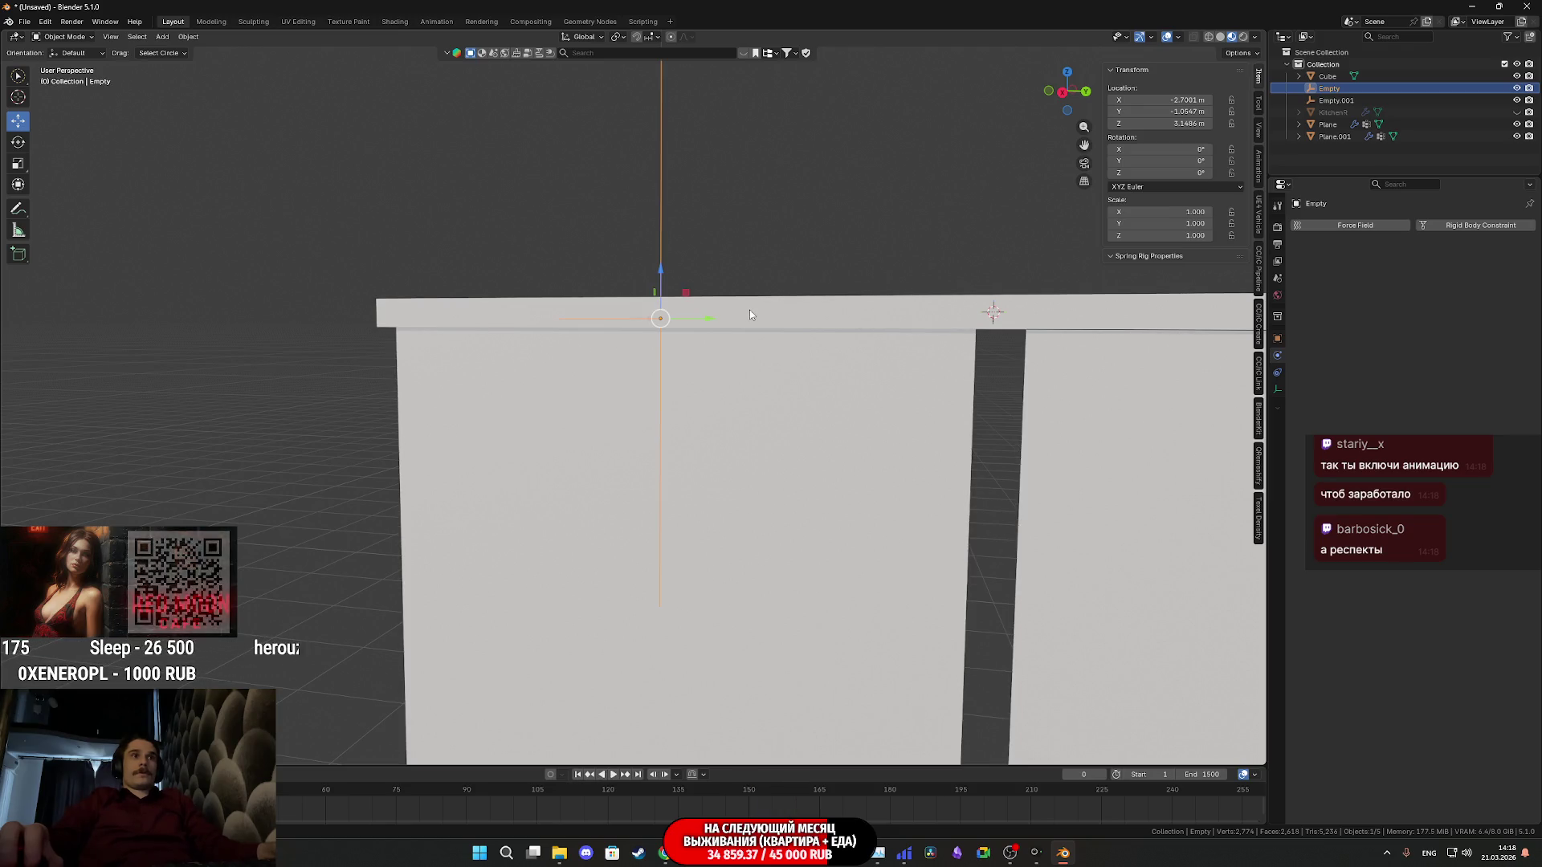
{"action": "mouse_move", "coordinate": [732, 319]}
{"action": "middle_mouse_down"}
{"action": "mouse_move", "coordinate": [715, 344]}
{"action": "mouse_move", "coordinate": [871, 353]}
{"action": "mouse_move", "coordinate": [717, 435]}
{"action": "middle_mouse_up"}
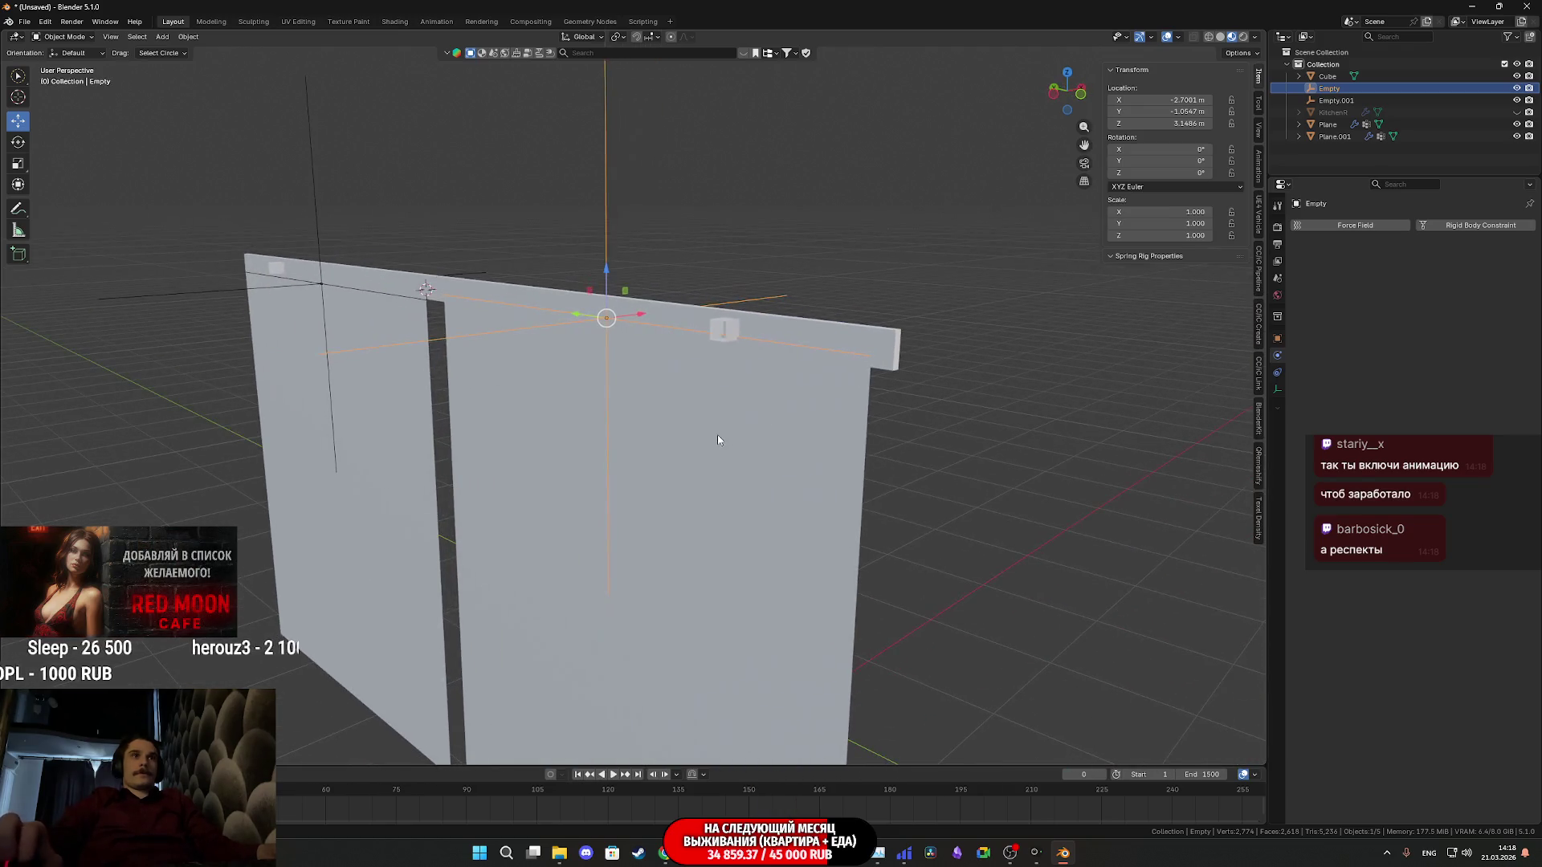
{"action": "left_click", "coordinate": [718, 438]}
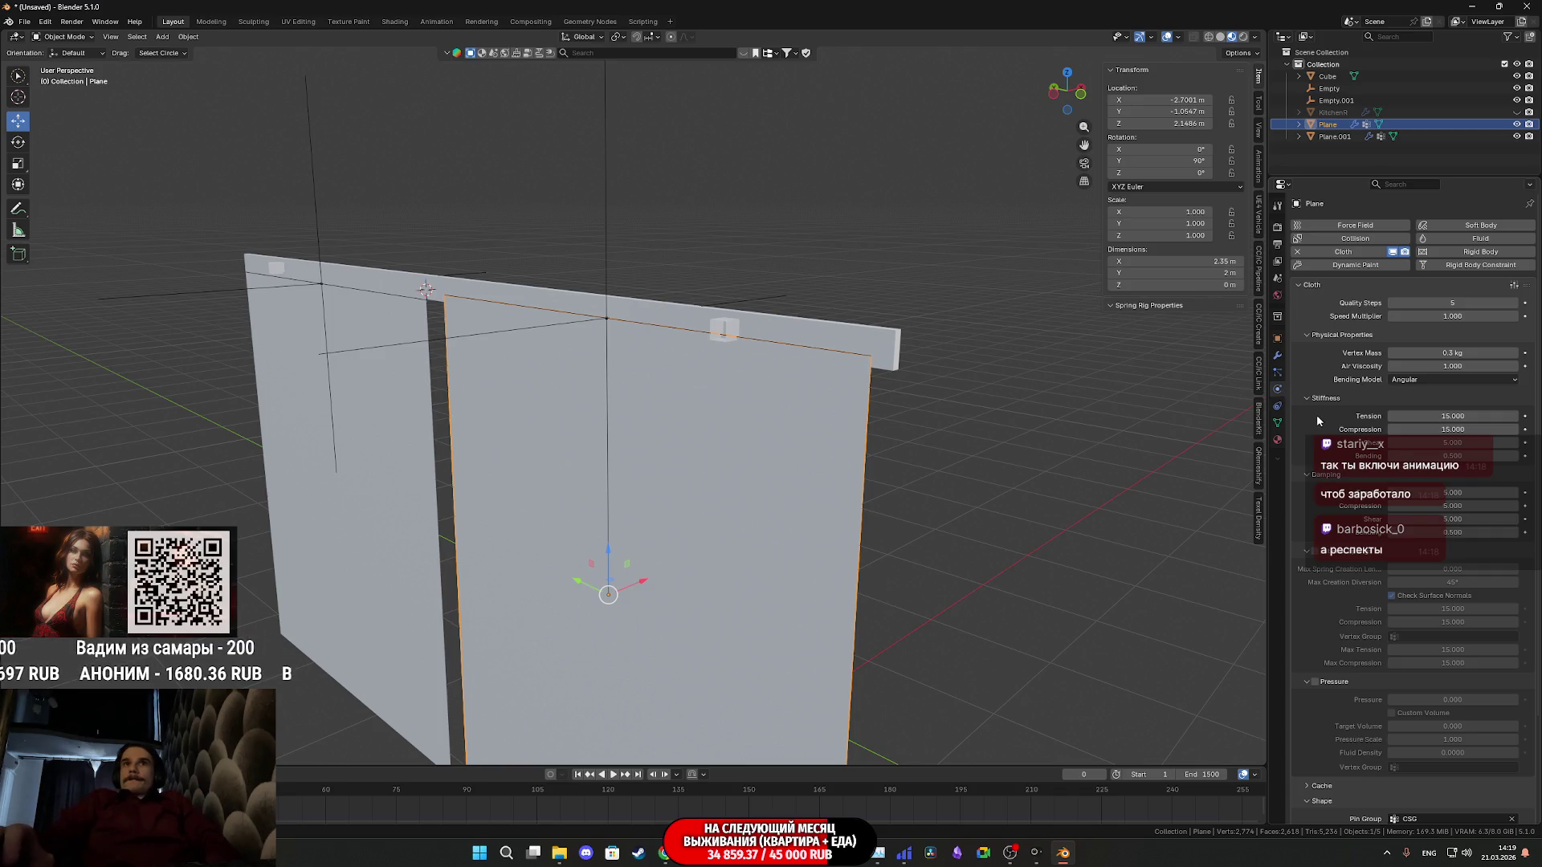
{"action": "scroll", "coordinate": [1314, 420], "scroll_direction": "down", "scroll_amount": 3}
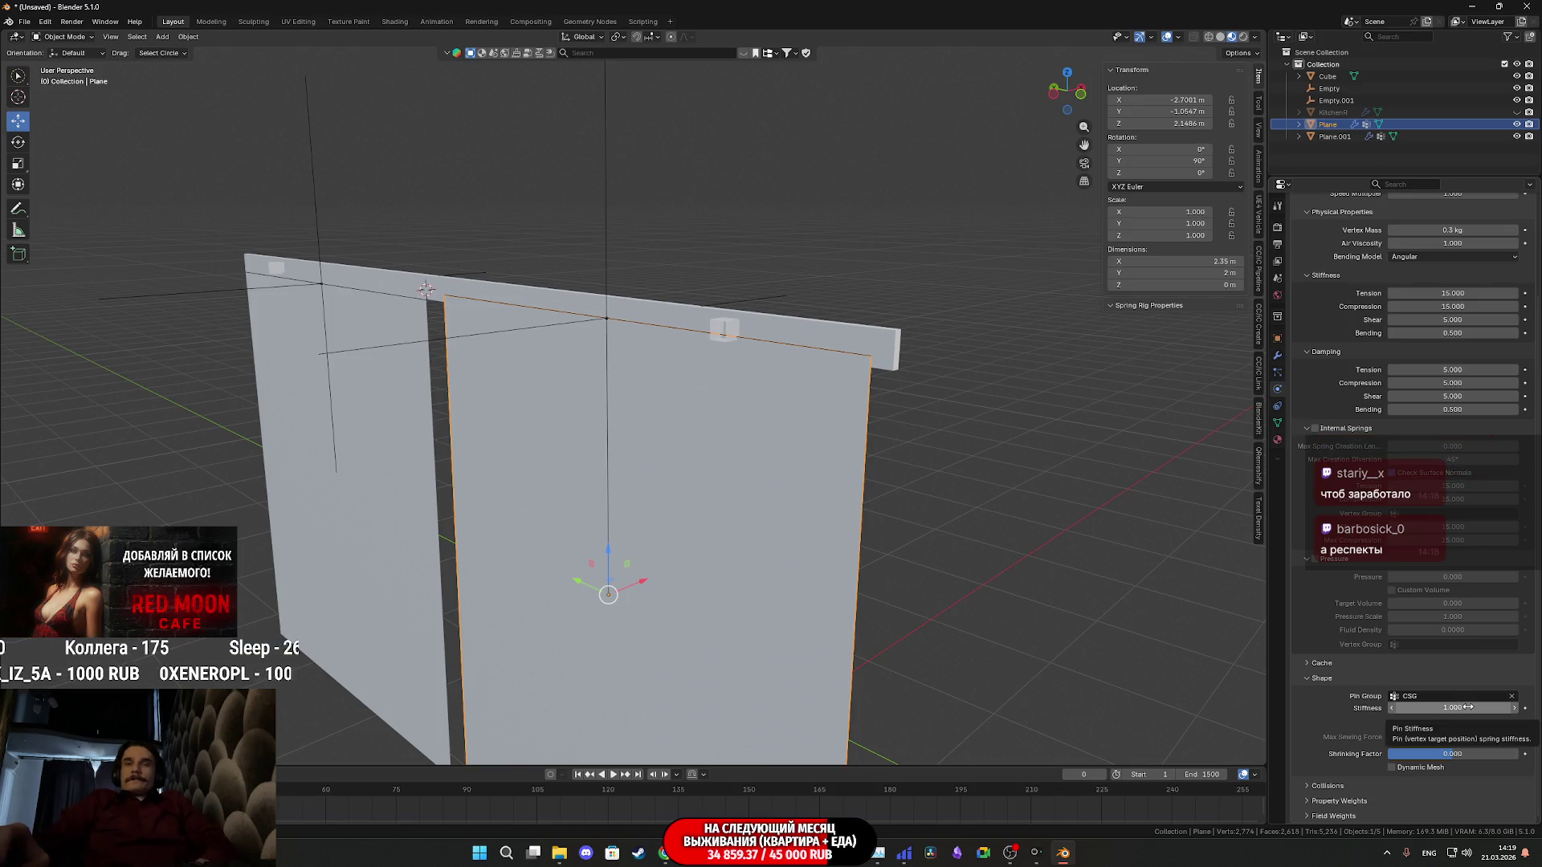
{"action": "scroll", "coordinate": [1338, 645], "scroll_direction": "up", "scroll_amount": 3}
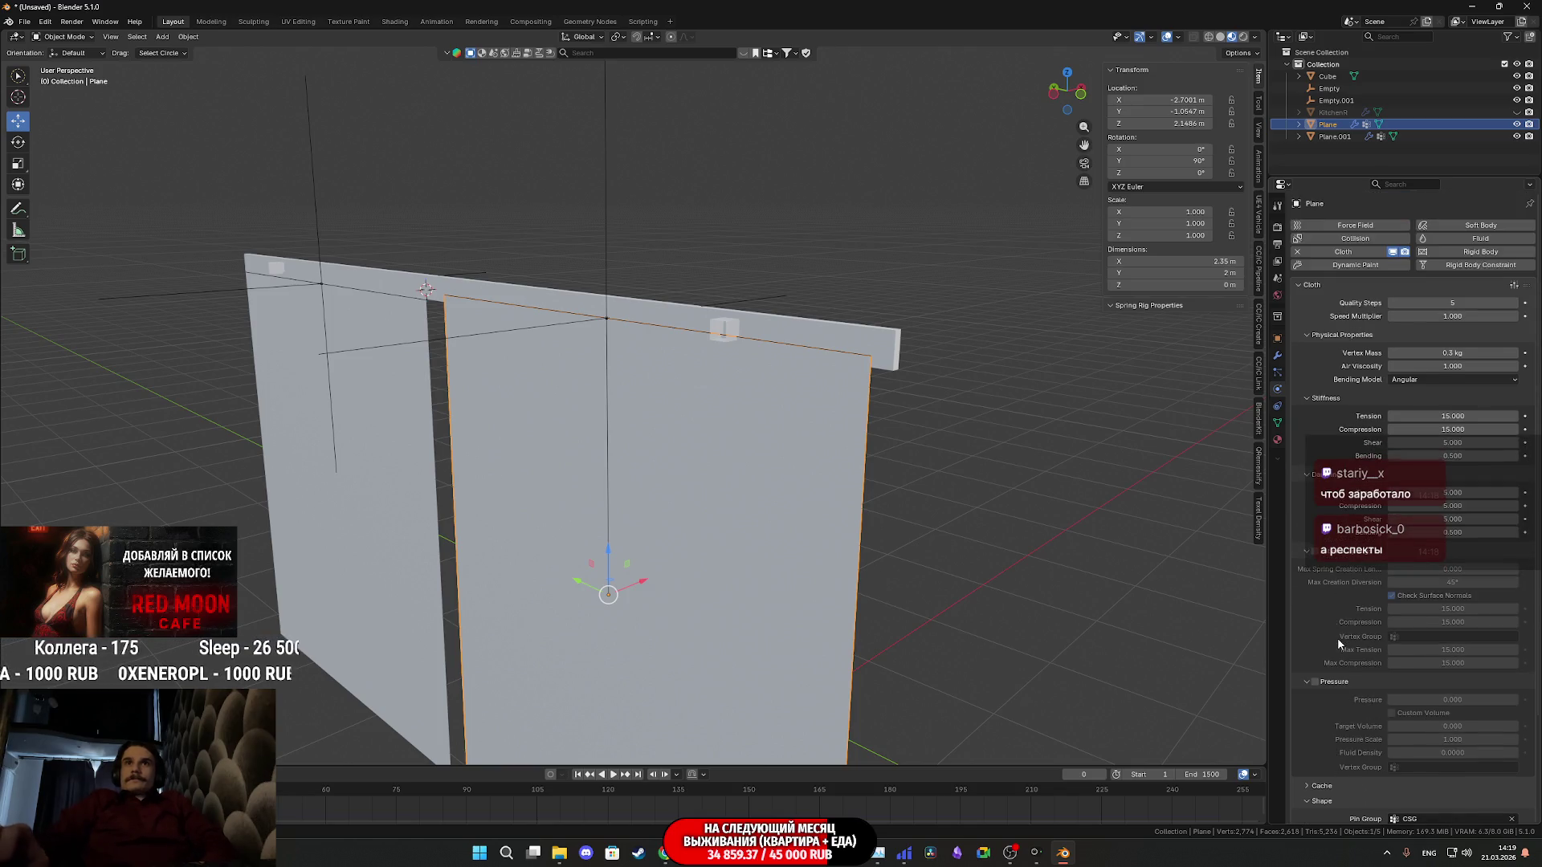
Re-add Cloth physics with Pin Group CSG and Self Collisions enabled
{"action": "left_click", "coordinate": [1299, 252]}
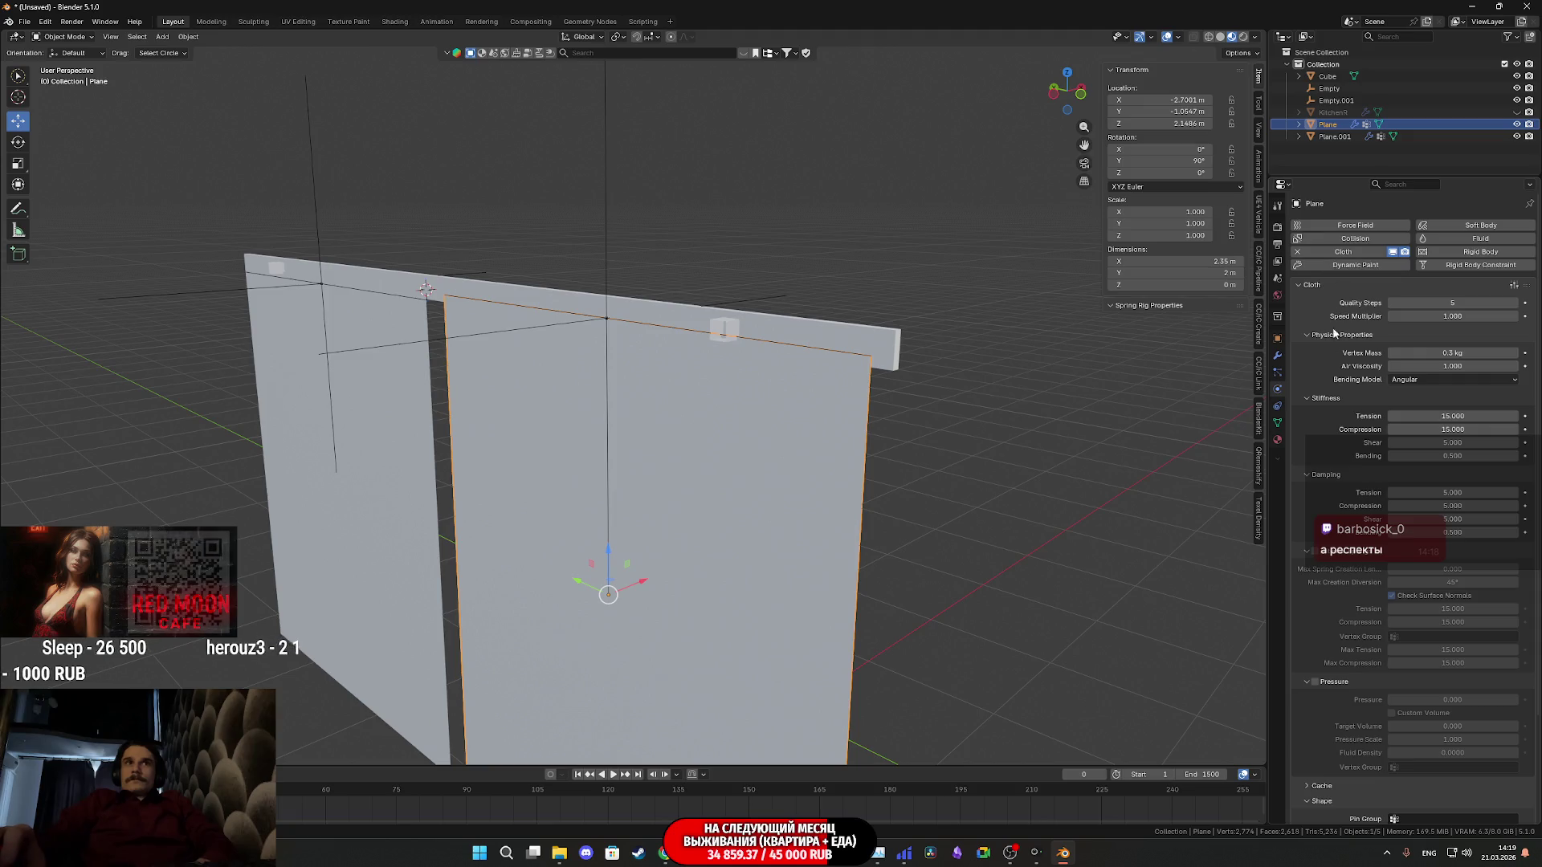
{"action": "scroll", "coordinate": [1343, 482], "scroll_direction": "down", "scroll_amount": 3}
{"action": "left_click", "coordinate": [1405, 699]}
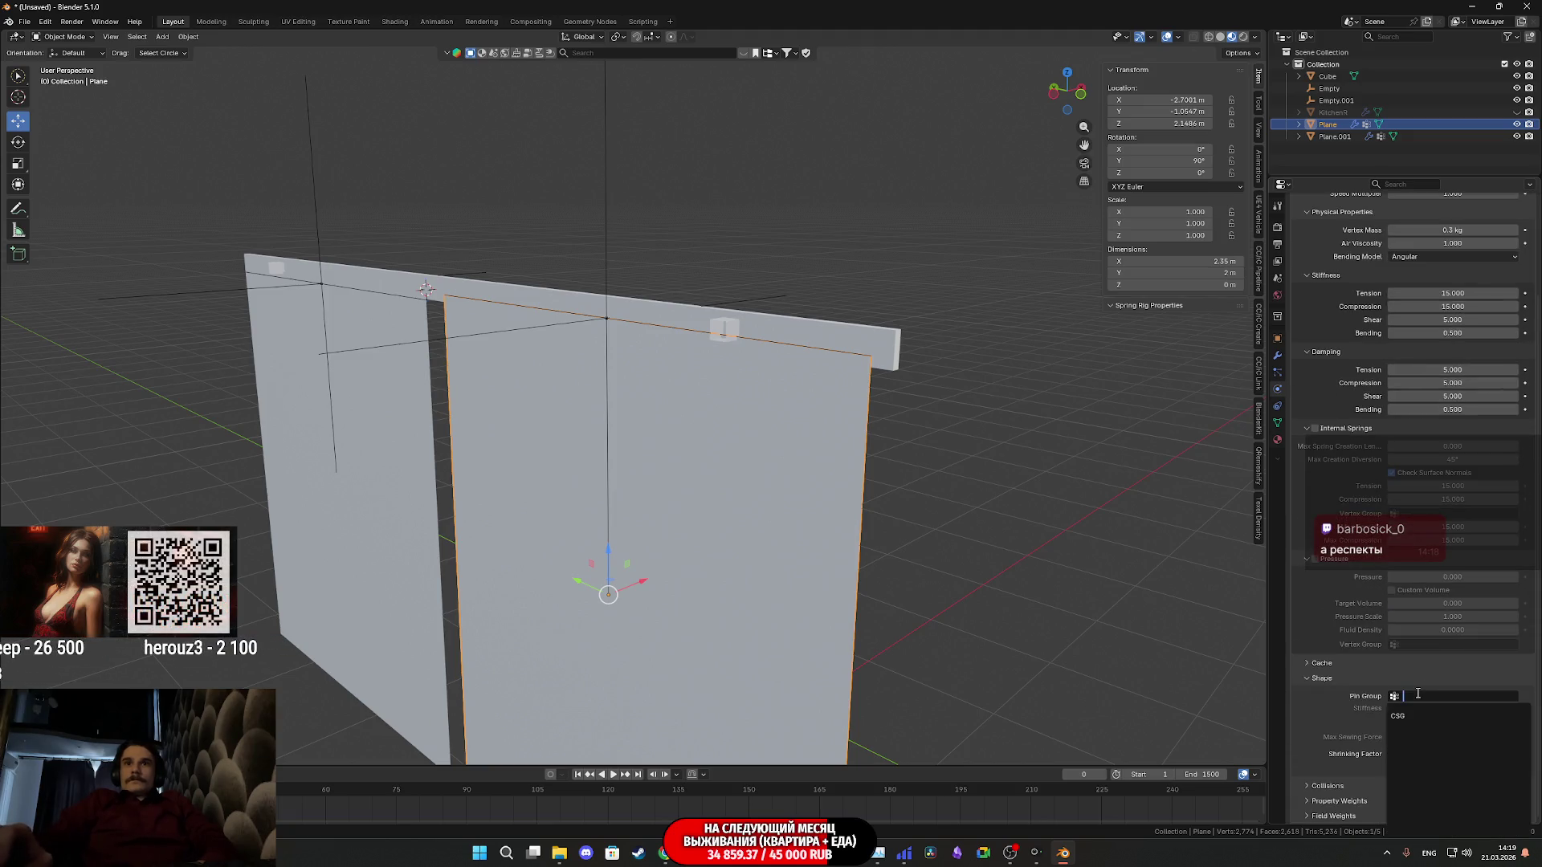
{"action": "left_click", "coordinate": [1405, 716]}
{"action": "left_click", "coordinate": [1322, 783]}
{"action": "scroll", "coordinate": [1331, 752], "scroll_direction": "down", "scroll_amount": 4}
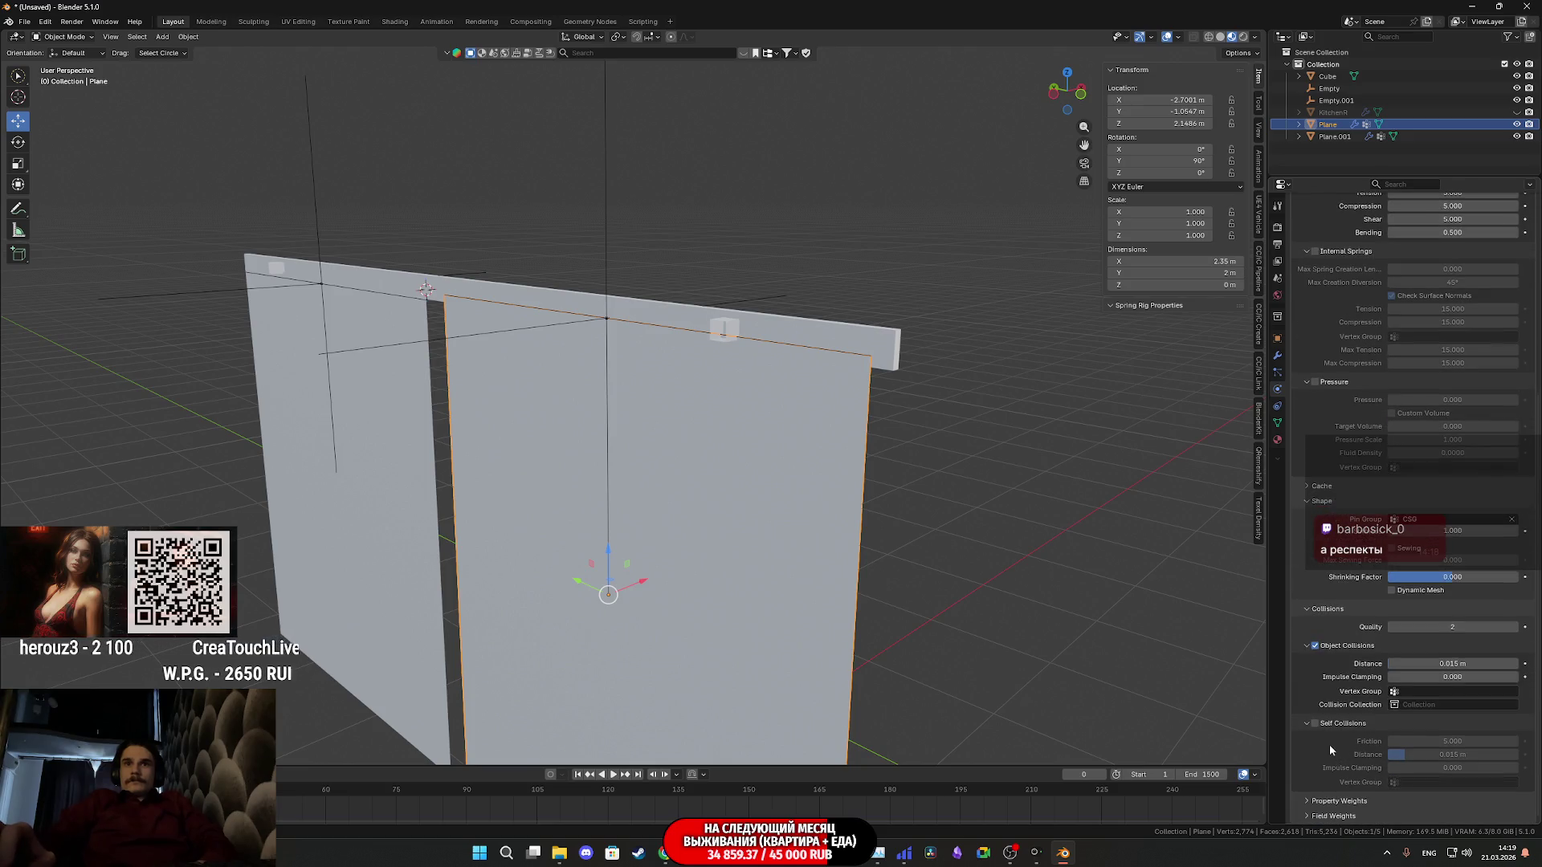
{"action": "left_click", "coordinate": [1315, 724]}
Select the hook Empty and begin shrinking it during playback
{"action": "middle_click_drag", "start_coordinate": [856, 486], "coordinate": [646, 478]}
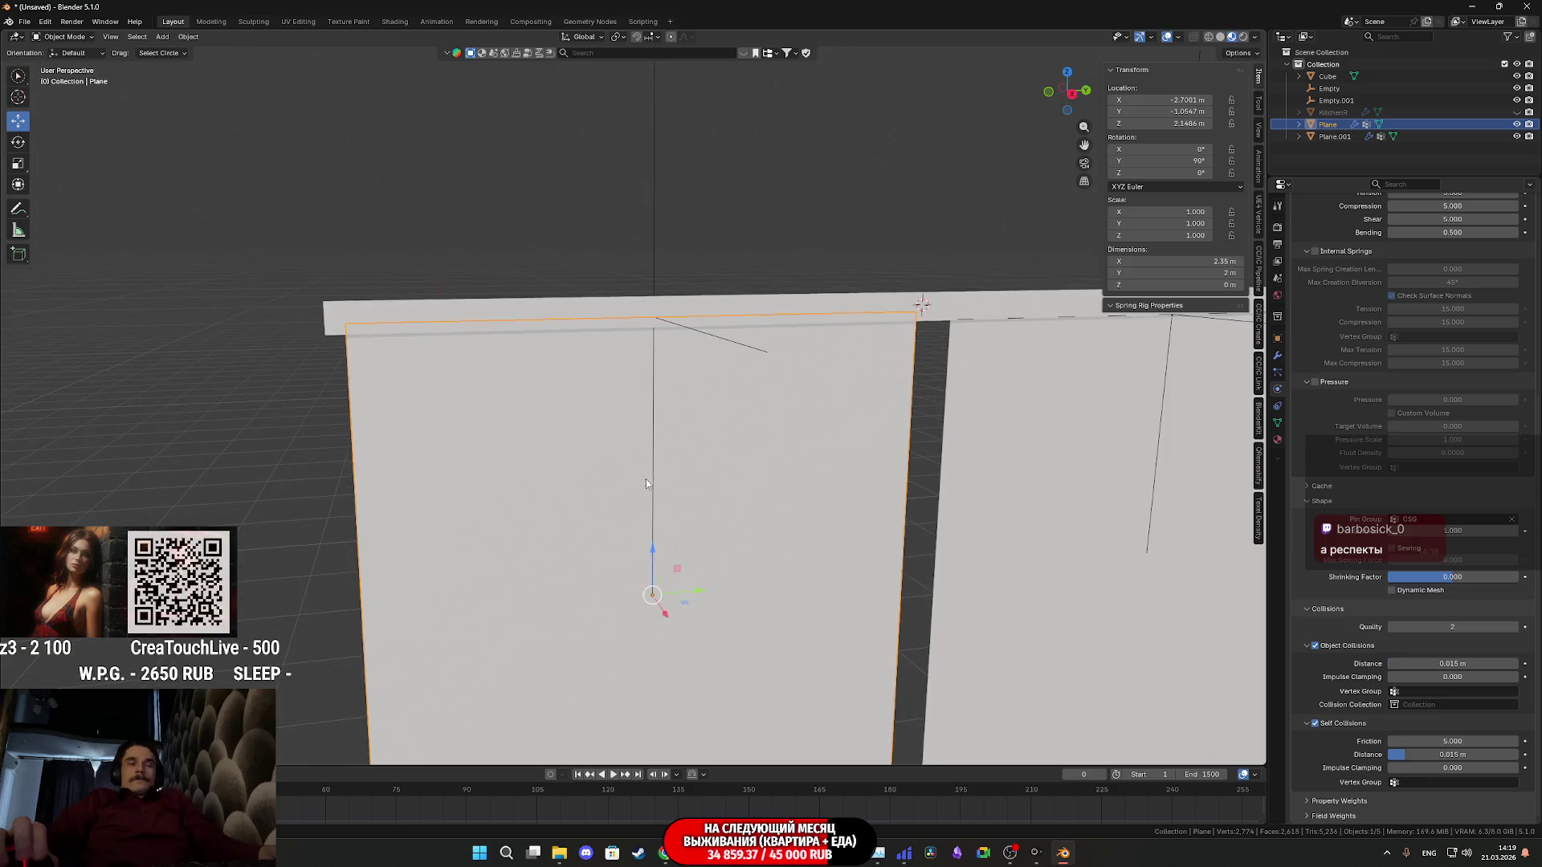
{"action": "left_click", "coordinate": [726, 343]}
{"action": "key", "text": "space"}
{"action": "key", "text": "s"}
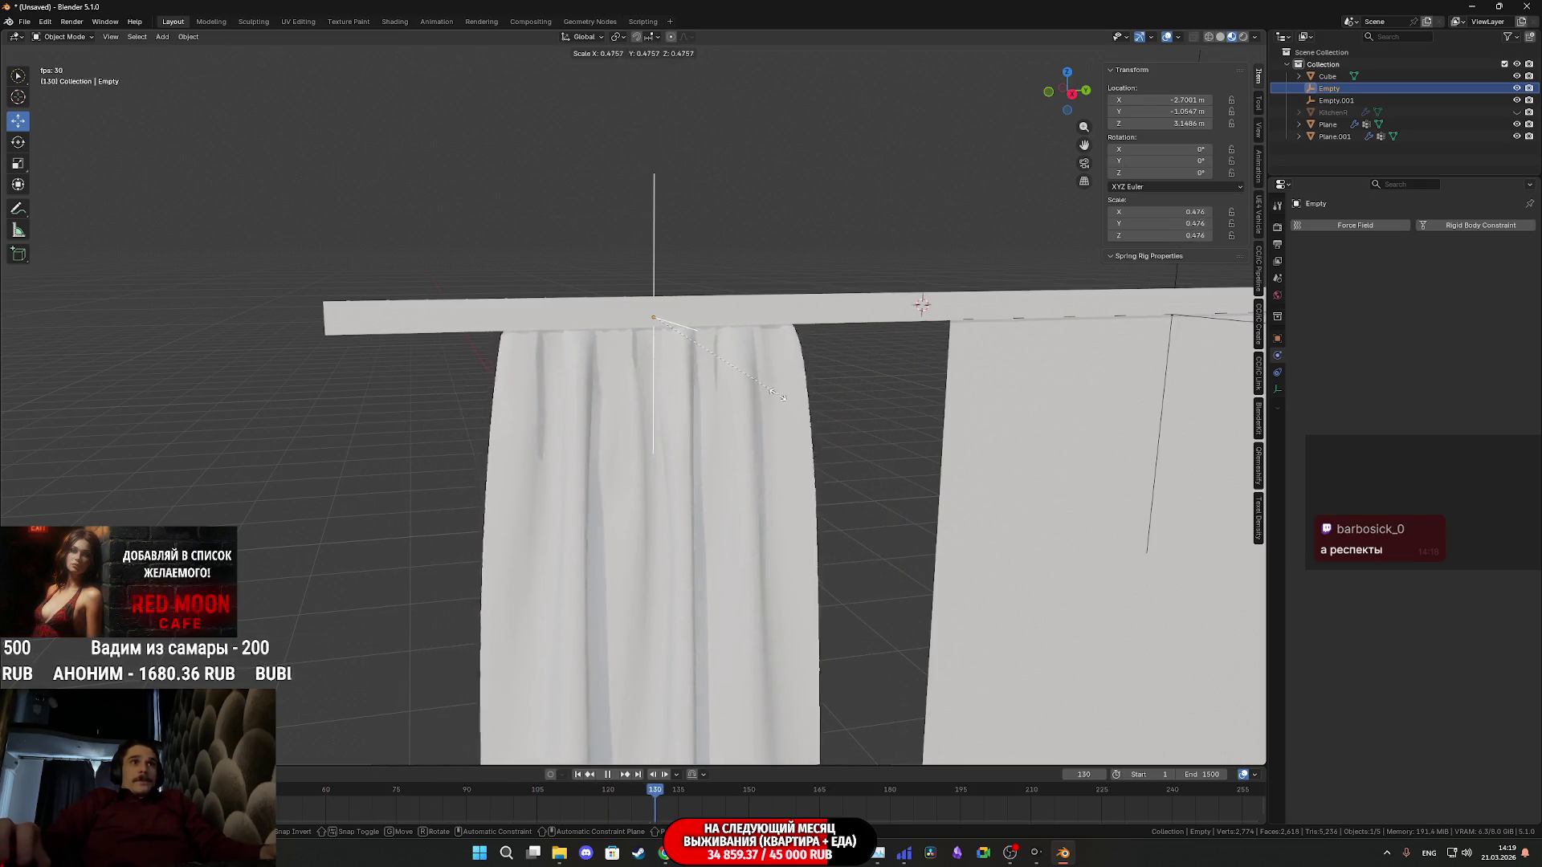
Confirm the hook Empty at about 0.49 scale and orbit to inspect the gathered folds
{"action": "left_click", "coordinate": [785, 394]}
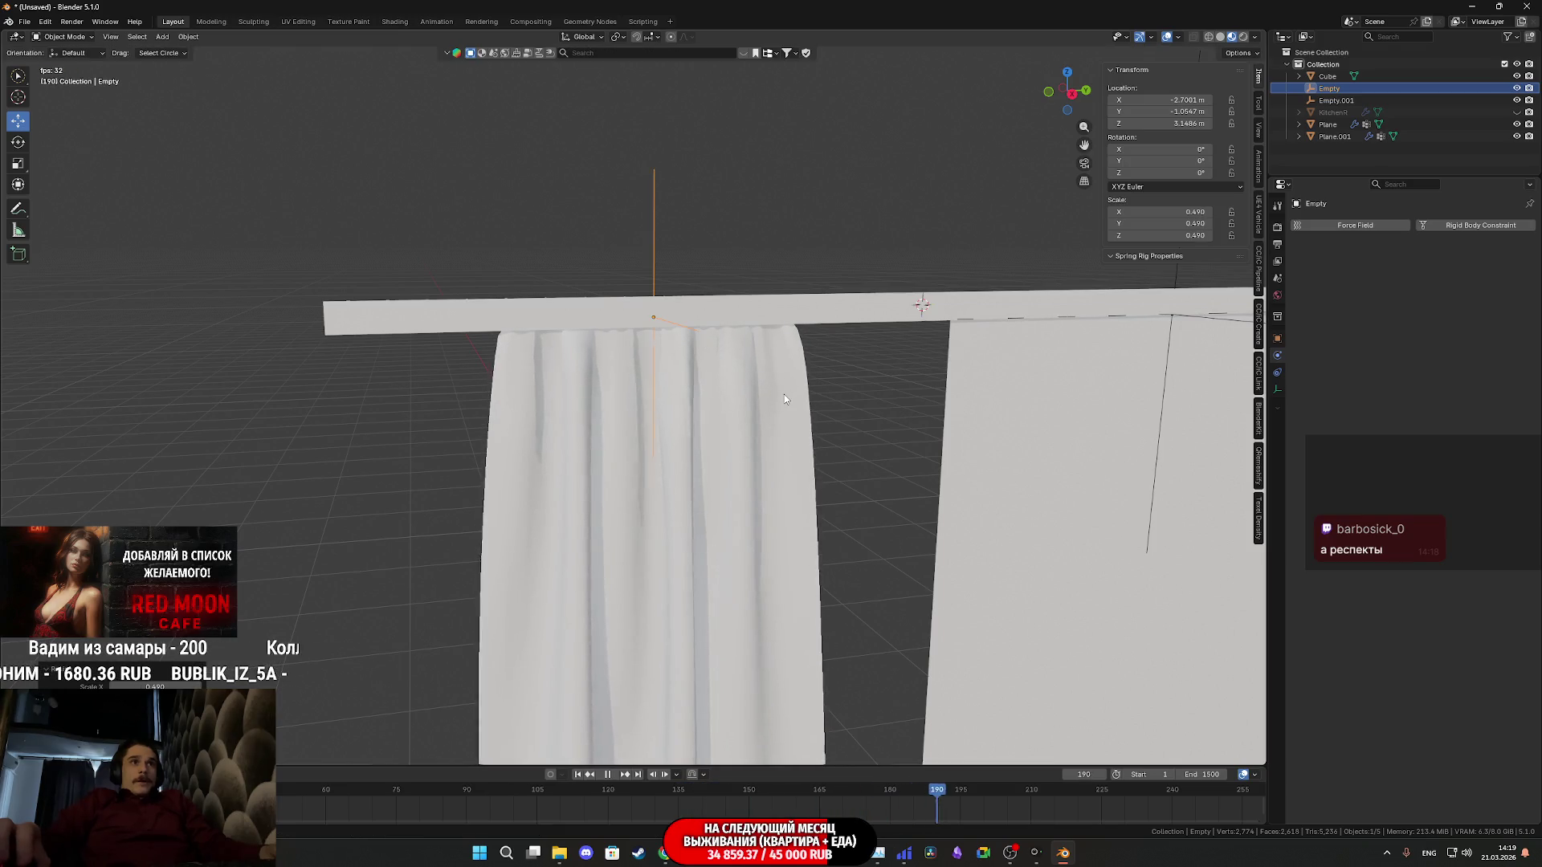
{"action": "scroll", "coordinate": [784, 395], "scroll_direction": "down", "scroll_amount": 3}
{"action": "mouse_move", "coordinate": [827, 517]}
{"action": "middle_mouse_down"}
{"action": "mouse_move", "coordinate": [802, 474]}
{"action": "mouse_move", "coordinate": [839, 446]}
{"action": "mouse_move", "coordinate": [751, 380]}
{"action": "mouse_move", "coordinate": [710, 459]}
{"action": "middle_mouse_up"}
{"action": "scroll", "coordinate": [768, 455], "scroll_direction": "up", "scroll_amount": 3}
{"action": "scroll", "coordinate": [783, 456], "scroll_direction": "up", "scroll_amount": 3}
{"action": "scroll", "coordinate": [854, 454], "scroll_direction": "up", "scroll_amount": 2}
{"action": "mouse_move", "coordinate": [853, 455]}
{"action": "middle_mouse_down"}
{"action": "mouse_move", "coordinate": [923, 468]}
{"action": "mouse_move", "coordinate": [1029, 395]}
{"action": "mouse_move", "coordinate": [1096, 413]}
{"action": "mouse_move", "coordinate": [1044, 407]}
{"action": "middle_mouse_up"}
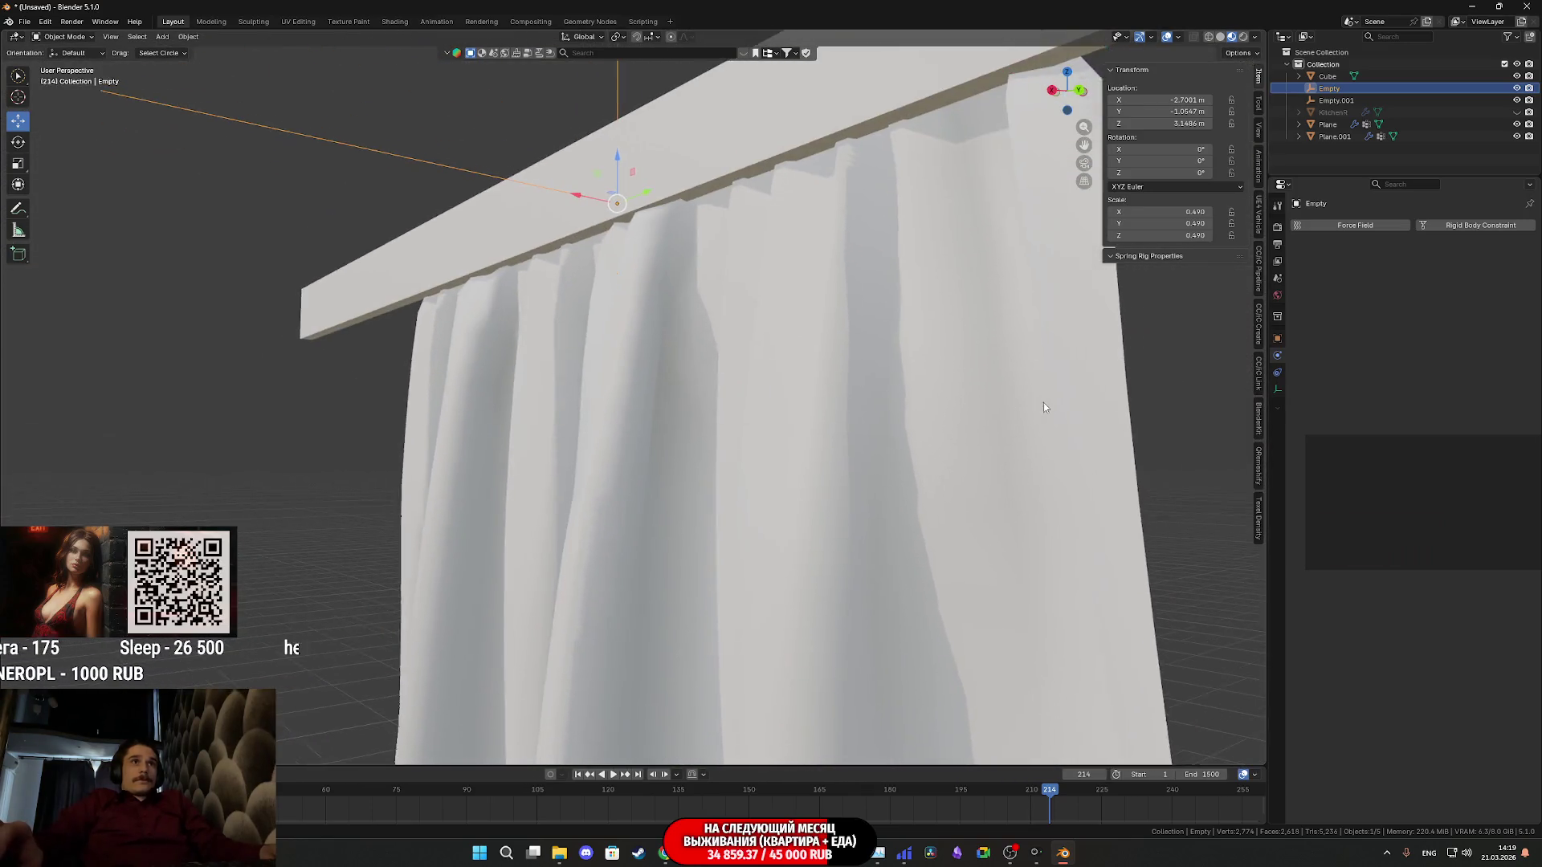
{"action": "scroll", "coordinate": [1044, 408], "scroll_direction": "down", "scroll_amount": 4}
{"action": "mouse_move", "coordinate": [947, 444]}
{"action": "middle_mouse_down"}
{"action": "mouse_move", "coordinate": [833, 313]}
{"action": "mouse_move", "coordinate": [841, 470]}
{"action": "mouse_move", "coordinate": [880, 453]}
{"action": "mouse_move", "coordinate": [837, 442]}
{"action": "mouse_move", "coordinate": [842, 404]}
{"action": "middle_mouse_up"}
{"action": "scroll", "coordinate": [833, 314], "scroll_direction": "up", "scroll_amount": 3}
{"action": "scroll", "coordinate": [839, 420], "scroll_direction": "up", "scroll_amount": 2}
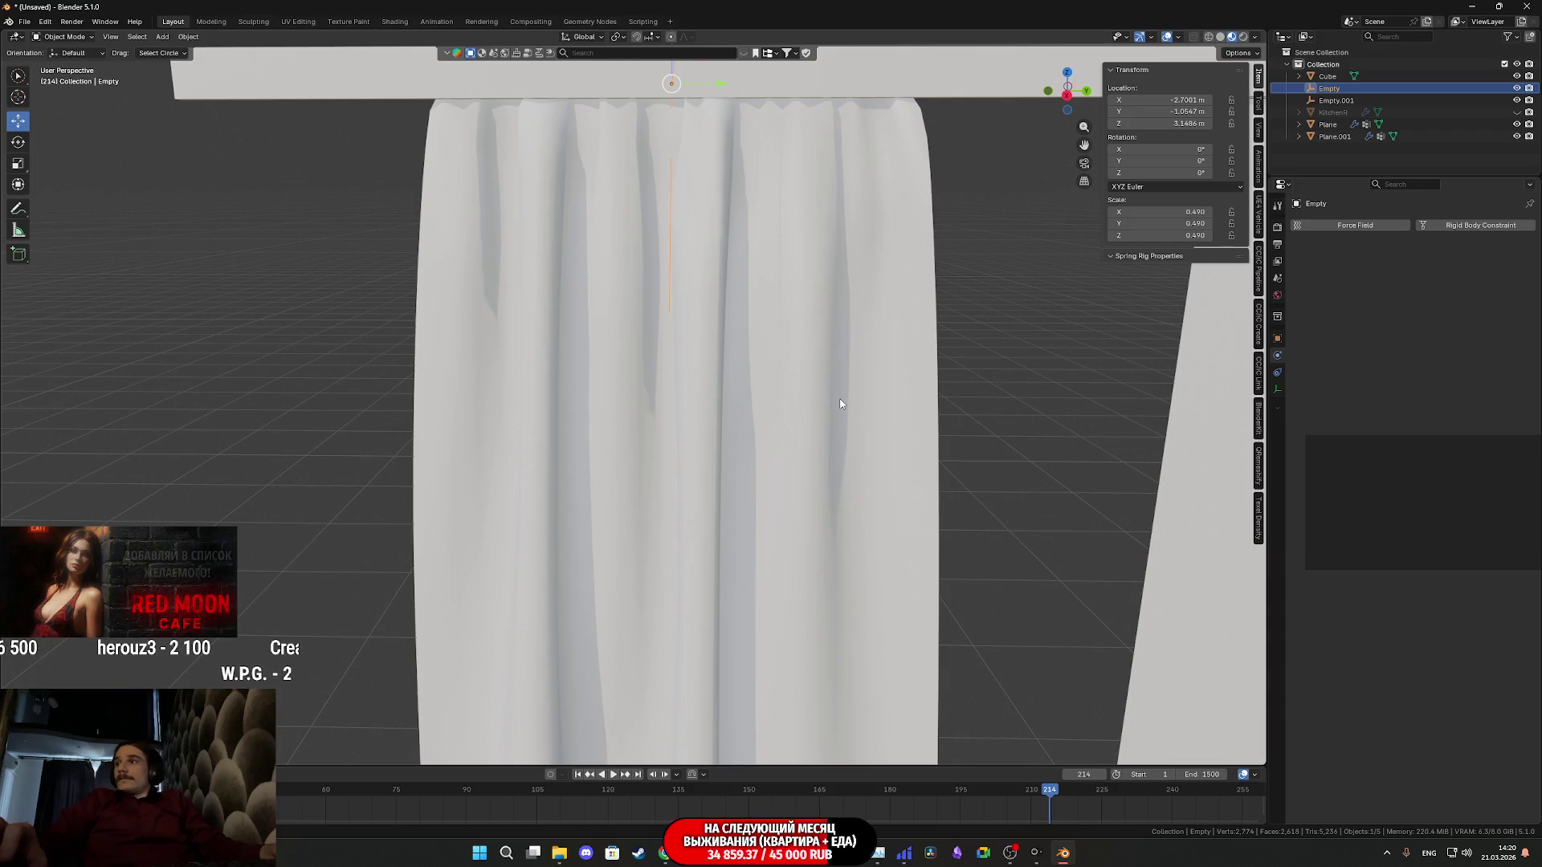
{"action": "scroll", "coordinate": [842, 403], "scroll_direction": "up", "scroll_amount": 2}
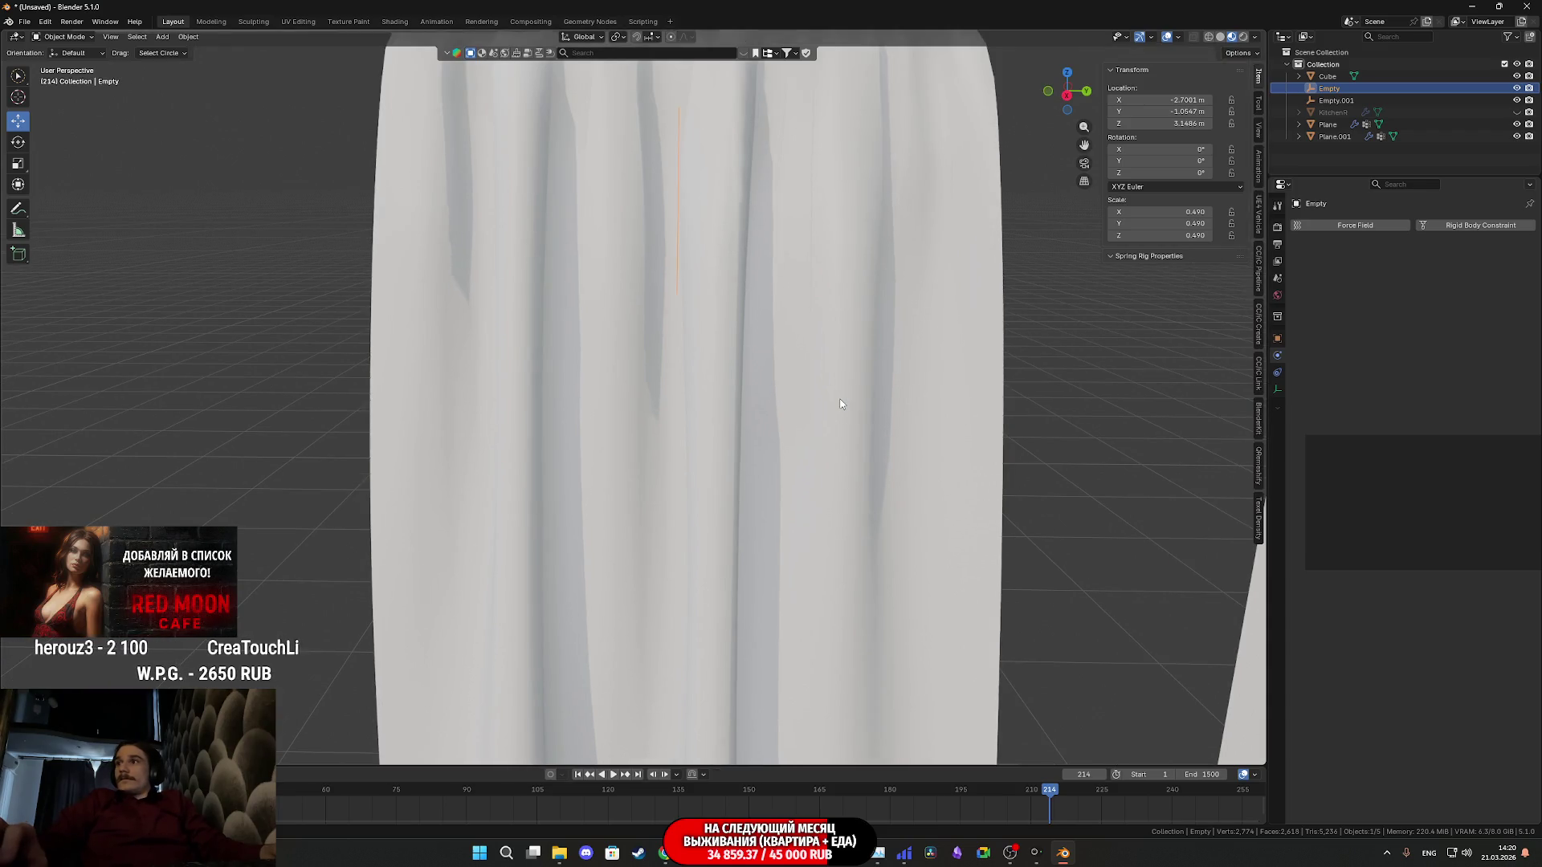
{"action": "scroll", "coordinate": [842, 404], "scroll_direction": "down", "scroll_amount": 2}
{"action": "middle_click_drag", "start_coordinate": [836, 400], "coordinate": [803, 395]}
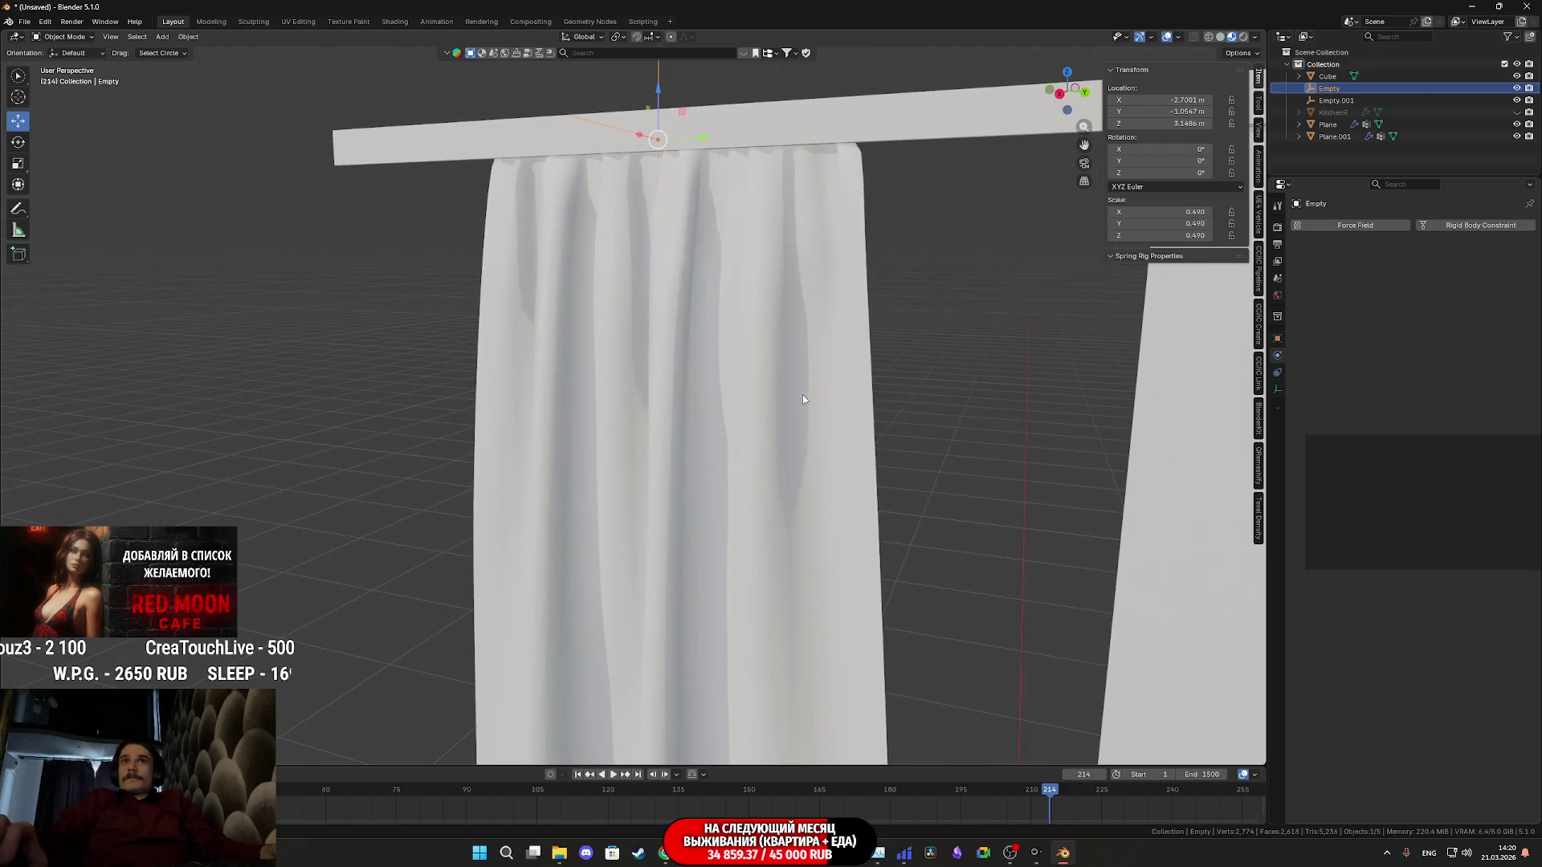
Rewind to frame 0 and select the second curtain Plane
{"action": "key", "text": "shift+Left"}
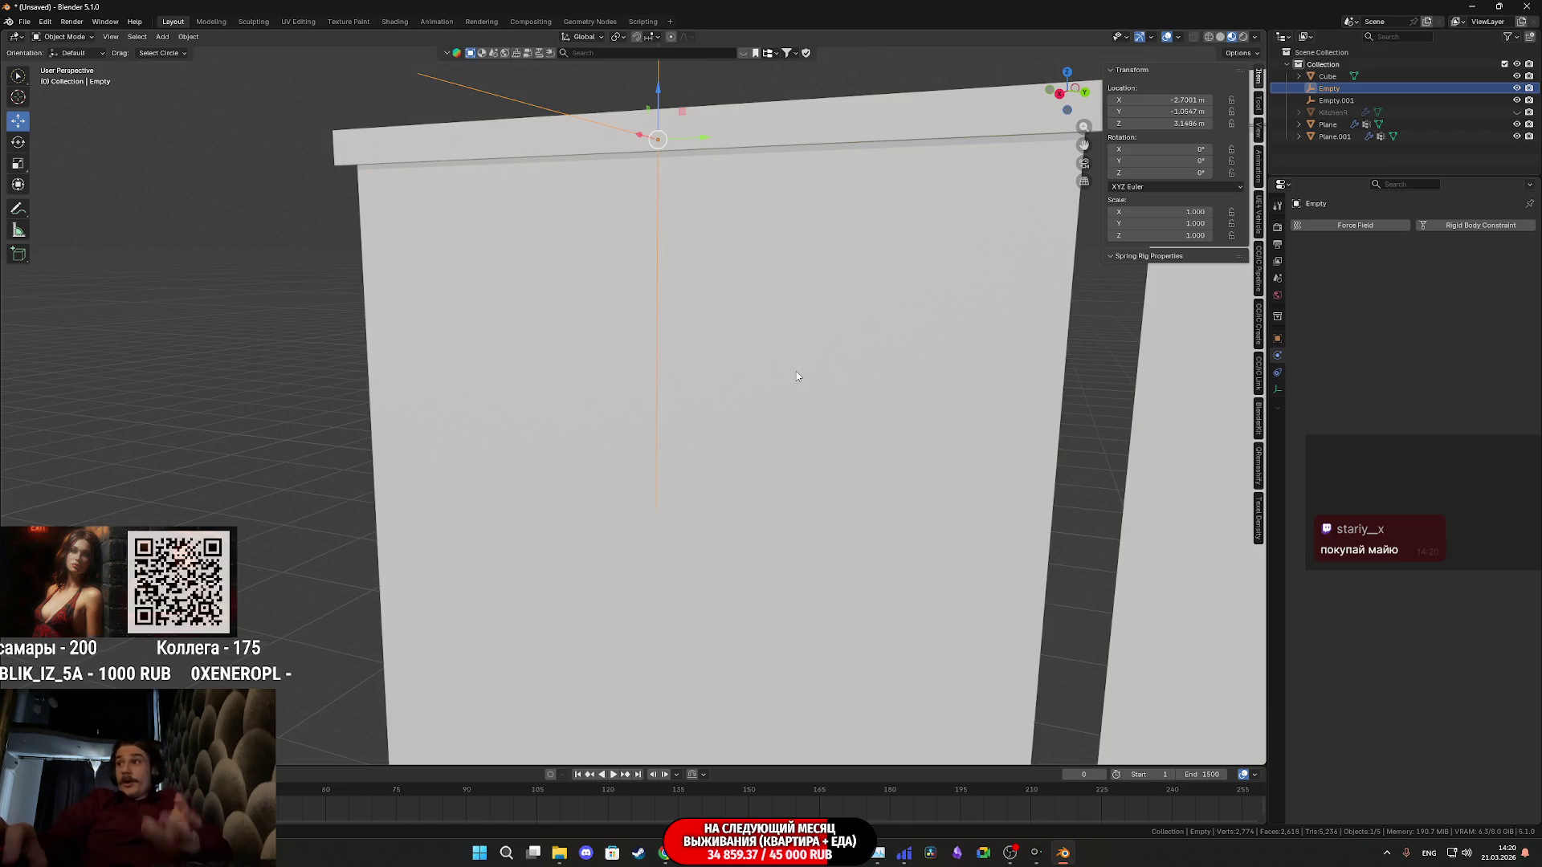
{"action": "left_click", "coordinate": [778, 410]}
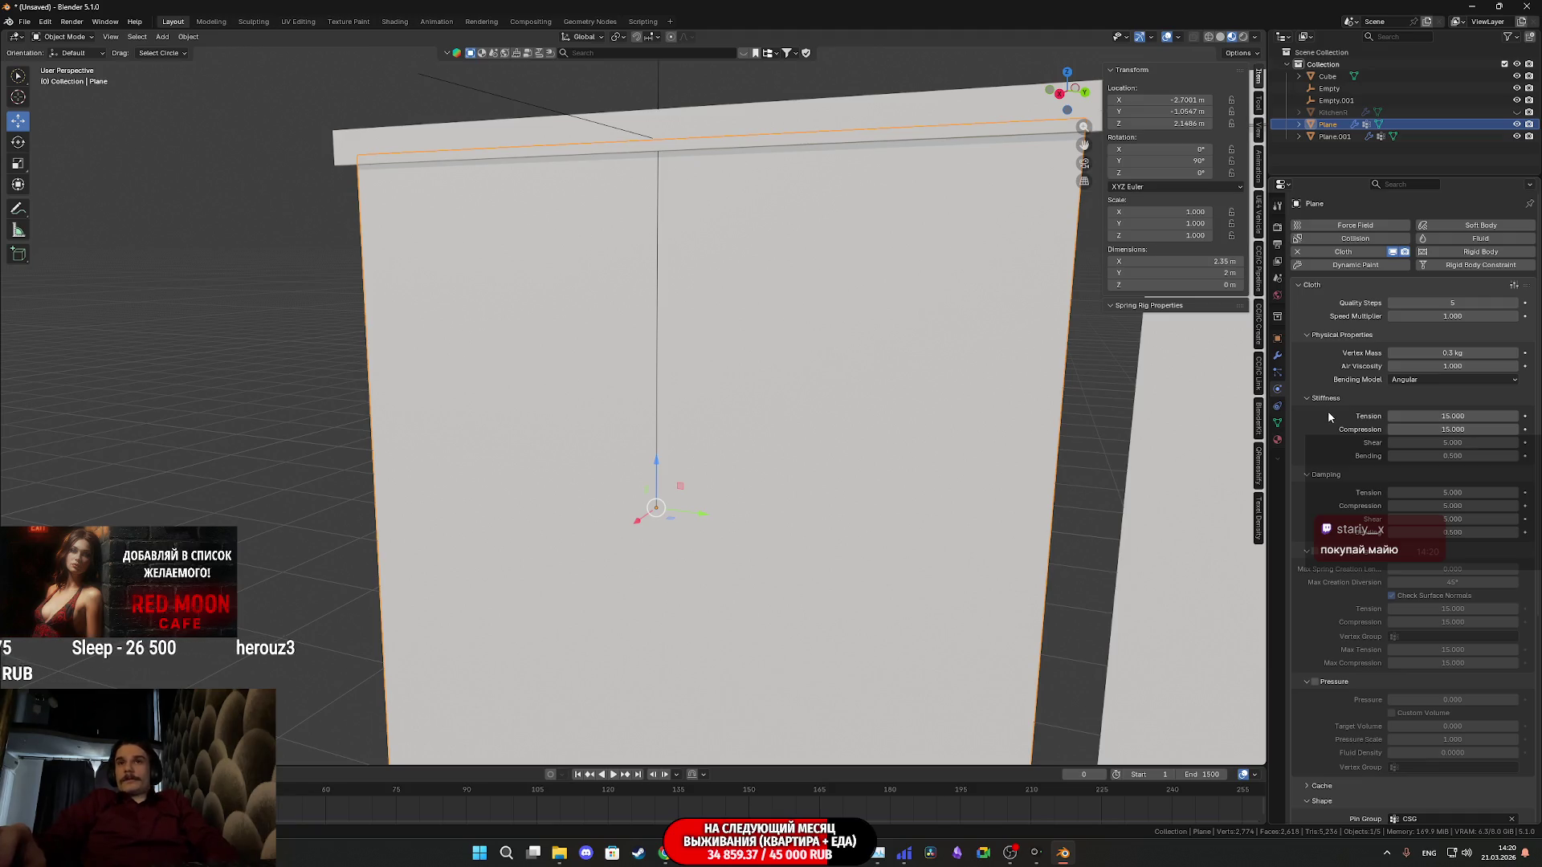
{"action": "scroll", "coordinate": [1328, 412], "scroll_direction": "down", "scroll_amount": 5}
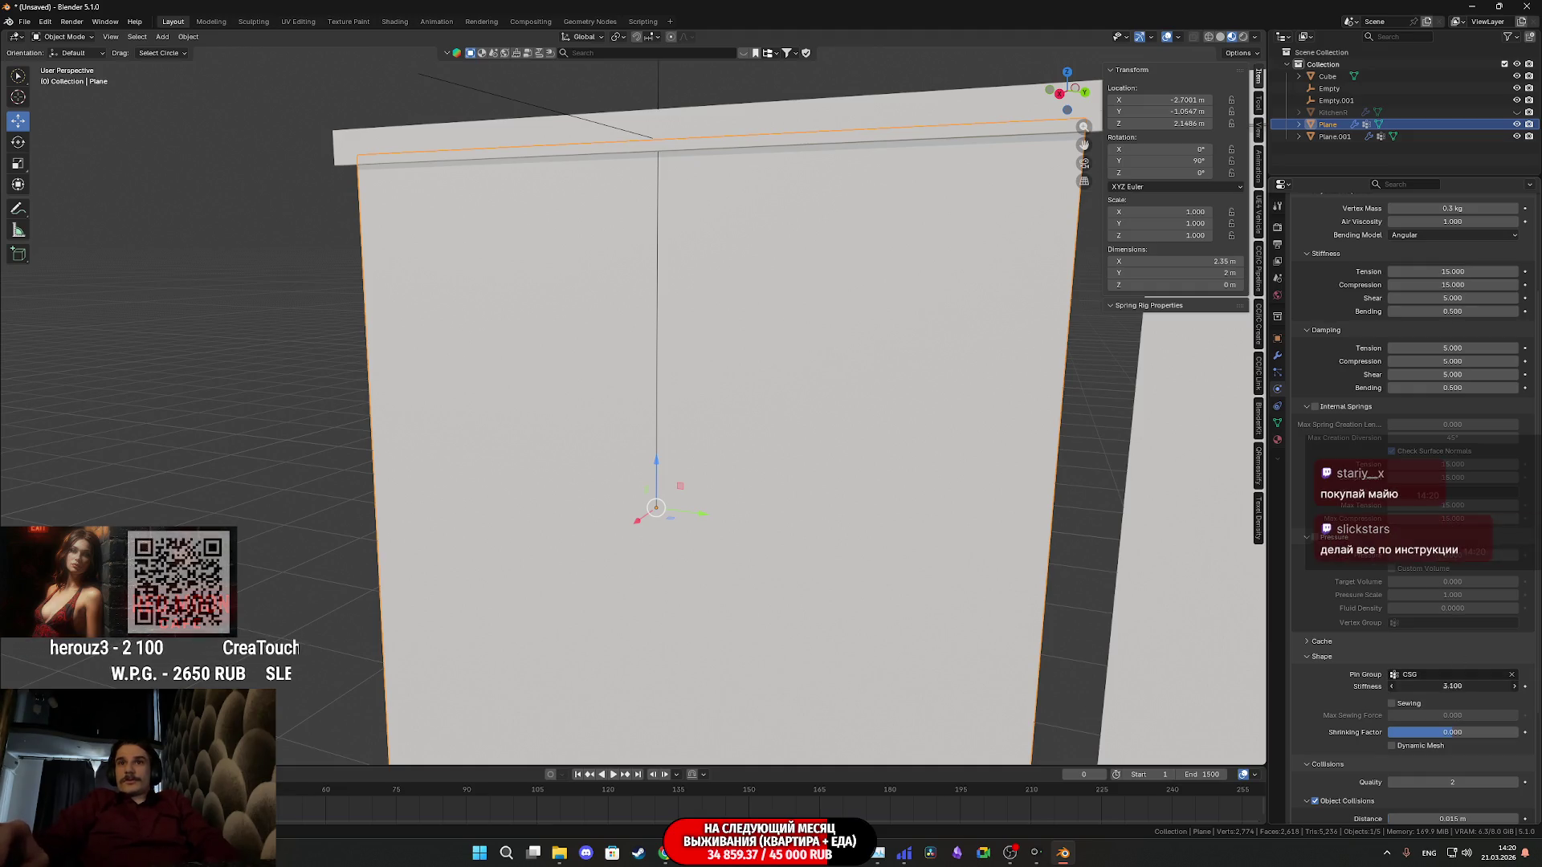
Set the curtain's cloth pin stiffness to 20, then select the hook empty
{"action": "left_click", "coordinate": [1465, 685]}
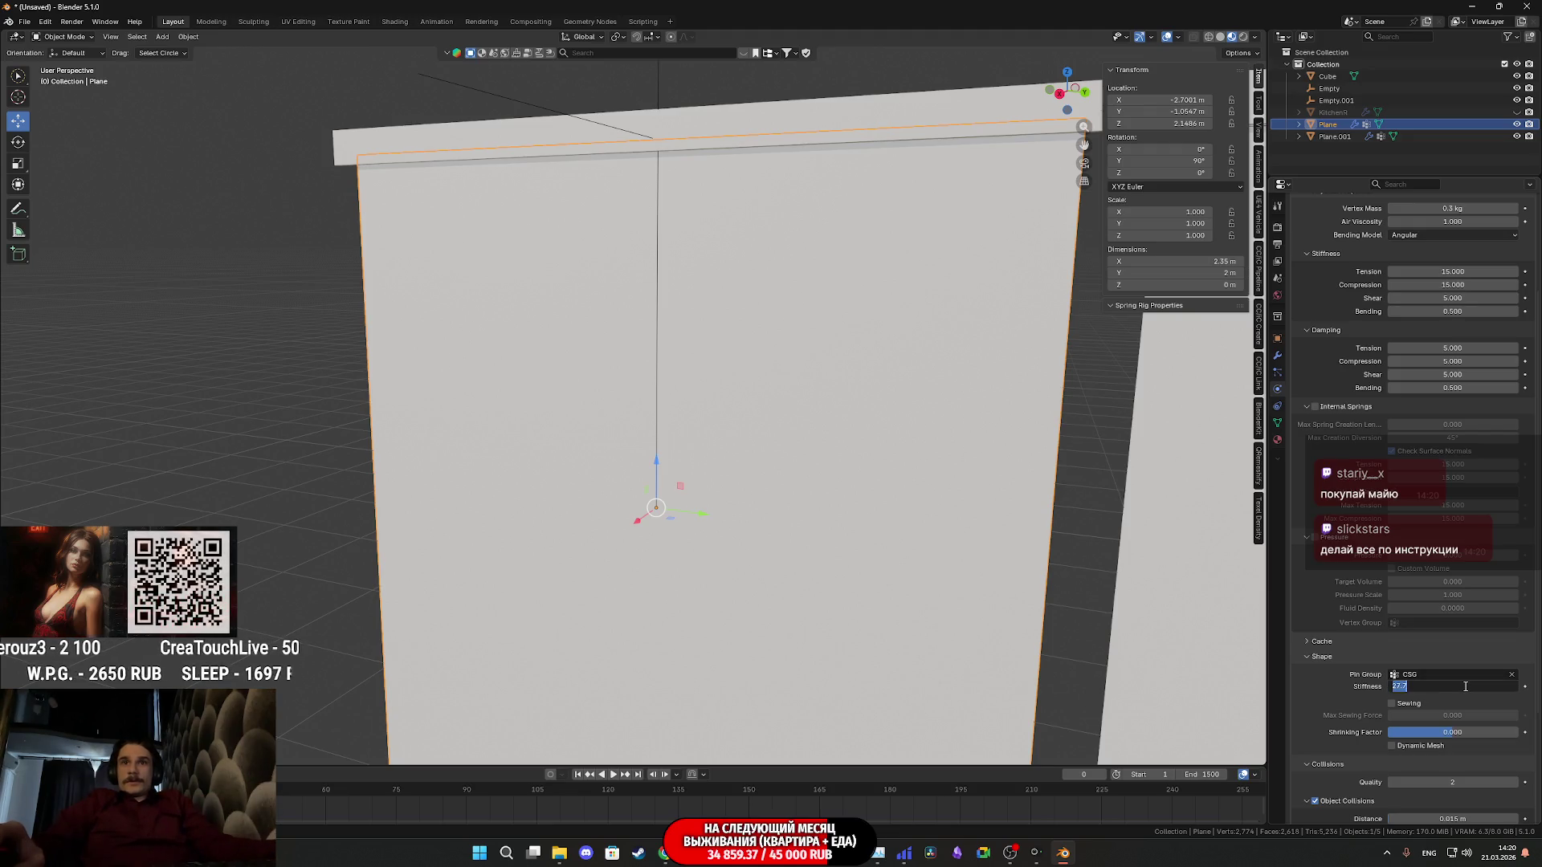
{"action": "type", "text": "20"}
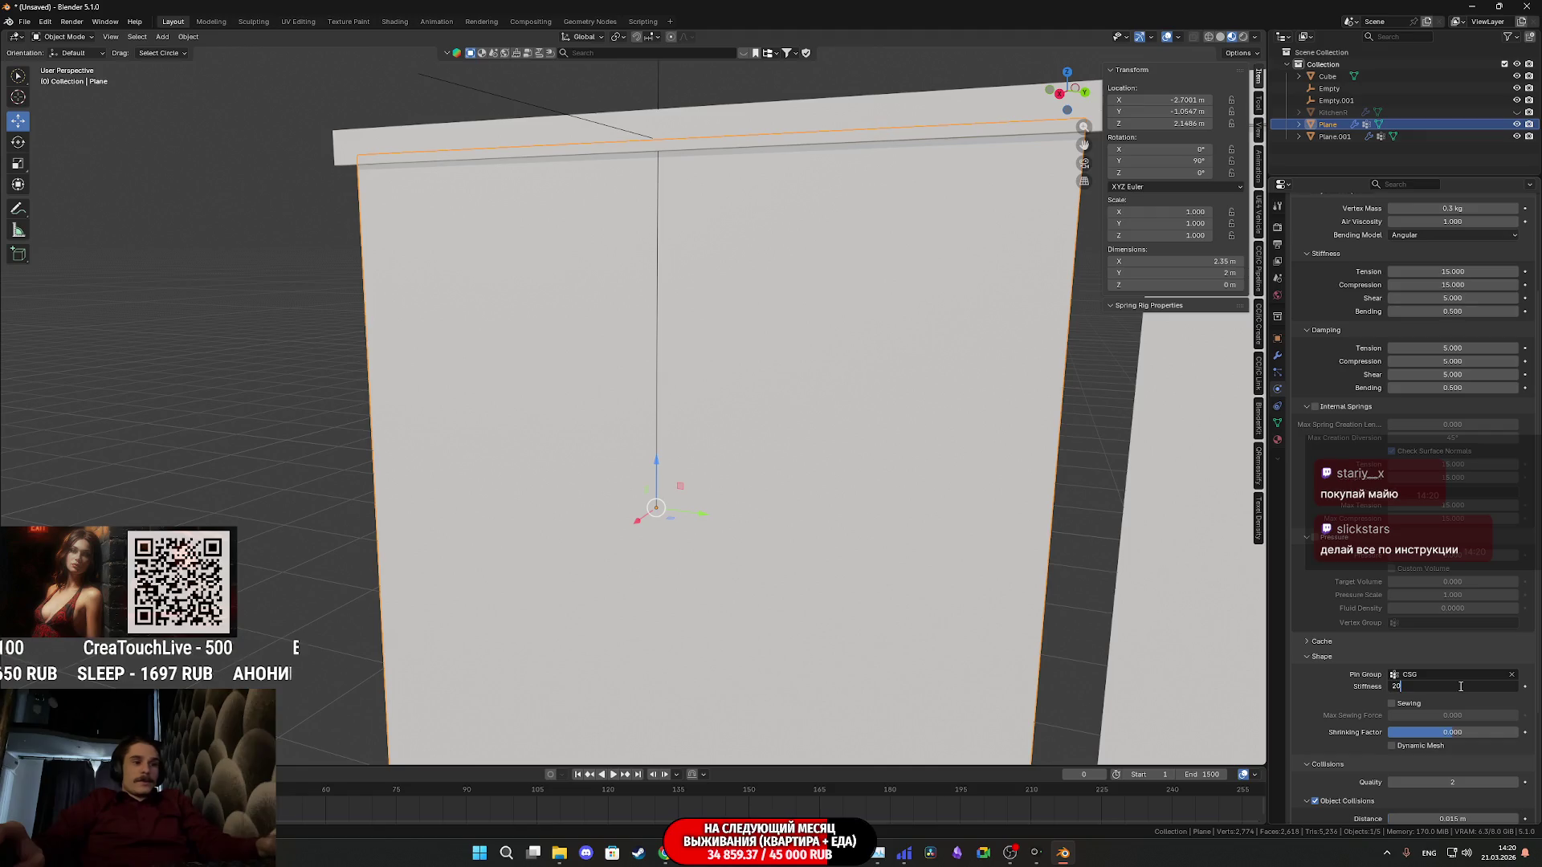
{"action": "key", "text": "Return"}
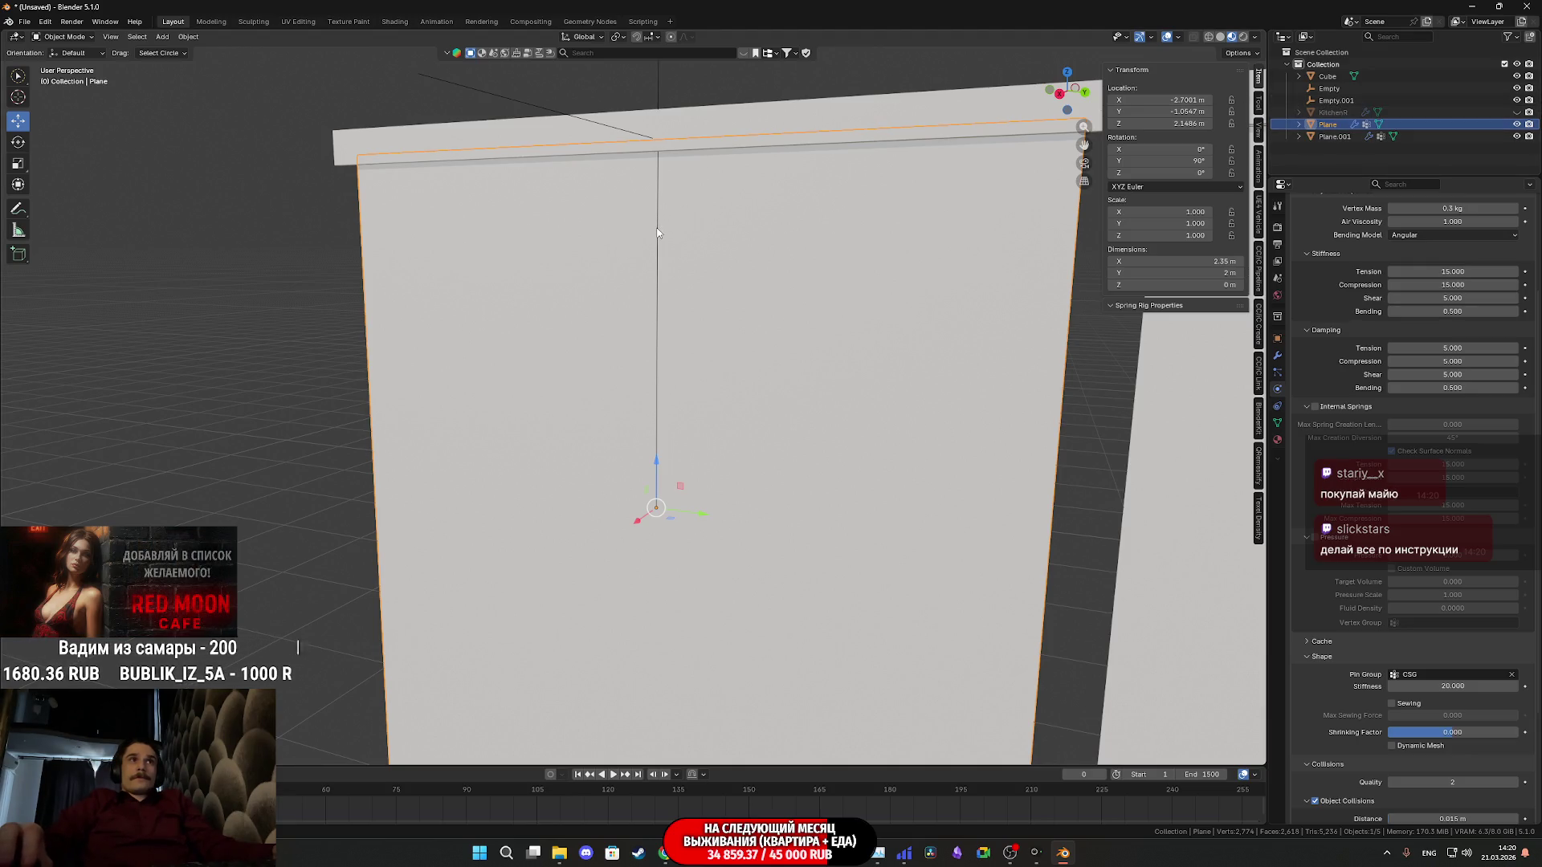
{"action": "scroll", "coordinate": [678, 184], "scroll_direction": "down", "scroll_amount": 2}
{"action": "scroll", "coordinate": [688, 181], "scroll_direction": "down", "scroll_amount": 1}
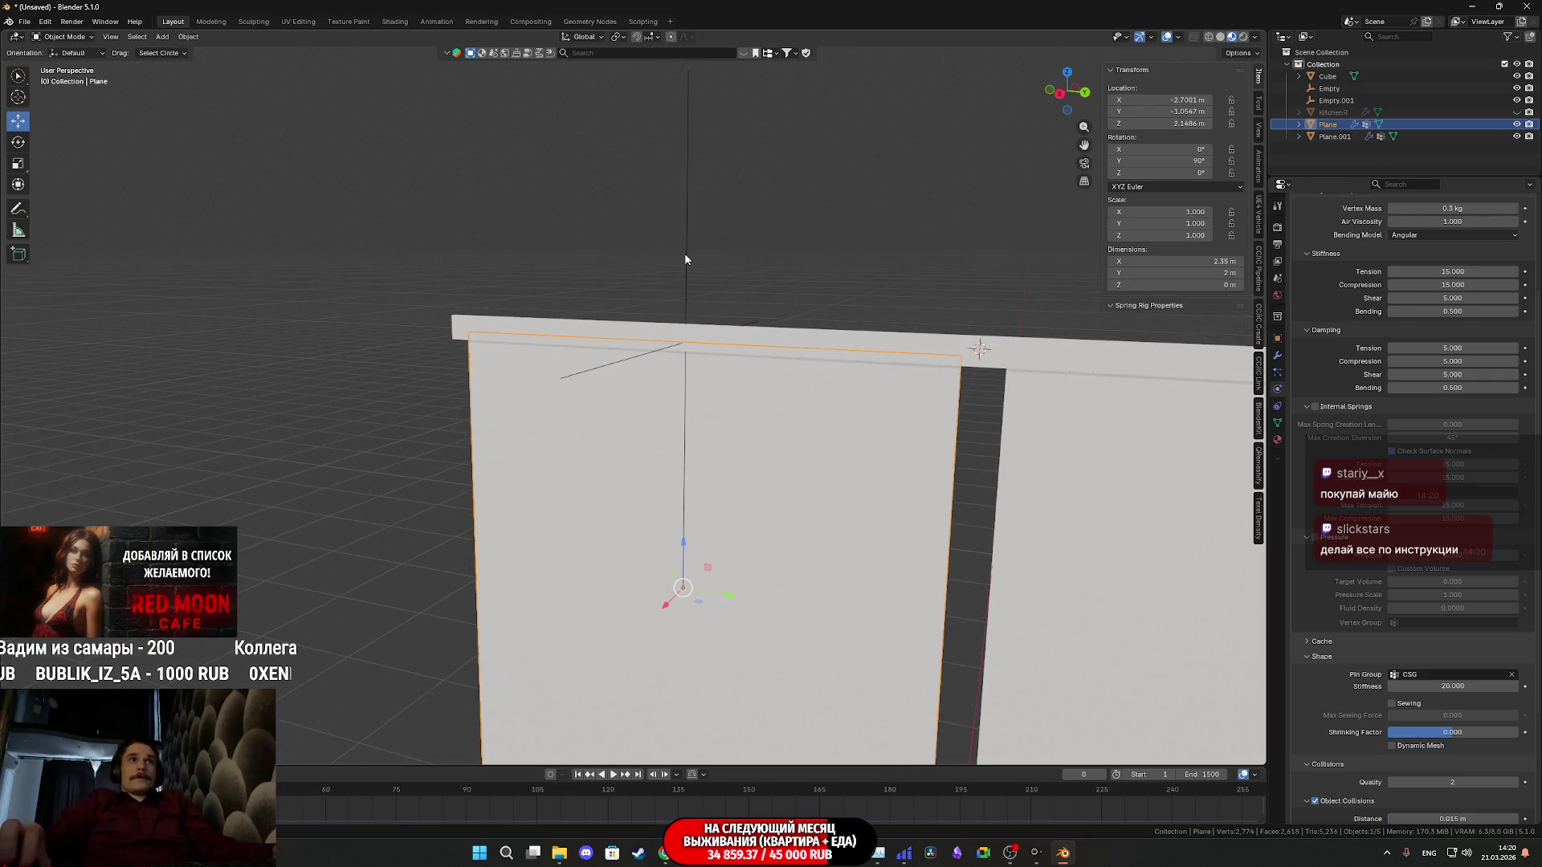
{"action": "left_click", "coordinate": [687, 255]}
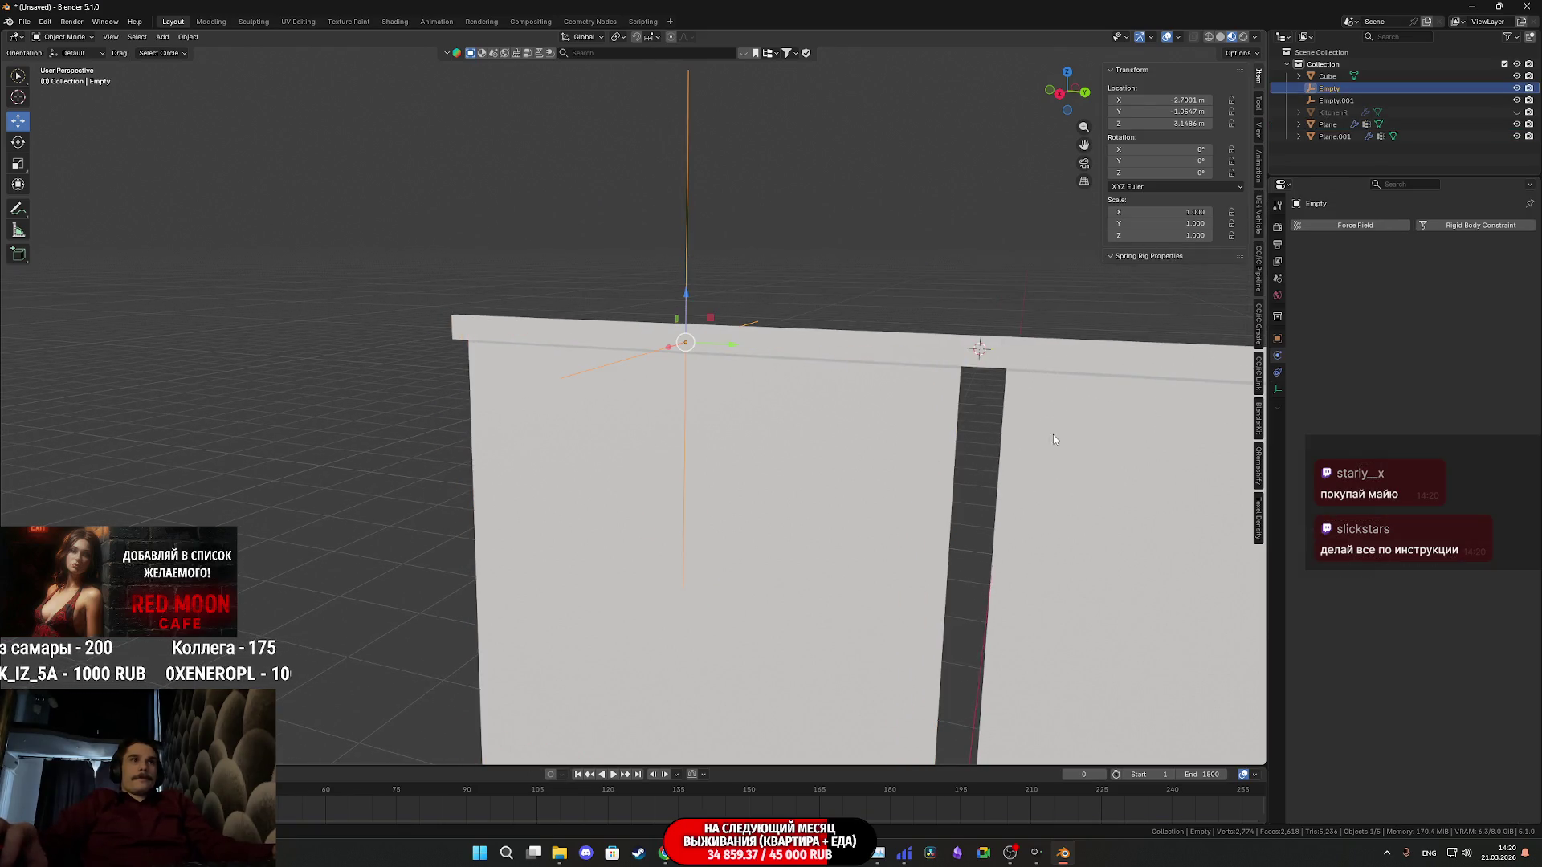
Play the simulation and shrink the hook empty to about 0.513 so the curtain gathers, stopping at frame 185
{"action": "key", "text": "space"}
{"action": "key", "text": "s"}
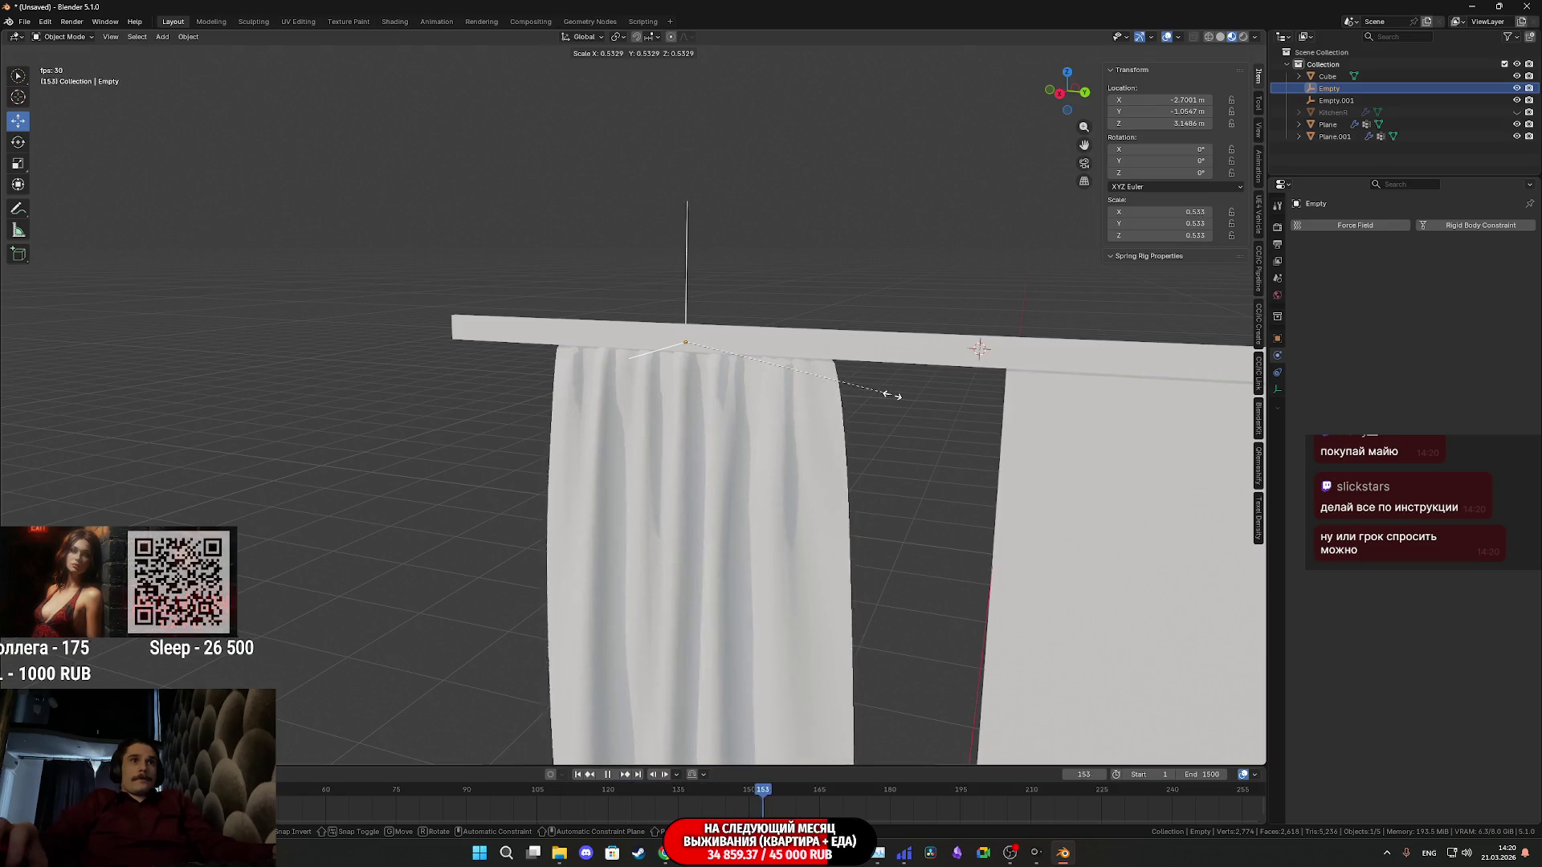
{"action": "left_click", "coordinate": [892, 395]}
{"action": "key", "text": "space"}
Inspect the curtain's bottom hem and folds, then rewind the animation to frame 0
{"action": "mouse_move", "coordinate": [909, 527]}
{"action": "middle_mouse_down", "text": "shift"}
{"action": "mouse_move", "coordinate": [957, 318]}
{"action": "mouse_move", "coordinate": [955, 420]}
{"action": "middle_mouse_up", "text": "shift"}
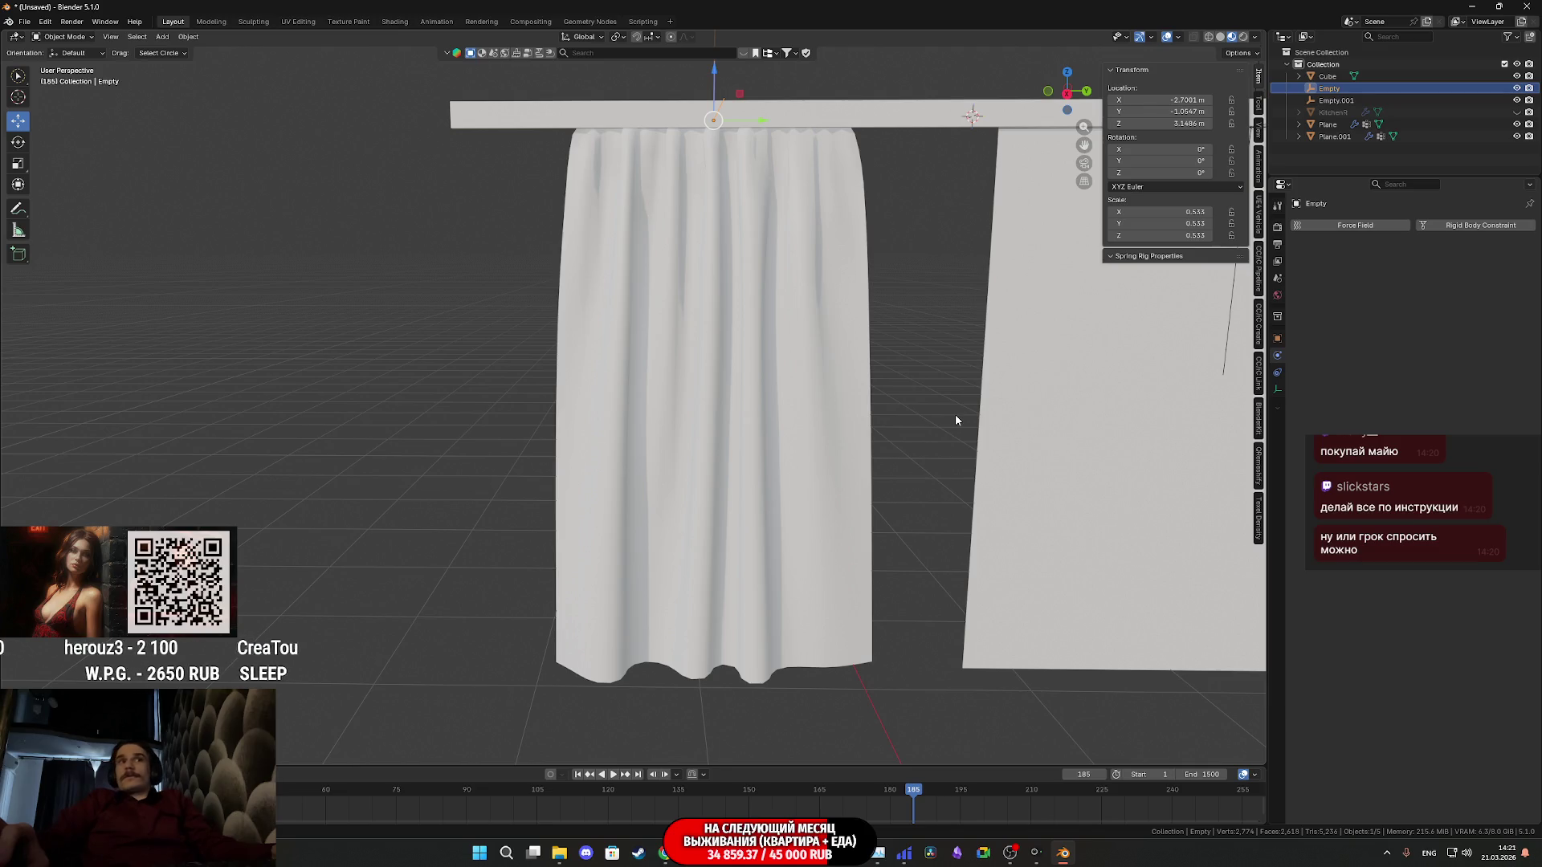
{"action": "scroll", "coordinate": [801, 555], "scroll_direction": "up", "scroll_amount": 3}
{"action": "mouse_move", "coordinate": [802, 556]}
{"action": "middle_mouse_down", "text": "shift"}
{"action": "mouse_move", "coordinate": [733, 245]}
{"action": "mouse_move", "coordinate": [663, 361]}
{"action": "middle_mouse_up", "text": "shift"}
{"action": "key", "text": "shift+Left"}
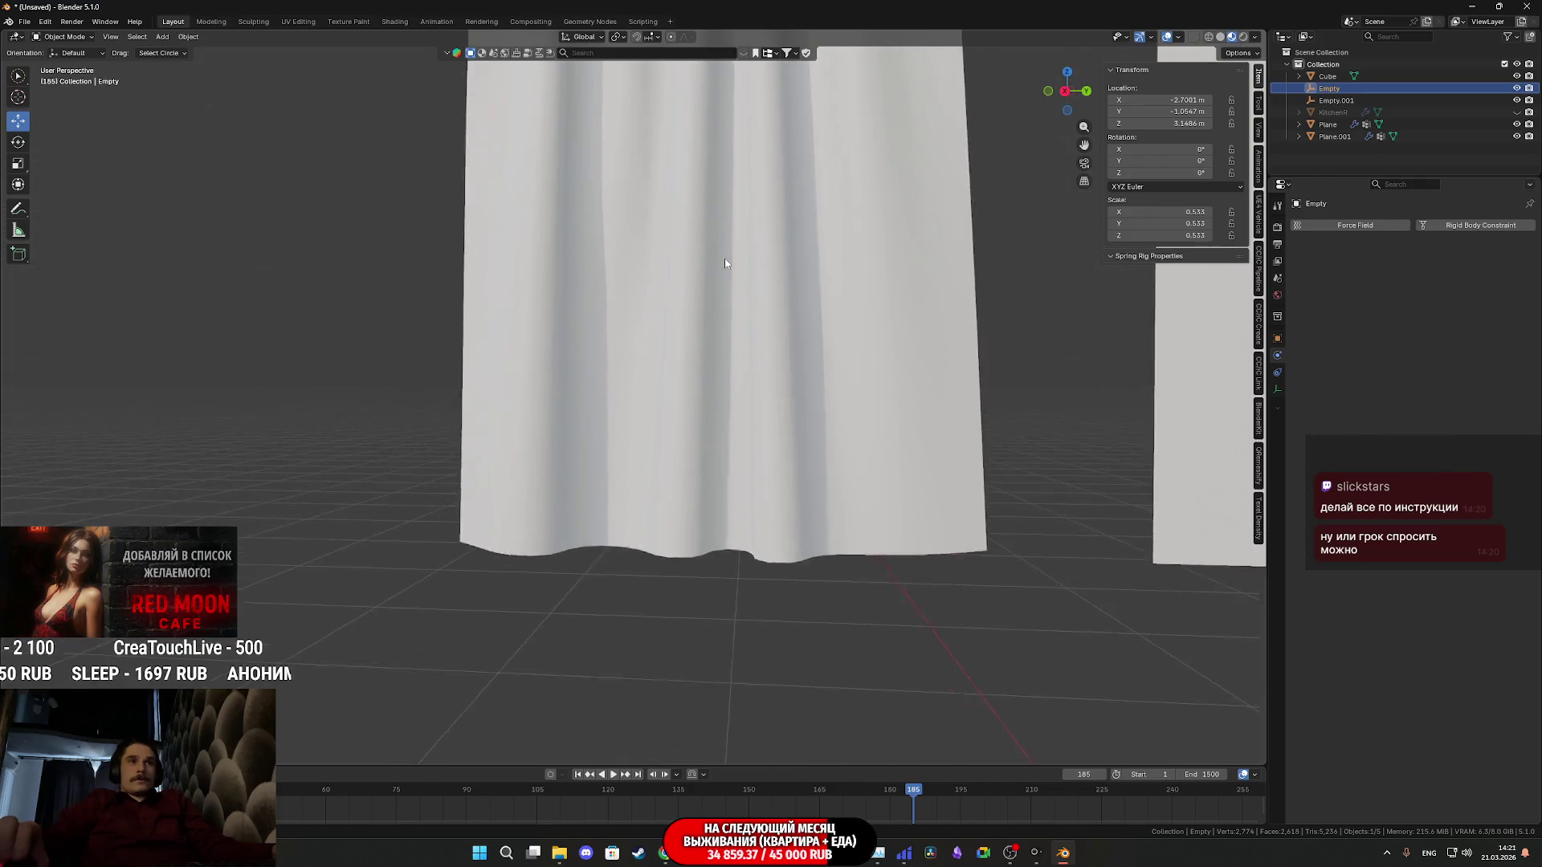
{"action": "scroll", "coordinate": [708, 487], "scroll_direction": "down", "scroll_amount": 4}
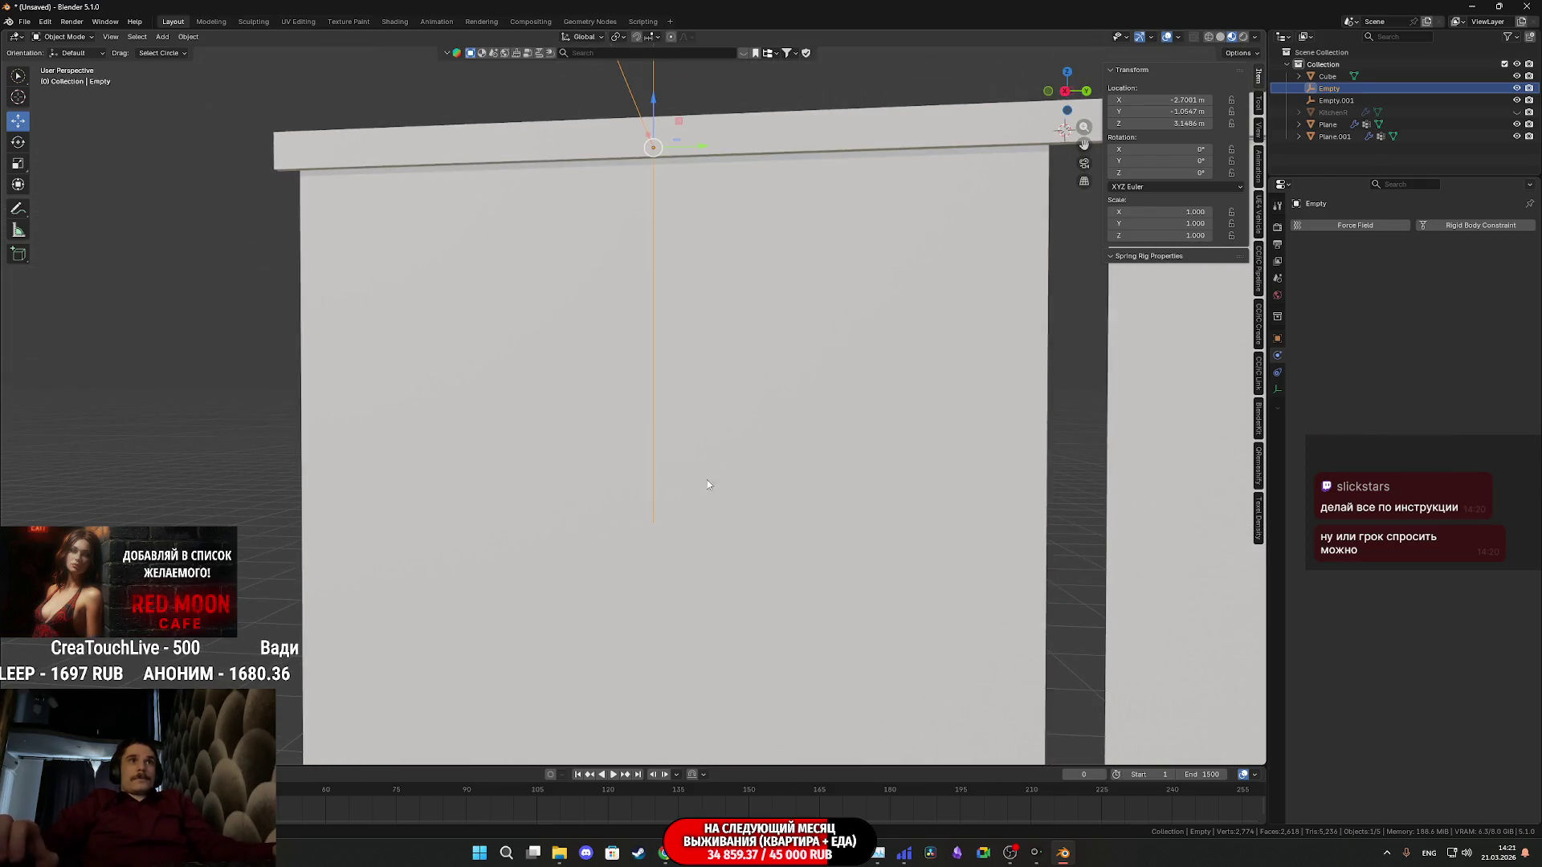
{"action": "scroll", "coordinate": [709, 457], "scroll_direction": "down", "scroll_amount": 2}
{"action": "middle_click_drag", "start_coordinate": [708, 457], "coordinate": [769, 413]}
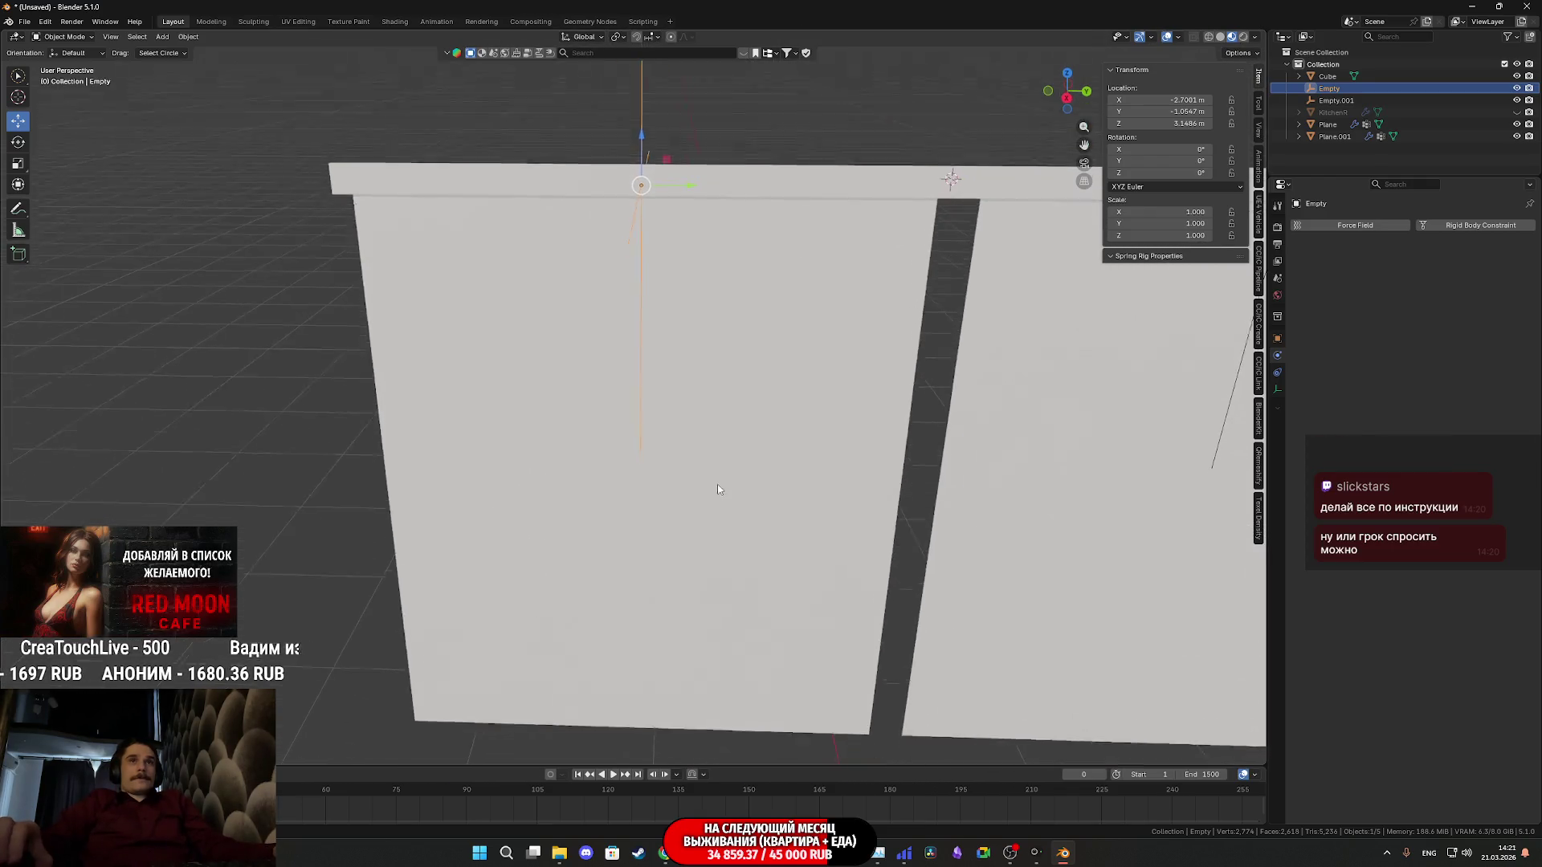
Subdivide all of the curtain plane's mesh into a denser grid in Edit Mode
{"action": "left_click", "coordinate": [765, 407]}
{"action": "key", "text": "Tab"}
{"action": "key", "text": "a"}
{"action": "right_click", "coordinate": [762, 407]}
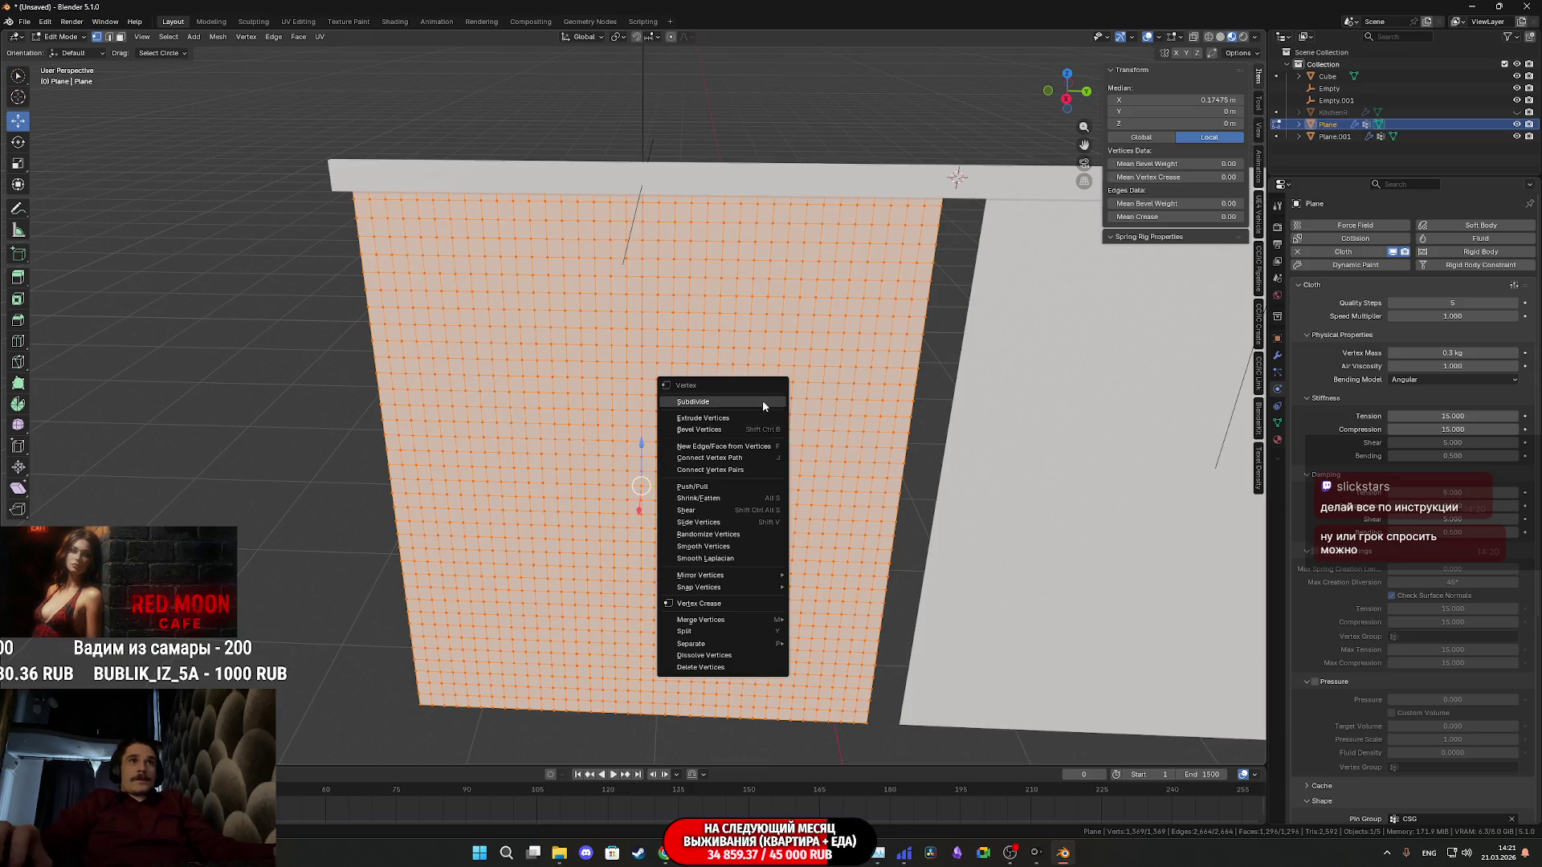
{"action": "left_click", "coordinate": [762, 402]}
{"action": "key", "text": "Tab"}
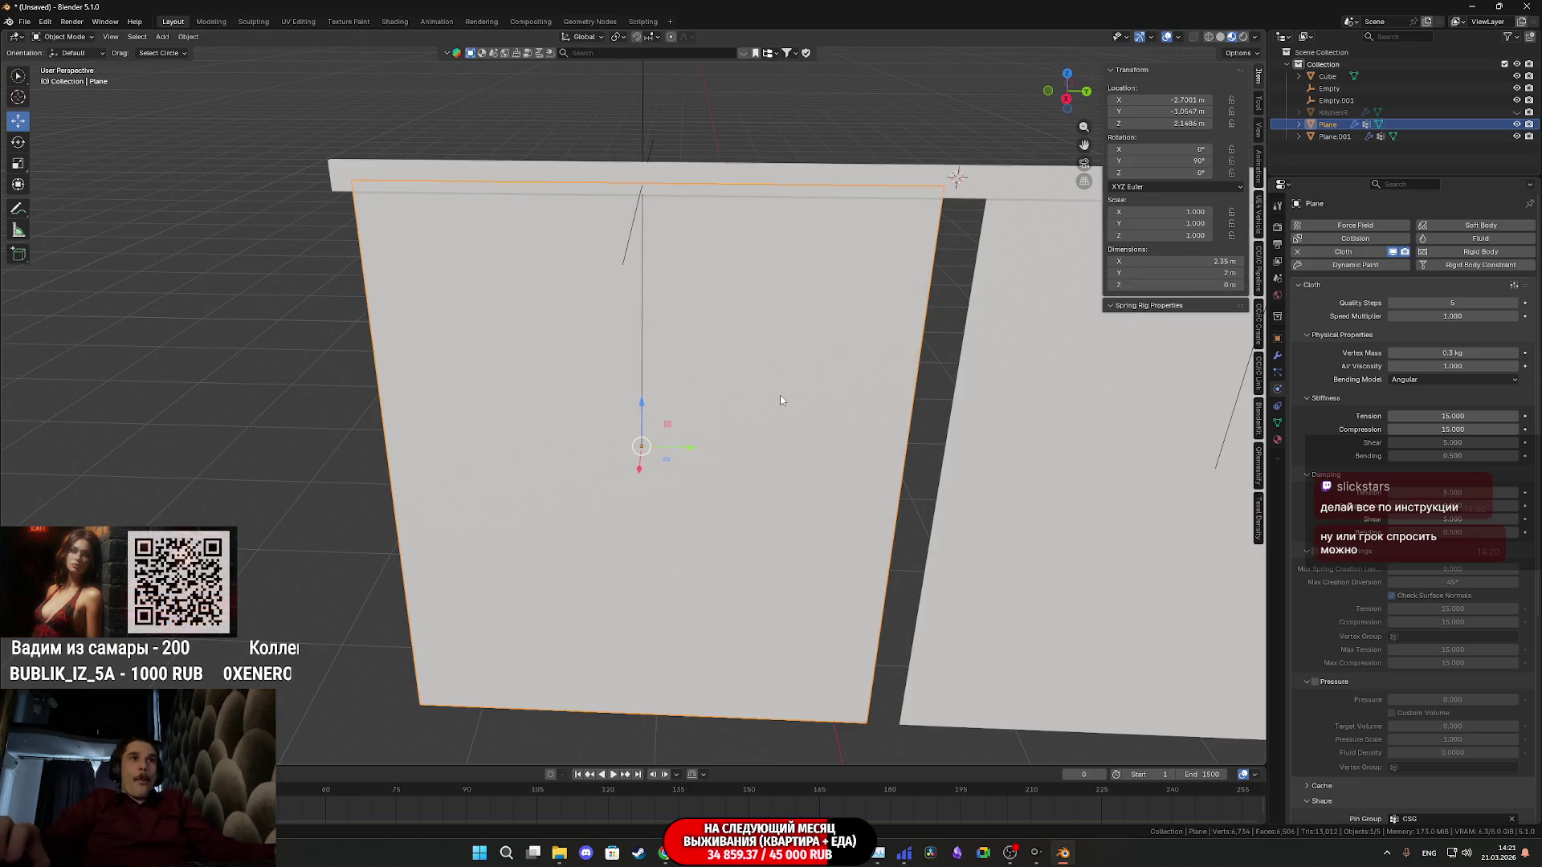
Play the animation and start shrinking the hook empty to gather the denser curtain
{"action": "mouse_move", "coordinate": [784, 427]}
{"action": "middle_mouse_down"}
{"action": "mouse_move", "coordinate": [605, 189]}
{"action": "mouse_move", "coordinate": [817, 259]}
{"action": "middle_mouse_up"}
{"action": "left_click", "coordinate": [628, 190]}
{"action": "key", "text": "space"}
{"action": "key", "text": "s"}
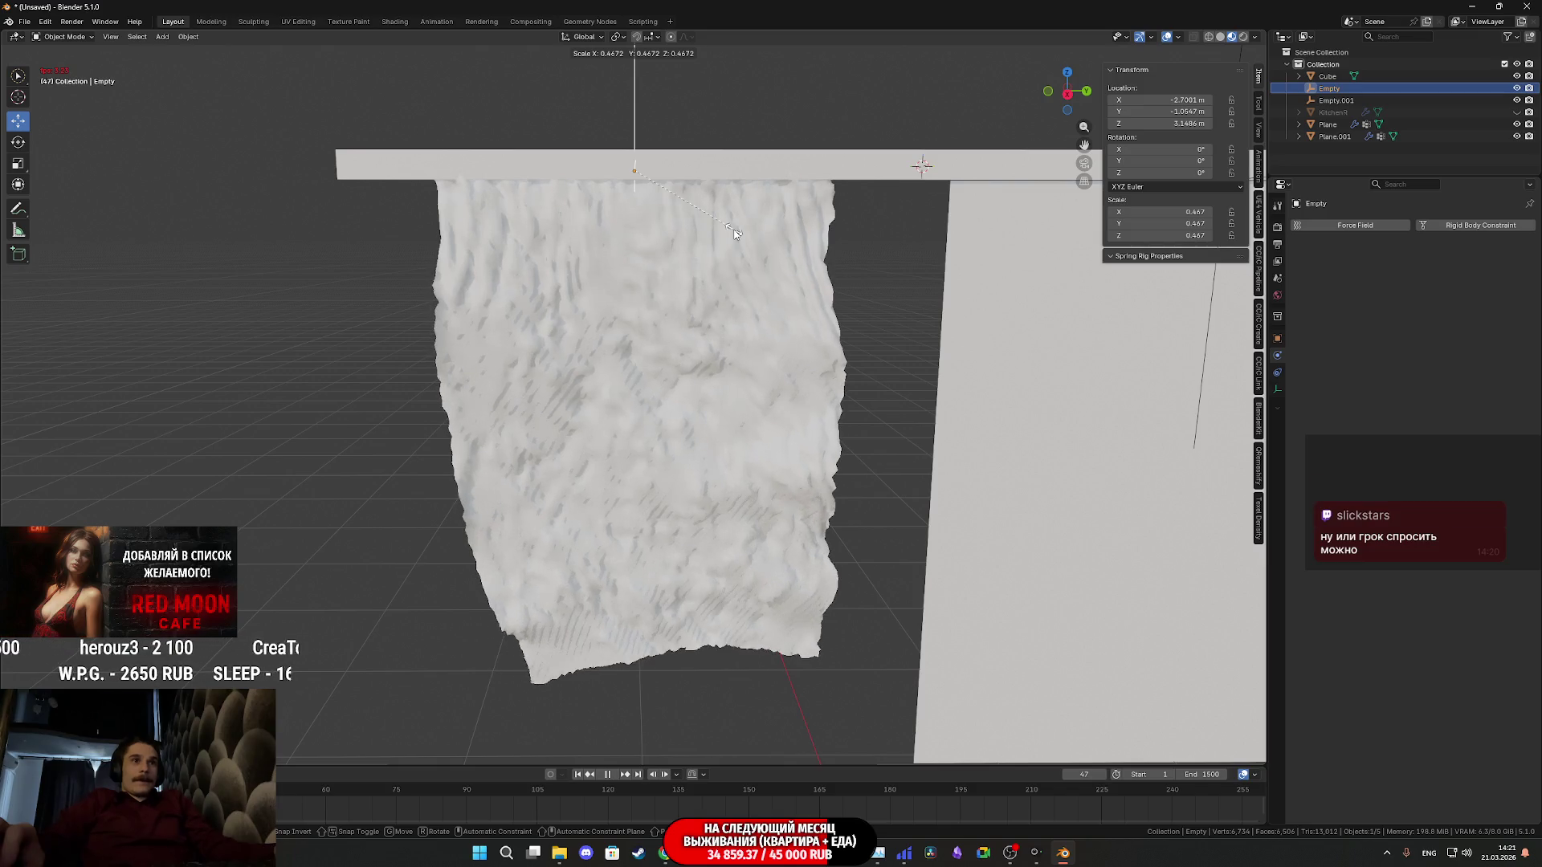
Cancel the test, then remove and re-add Cloth physics on the plane with Self Collisions enabled
{"action": "key", "text": "Escape"}
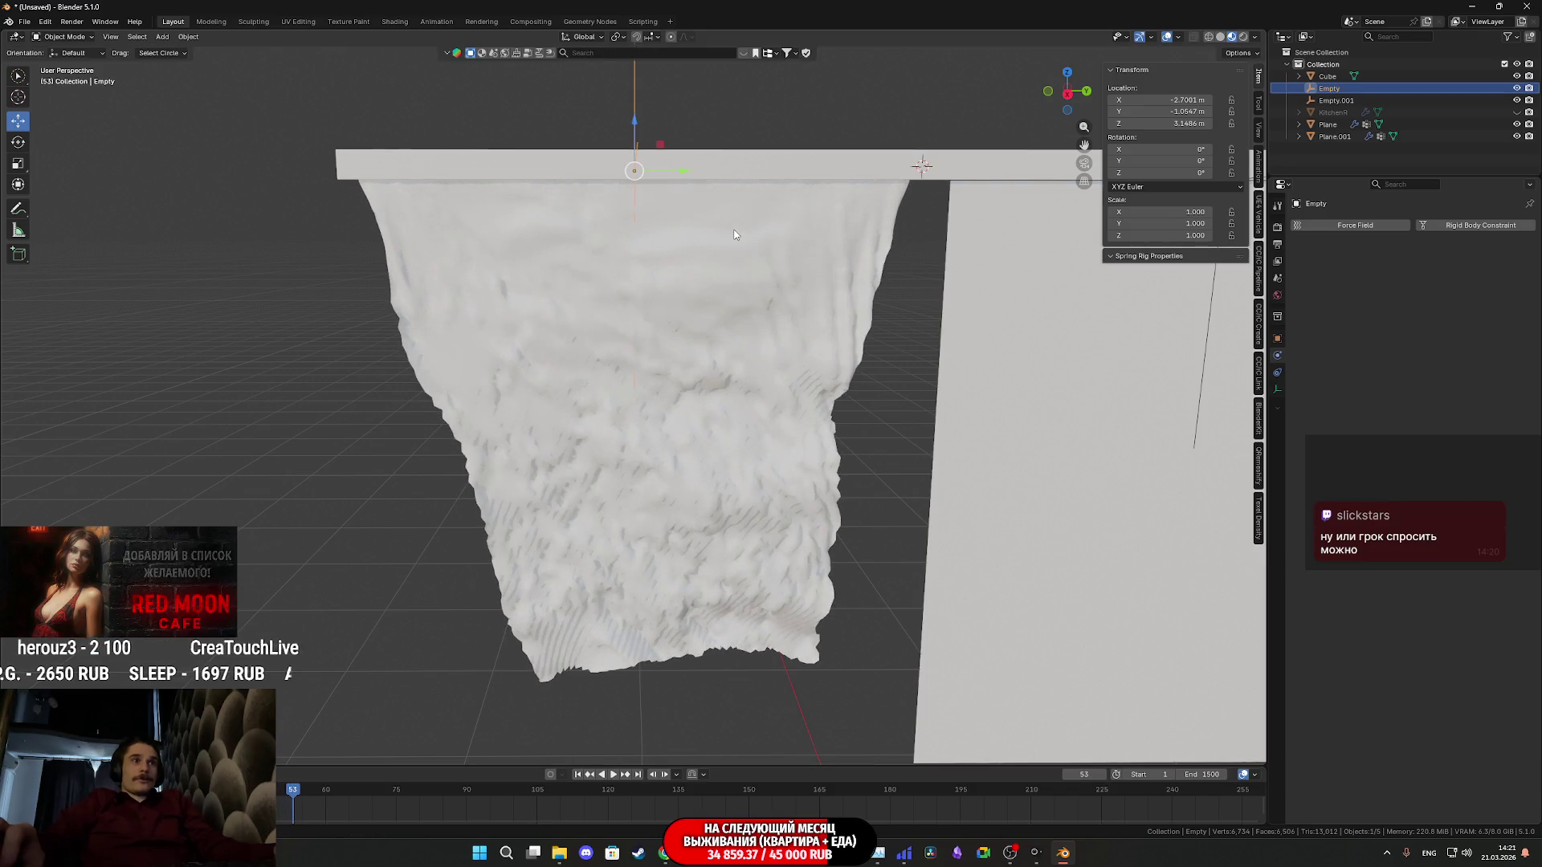
{"action": "key", "text": "Escape"}
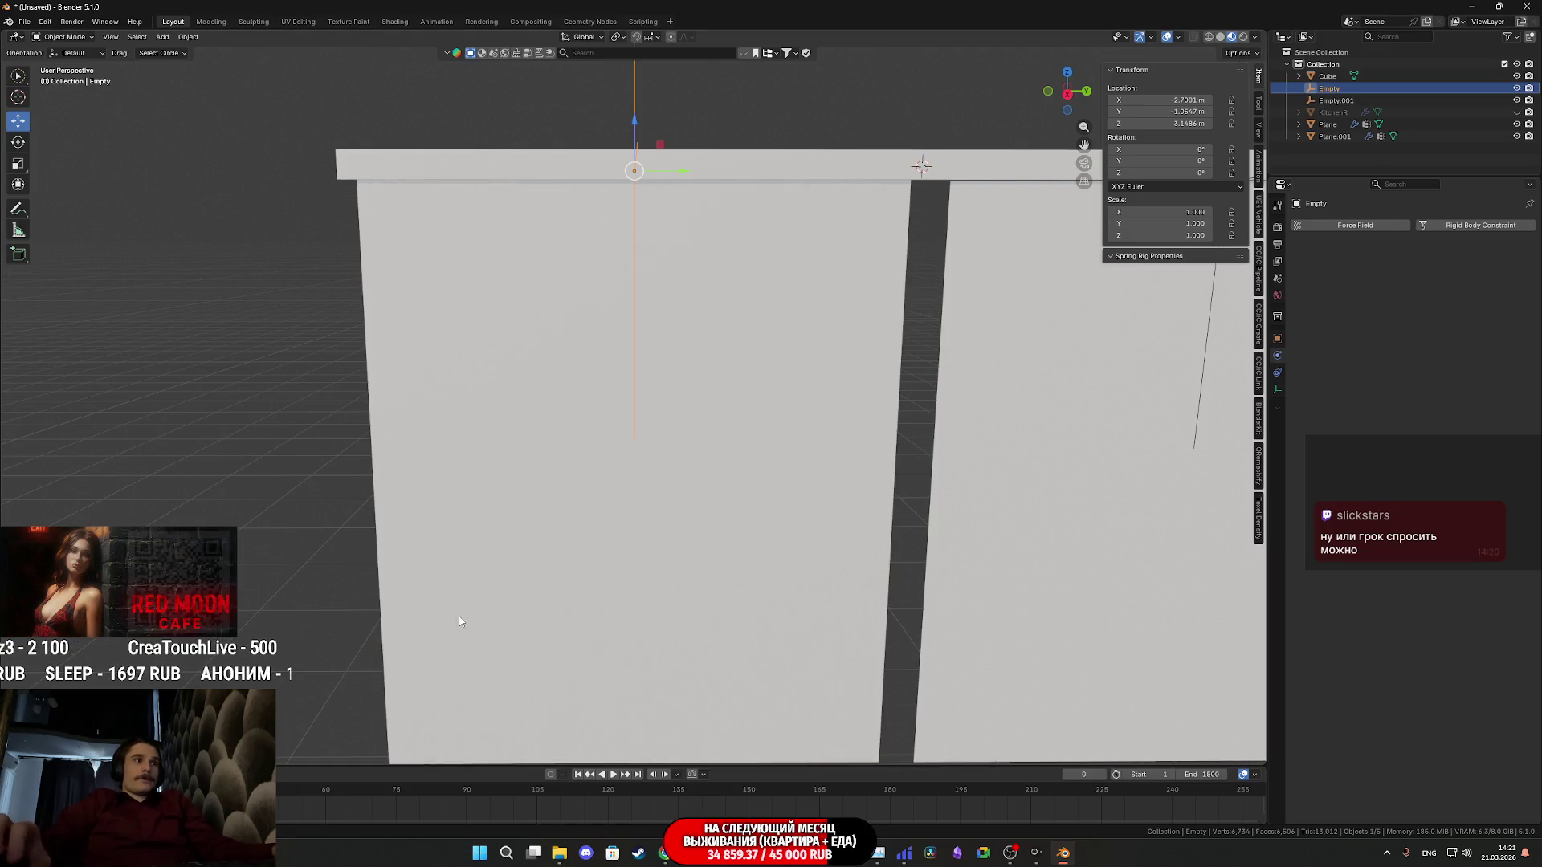
{"action": "left_click", "coordinate": [795, 386]}
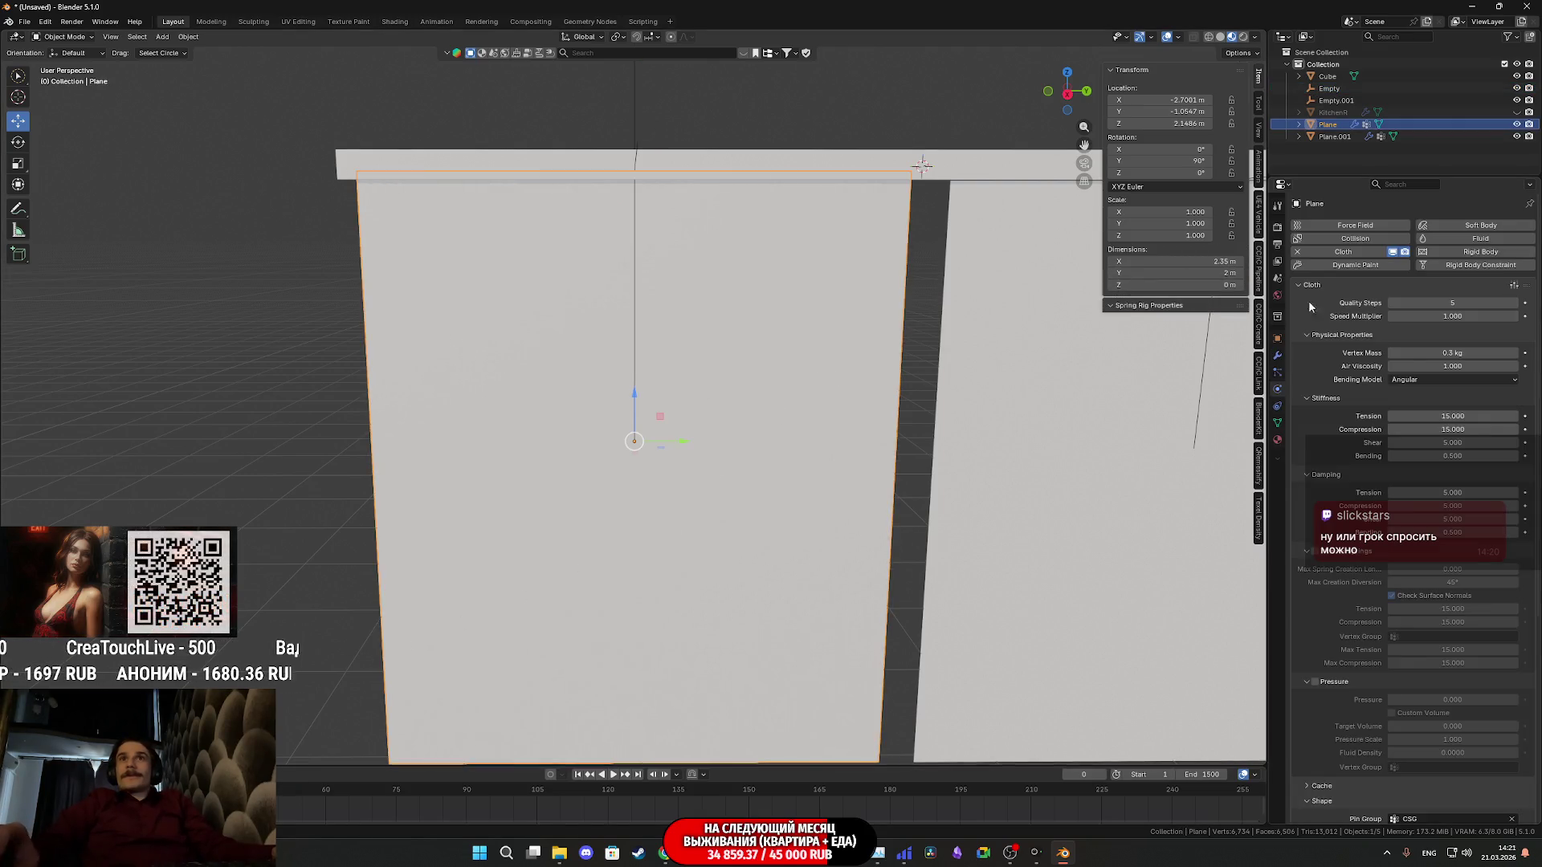
{"action": "left_click", "coordinate": [1298, 251]}
{"action": "left_click", "coordinate": [1356, 252]}
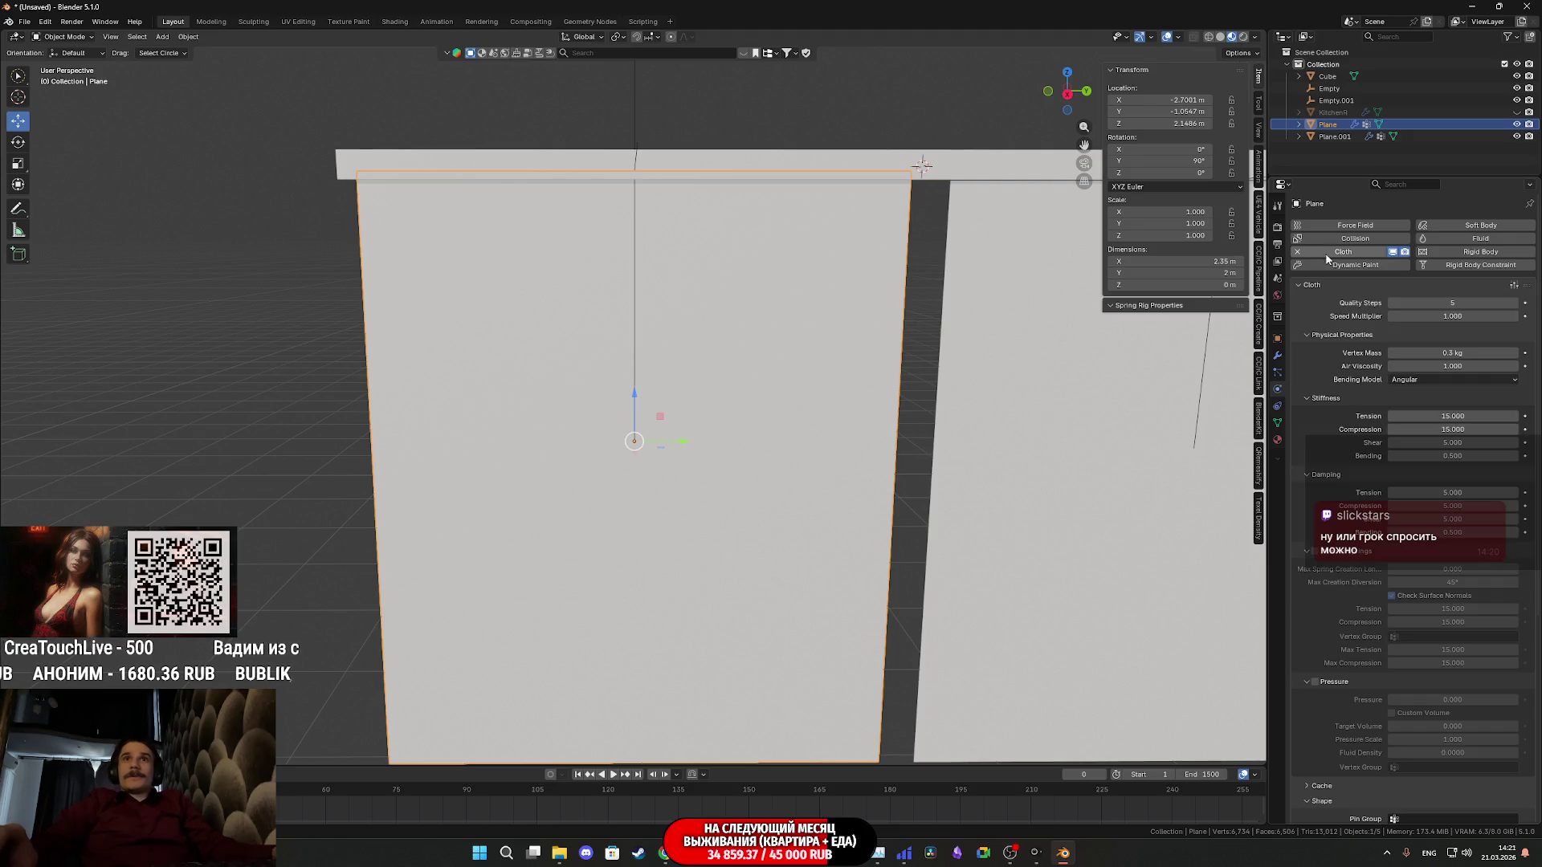
{"action": "scroll", "coordinate": [1387, 361], "scroll_direction": "down", "scroll_amount": 5}
{"action": "scroll", "coordinate": [1386, 363], "scroll_direction": "down", "scroll_amount": 10}
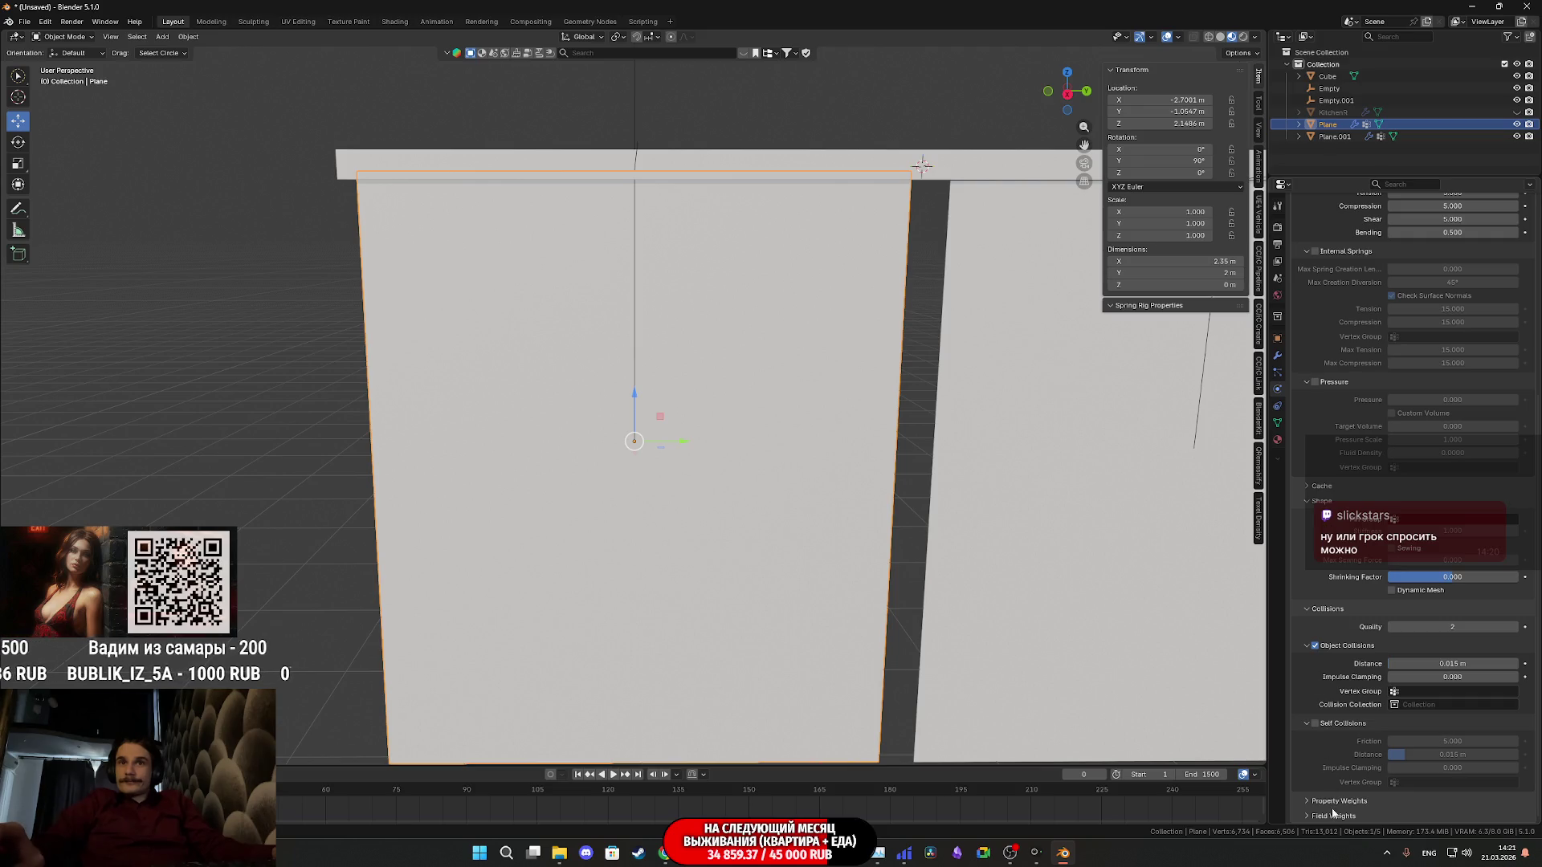
{"action": "left_click", "coordinate": [1316, 724]}
{"action": "scroll", "coordinate": [792, 554], "scroll_direction": "down", "scroll_amount": 3}
{"action": "scroll", "coordinate": [672, 250], "scroll_direction": "up", "scroll_amount": 3}
Retest shrinking the hook empty during playback, then cancel and reset the cloth
{"action": "left_click", "coordinate": [636, 263]}
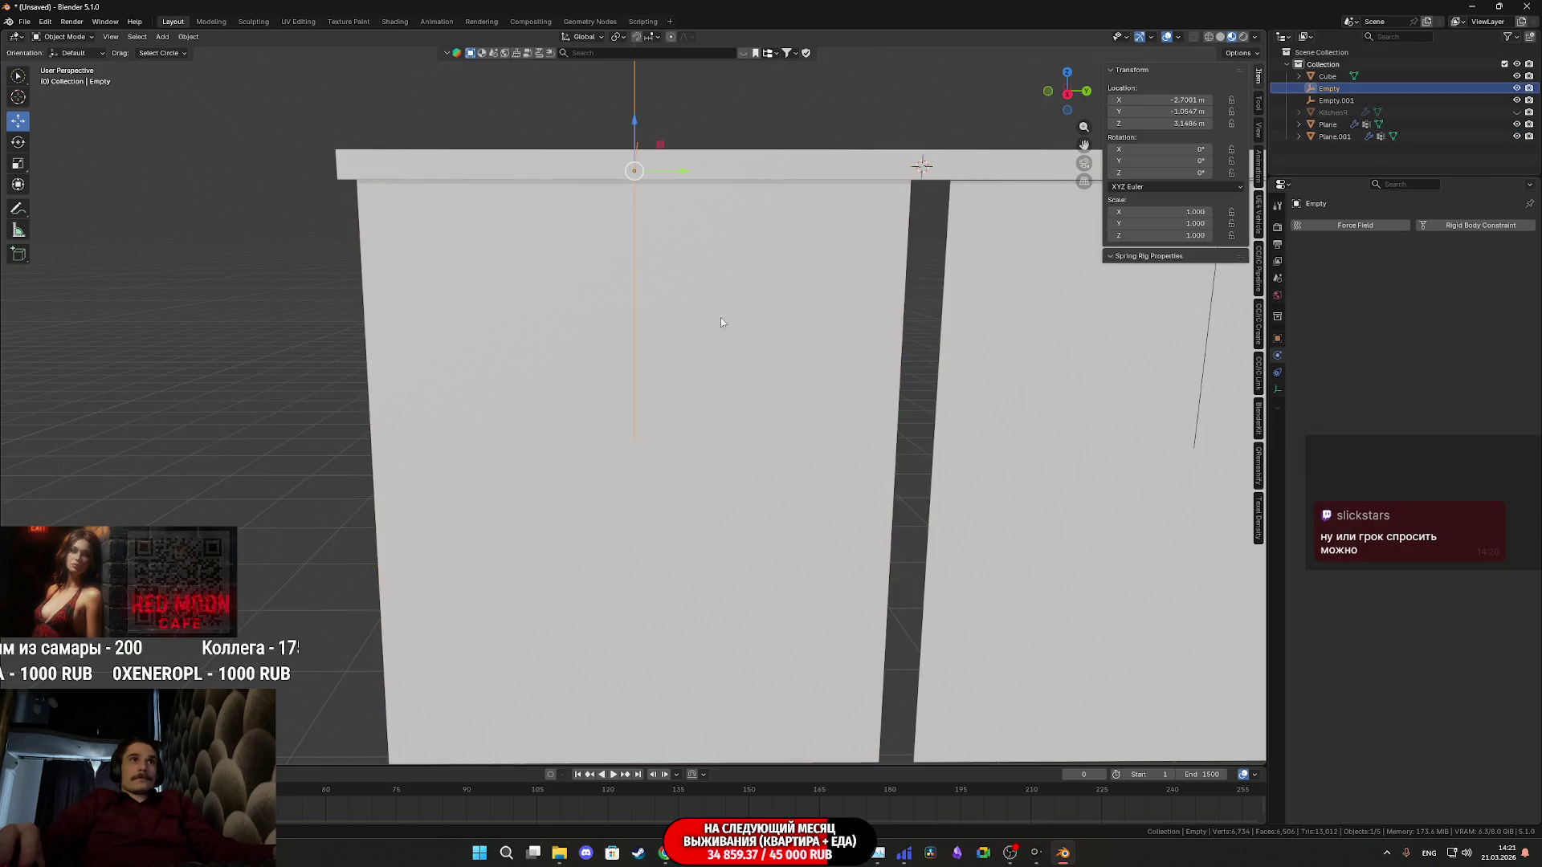
{"action": "key", "text": "space"}
{"action": "key", "text": "s"}
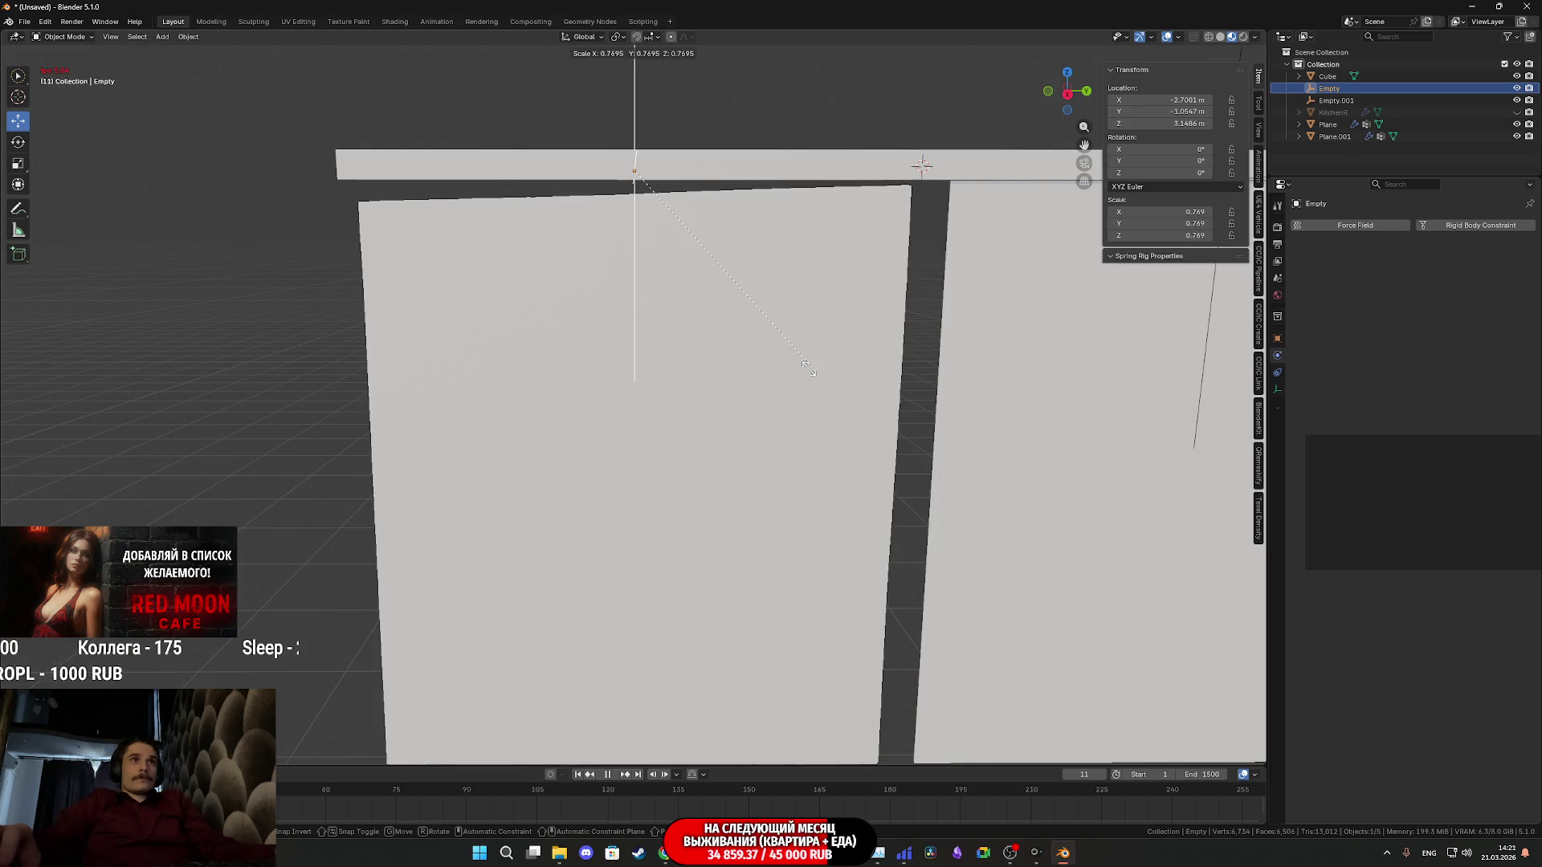
{"action": "key", "text": "Escape"}
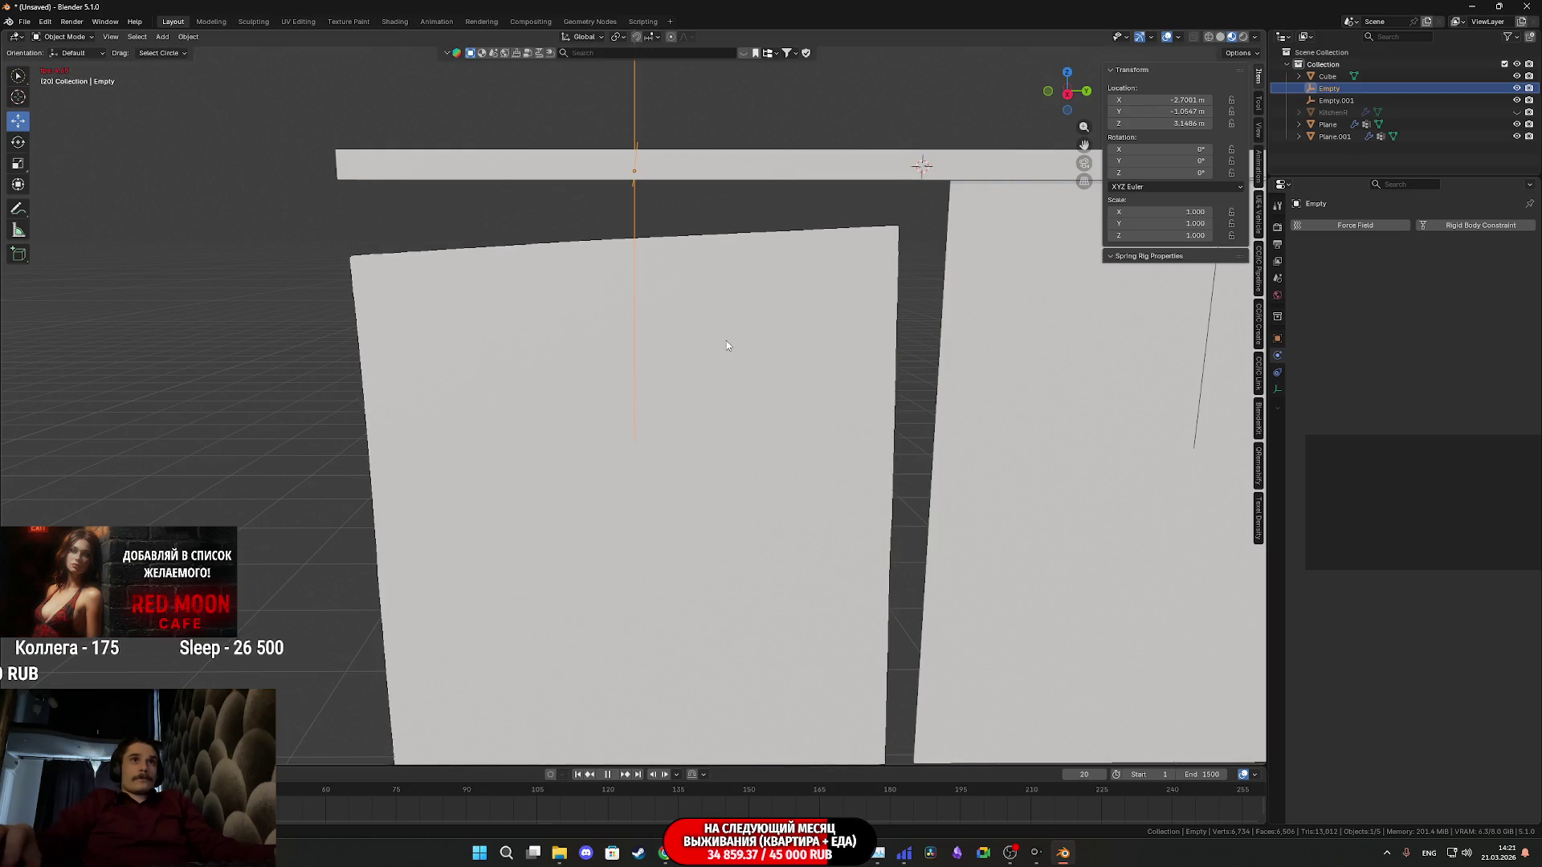
{"action": "key", "text": "Escape"}
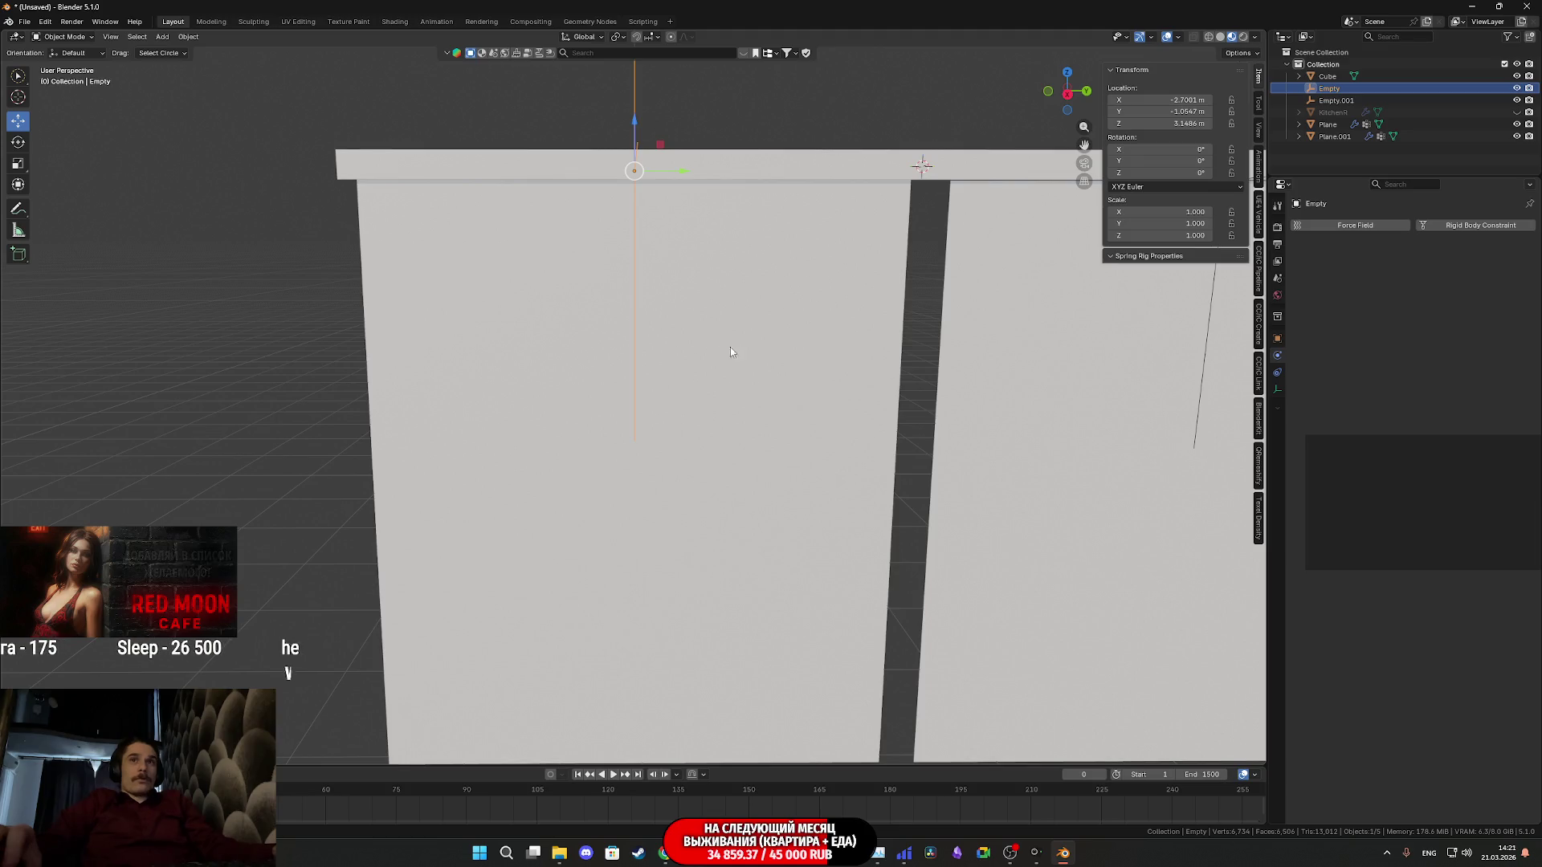
Check the curtain plane's mesh in Edit Mode and reselect the hook empty with the curtain flat at frame 0
{"action": "mouse_move", "coordinate": [821, 317]}
{"action": "middle_mouse_down"}
{"action": "mouse_move", "coordinate": [659, 329]}
{"action": "mouse_move", "coordinate": [796, 328]}
{"action": "middle_mouse_up"}
{"action": "left_click", "coordinate": [784, 312]}
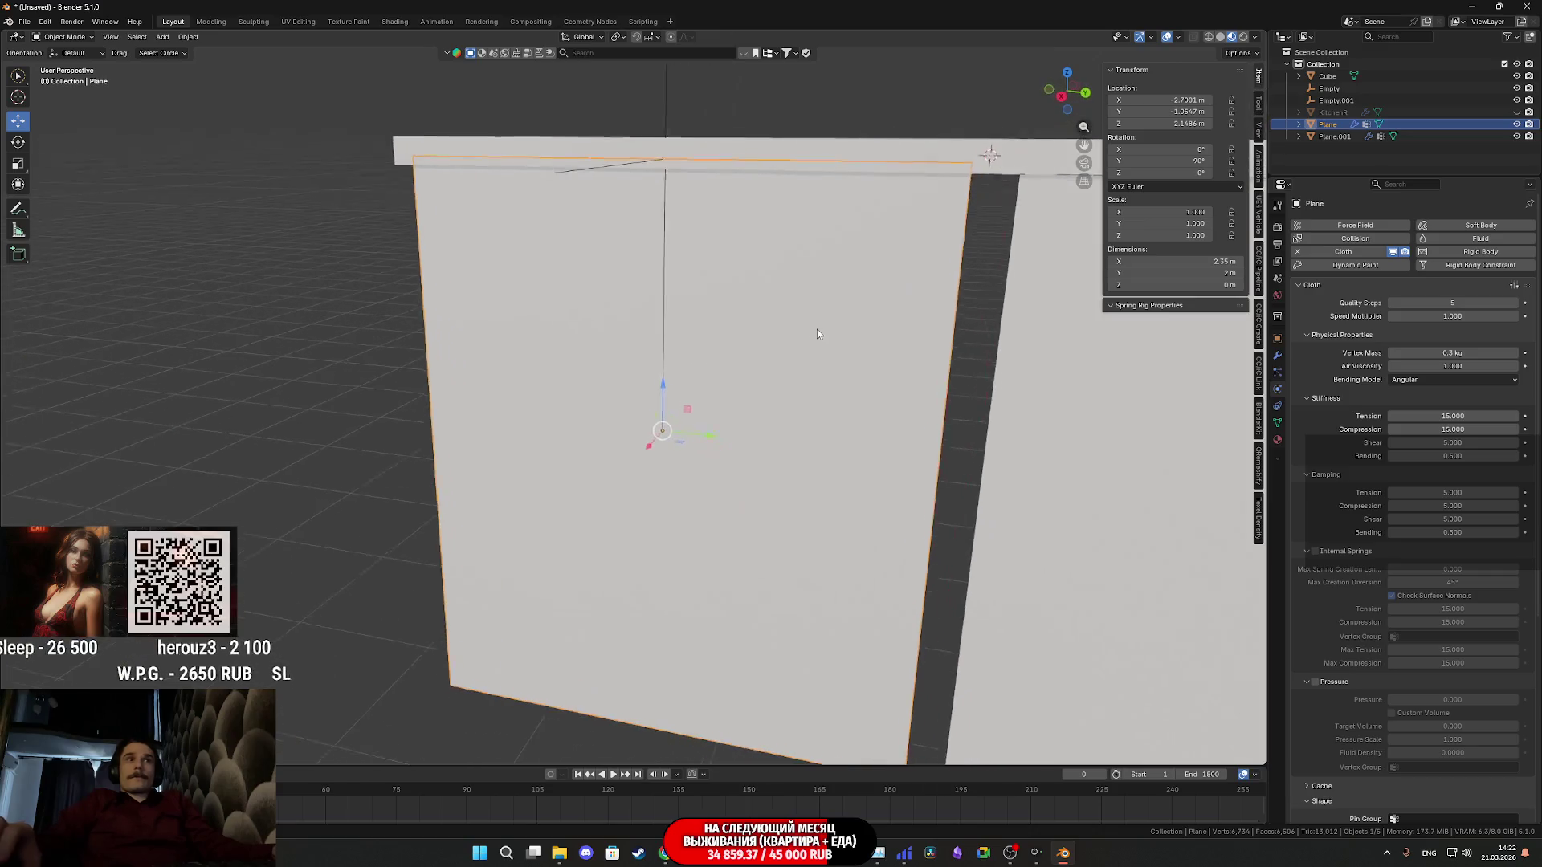
{"action": "left_click", "coordinate": [660, 301]}
{"action": "left_click", "coordinate": [818, 335]}
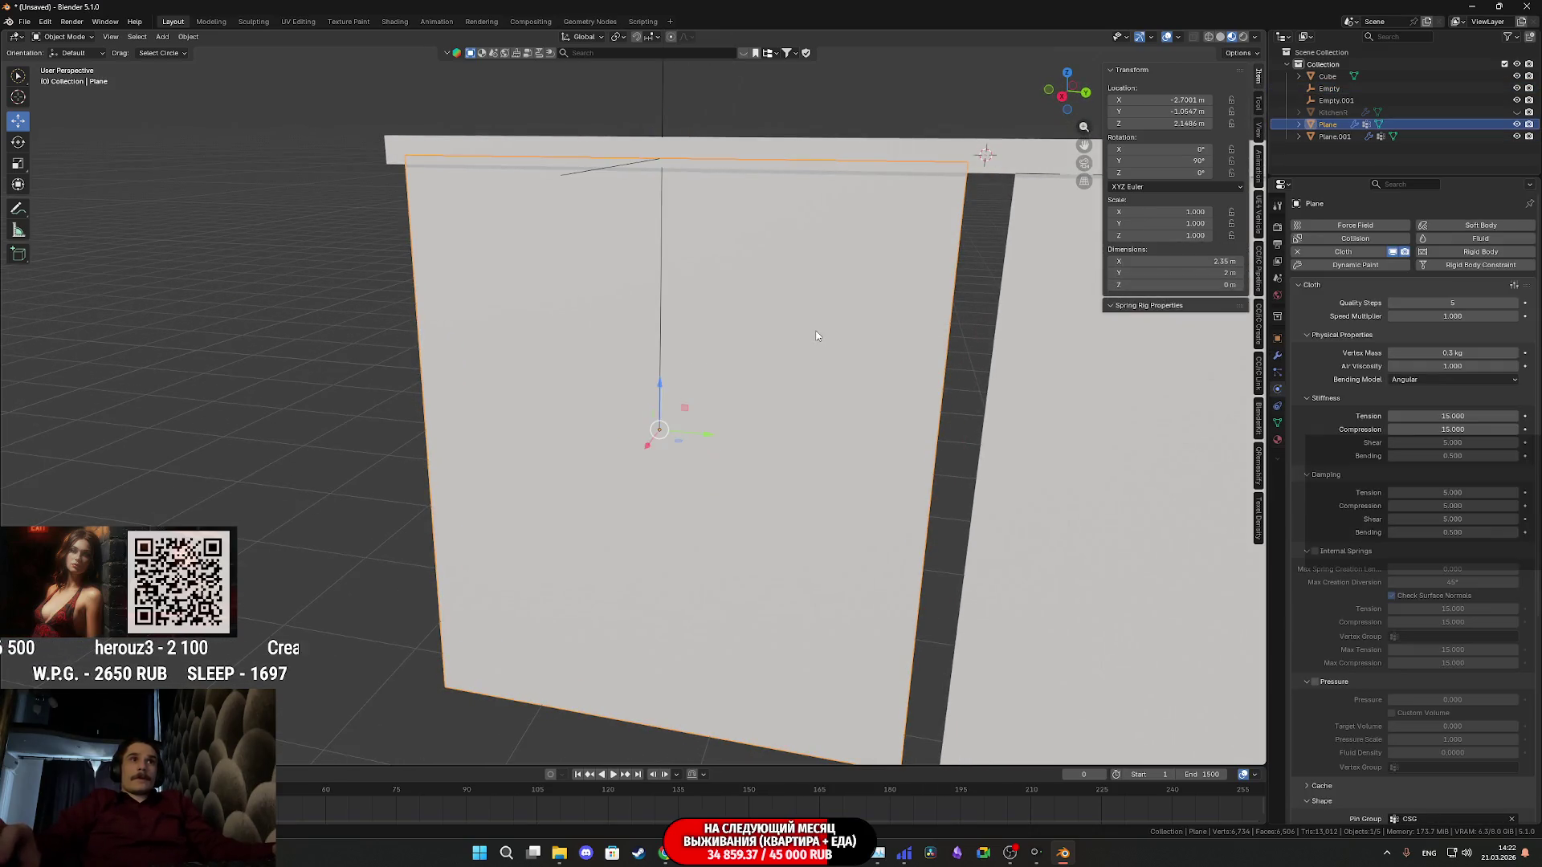
{"action": "key", "text": "Tab"}
{"action": "key", "text": "Tab"}
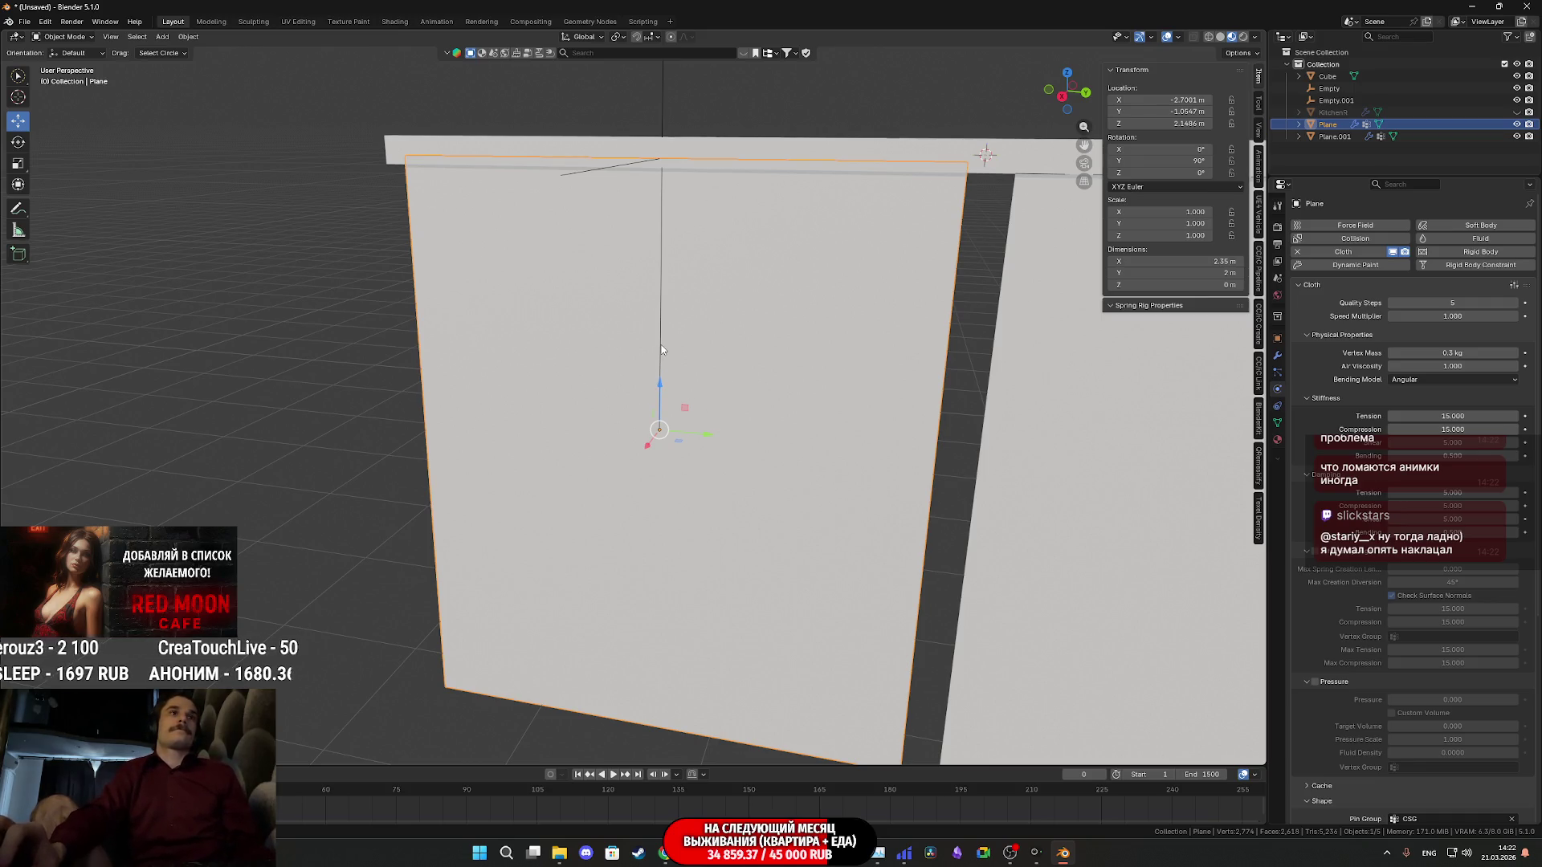
{"action": "left_click", "coordinate": [662, 291]}
{"action": "left_click", "coordinate": [662, 292]}
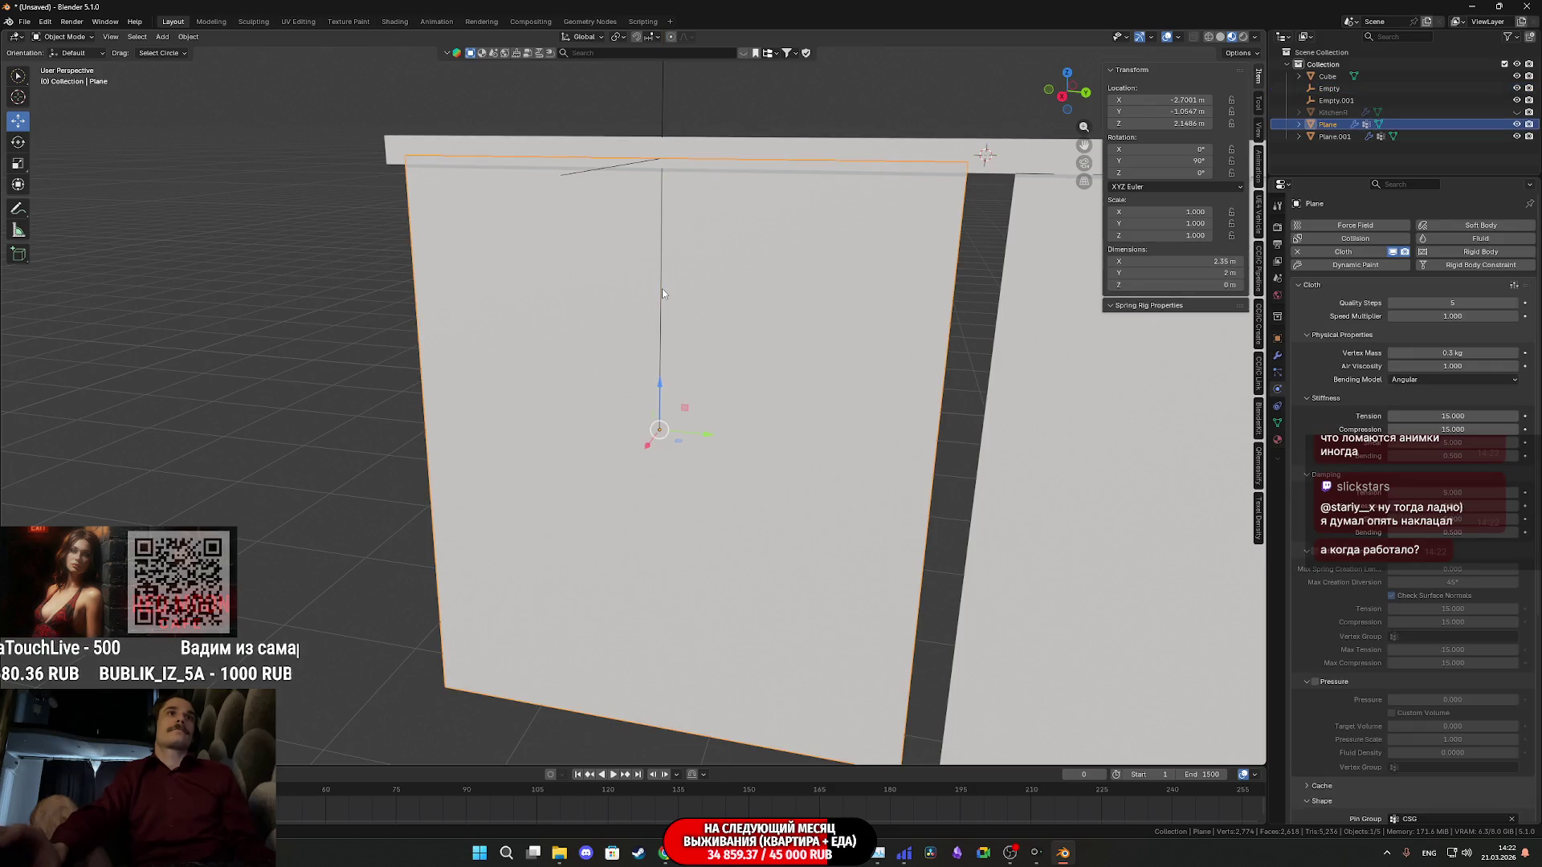
{"action": "left_click", "coordinate": [662, 292]}
{"action": "mouse_move", "coordinate": [664, 293]}
{"action": "middle_mouse_down"}
{"action": "mouse_move", "coordinate": [743, 342]}
{"action": "mouse_move", "coordinate": [766, 317]}
{"action": "mouse_move", "coordinate": [774, 338]}
{"action": "middle_mouse_up"}
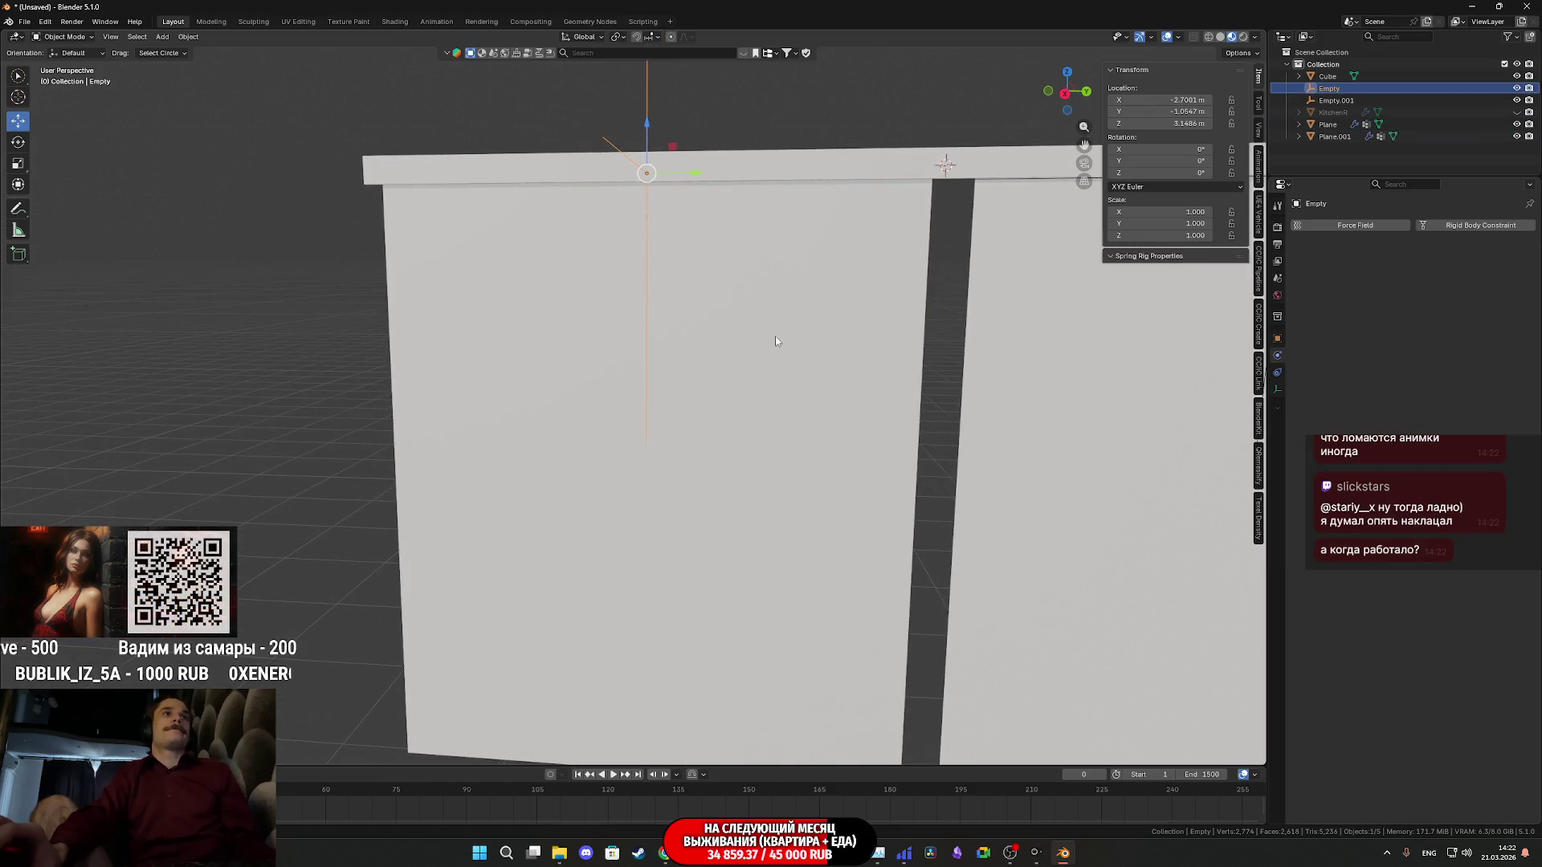
Show the Kitchen collection, shrink the hook empty to 0.752 during playback so the curtain folds, then rewind
{"action": "left_click", "coordinate": [1517, 113]}
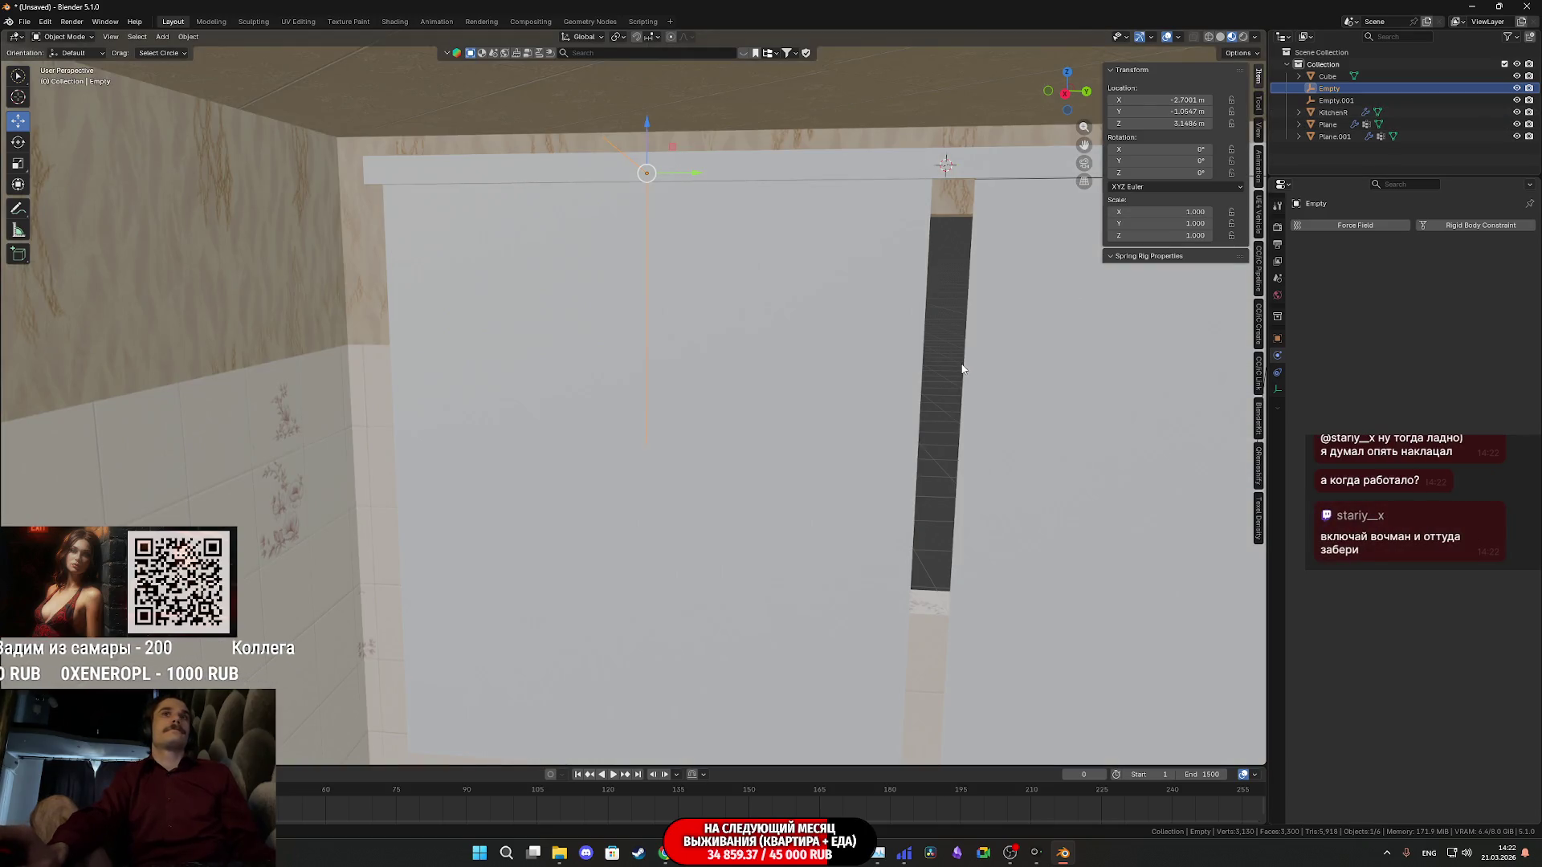
{"action": "key", "text": "space"}
{"action": "key", "text": "s"}
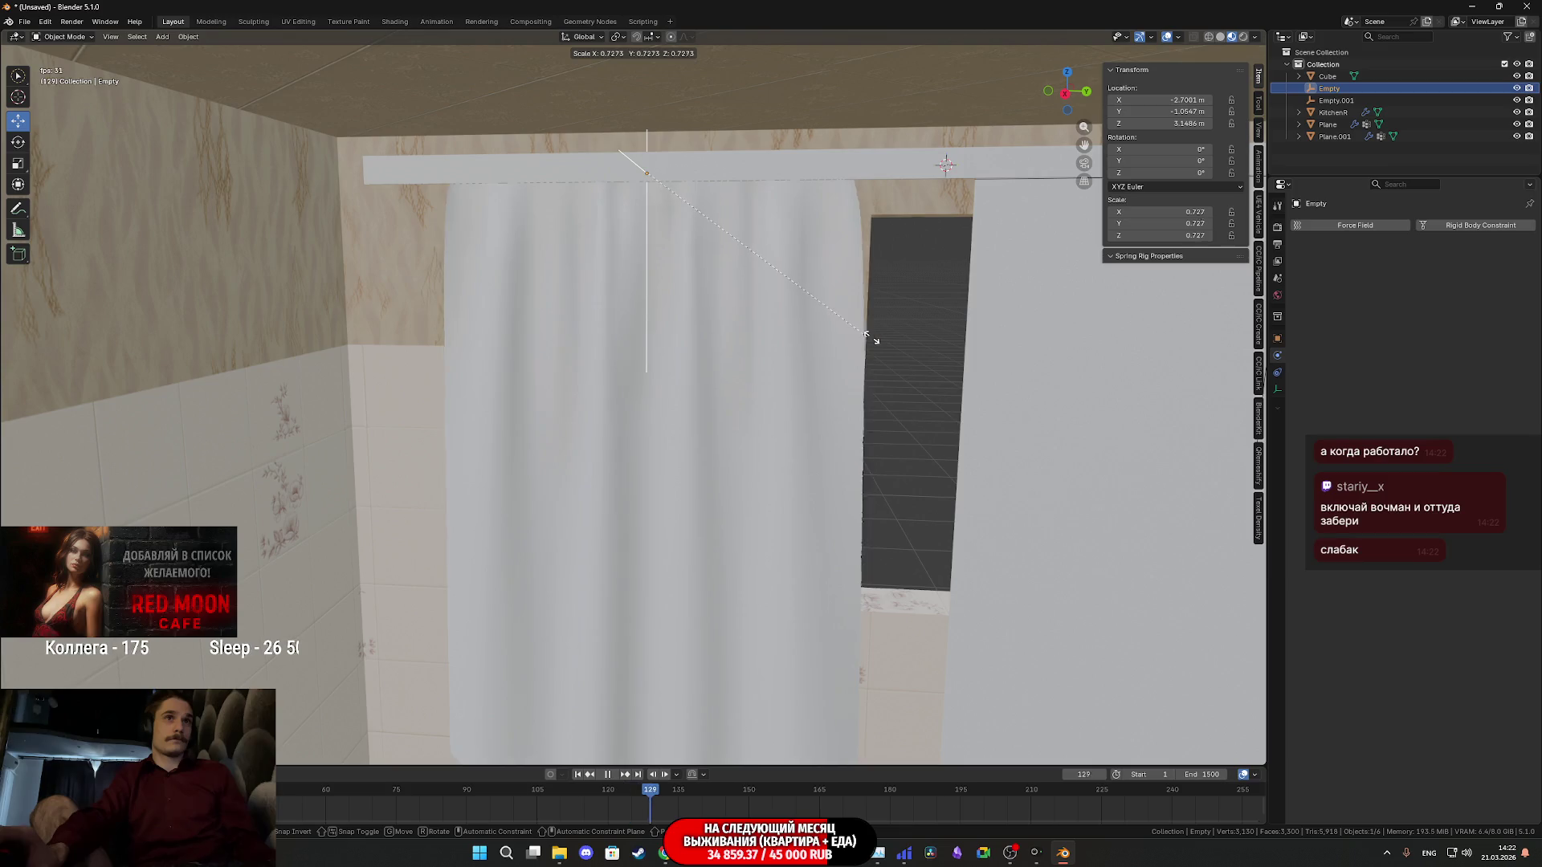
{"action": "left_click", "coordinate": [879, 342]}
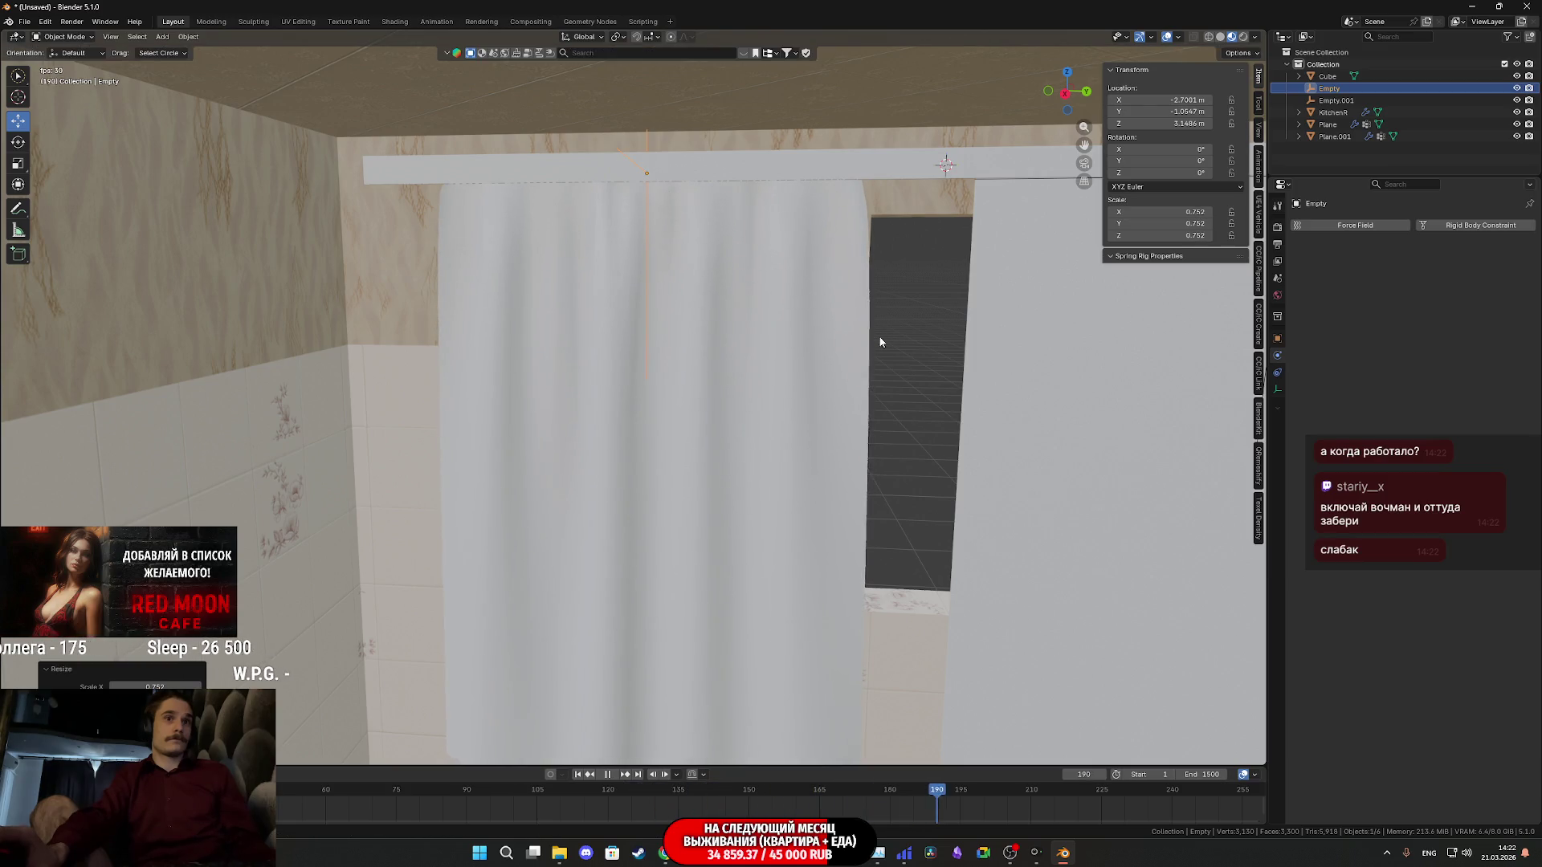
{"action": "scroll", "coordinate": [876, 384], "scroll_direction": "down", "scroll_amount": 2}
{"action": "scroll", "coordinate": [868, 398], "scroll_direction": "down", "scroll_amount": 2}
{"action": "scroll", "coordinate": [850, 431], "scroll_direction": "down", "scroll_amount": 2}
{"action": "scroll", "coordinate": [862, 378], "scroll_direction": "down", "scroll_amount": 2}
{"action": "scroll", "coordinate": [854, 366], "scroll_direction": "up", "scroll_amount": 1}
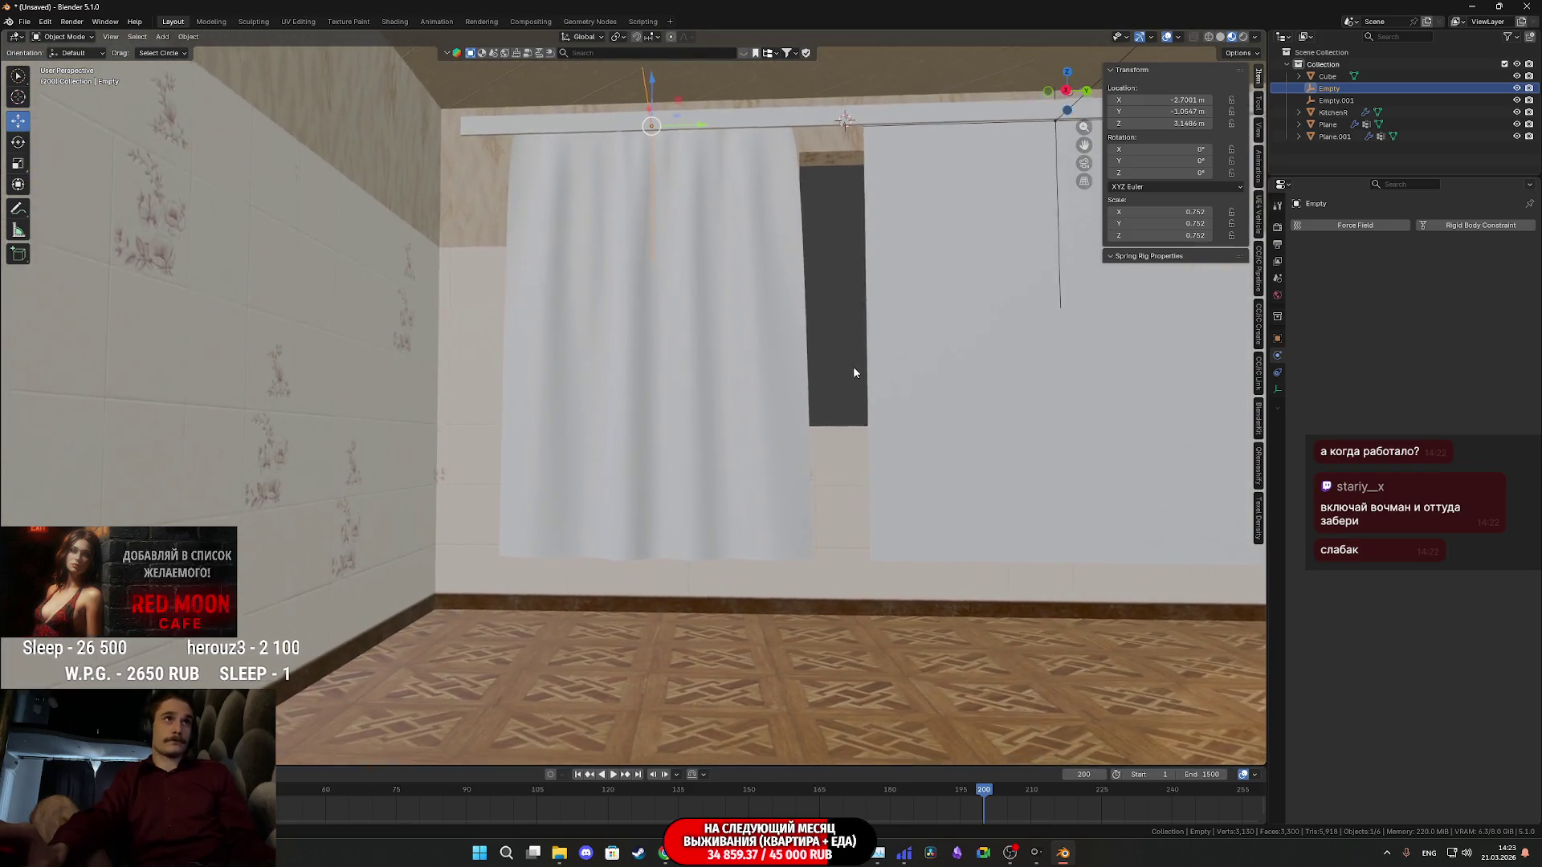
{"action": "scroll", "coordinate": [854, 367], "scroll_direction": "up", "scroll_amount": 1}
{"action": "scroll", "coordinate": [858, 381], "scroll_direction": "up", "scroll_amount": 1}
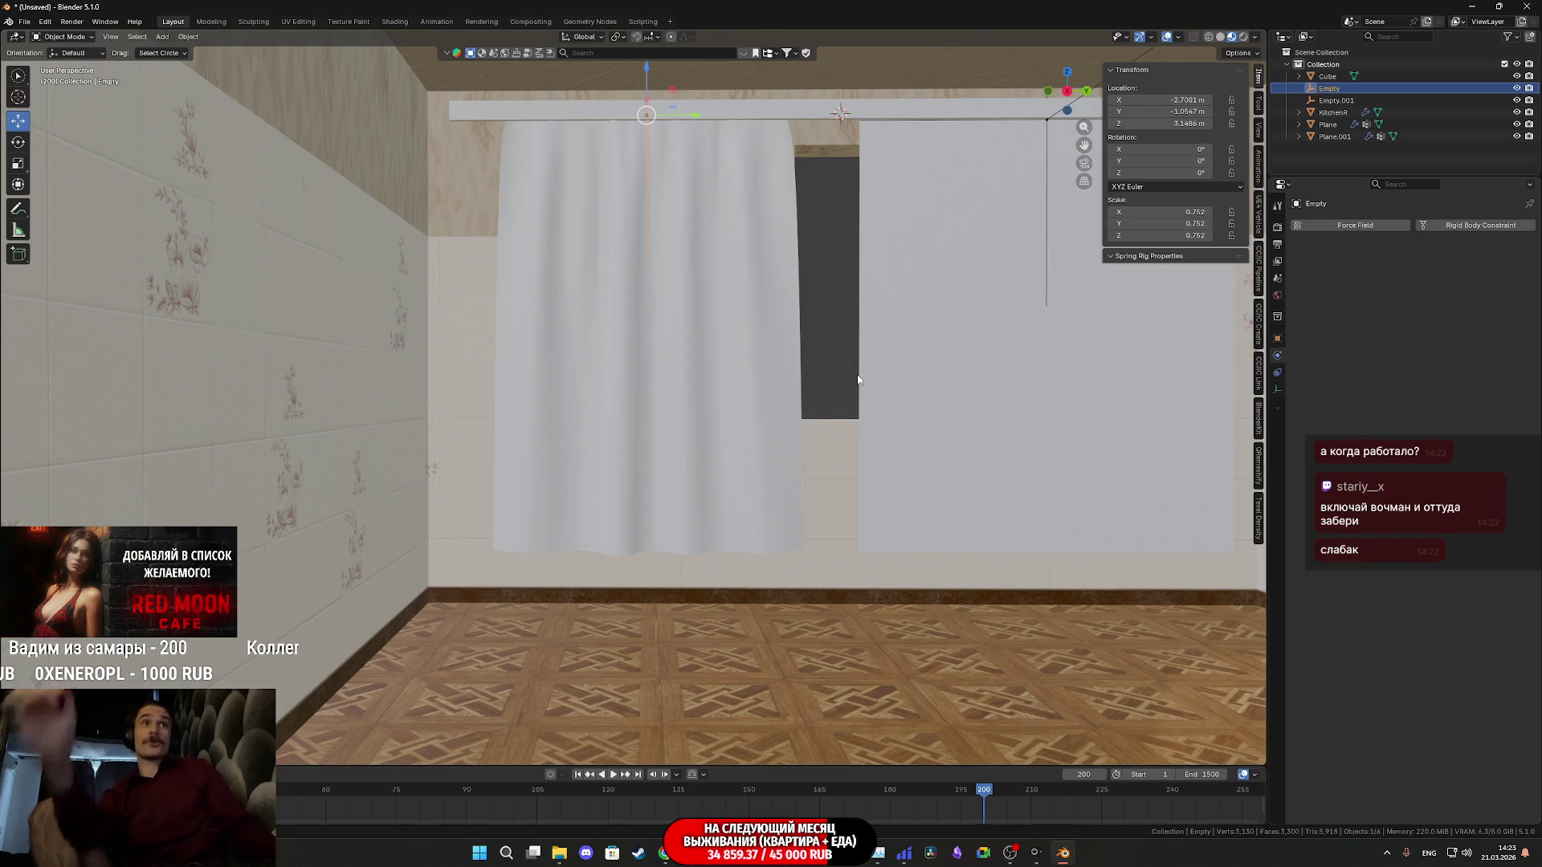
{"action": "key", "text": "shift+Left"}
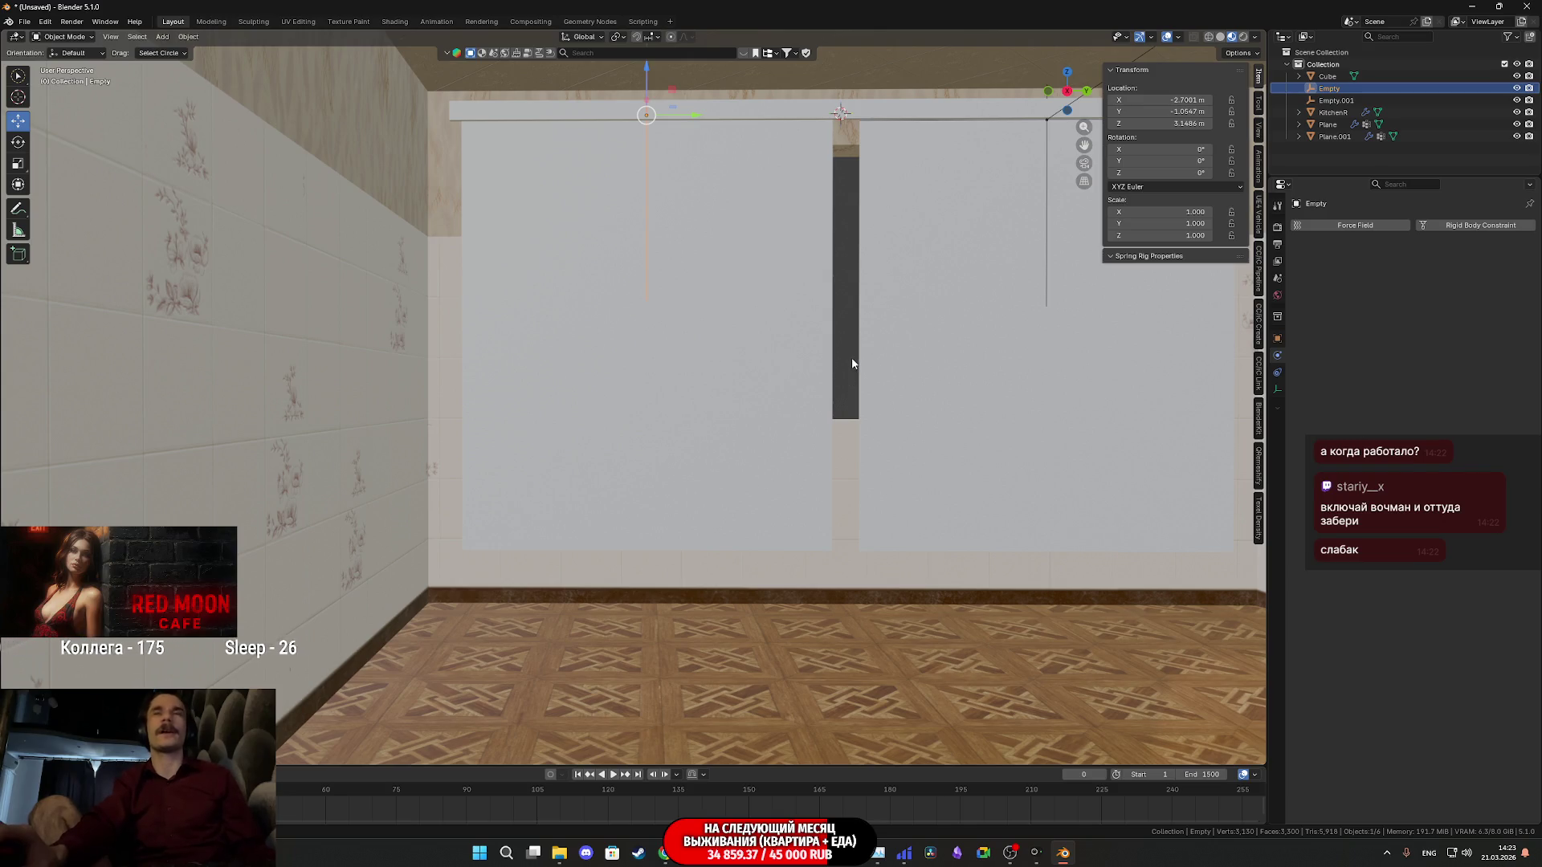
Remove the plane's cloth physics and delete the old hook empty
{"action": "left_click", "coordinate": [729, 277]}
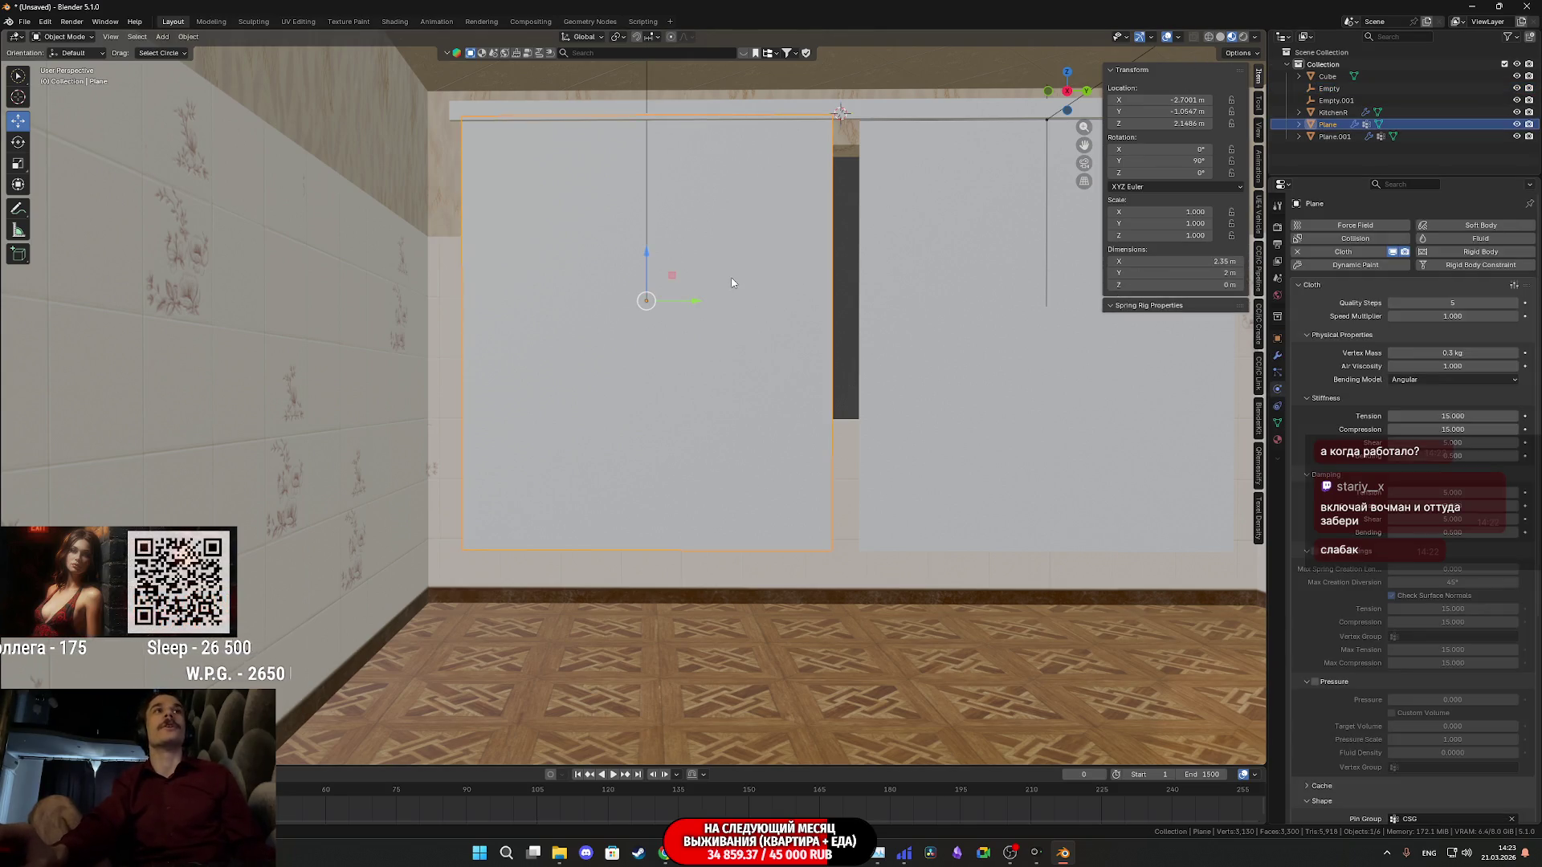
{"action": "left_click", "coordinate": [1315, 254]}
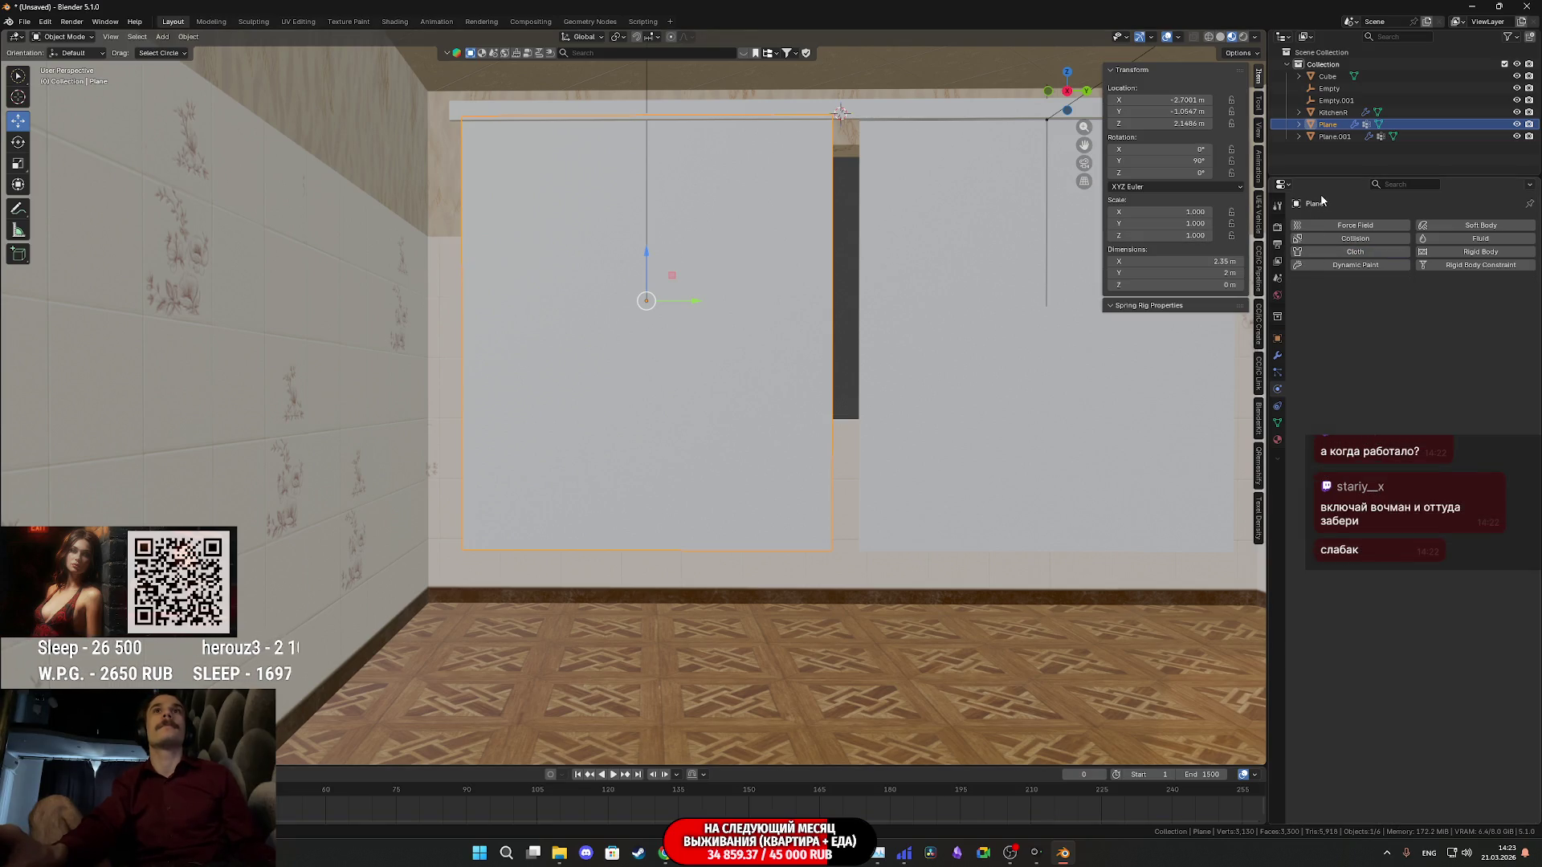
{"action": "left_click", "coordinate": [1330, 88]}
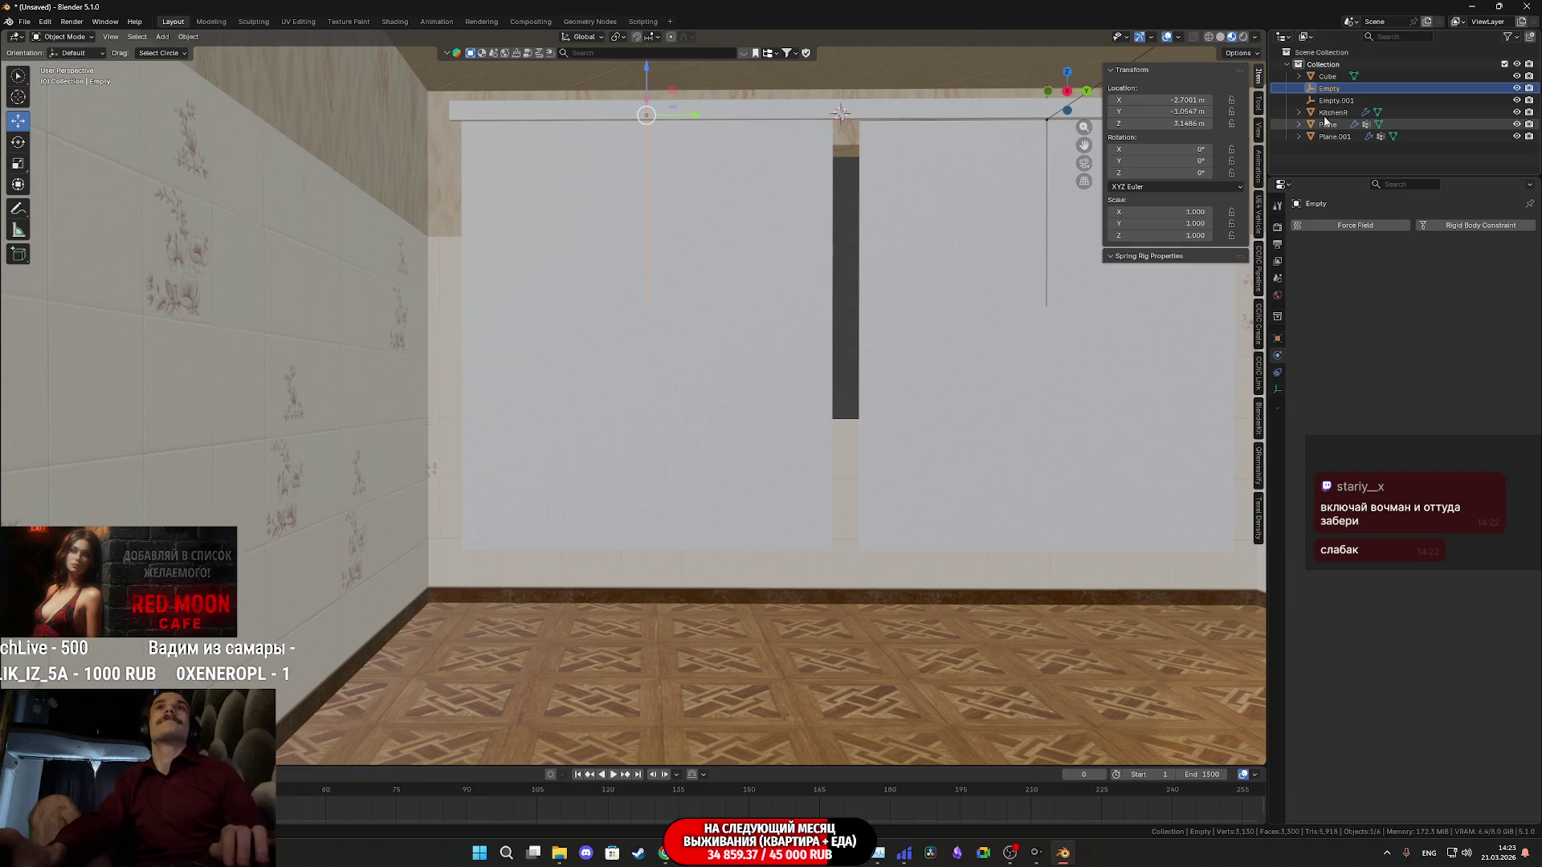
{"action": "key", "text": "Delete"}
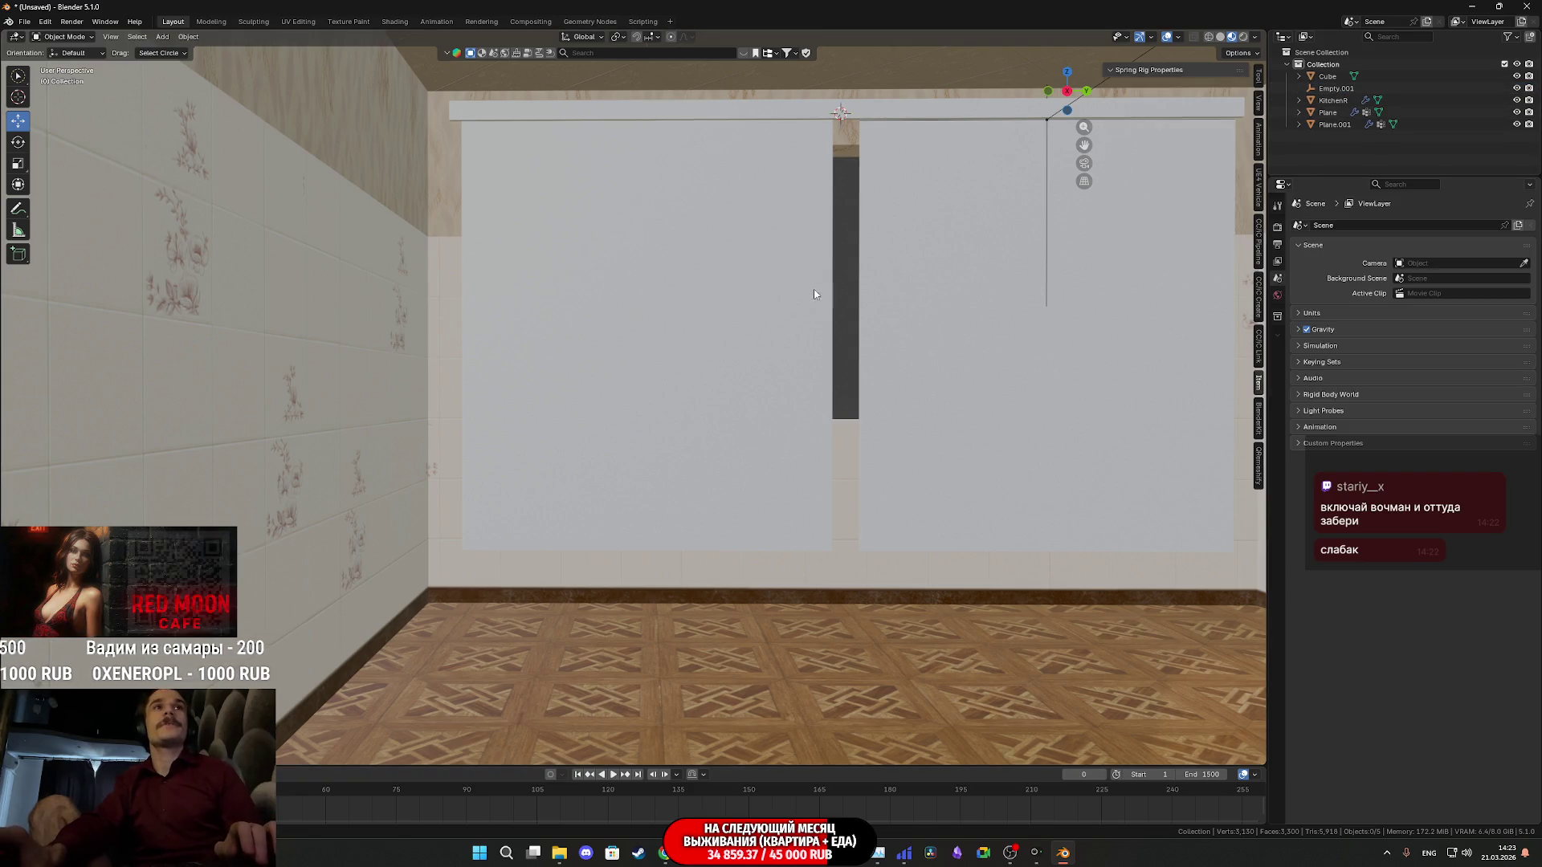
Assign the plane's selected vertices to the CSG vertex group and select that group
{"action": "left_click", "coordinate": [827, 287]}
{"action": "key", "text": "Tab"}
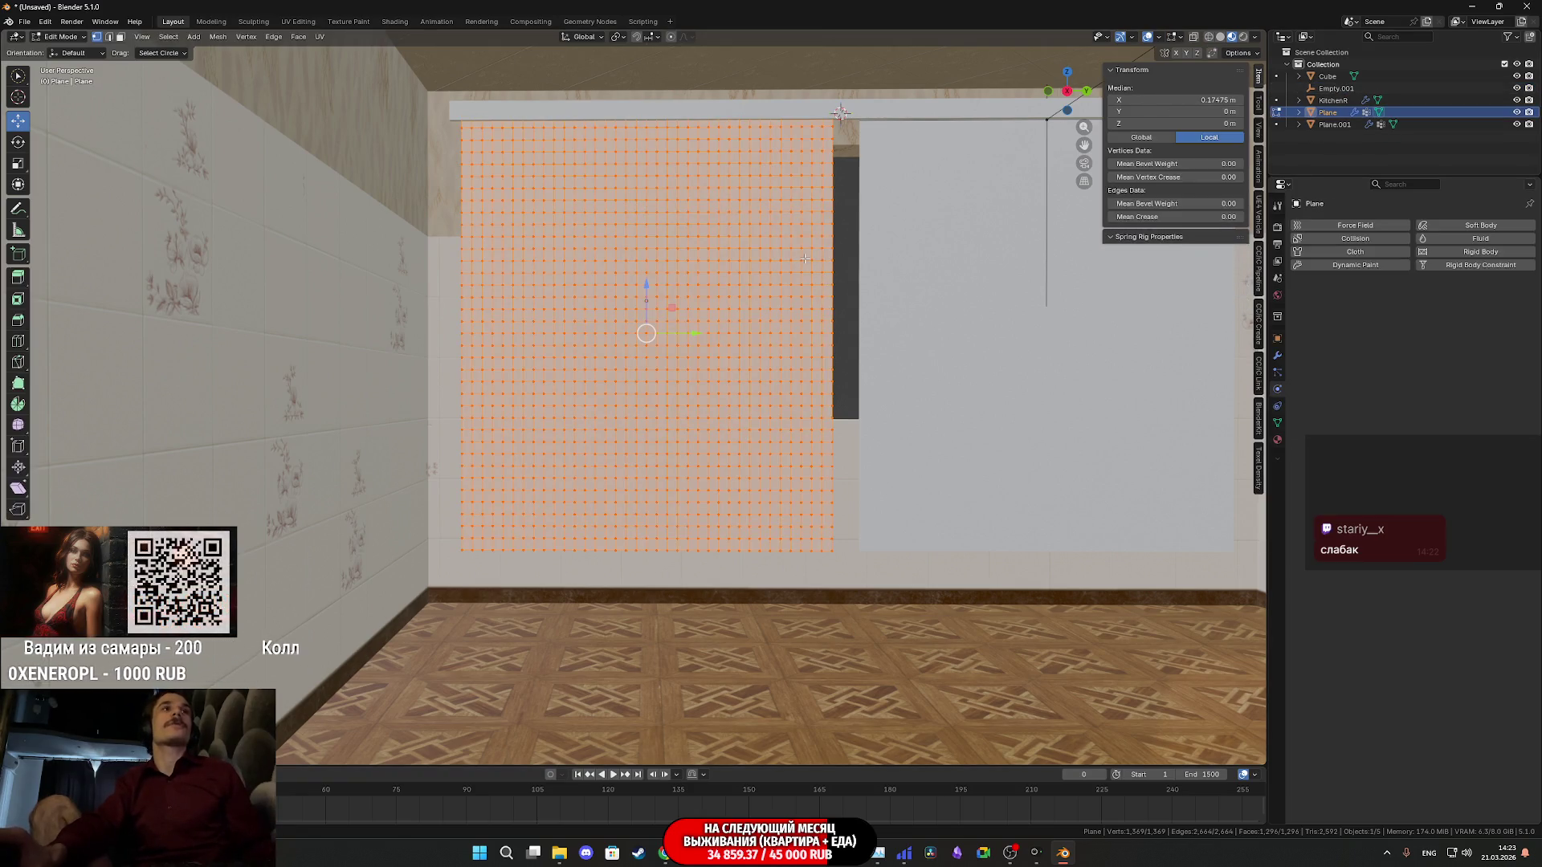
{"action": "left_click", "coordinate": [832, 551]}
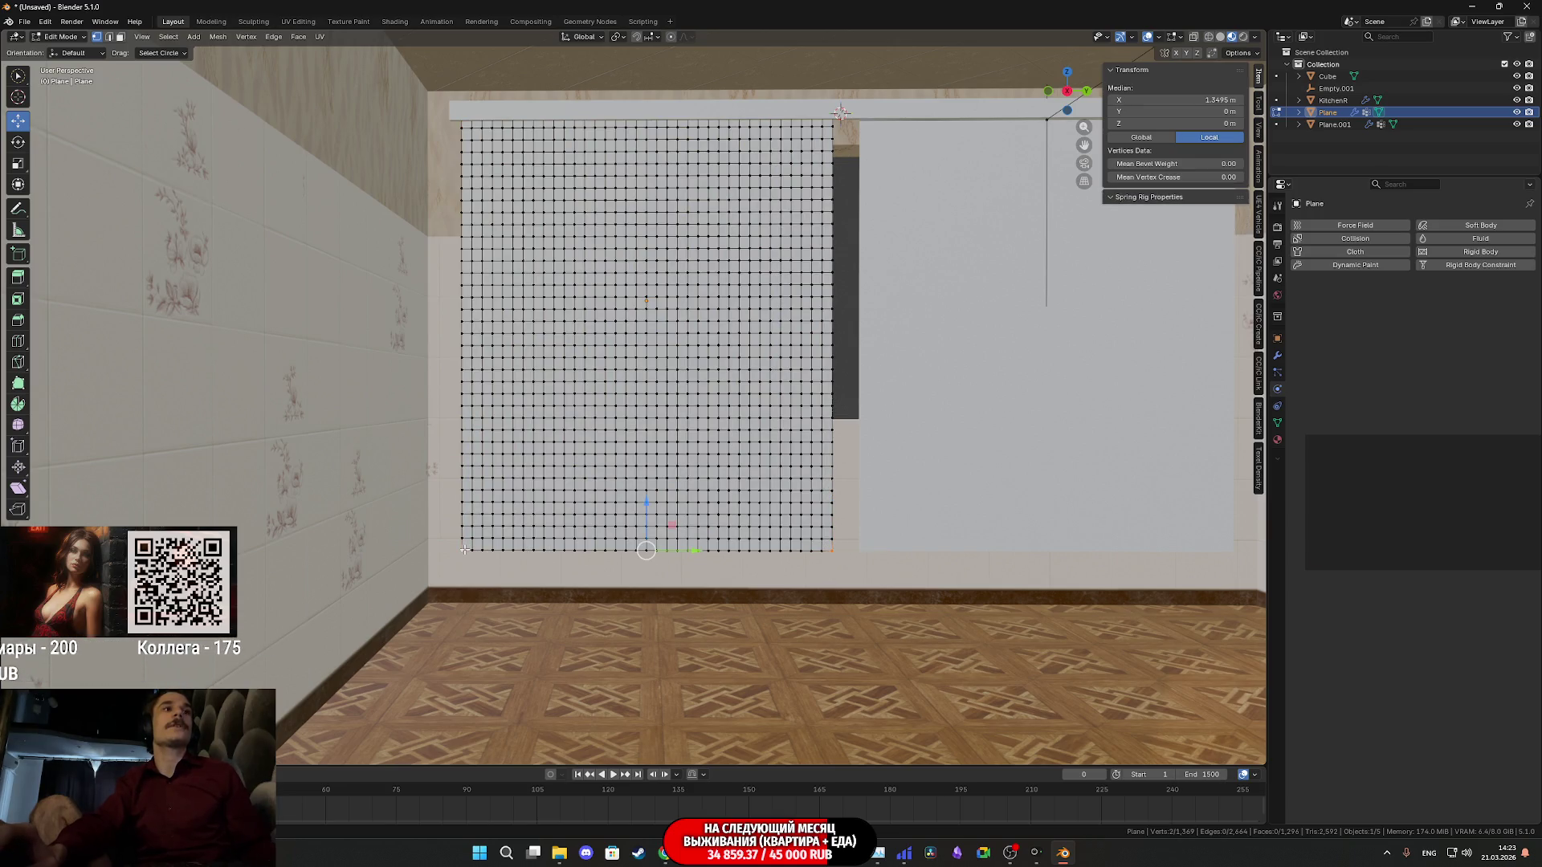
{"action": "left_click", "coordinate": [1278, 425]}
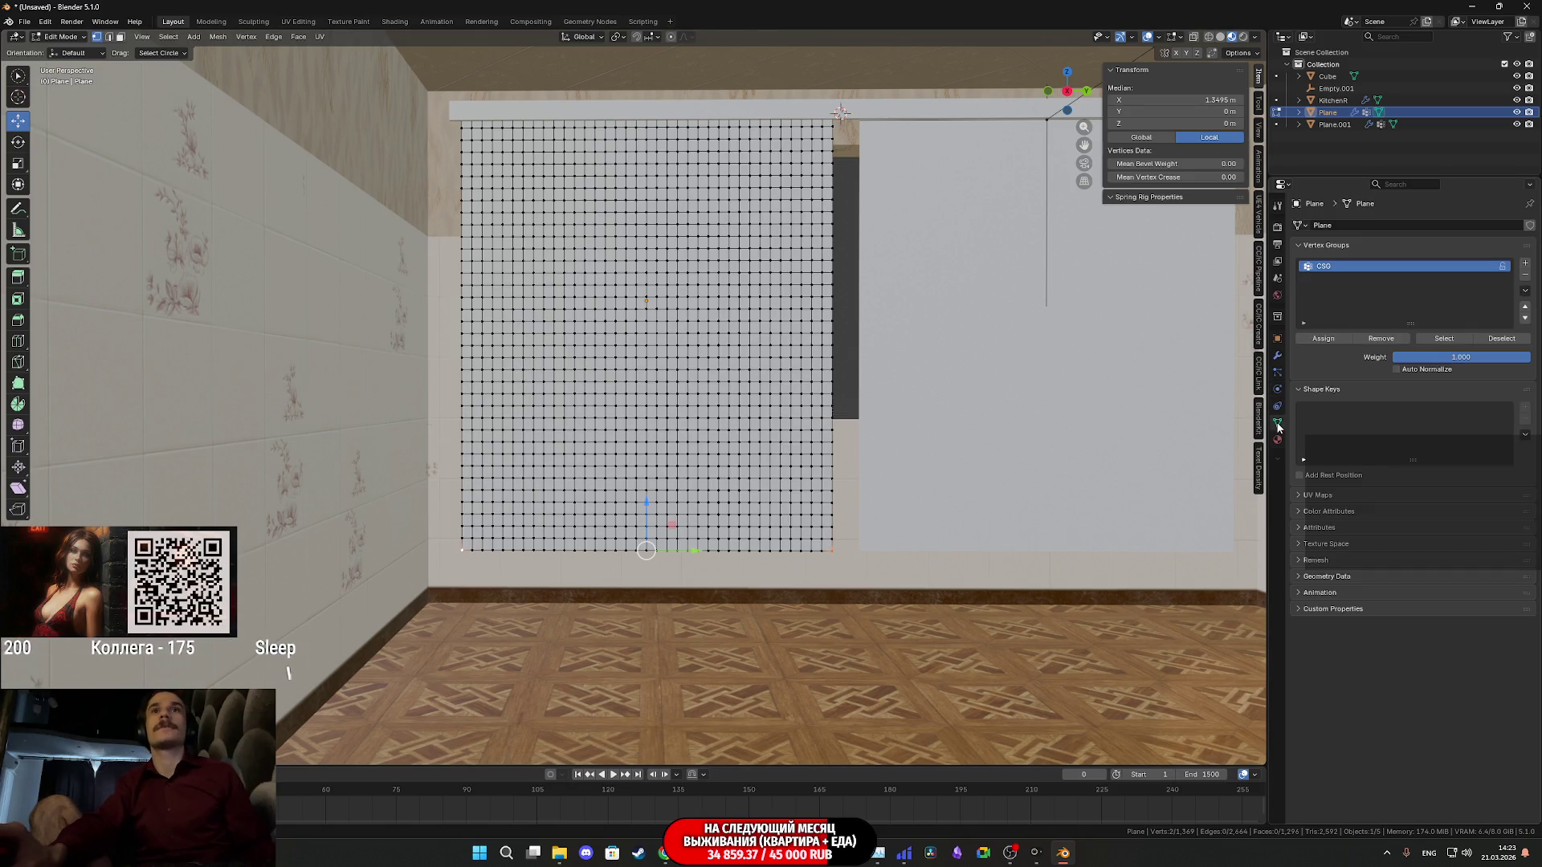
{"action": "left_click", "coordinate": [1330, 343]}
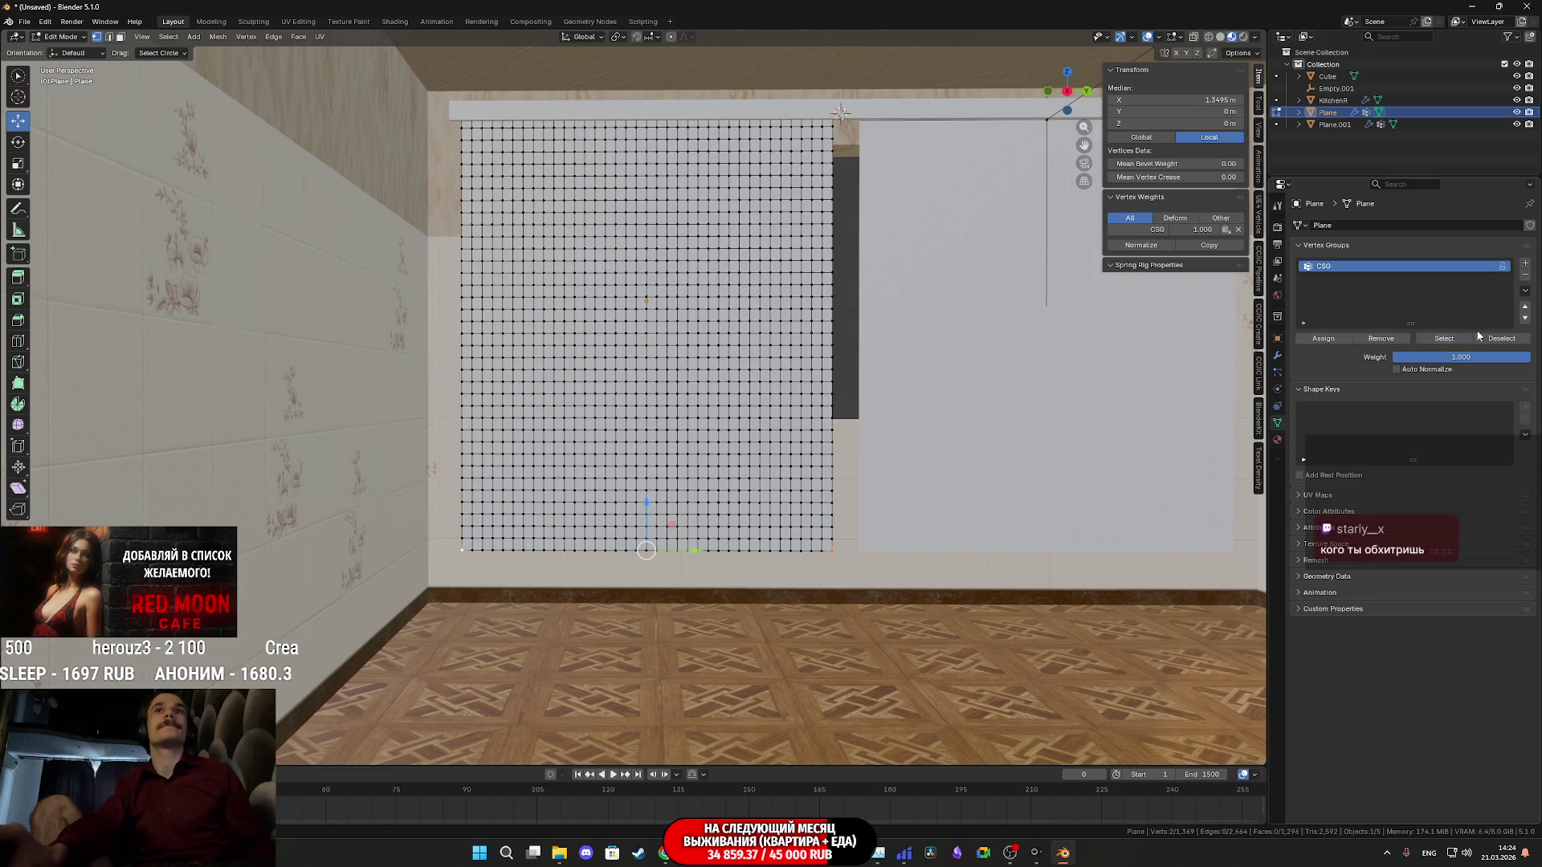
{"action": "left_click", "coordinate": [1440, 341]}
{"action": "mouse_move", "coordinate": [844, 361]}
{"action": "middle_mouse_down"}
{"action": "mouse_move", "coordinate": [690, 393]}
{"action": "mouse_move", "coordinate": [893, 389]}
{"action": "middle_mouse_up"}
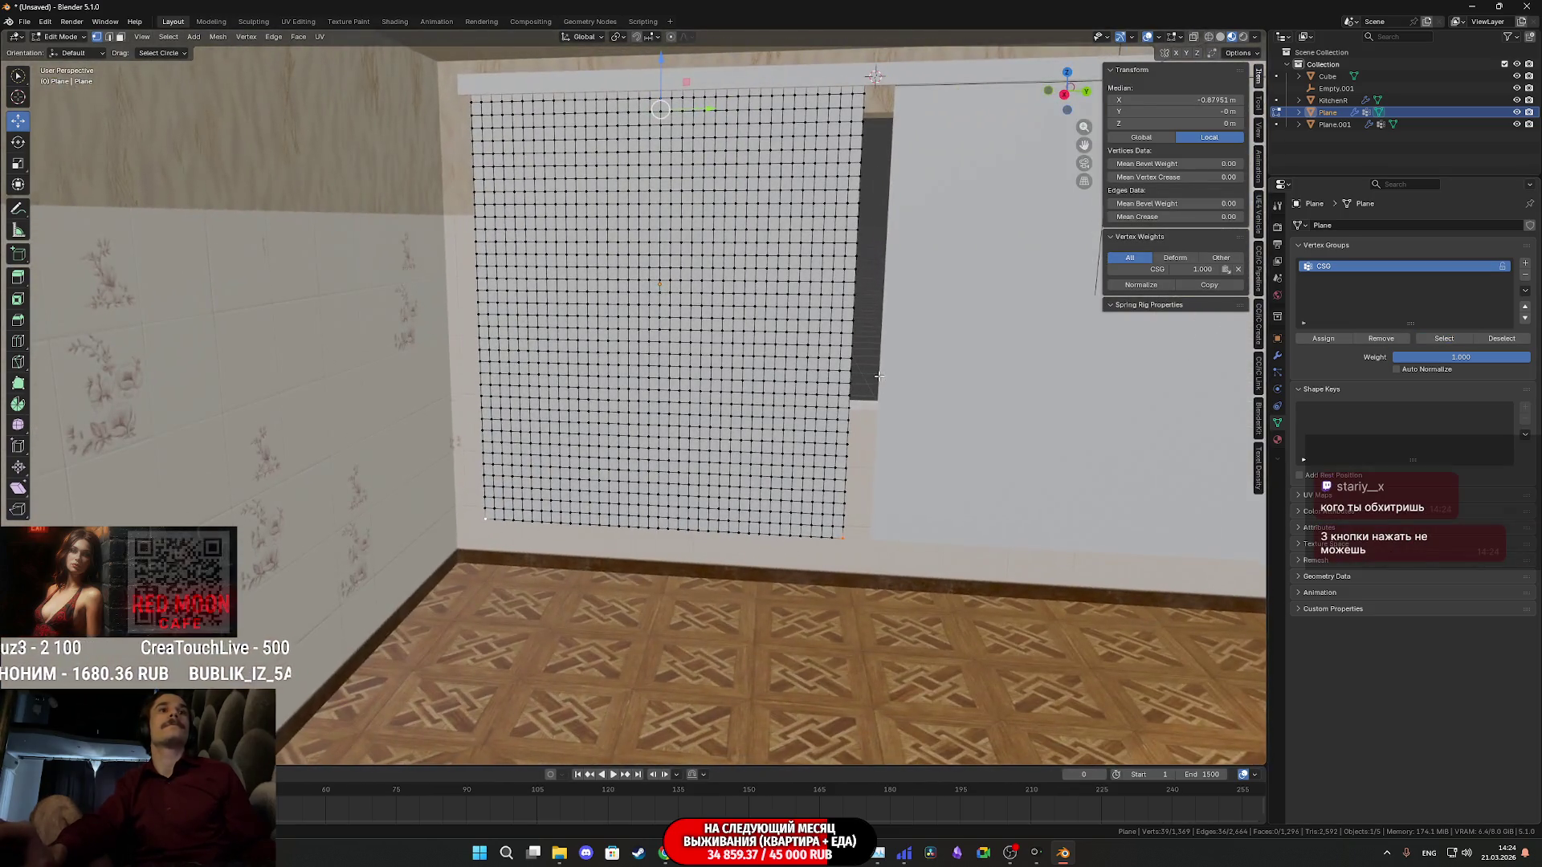
{"action": "middle_click_drag", "start_coordinate": [892, 389], "coordinate": [891, 387]}
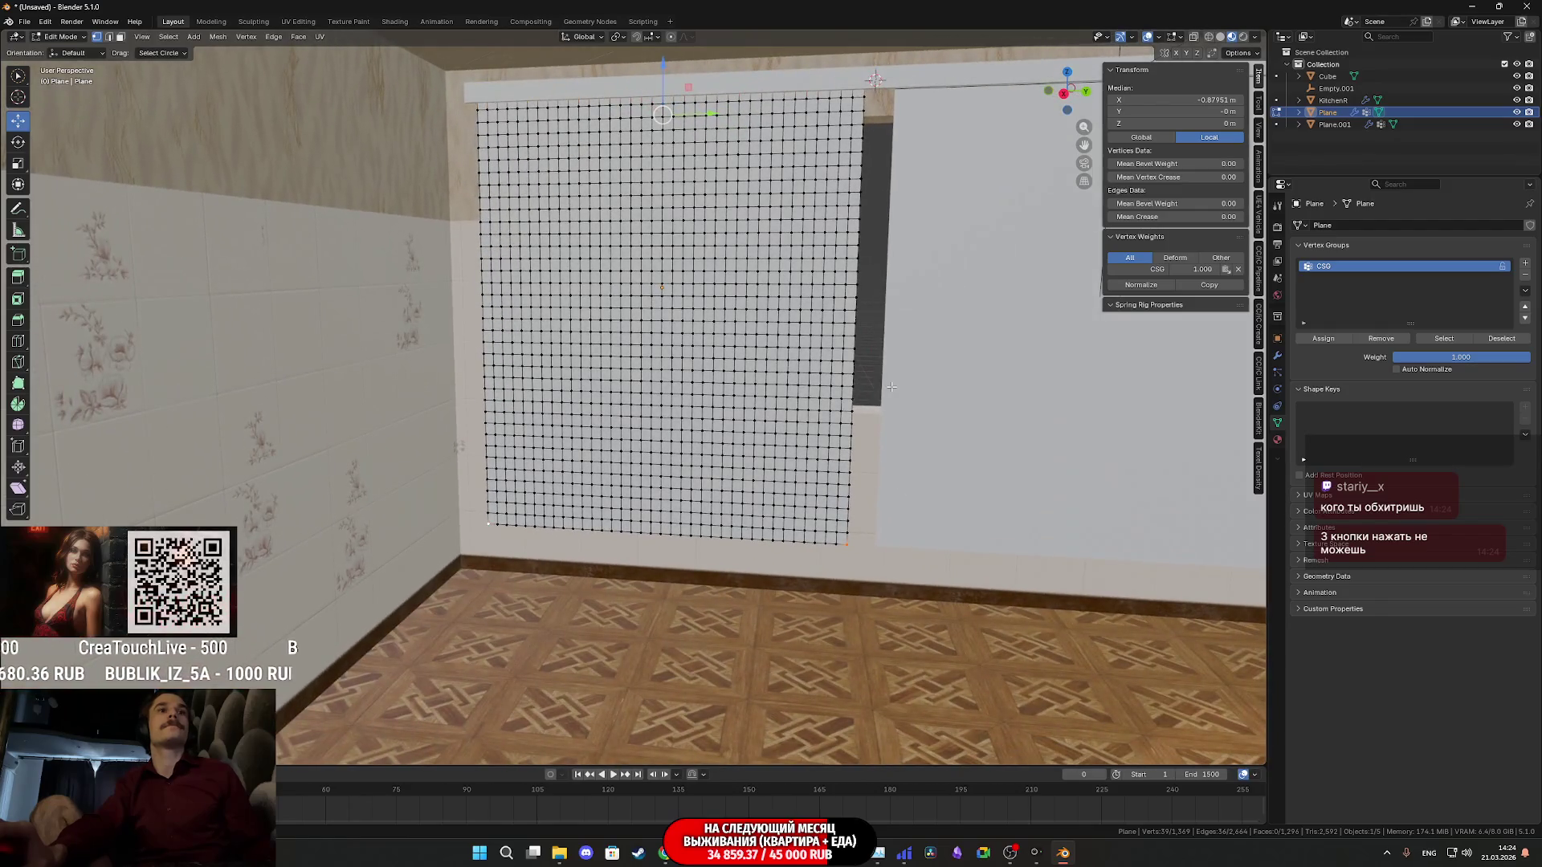
{"action": "key", "text": "Tab"}
{"action": "key", "text": "Tab"}
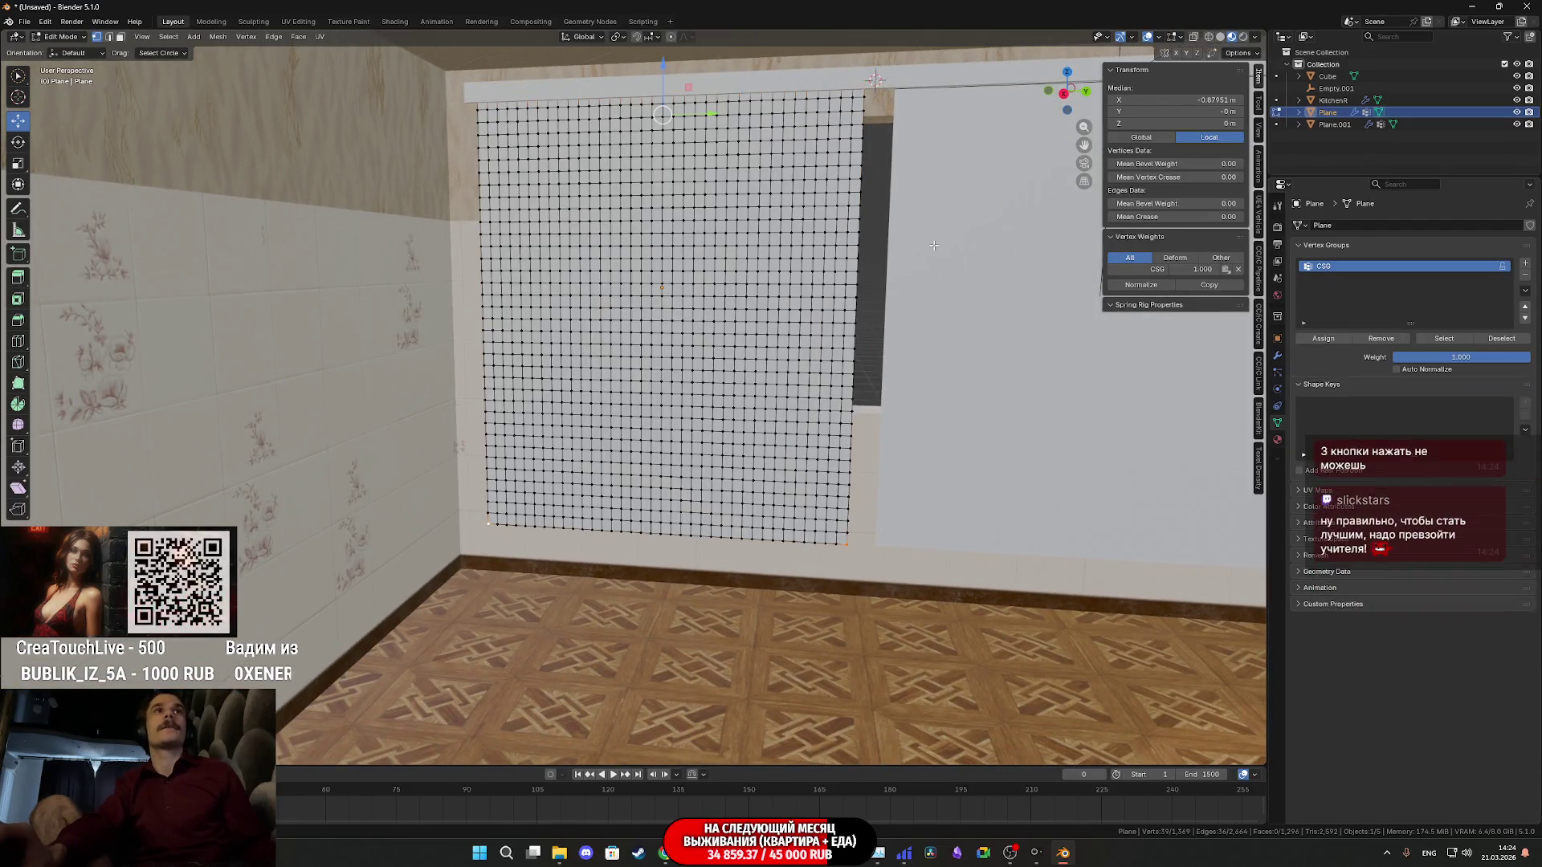
Hook the CSG vertices to a new empty with Ctrl+H and return to Object Mode
{"action": "middle_click_drag", "start_coordinate": [771, 398], "coordinate": [726, 151]}
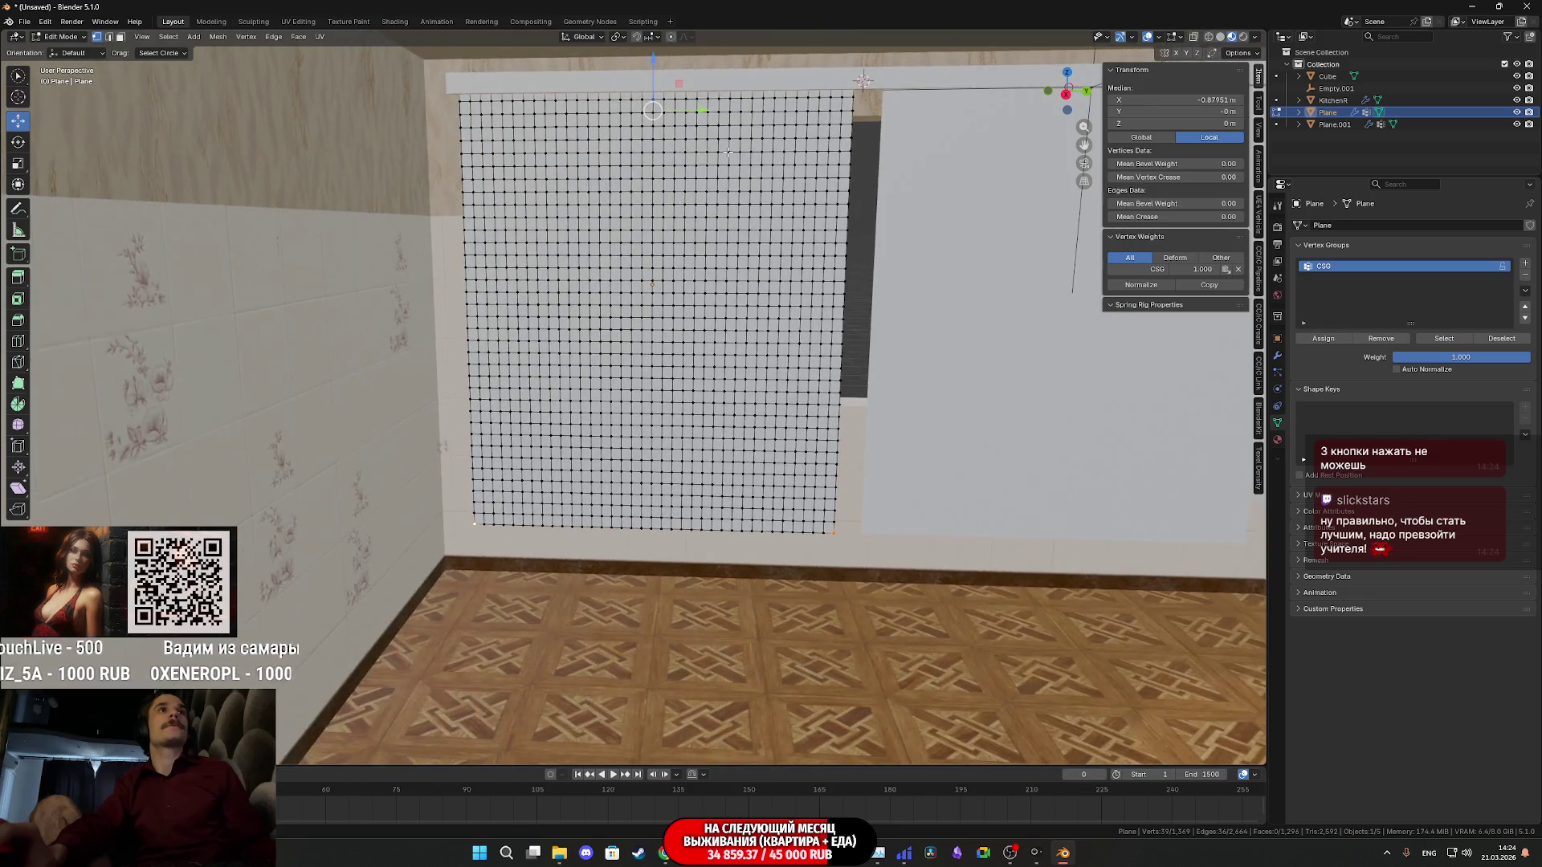
{"action": "key", "text": "ctrl+h"}
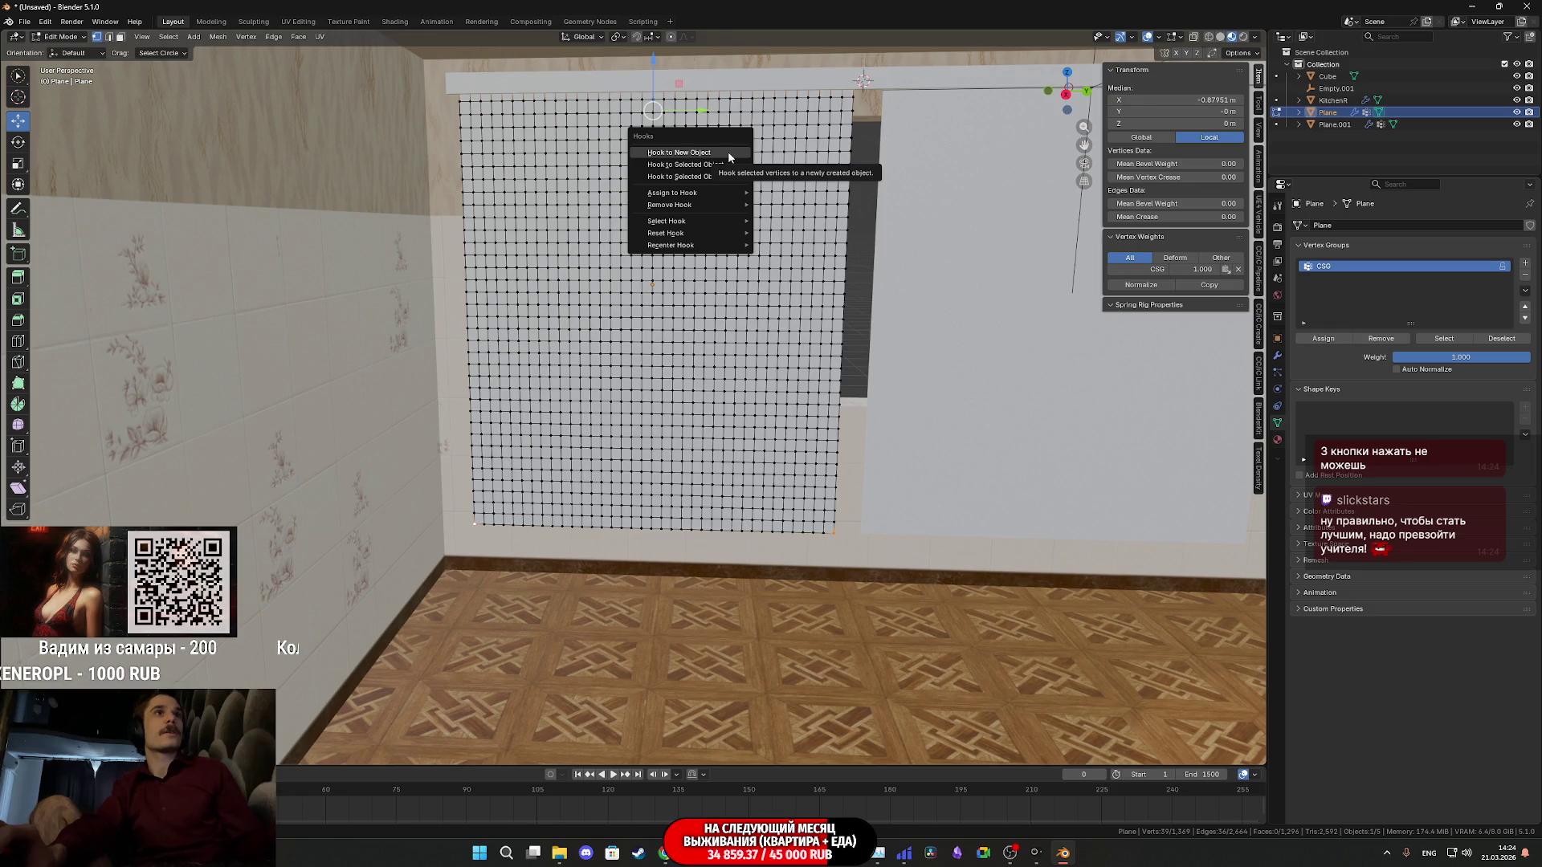
{"action": "left_click", "coordinate": [729, 150]}
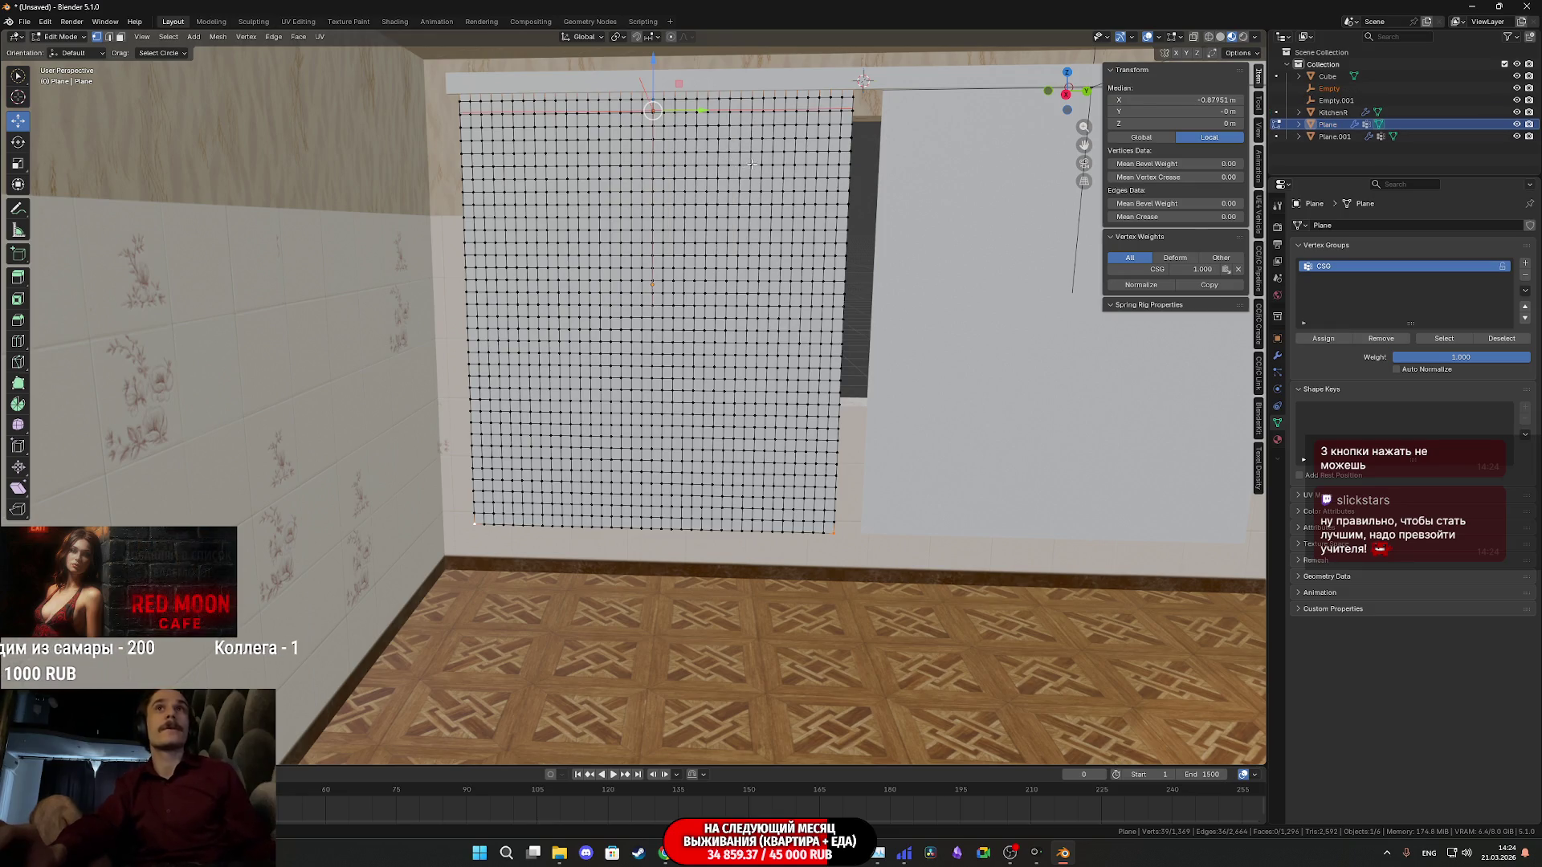
{"action": "key", "text": "Tab"}
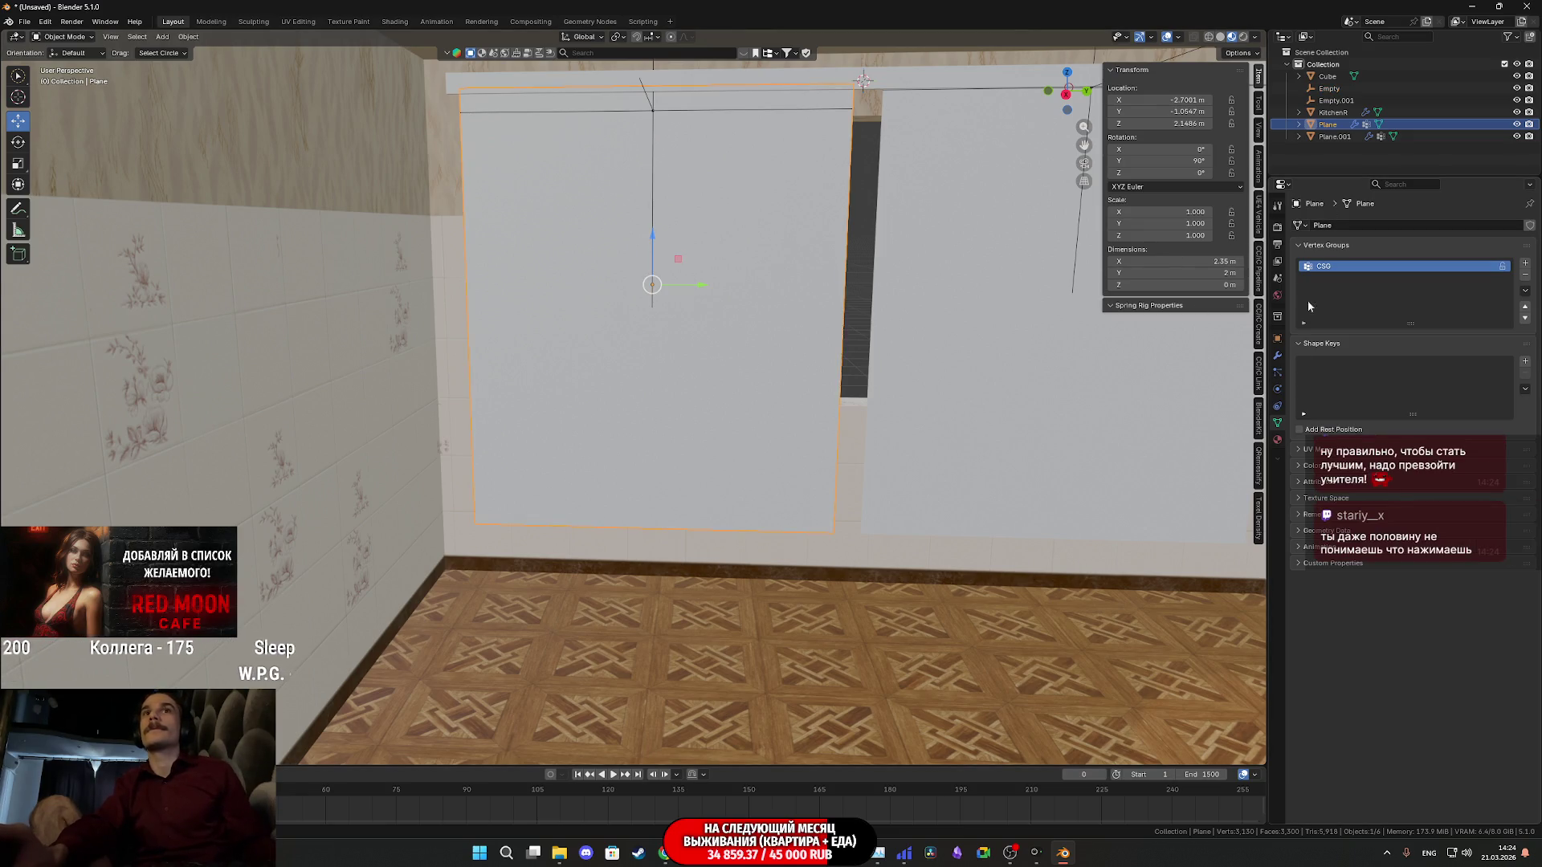
Add Cloth physics to the plane with Self Collisions enabled, then select the hook empty
{"action": "left_click", "coordinate": [1278, 390]}
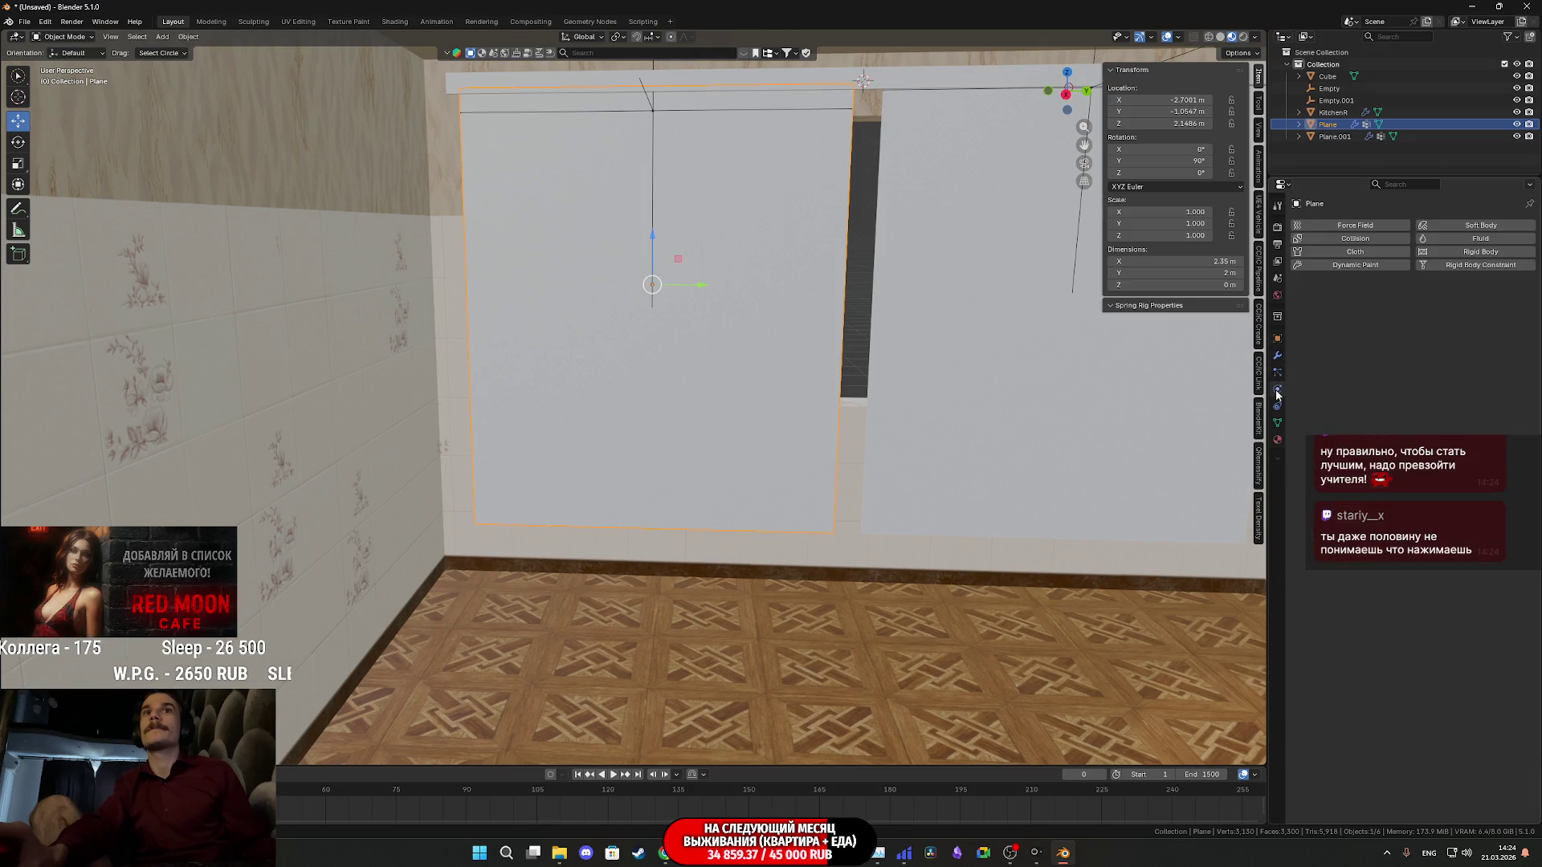
{"action": "left_click", "coordinate": [1356, 251]}
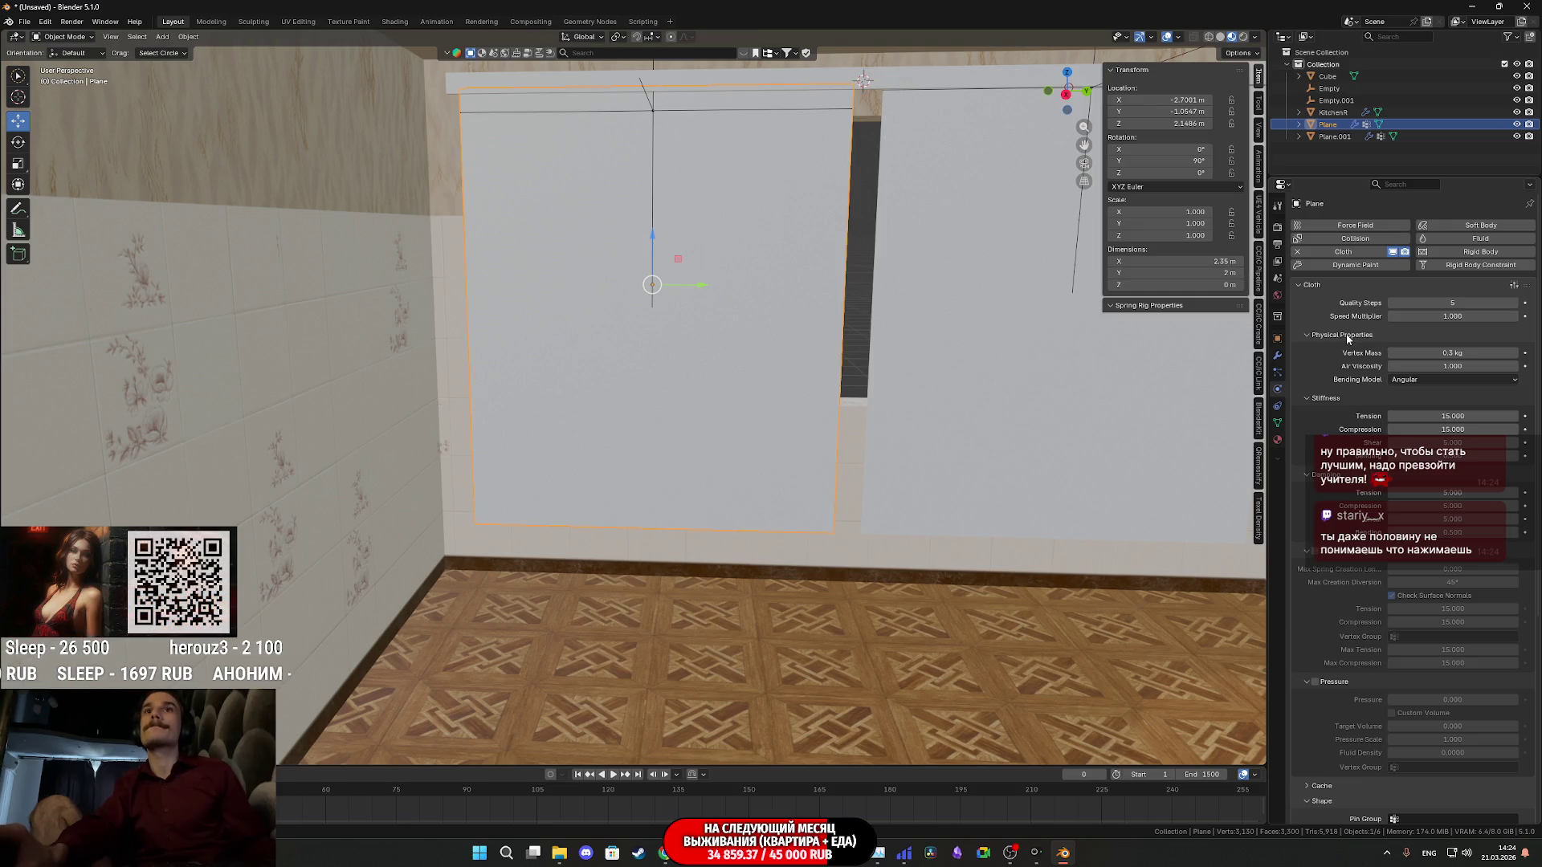
{"action": "scroll", "coordinate": [1346, 333], "scroll_direction": "down", "scroll_amount": 2}
{"action": "scroll", "coordinate": [1346, 334], "scroll_direction": "down", "scroll_amount": 2}
{"action": "scroll", "coordinate": [1346, 332], "scroll_direction": "down", "scroll_amount": 3}
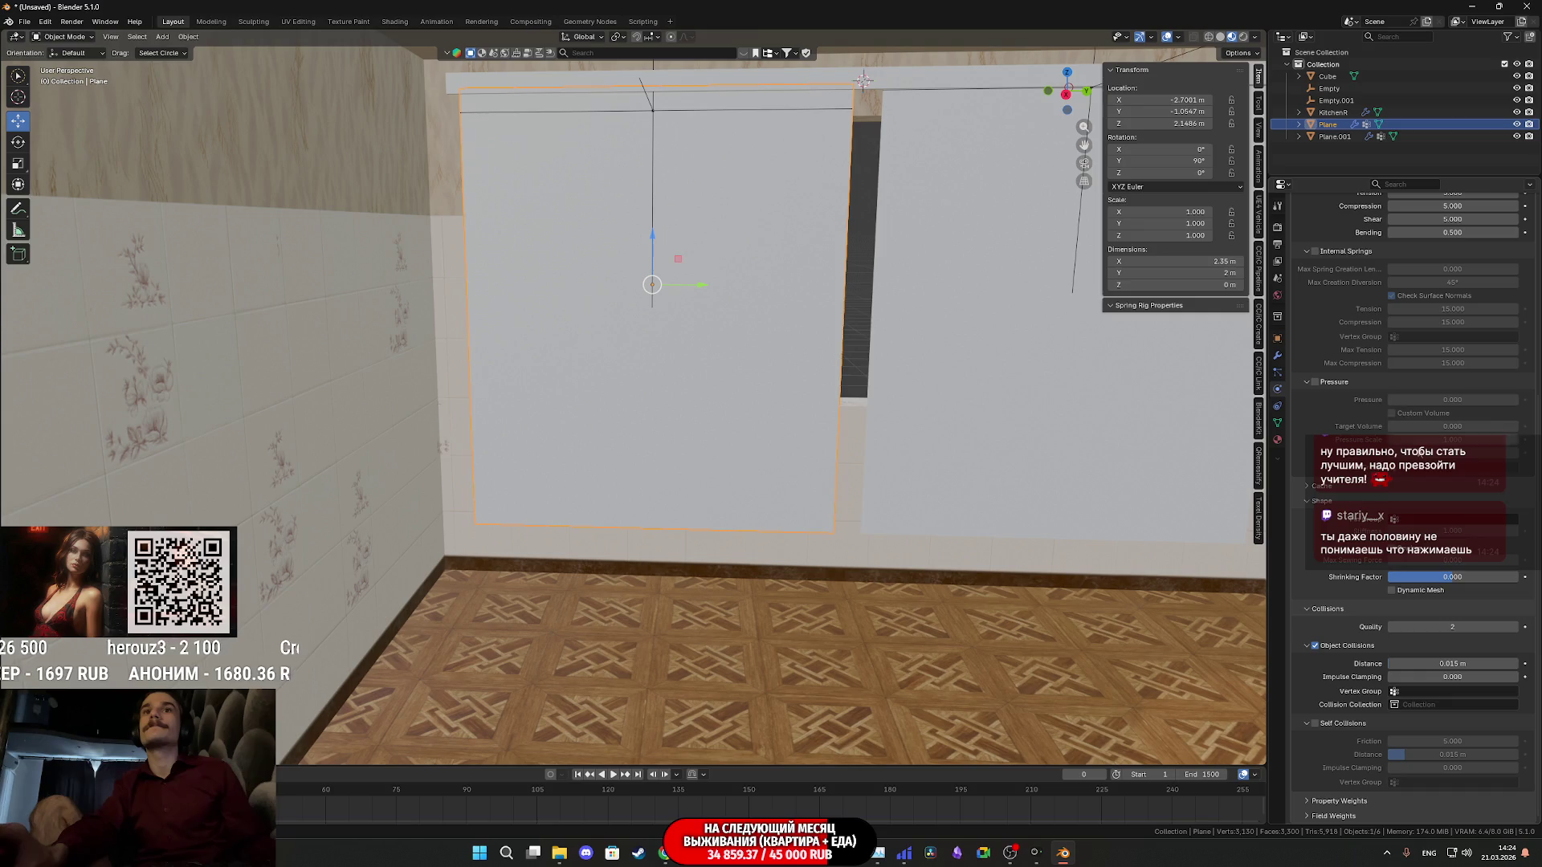
{"action": "left_click", "coordinate": [1315, 723]}
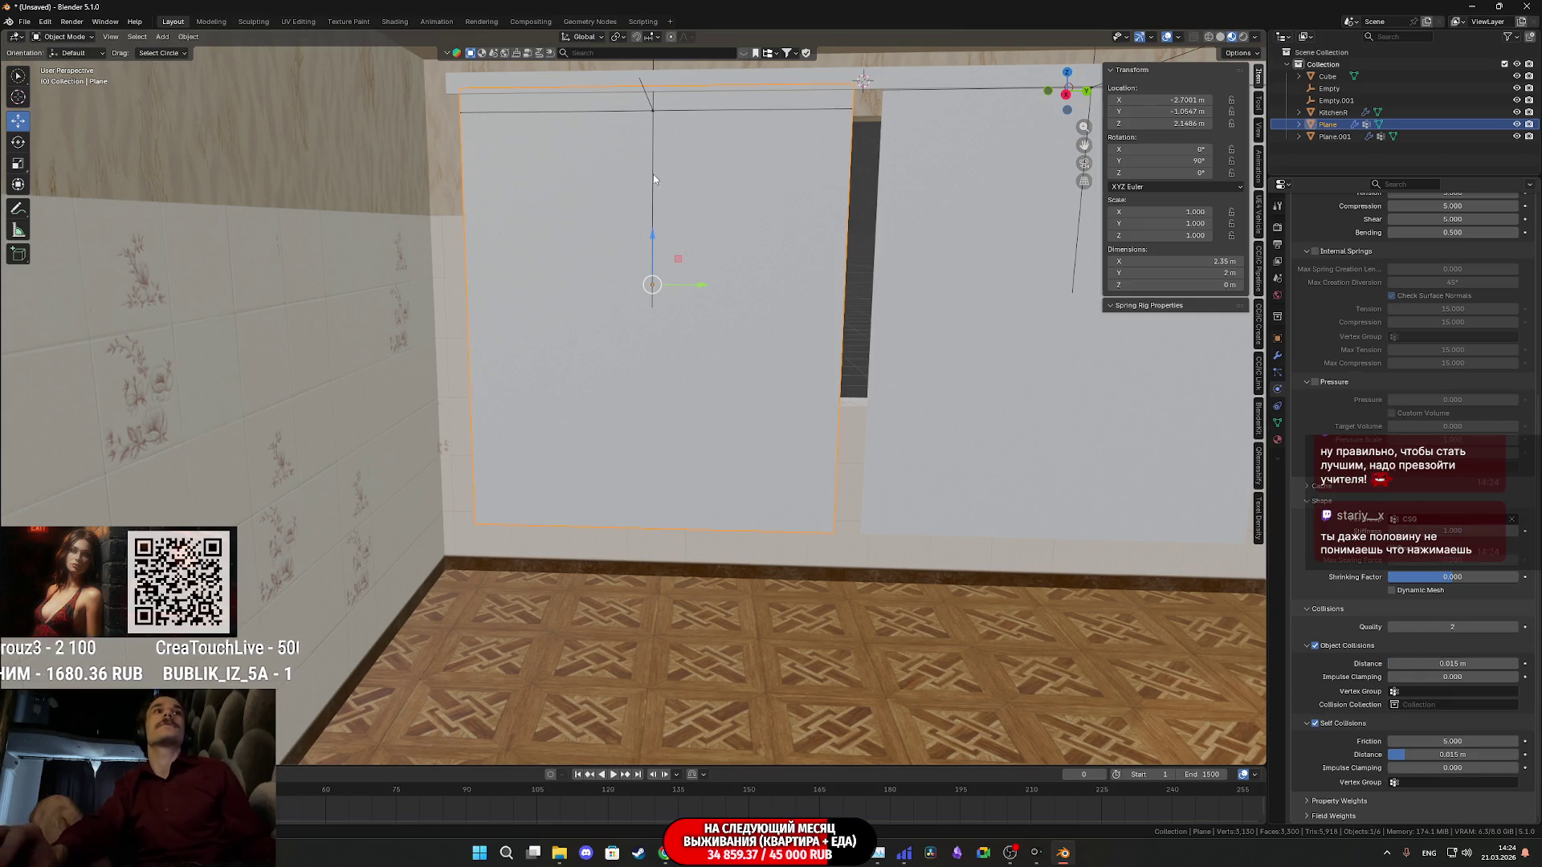
{"action": "left_click", "coordinate": [651, 110]}
{"action": "mouse_move", "coordinate": [742, 168]}
{"action": "middle_mouse_down"}
{"action": "mouse_move", "coordinate": [771, 295]}
{"action": "mouse_move", "coordinate": [769, 273]}
{"action": "middle_mouse_up"}
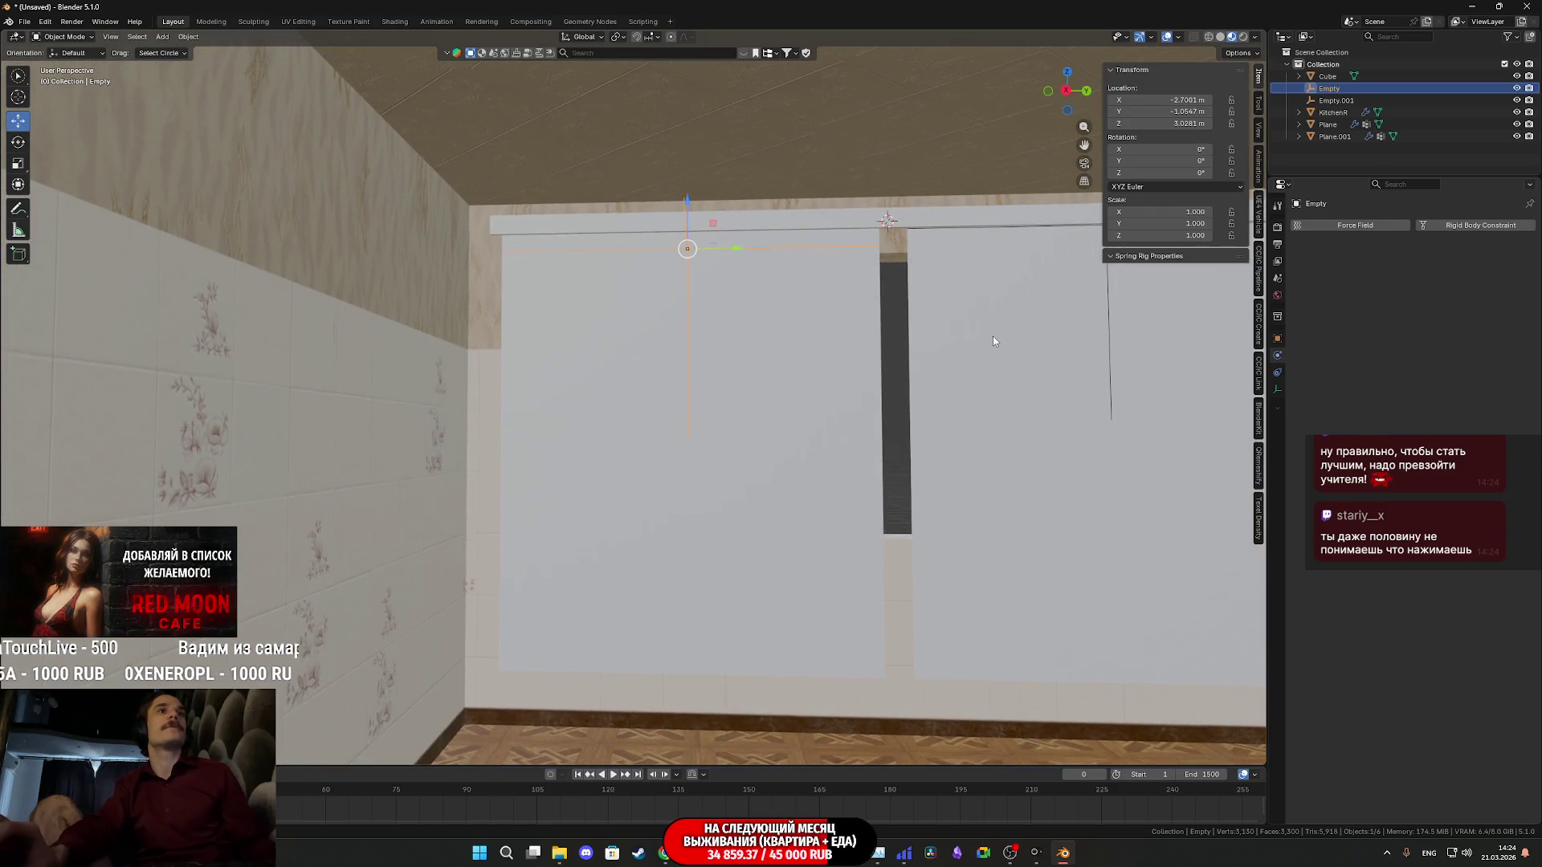
Test scaling the hook empty during playback, then cancel to reset the cloth
{"action": "key", "text": "space"}
{"action": "key", "text": "s"}
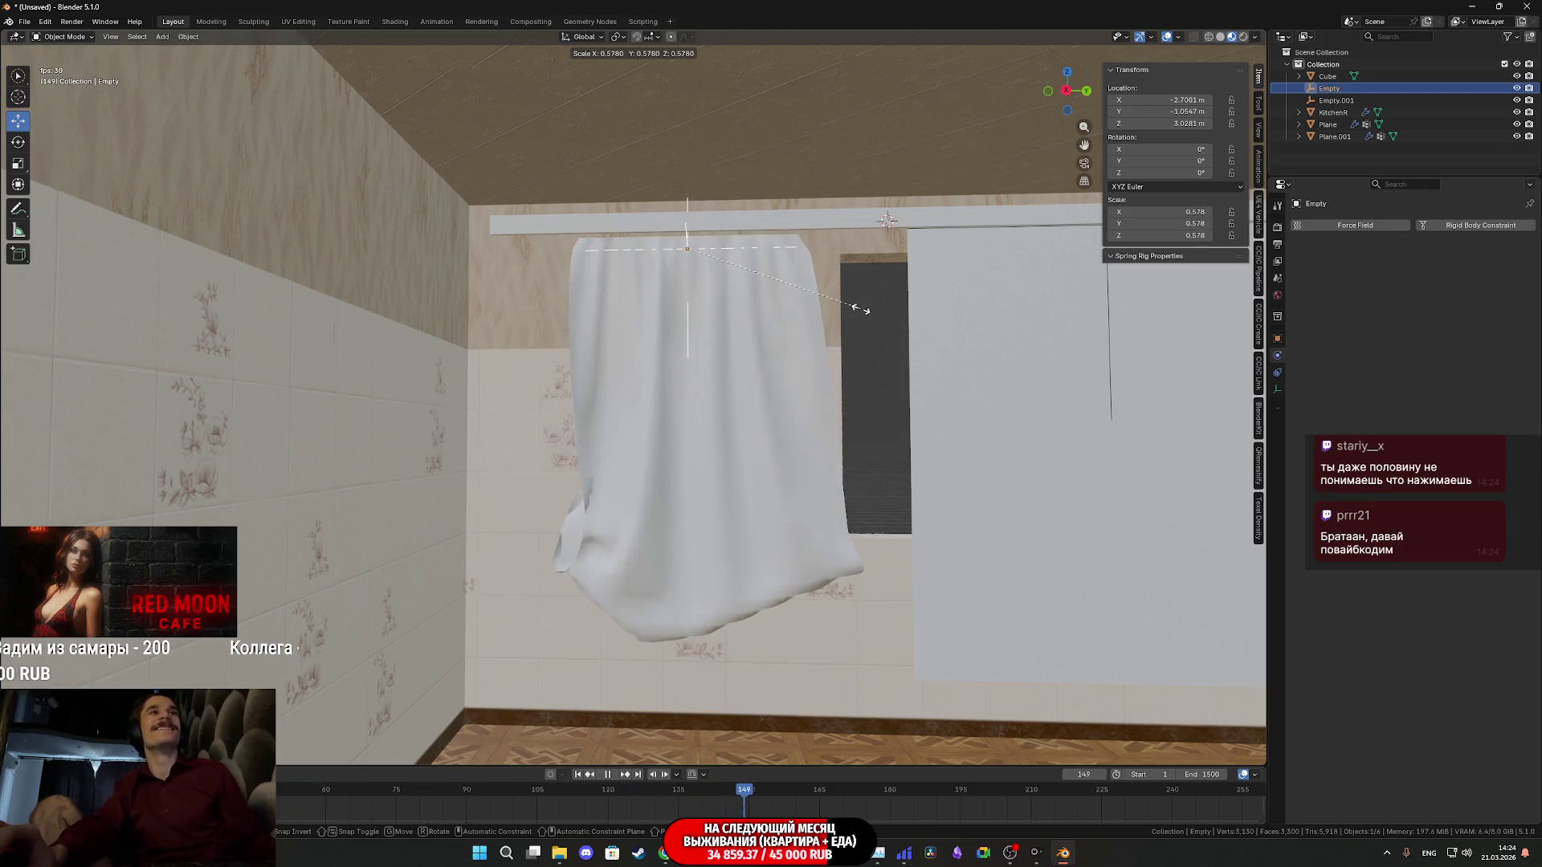
{"action": "key", "text": "Escape"}
{"action": "key", "text": "Escape"}
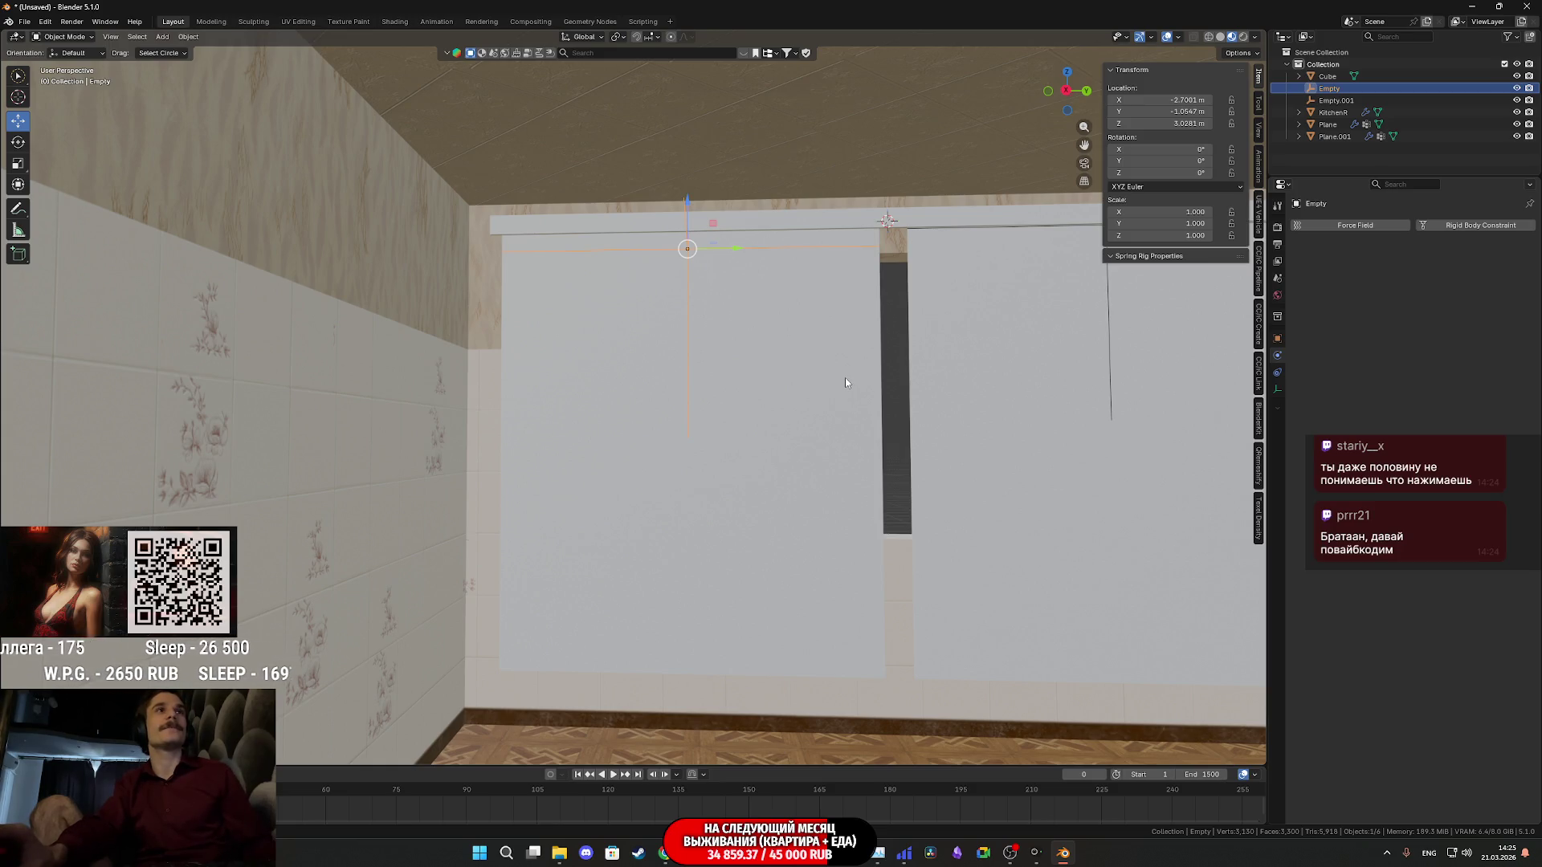
Replay and shrink the hook empty to 0.674 along Y so the curtain hangs in gathered folds
{"action": "key", "text": "space"}
{"action": "key", "text": "s"}
{"action": "key", "text": "y"}
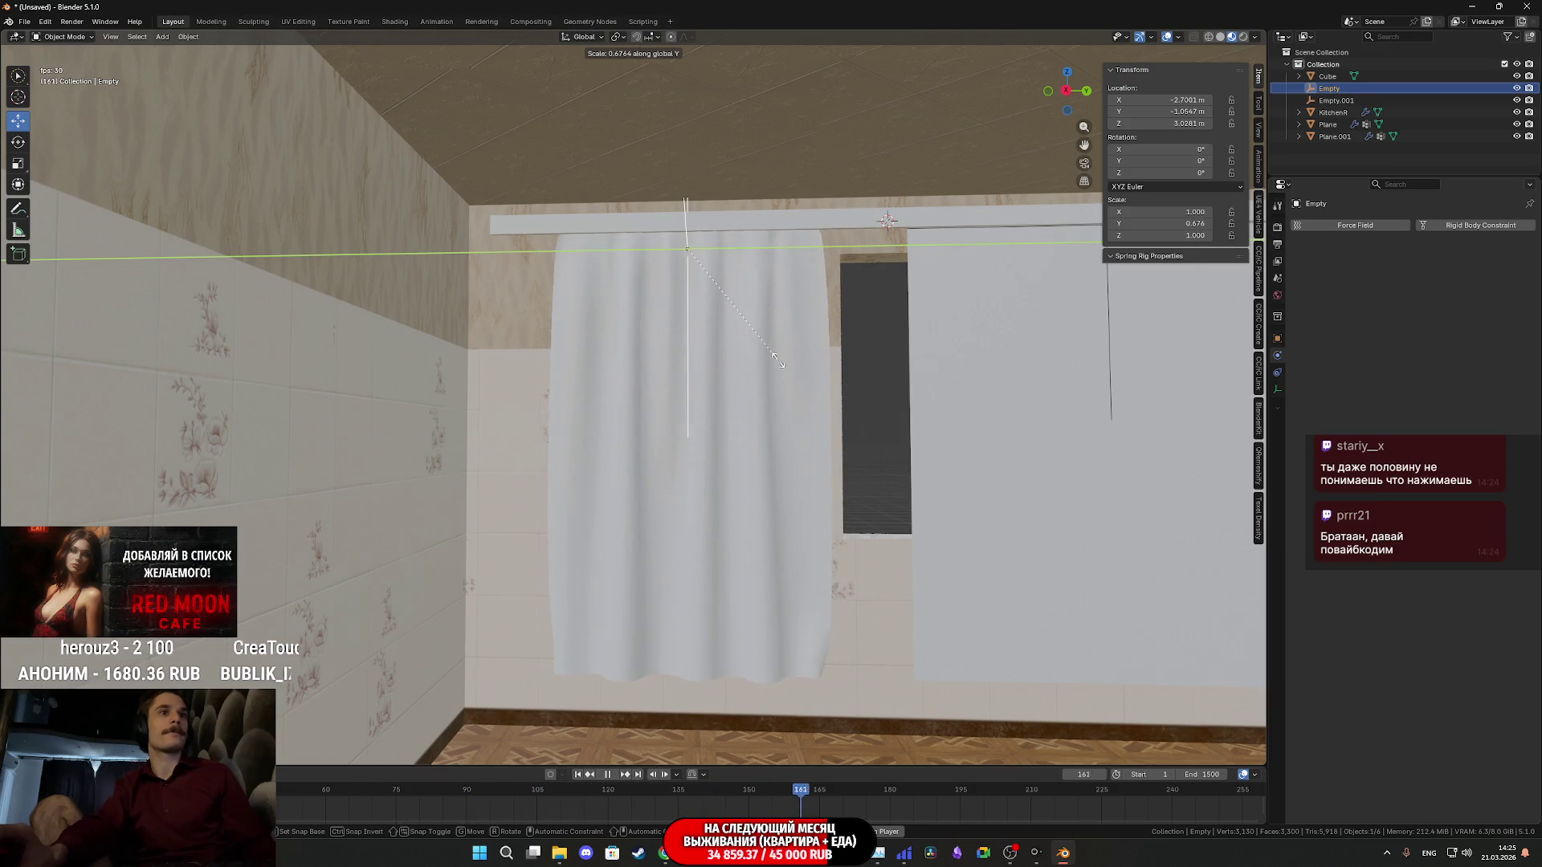
{"action": "left_click", "coordinate": [774, 360]}
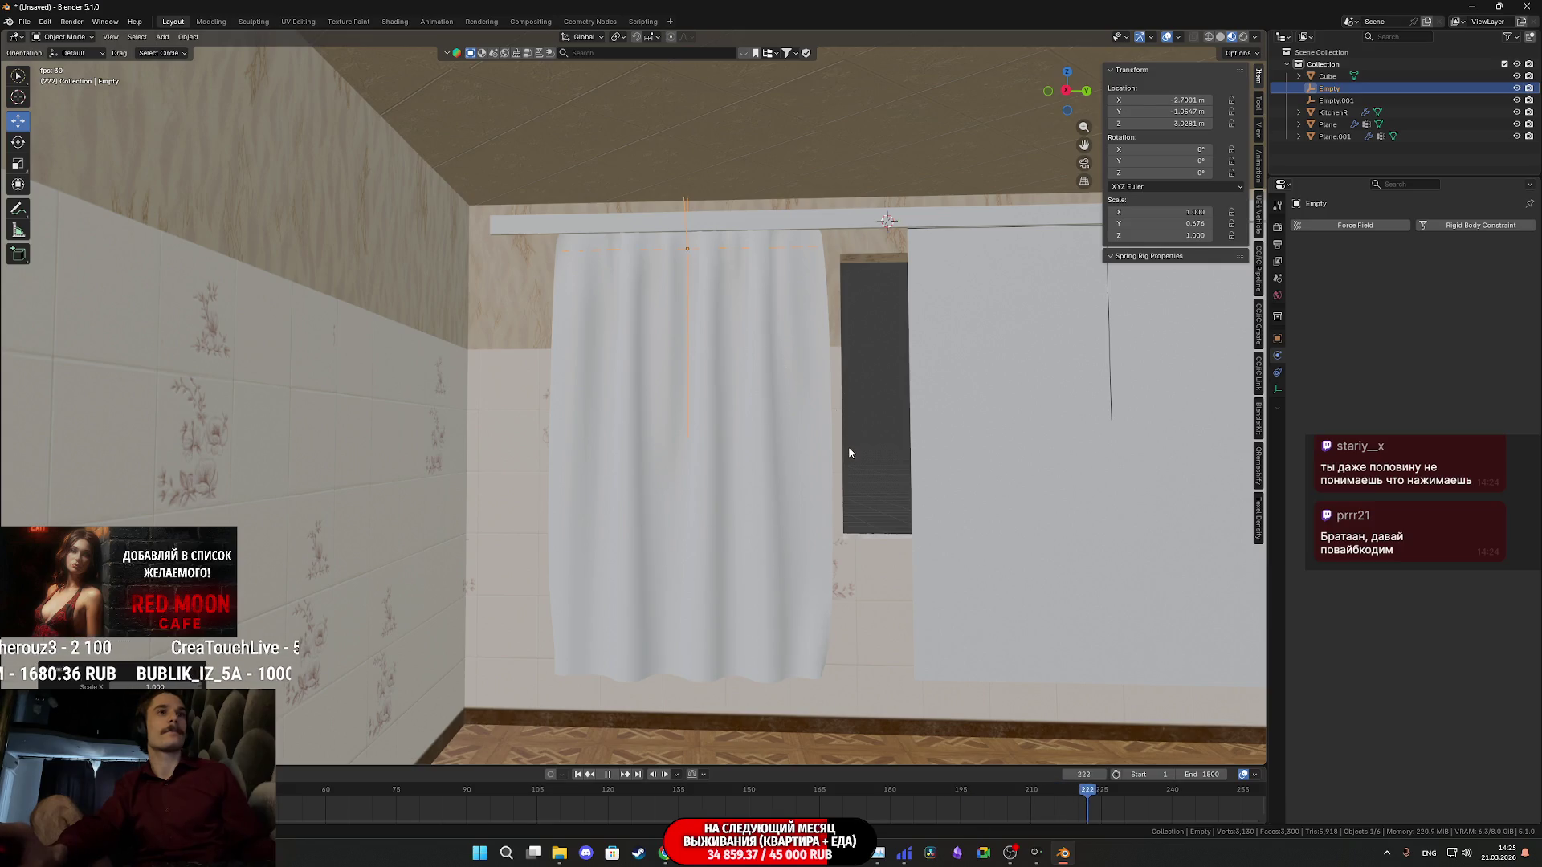
{"action": "scroll", "coordinate": [849, 446], "scroll_direction": "up", "scroll_amount": 5}
{"action": "scroll", "coordinate": [843, 366], "scroll_direction": "down", "scroll_amount": 5}
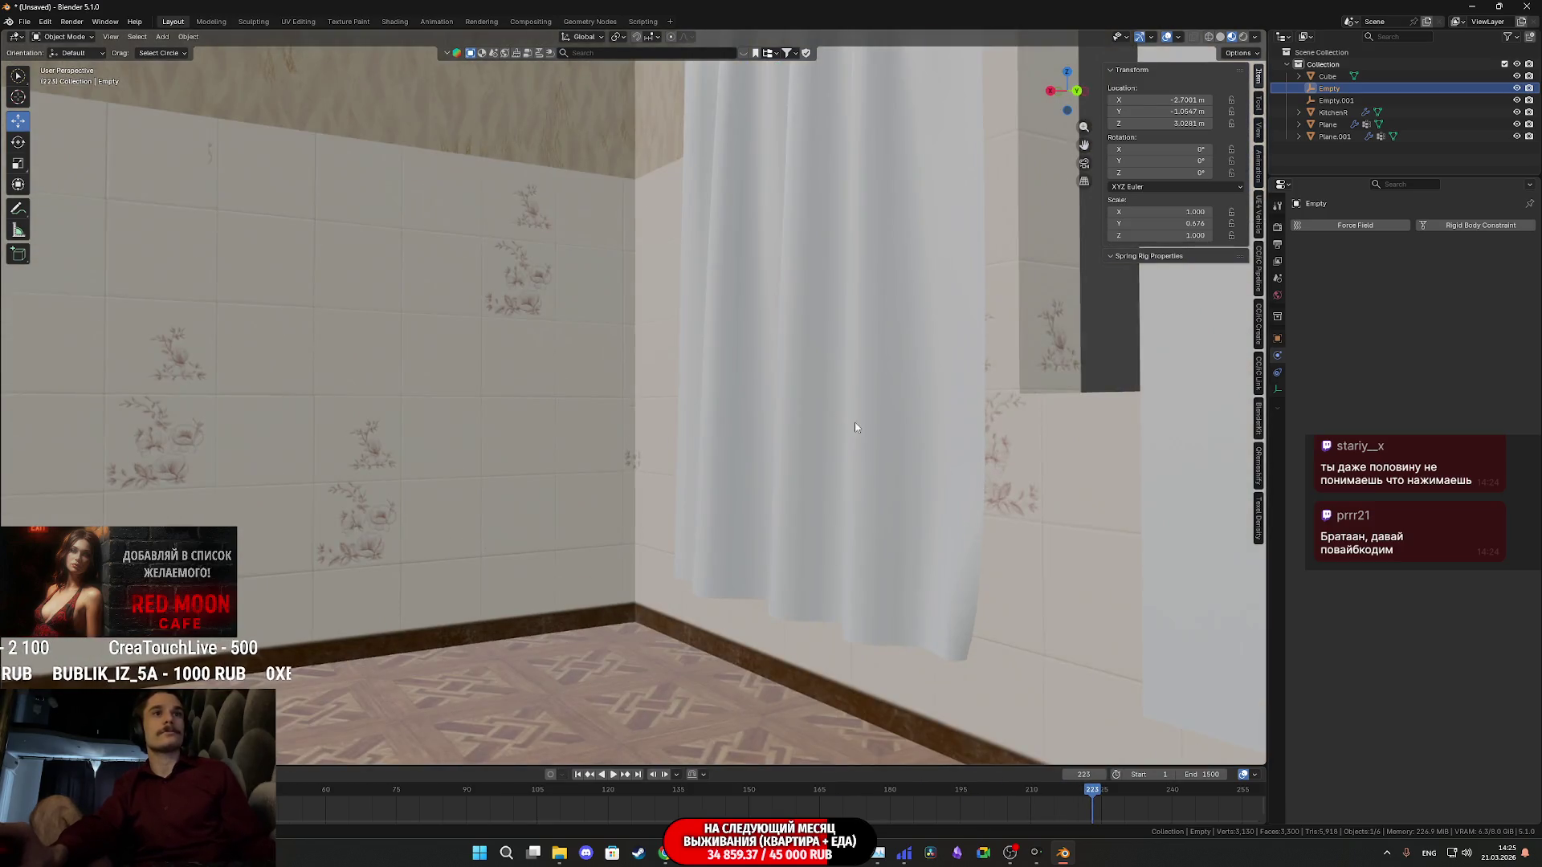
{"action": "middle_click_drag", "start_coordinate": [850, 379], "coordinate": [774, 360]}
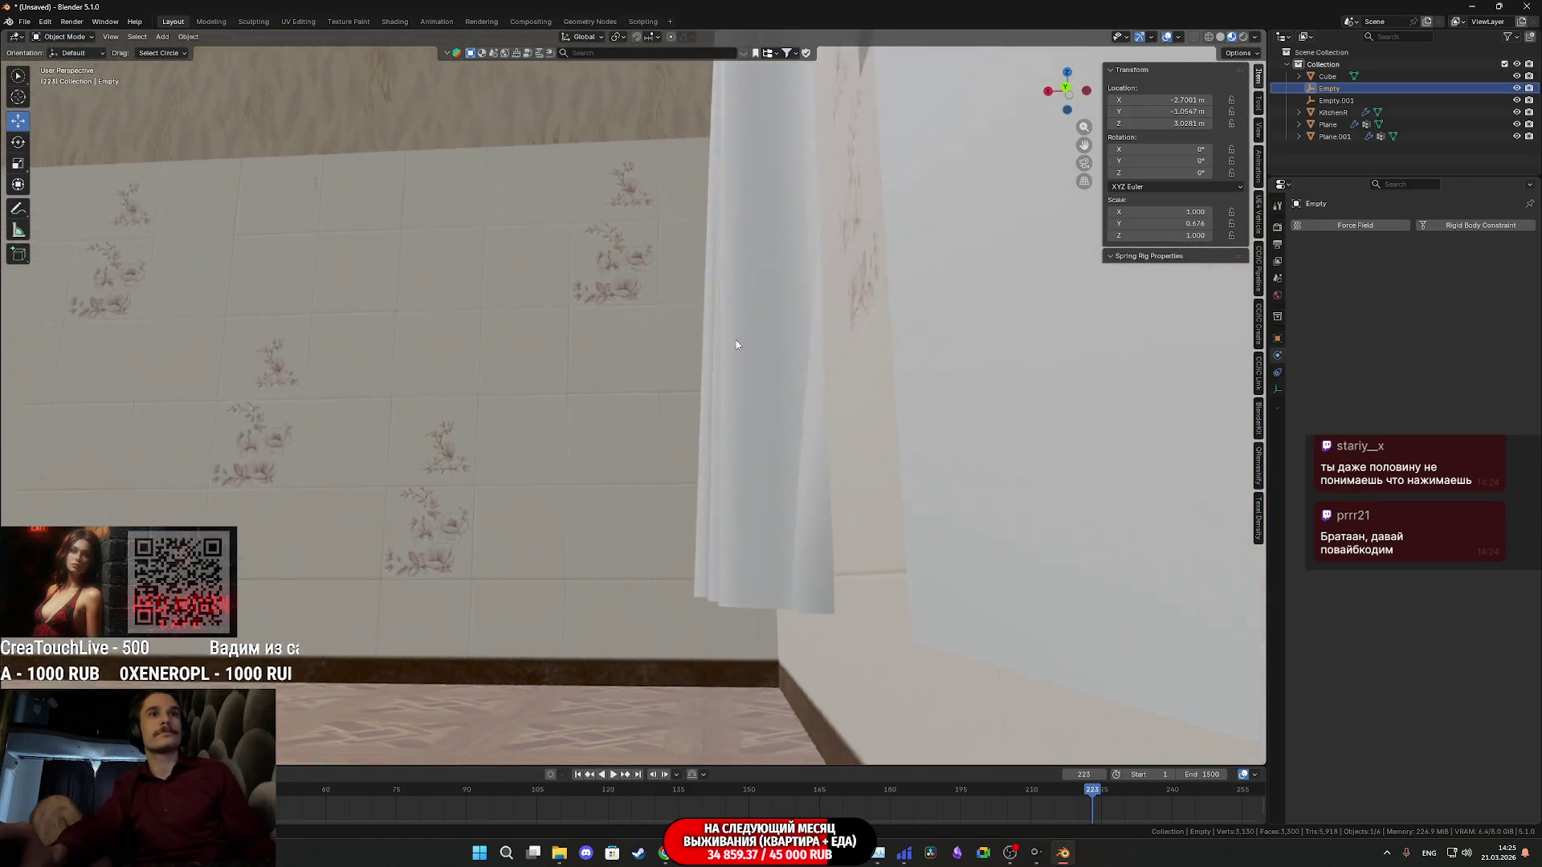
{"action": "scroll", "coordinate": [735, 359], "scroll_direction": "up", "scroll_amount": 4}
{"action": "scroll", "coordinate": [736, 360], "scroll_direction": "down", "scroll_amount": 3}
{"action": "scroll", "coordinate": [730, 374], "scroll_direction": "up", "scroll_amount": 4}
{"action": "scroll", "coordinate": [727, 389], "scroll_direction": "down", "scroll_amount": 3}
{"action": "middle_click_drag", "start_coordinate": [731, 387], "coordinate": [881, 364]}
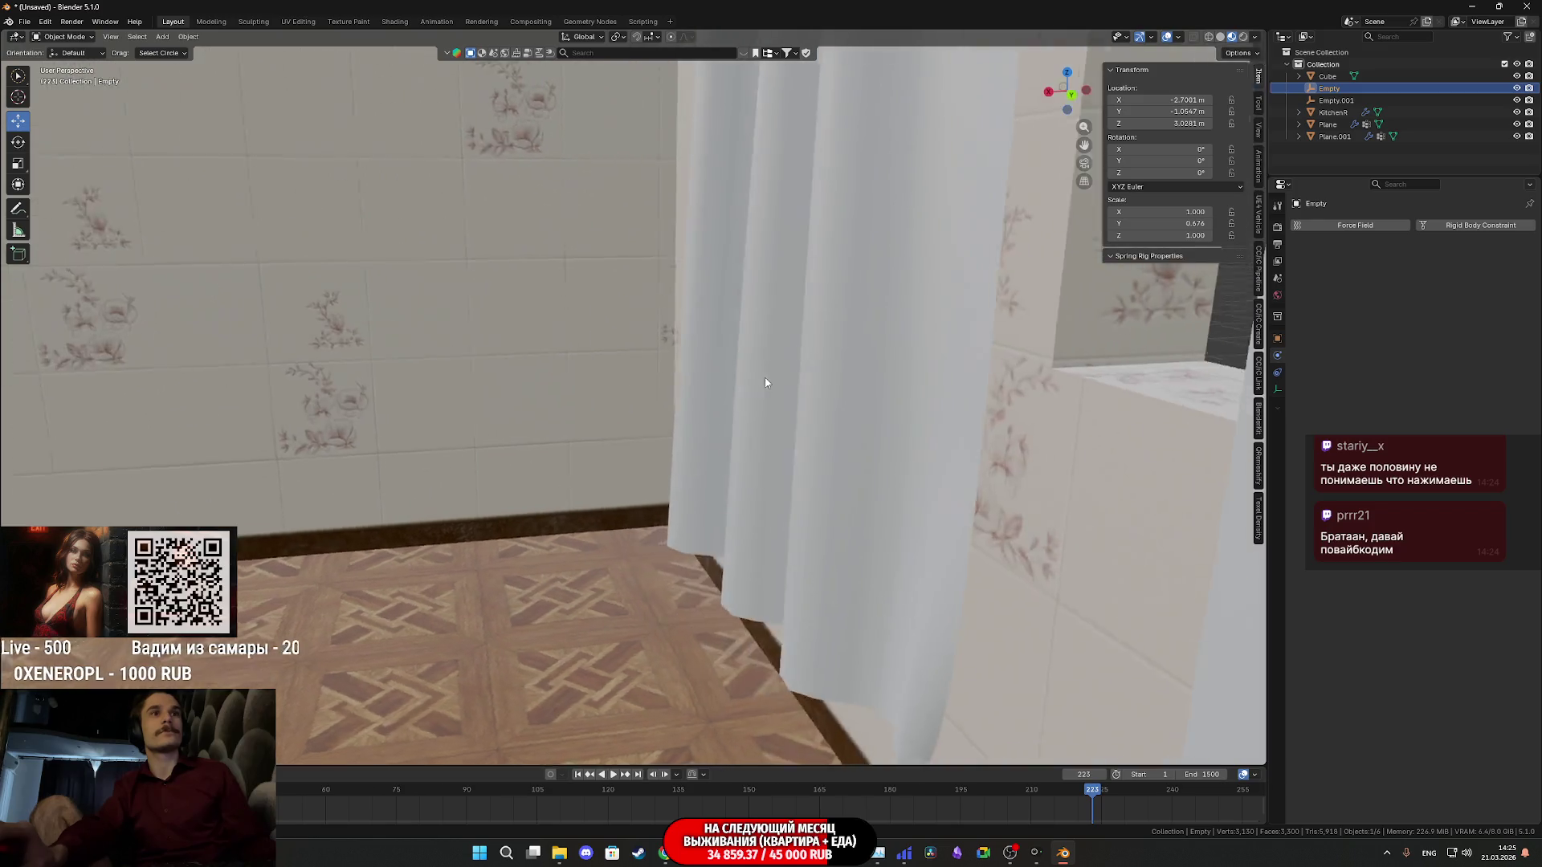
{"action": "scroll", "coordinate": [881, 362], "scroll_direction": "down", "scroll_amount": 2}
{"action": "middle_click_drag", "start_coordinate": [811, 329], "coordinate": [749, 529]}
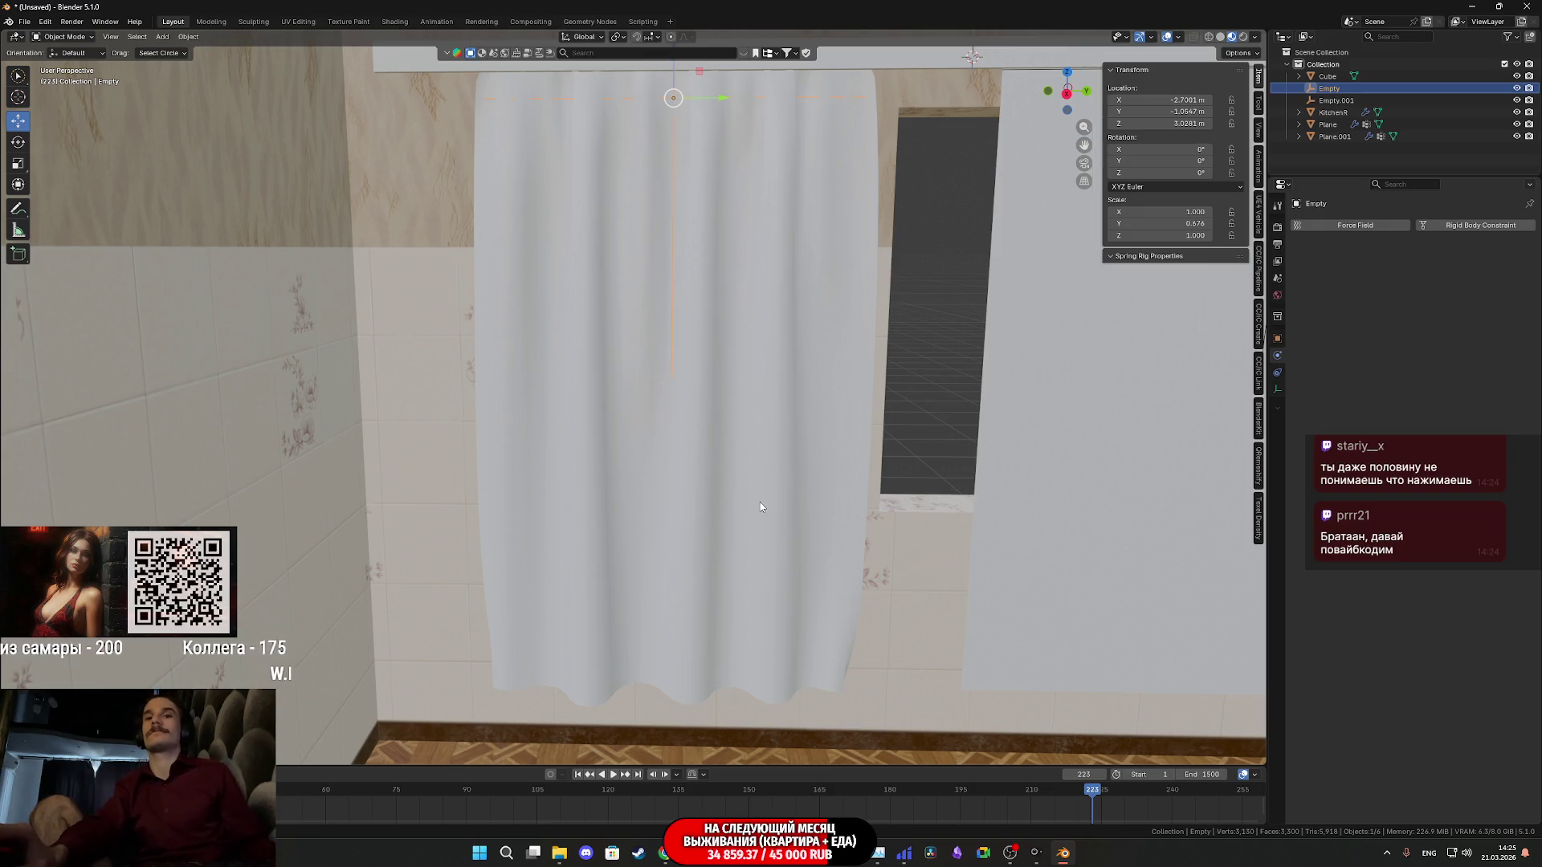
{"action": "scroll", "coordinate": [761, 503], "scroll_direction": "up", "scroll_amount": 1}
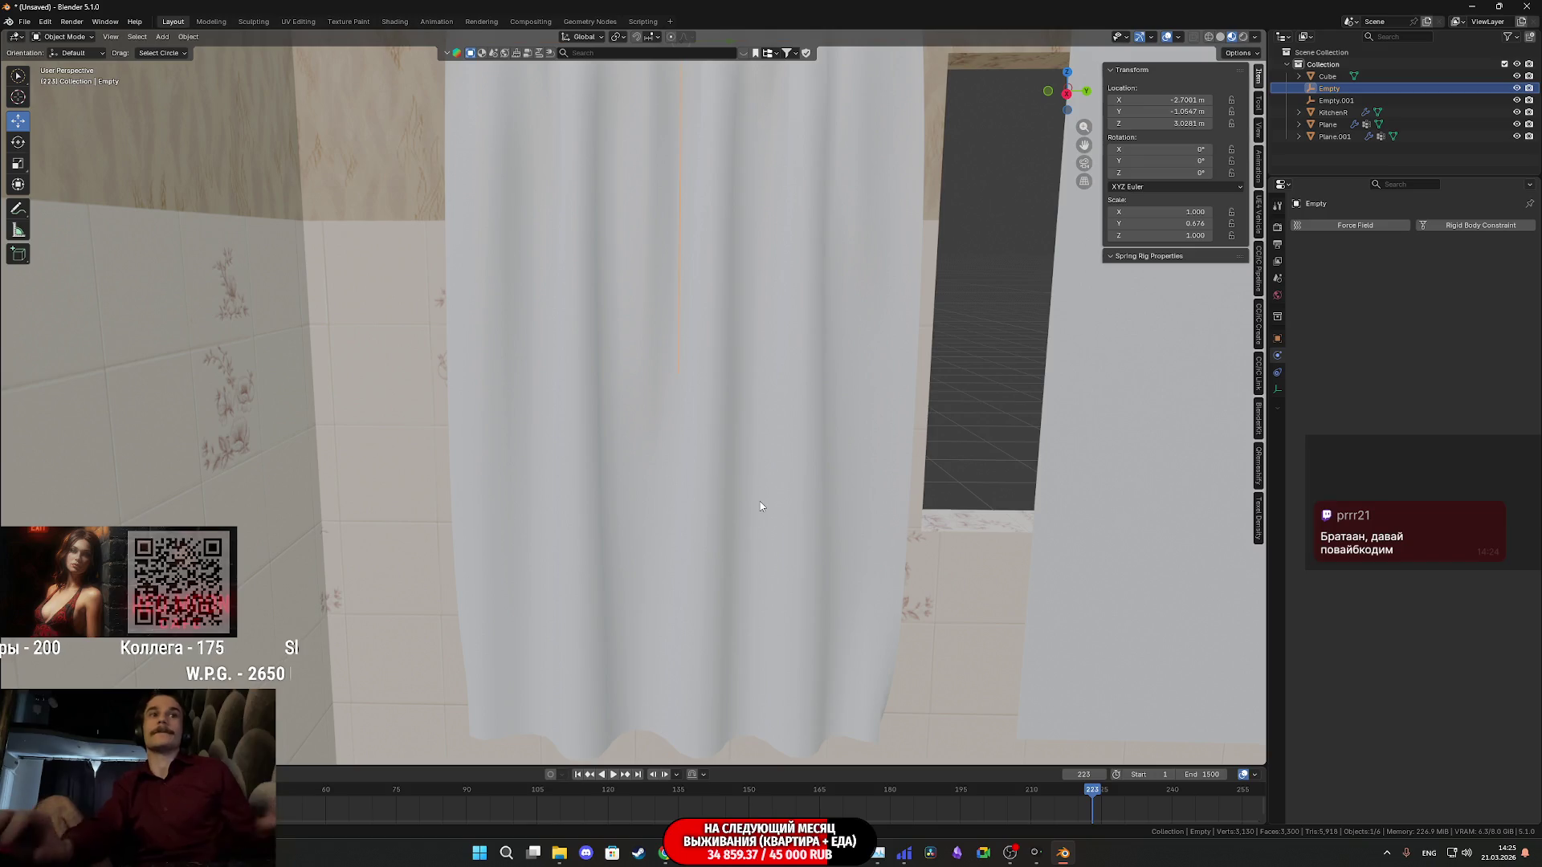
{"action": "mouse_move", "coordinate": [761, 506]}
{"action": "middle_mouse_down"}
{"action": "mouse_move", "coordinate": [763, 389]}
{"action": "mouse_move", "coordinate": [804, 482]}
{"action": "mouse_move", "coordinate": [762, 584]}
{"action": "mouse_move", "coordinate": [775, 573]}
{"action": "mouse_move", "coordinate": [793, 600]}
{"action": "mouse_move", "coordinate": [826, 483]}
{"action": "mouse_move", "coordinate": [733, 462]}
{"action": "mouse_move", "coordinate": [818, 433]}
{"action": "mouse_move", "coordinate": [776, 549]}
{"action": "middle_mouse_up"}
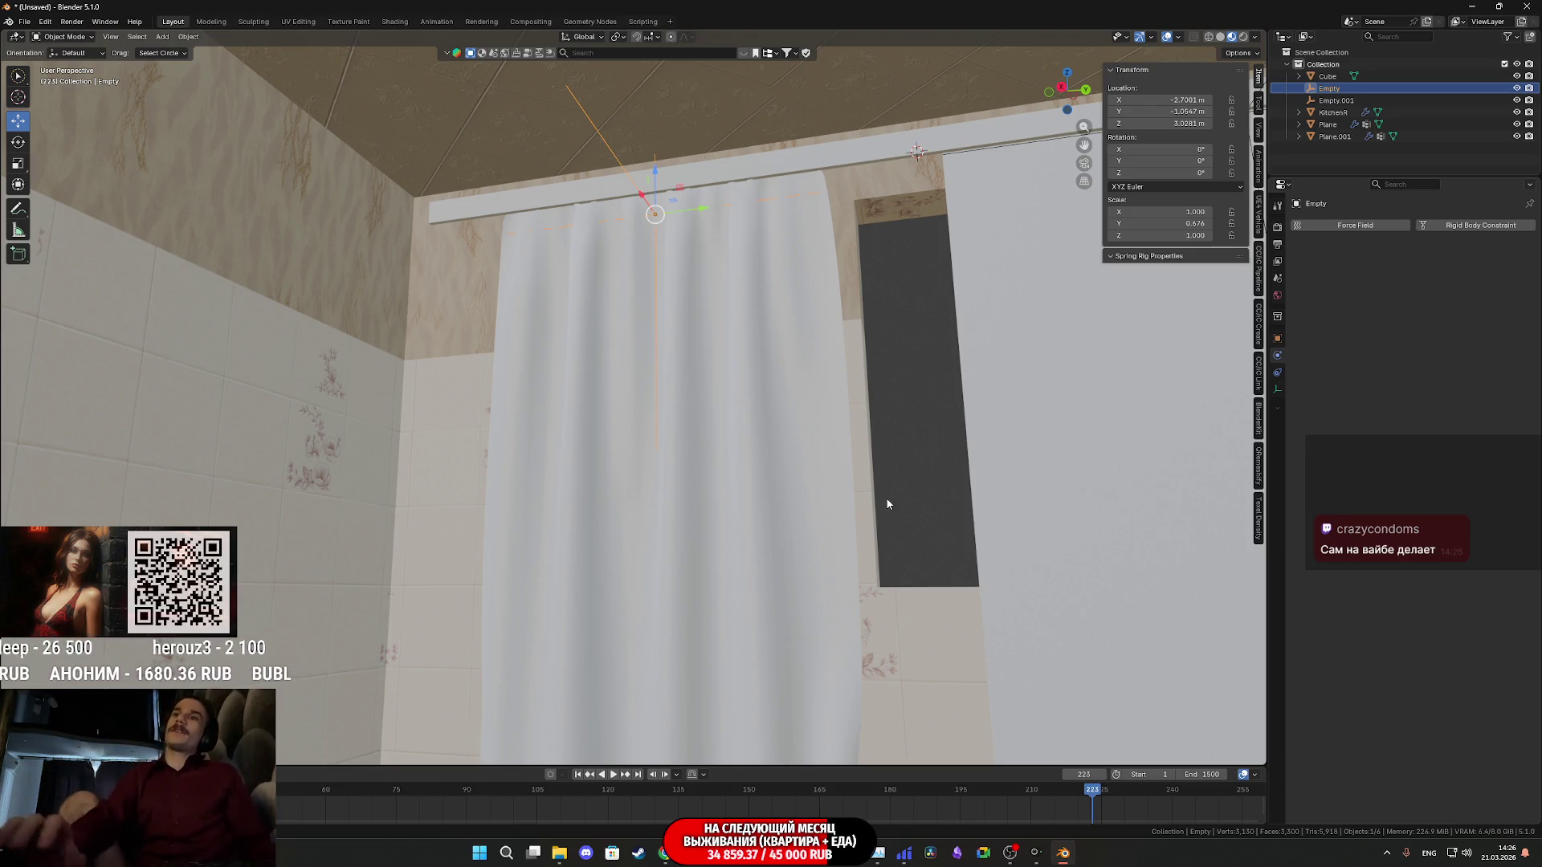
{"action": "scroll", "coordinate": [887, 498], "scroll_direction": "down", "scroll_amount": 1}
{"action": "scroll", "coordinate": [857, 484], "scroll_direction": "up", "scroll_amount": 2}
{"action": "mouse_move", "coordinate": [823, 507]}
{"action": "middle_mouse_down"}
{"action": "mouse_move", "coordinate": [898, 427]}
{"action": "mouse_move", "coordinate": [776, 281]}
{"action": "middle_mouse_up"}
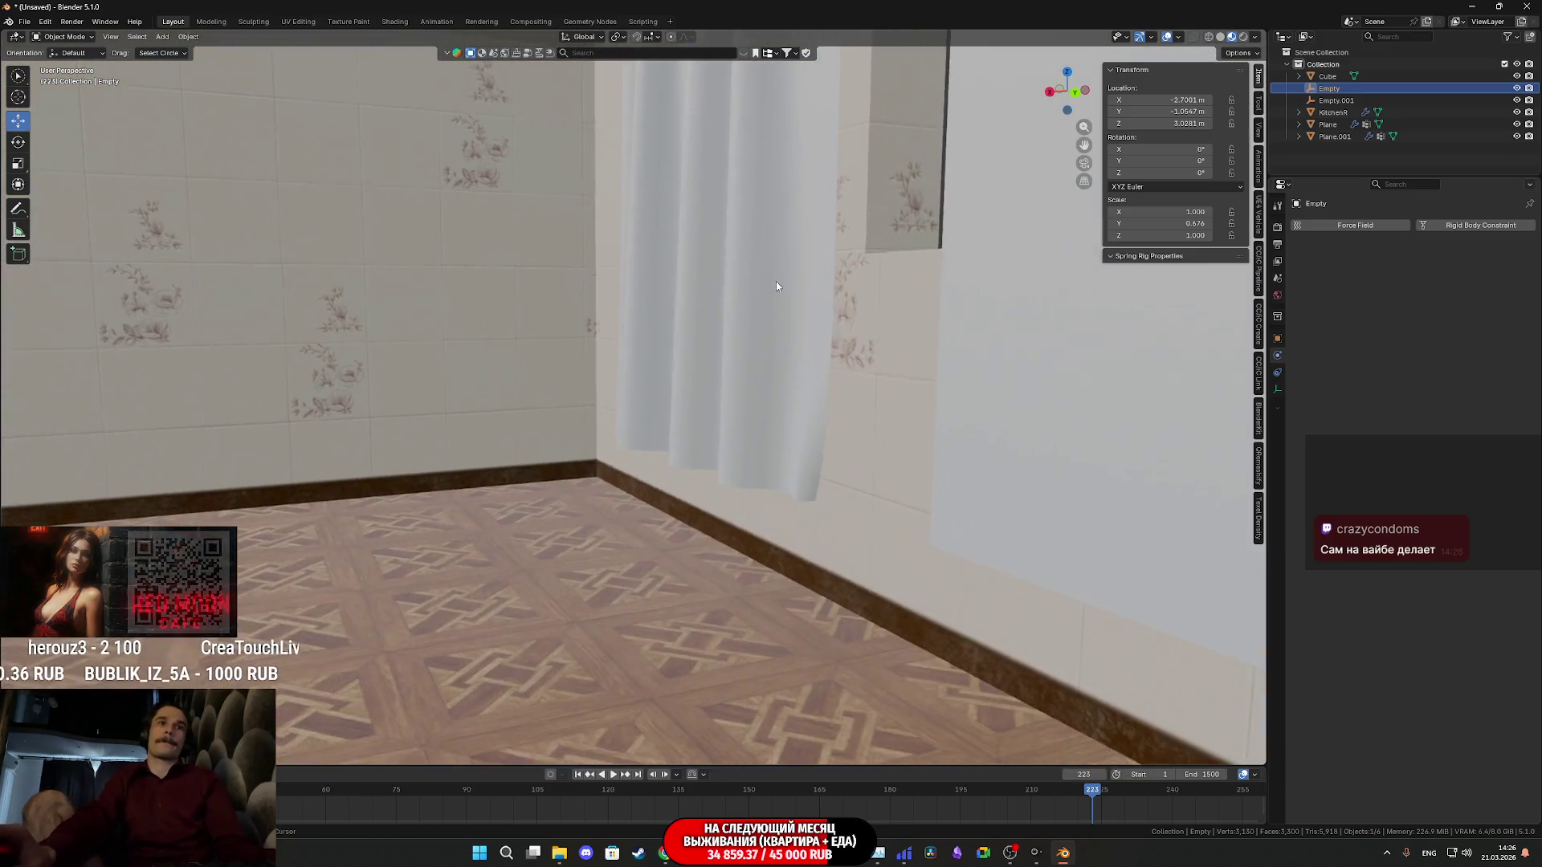
{"action": "scroll", "coordinate": [713, 301], "scroll_direction": "up", "scroll_amount": 3}
{"action": "scroll", "coordinate": [721, 314], "scroll_direction": "down", "scroll_amount": 3}
{"action": "mouse_move", "coordinate": [731, 327]}
{"action": "middle_mouse_down"}
{"action": "mouse_move", "coordinate": [802, 327]}
{"action": "mouse_move", "coordinate": [778, 303]}
{"action": "middle_mouse_up"}
{"action": "scroll", "coordinate": [830, 455], "scroll_direction": "up", "scroll_amount": 2}
{"action": "mouse_move", "coordinate": [830, 454]}
{"action": "middle_mouse_down"}
{"action": "mouse_move", "coordinate": [888, 441]}
{"action": "mouse_move", "coordinate": [820, 442]}
{"action": "mouse_move", "coordinate": [694, 614]}
{"action": "mouse_move", "coordinate": [731, 569]}
{"action": "mouse_move", "coordinate": [720, 531]}
{"action": "middle_mouse_up"}
{"action": "scroll", "coordinate": [819, 441], "scroll_direction": "down", "scroll_amount": 2}
{"action": "scroll", "coordinate": [735, 566], "scroll_direction": "down", "scroll_amount": 2}
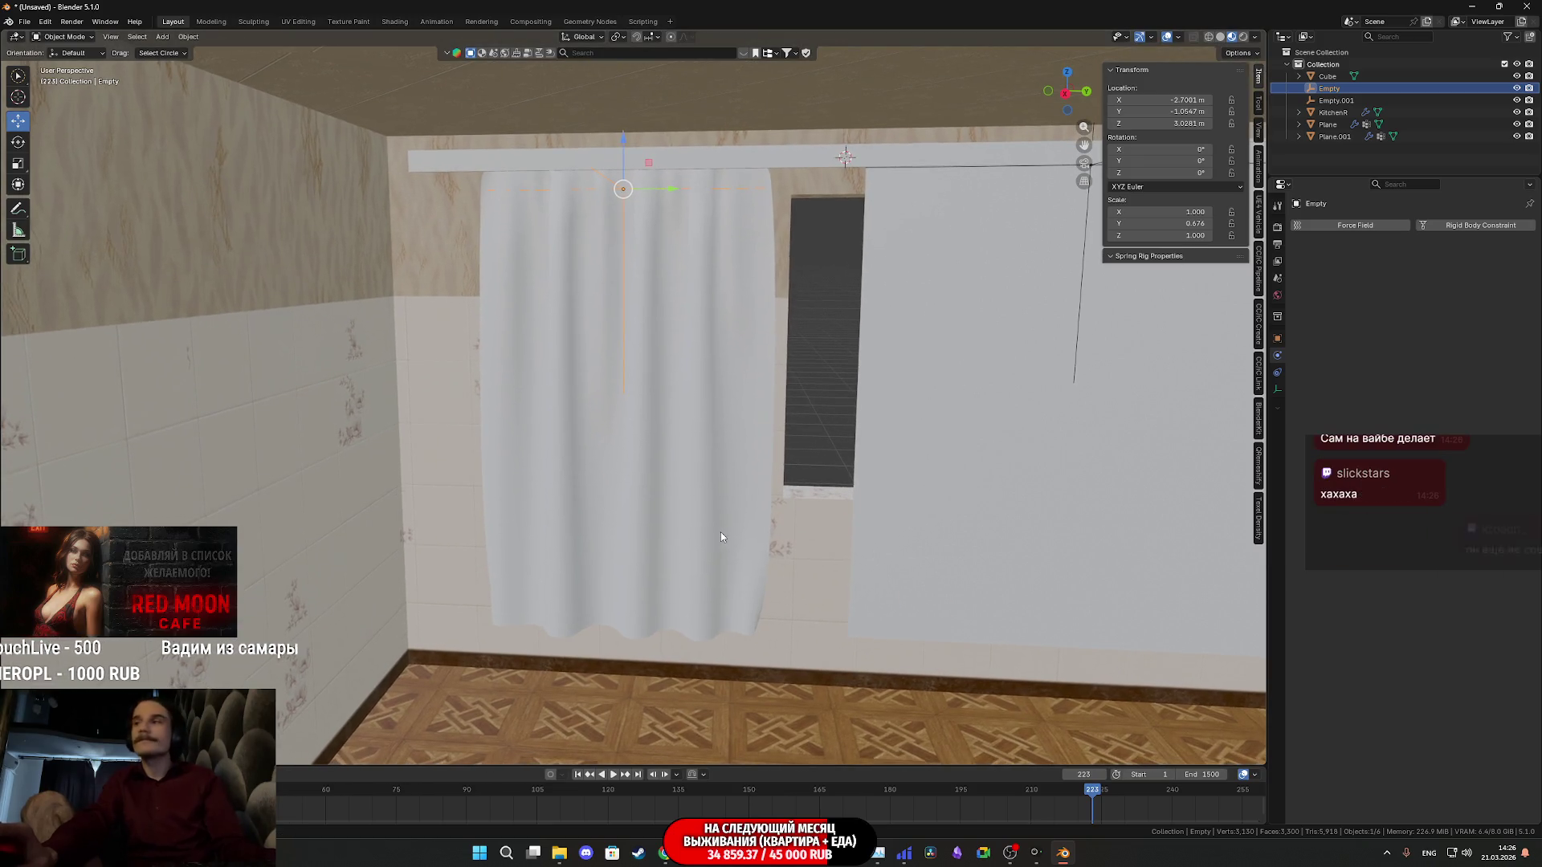
{"action": "scroll", "coordinate": [721, 529], "scroll_direction": "up", "scroll_amount": 2}
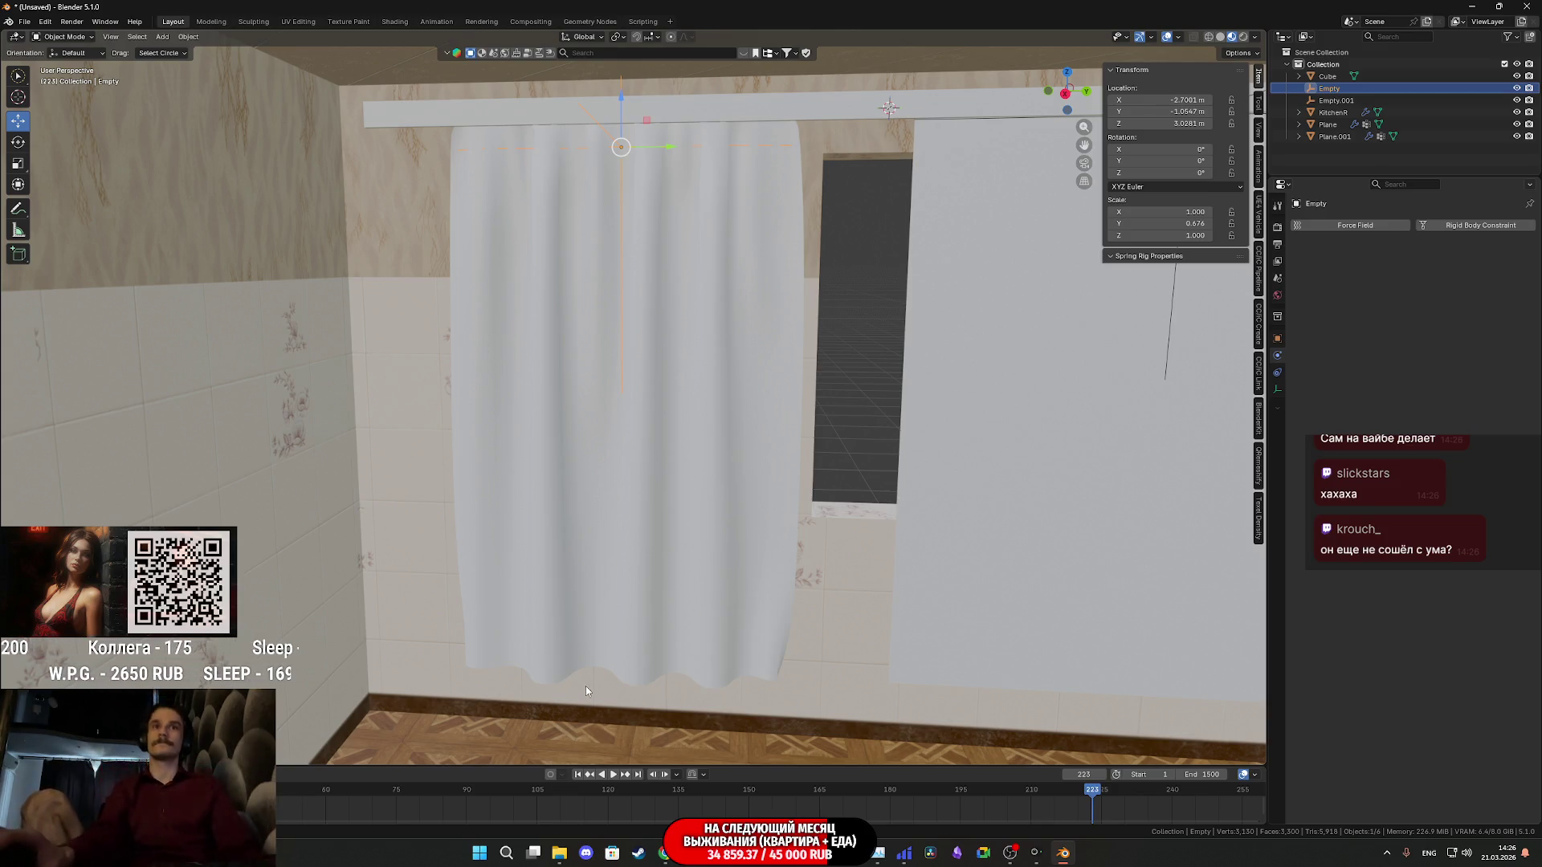
{"action": "left_click", "coordinate": [663, 854]}
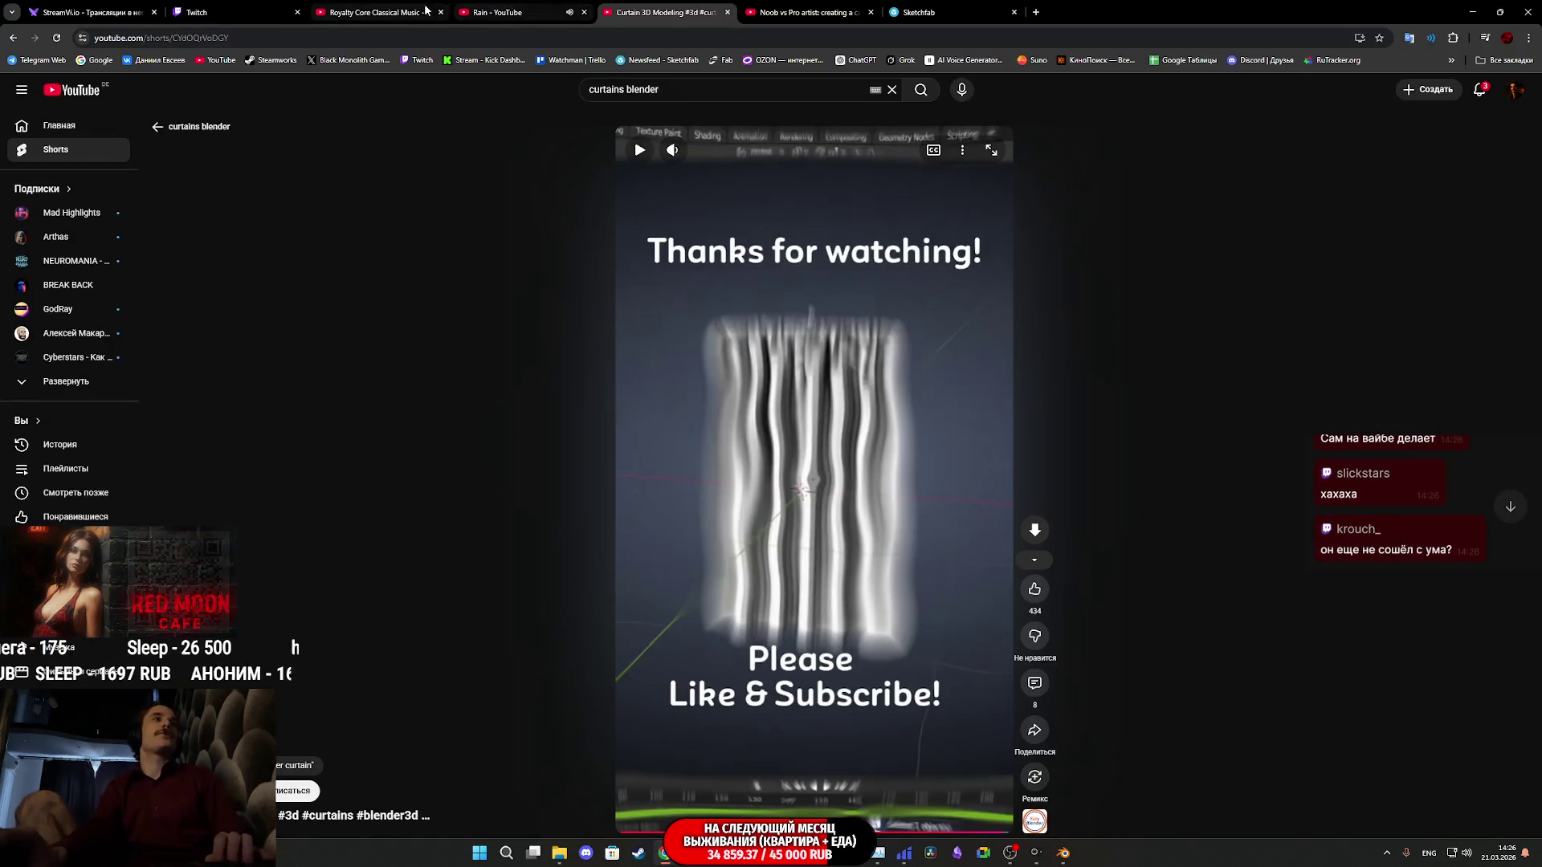
Show YouTube's search suggestions for "curtains blender"
{"action": "left_click", "coordinate": [671, 91]}
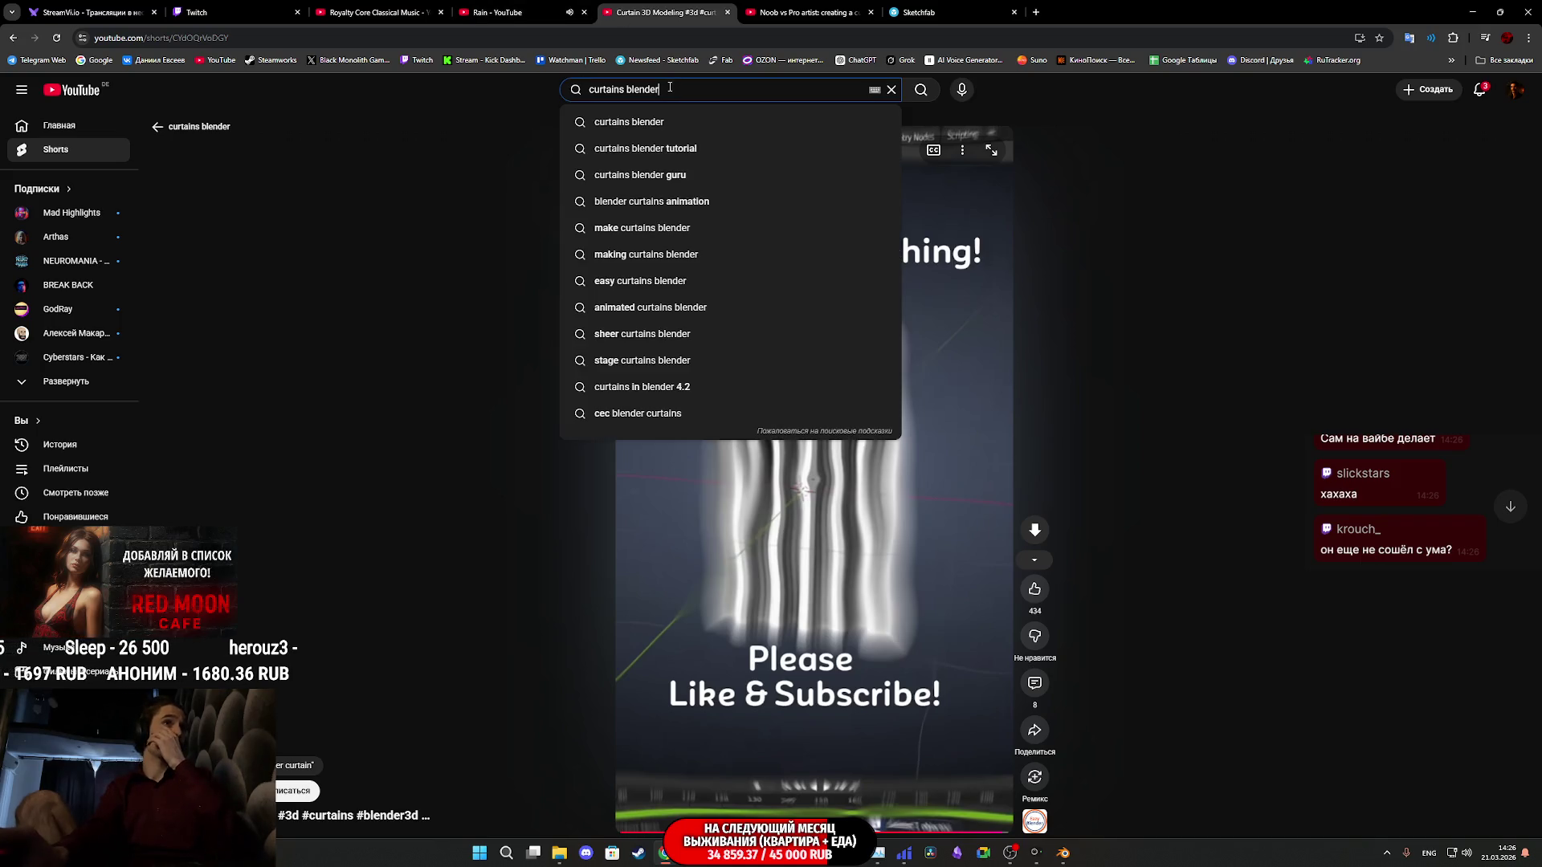
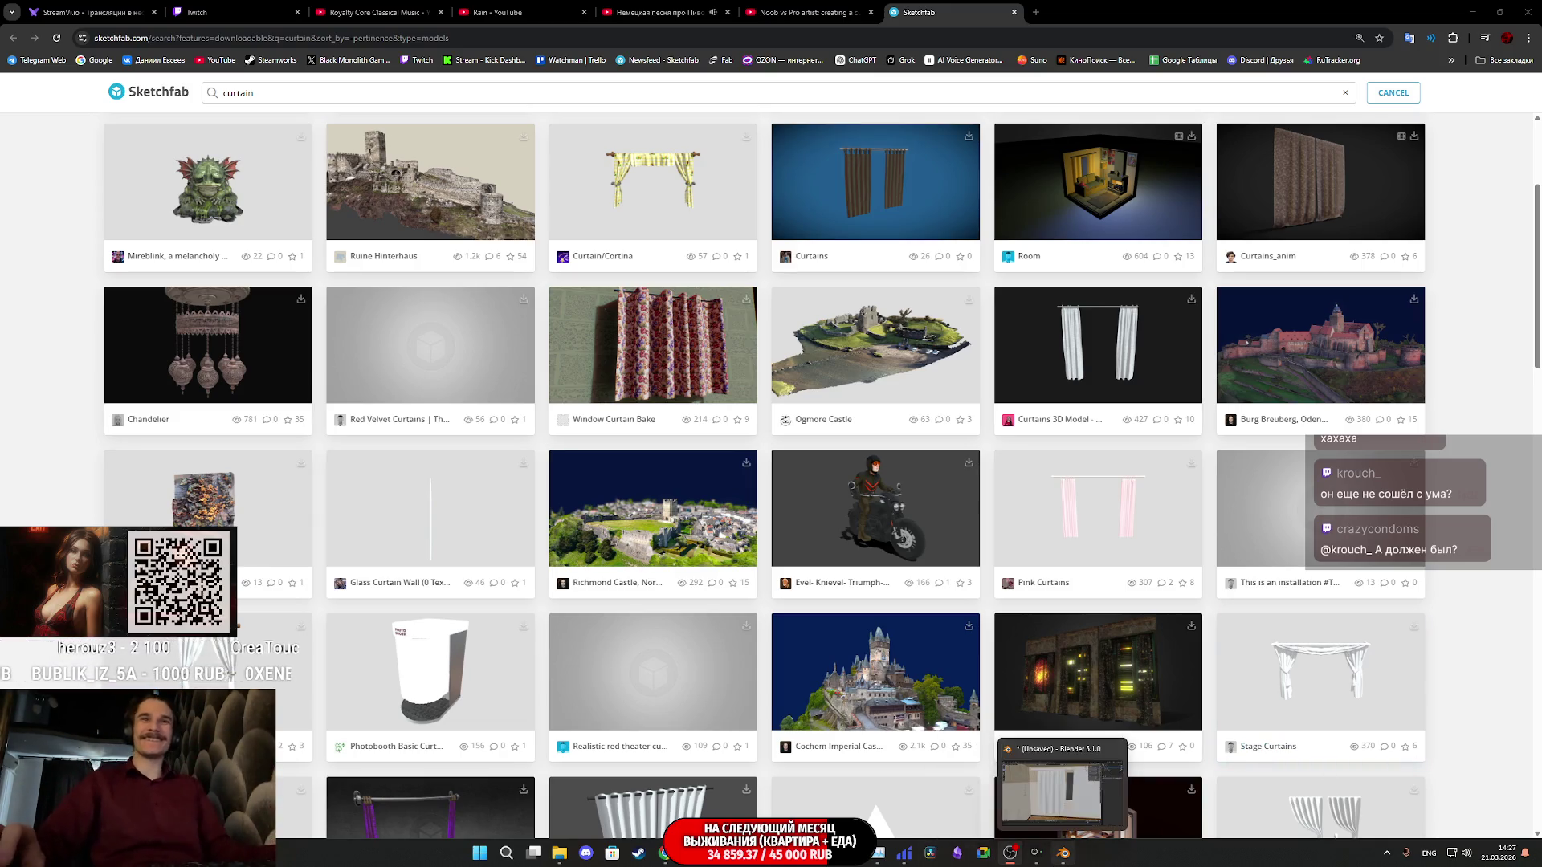
Switch back to the Blender bathroom scene and select the flat curtain Plane.001 to show its Cloth settings
{"action": "left_click", "coordinate": [1048, 790]}
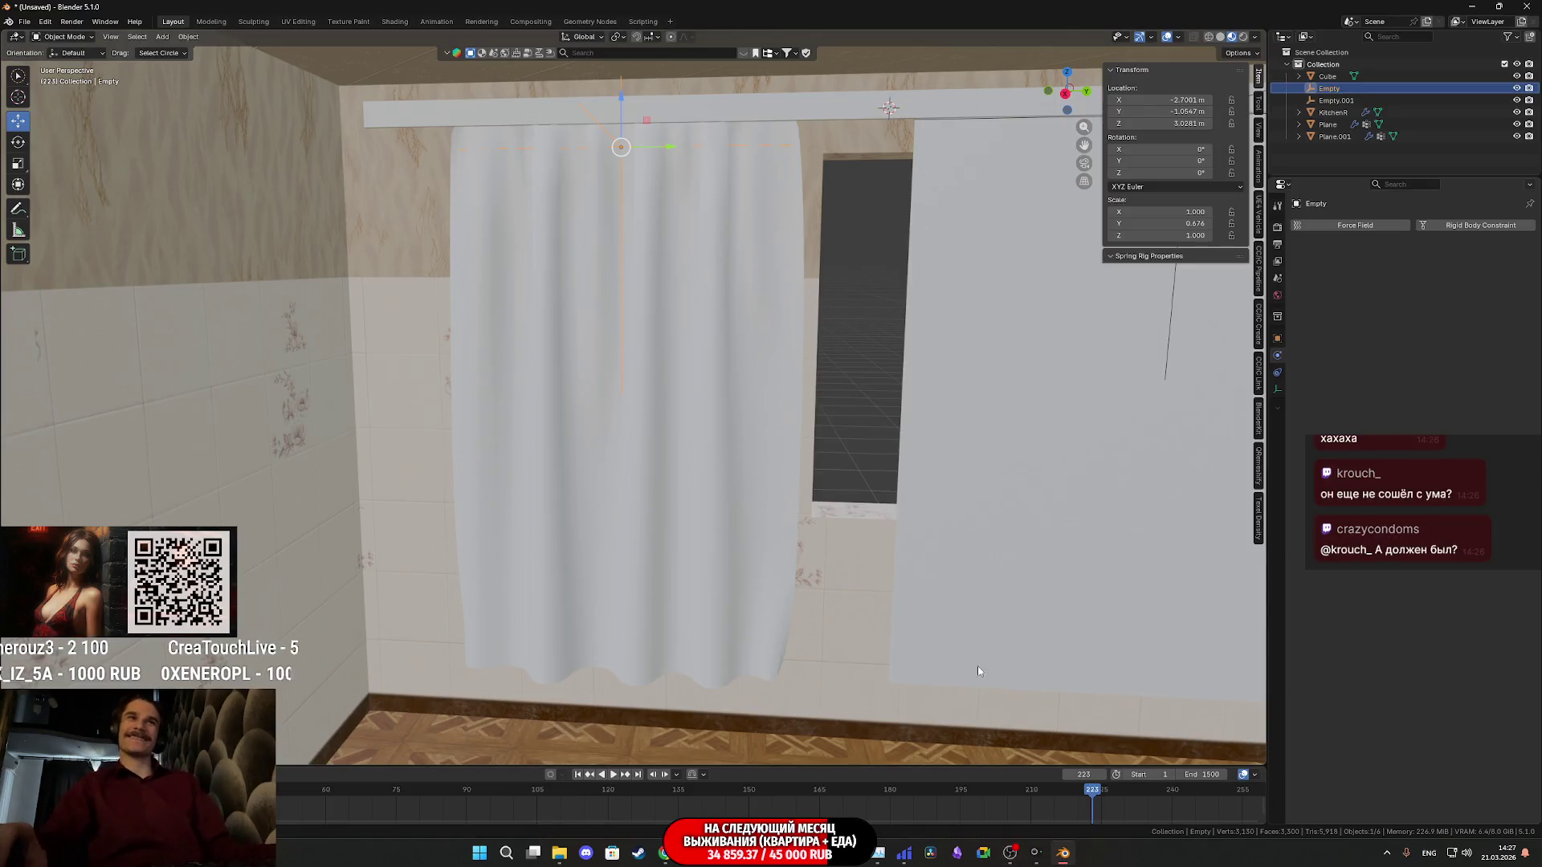
{"action": "middle_click_drag", "start_coordinate": [1031, 638], "coordinate": [1064, 623]}
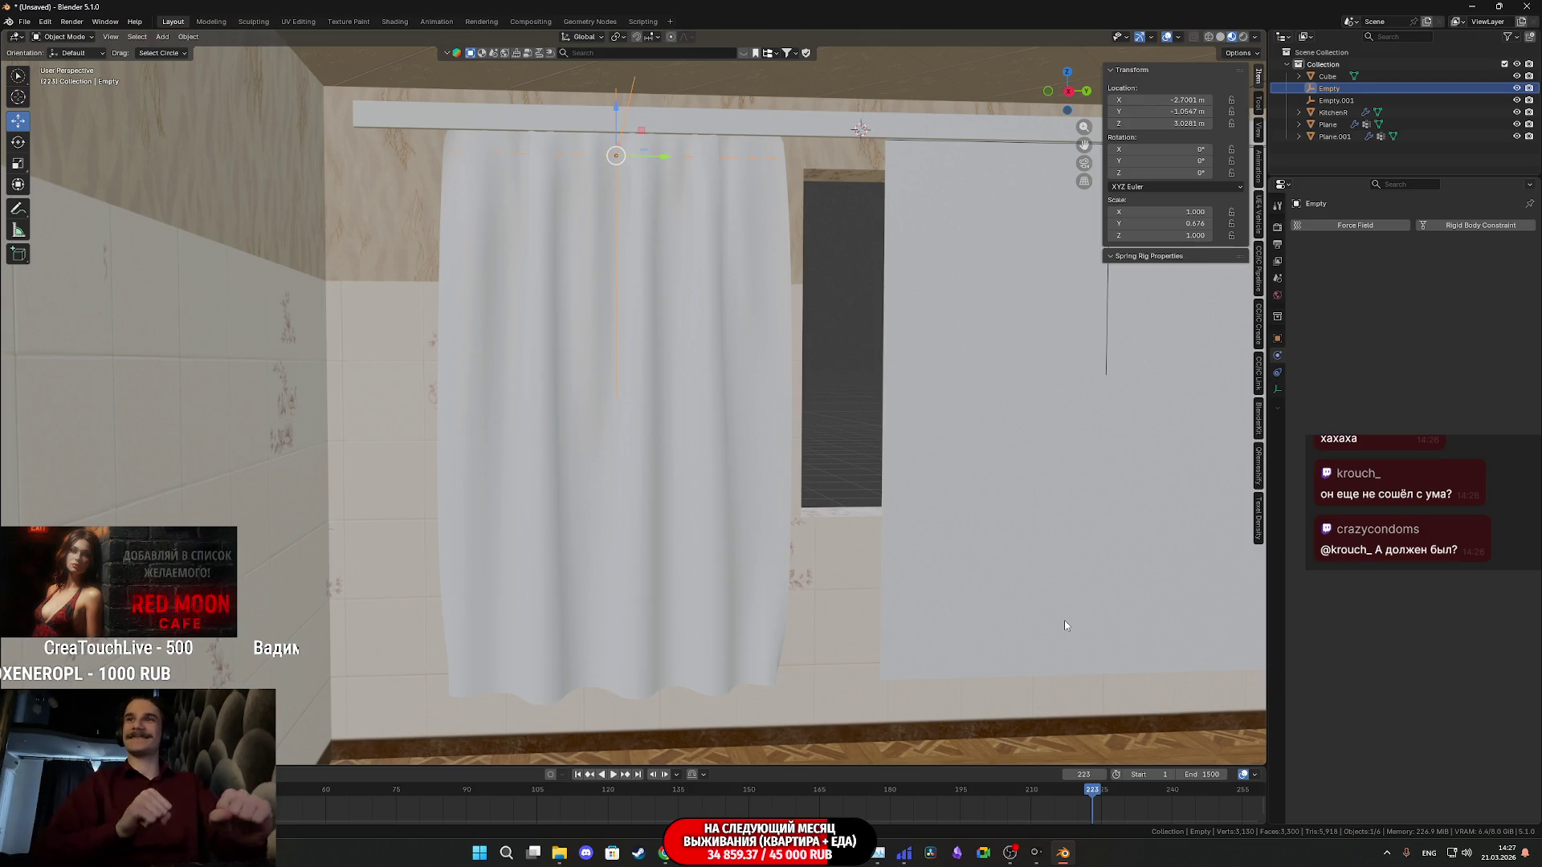
{"action": "mouse_move", "coordinate": [1103, 621]}
{"action": "middle_mouse_down"}
{"action": "mouse_move", "coordinate": [961, 542]}
{"action": "mouse_move", "coordinate": [972, 547]}
{"action": "middle_mouse_up"}
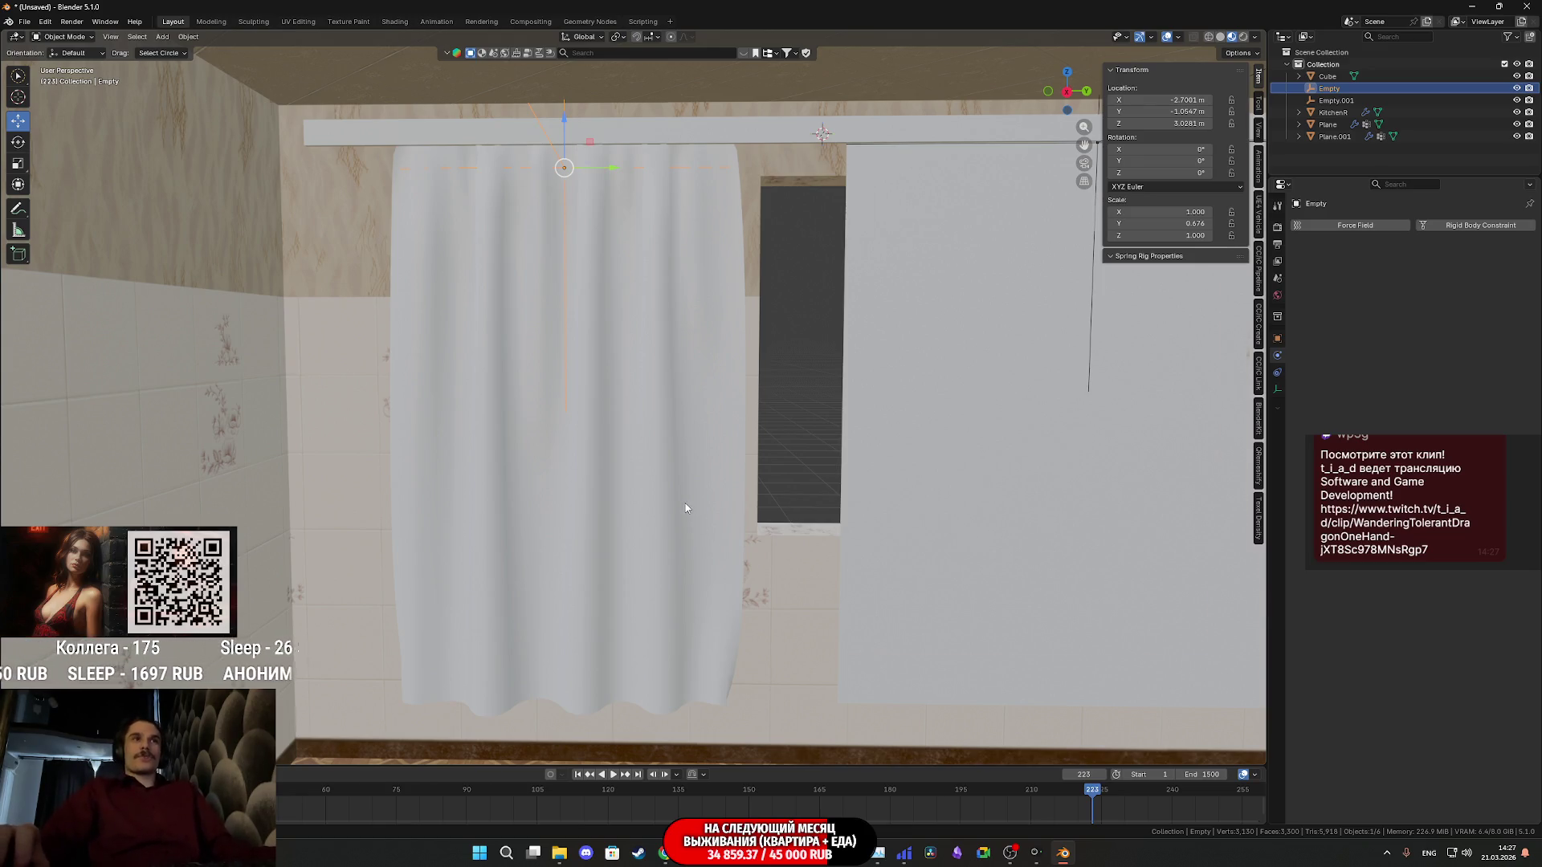
{"action": "scroll", "coordinate": [686, 507], "scroll_direction": "down", "scroll_amount": 2}
{"action": "mouse_move", "coordinate": [685, 507]}
{"action": "middle_mouse_down"}
{"action": "mouse_move", "coordinate": [956, 417]}
{"action": "mouse_move", "coordinate": [693, 454]}
{"action": "middle_mouse_up"}
{"action": "left_click", "coordinate": [683, 448]}
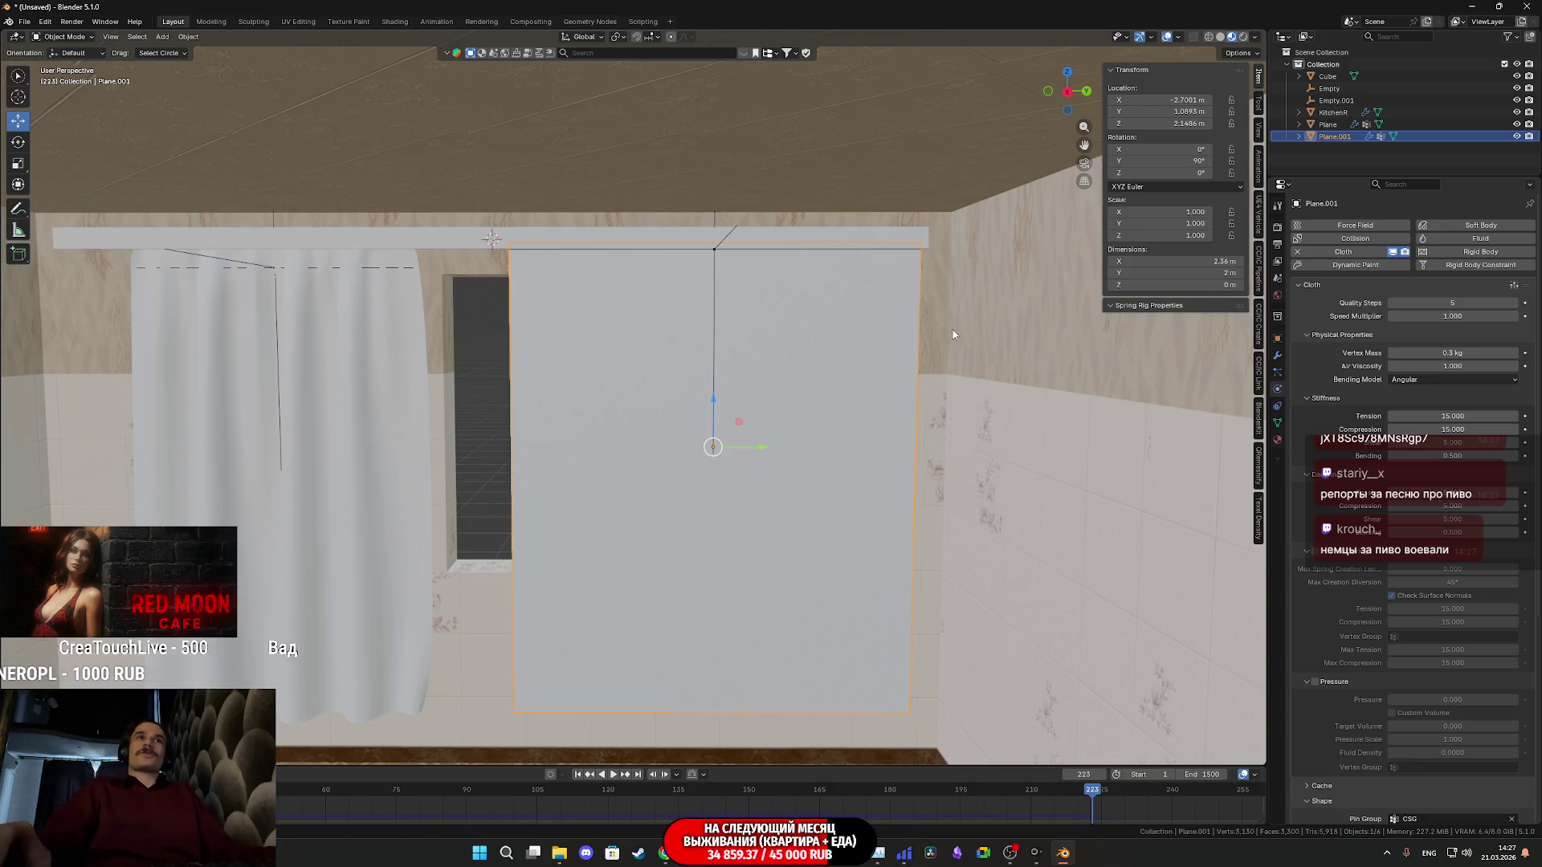
{"action": "middle_click_drag", "start_coordinate": [952, 335], "coordinate": [1086, 260]}
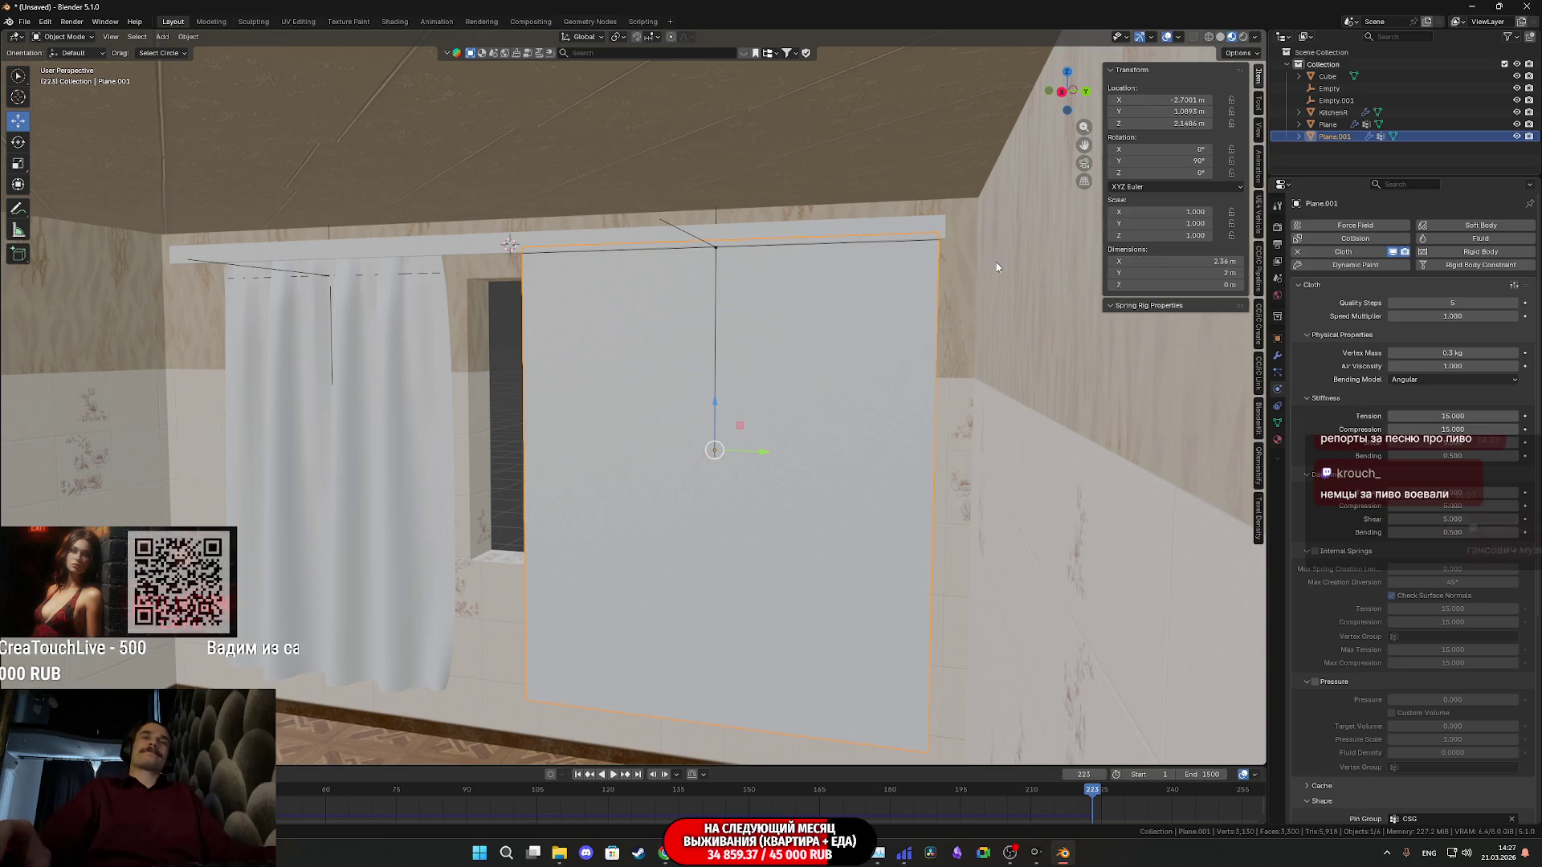
{"action": "left_click", "coordinate": [383, 407]}
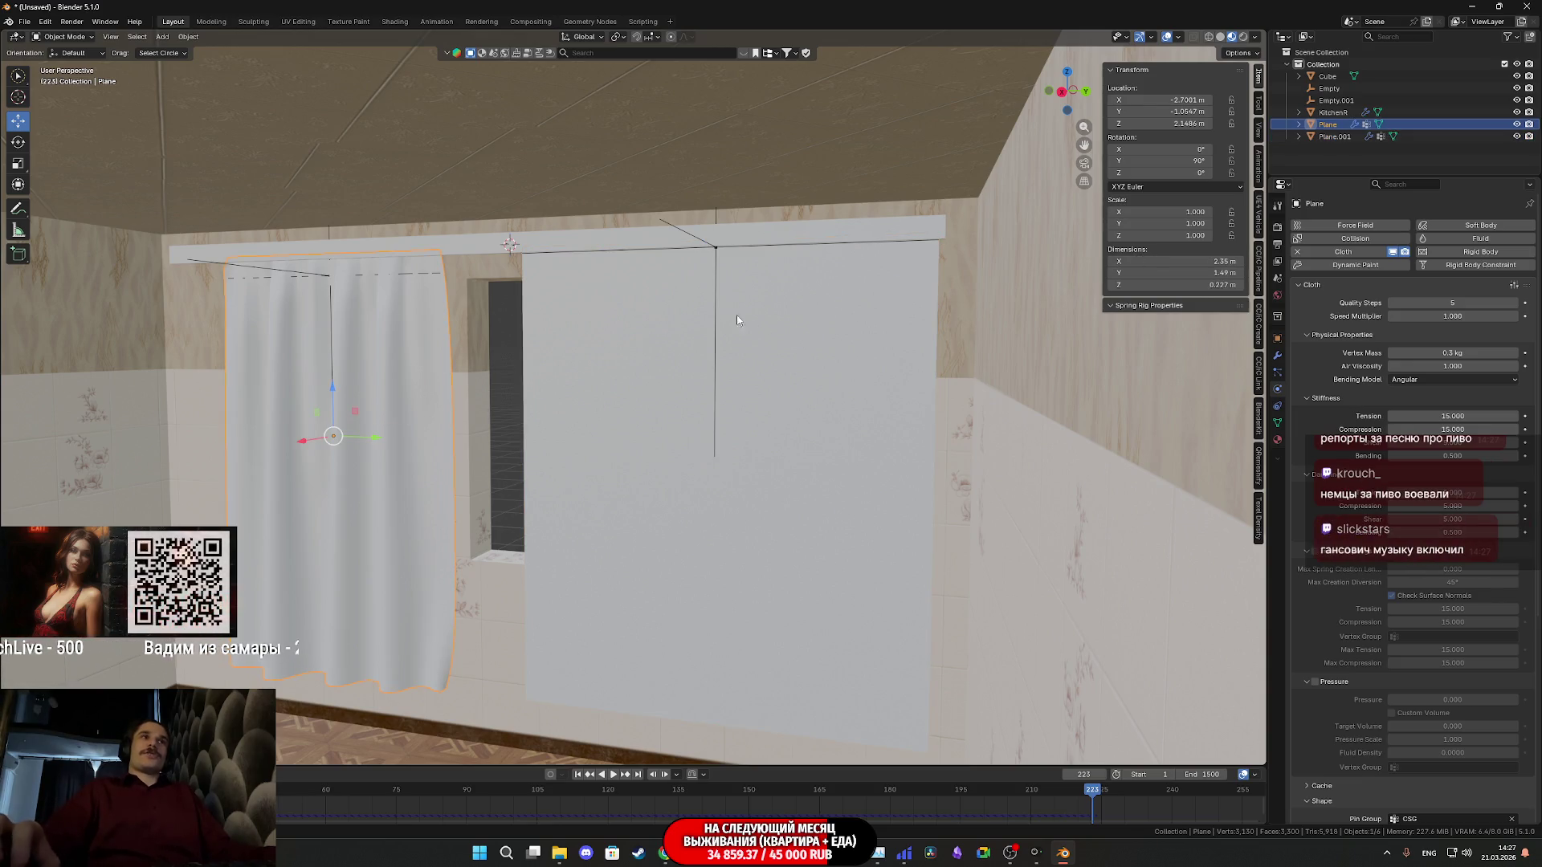
{"action": "left_click", "coordinate": [789, 360]}
{"action": "key", "text": "KP_Decimal"}
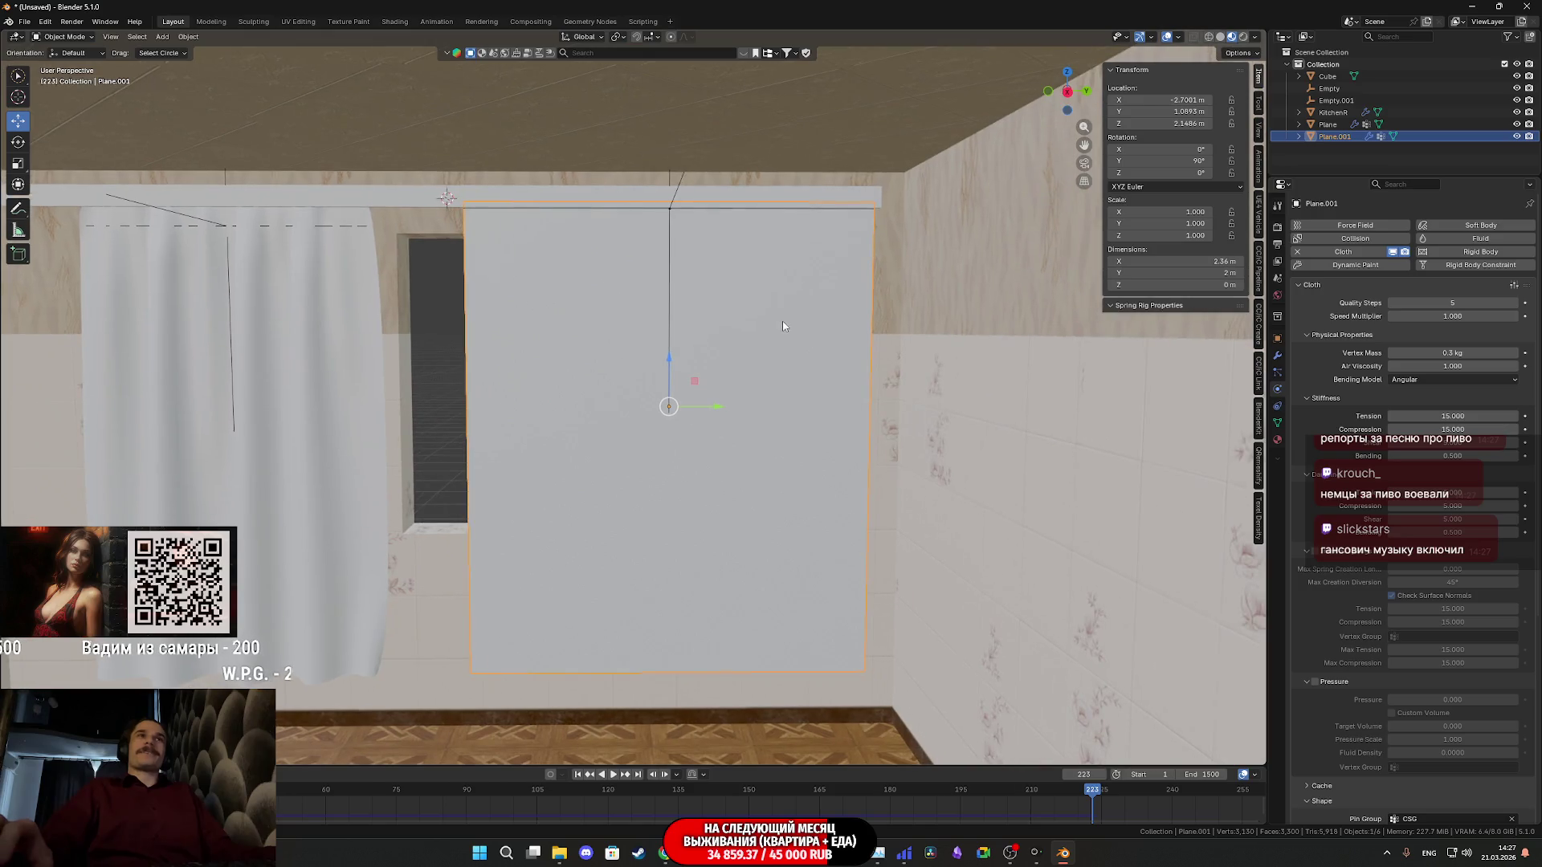
{"action": "scroll", "coordinate": [795, 338], "scroll_direction": "up", "scroll_amount": 4}
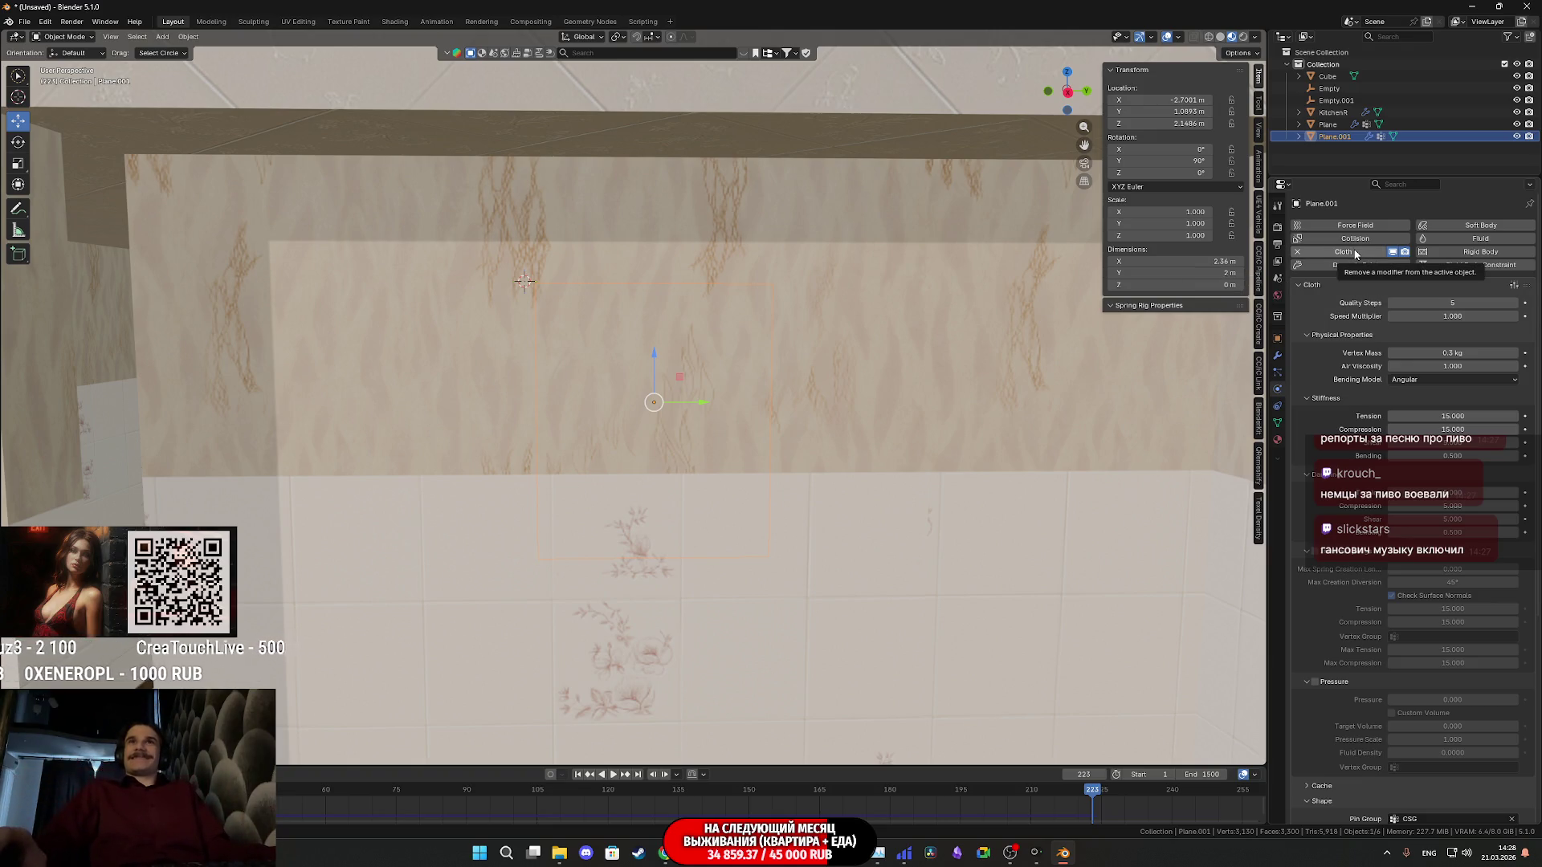
Remove the Cloth simulation from the flat curtain and look it over from around the room
{"action": "left_click", "coordinate": [1355, 253]}
{"action": "middle_click_drag", "start_coordinate": [903, 403], "coordinate": [808, 357]}
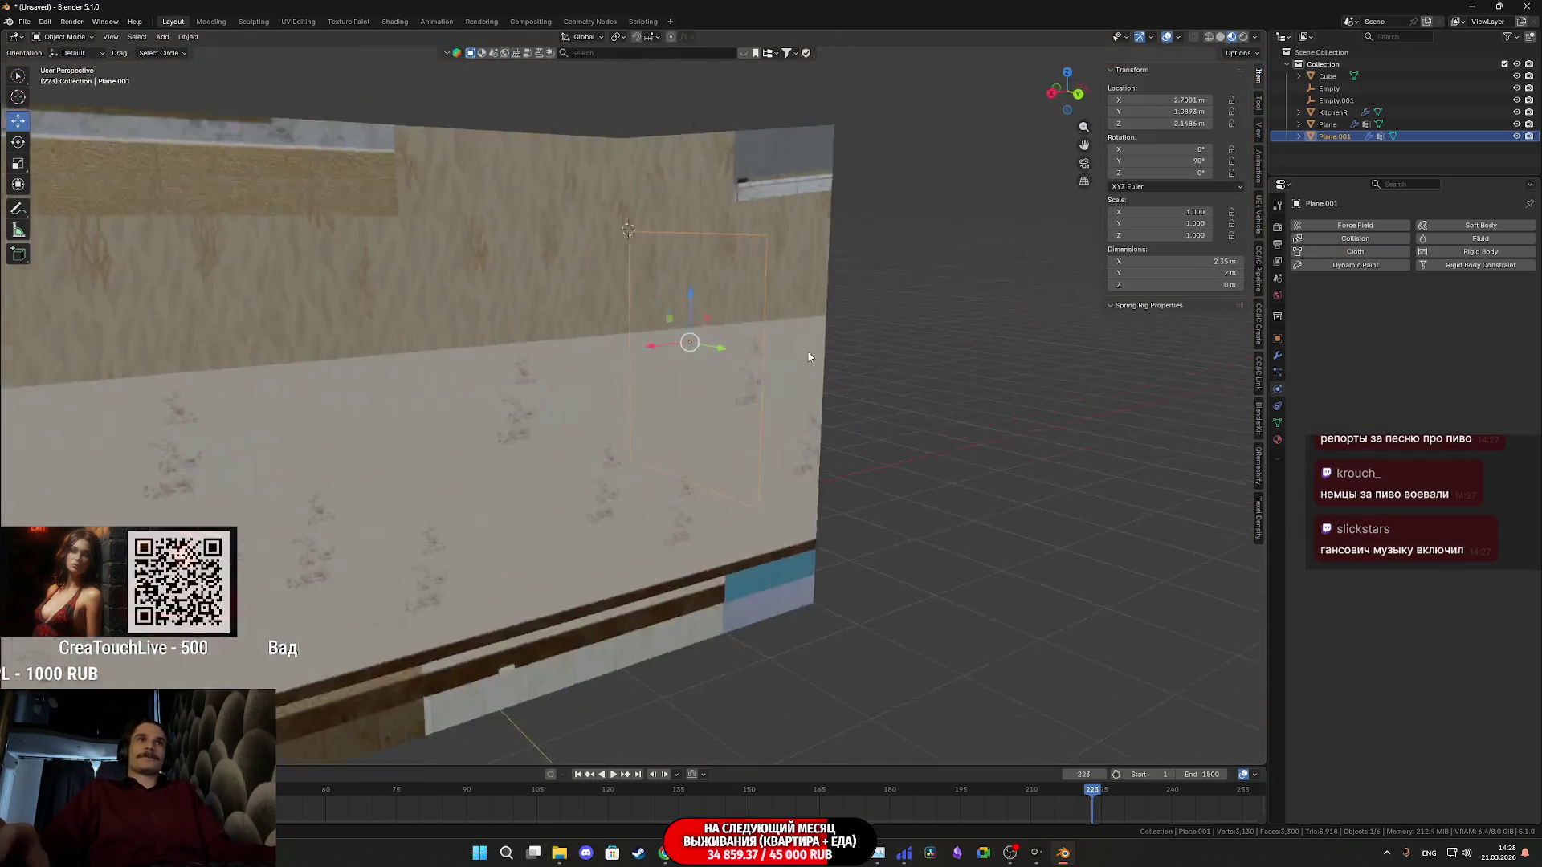
{"action": "scroll", "coordinate": [723, 358], "scroll_direction": "down", "scroll_amount": 5}
{"action": "middle_click_drag", "start_coordinate": [637, 359], "coordinate": [699, 374]}
{"action": "scroll", "coordinate": [715, 383], "scroll_direction": "up", "scroll_amount": 5}
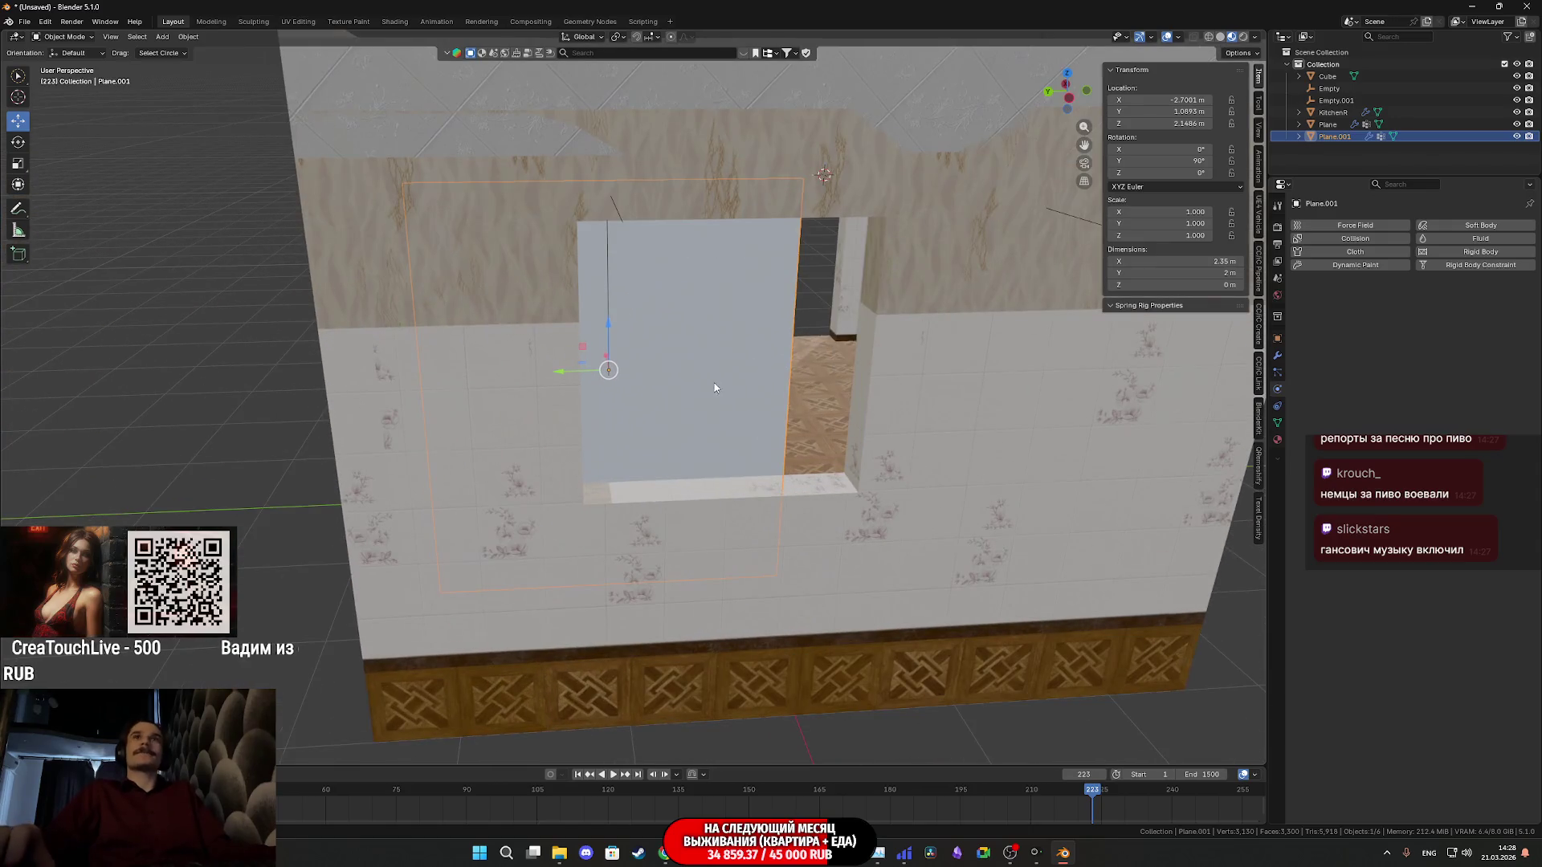
{"action": "scroll", "coordinate": [773, 386], "scroll_direction": "up", "scroll_amount": 2}
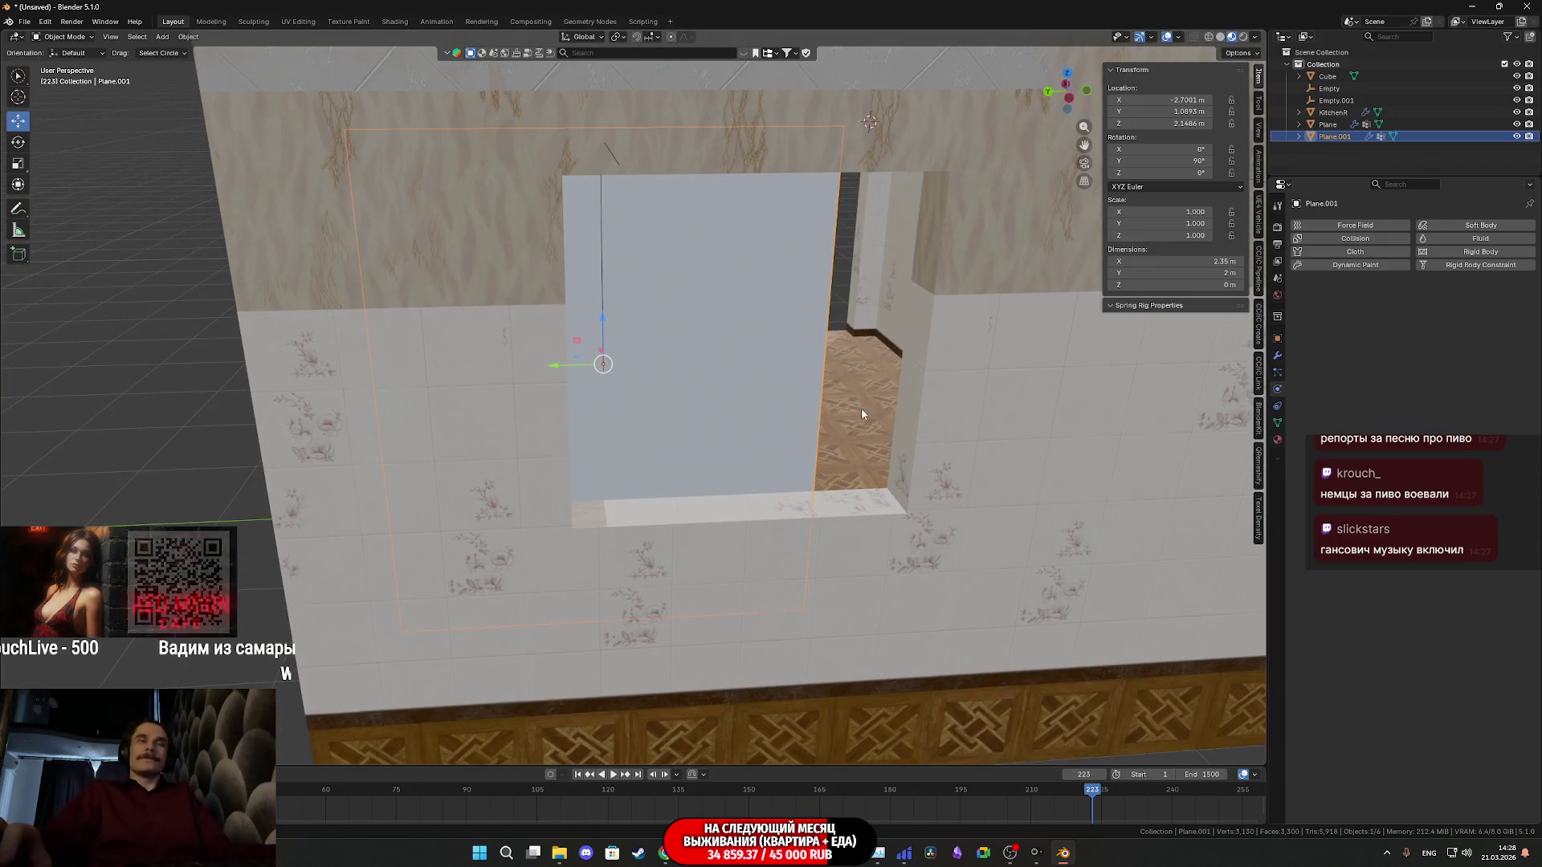
{"action": "scroll", "coordinate": [886, 409], "scroll_direction": "up", "scroll_amount": 5}
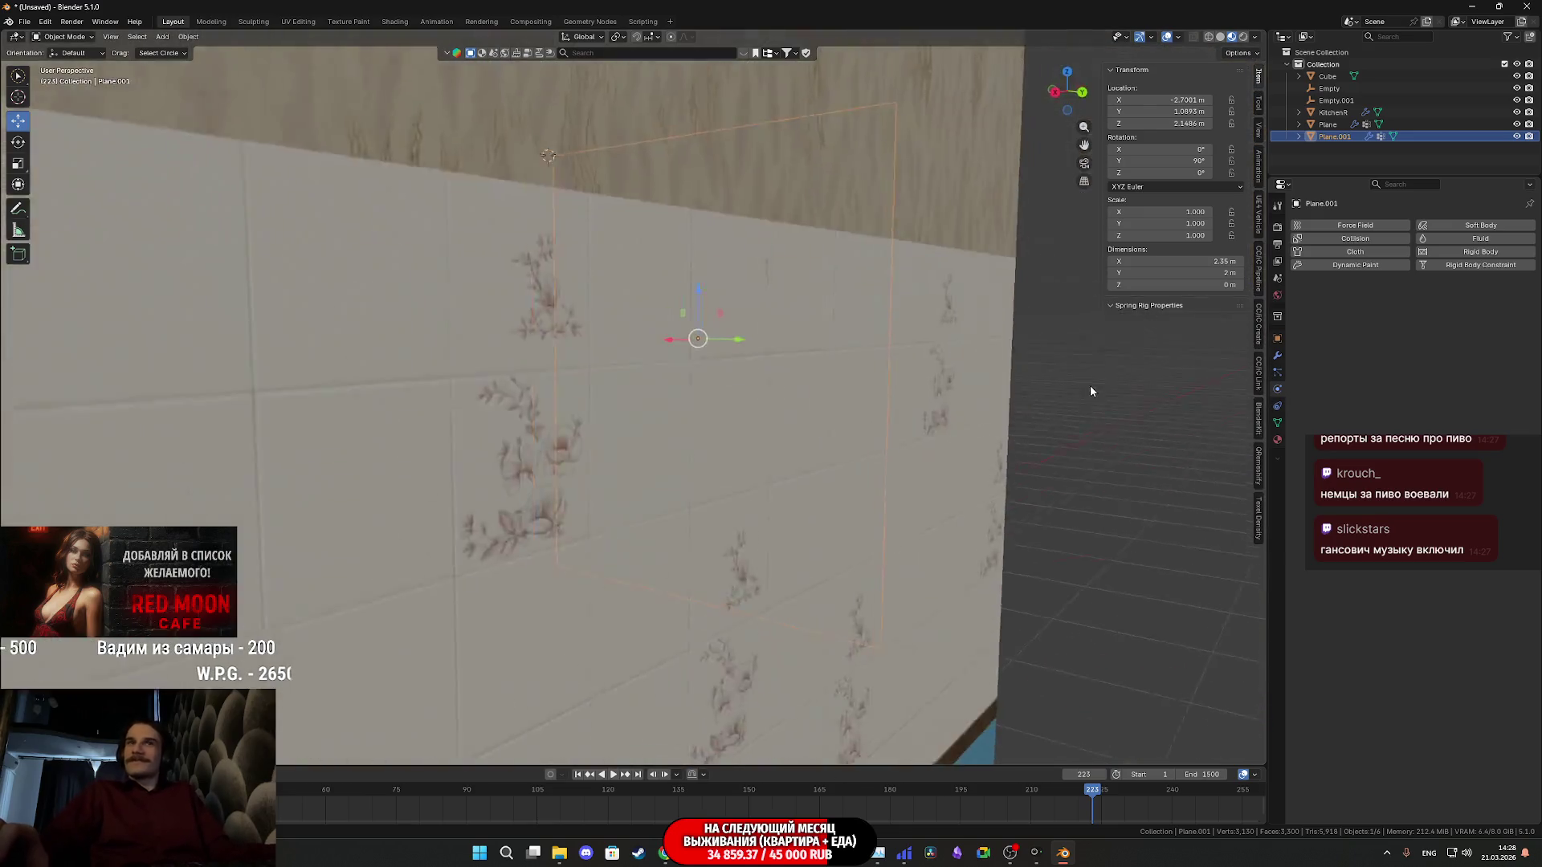
{"action": "mouse_move", "coordinate": [1087, 406]}
{"action": "middle_mouse_down"}
{"action": "mouse_move", "coordinate": [837, 427]}
{"action": "mouse_move", "coordinate": [859, 402]}
{"action": "middle_mouse_up"}
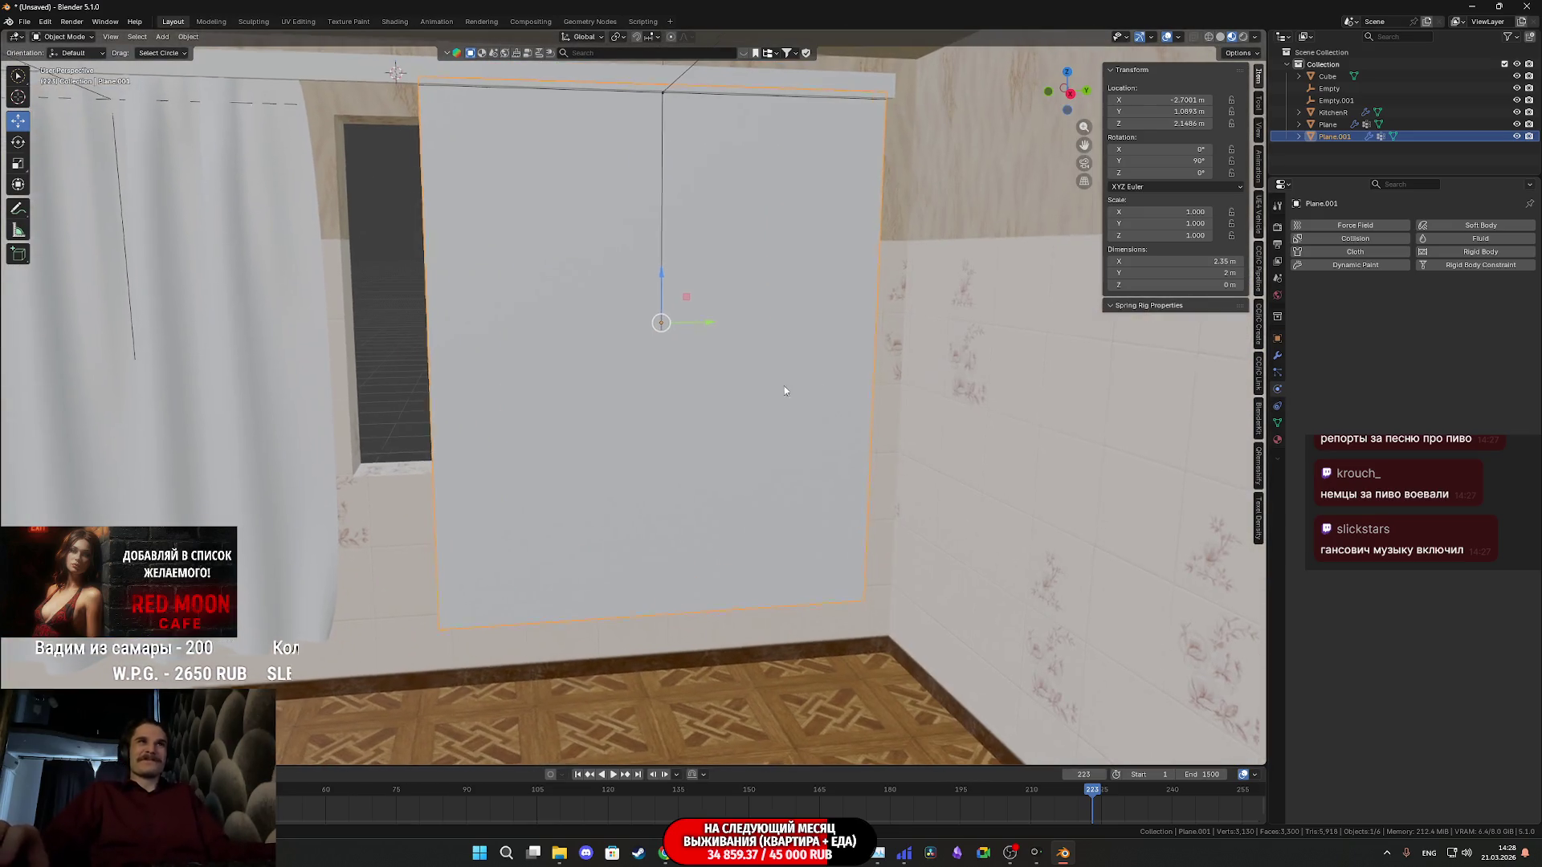
{"action": "scroll", "coordinate": [783, 385], "scroll_direction": "up", "scroll_amount": 2}
{"action": "scroll", "coordinate": [855, 387], "scroll_direction": "up", "scroll_amount": 2}
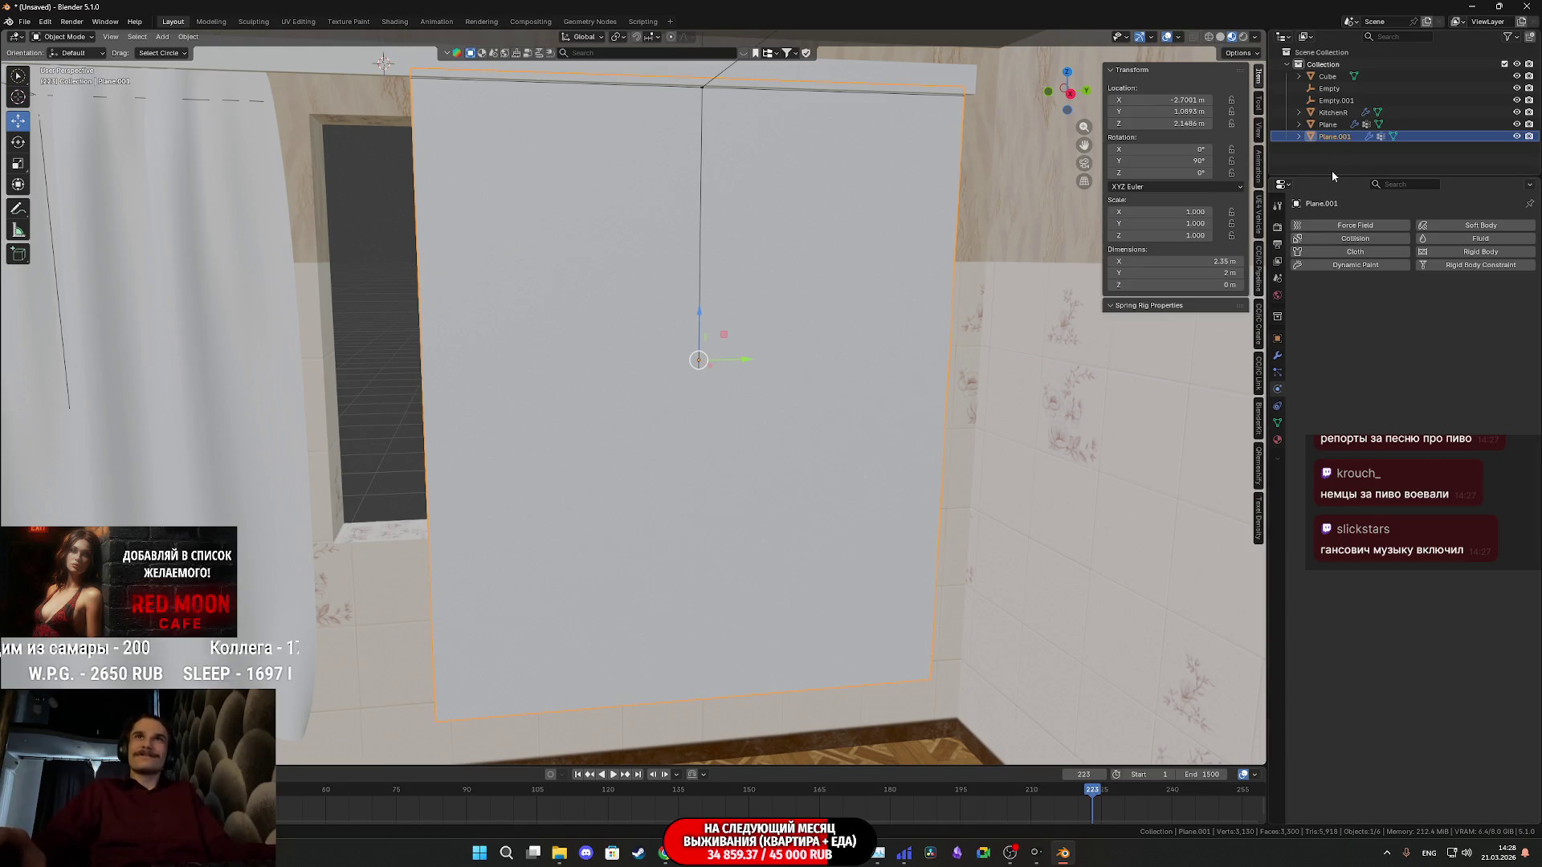
Delete Empty.001, reselect Plane.001 and show its vertex groups in Object Data
{"action": "left_click", "coordinate": [1347, 99]}
{"action": "key", "text": "Delete"}
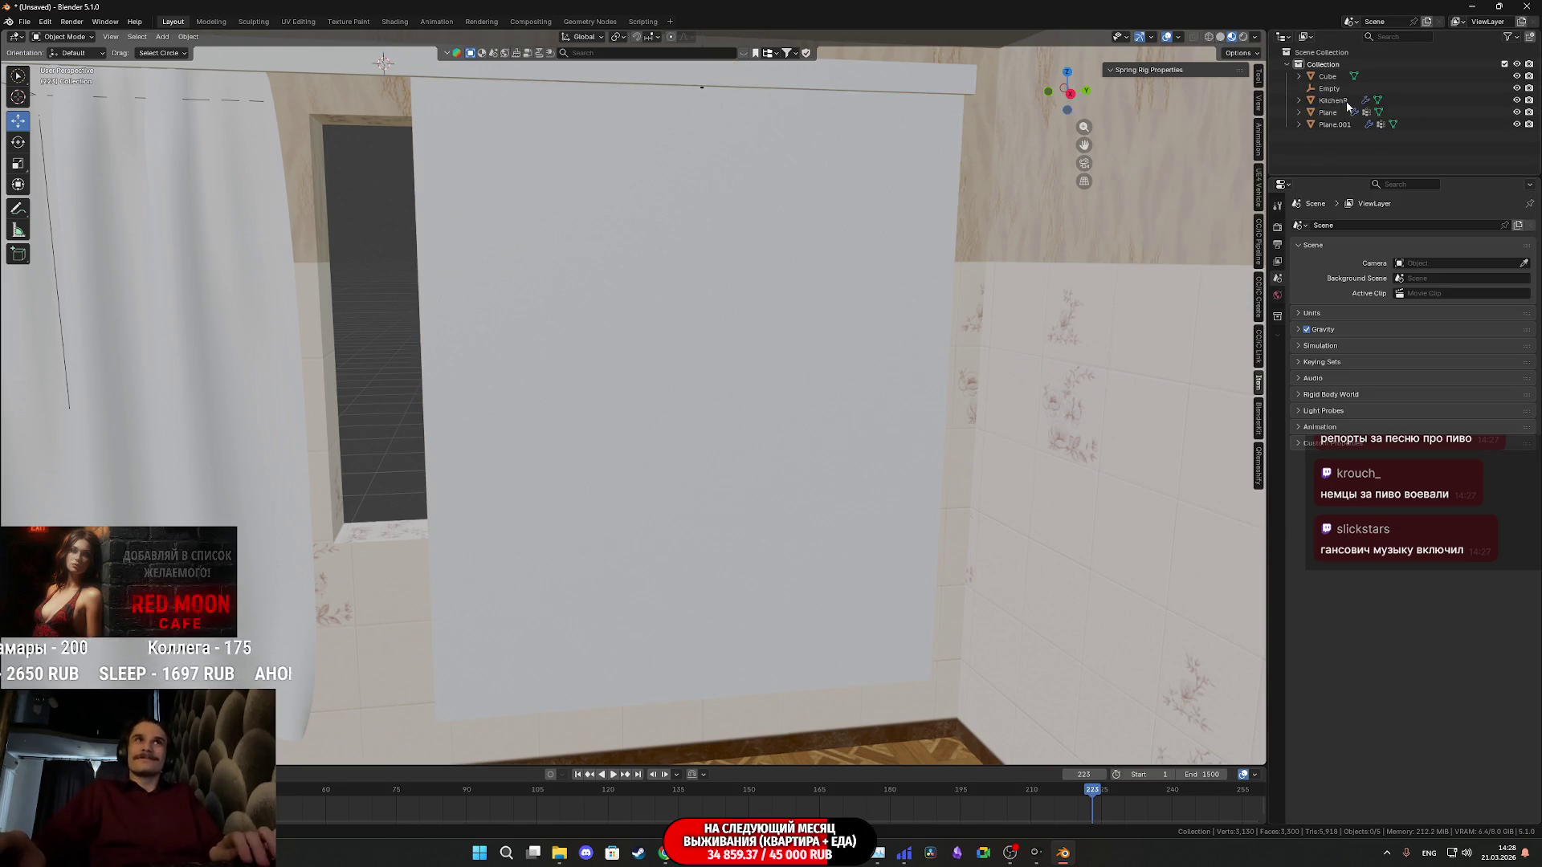
{"action": "left_click", "coordinate": [813, 378]}
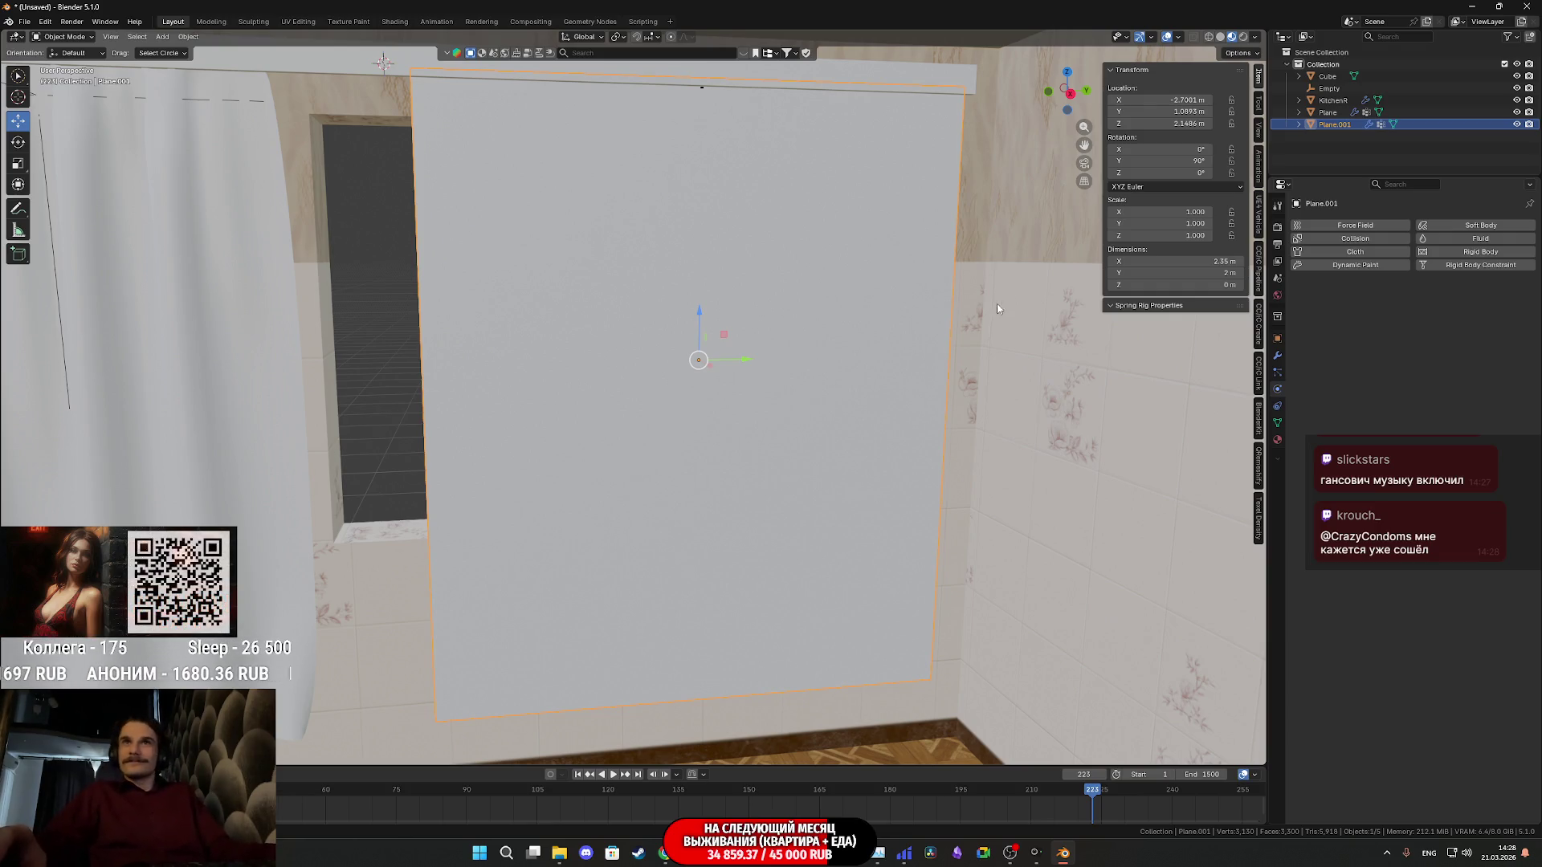
{"action": "left_click", "coordinate": [1279, 440]}
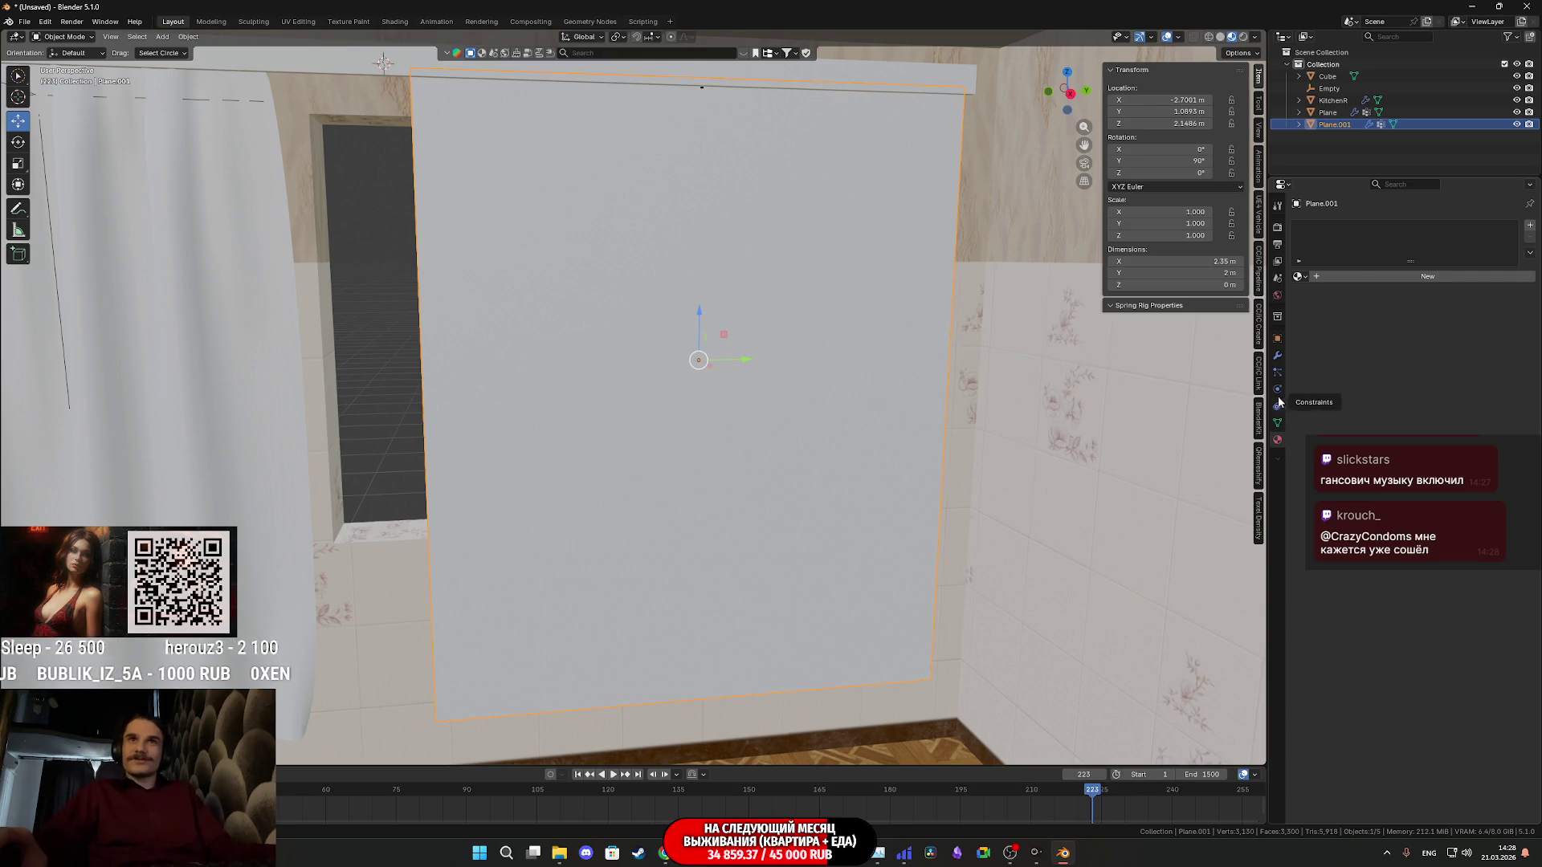
{"action": "left_click", "coordinate": [1282, 396]}
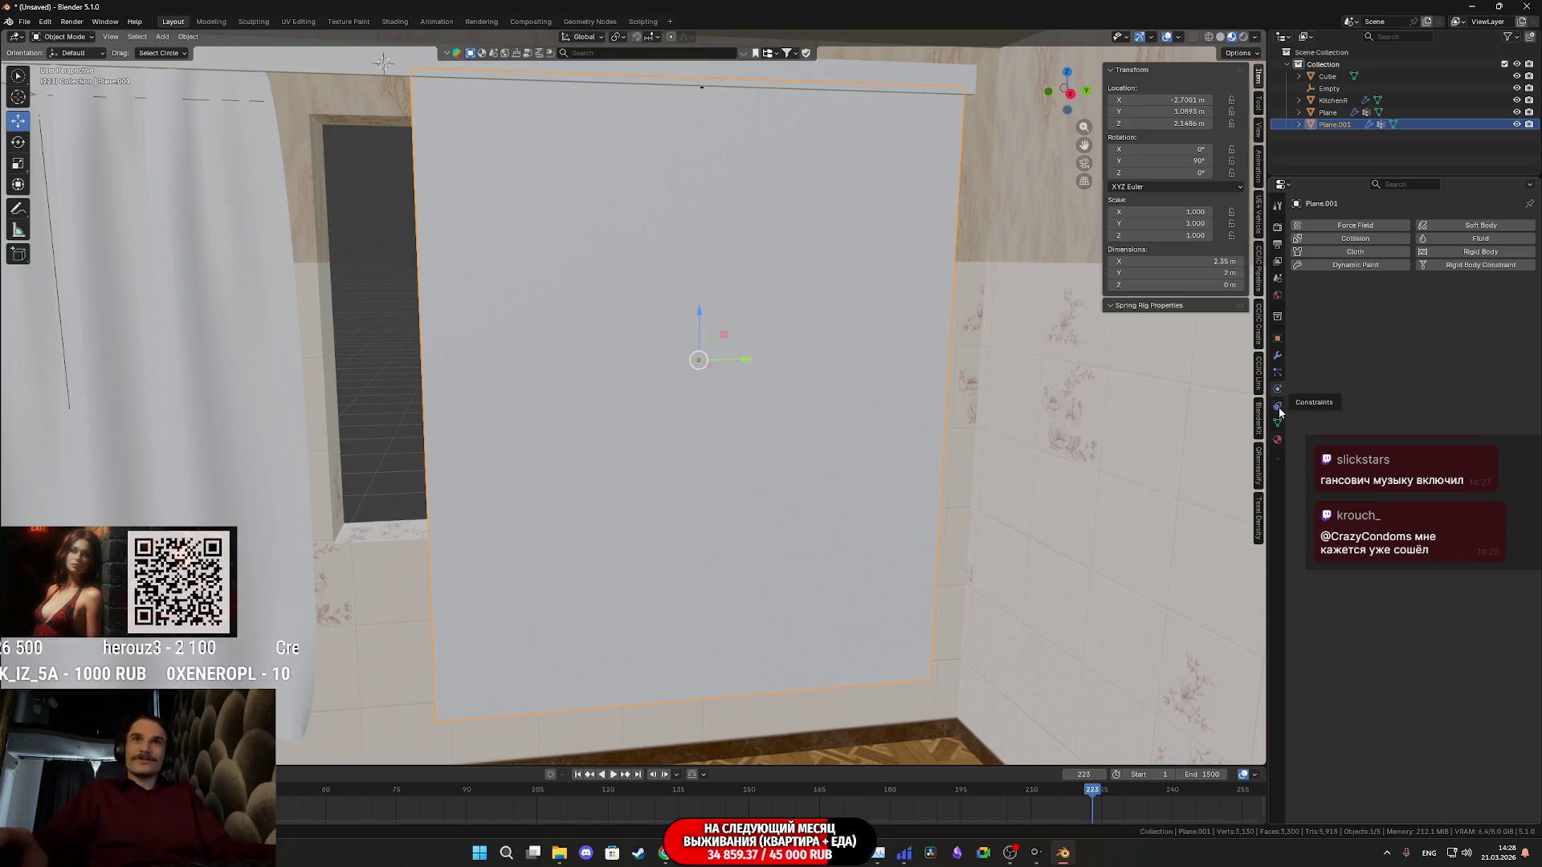
{"action": "left_click", "coordinate": [1278, 423]}
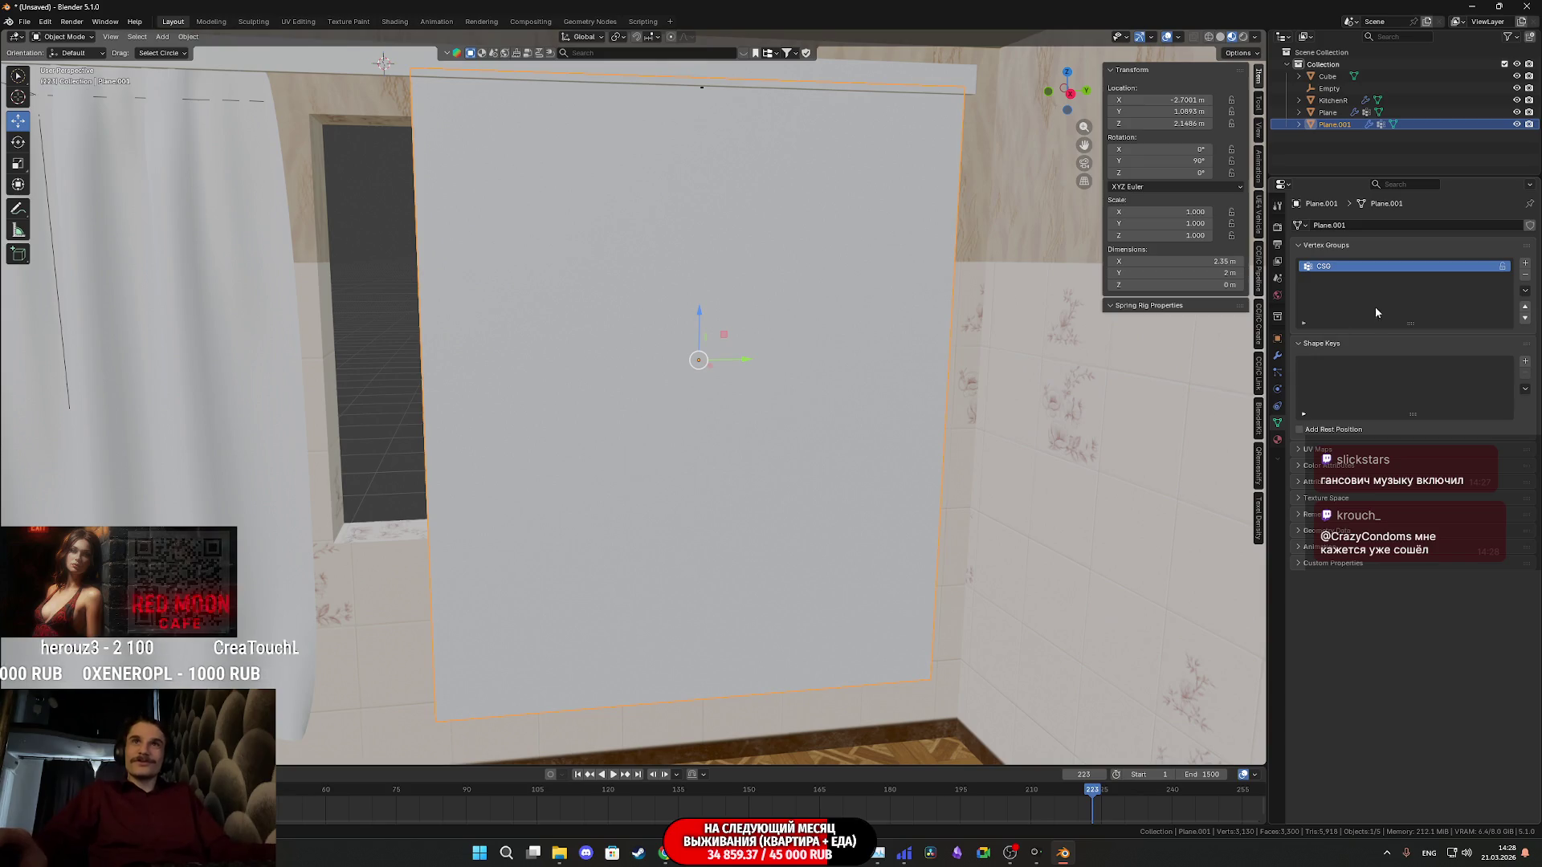
{"action": "middle_click_drag", "start_coordinate": [1097, 386], "coordinate": [1131, 356]}
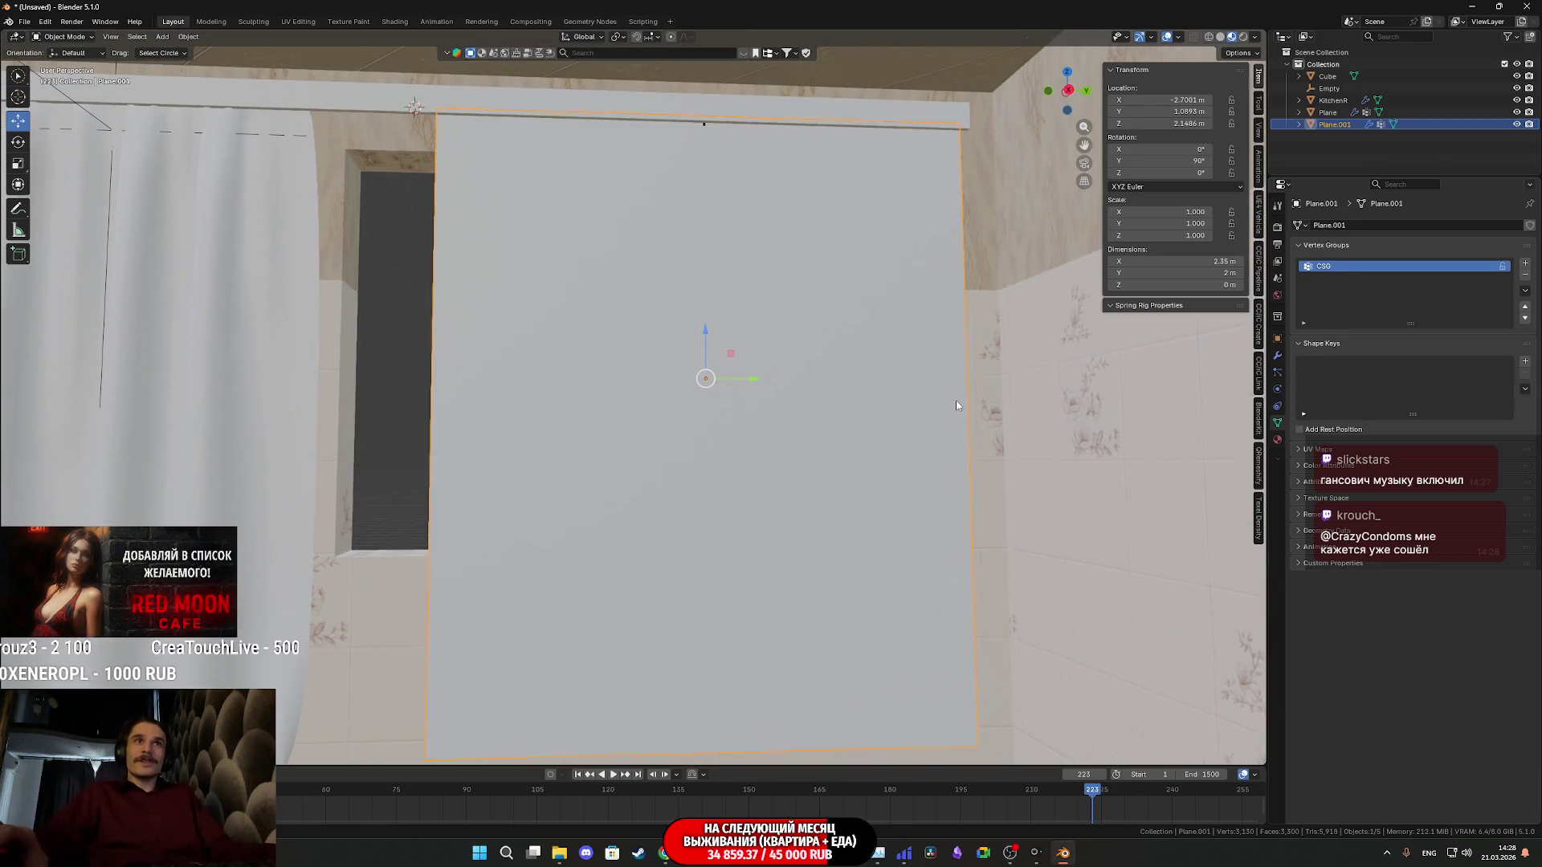
In Edit Mode, select the CSG group's vertices and the right part of the top vertex row
{"action": "key", "text": "Tab"}
{"action": "left_click", "coordinate": [1502, 339]}
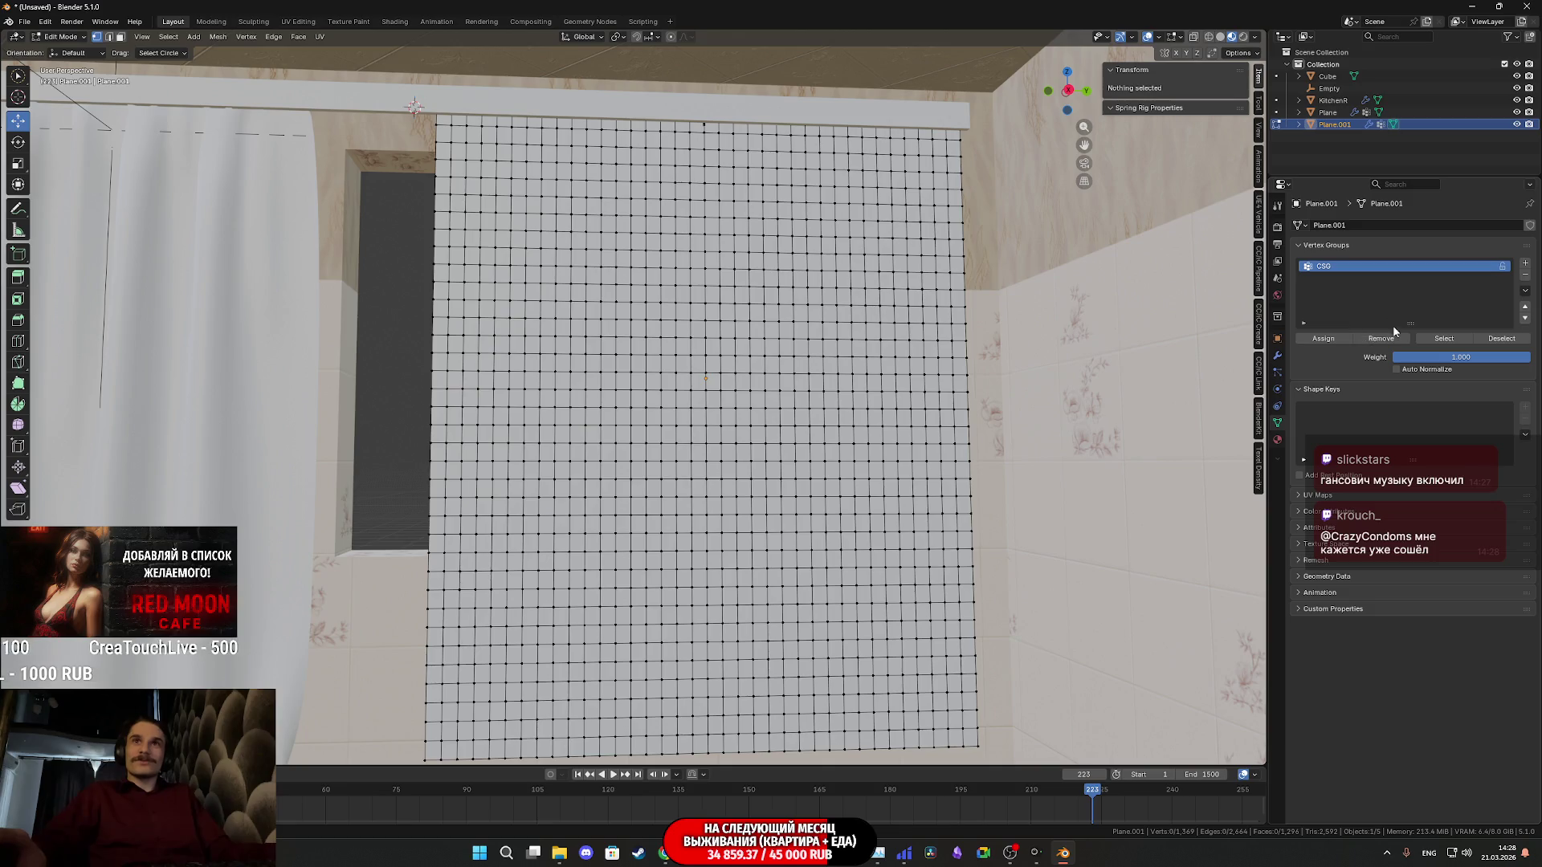
{"action": "left_click", "coordinate": [1457, 341]}
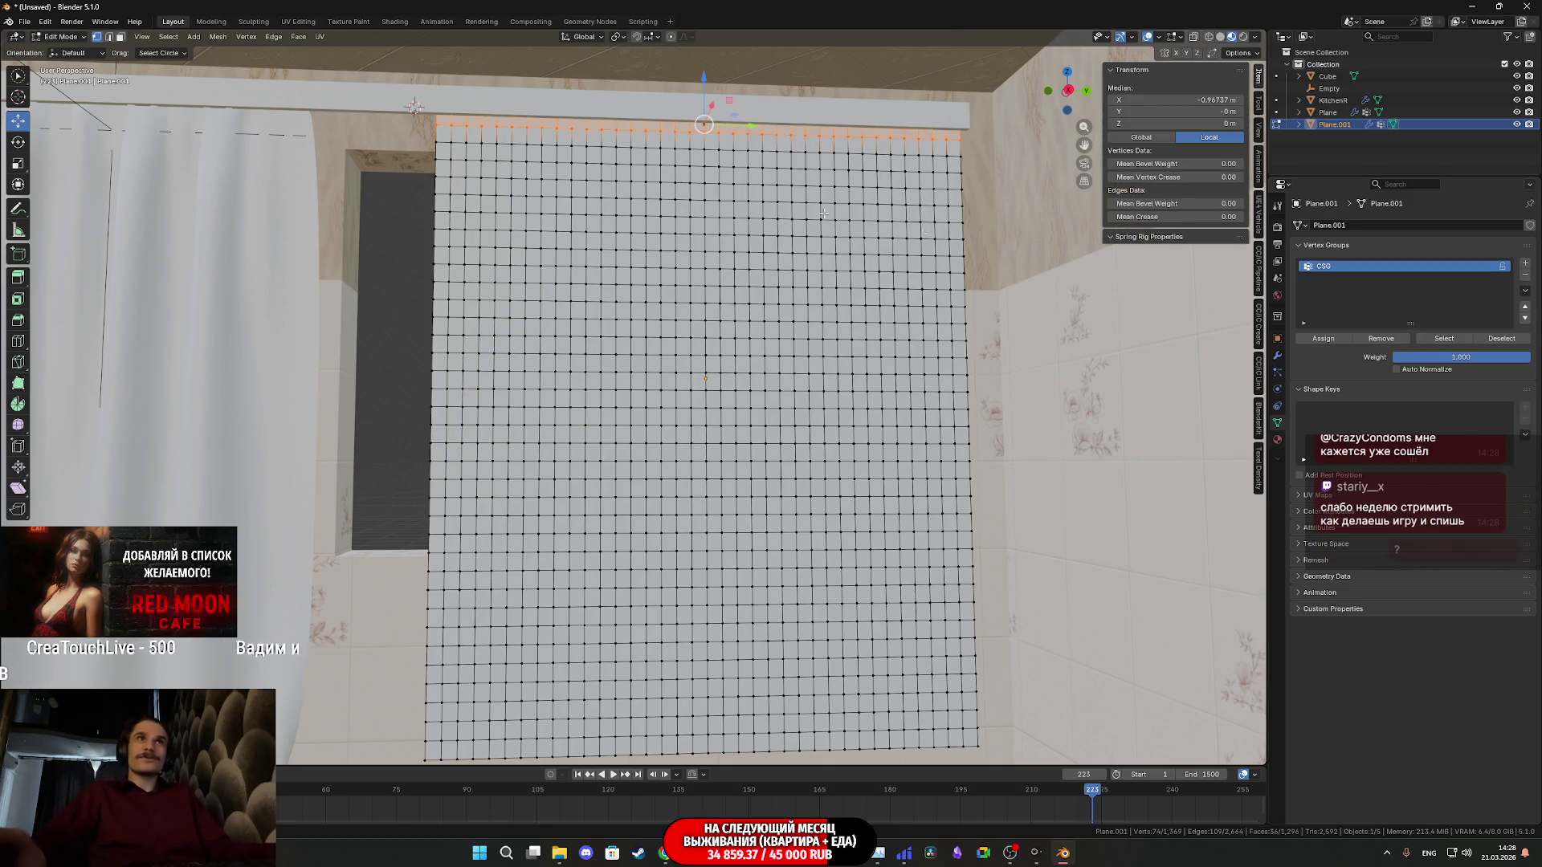
{"action": "middle_click_drag", "start_coordinate": [735, 398], "coordinate": [740, 352]}
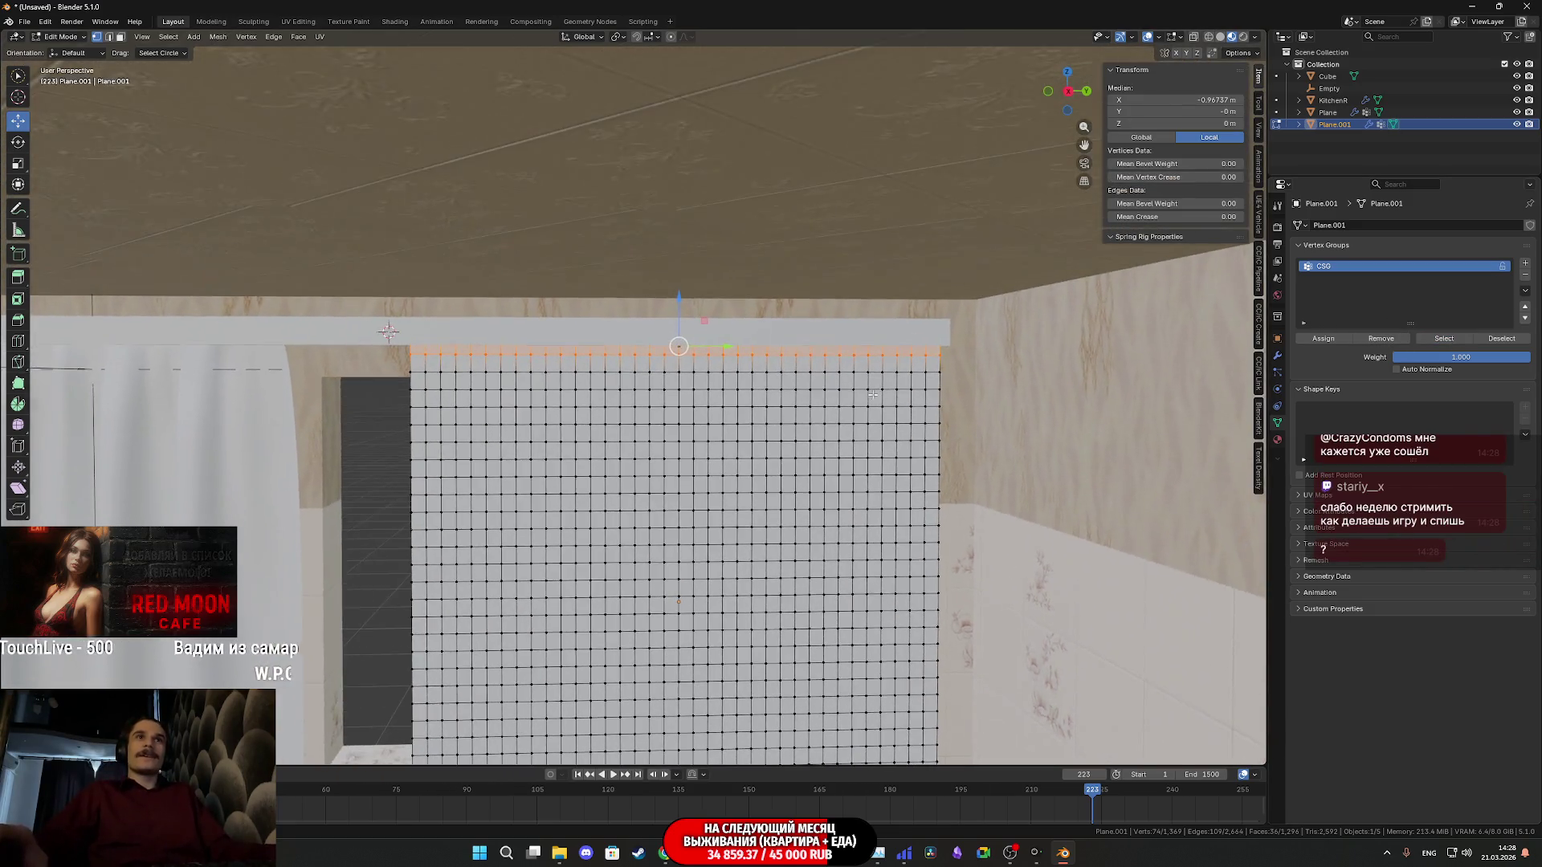
{"action": "scroll", "coordinate": [740, 352], "scroll_direction": "up", "scroll_amount": 3}
{"action": "left_click_drag", "start_coordinate": [1085, 351], "coordinate": [790, 328]}
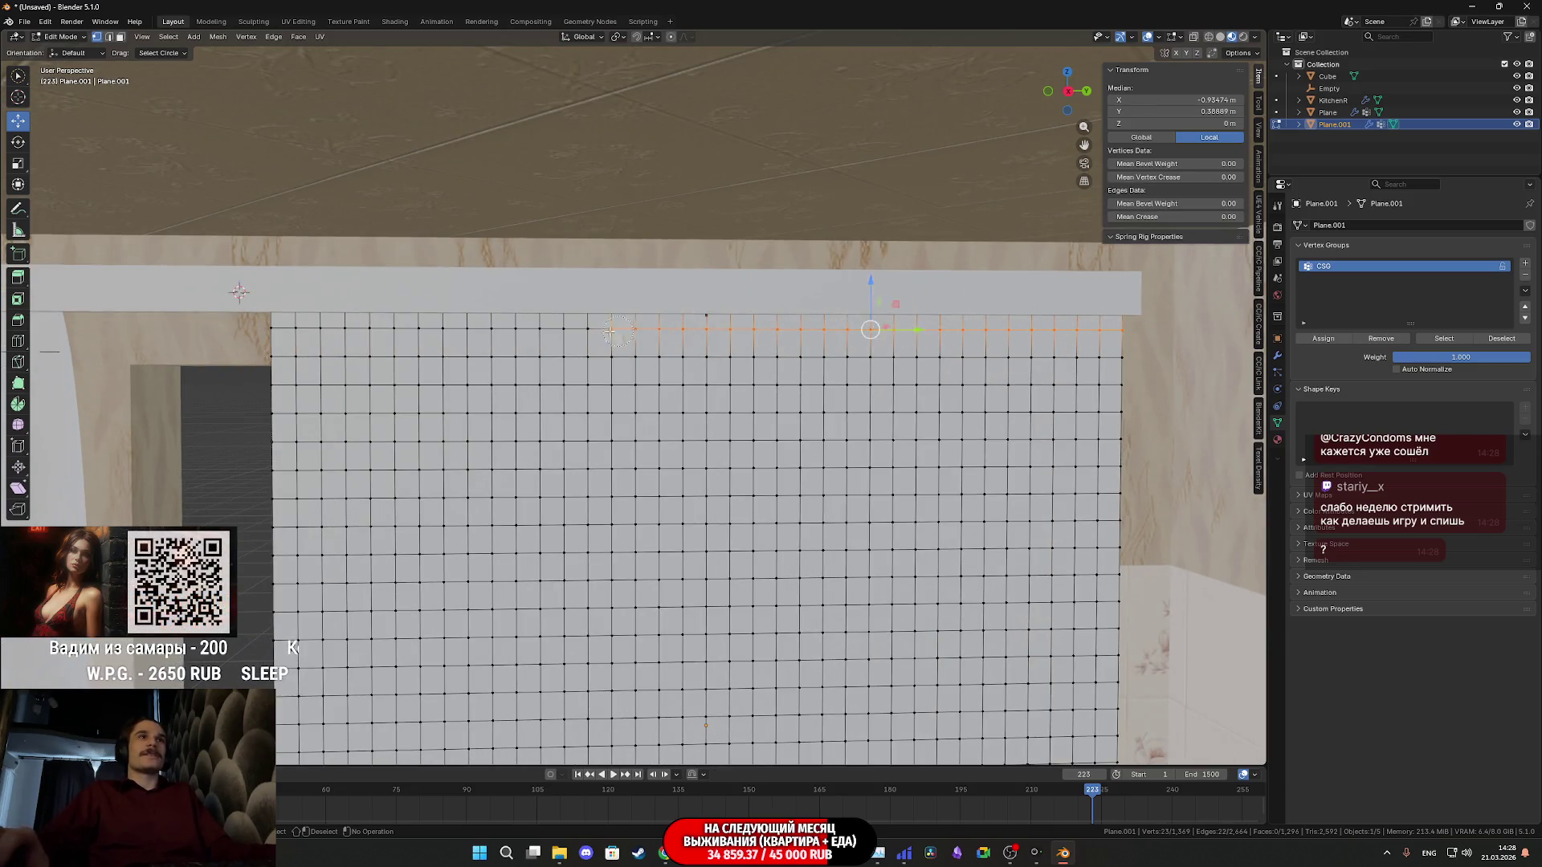
Check the top edge, reselect only the CSG group vertices, and return to Object Mode
{"action": "mouse_move", "coordinate": [300, 362]}
{"action": "middle_mouse_down"}
{"action": "mouse_move", "coordinate": [488, 380]}
{"action": "mouse_move", "coordinate": [58, 242]}
{"action": "middle_mouse_up"}
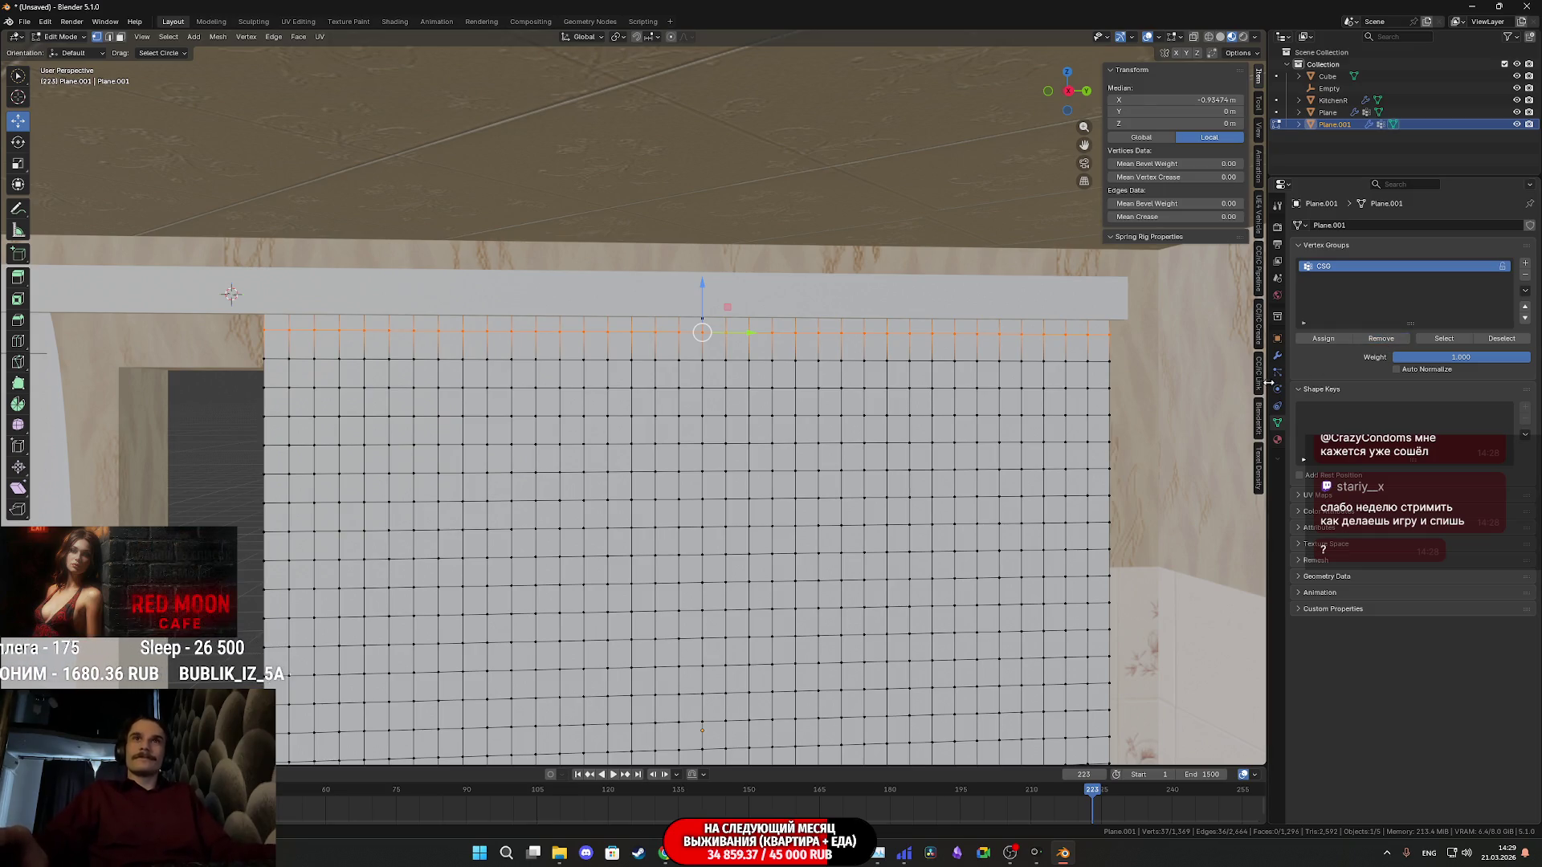
{"action": "left_click", "coordinate": [1201, 425]}
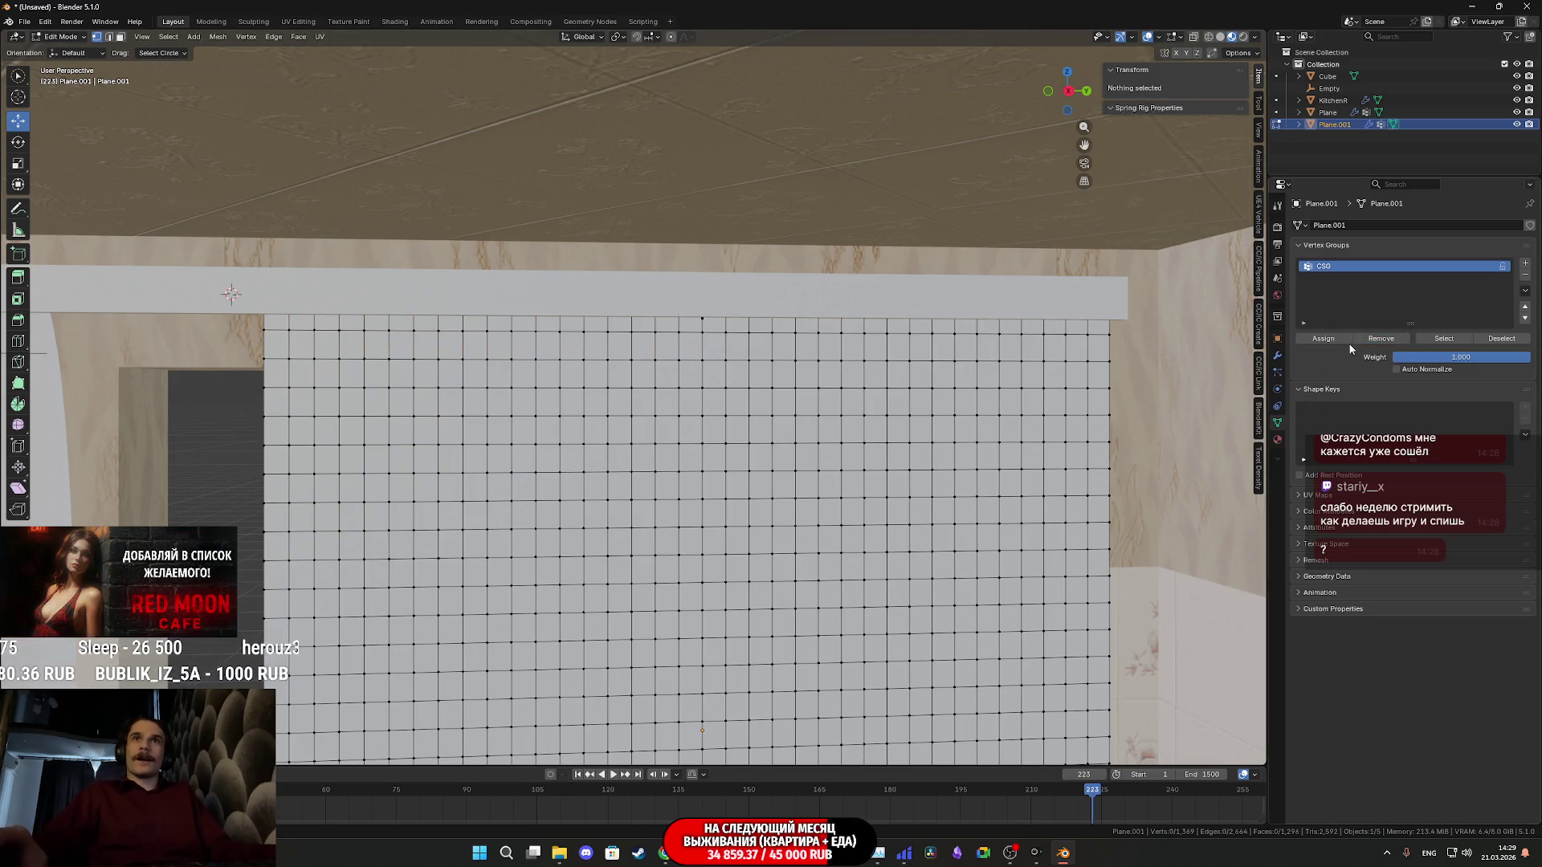
{"action": "left_click", "coordinate": [1444, 338]}
{"action": "mouse_move", "coordinate": [1157, 409]}
{"action": "middle_mouse_down"}
{"action": "mouse_move", "coordinate": [996, 455]}
{"action": "mouse_move", "coordinate": [447, 282]}
{"action": "mouse_move", "coordinate": [266, 302]}
{"action": "middle_mouse_up"}
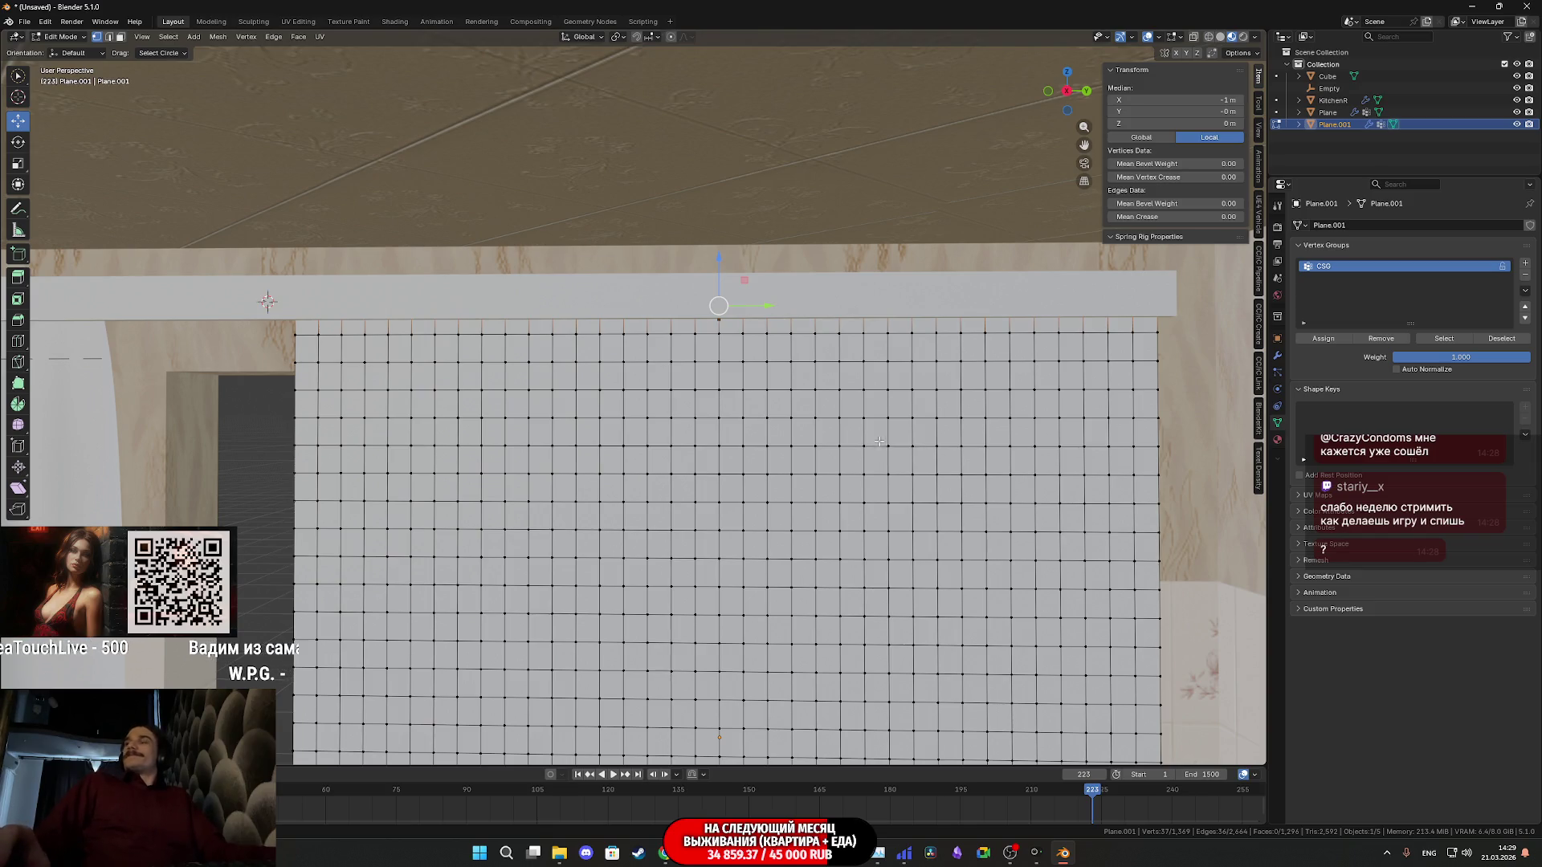
{"action": "scroll", "coordinate": [865, 495], "scroll_direction": "down", "scroll_amount": 3}
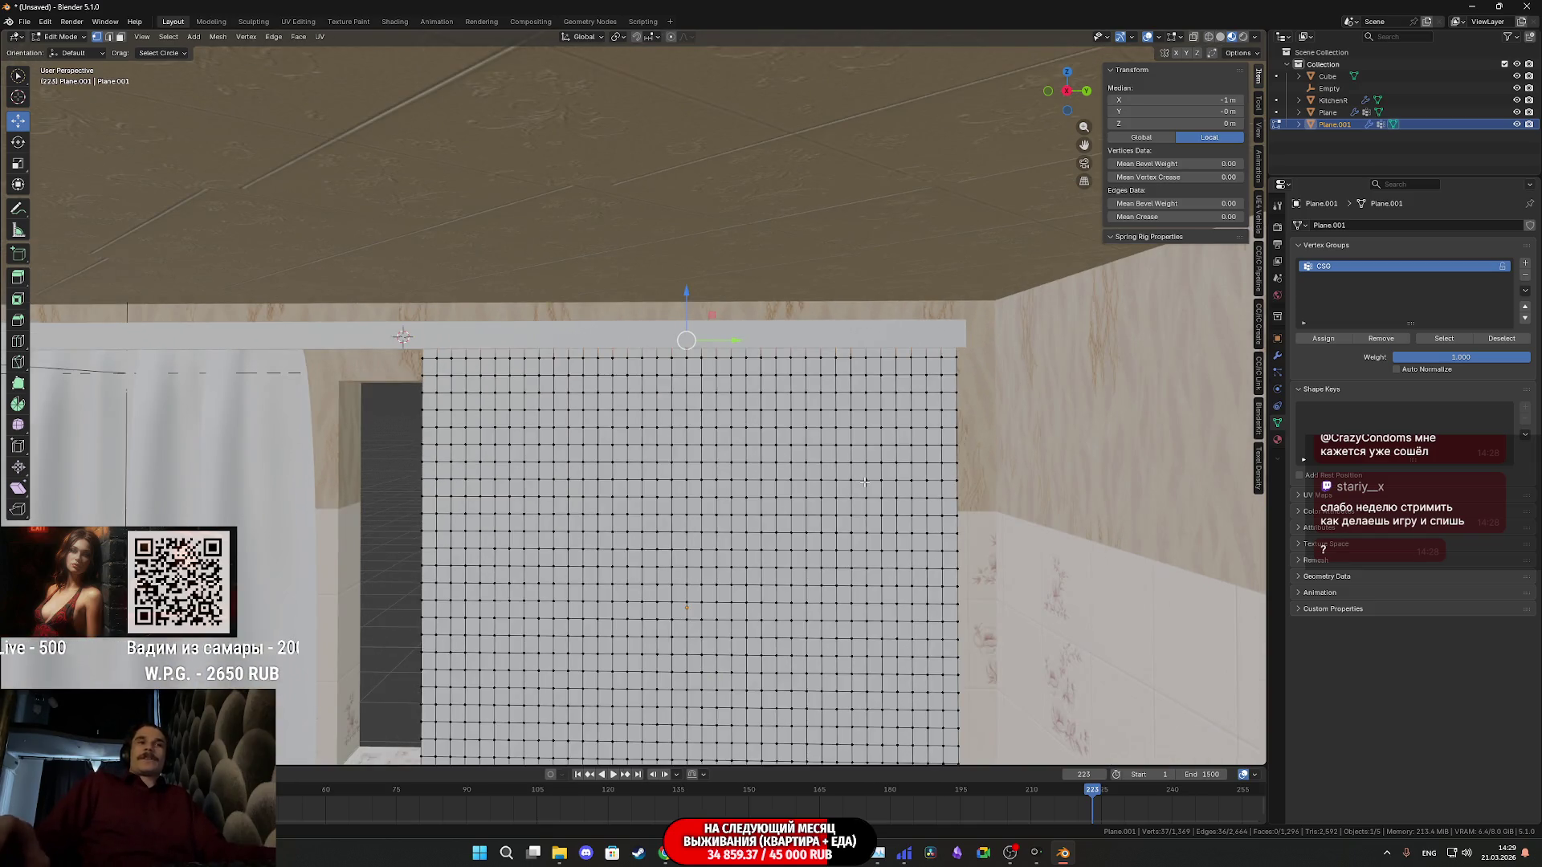
{"action": "scroll", "coordinate": [865, 479], "scroll_direction": "down", "scroll_amount": 2}
{"action": "scroll", "coordinate": [863, 478], "scroll_direction": "up", "scroll_amount": 2}
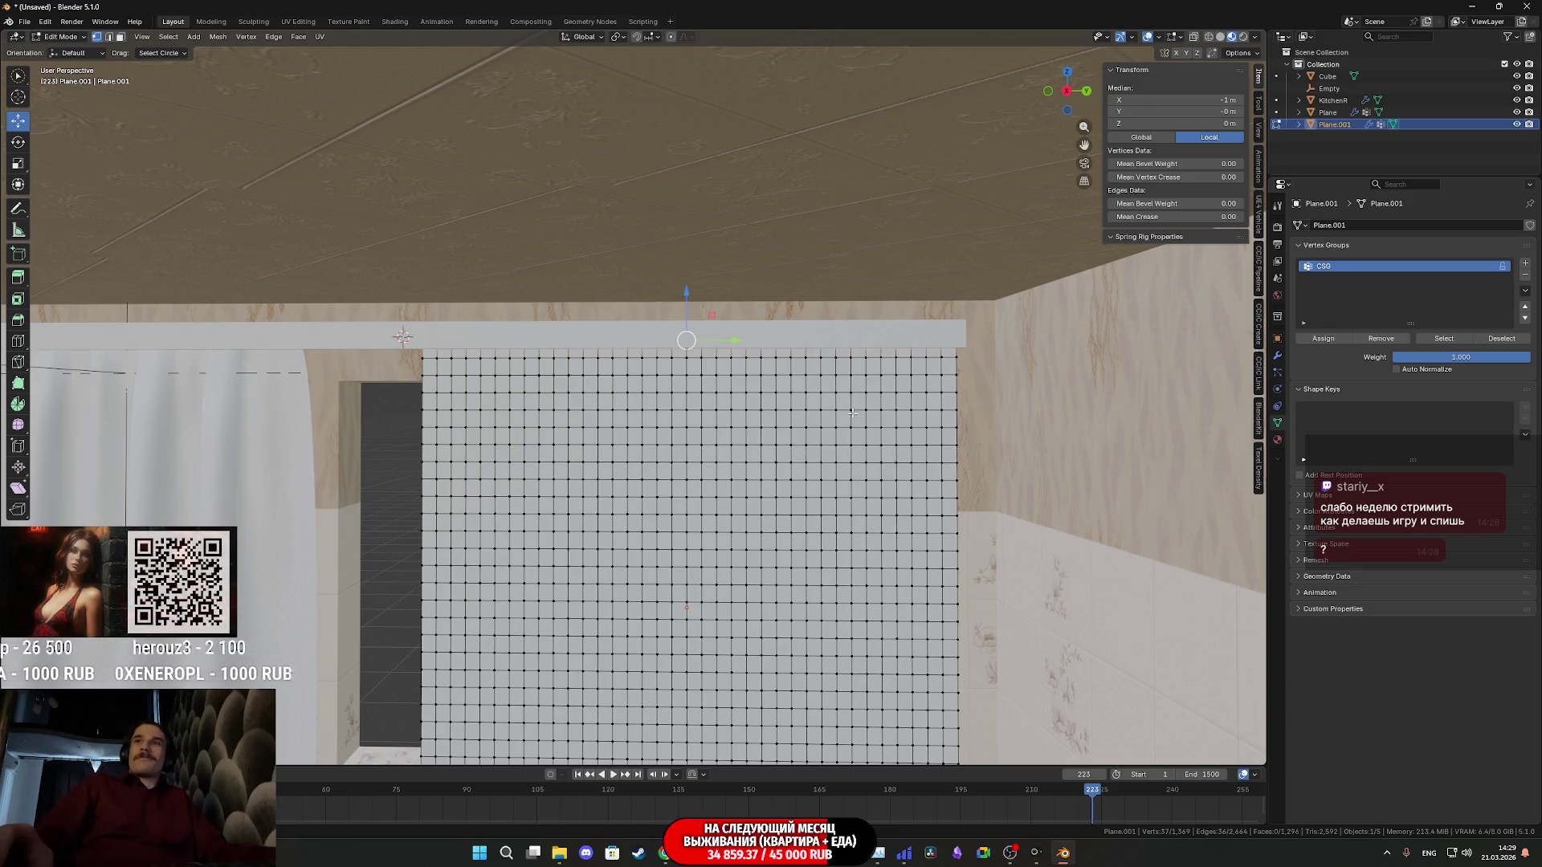
{"action": "scroll", "coordinate": [832, 419], "scroll_direction": "up", "scroll_amount": 2}
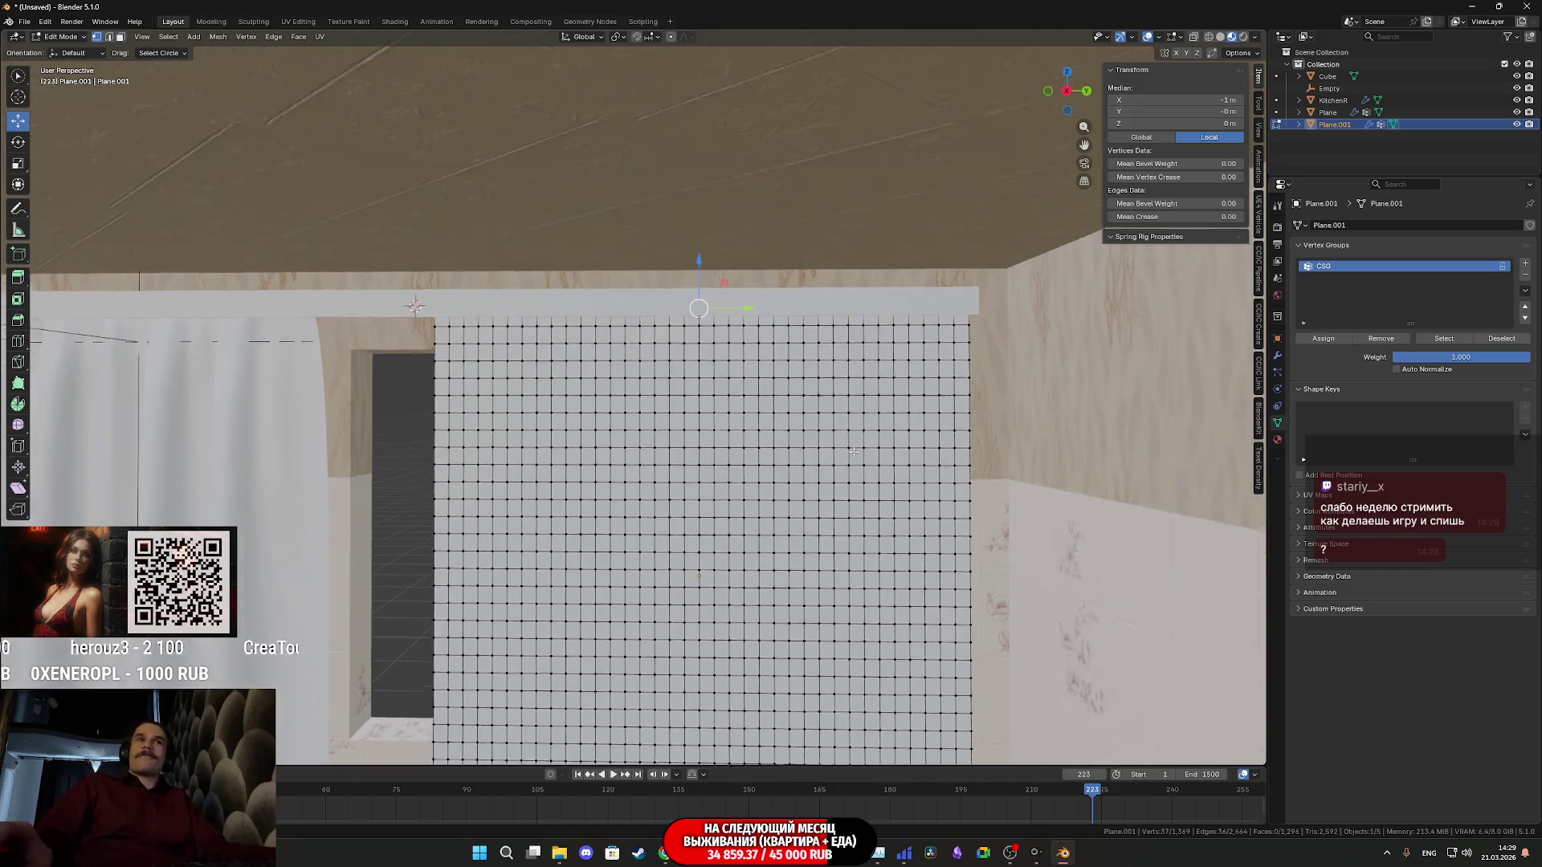
{"action": "key", "text": "Tab"}
{"action": "scroll", "coordinate": [866, 422], "scroll_direction": "up", "scroll_amount": 1}
{"action": "scroll", "coordinate": [866, 422], "scroll_direction": "down", "scroll_amount": 2}
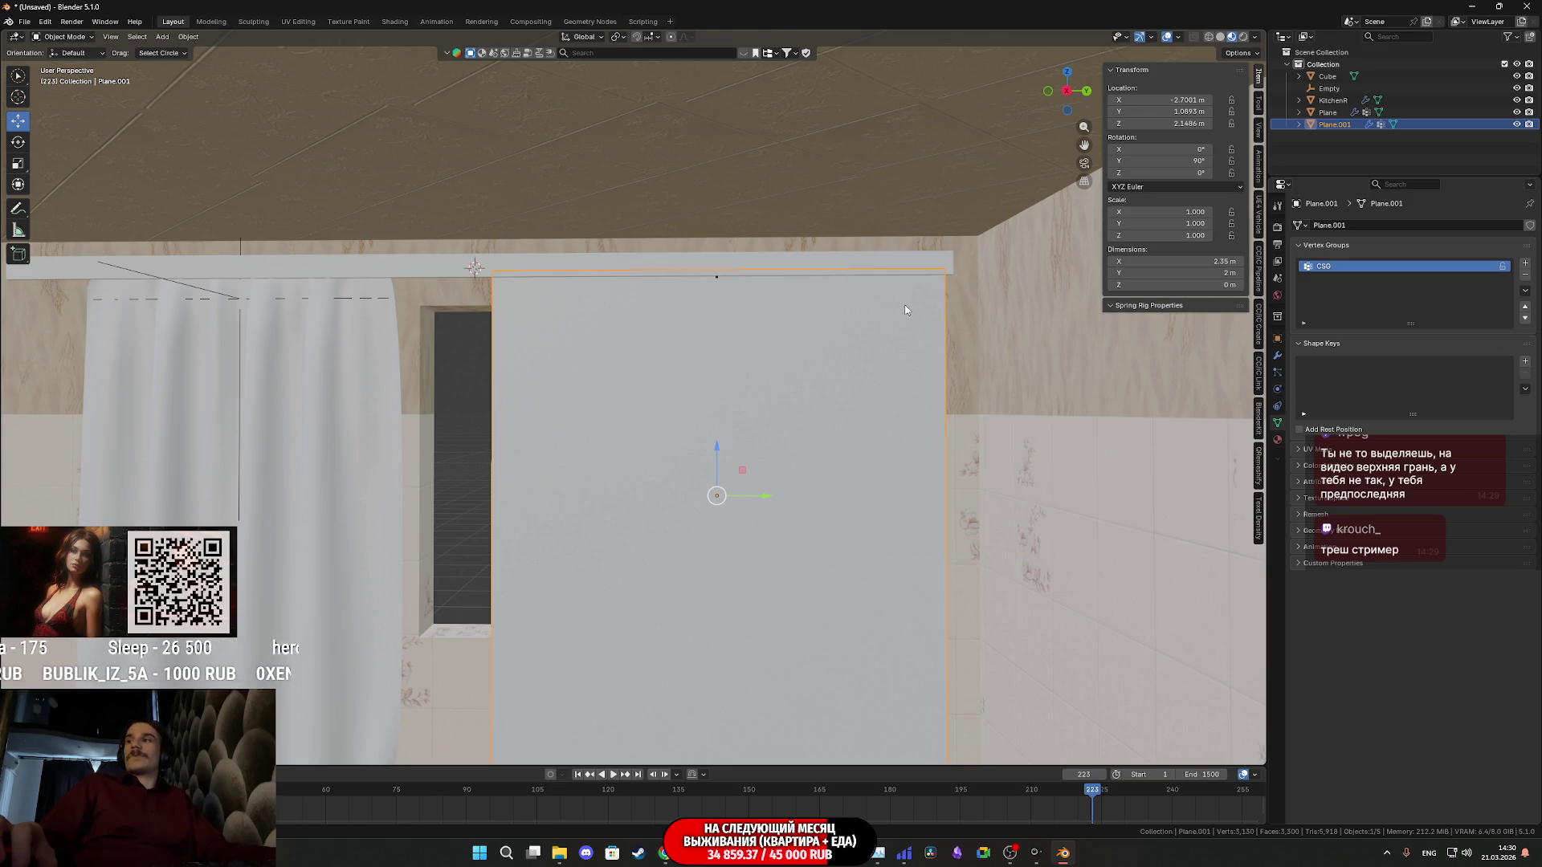
{"action": "scroll", "coordinate": [906, 310], "scroll_direction": "up", "scroll_amount": 3}
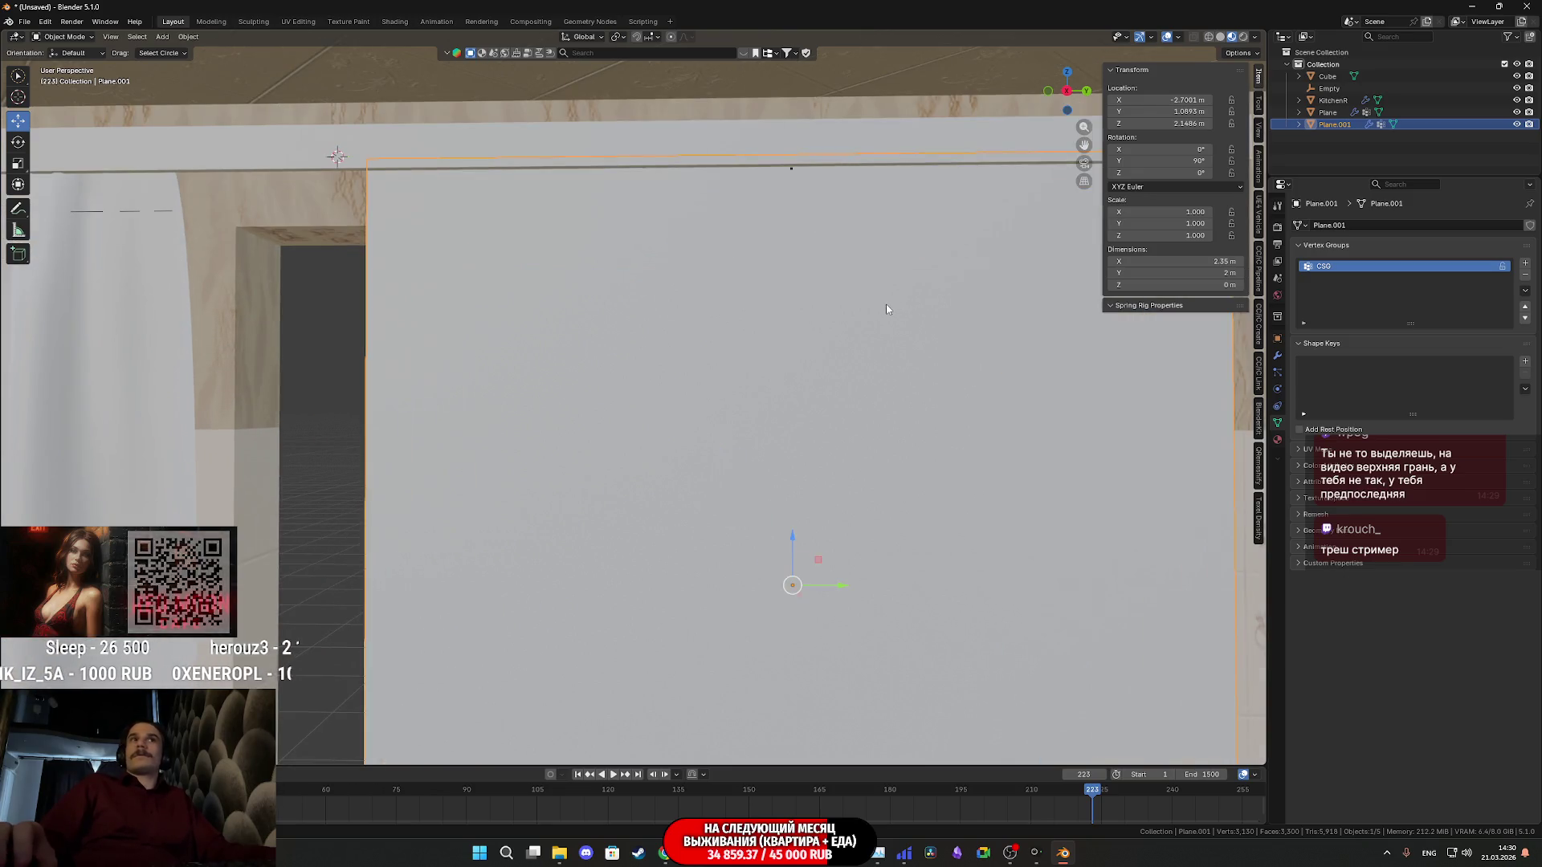
View the curtain plane from an angle and enter Edit Mode on its vertex grid
{"action": "mouse_move", "coordinate": [907, 310]}
{"action": "middle_mouse_down"}
{"action": "mouse_move", "coordinate": [685, 291]}
{"action": "mouse_move", "coordinate": [622, 335]}
{"action": "mouse_move", "coordinate": [733, 358]}
{"action": "mouse_move", "coordinate": [771, 290]}
{"action": "mouse_move", "coordinate": [959, 406]}
{"action": "mouse_move", "coordinate": [707, 380]}
{"action": "middle_mouse_up"}
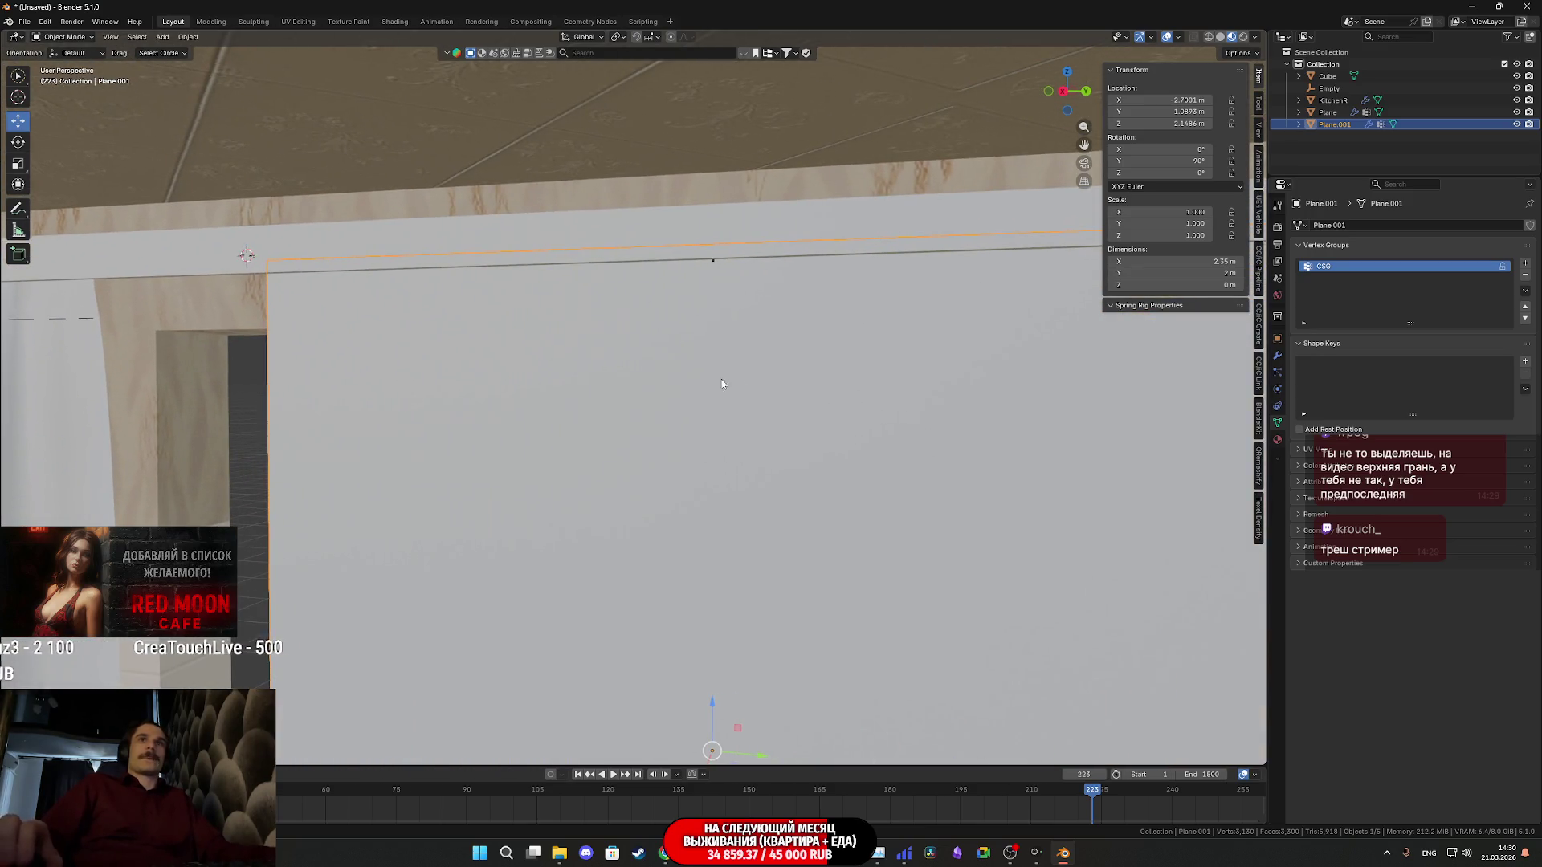
{"action": "scroll", "coordinate": [1036, 312], "scroll_direction": "down", "scroll_amount": 2}
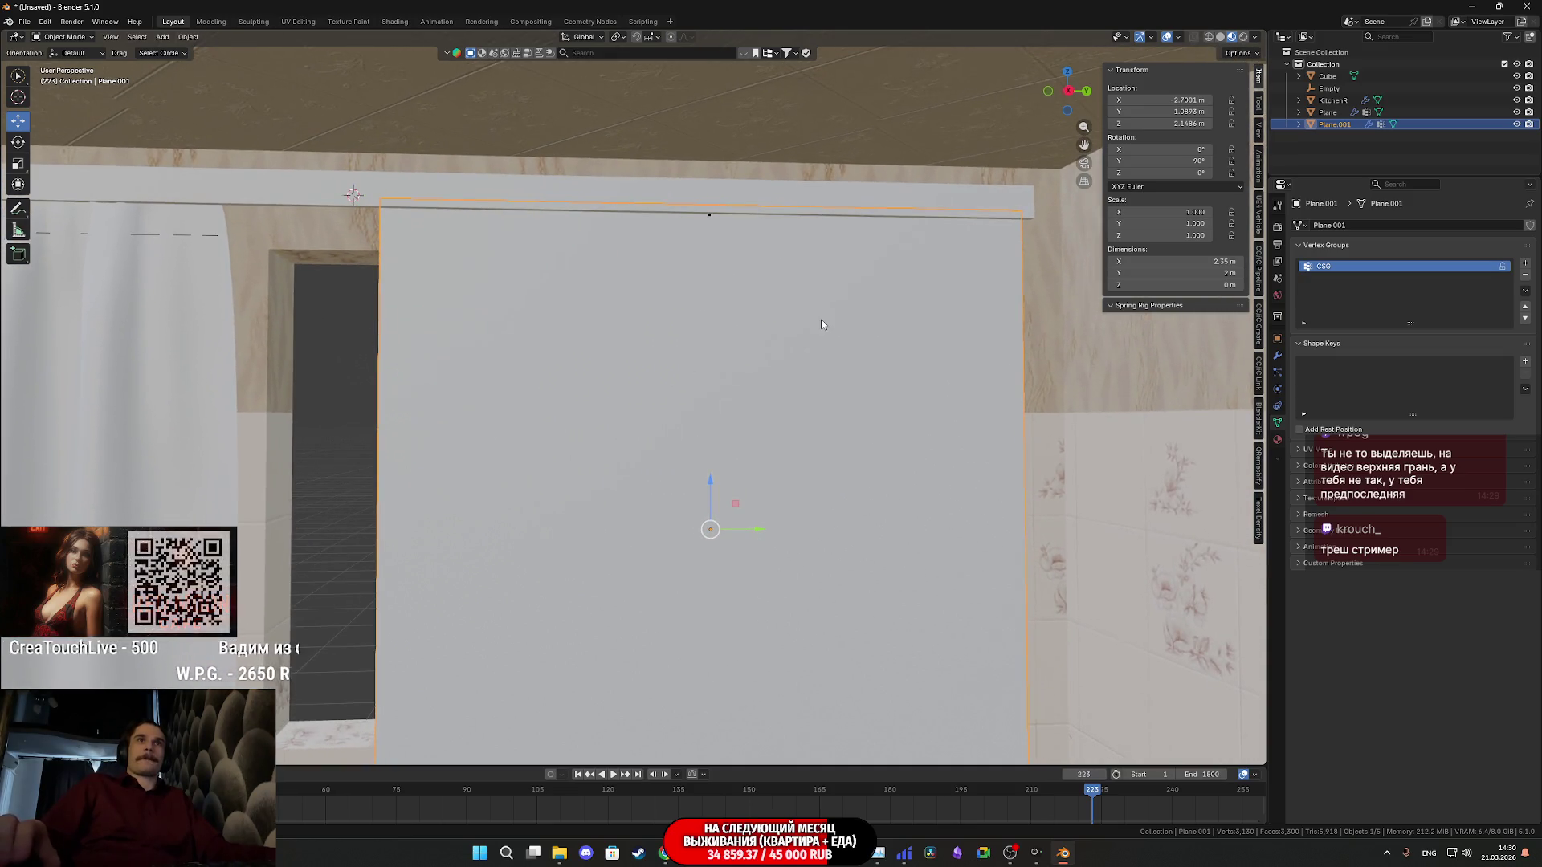
{"action": "middle_click_drag", "start_coordinate": [823, 322], "coordinate": [819, 328]}
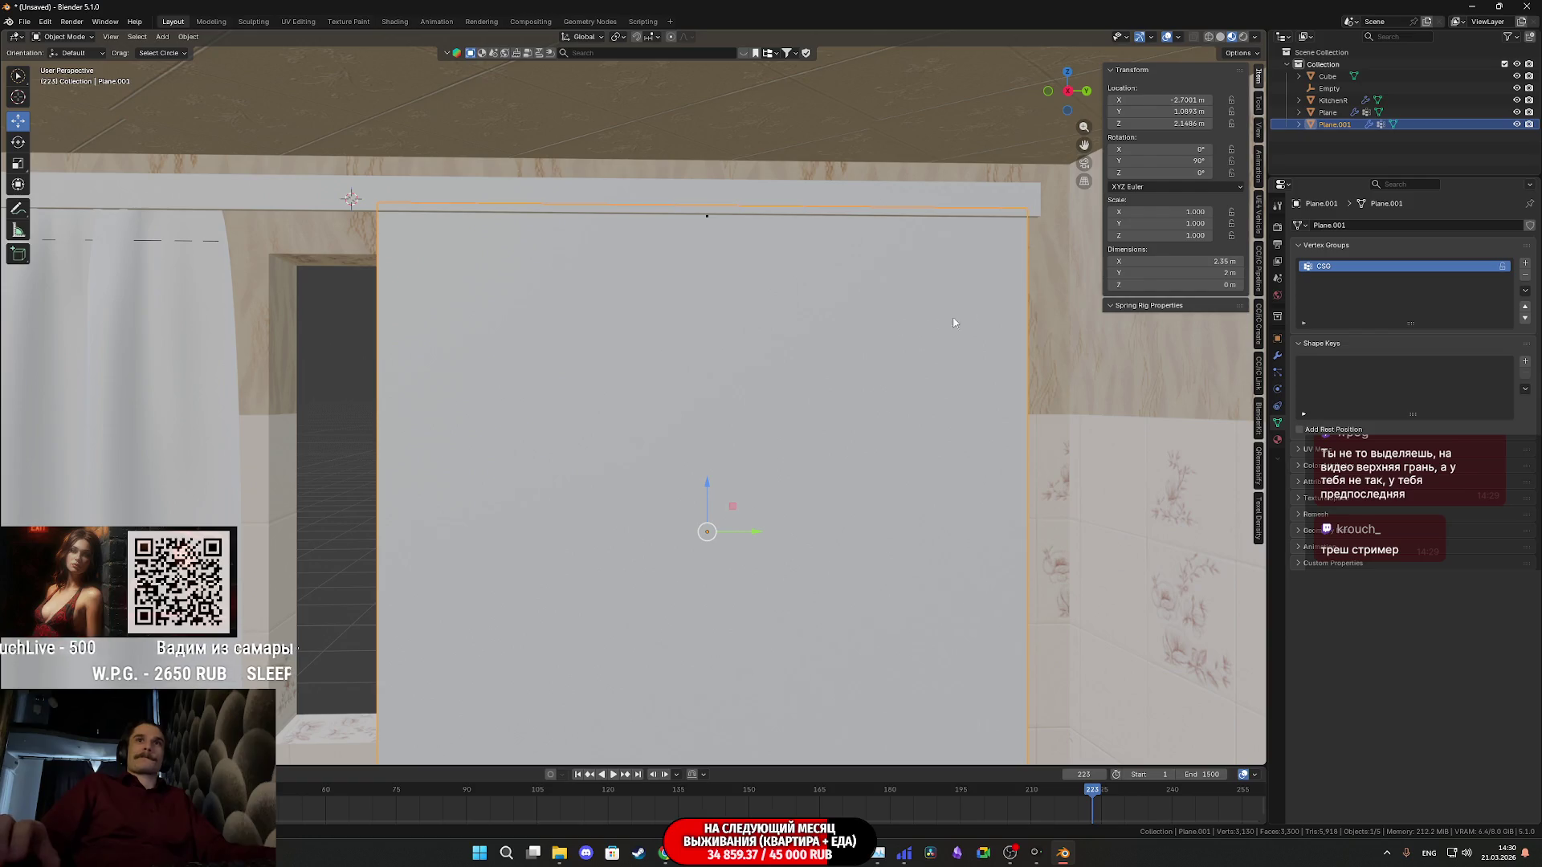
{"action": "key", "text": "Tab"}
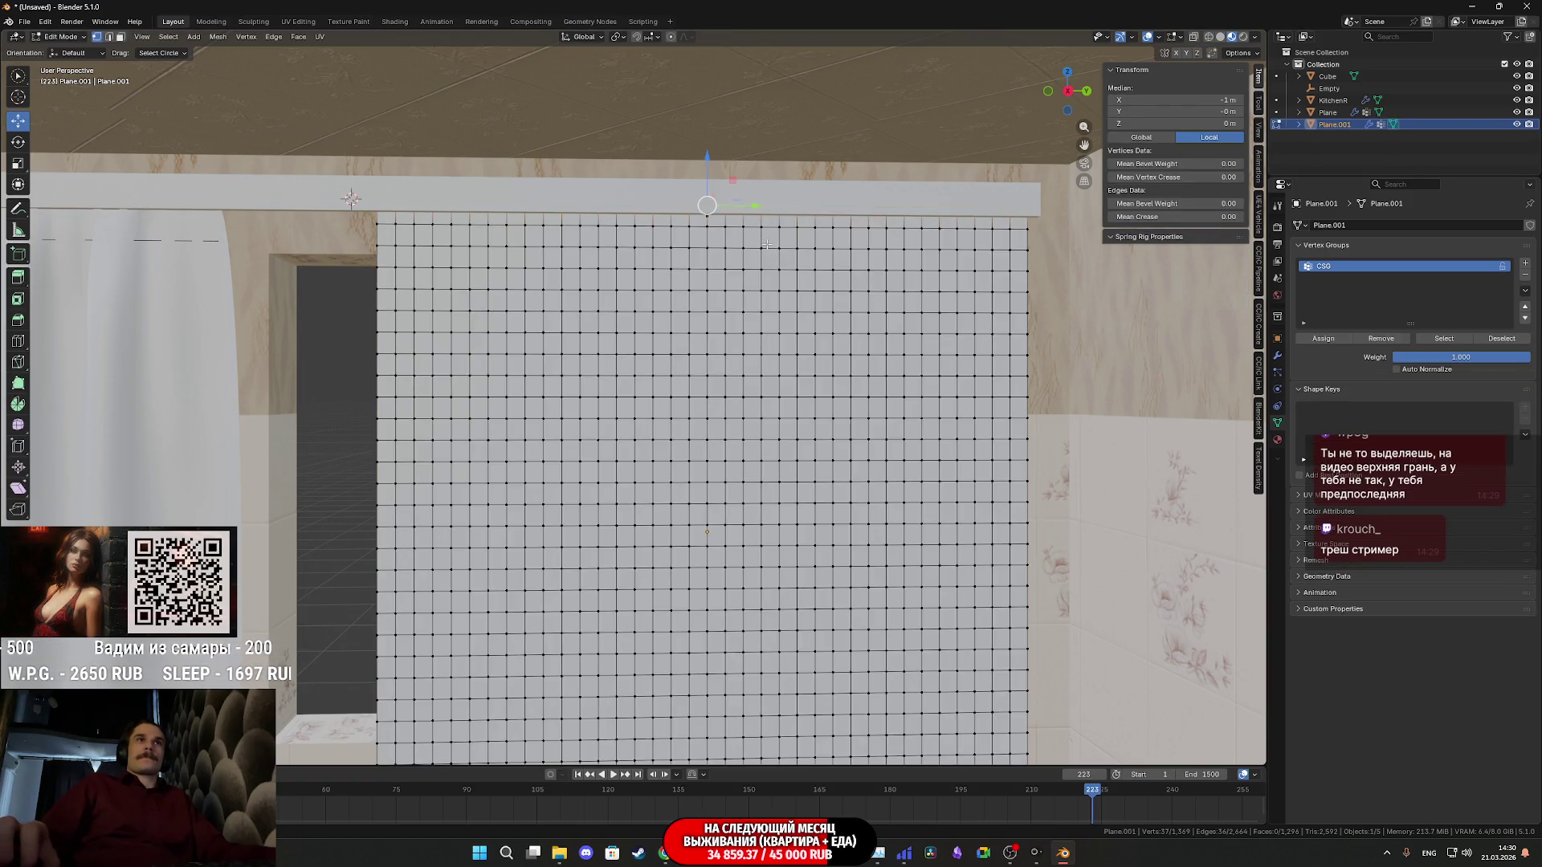
Hook the selected vertex to a new empty as a trial, then undo it, ending in Object Mode
{"action": "key", "text": "ctrl+h"}
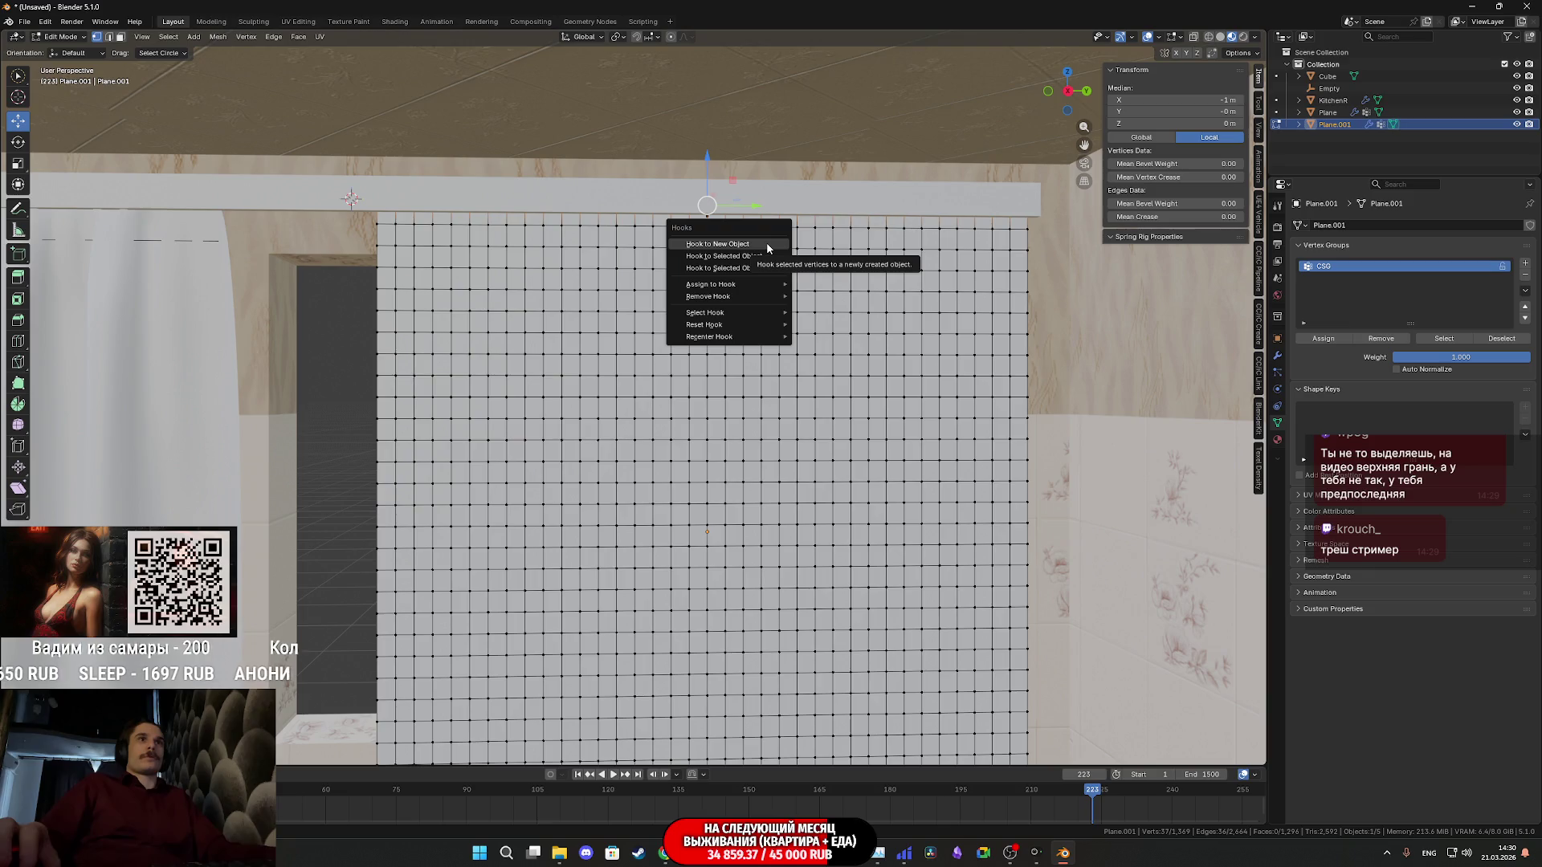
{"action": "left_click", "coordinate": [768, 242]}
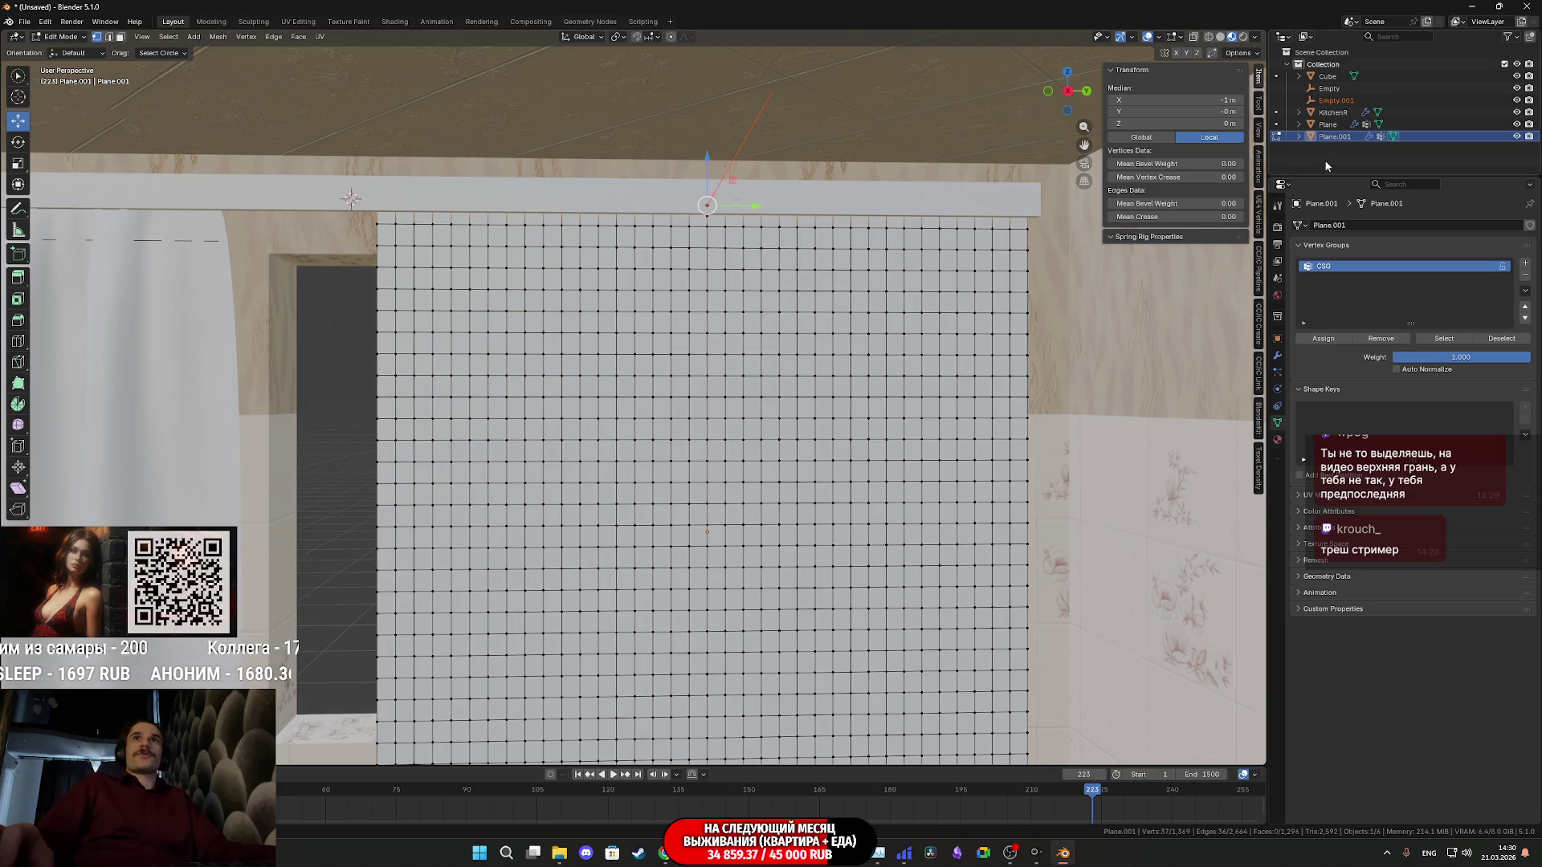
{"action": "middle_click_drag", "start_coordinate": [1037, 265], "coordinate": [976, 300]}
{"action": "key", "text": "Tab"}
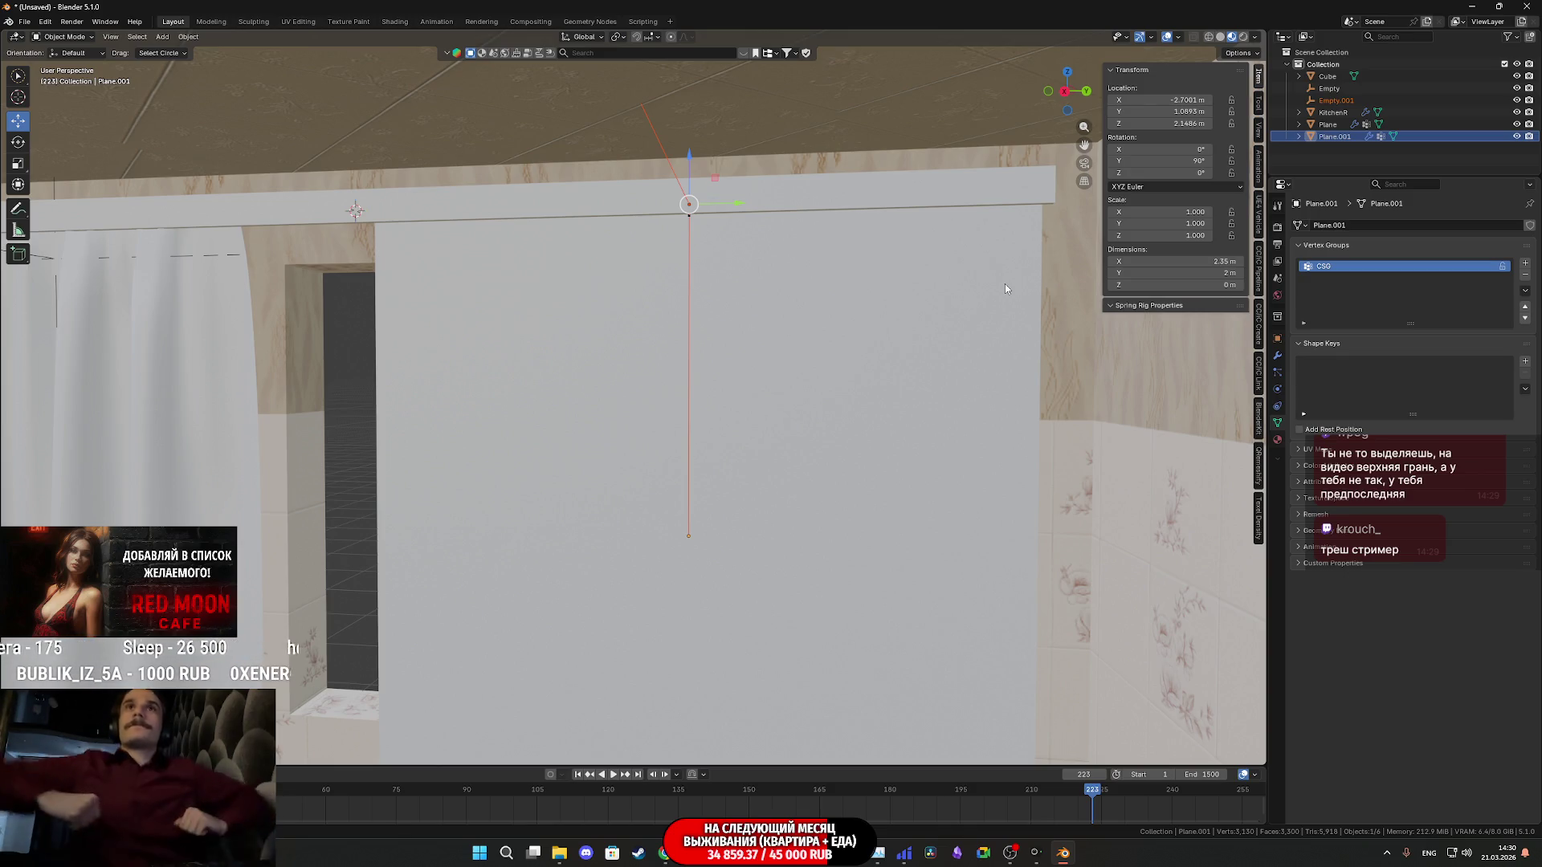
{"action": "key", "text": "Tab"}
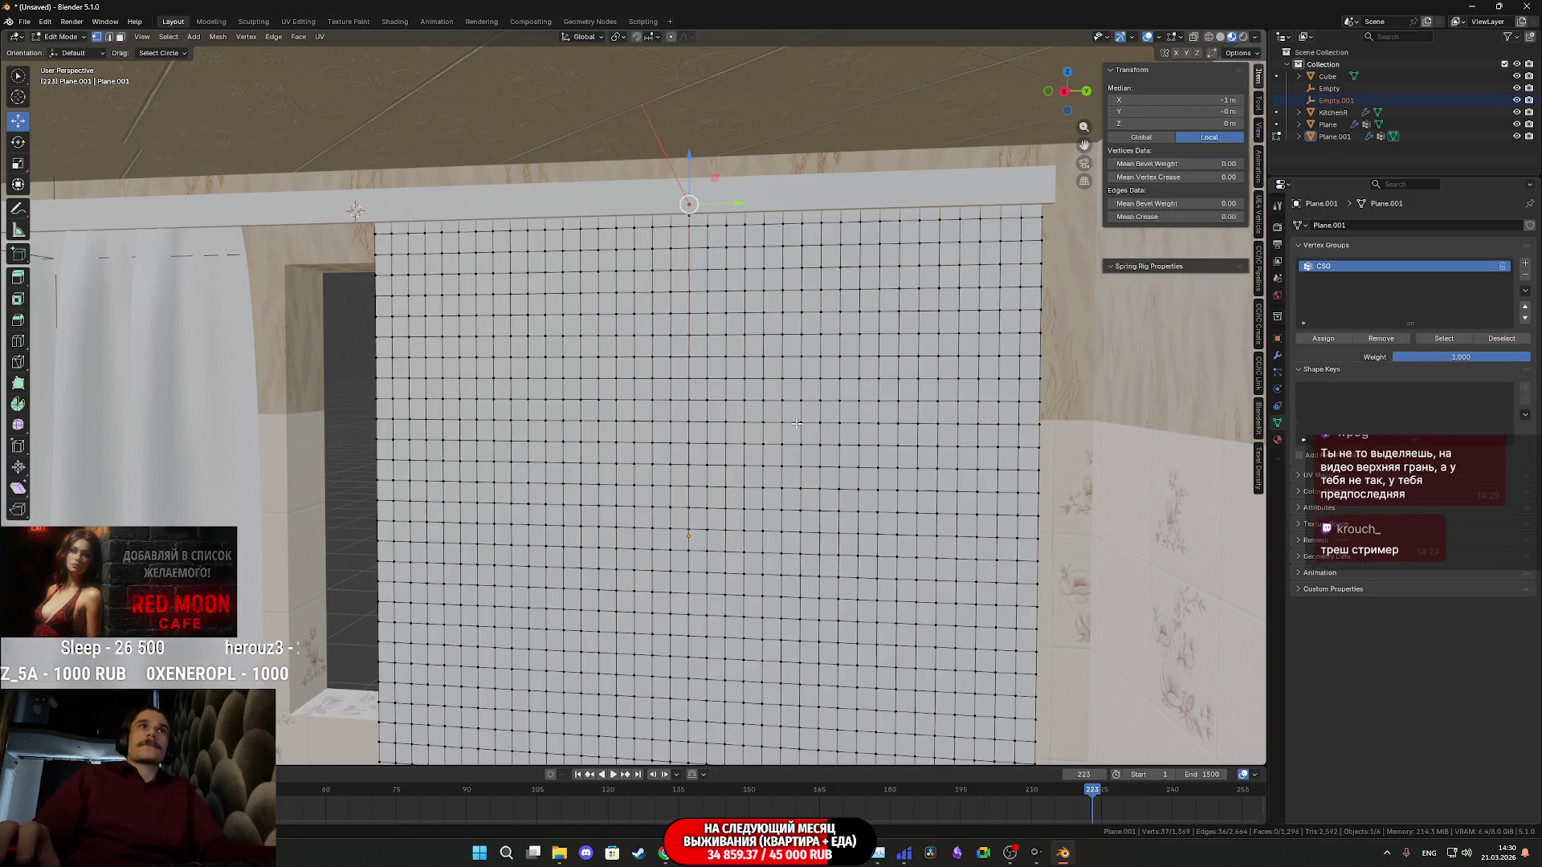
{"action": "key", "text": "Tab"}
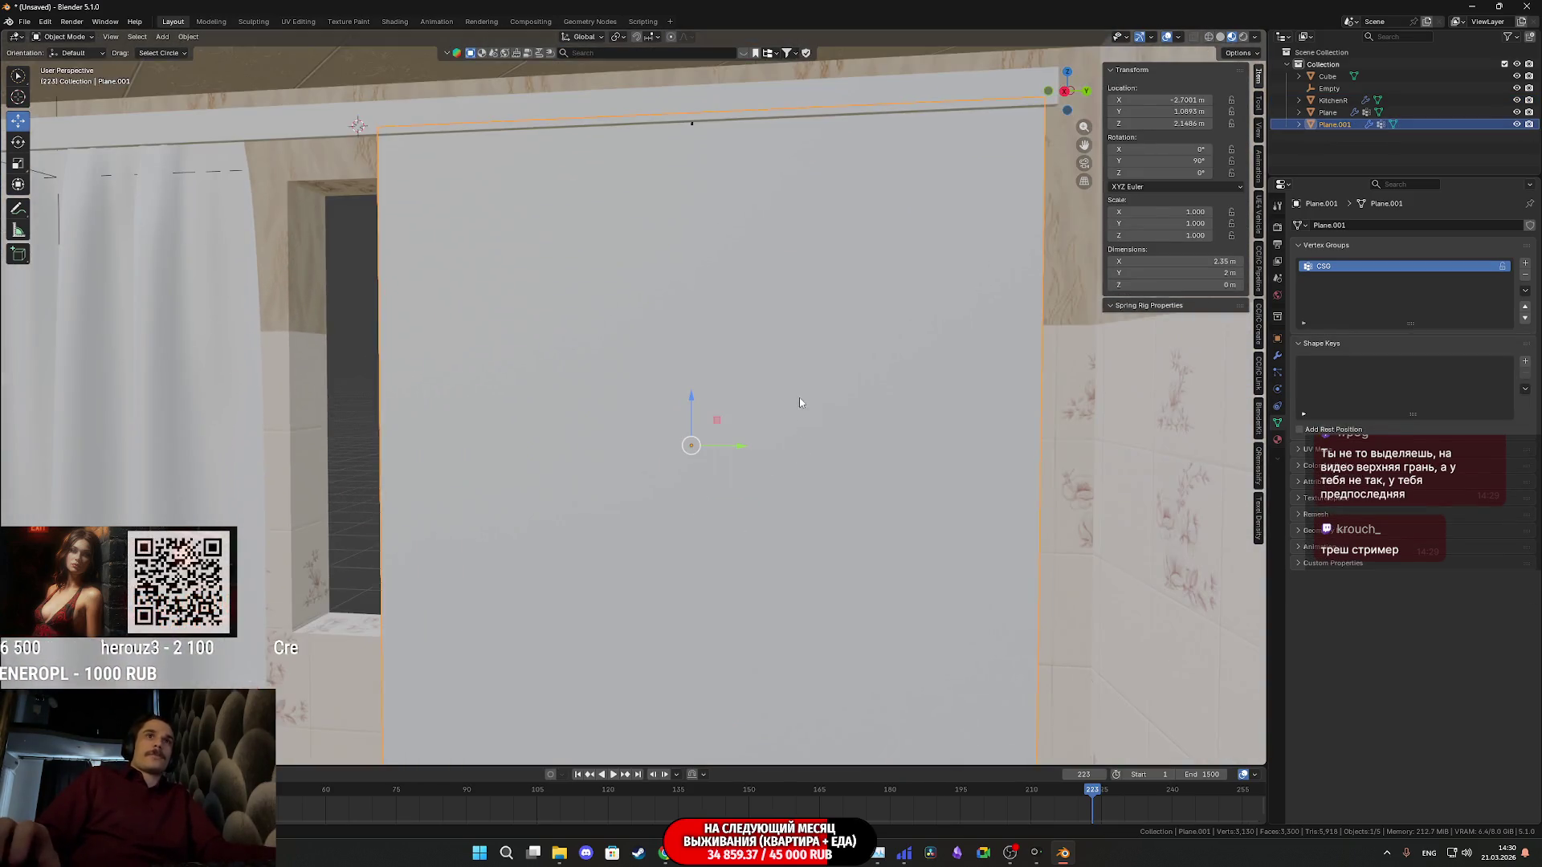
Duplicate the curtain plane as Plane.002 and move the copy along Y to 5.452
{"action": "mouse_move", "coordinate": [794, 378]}
{"action": "middle_mouse_down"}
{"action": "mouse_move", "coordinate": [836, 398]}
{"action": "mouse_move", "coordinate": [833, 416]}
{"action": "mouse_move", "coordinate": [578, 383]}
{"action": "middle_mouse_up"}
{"action": "scroll", "coordinate": [836, 400], "scroll_direction": "down", "scroll_amount": 3}
{"action": "scroll", "coordinate": [837, 400], "scroll_direction": "down", "scroll_amount": 2}
{"action": "key", "text": "shift+d"}
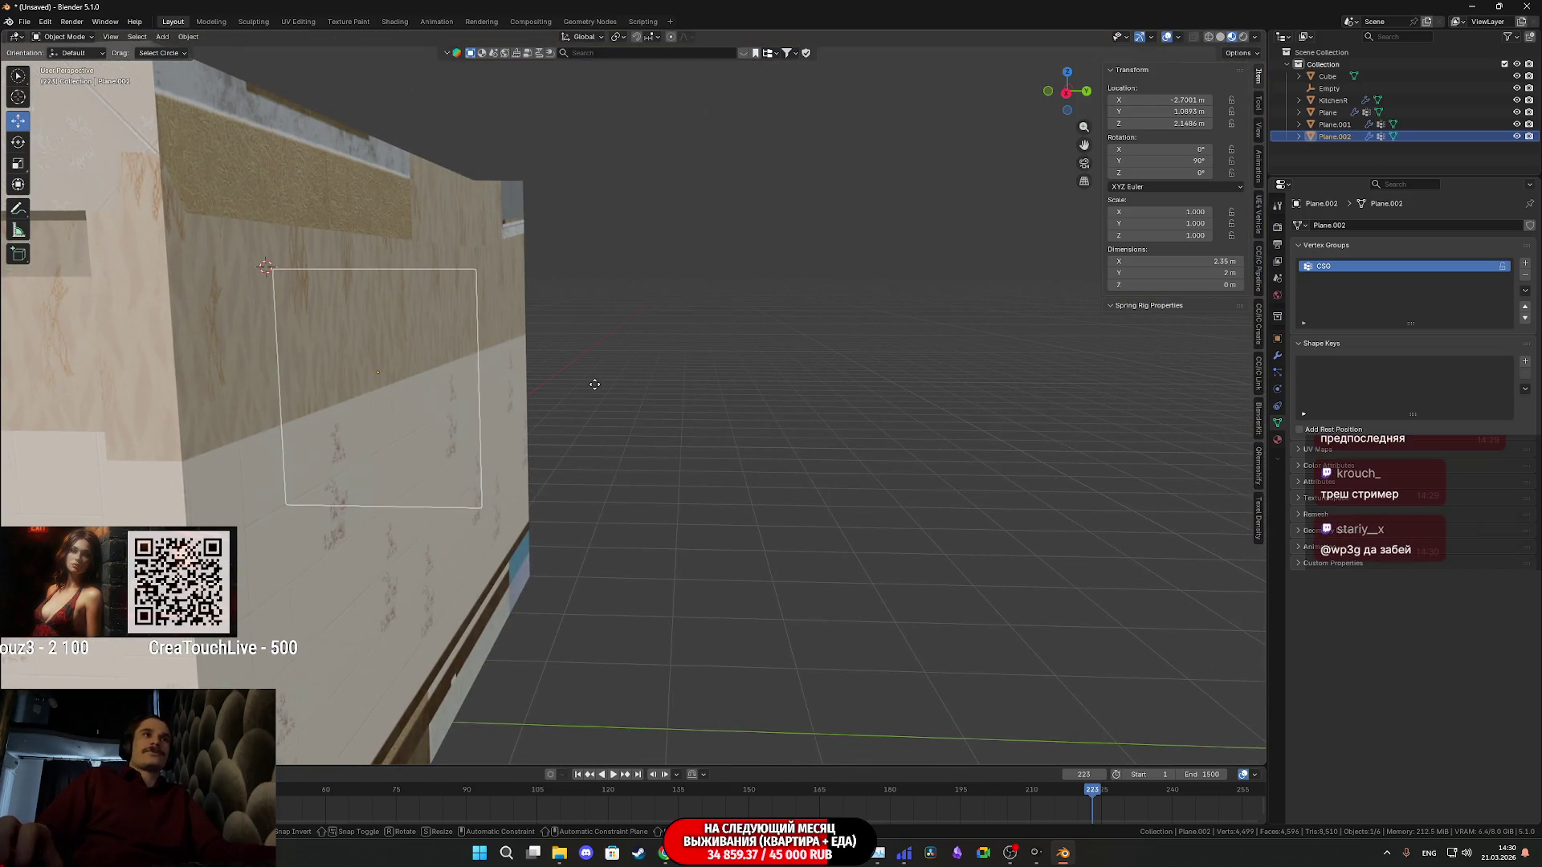
{"action": "left_click", "coordinate": [556, 388]}
{"action": "key", "text": "g"}
{"action": "key", "text": "y"}
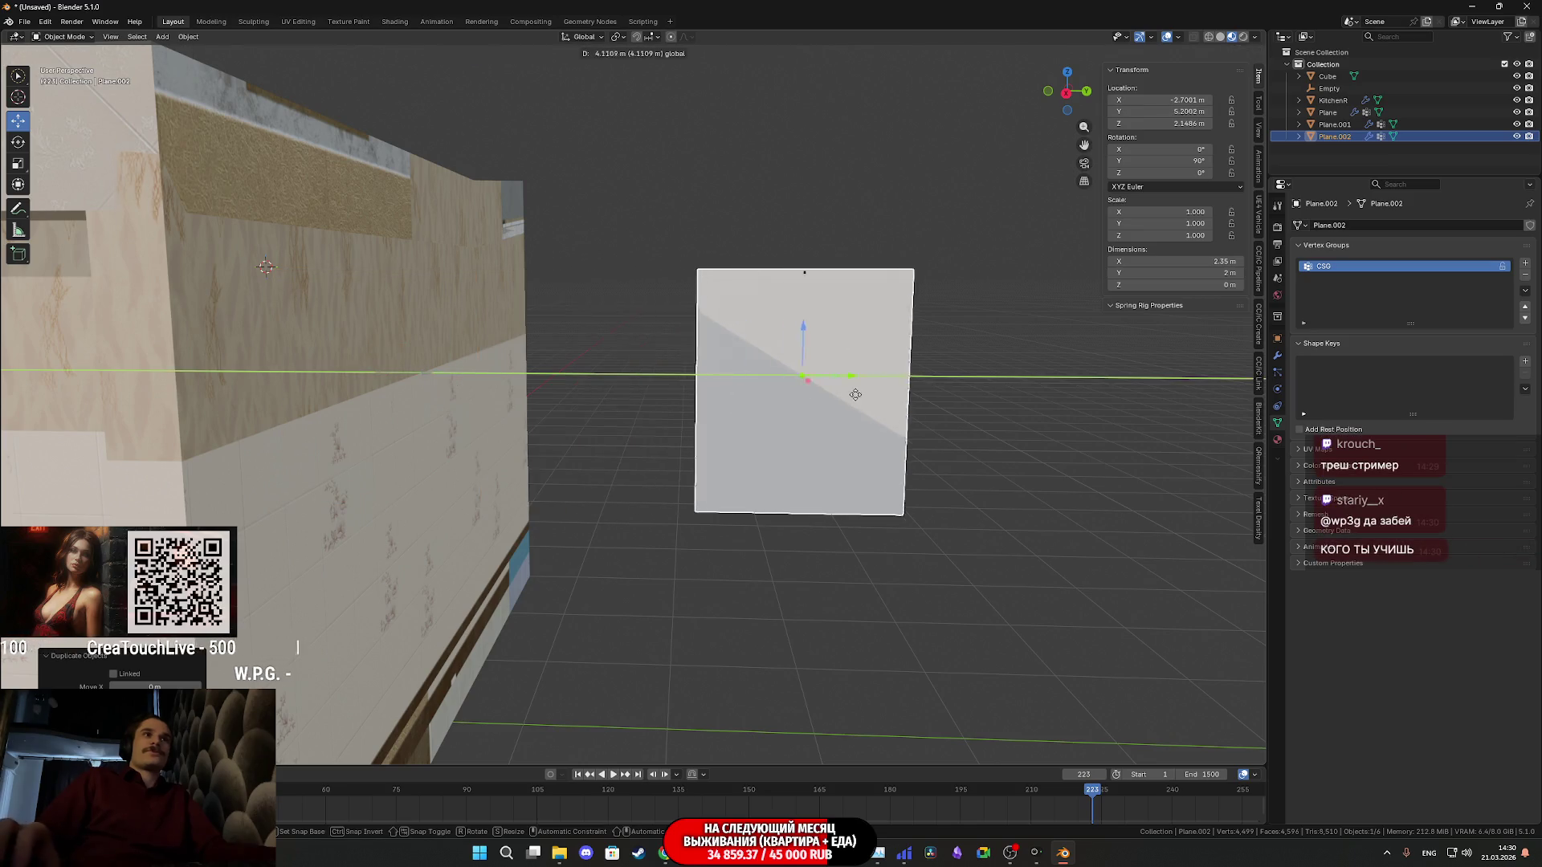
{"action": "left_click", "coordinate": [904, 399]}
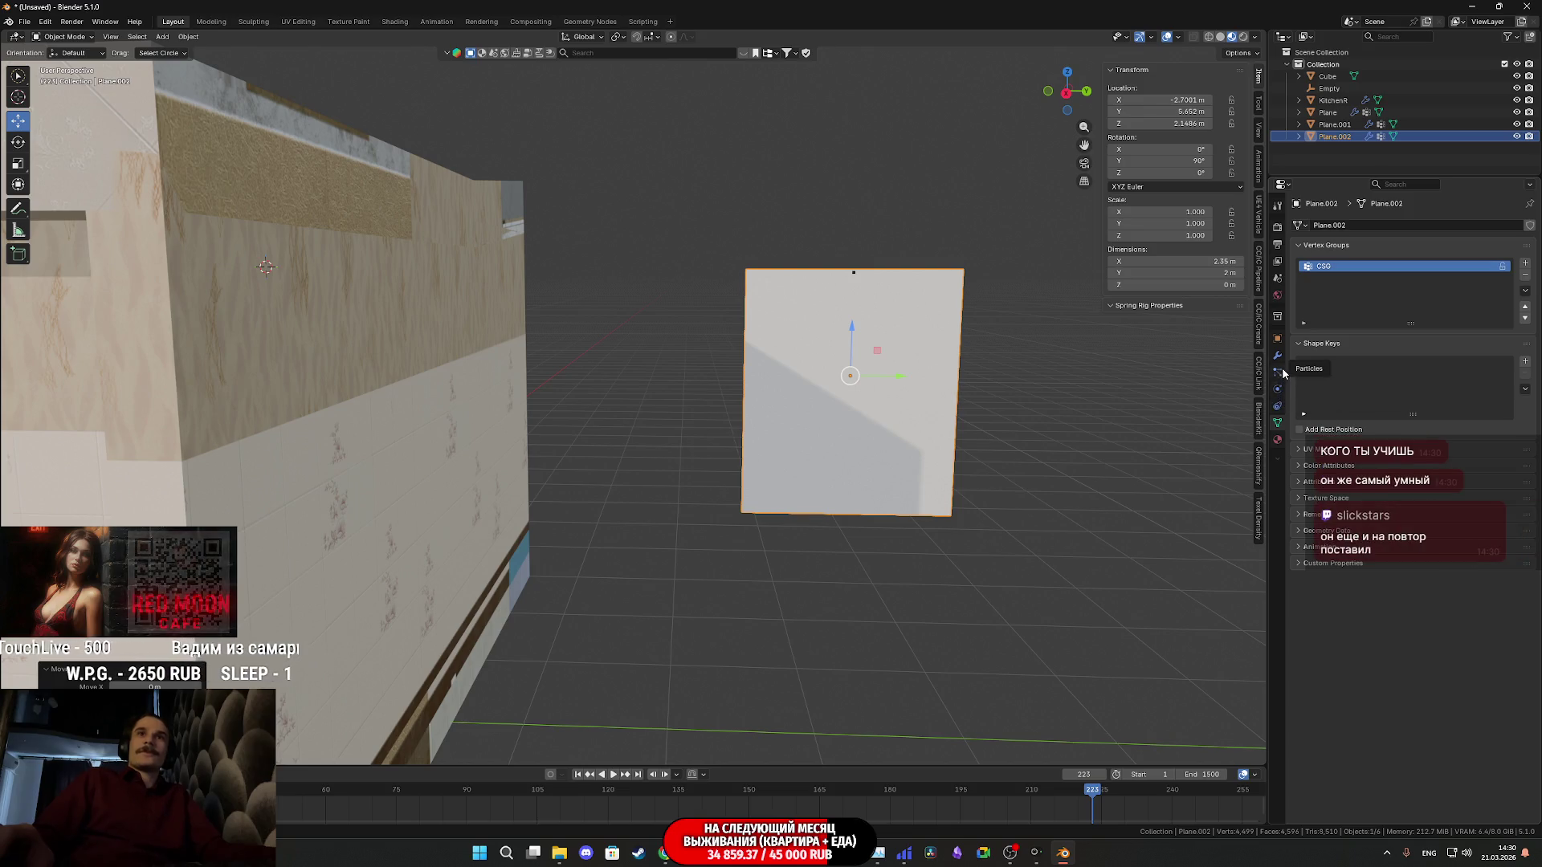
Show the Physics settings and select the original curtain Plane.001 in the room view
{"action": "left_click", "coordinate": [1280, 393]}
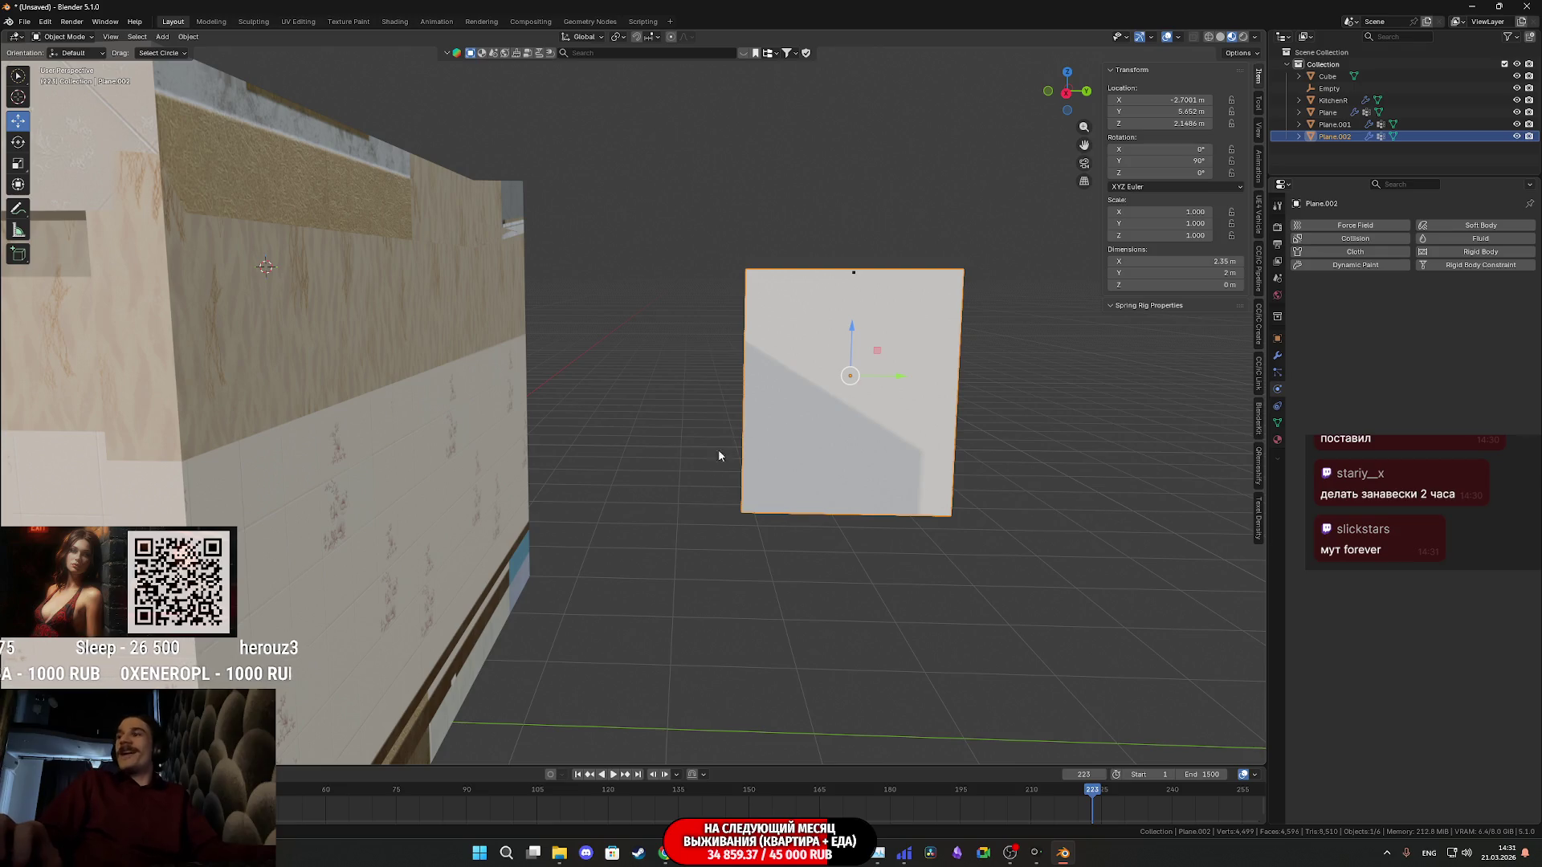
{"action": "scroll", "coordinate": [672, 468], "scroll_direction": "up", "scroll_amount": 5}
{"action": "middle_click_drag", "start_coordinate": [615, 470], "coordinate": [1075, 479]}
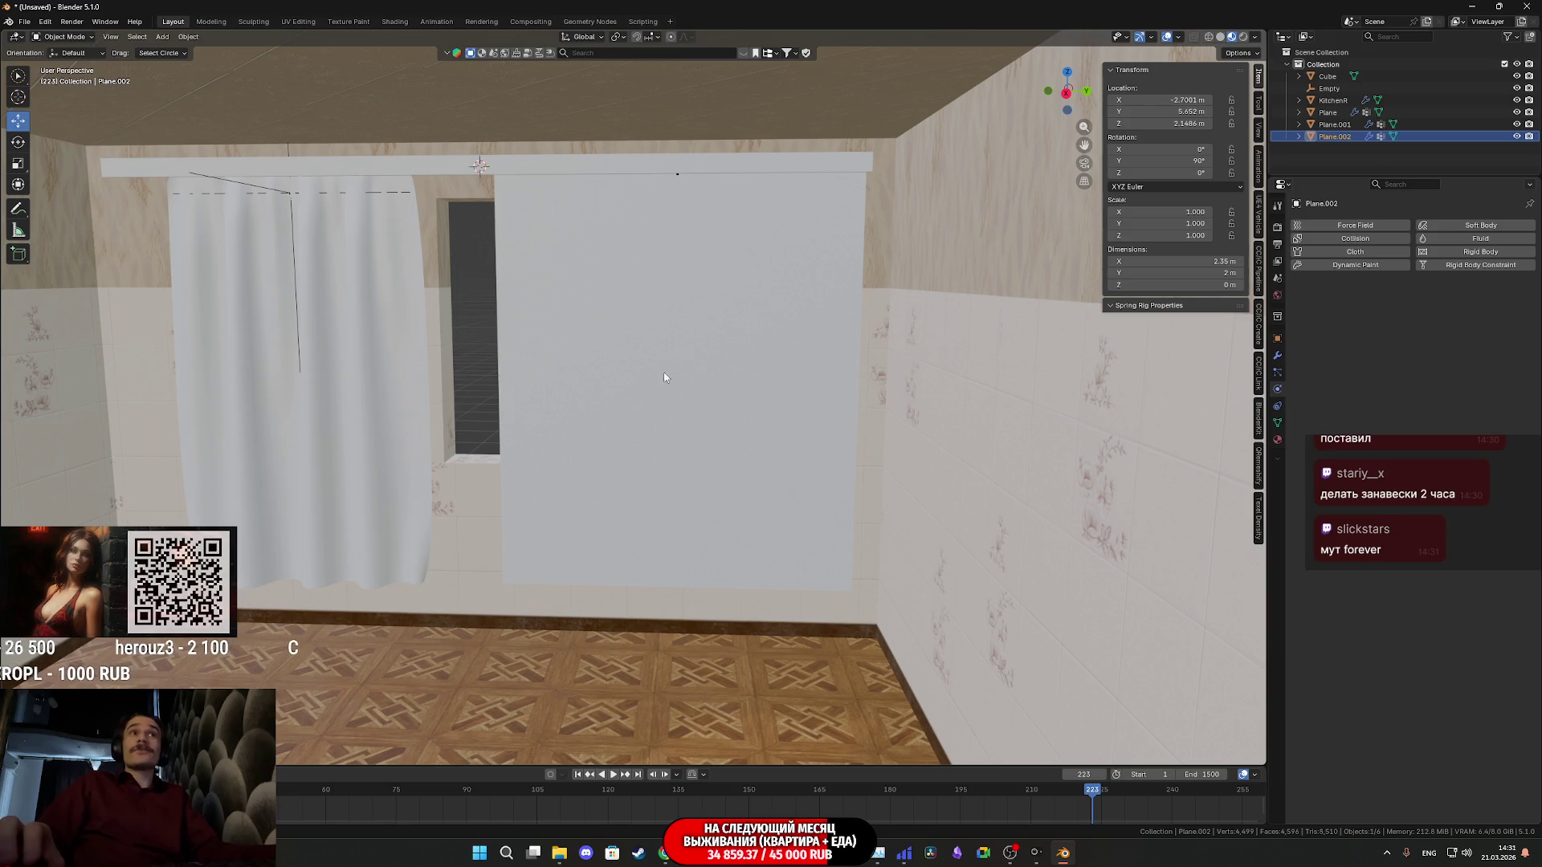
{"action": "left_click", "coordinate": [724, 308]}
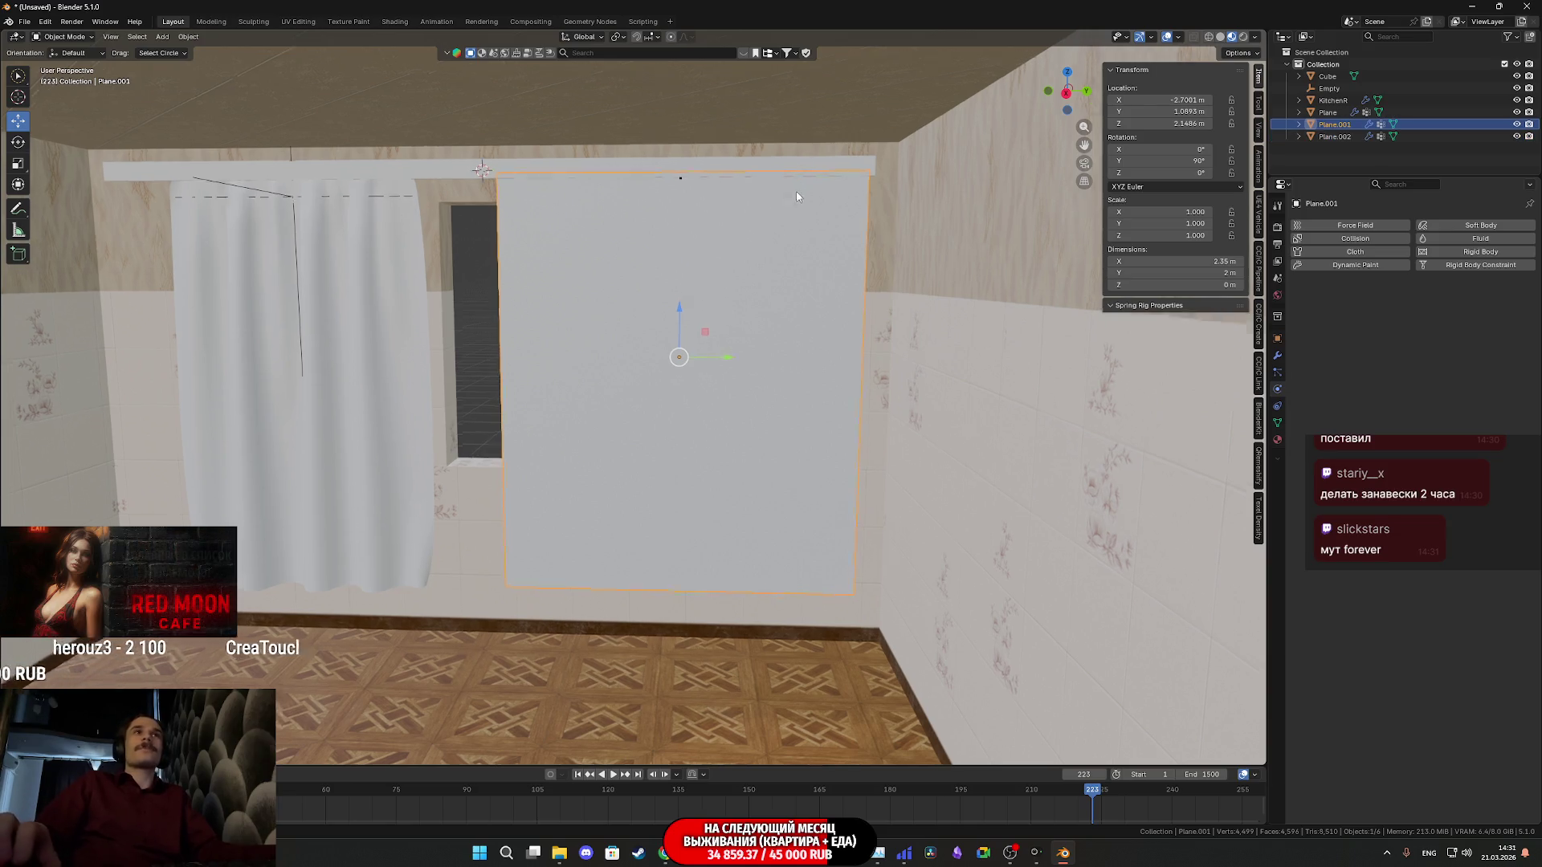
{"action": "middle_click_drag", "start_coordinate": [795, 188], "coordinate": [848, 263], "text": "shift"}
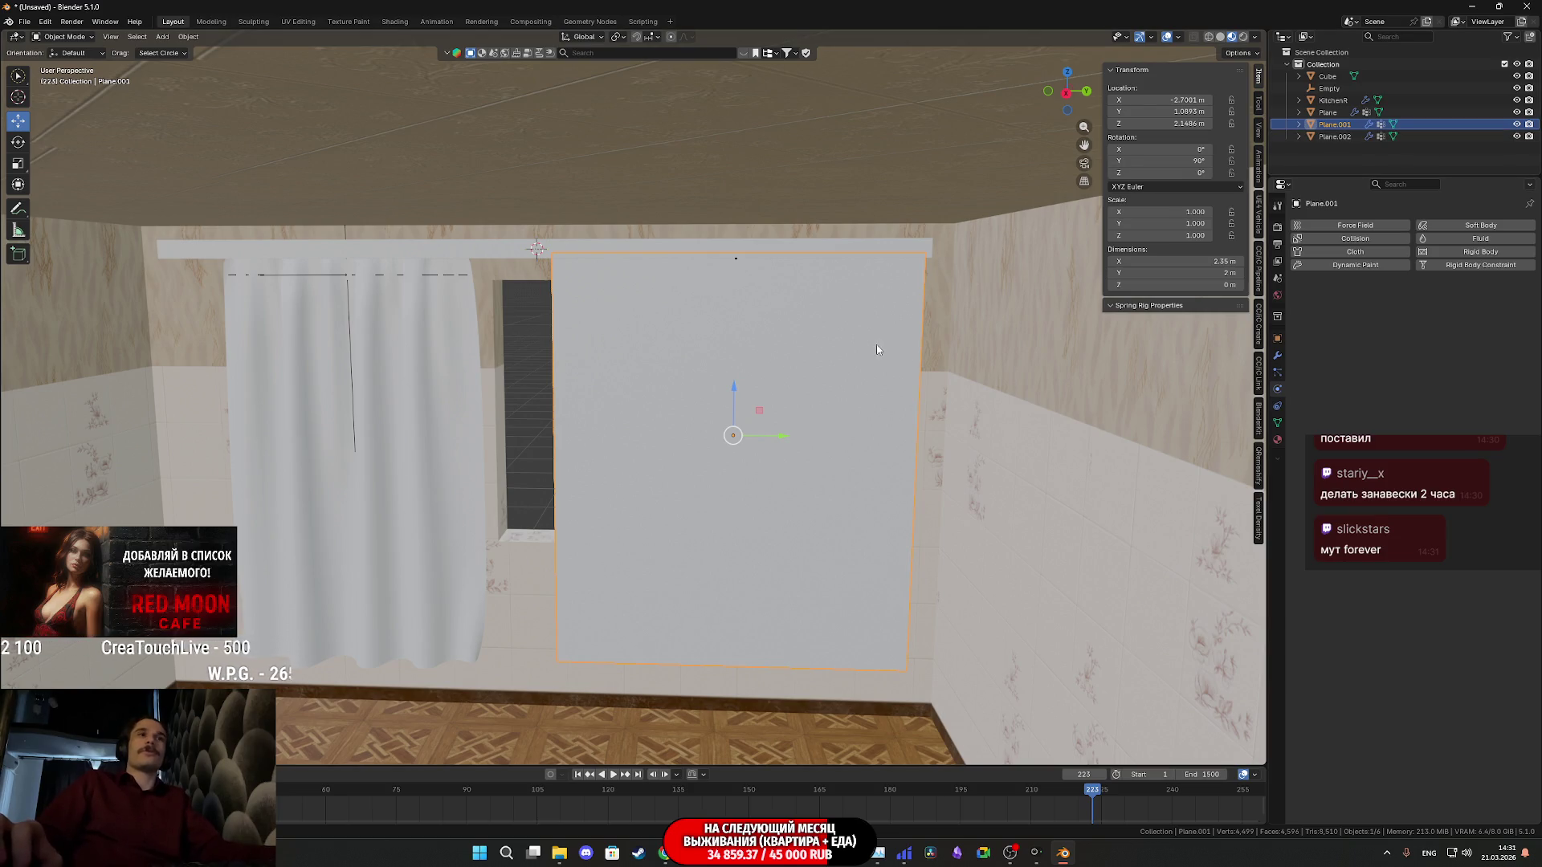
Hook Plane.001's top-middle vertex to a new empty, Empty.001, and return to Object Mode
{"action": "key", "text": "Tab"}
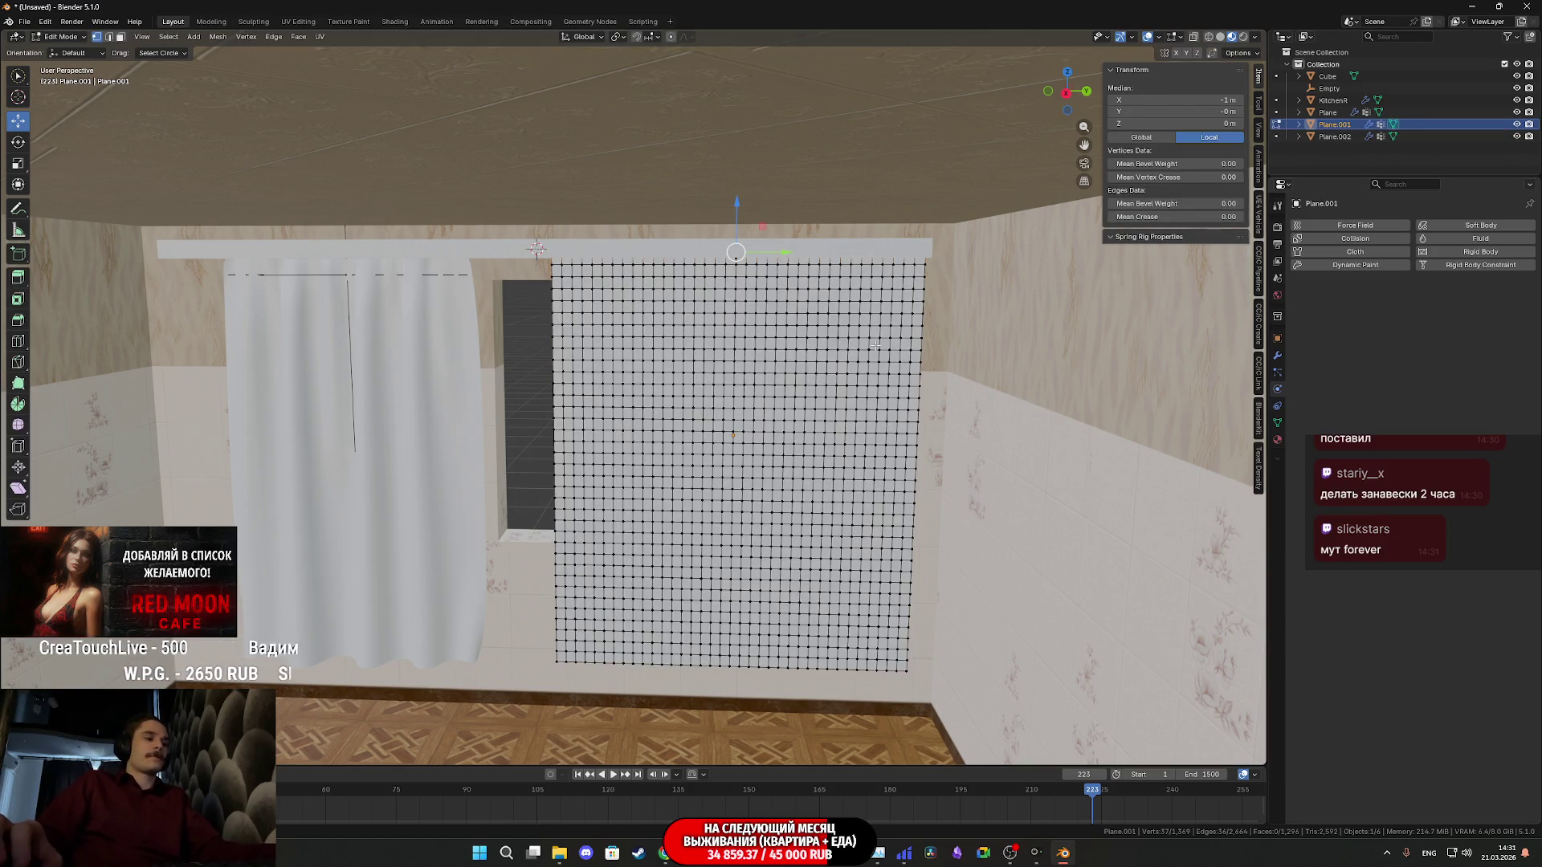
{"action": "key", "text": "ctrl+h"}
{"action": "left_click", "coordinate": [874, 341]}
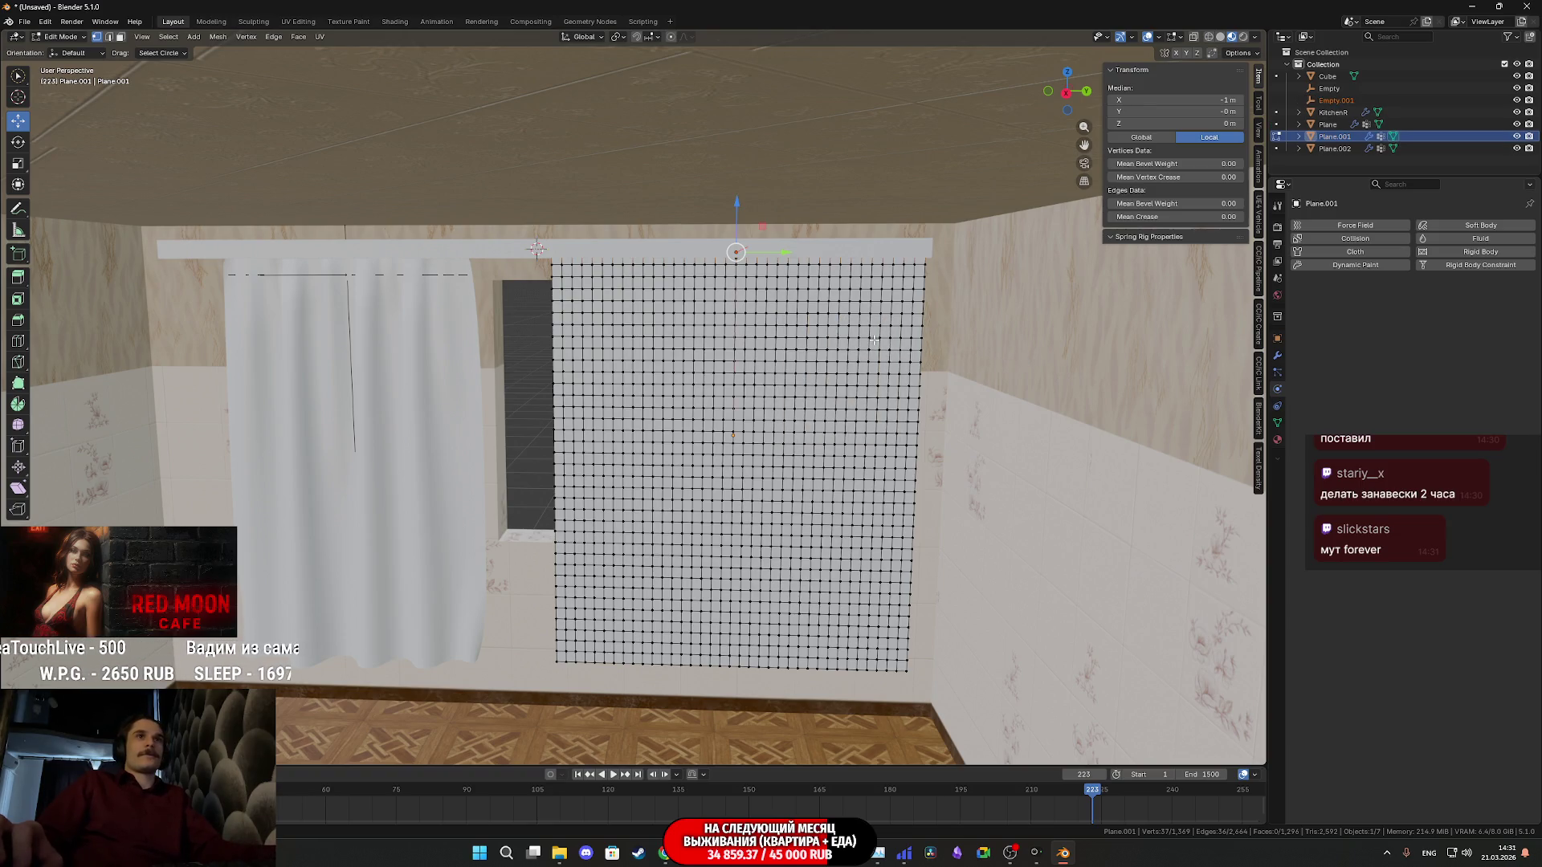
{"action": "key", "text": "Tab"}
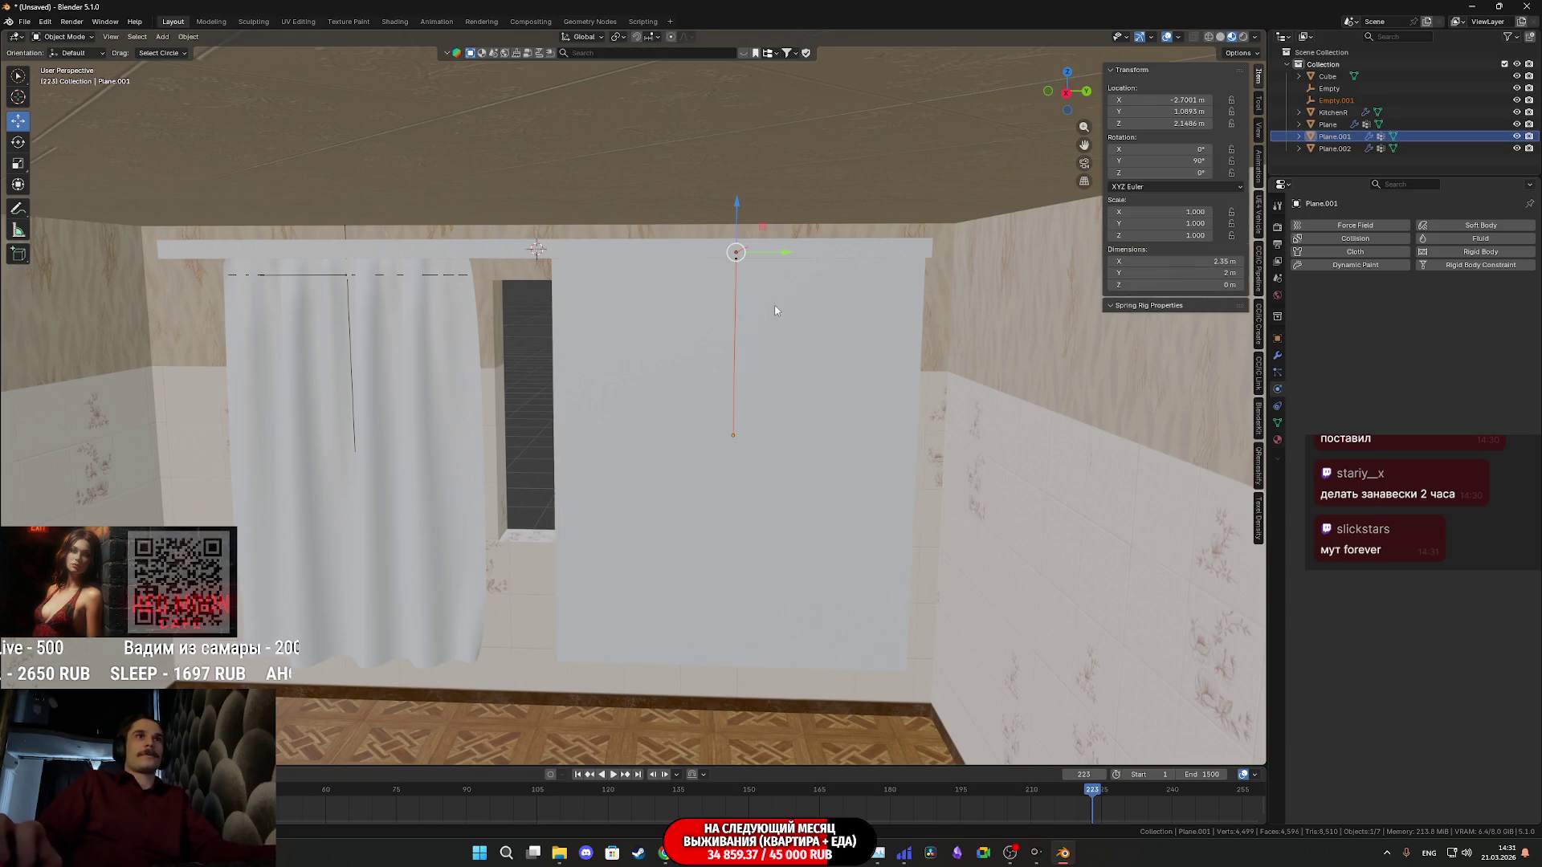
Select Empty.001 at the curtain's top edge, start scaling it and cancel
{"action": "left_click", "coordinate": [734, 321]}
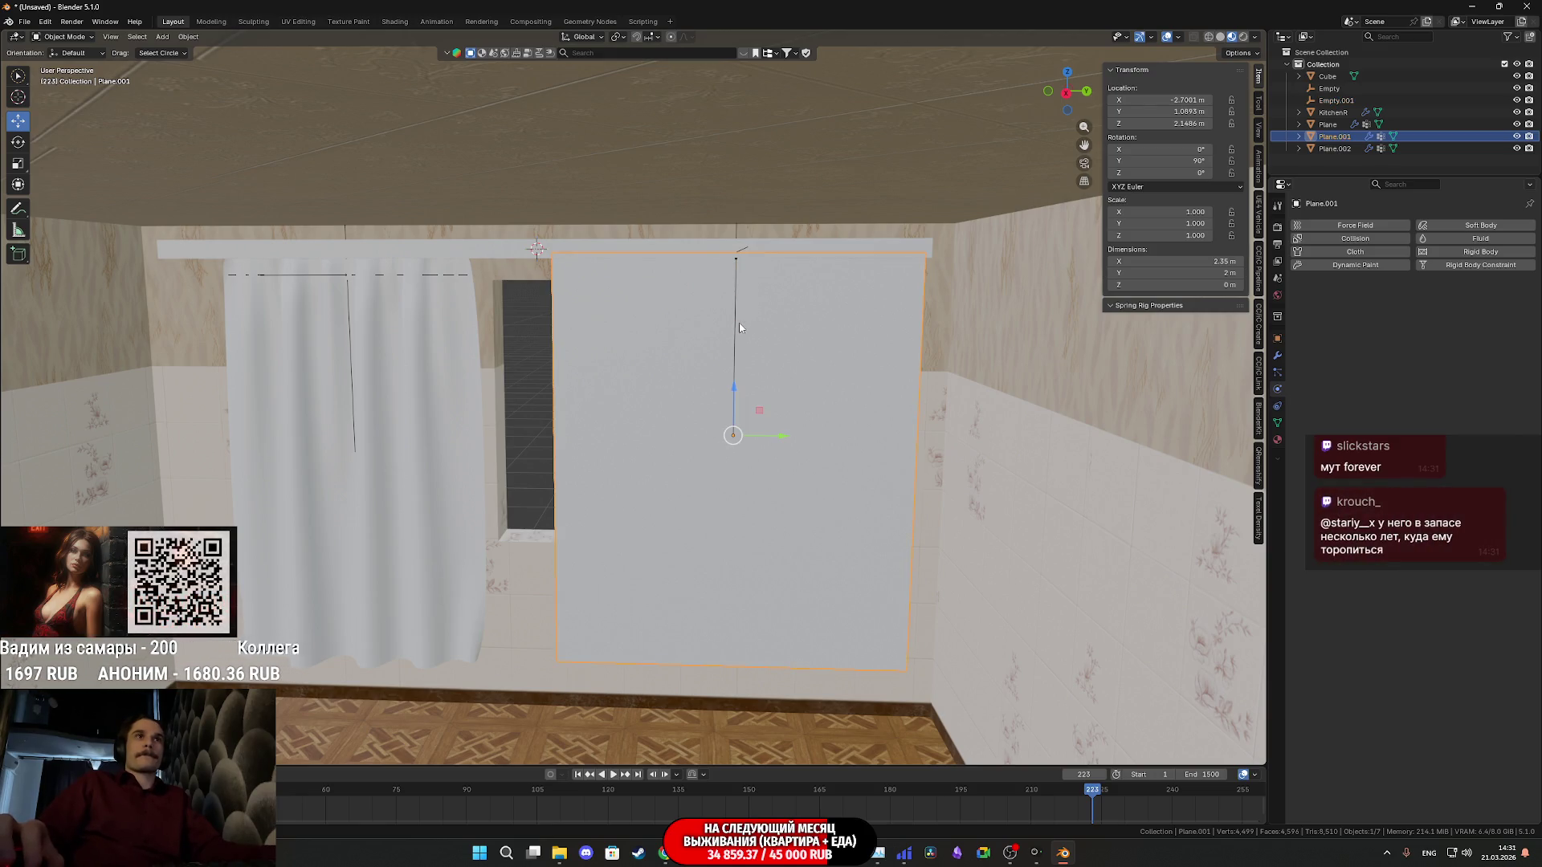
{"action": "left_click", "coordinate": [735, 323]}
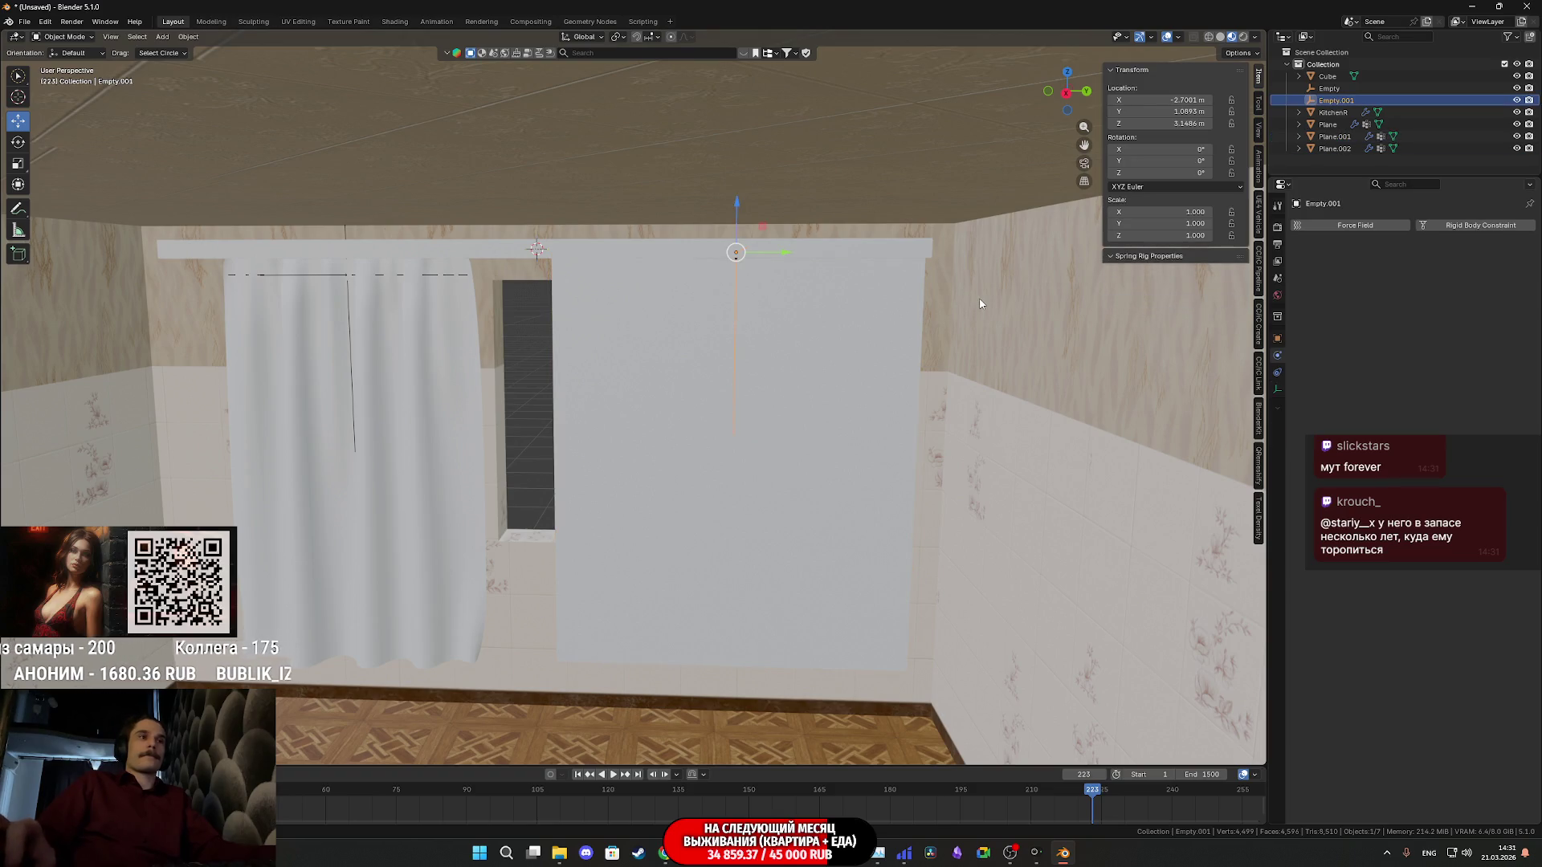
{"action": "key", "text": "s"}
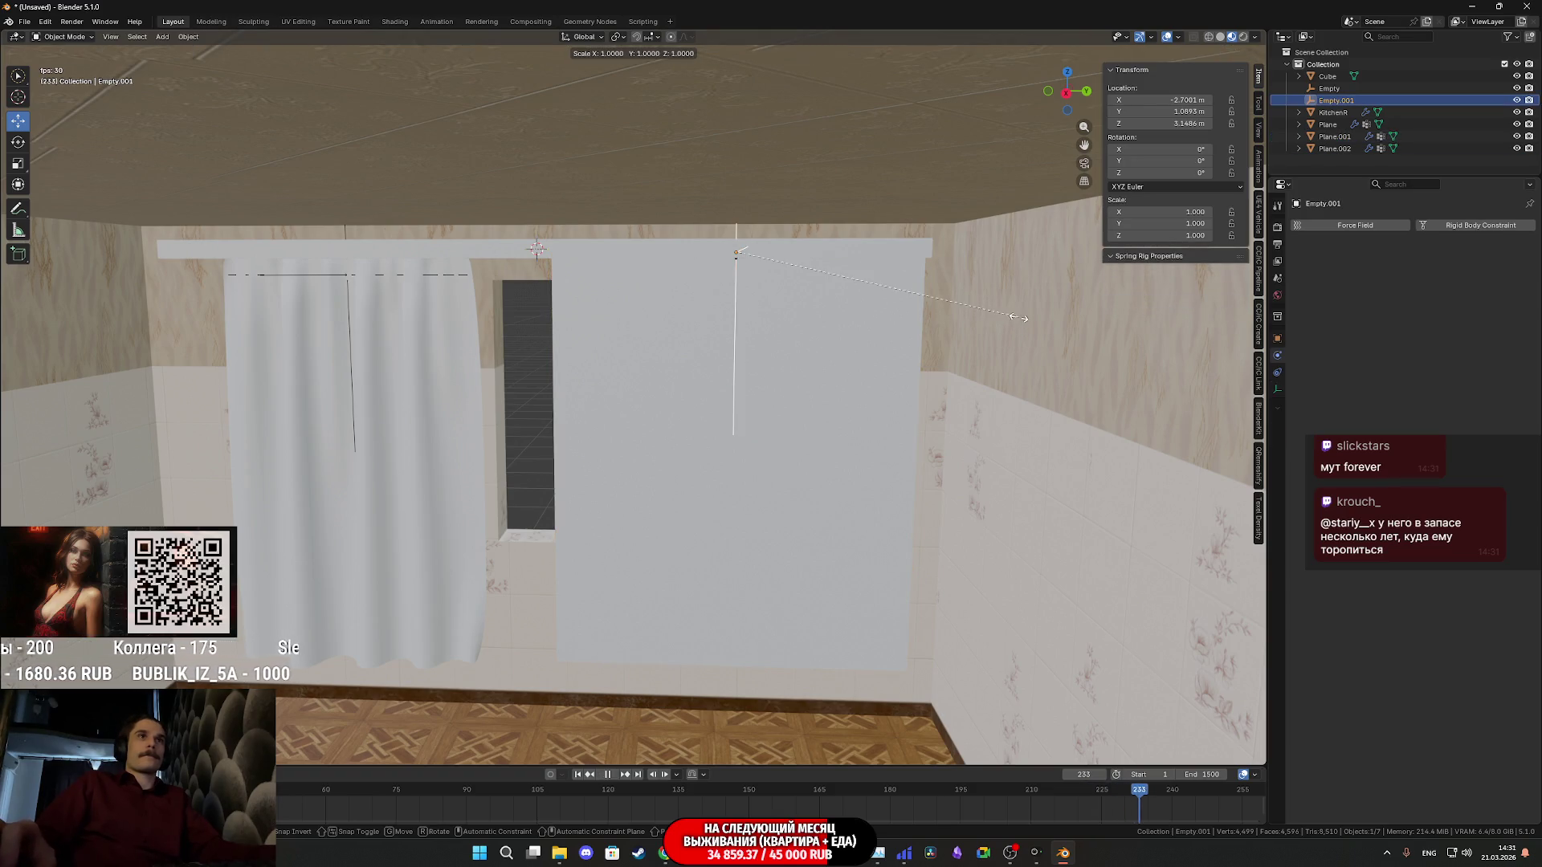
{"action": "key", "text": "Escape"}
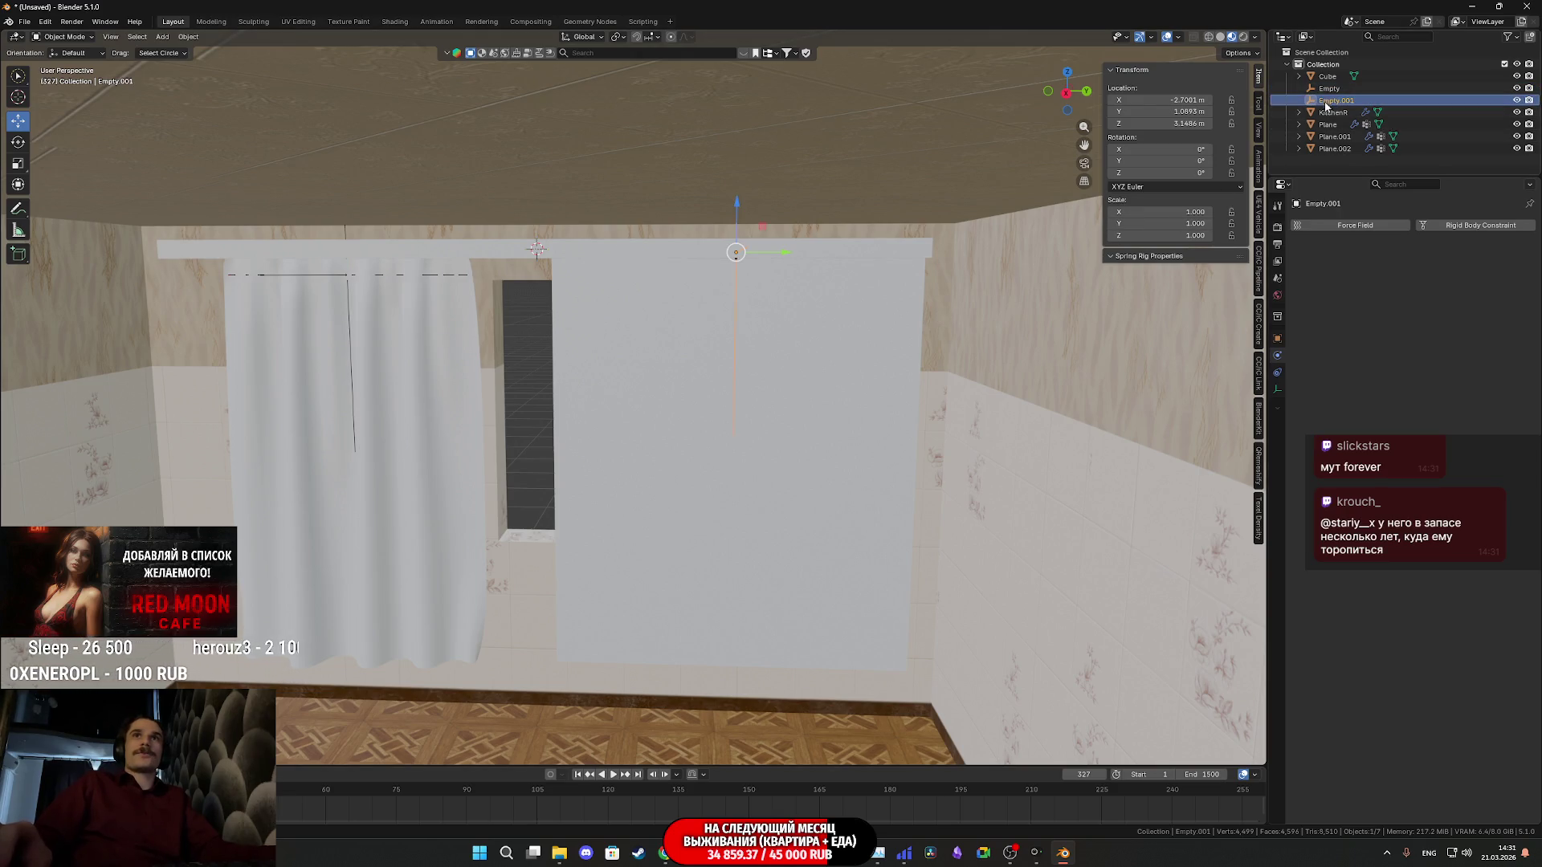
Enable Cloth physics on Plane.001 and play the simulation from the first frame
{"action": "left_click", "coordinate": [812, 370]}
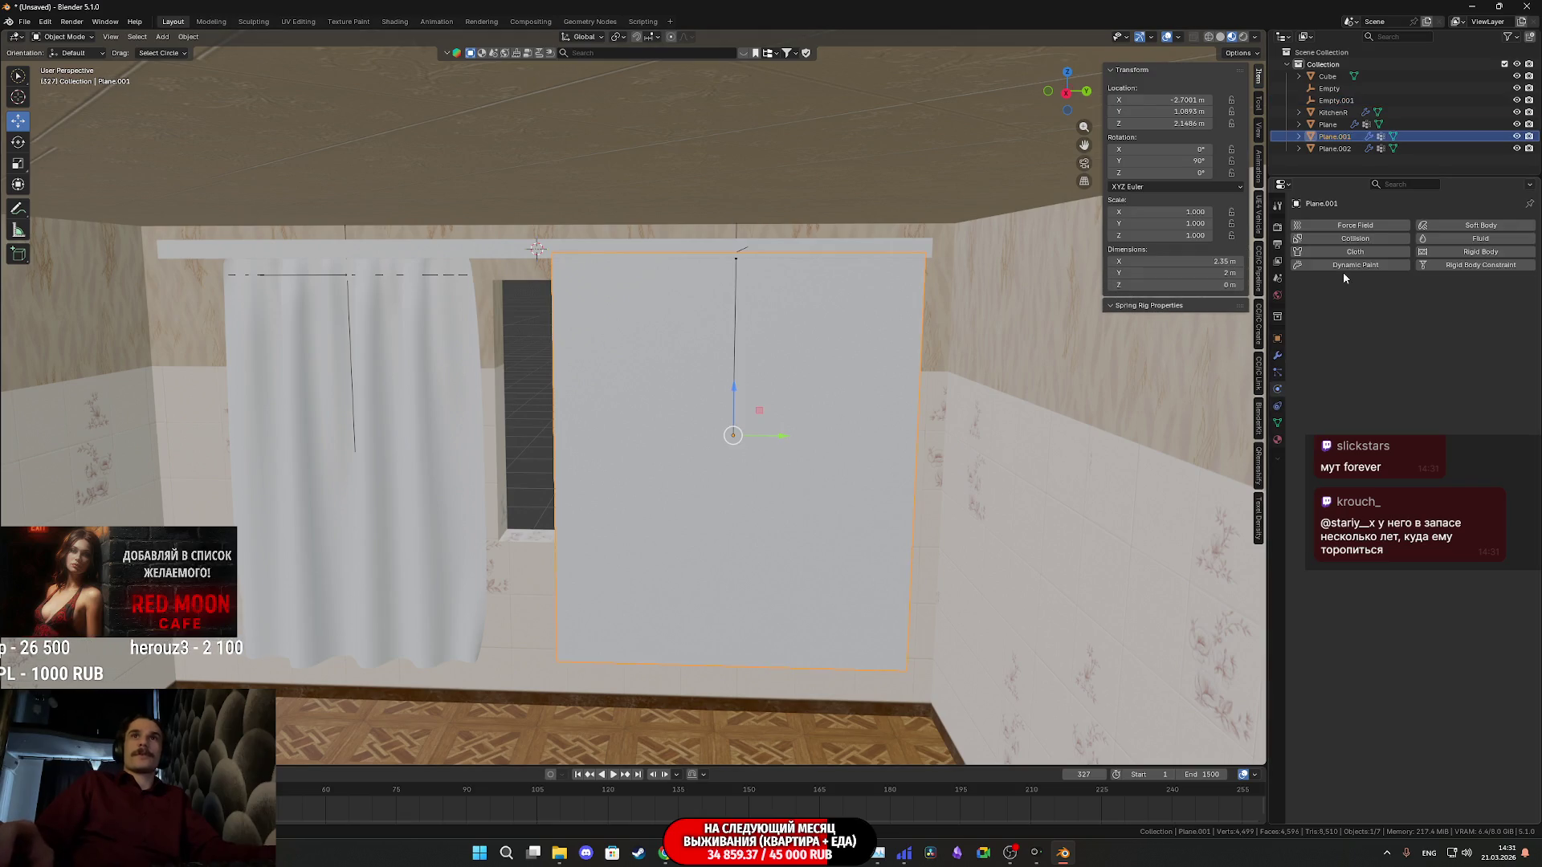
{"action": "left_click", "coordinate": [1347, 252]}
{"action": "scroll", "coordinate": [1361, 366], "scroll_direction": "down", "scroll_amount": 5}
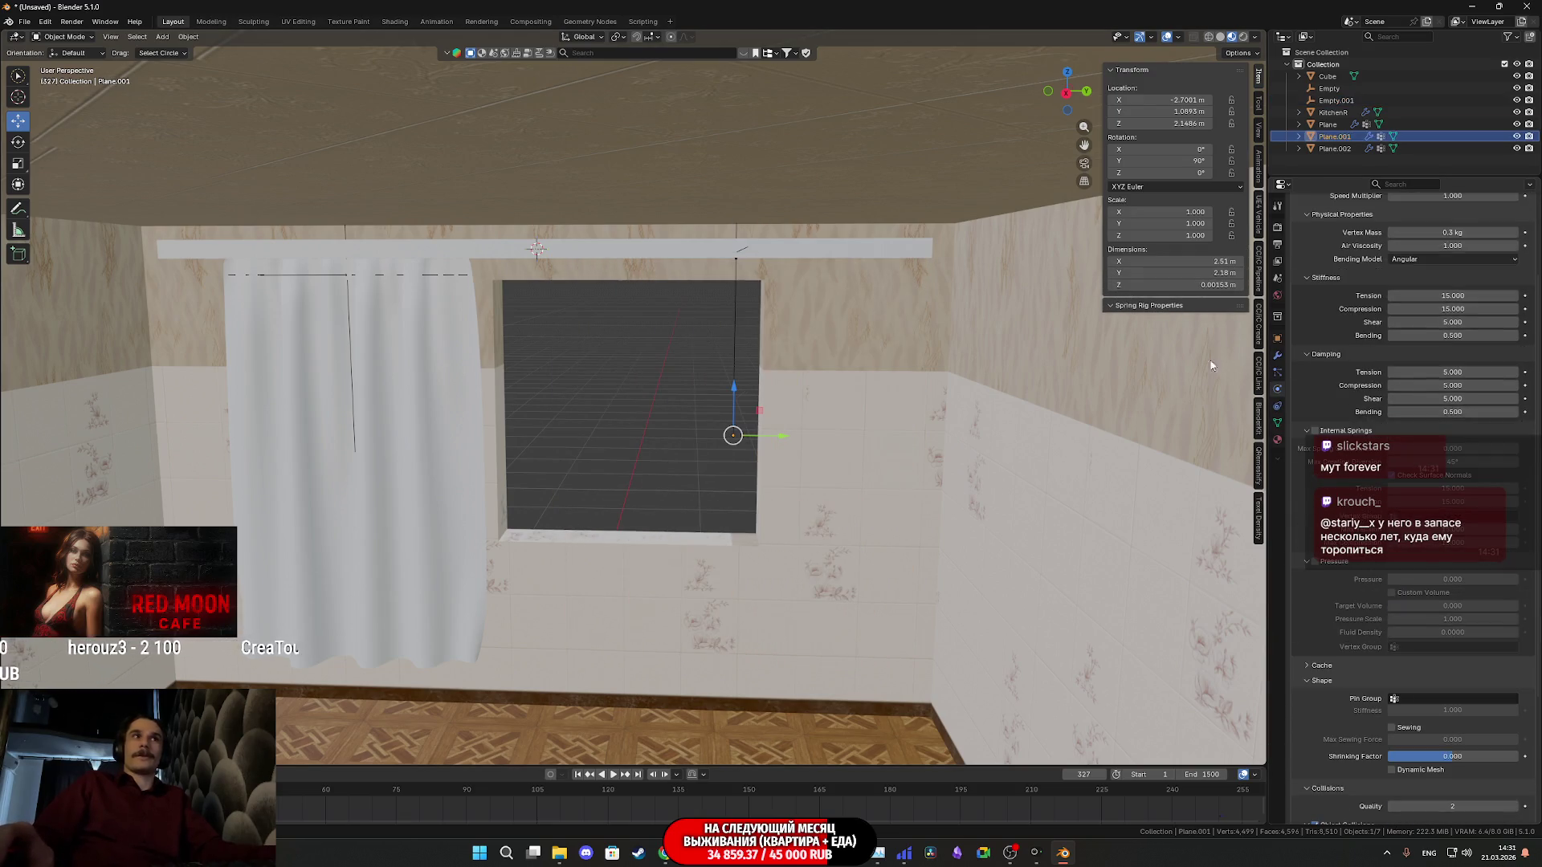
{"action": "scroll", "coordinate": [848, 394], "scroll_direction": "down", "scroll_amount": 5}
{"action": "scroll", "coordinate": [848, 394], "scroll_direction": "down", "scroll_amount": 5}
{"action": "middle_click_drag", "start_coordinate": [849, 395], "coordinate": [436, 720]}
{"action": "key", "text": "shift+Left"}
{"action": "key", "text": "space"}
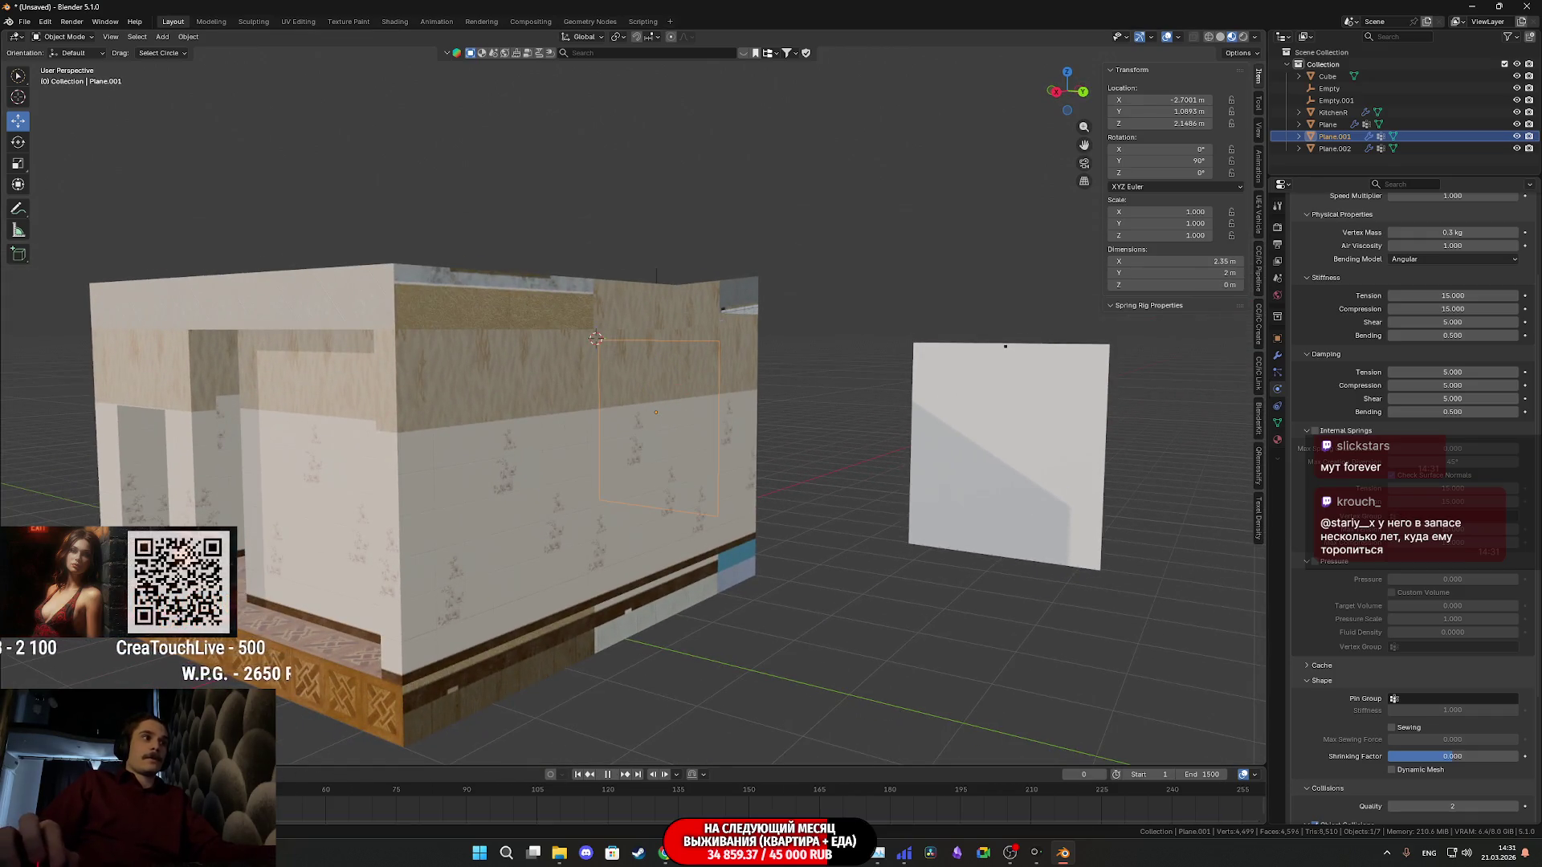
{"action": "middle_click_drag", "start_coordinate": [633, 397], "coordinate": [723, 398]}
{"action": "scroll", "coordinate": [633, 398], "scroll_direction": "up", "scroll_amount": 5}
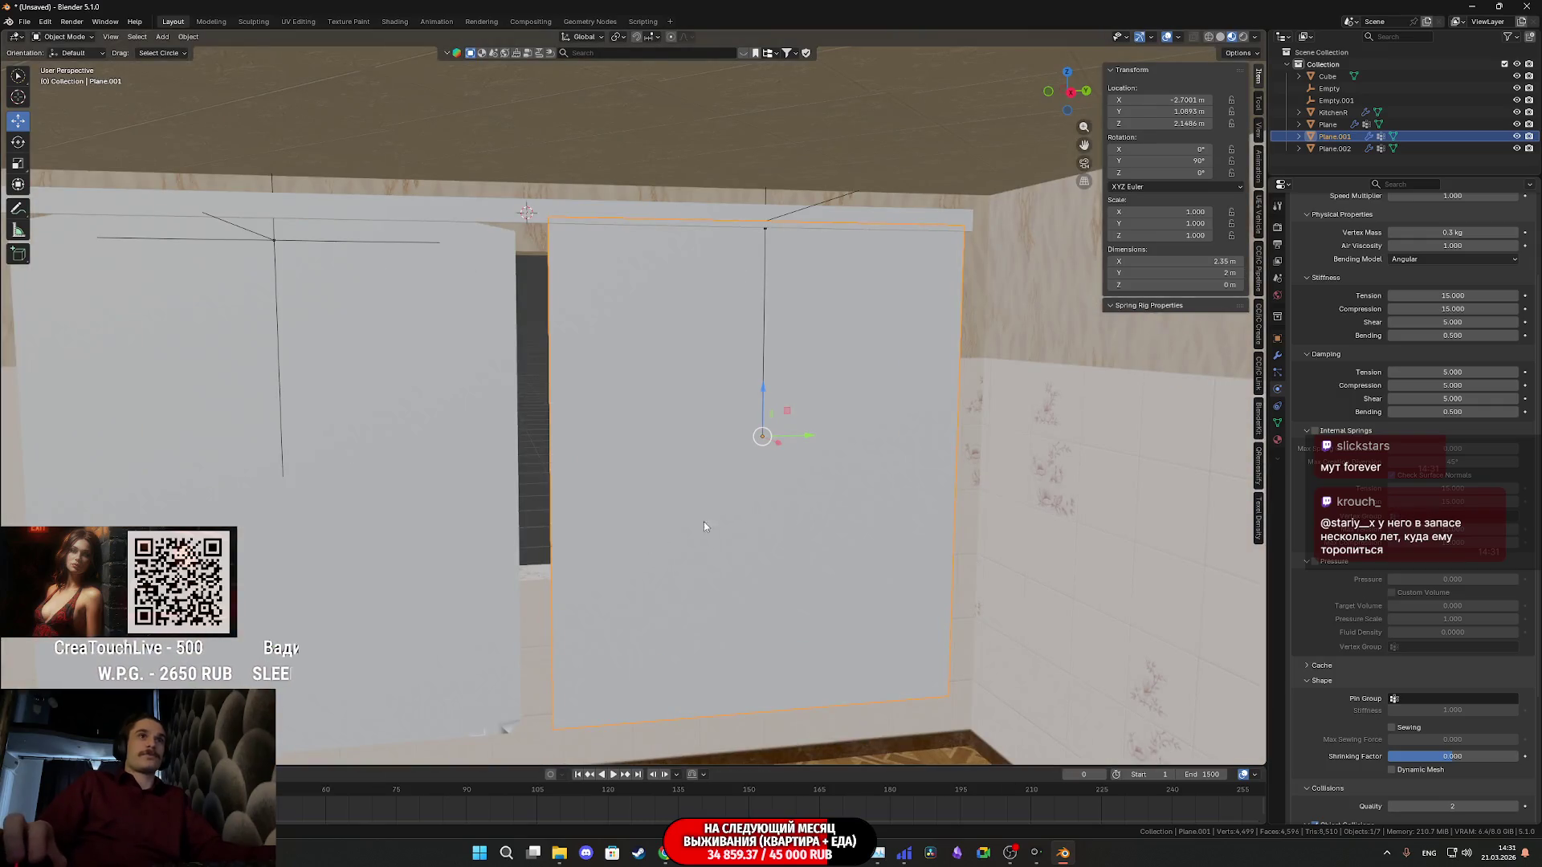
{"action": "scroll", "coordinate": [1334, 502], "scroll_direction": "down", "scroll_amount": 5}
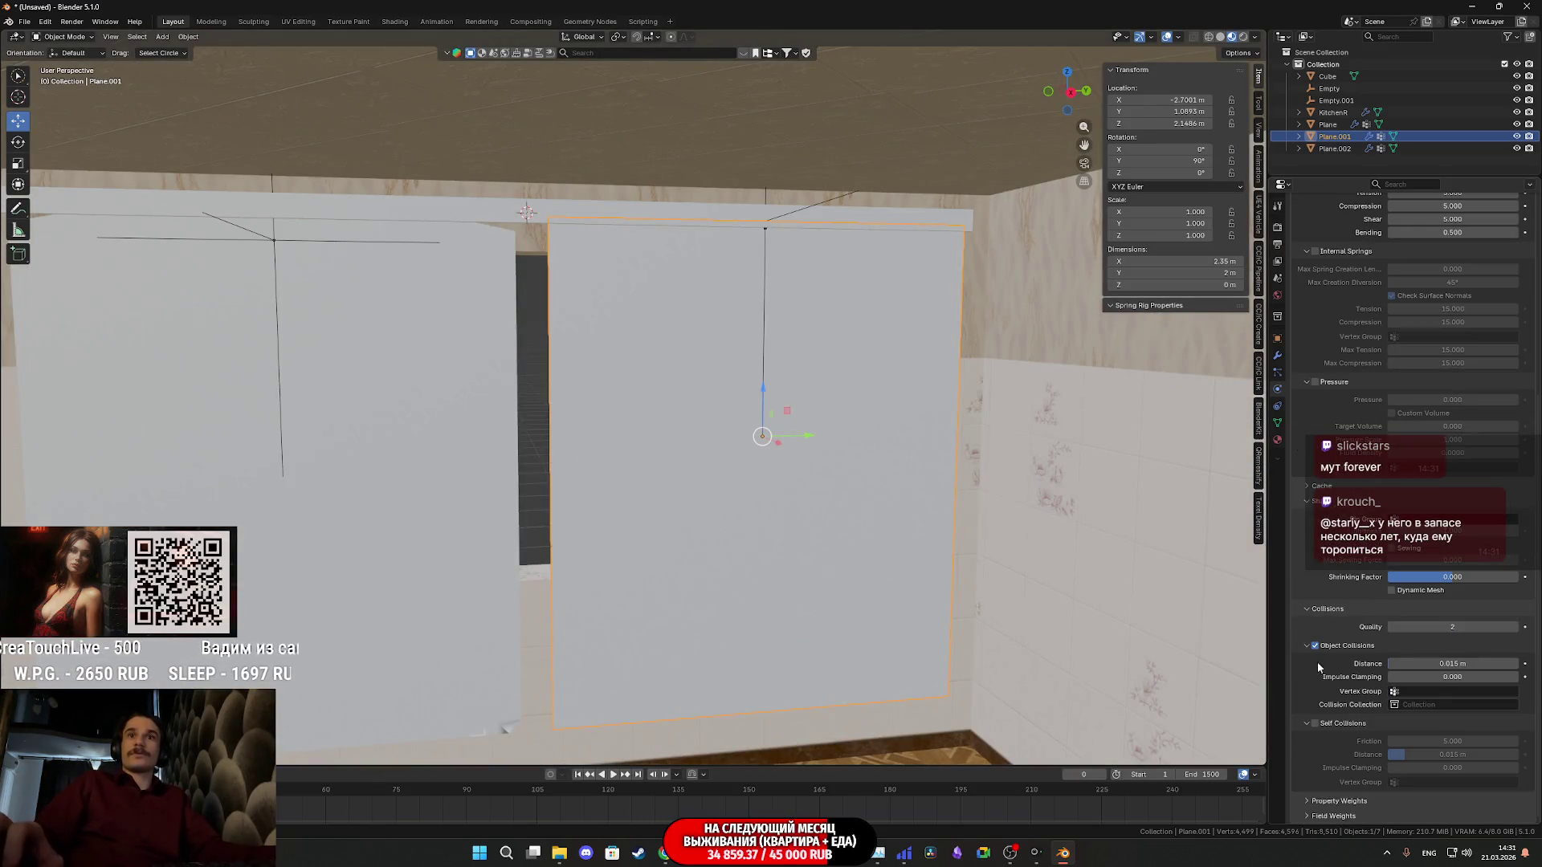
Keep Object Collisions enabled and set the cloth's Pin Group to CSG
{"action": "left_click", "coordinate": [1317, 724]}
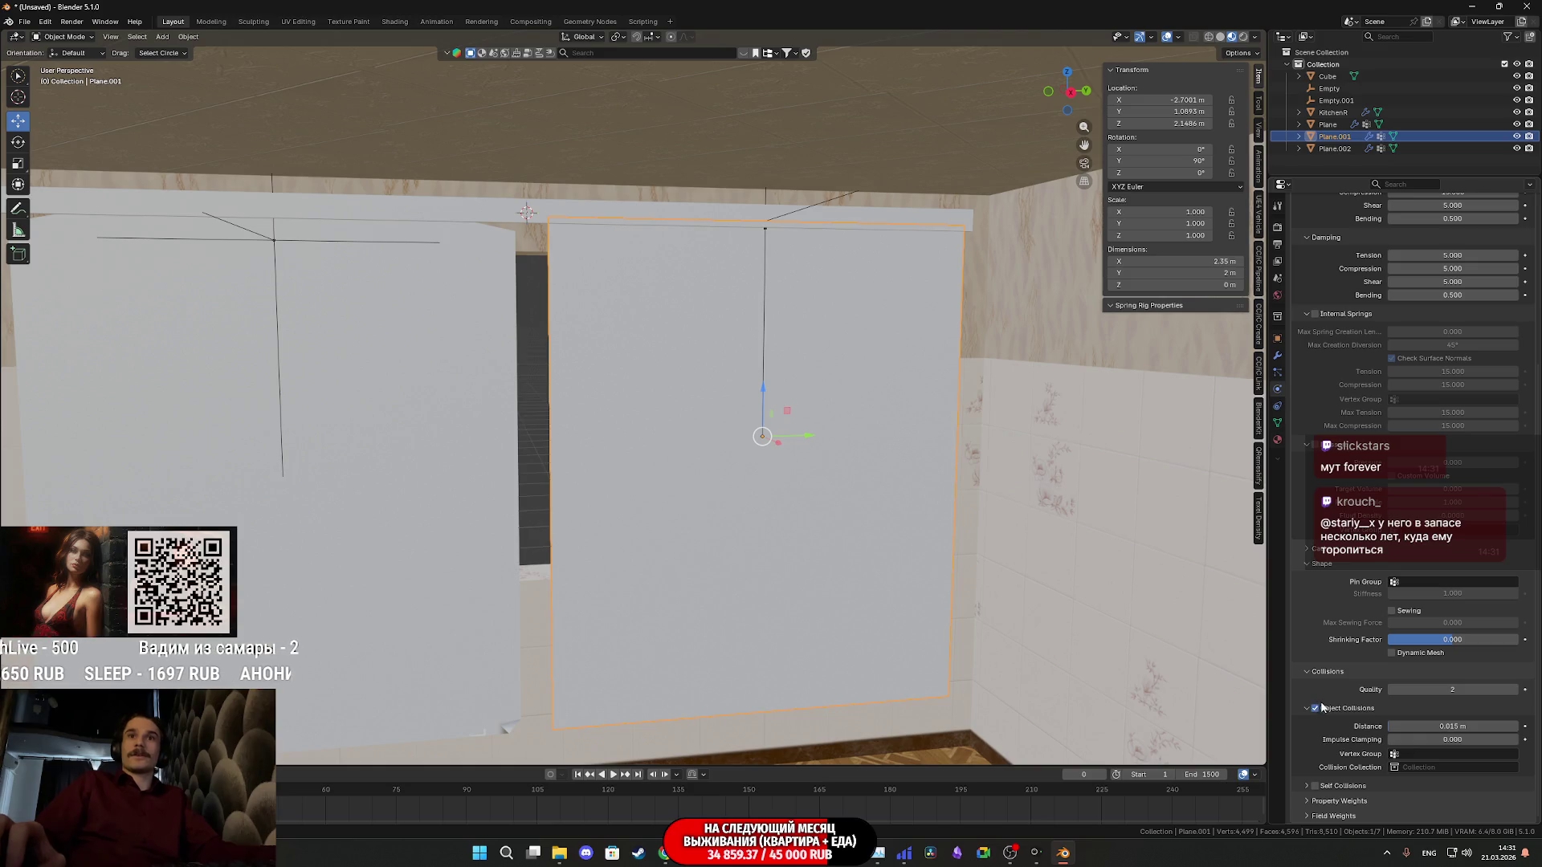
{"action": "left_click", "coordinate": [1316, 708]}
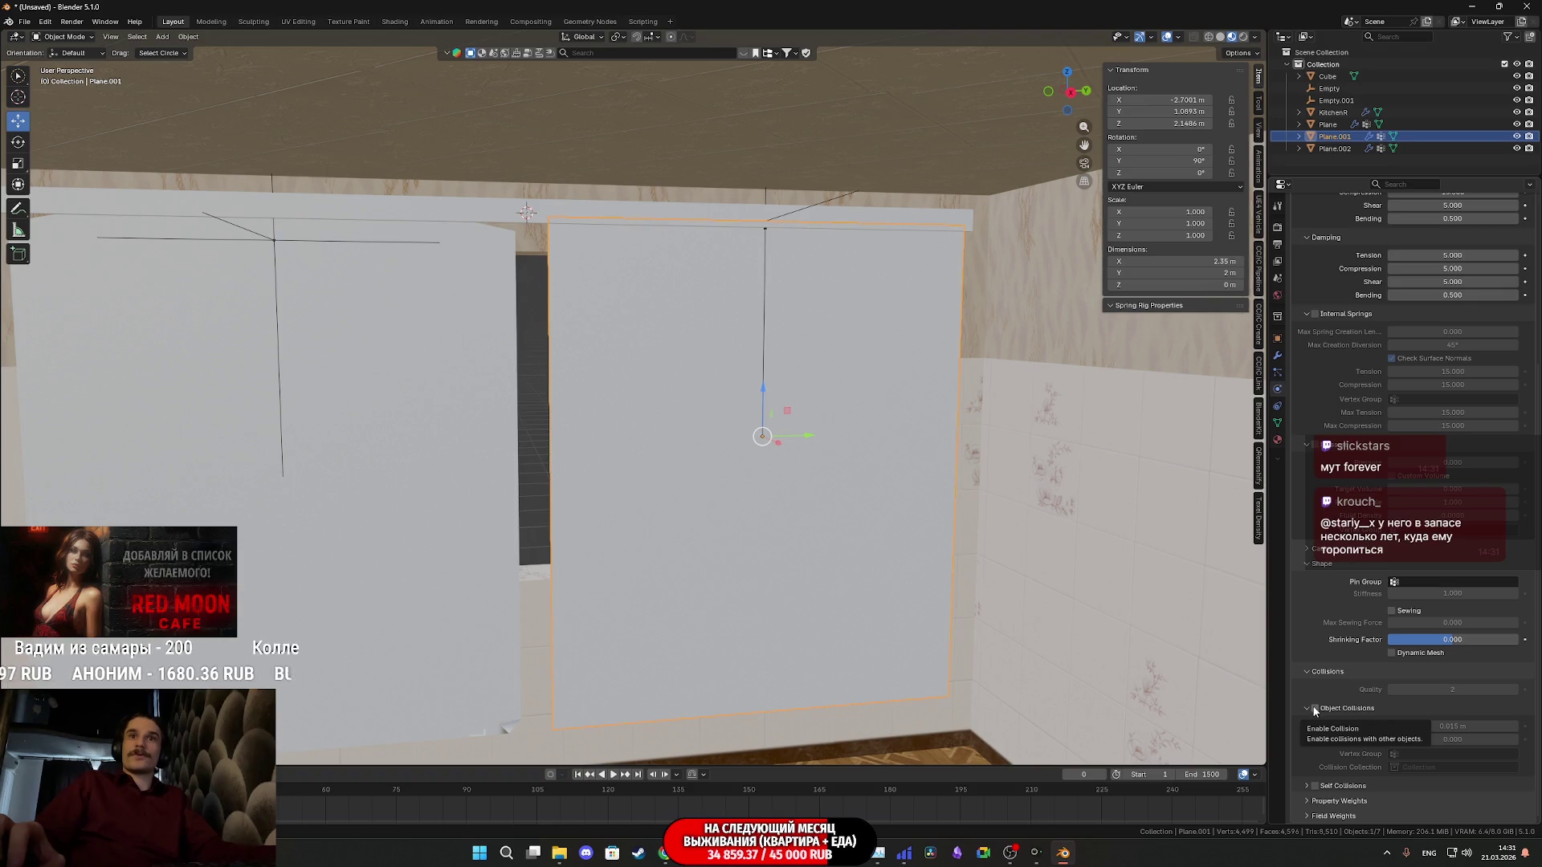
{"action": "left_click", "coordinate": [1316, 710]}
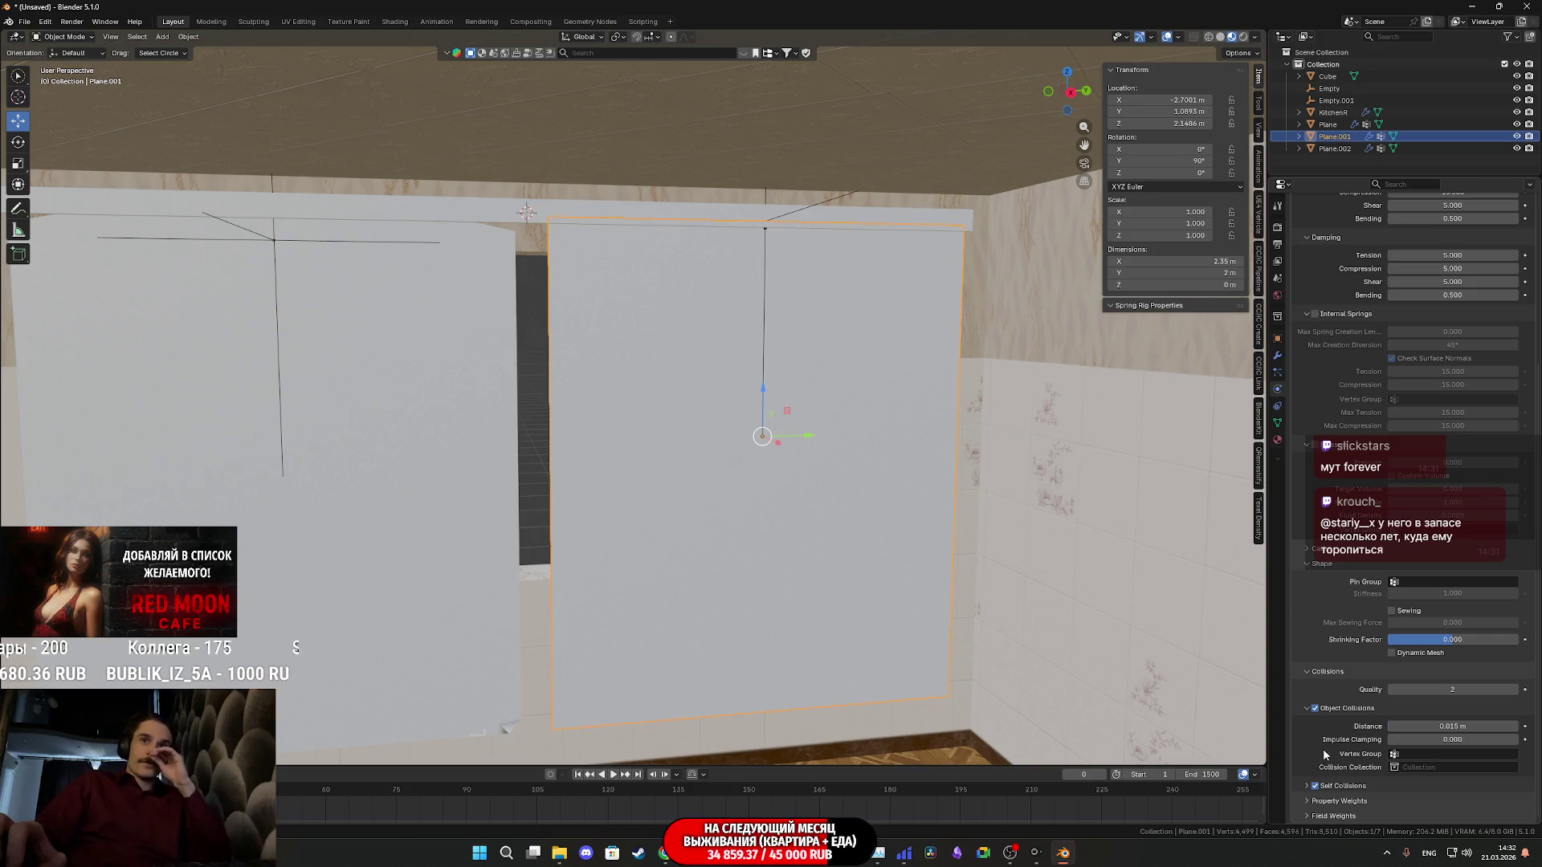
{"action": "left_click", "coordinate": [1406, 584]}
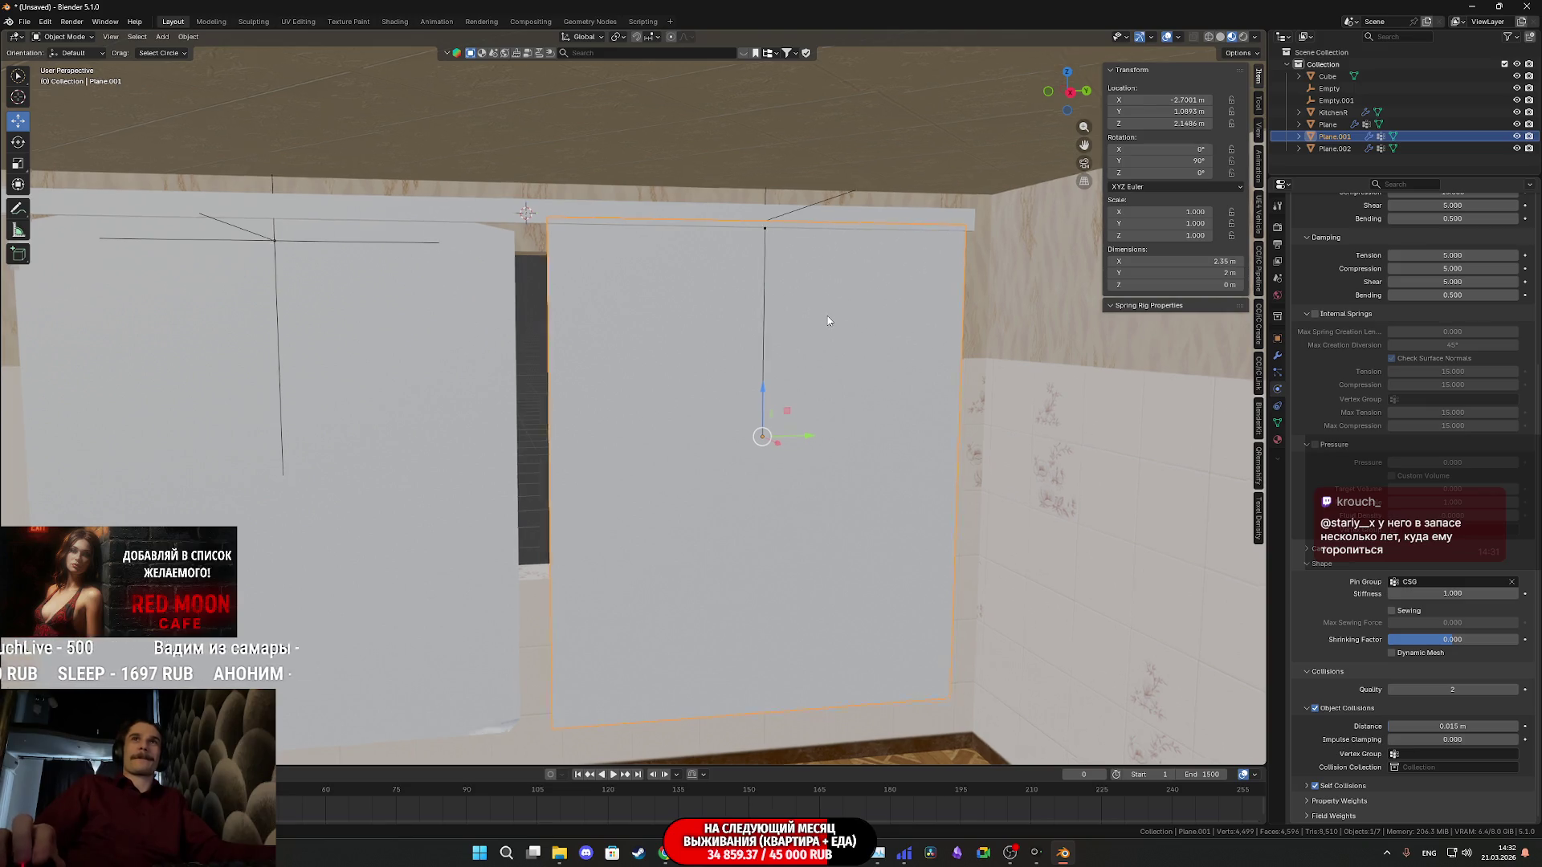
{"action": "middle_click_drag", "start_coordinate": [832, 316], "coordinate": [763, 310]}
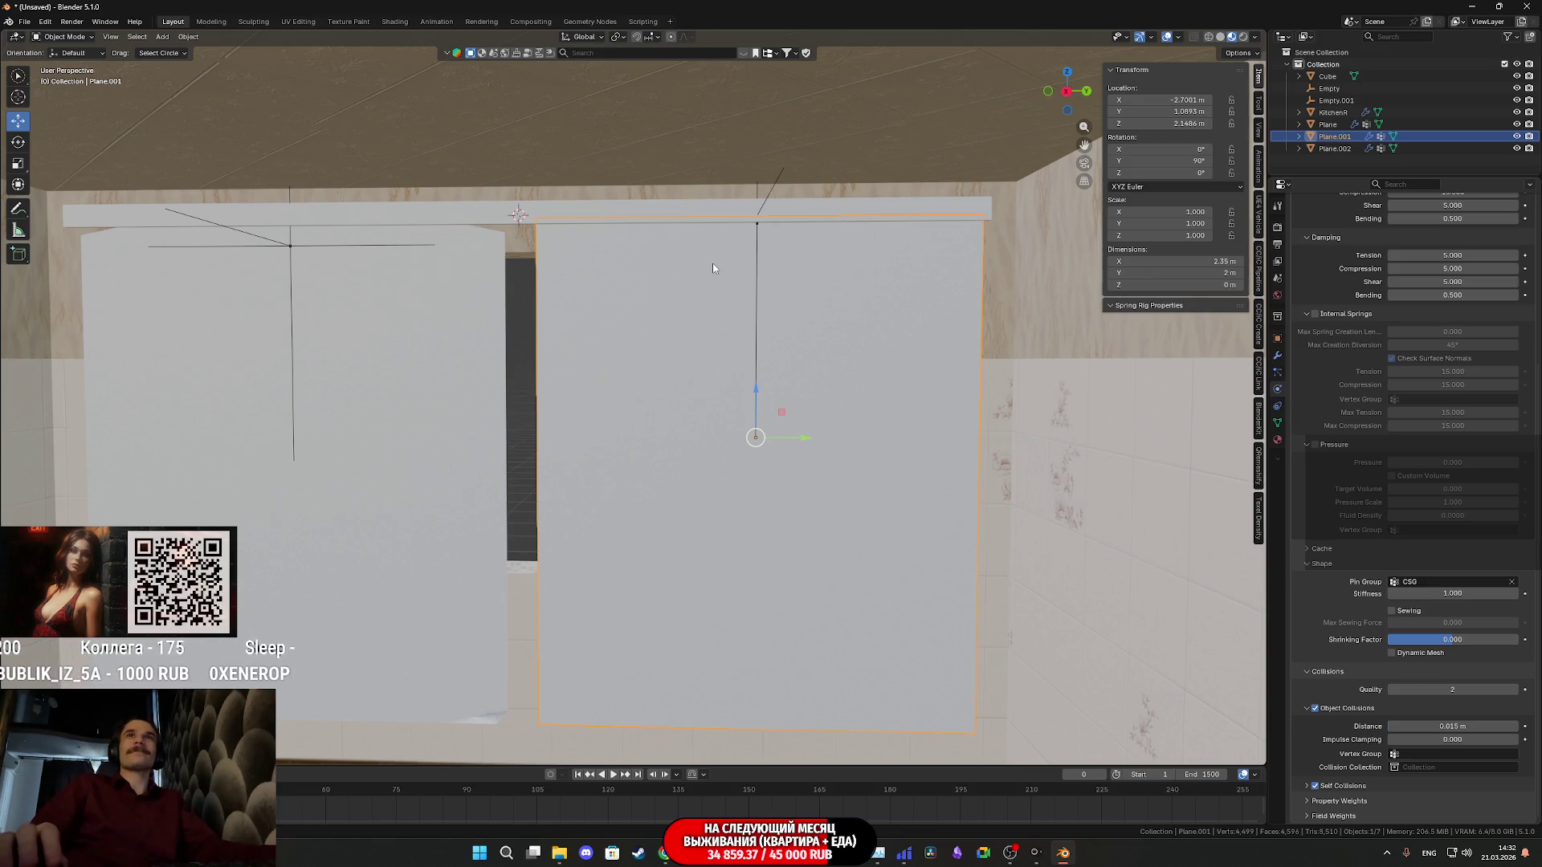
{"action": "key", "text": "Tab"}
{"action": "key", "text": "Tab"}
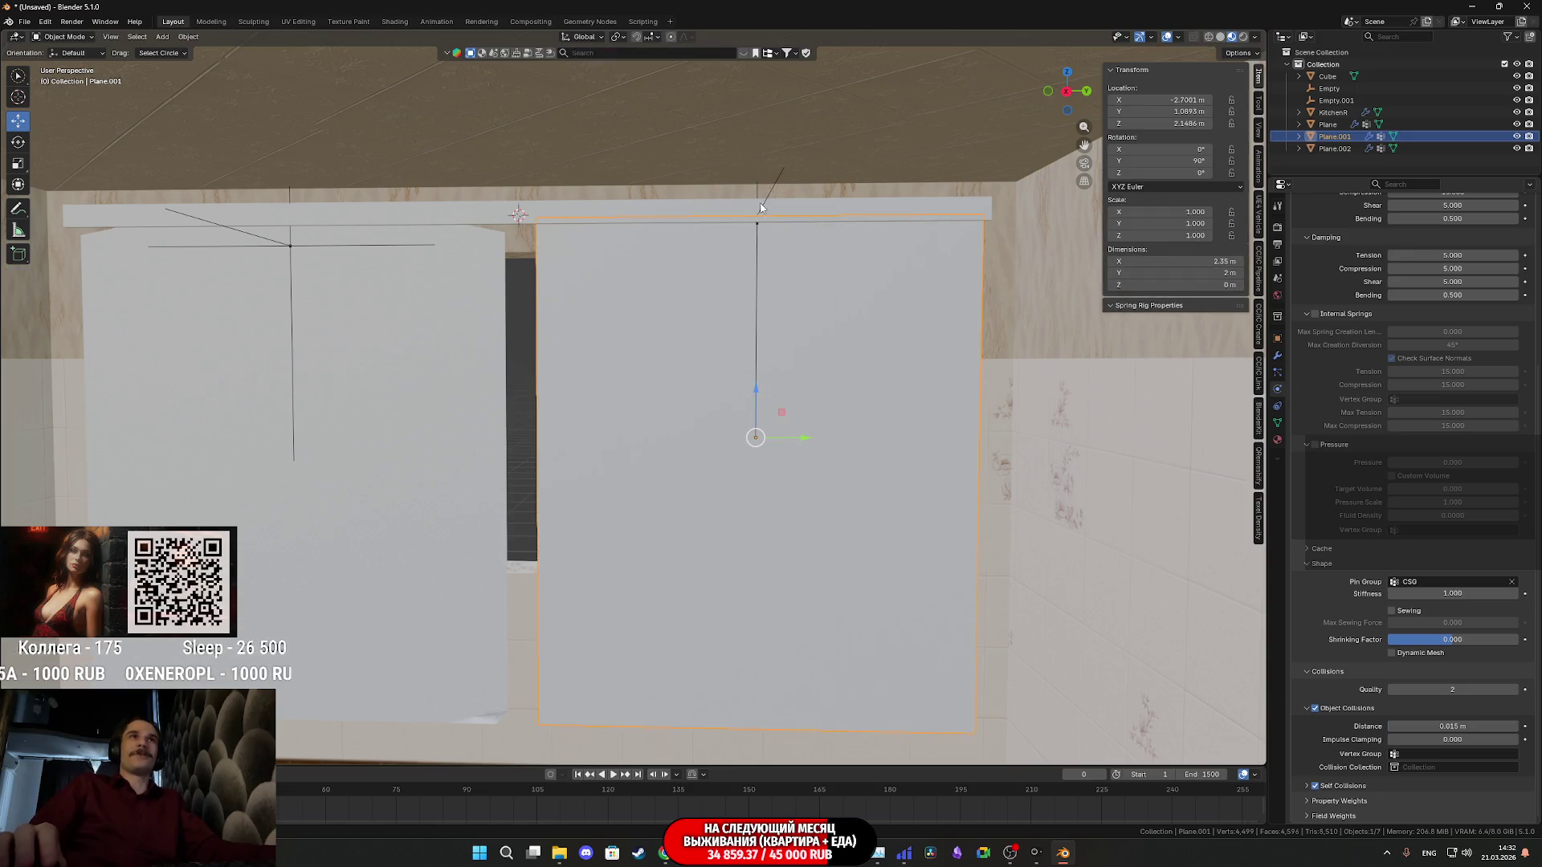
Try scaling Empty.001 during playback, then cancel to restore its size
{"action": "left_click", "coordinate": [772, 197]}
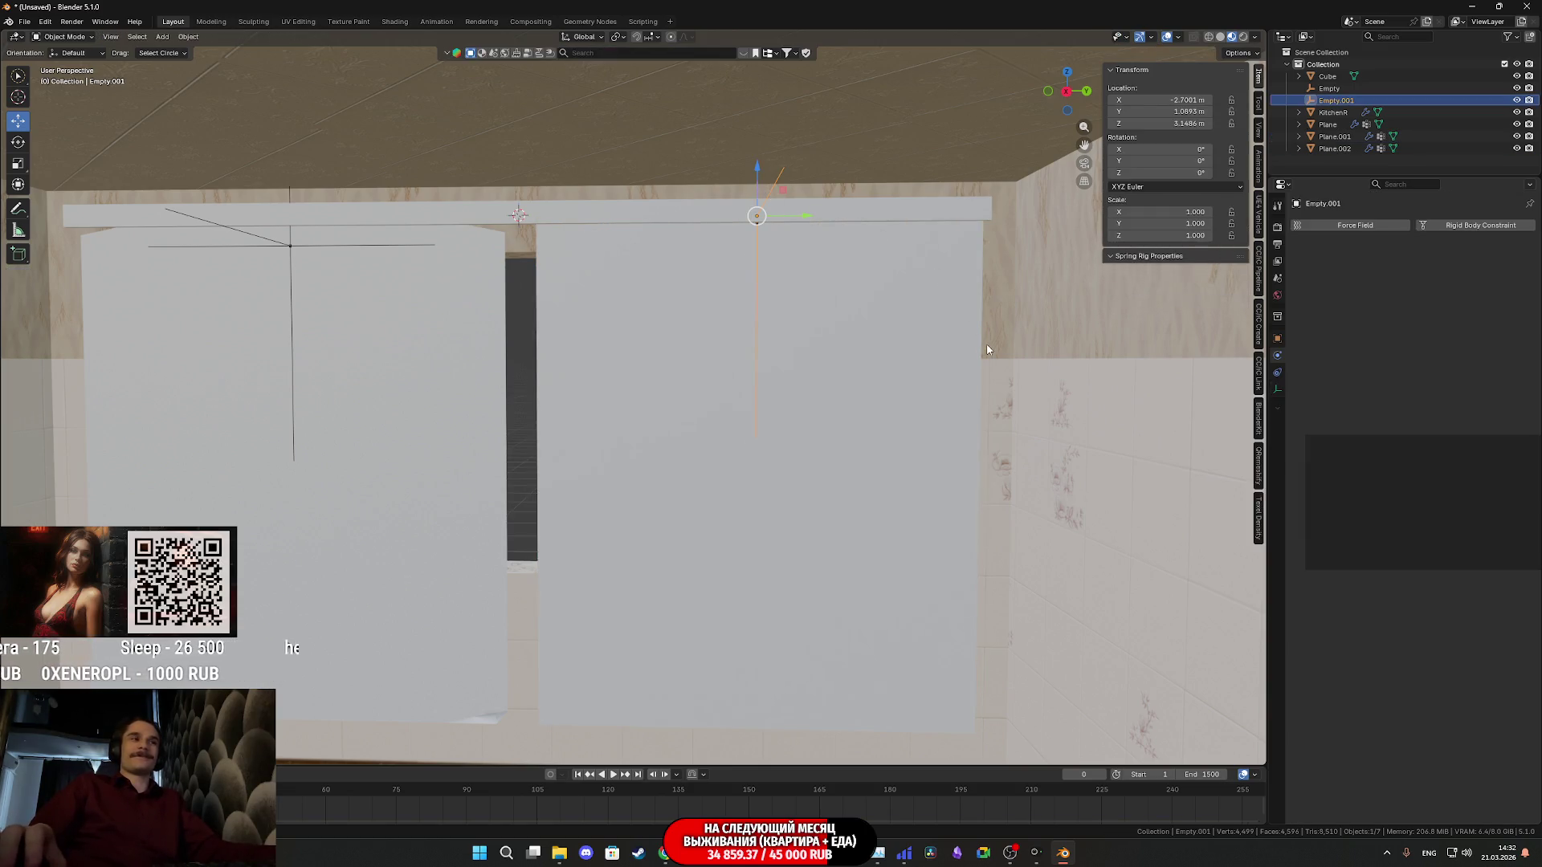
{"action": "key", "text": "space"}
{"action": "key", "text": "s"}
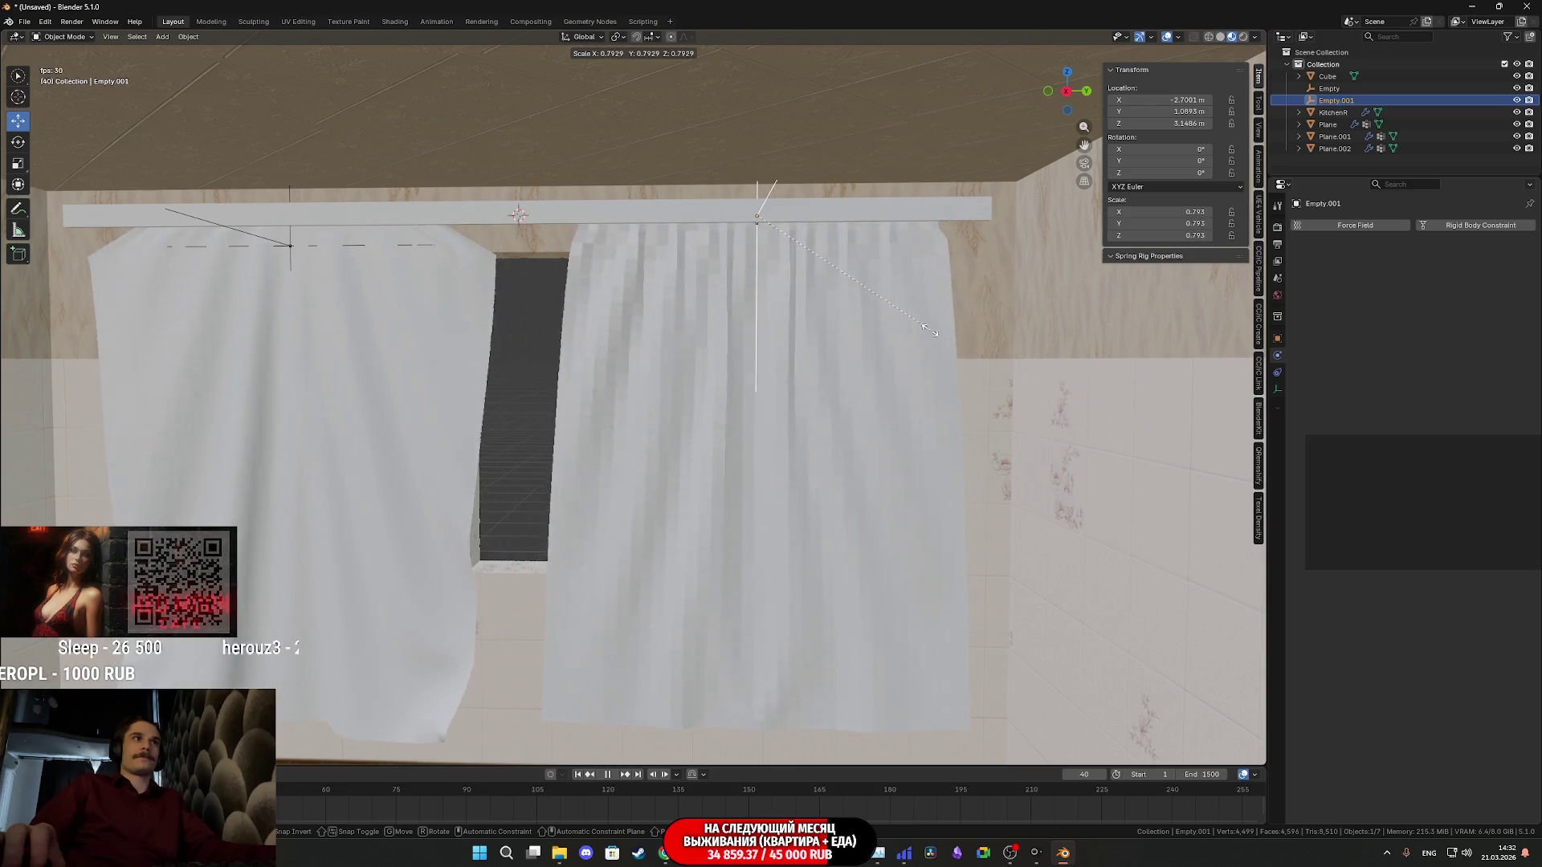
{"action": "key", "text": "Escape"}
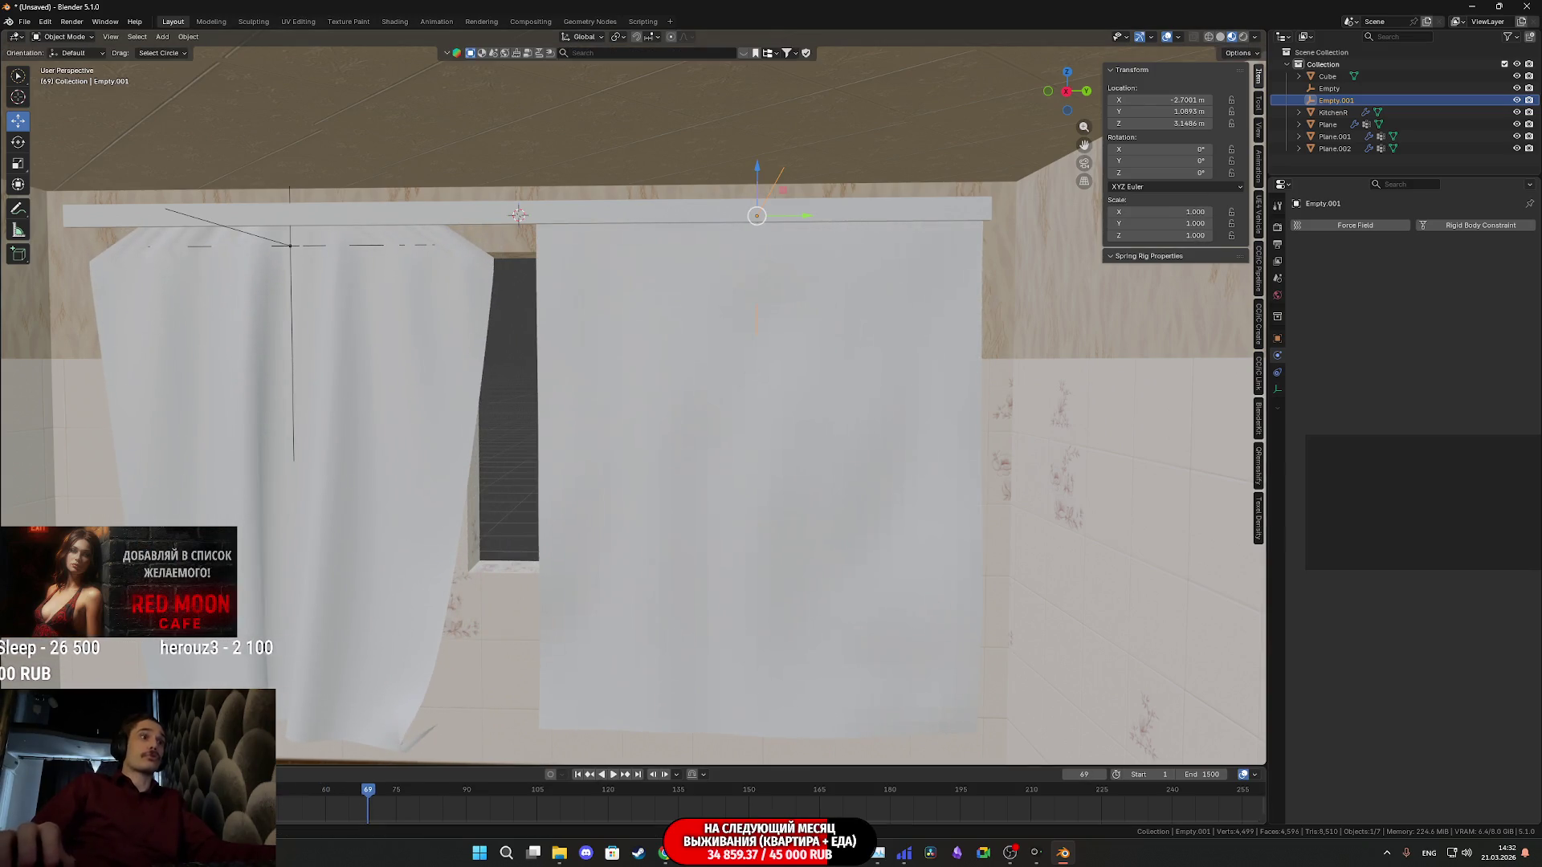
Rewind and replay the simulation, select the left curtain, then the right hook empty
{"action": "key", "text": "shift+Left"}
{"action": "key", "text": "space"}
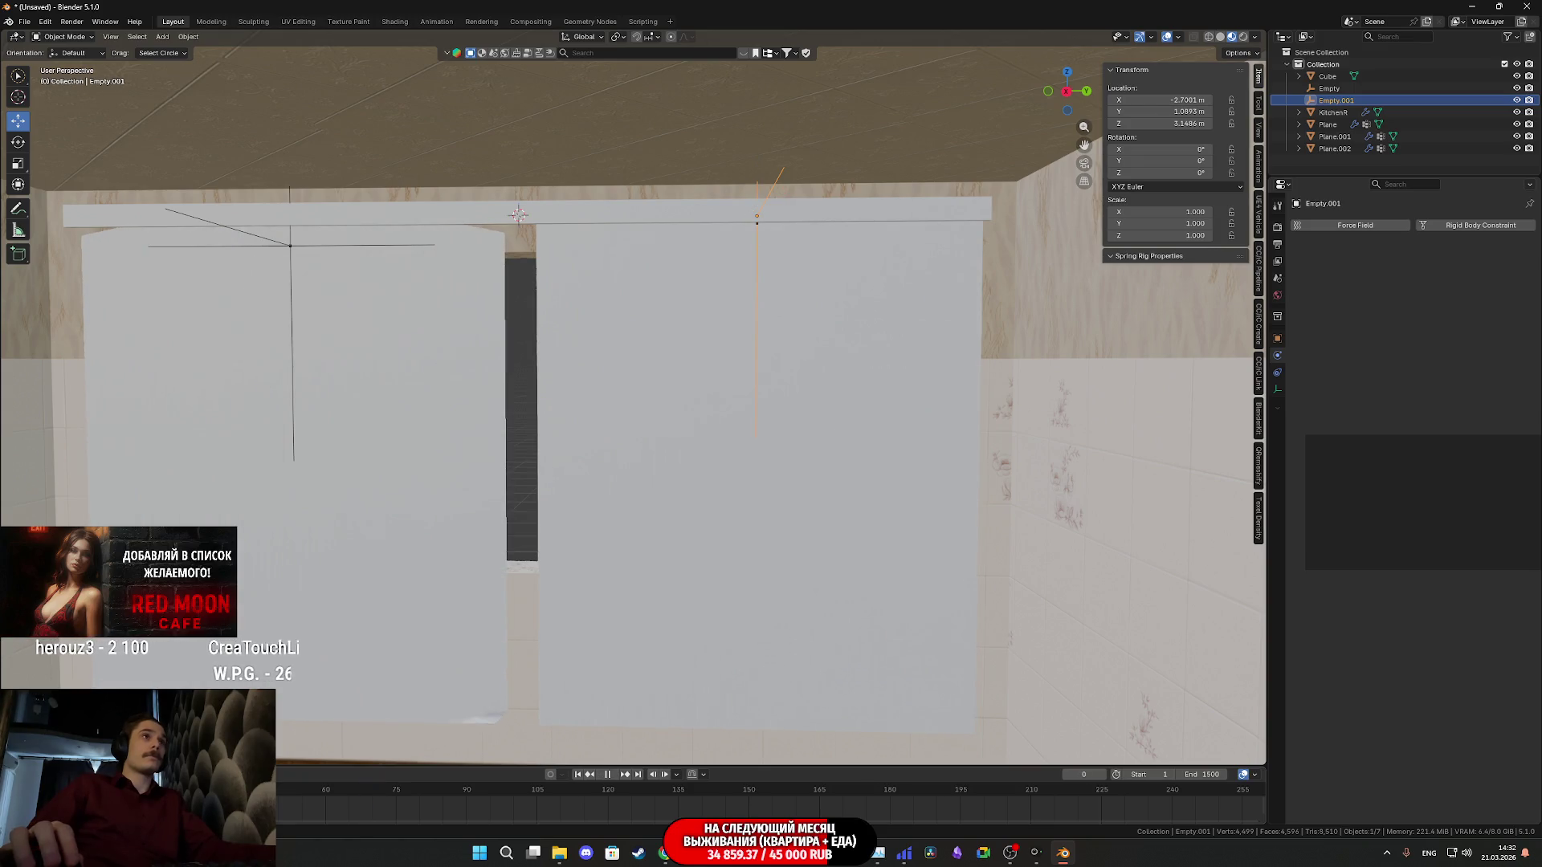
{"action": "left_click", "coordinate": [394, 452]}
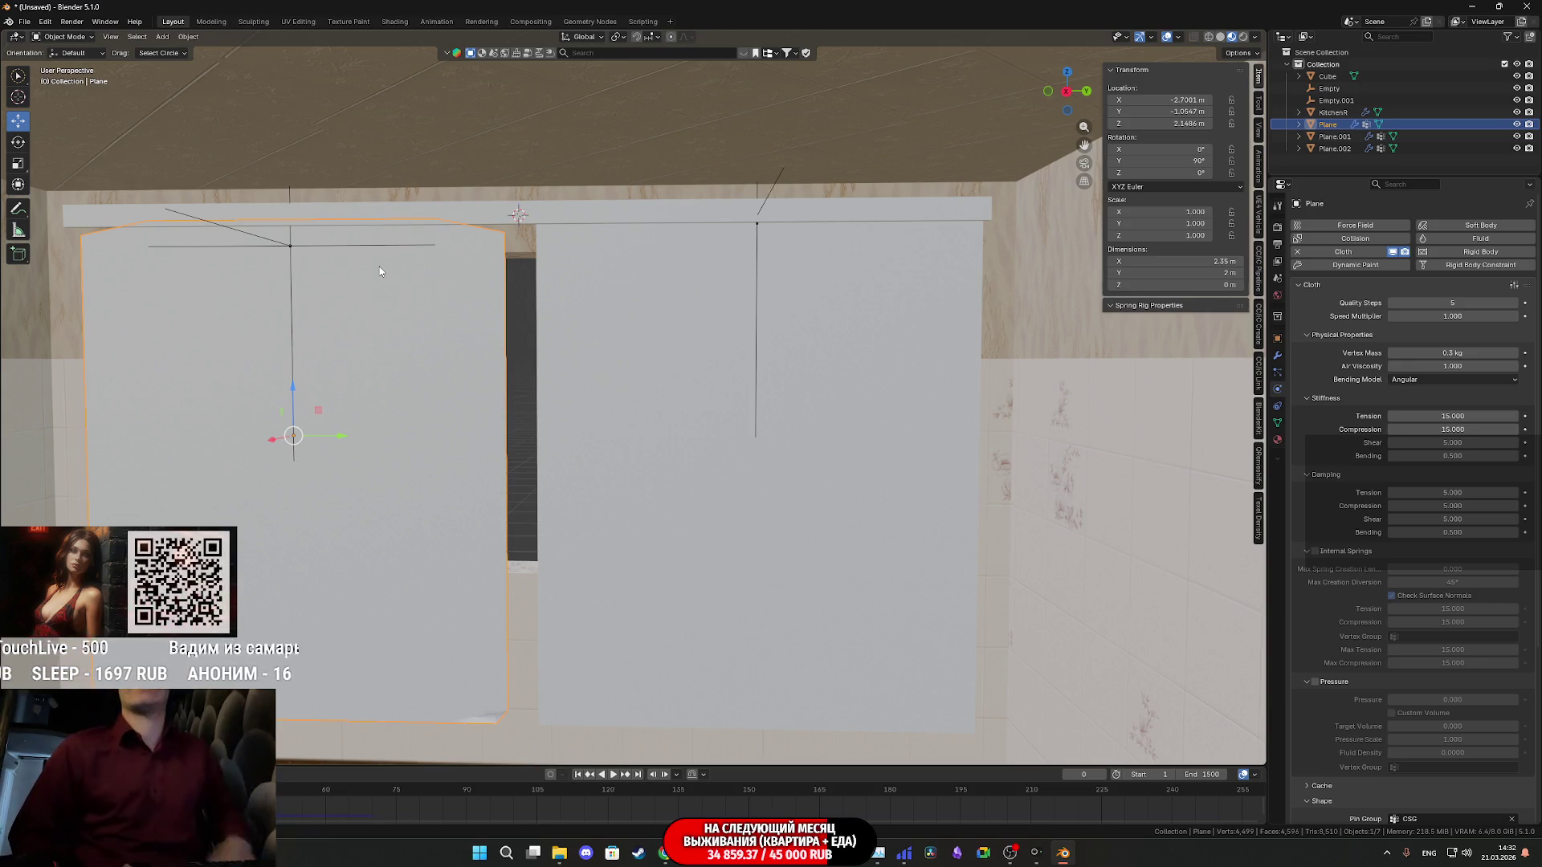
{"action": "left_click", "coordinate": [778, 193]}
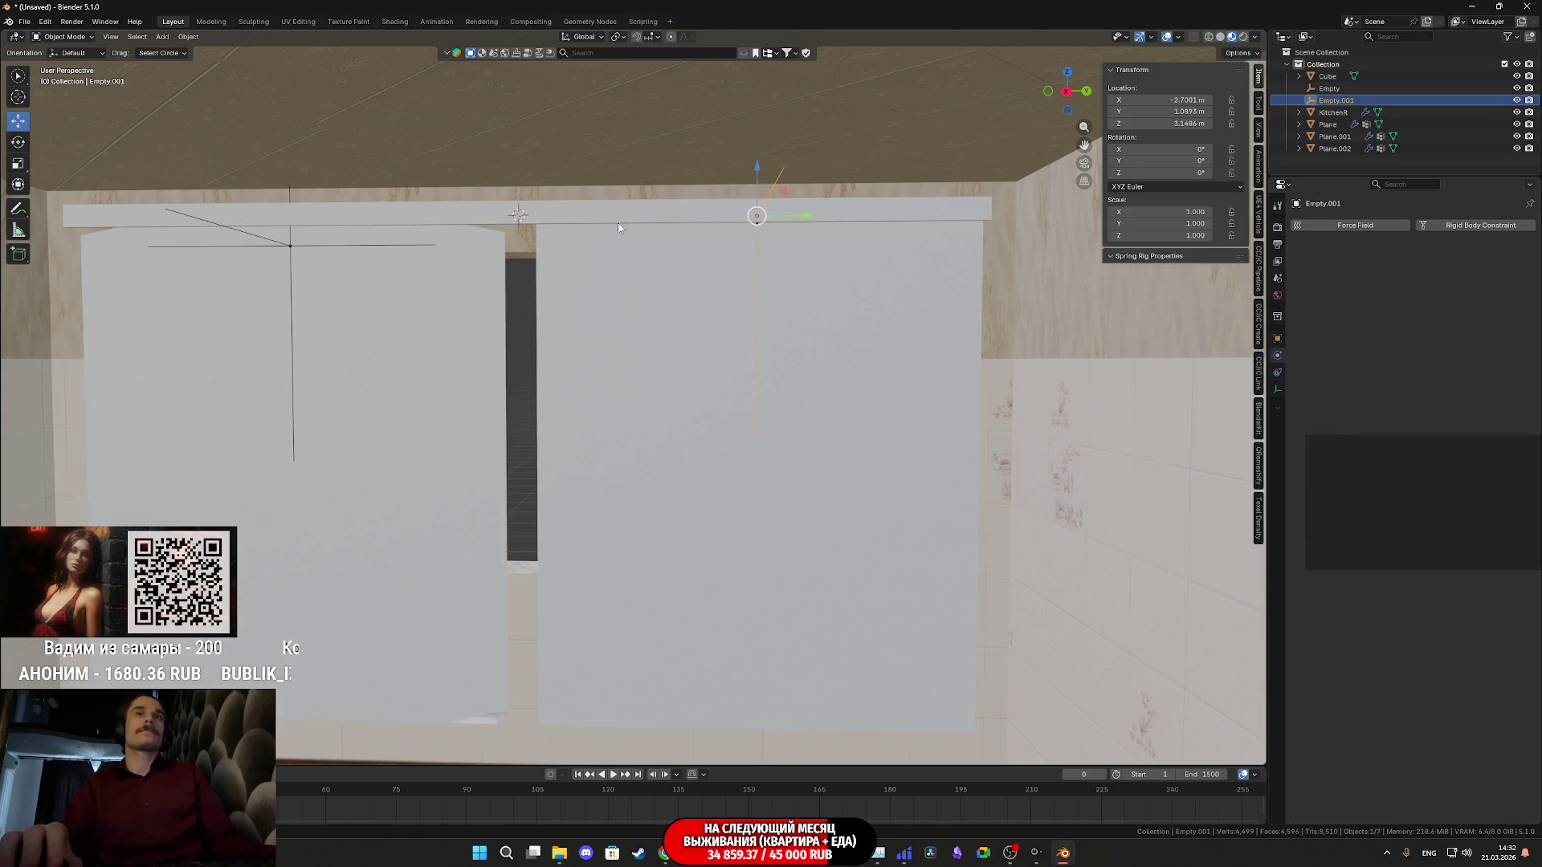
Select the left curtain's hook Empty and set its Scale Y to 1 in the N-panel
{"action": "left_click", "coordinate": [290, 245]}
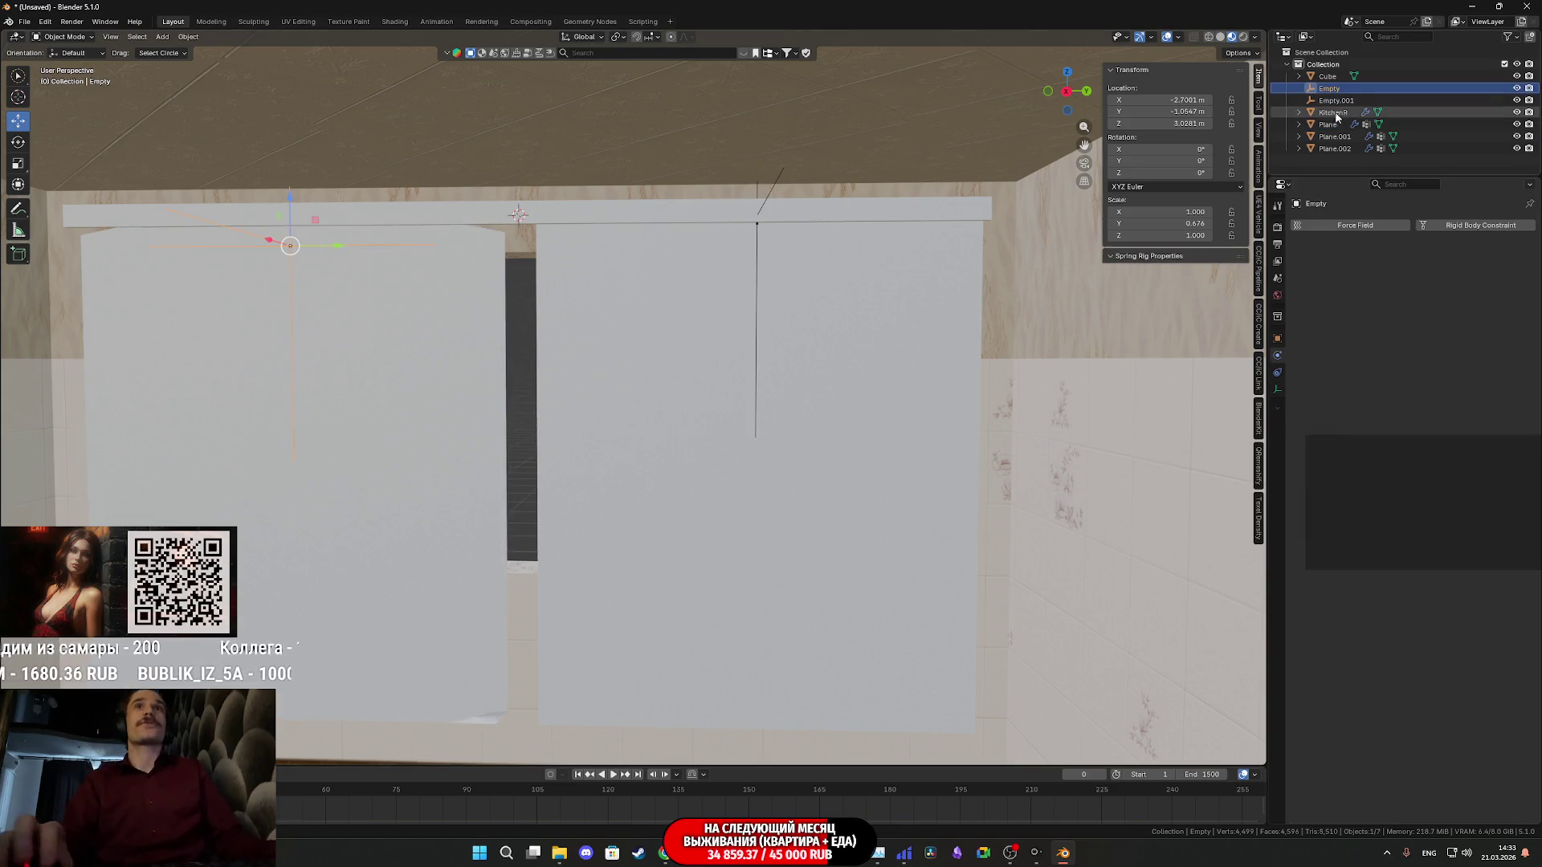
{"action": "left_click", "coordinate": [1199, 222]}
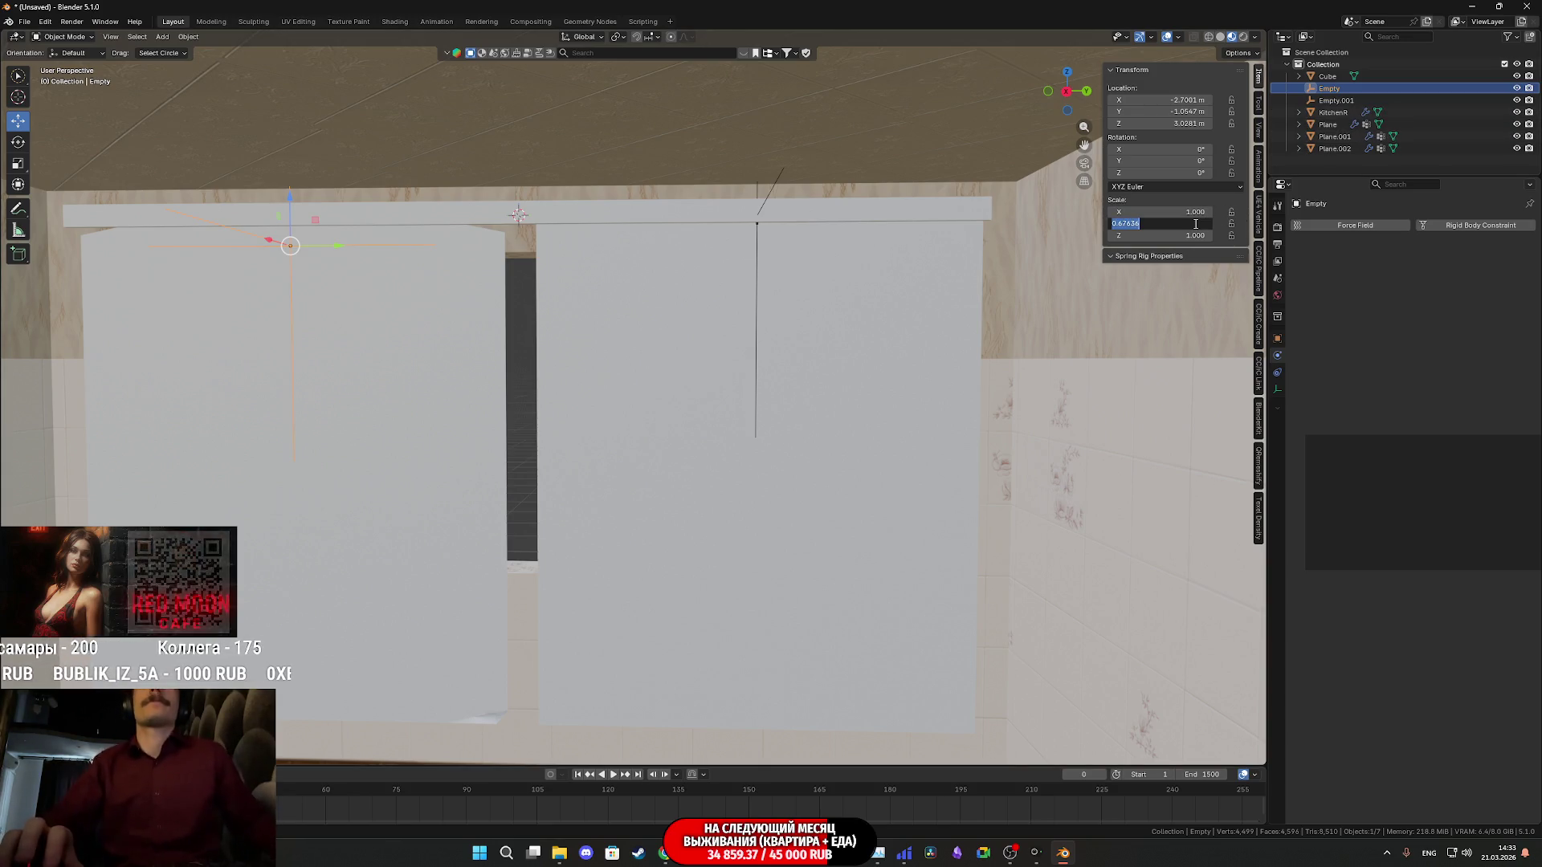
{"action": "type", "text": "1"}
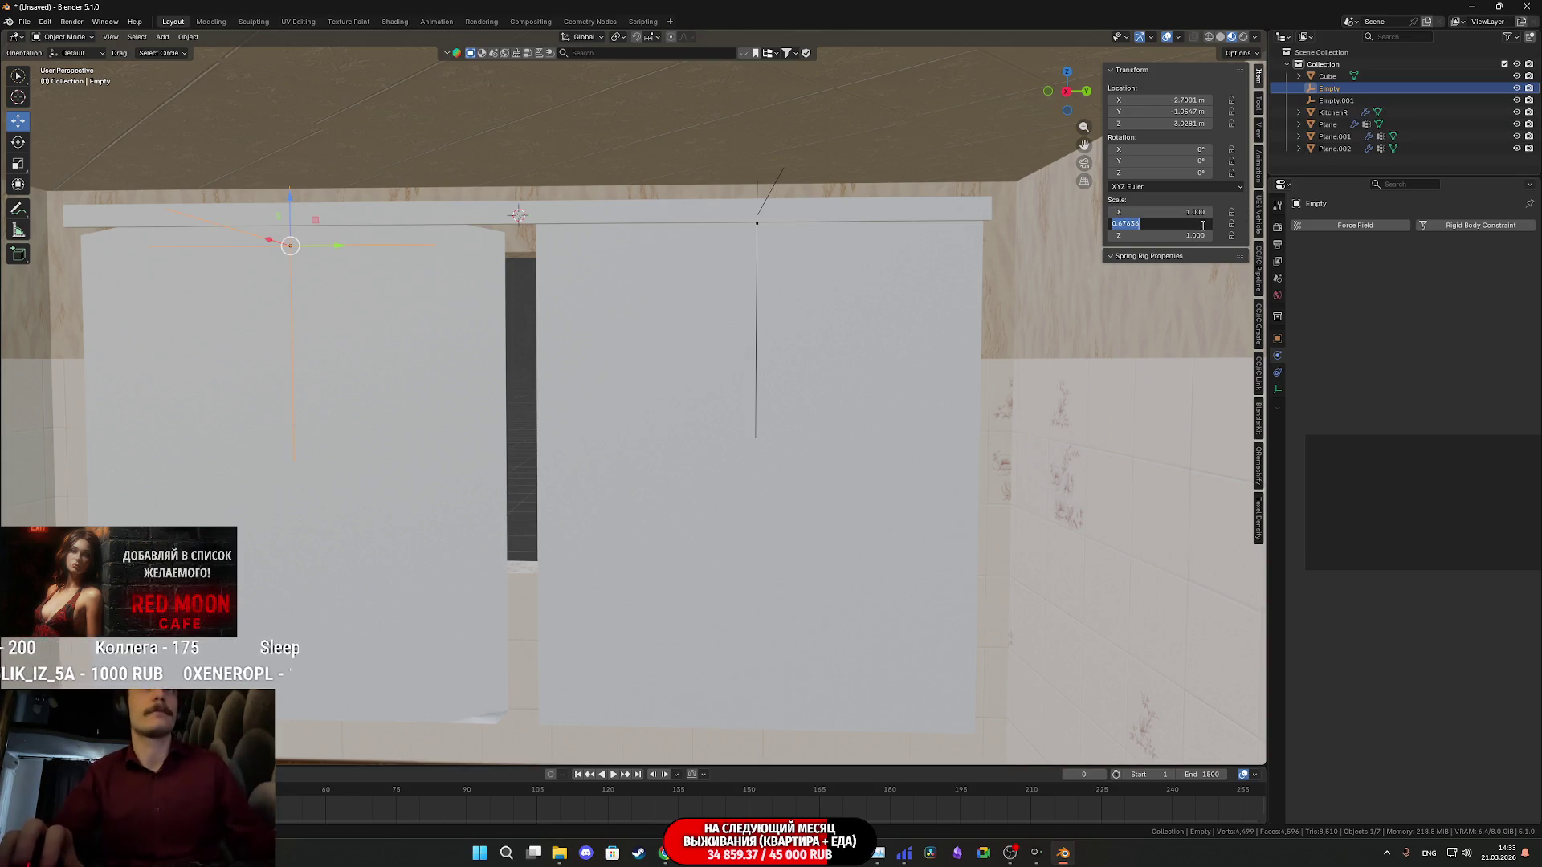
{"action": "key", "text": "Return"}
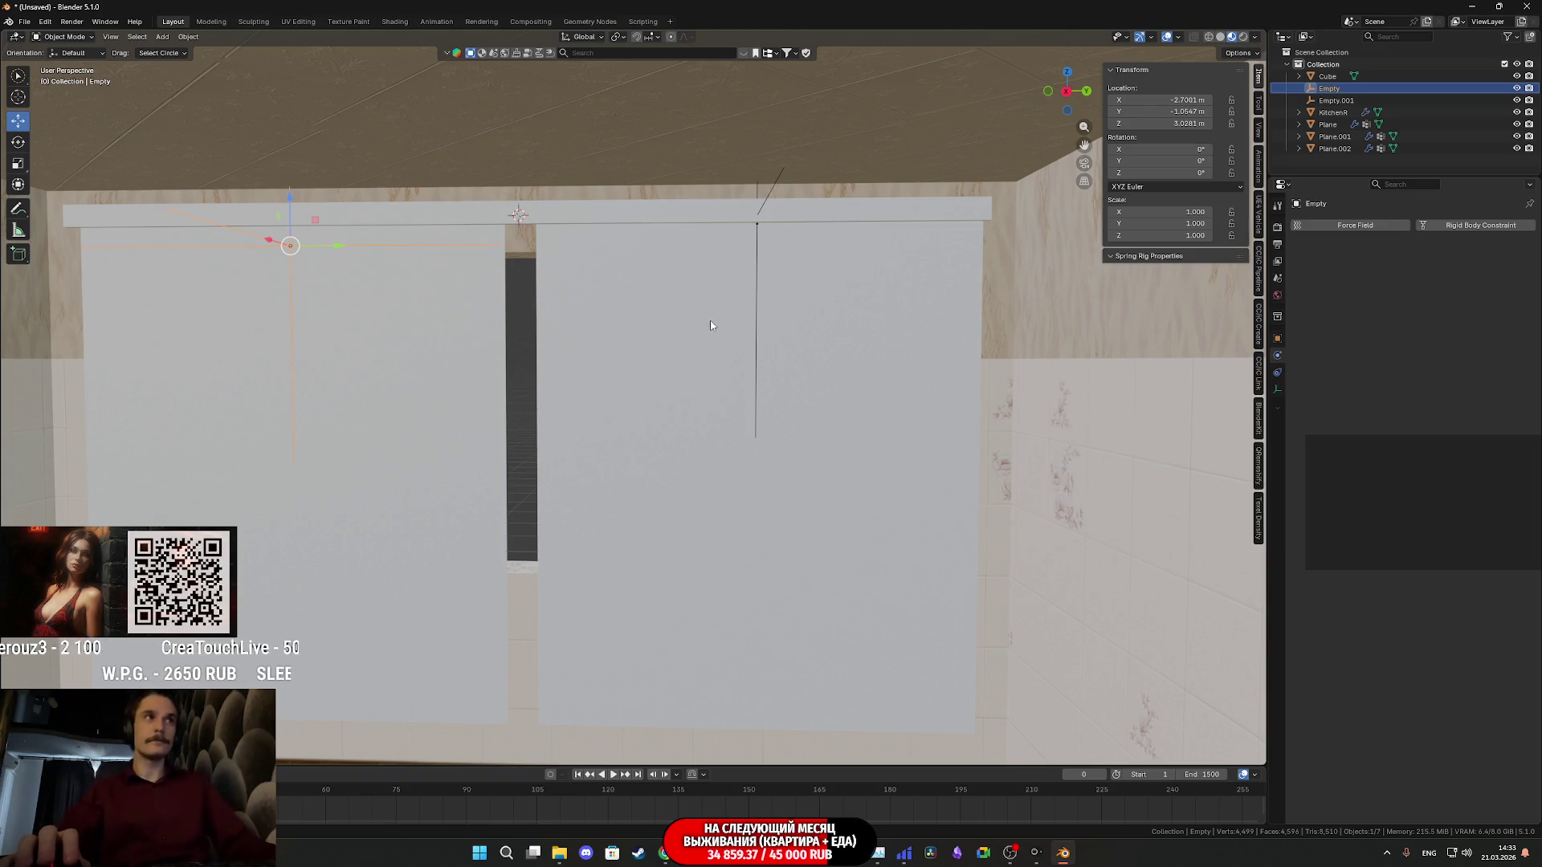
{"action": "mouse_move", "coordinate": [655, 355]}
{"action": "middle_mouse_down", "text": "shift"}
{"action": "mouse_move", "coordinate": [916, 363]}
{"action": "mouse_move", "coordinate": [993, 385]}
{"action": "middle_mouse_up", "text": "shift"}
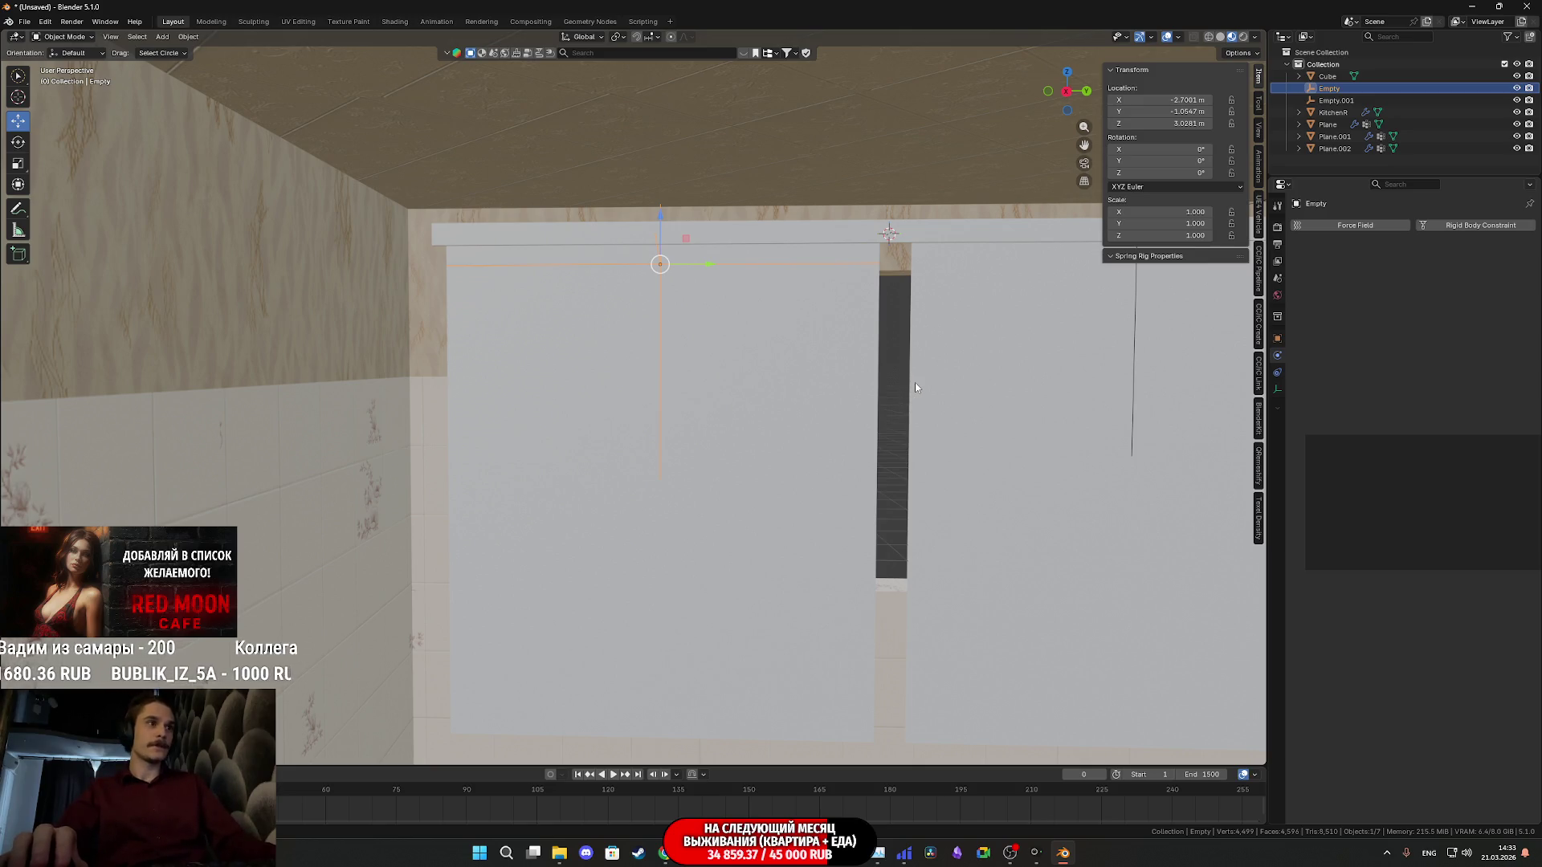
Scale the empty along Y to about 0.751 during playback so the left curtain gathers, then select it
{"action": "key", "text": "space"}
{"action": "key", "text": "s"}
{"action": "key", "text": "y"}
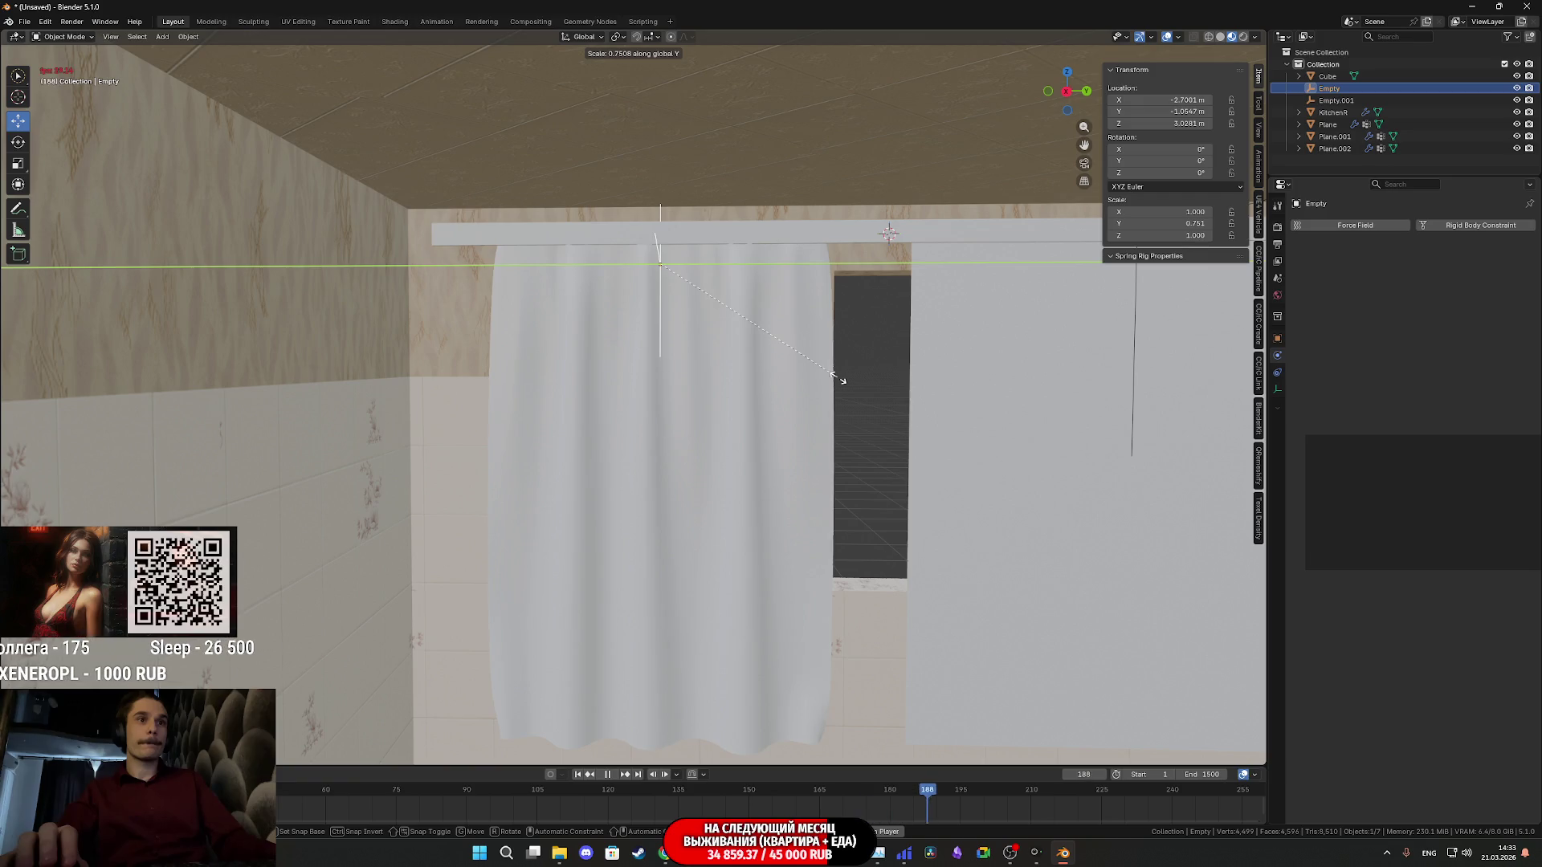
{"action": "left_click", "coordinate": [840, 380]}
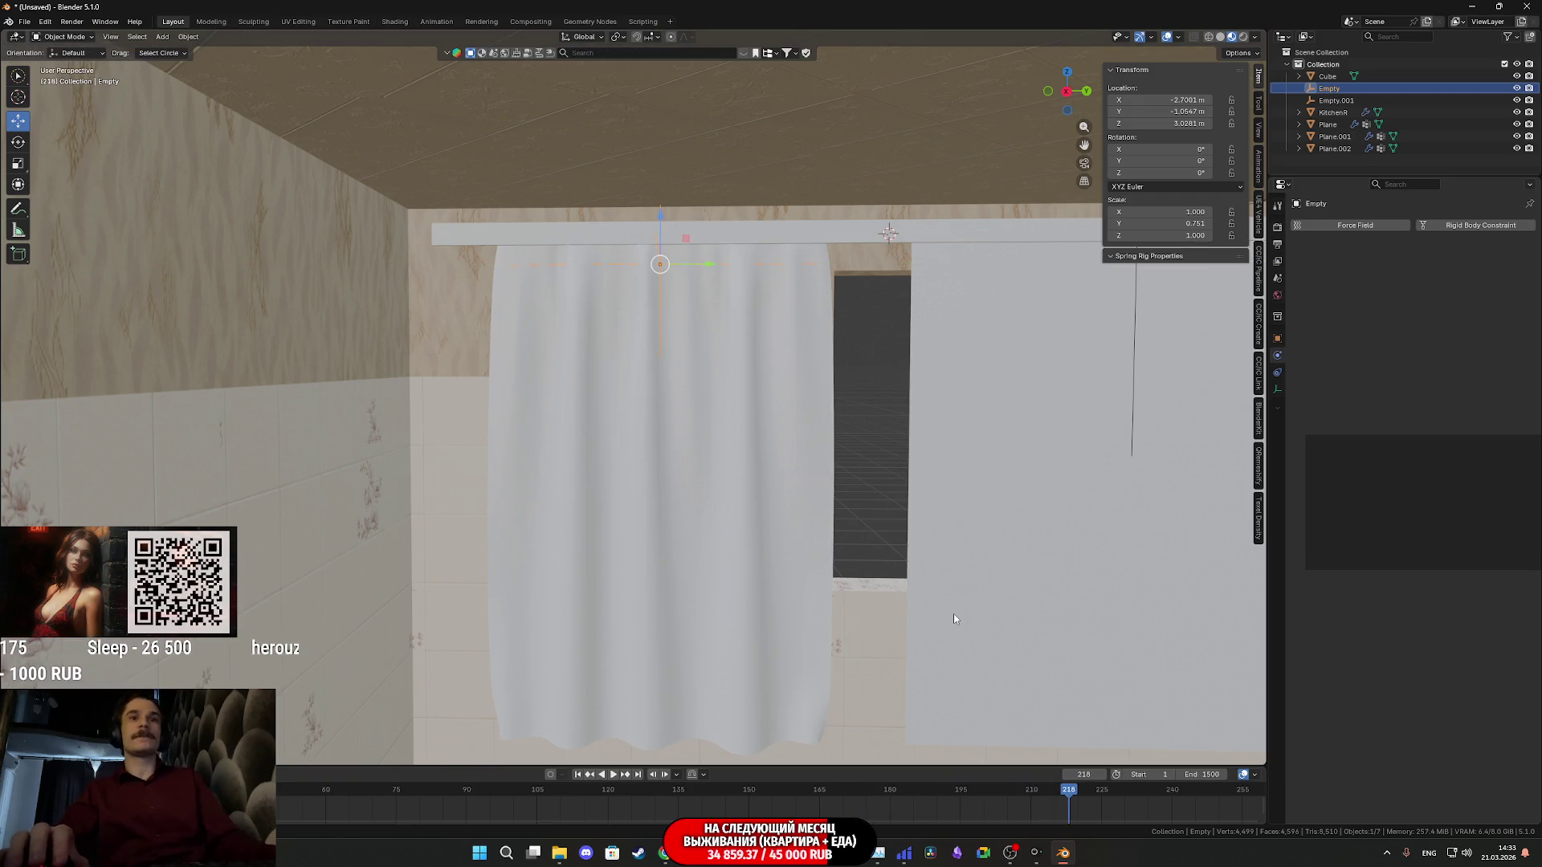
{"action": "left_click", "coordinate": [747, 546]}
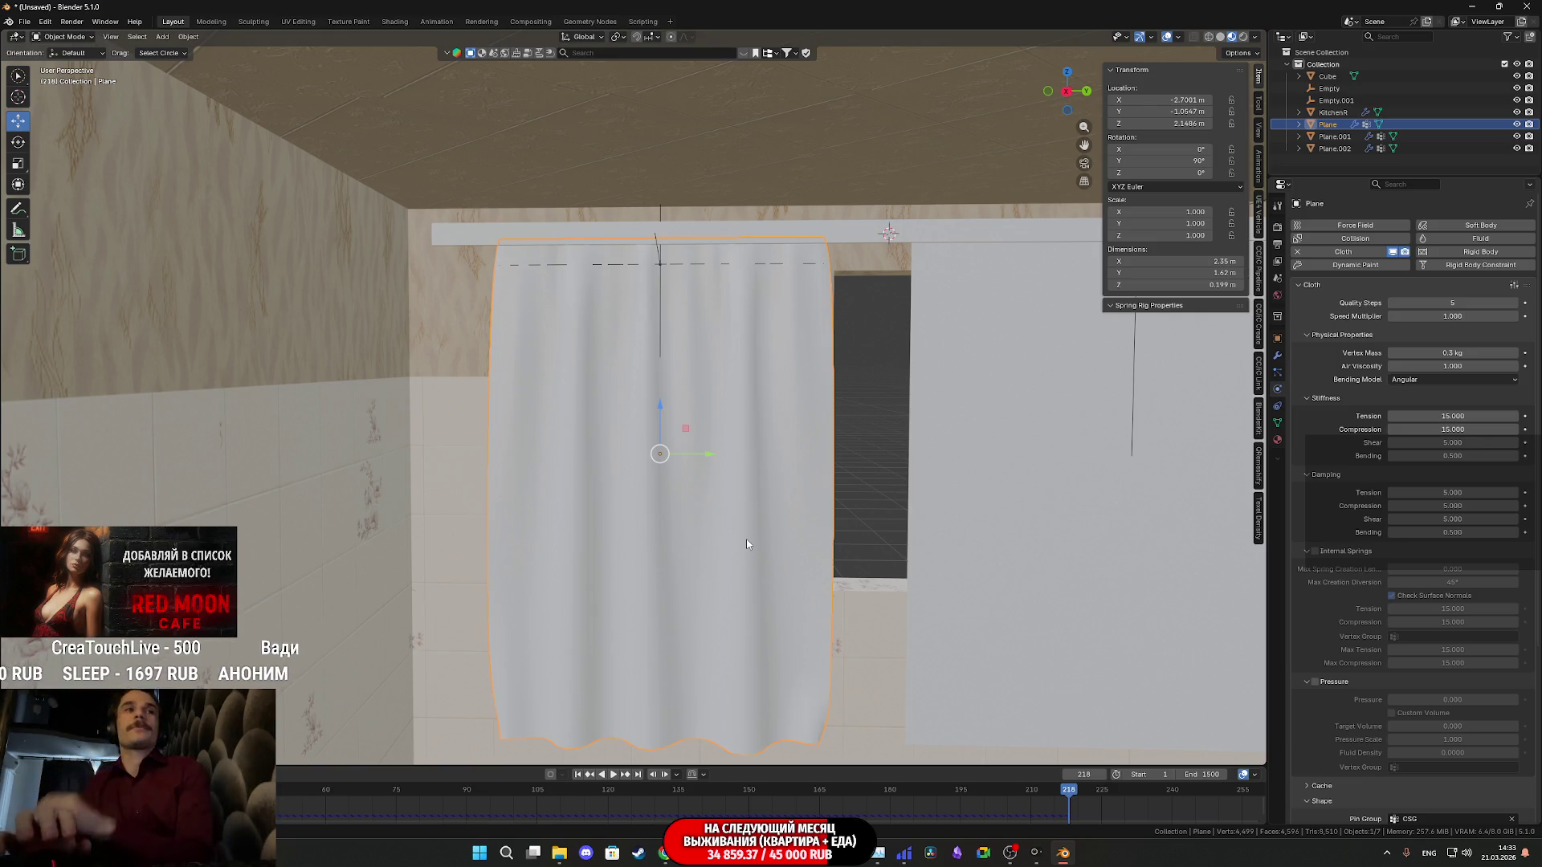
Give the left curtain smooth shading from the object context menu
{"action": "right_click", "coordinate": [748, 545]}
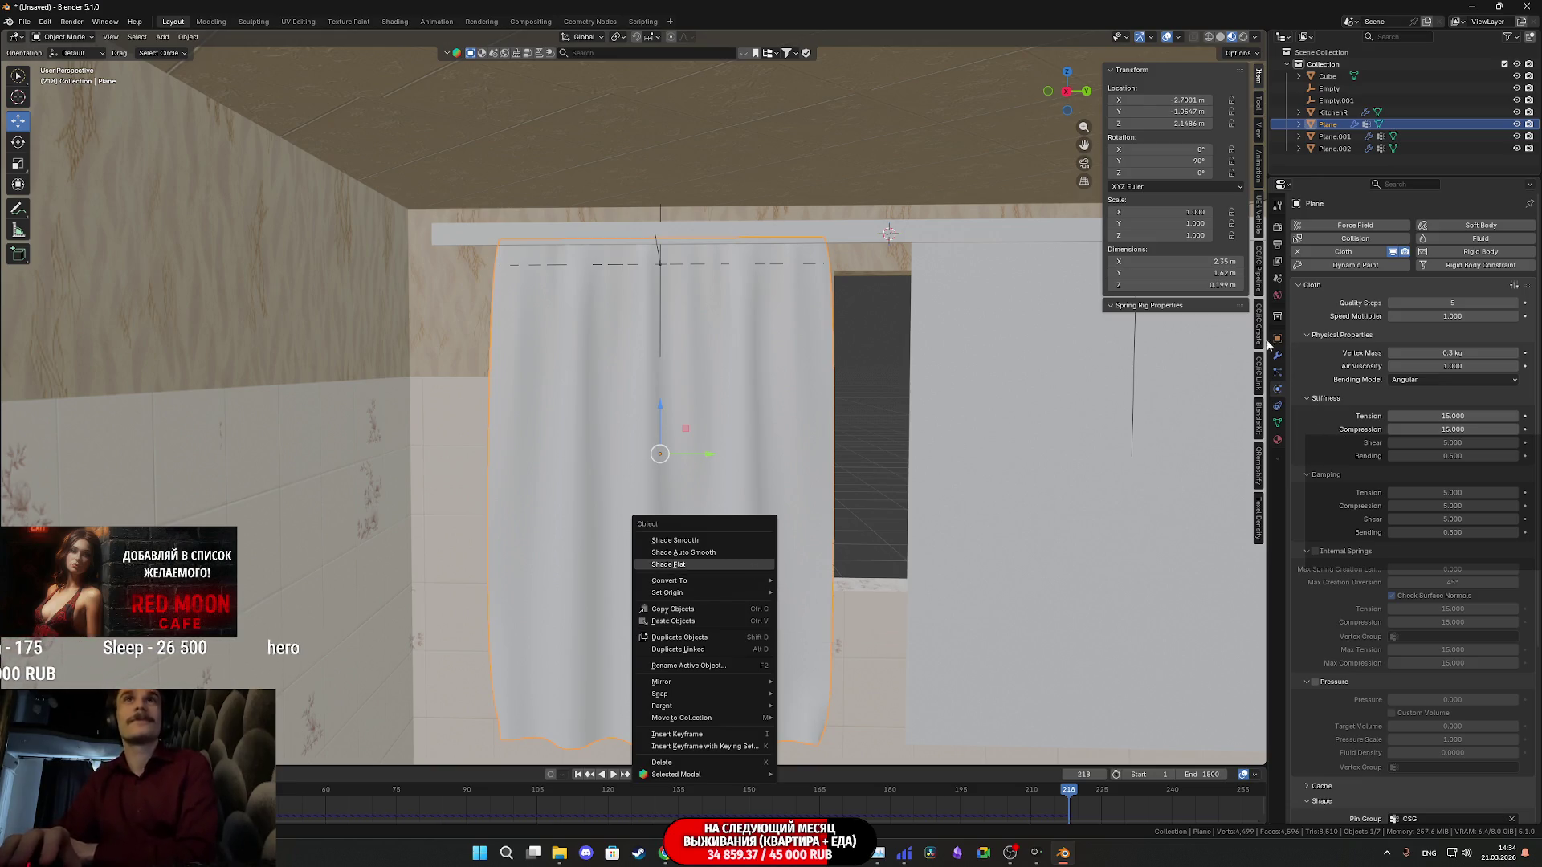
{"action": "right_click", "coordinate": [776, 422]}
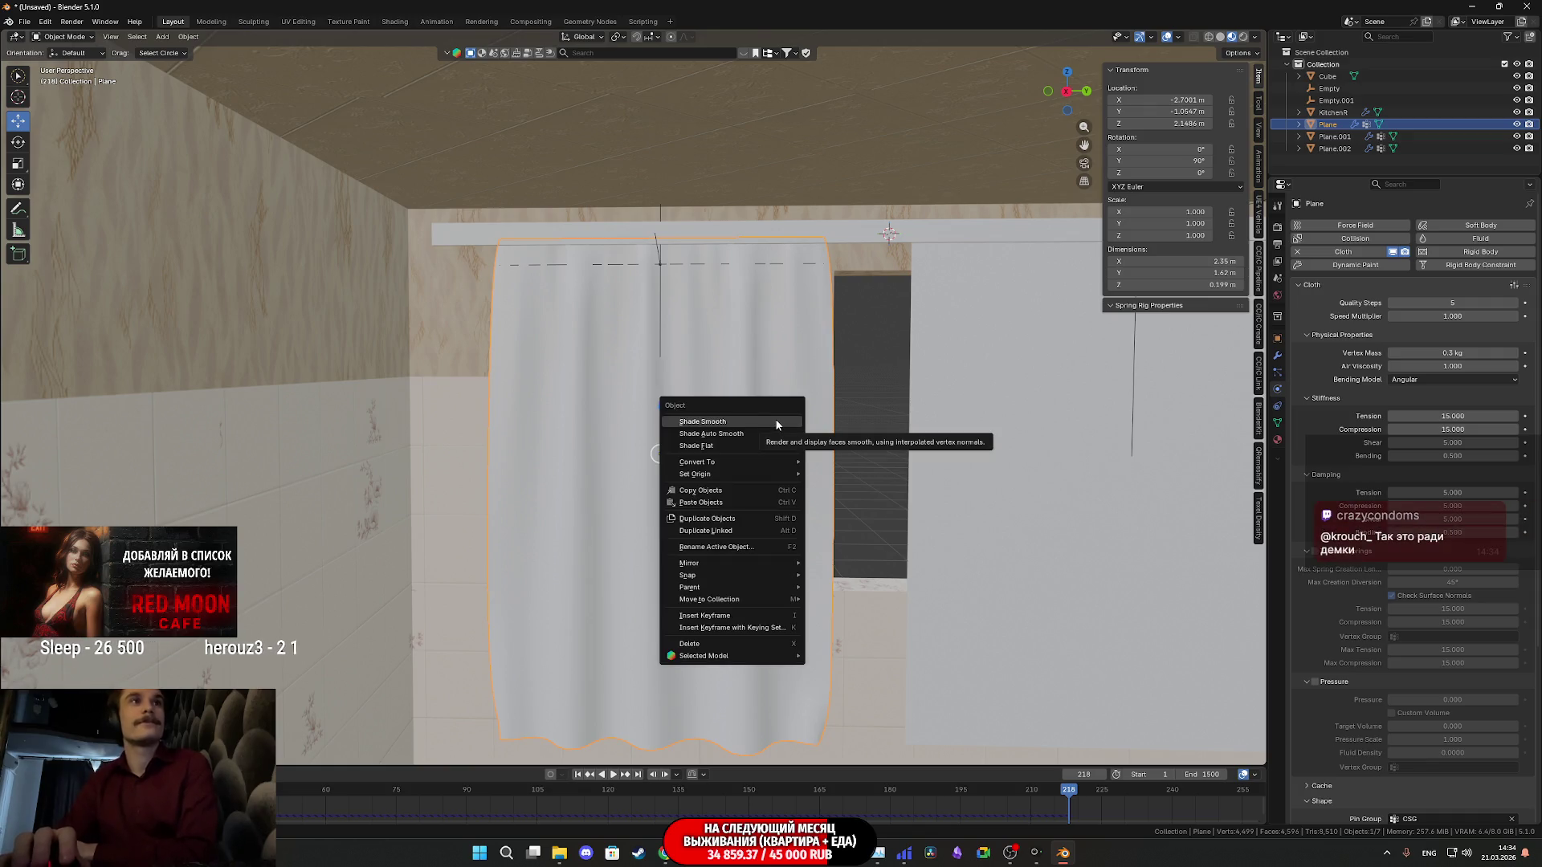
{"action": "mouse_move", "coordinate": [696, 474]}
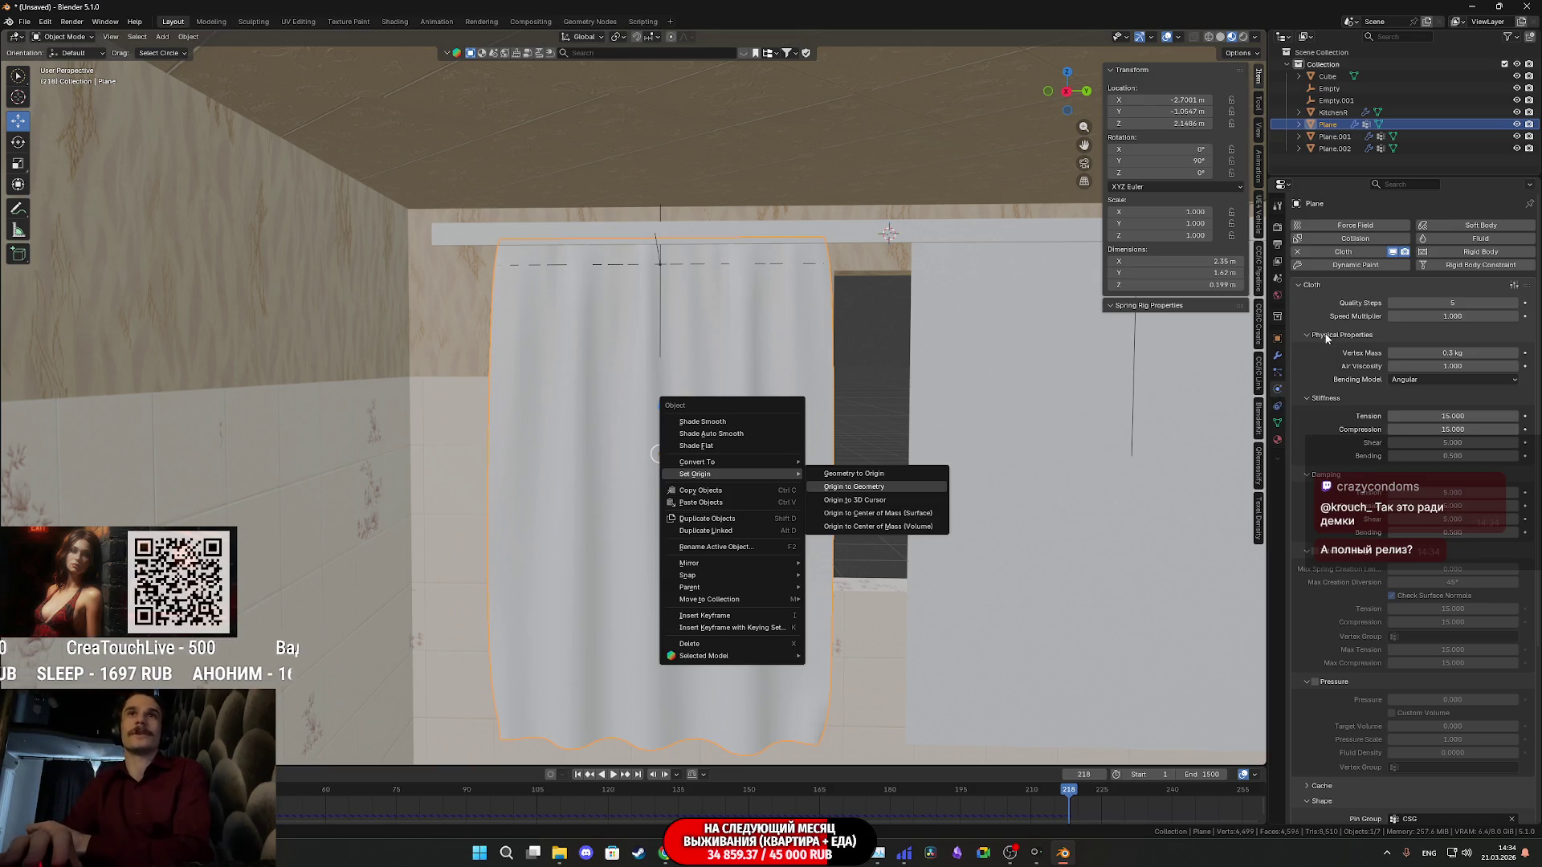
{"action": "key", "text": "Down"}
{"action": "key", "text": "Down"}
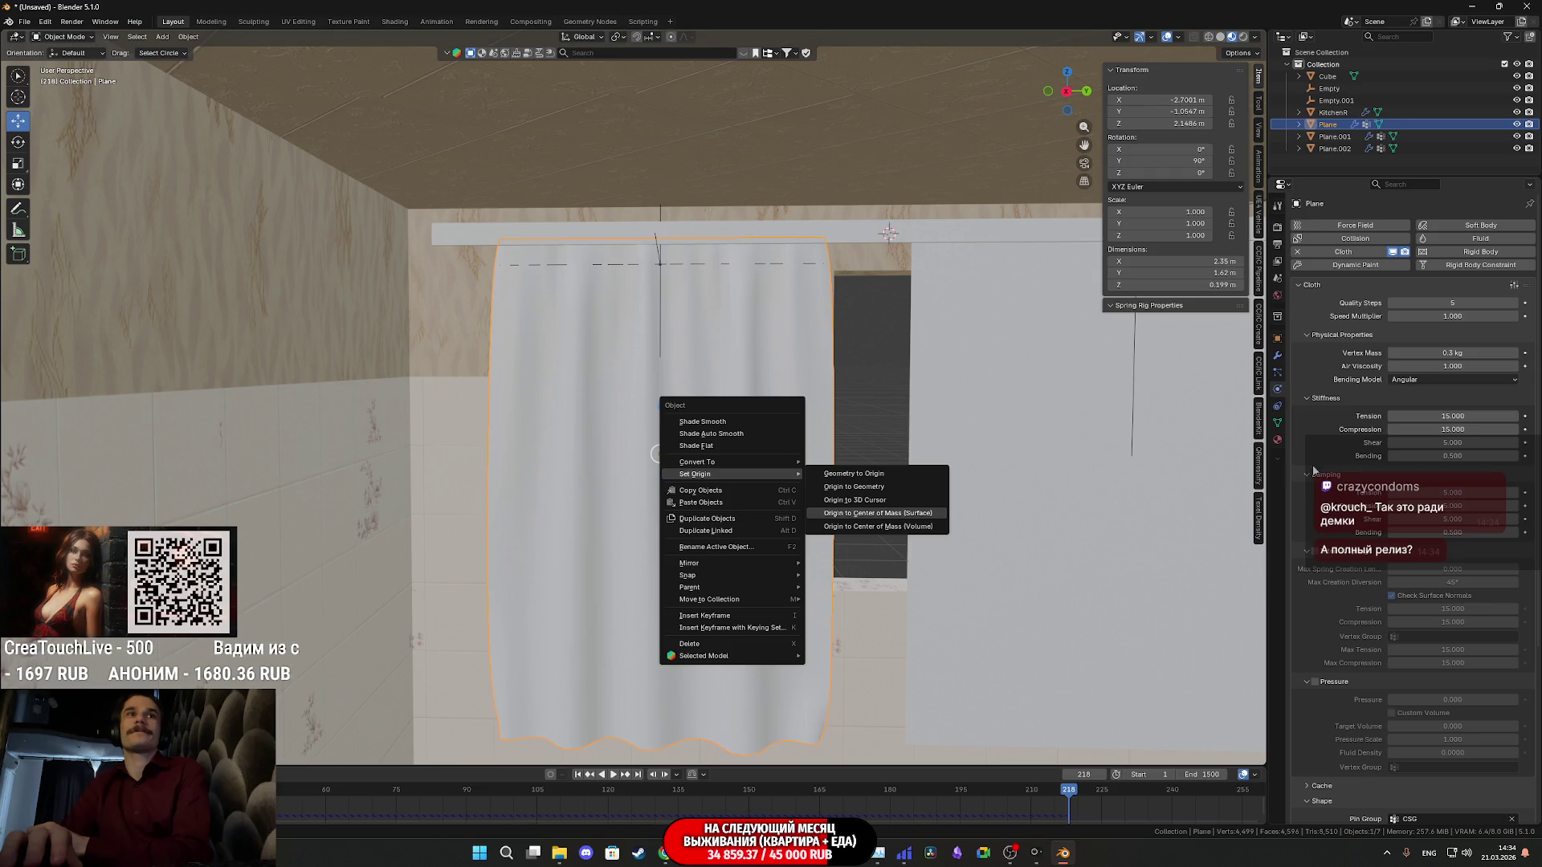
{"action": "key", "text": "Return"}
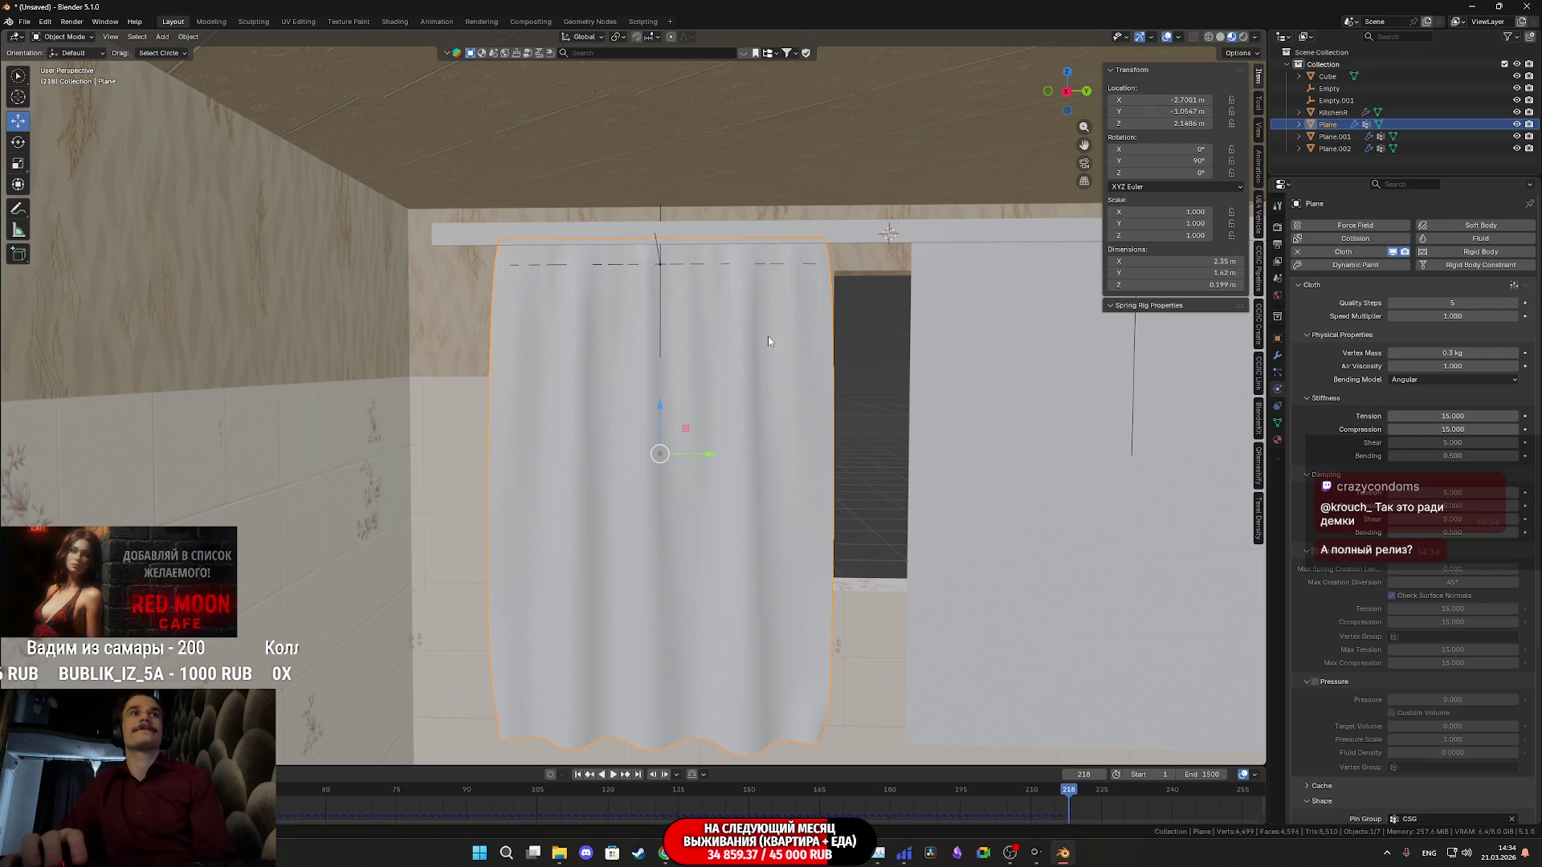
{"action": "right_click", "coordinate": [768, 341]}
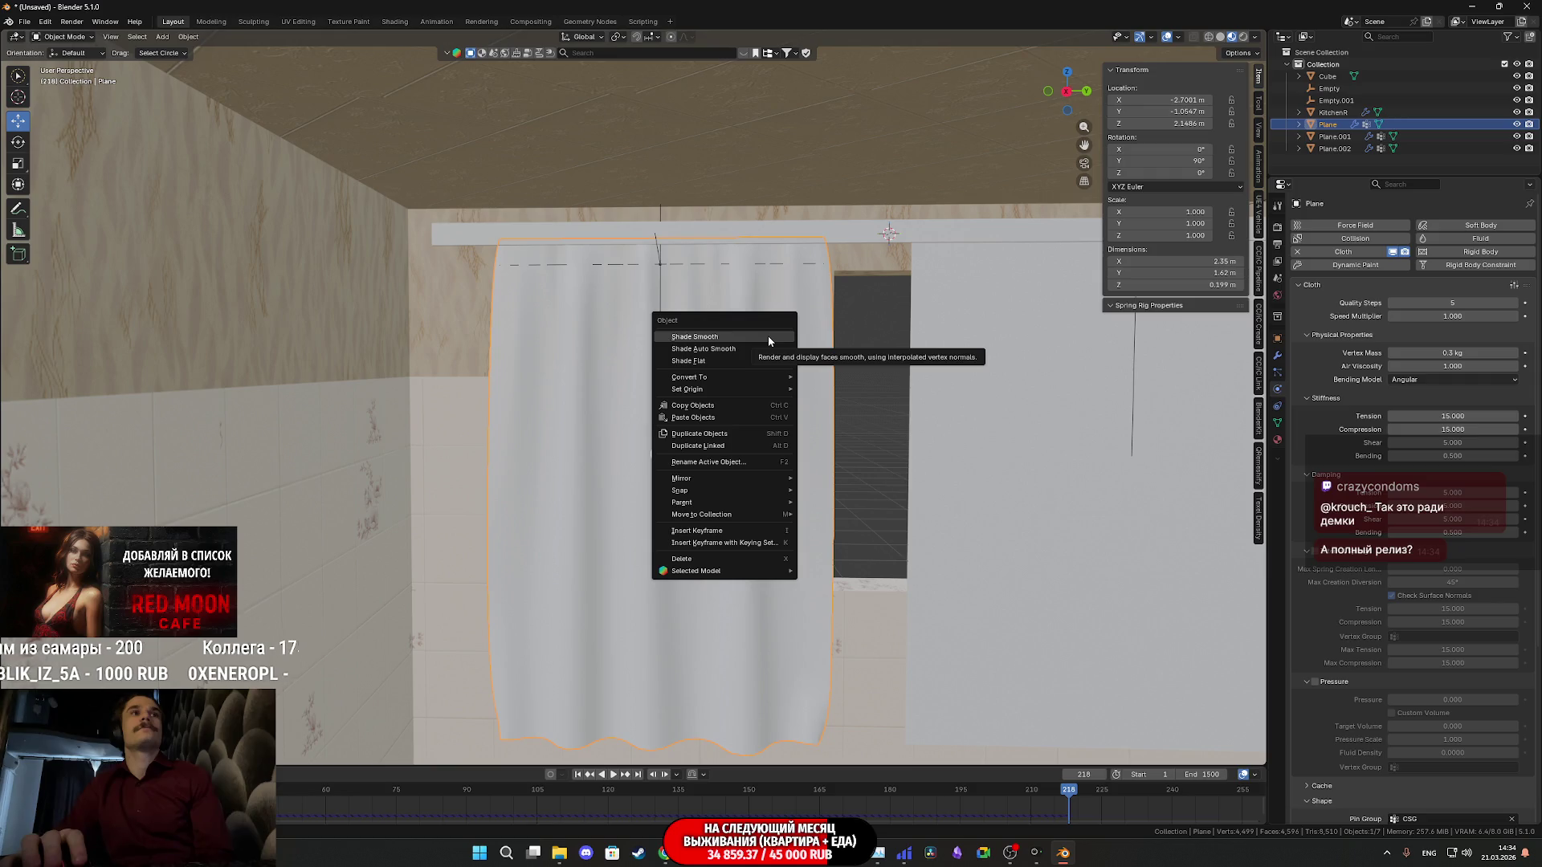
{"action": "left_click", "coordinate": [752, 299]}
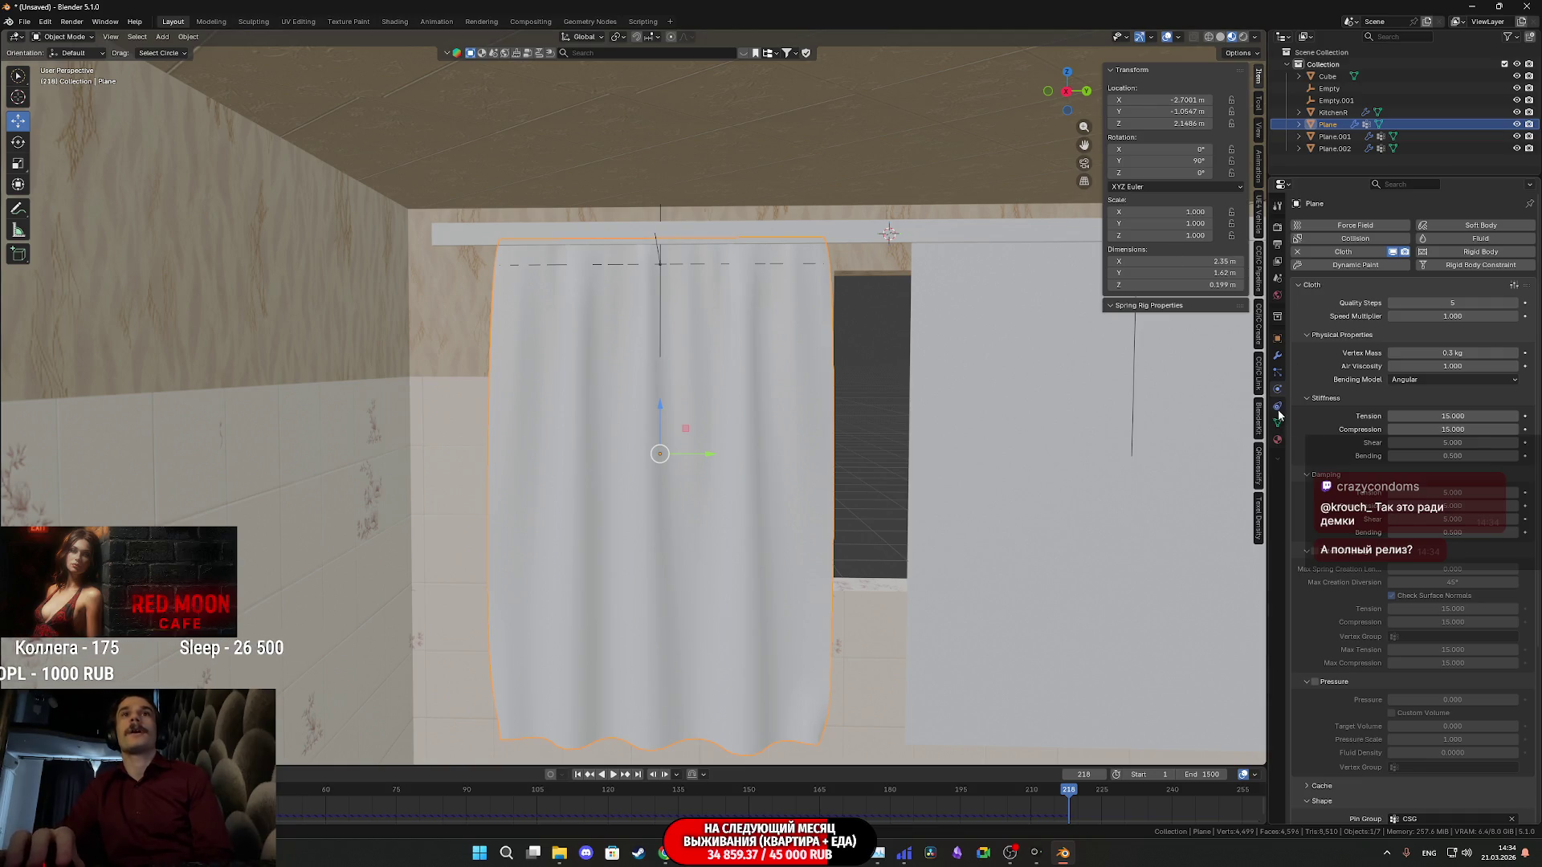
Remove the unassigned Hook-Empty modifier and apply the Cloth modifier to keep the drape
{"action": "left_click", "coordinate": [1279, 359]}
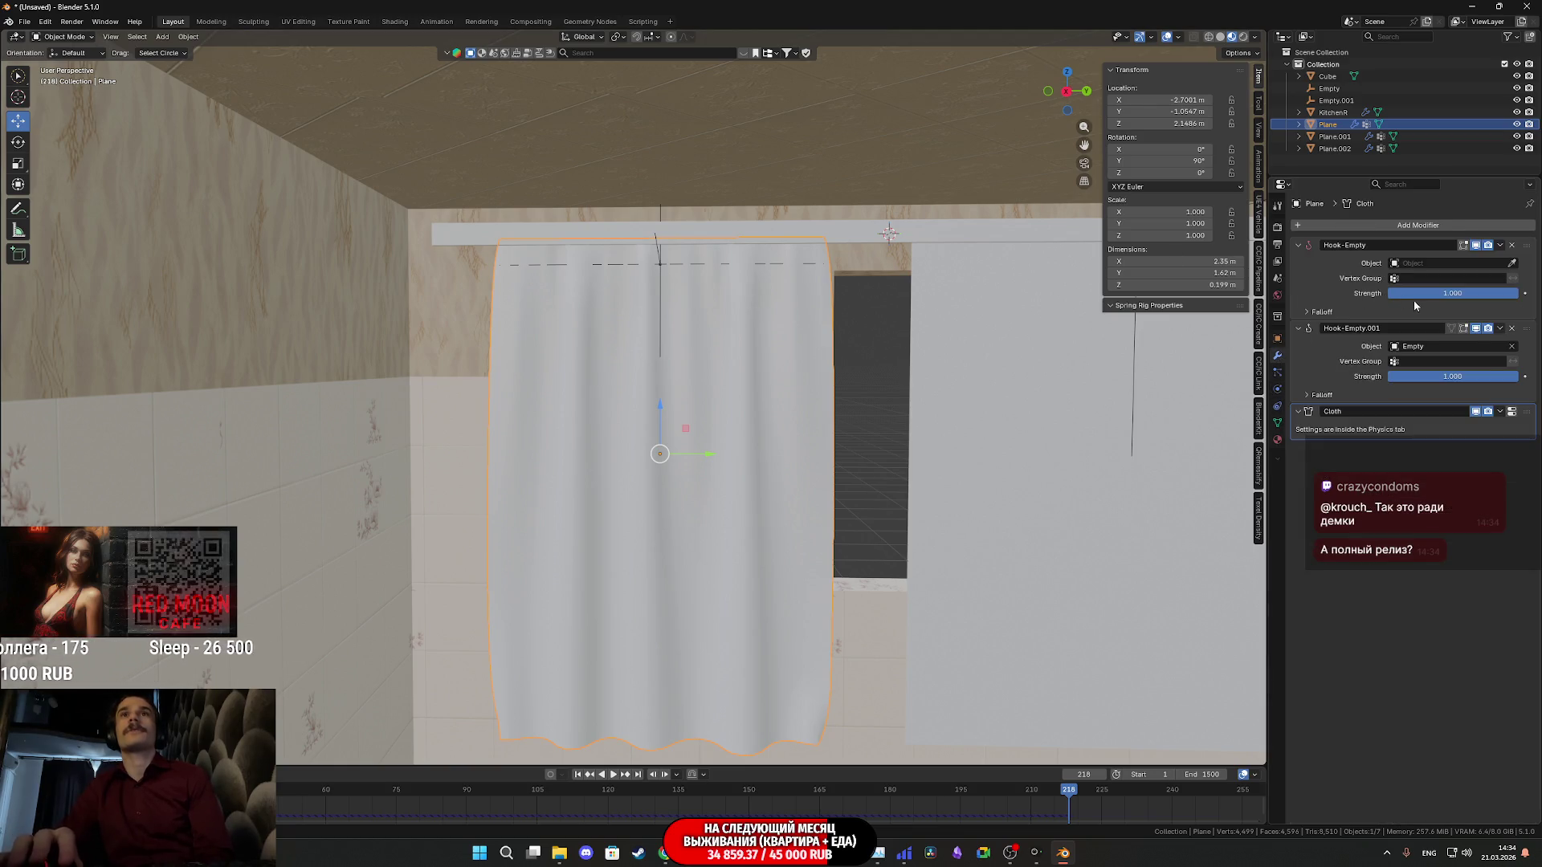
{"action": "left_click", "coordinate": [1513, 245]}
{"action": "left_click", "coordinate": [1511, 330]}
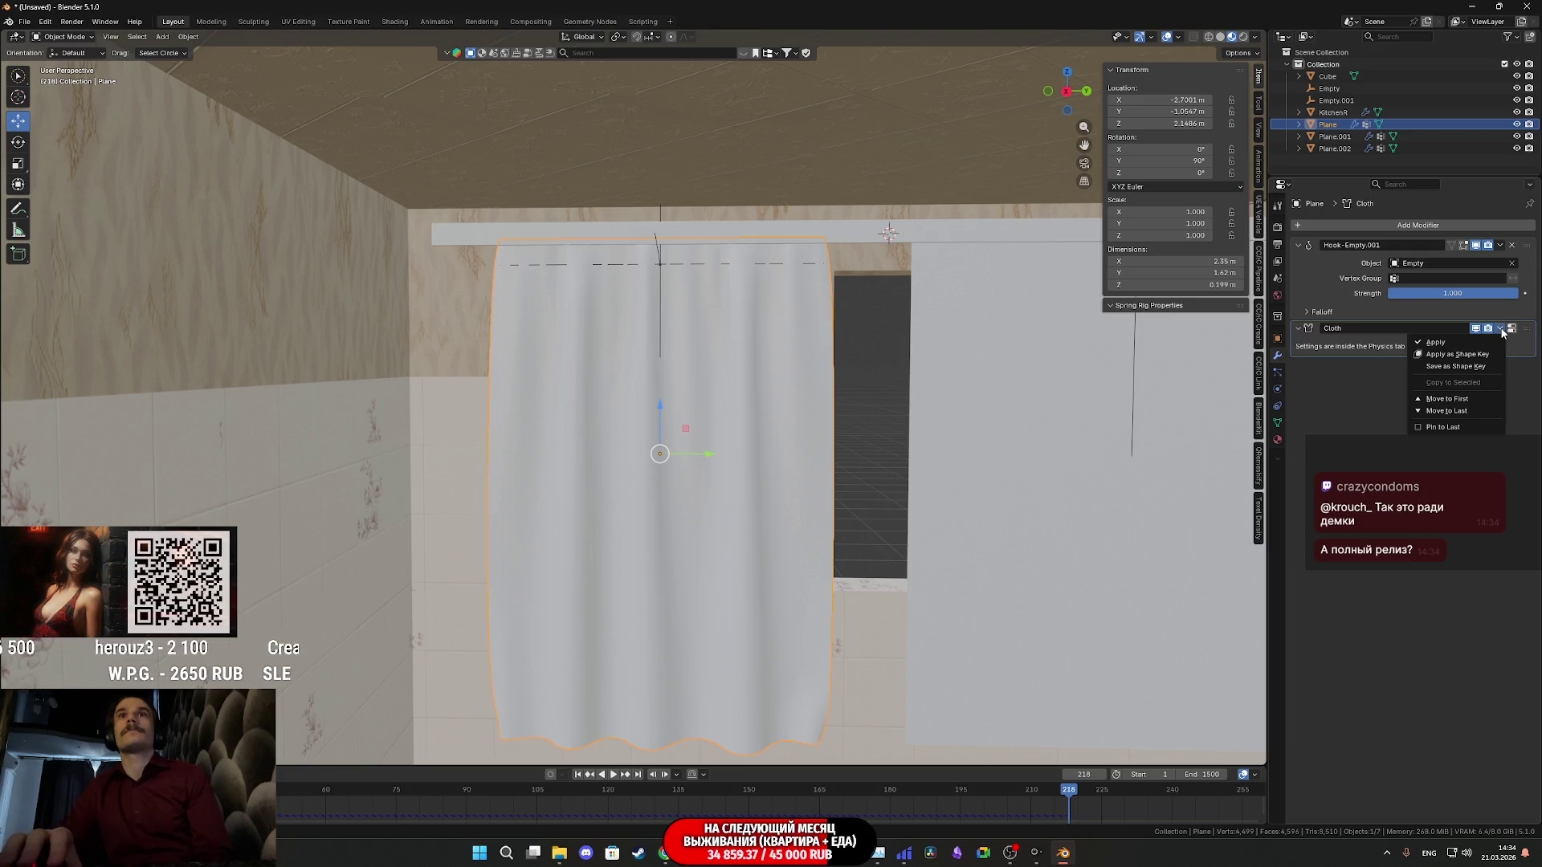
{"action": "left_click", "coordinate": [1462, 341]}
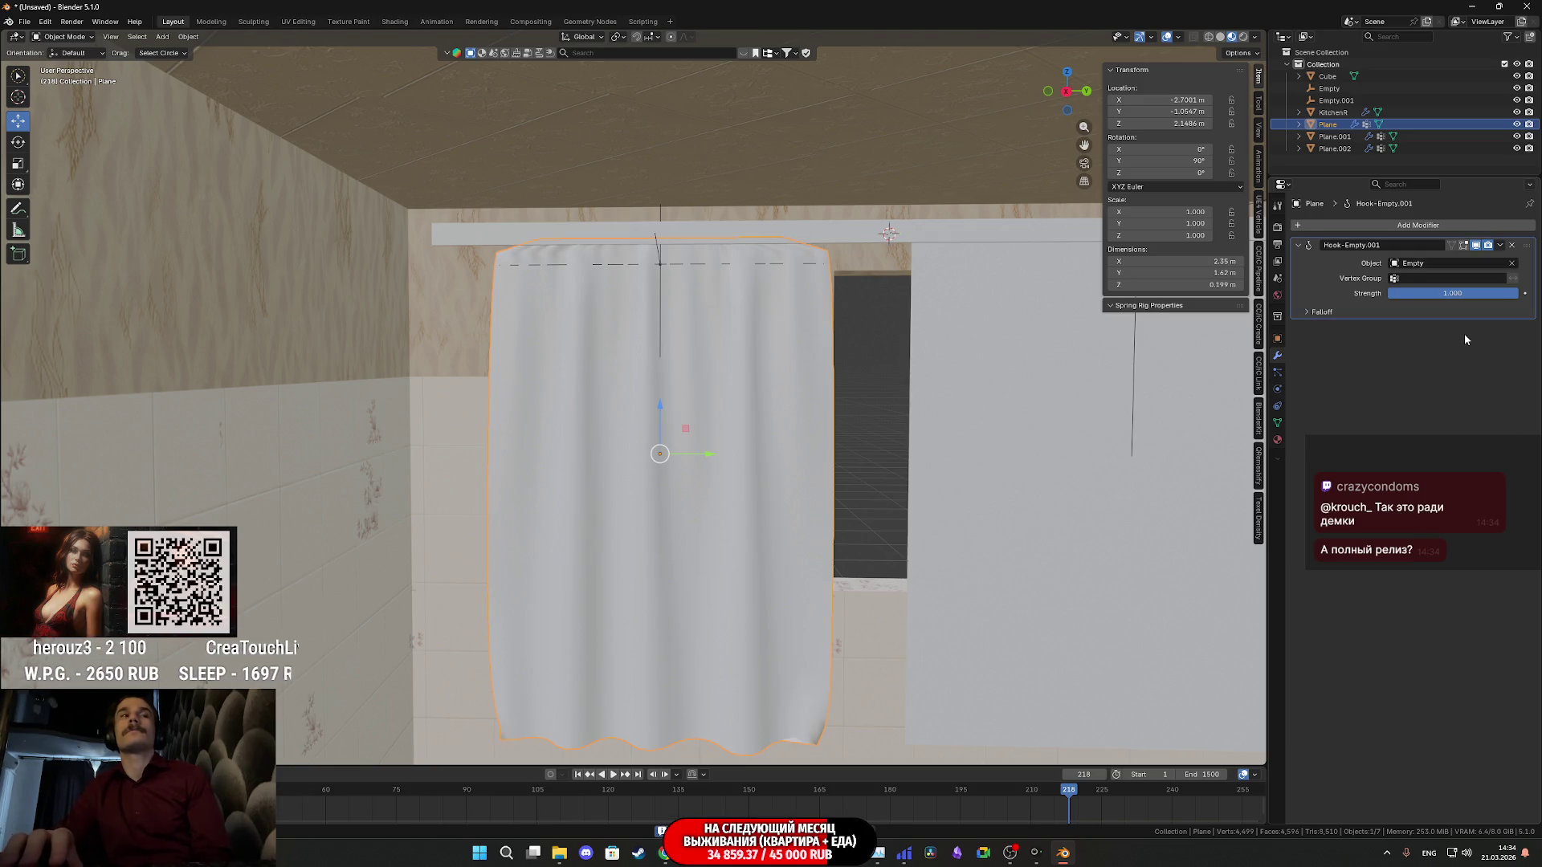
{"action": "mouse_move", "coordinate": [815, 420]}
{"action": "middle_mouse_down"}
{"action": "mouse_move", "coordinate": [815, 407]}
{"action": "mouse_move", "coordinate": [710, 446]}
{"action": "middle_mouse_up"}
Delete the hook Empty and take the curtain plane into Edit Mode
{"action": "left_click", "coordinate": [1330, 89]}
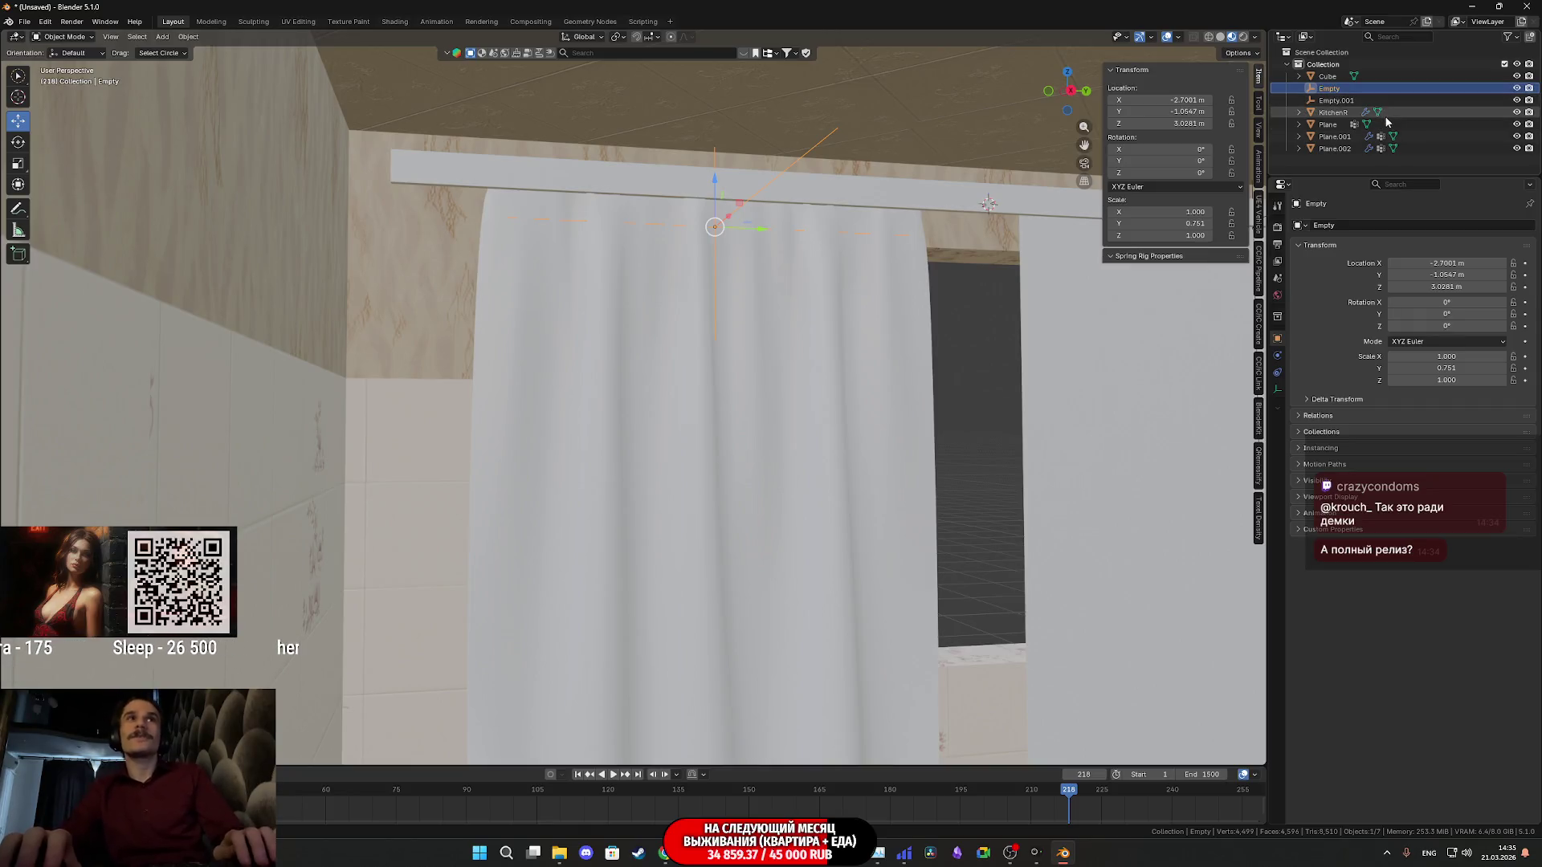
{"action": "key", "text": "Delete"}
{"action": "left_click", "coordinate": [806, 352]}
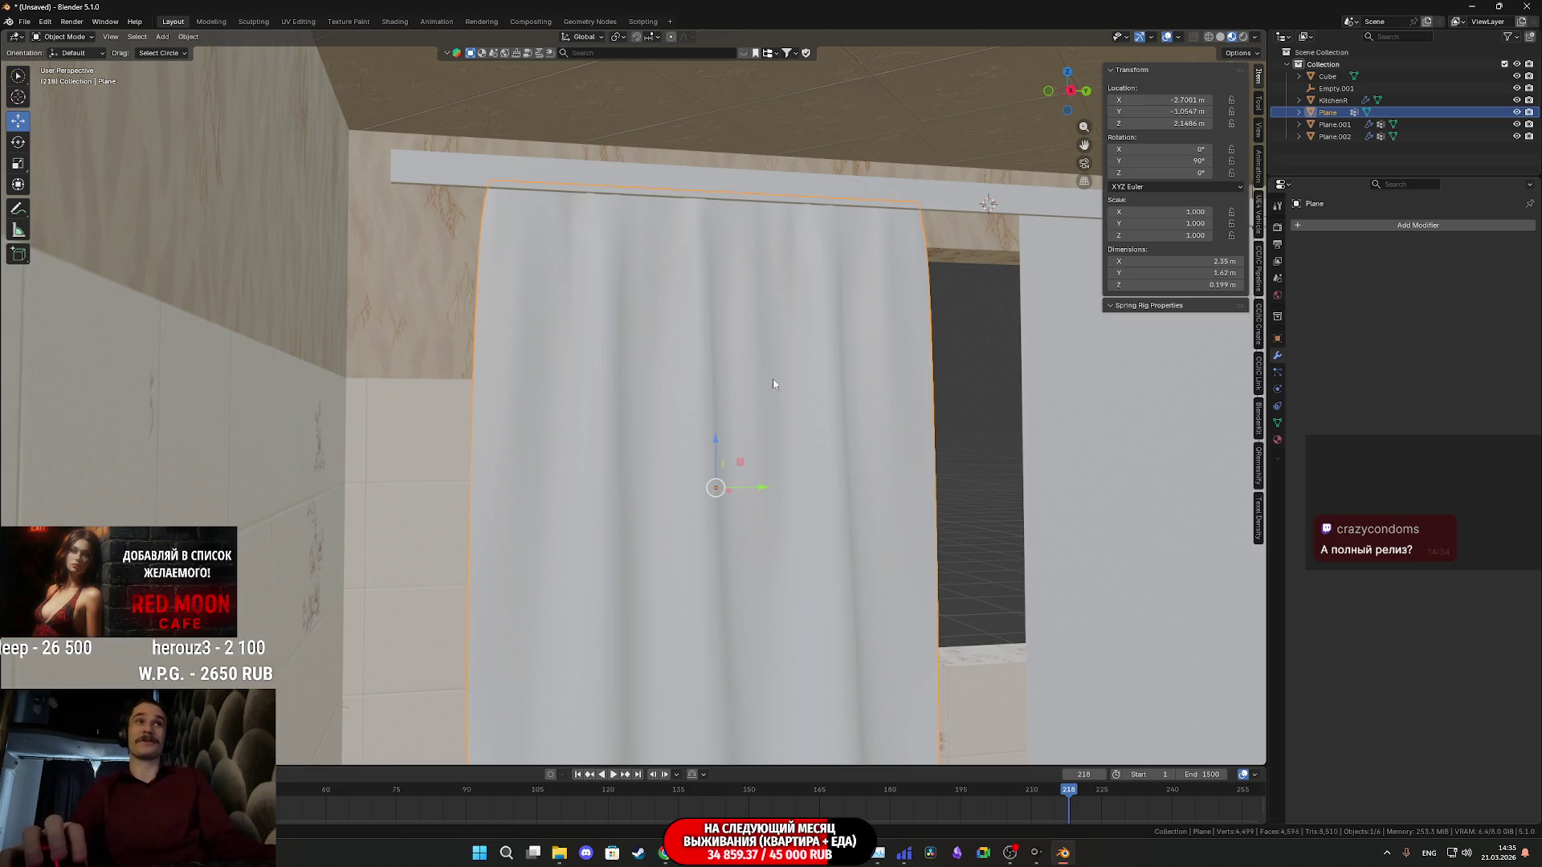
{"action": "scroll", "coordinate": [767, 388], "scroll_direction": "up", "scroll_amount": 3}
{"action": "mouse_move", "coordinate": [766, 388]}
{"action": "middle_mouse_down"}
{"action": "mouse_move", "coordinate": [836, 525]}
{"action": "mouse_move", "coordinate": [845, 415]}
{"action": "mouse_move", "coordinate": [794, 353]}
{"action": "mouse_move", "coordinate": [788, 516]}
{"action": "mouse_move", "coordinate": [795, 398]}
{"action": "mouse_move", "coordinate": [772, 335]}
{"action": "mouse_move", "coordinate": [464, 186]}
{"action": "middle_mouse_up"}
{"action": "key", "text": "Tab"}
{"action": "scroll", "coordinate": [783, 362], "scroll_direction": "up", "scroll_amount": 2}
{"action": "scroll", "coordinate": [773, 336], "scroll_direction": "down", "scroll_amount": 2}
{"action": "scroll", "coordinate": [675, 302], "scroll_direction": "down", "scroll_amount": 1}
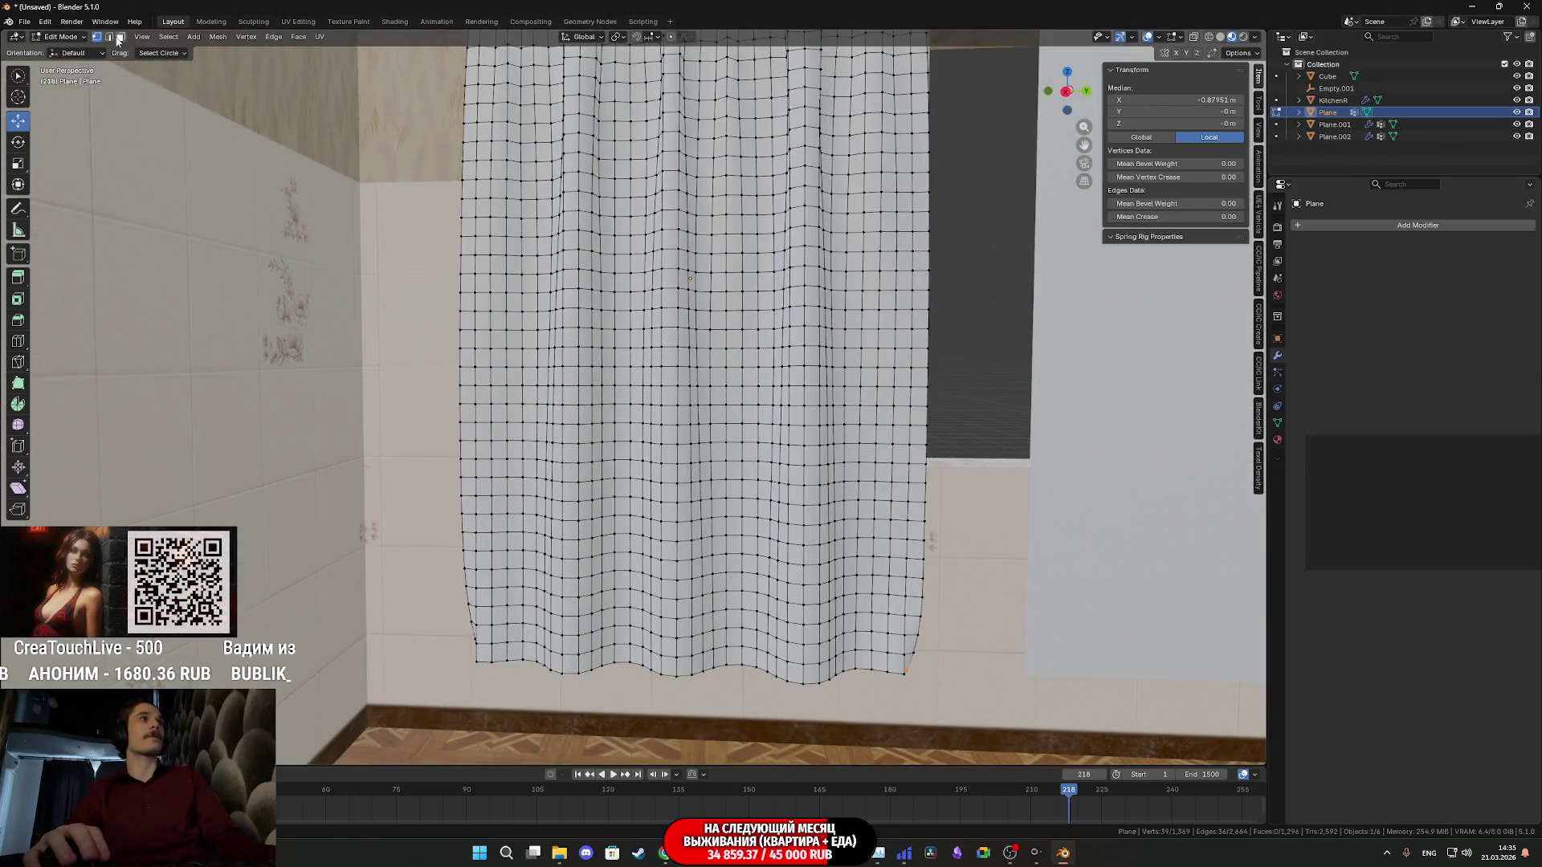
Select alternating horizontal edge loops from hem to top and bring up the delete options
{"action": "middle_click_drag", "start_coordinate": [199, 121], "coordinate": [922, 492]}
{"action": "left_click", "coordinate": [850, 566], "text": "alt"}
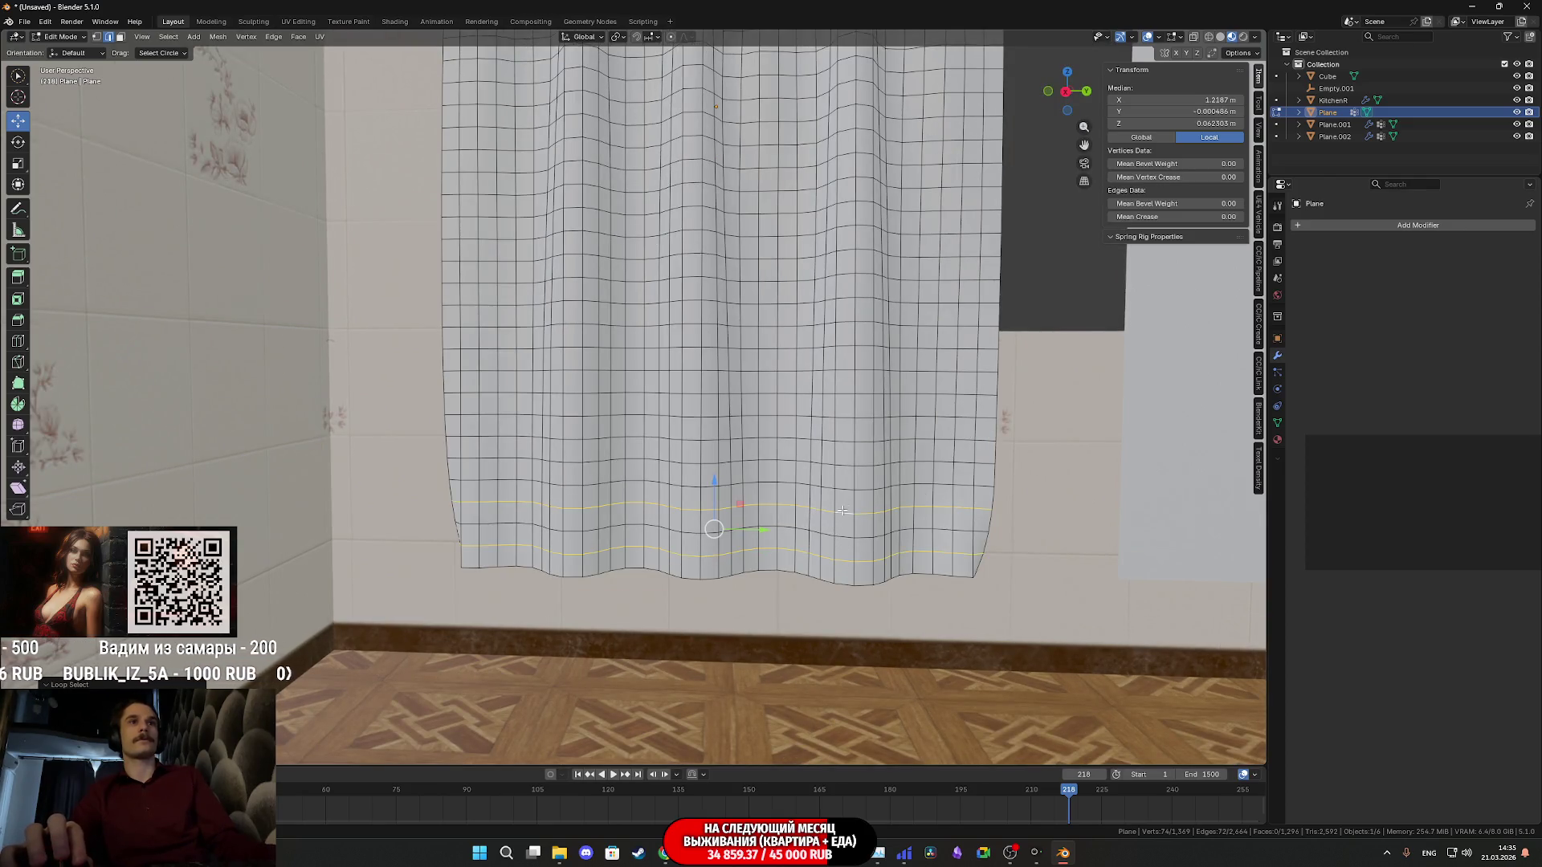
{"action": "left_click", "coordinate": [845, 455], "text": "alt+shift"}
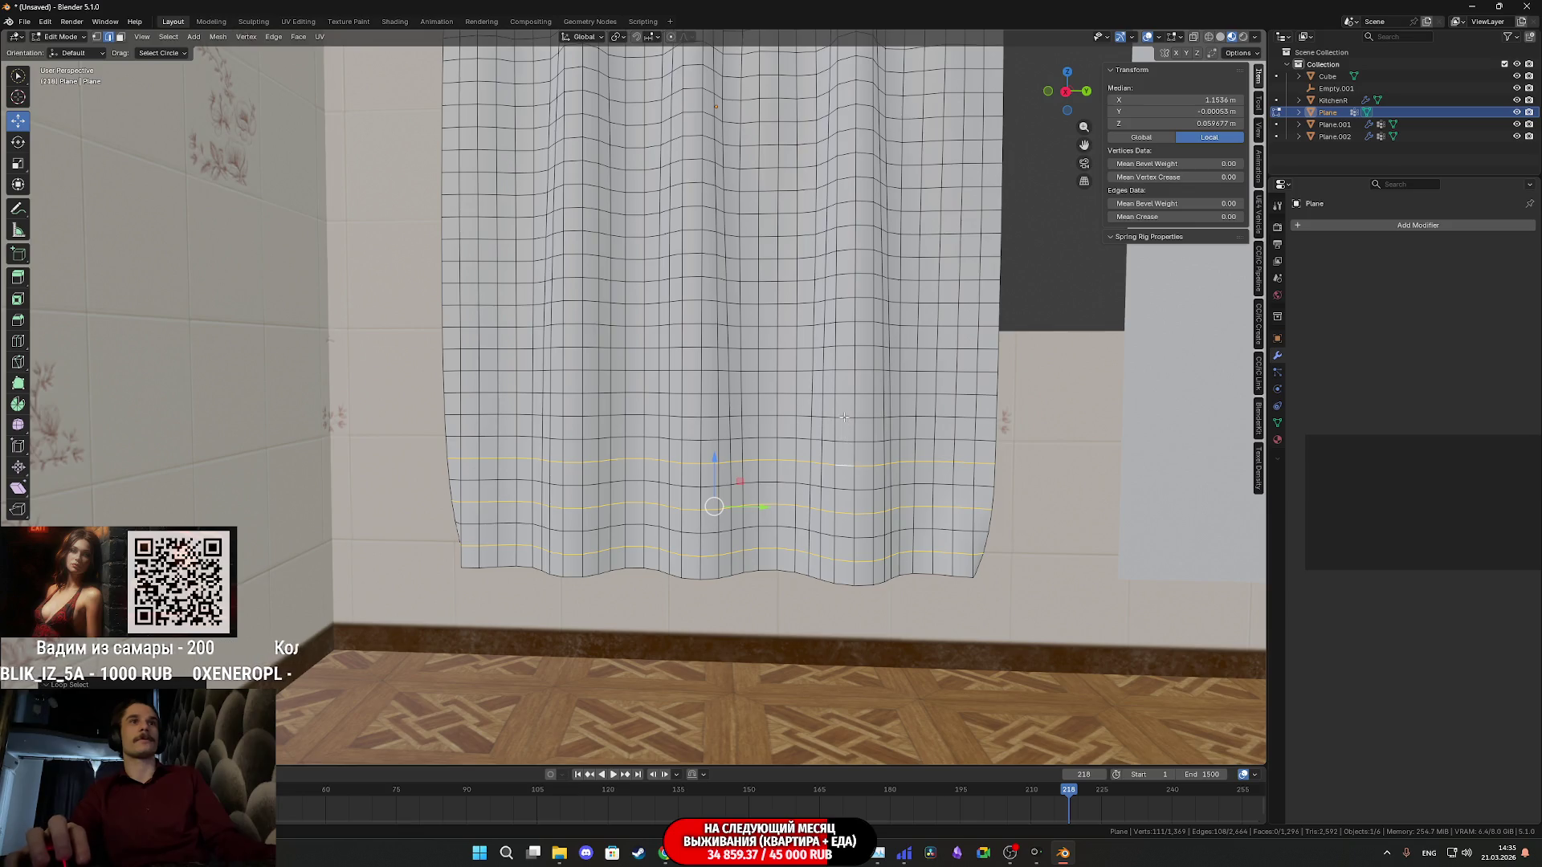
{"action": "left_click", "coordinate": [844, 372], "text": "alt+shift"}
{"action": "left_click", "coordinate": [844, 324], "text": "alt+shift"}
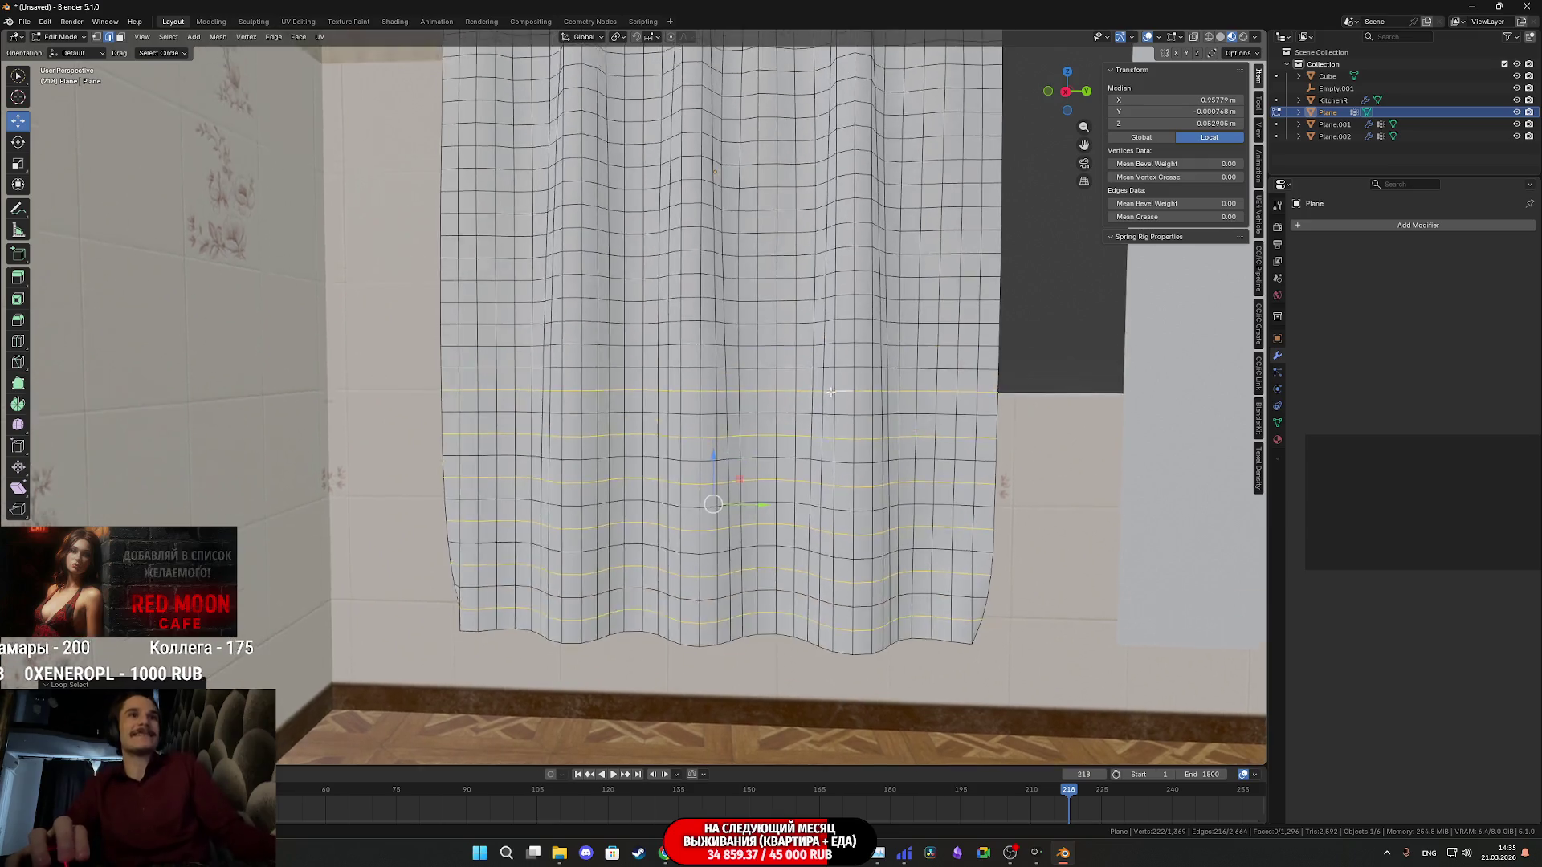
{"action": "middle_click_drag", "start_coordinate": [833, 323], "coordinate": [834, 458], "text": "shift"}
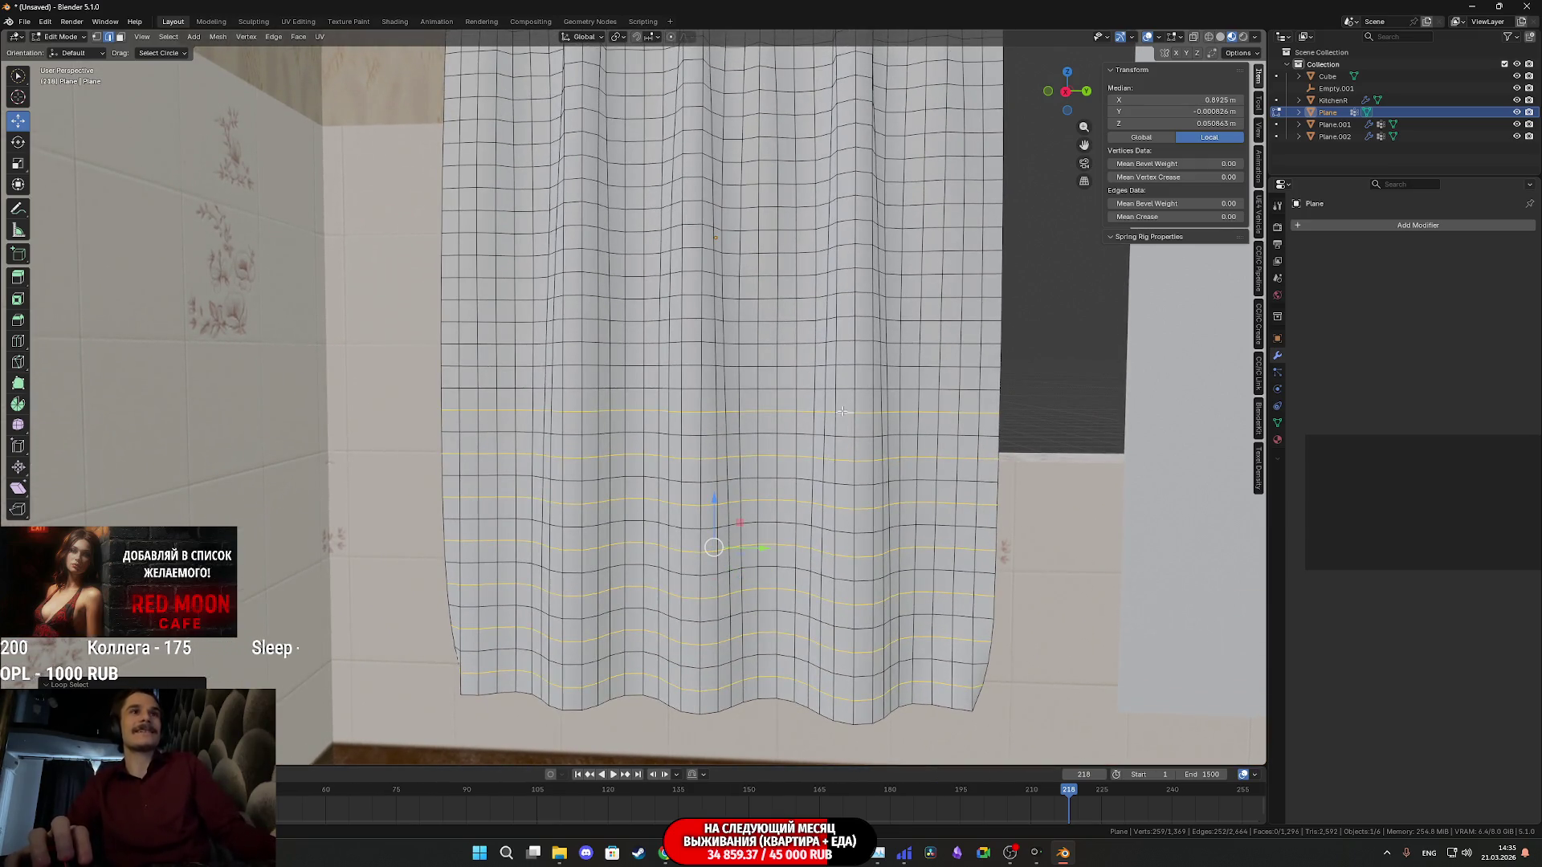
{"action": "left_click", "coordinate": [845, 366], "text": "alt+shift"}
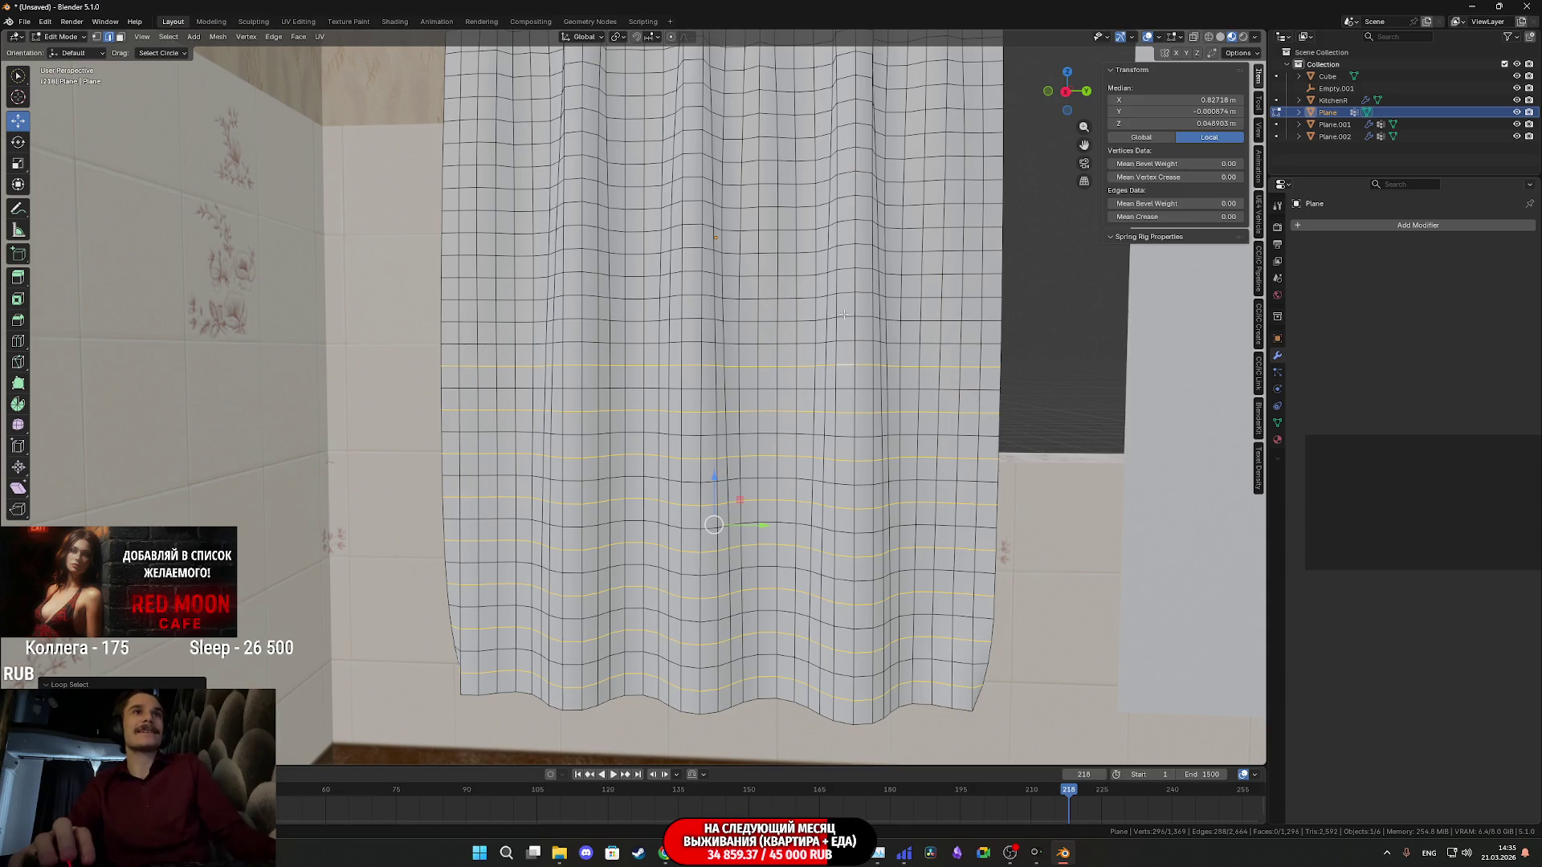
{"action": "left_click", "coordinate": [844, 272], "text": "alt+shift"}
{"action": "left_click", "coordinate": [847, 224], "text": "alt+shift"}
{"action": "left_click", "coordinate": [845, 176], "text": "alt+shift"}
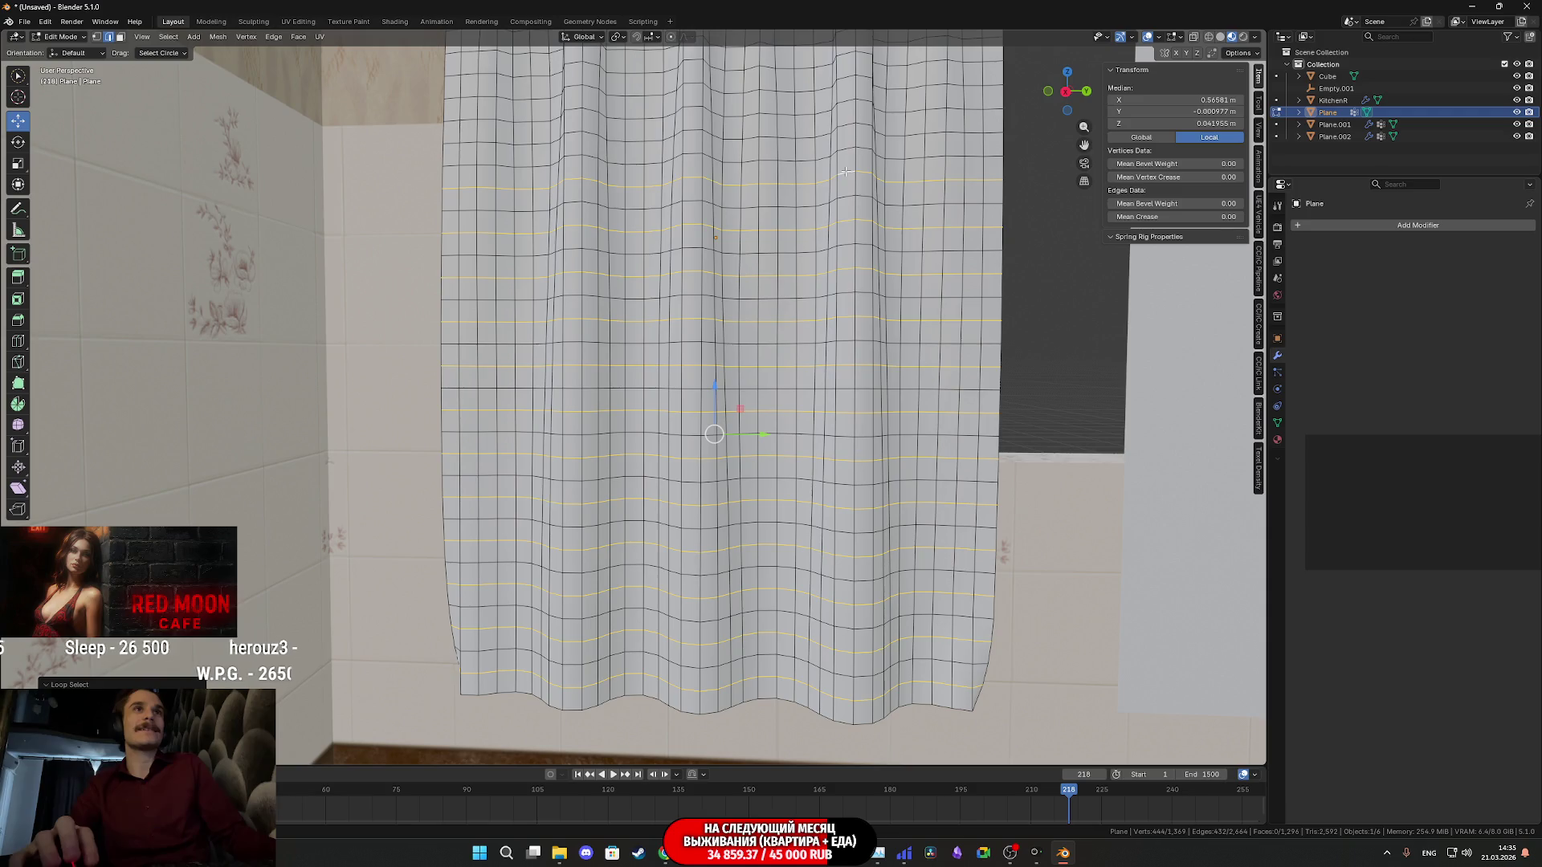
{"action": "left_click", "coordinate": [845, 132], "text": "alt+shift"}
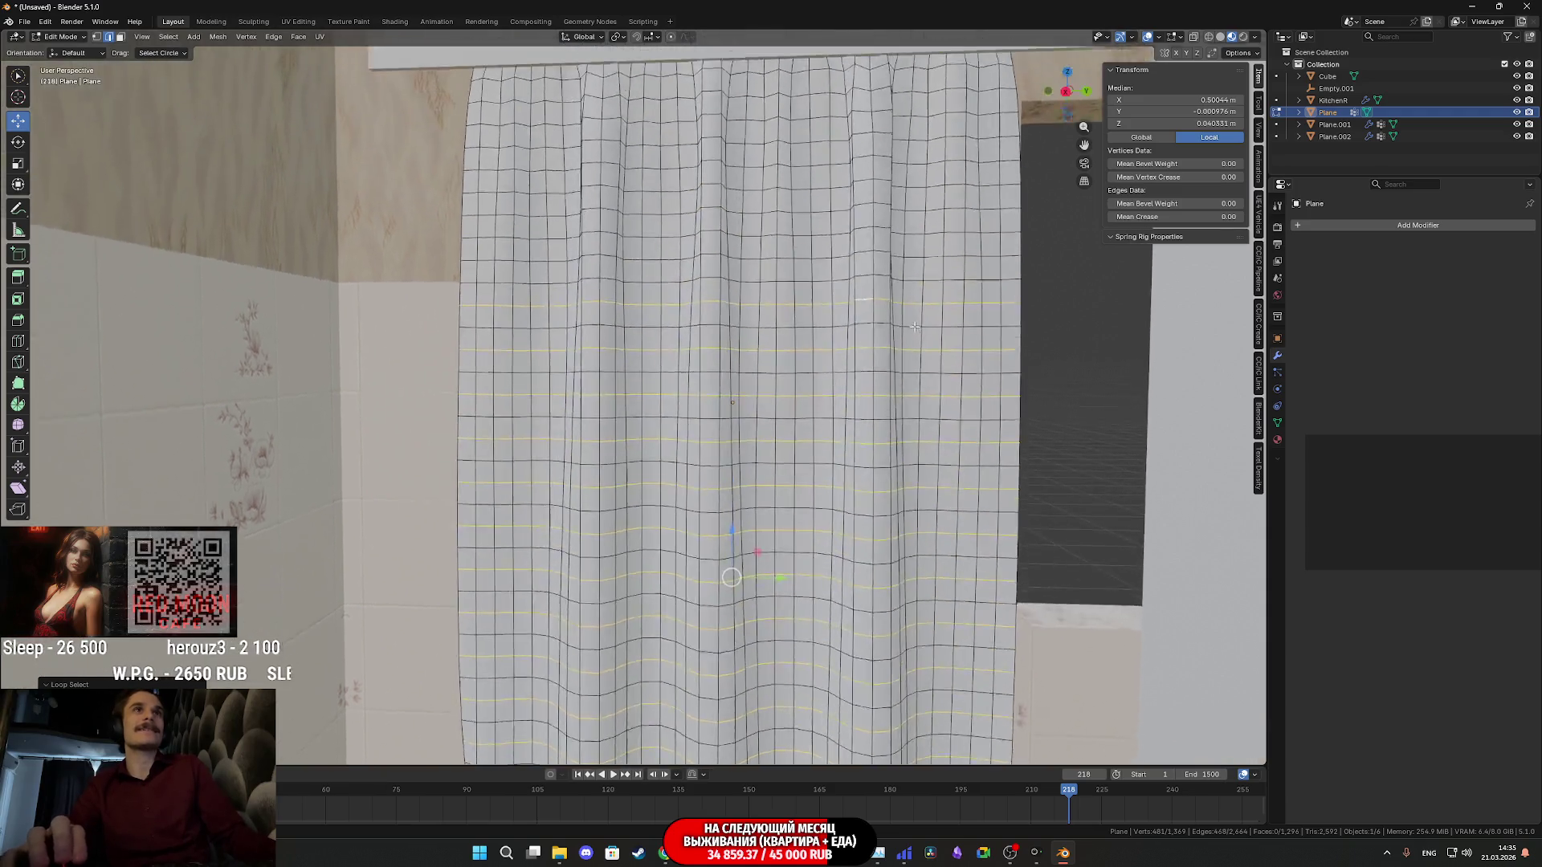
{"action": "middle_click_drag", "start_coordinate": [845, 132], "coordinate": [881, 383], "text": "shift"}
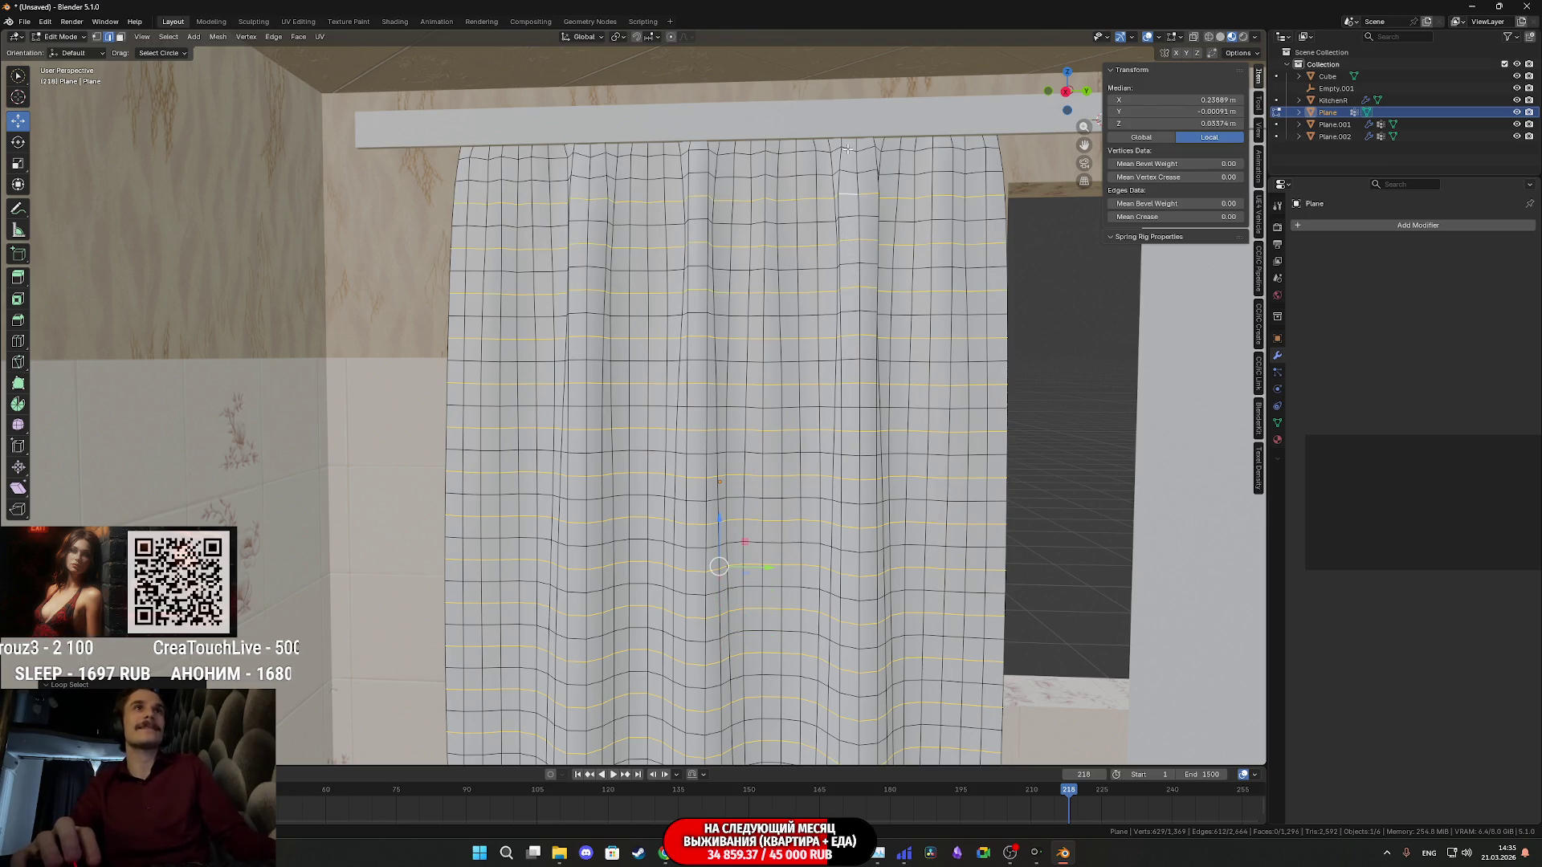
{"action": "key", "text": "x"}
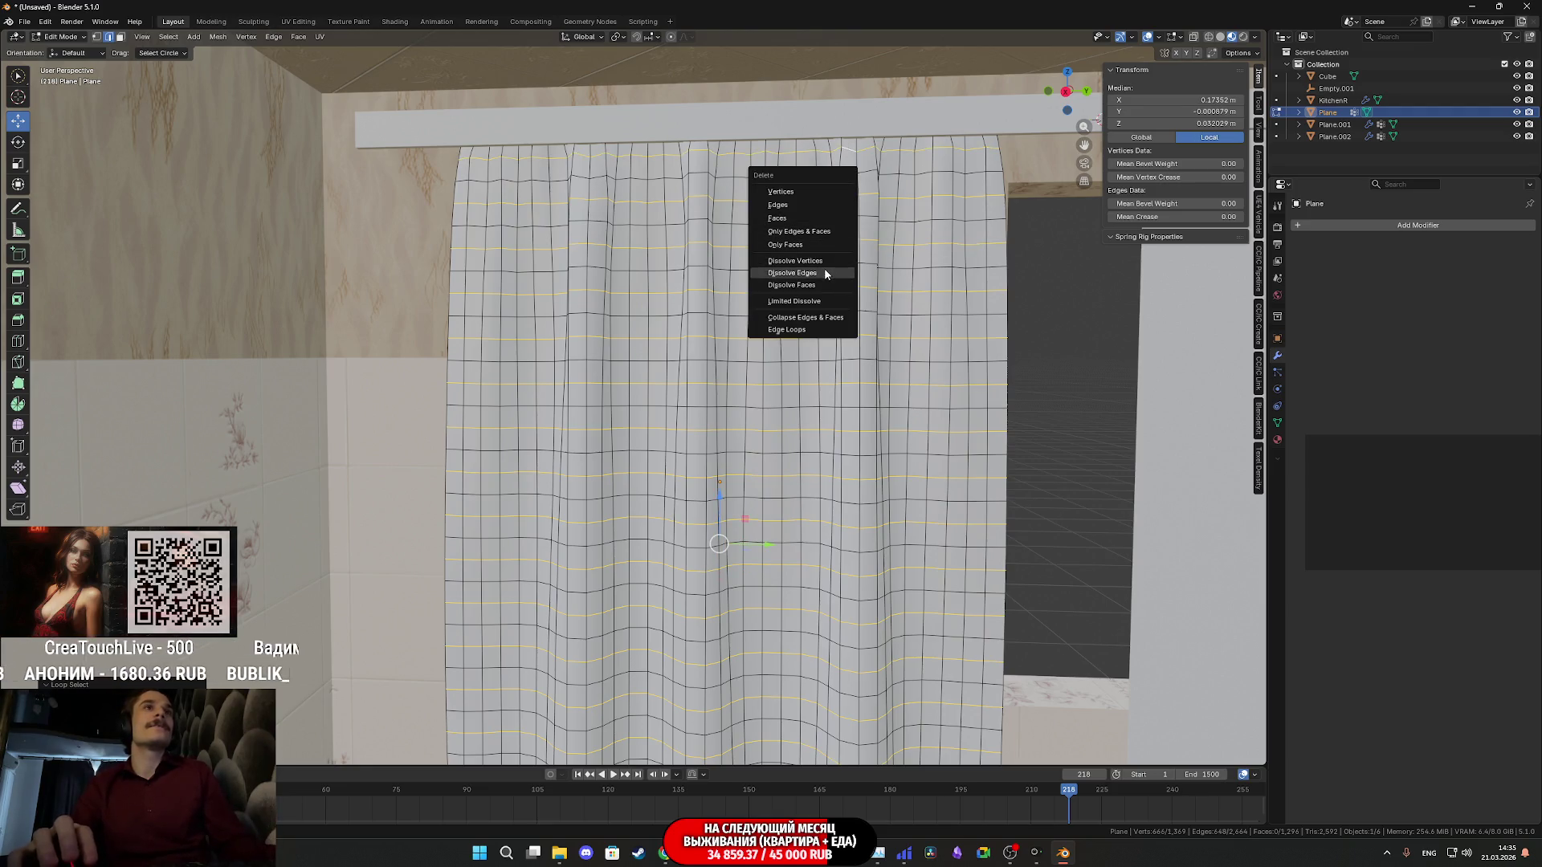
Dissolve the selected edge loops and face the curtain straight on to check the folds
{"action": "left_click", "coordinate": [825, 273]}
{"action": "mouse_move", "coordinate": [824, 272]}
{"action": "middle_mouse_down"}
{"action": "mouse_move", "coordinate": [829, 214]}
{"action": "mouse_move", "coordinate": [797, 341]}
{"action": "middle_mouse_up"}
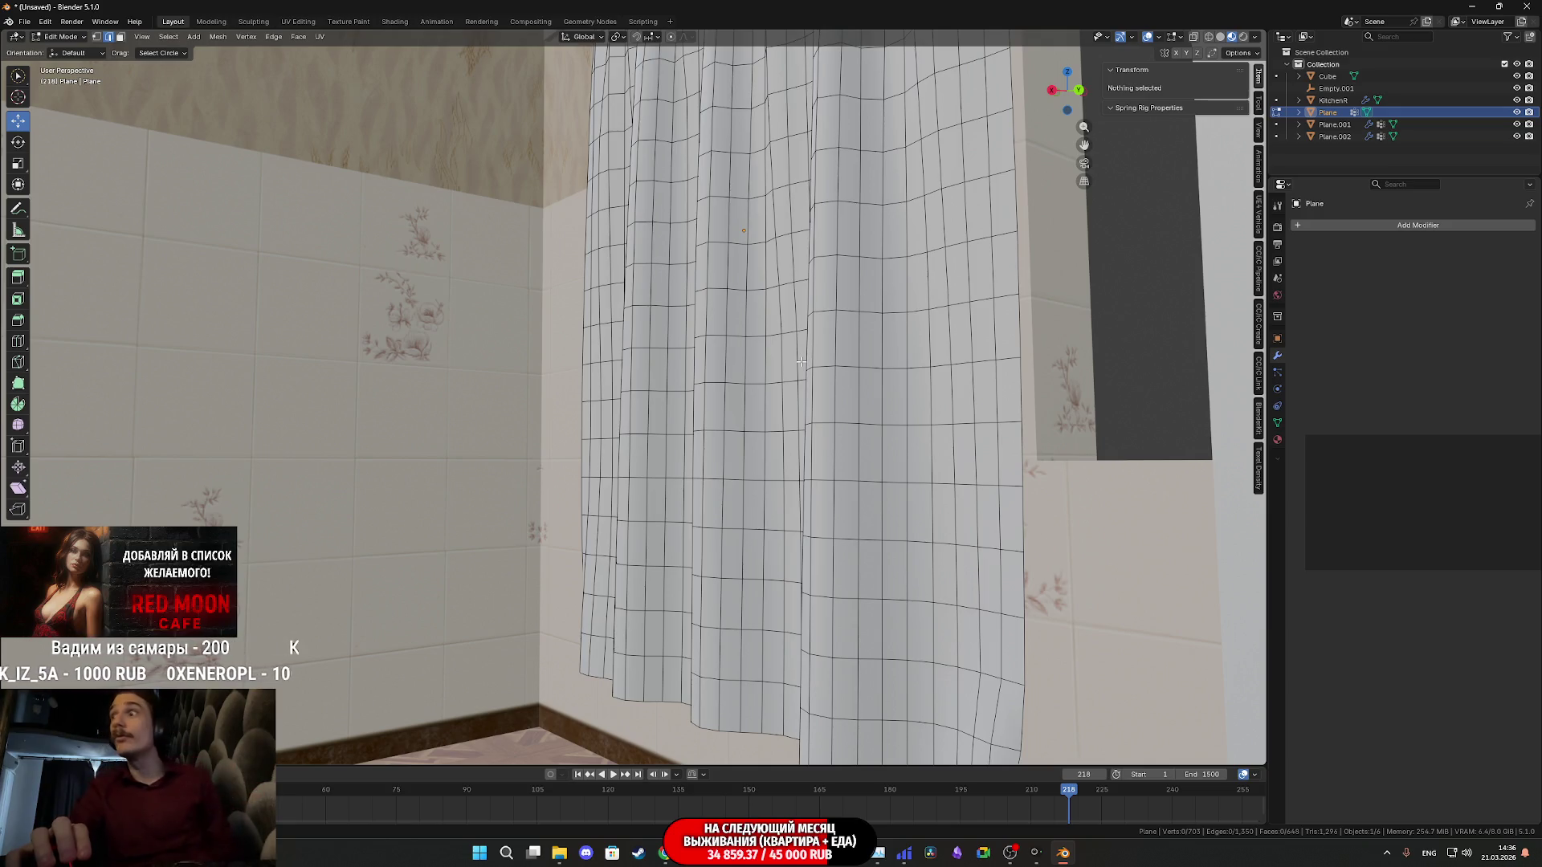
{"action": "mouse_move", "coordinate": [792, 400]}
{"action": "middle_mouse_down"}
{"action": "mouse_move", "coordinate": [958, 552]}
{"action": "mouse_move", "coordinate": [627, 451]}
{"action": "mouse_move", "coordinate": [731, 487]}
{"action": "middle_mouse_up"}
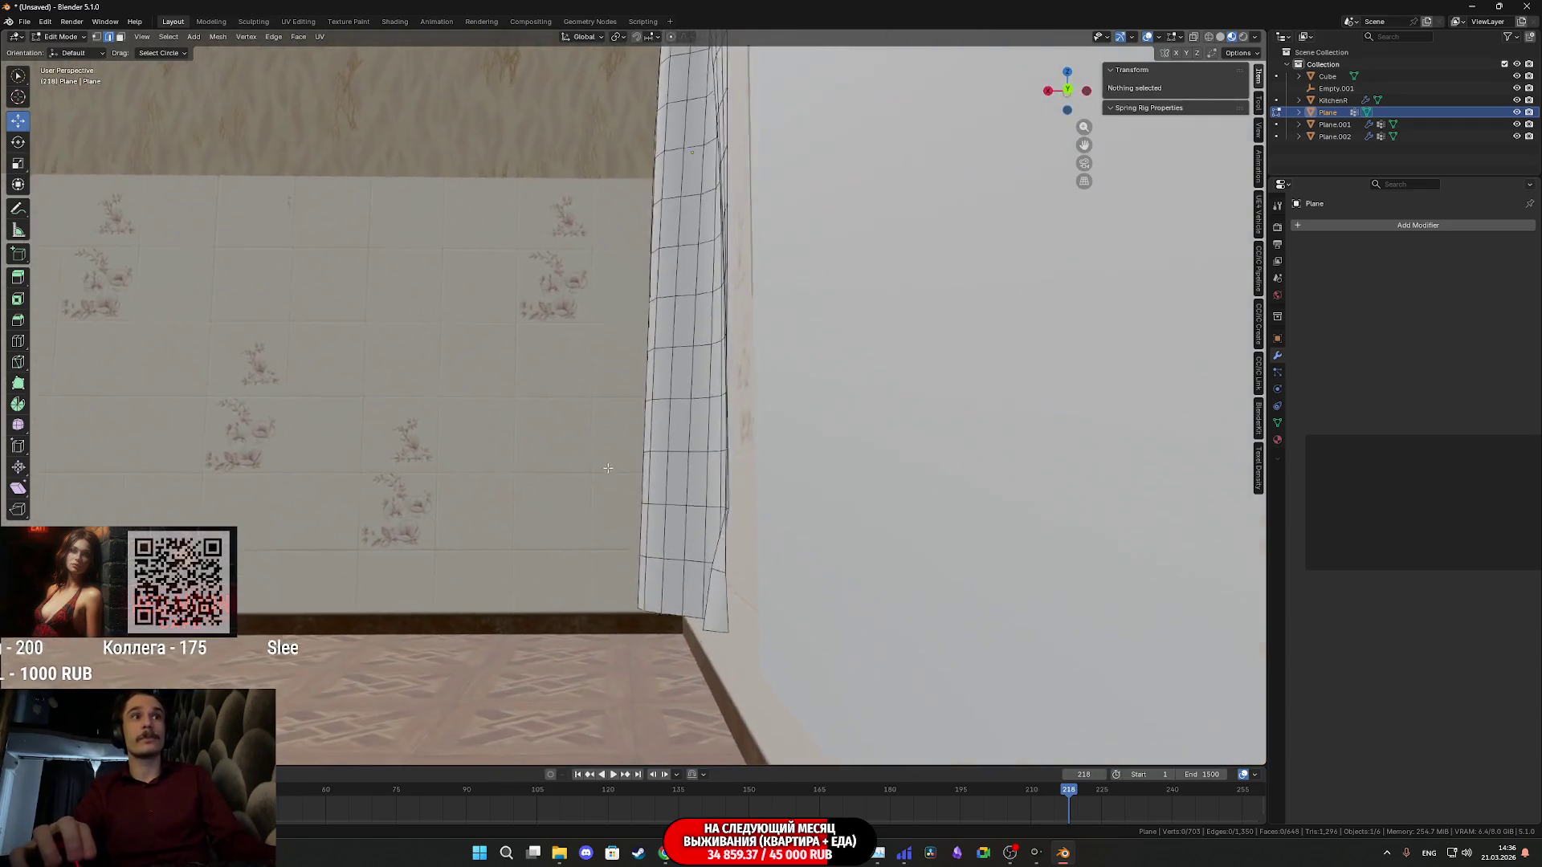
{"action": "scroll", "coordinate": [732, 486], "scroll_direction": "up", "scroll_amount": 3}
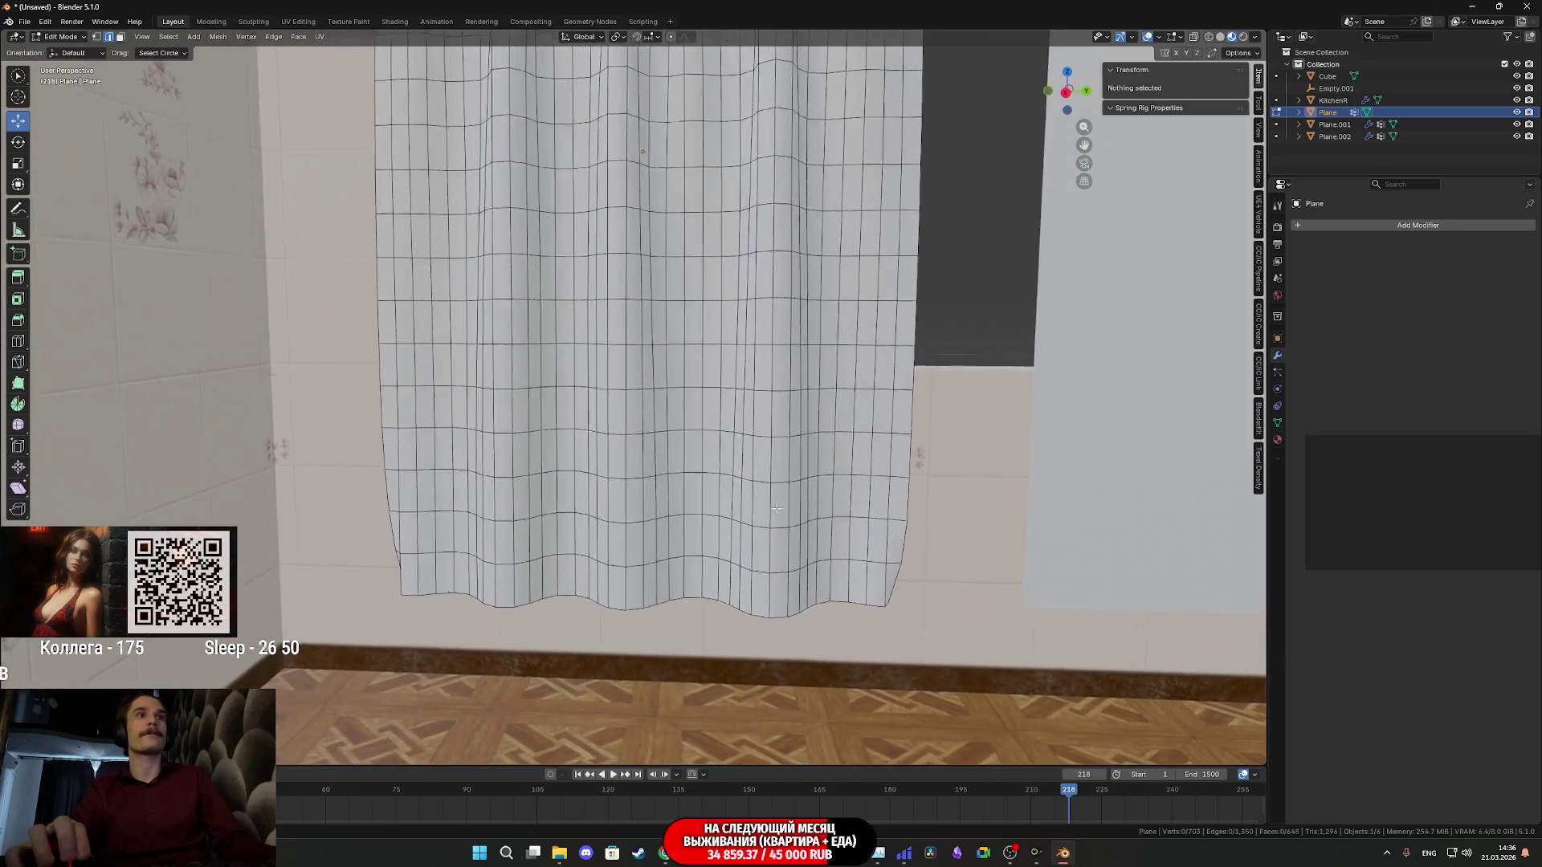
{"action": "scroll", "coordinate": [748, 494], "scroll_direction": "up", "scroll_amount": 2}
Select the bottom loop and alternating loops up to the rail, then bring up delete options
{"action": "mouse_move", "coordinate": [751, 497]}
{"action": "middle_mouse_down"}
{"action": "mouse_move", "coordinate": [727, 583]}
{"action": "mouse_move", "coordinate": [753, 599]}
{"action": "mouse_move", "coordinate": [716, 604]}
{"action": "middle_mouse_up"}
{"action": "left_click", "coordinate": [717, 607], "text": "alt"}
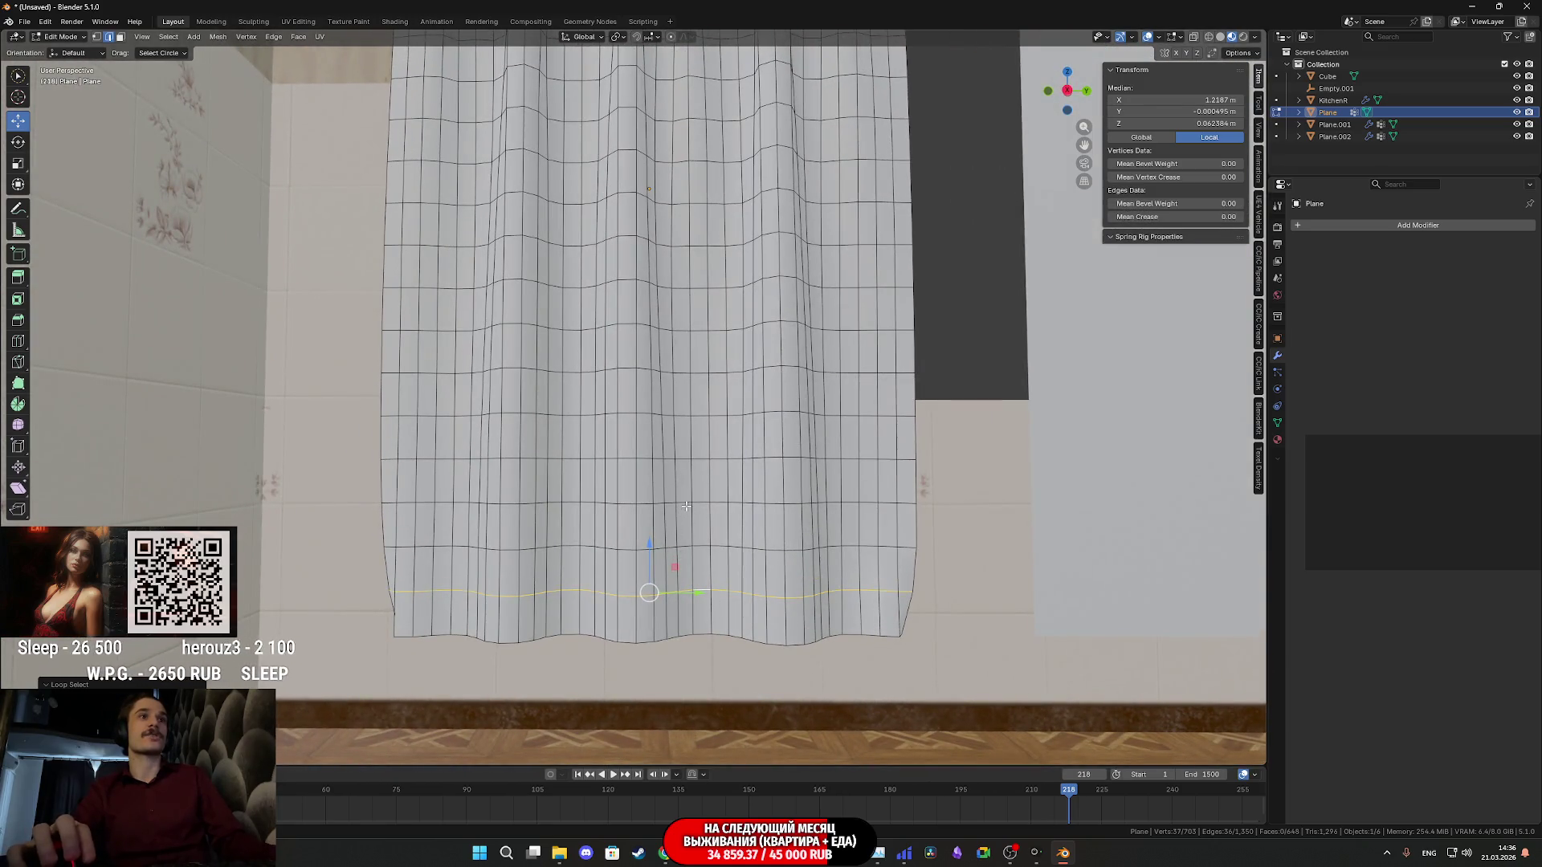
{"action": "left_click", "coordinate": [684, 416], "text": "alt+shift"}
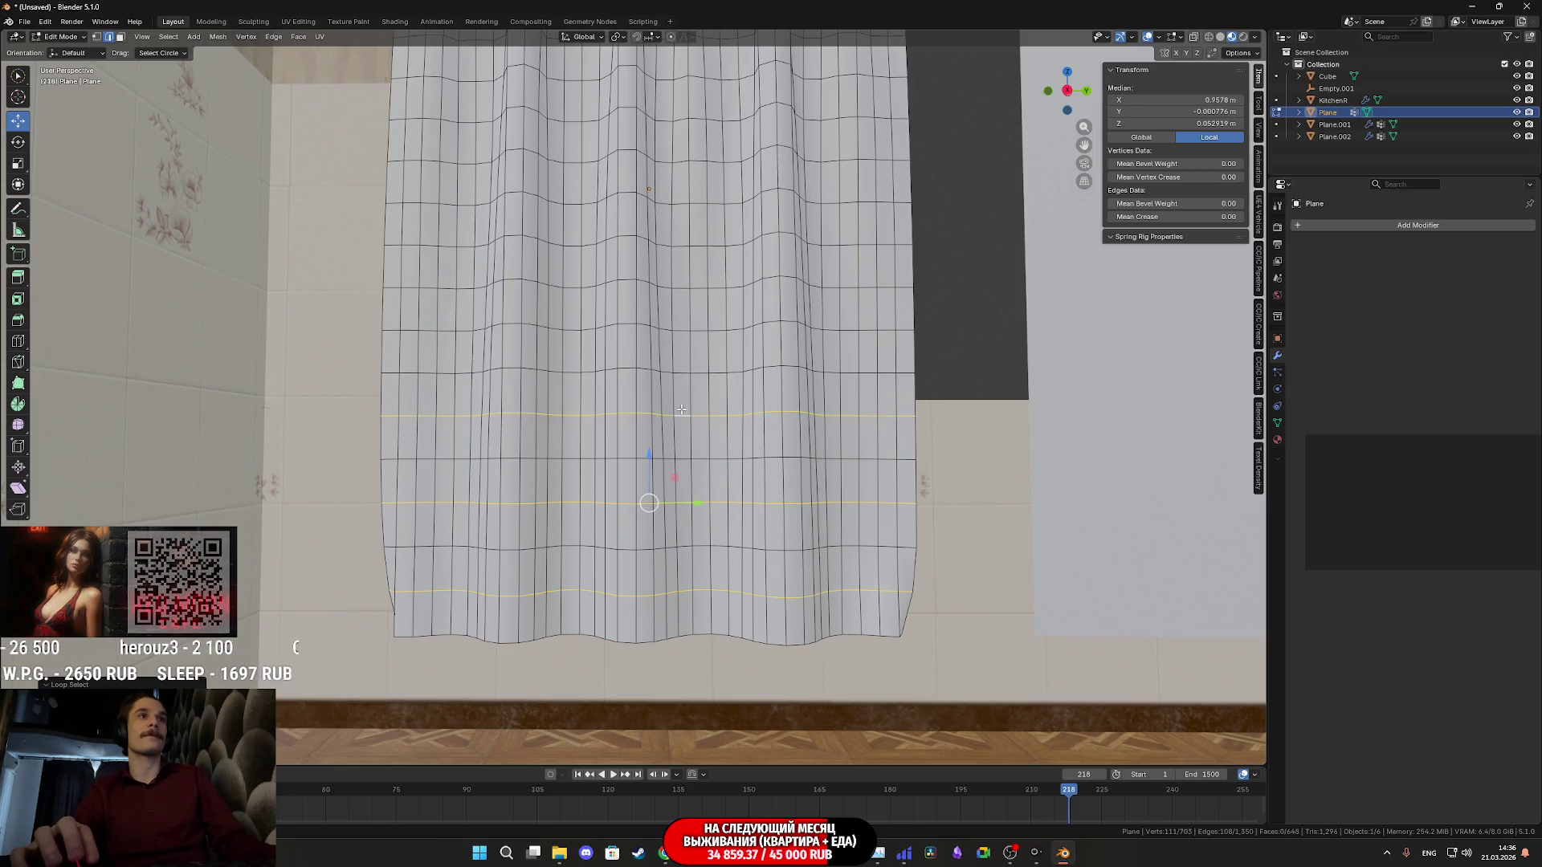
{"action": "left_click", "coordinate": [678, 329], "text": "alt+shift"}
{"action": "middle_click_drag", "start_coordinate": [683, 330], "coordinate": [663, 488], "text": "shift"}
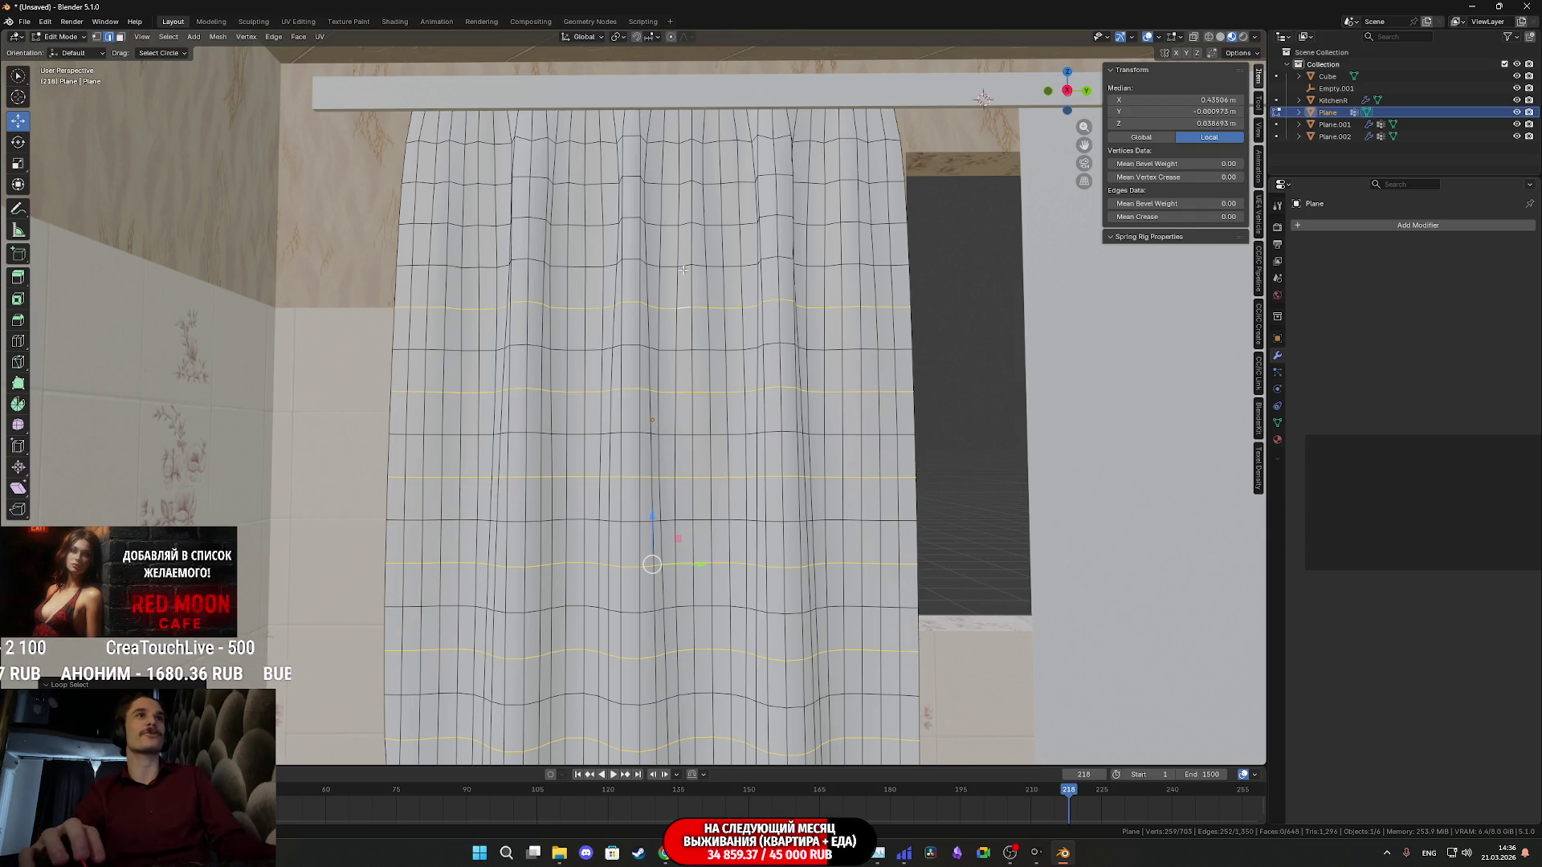
{"action": "left_click", "coordinate": [686, 223], "text": "alt+shift"}
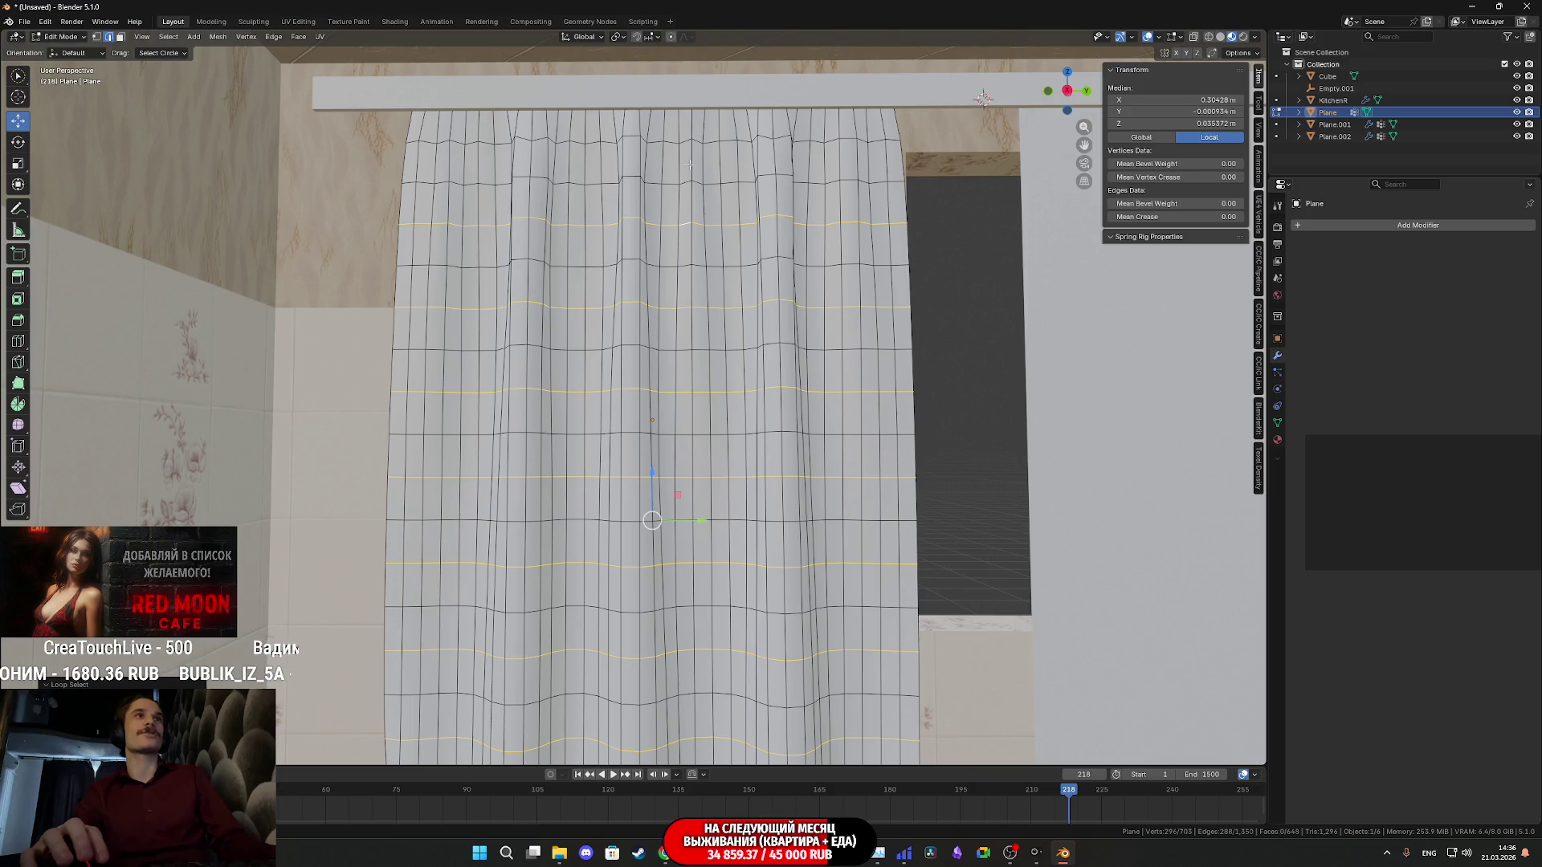
{"action": "right_click", "coordinate": [730, 233]}
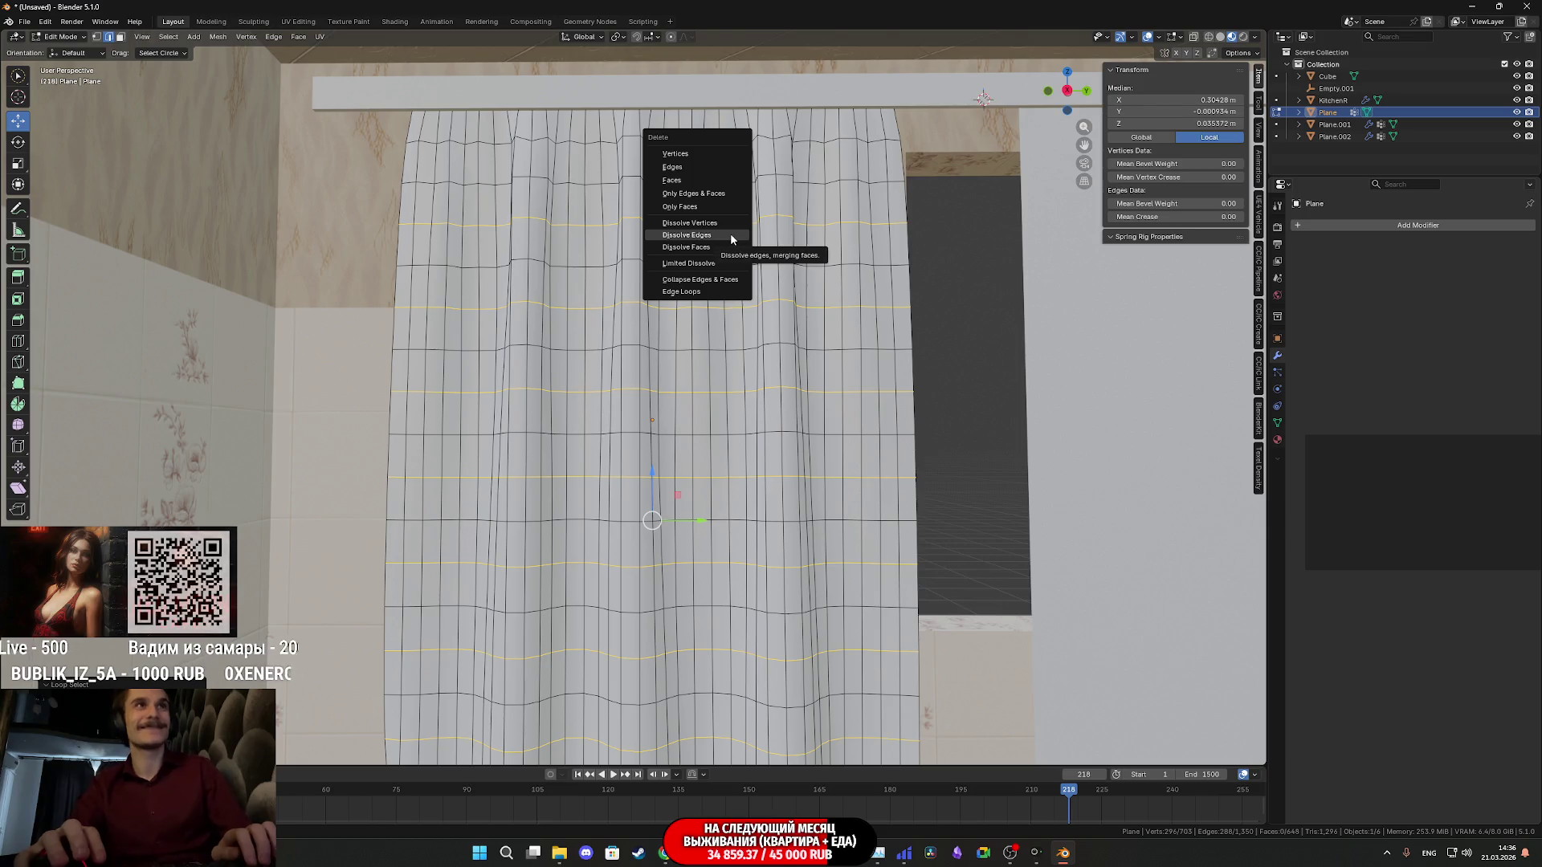
Dissolve those edge loops, inspect the thinner curtain and return to Object Mode
{"action": "left_click", "coordinate": [730, 233]}
{"action": "mouse_move", "coordinate": [732, 235]}
{"action": "middle_mouse_down"}
{"action": "mouse_move", "coordinate": [707, 405]}
{"action": "mouse_move", "coordinate": [801, 418]}
{"action": "mouse_move", "coordinate": [773, 390]}
{"action": "mouse_move", "coordinate": [806, 417]}
{"action": "middle_mouse_up"}
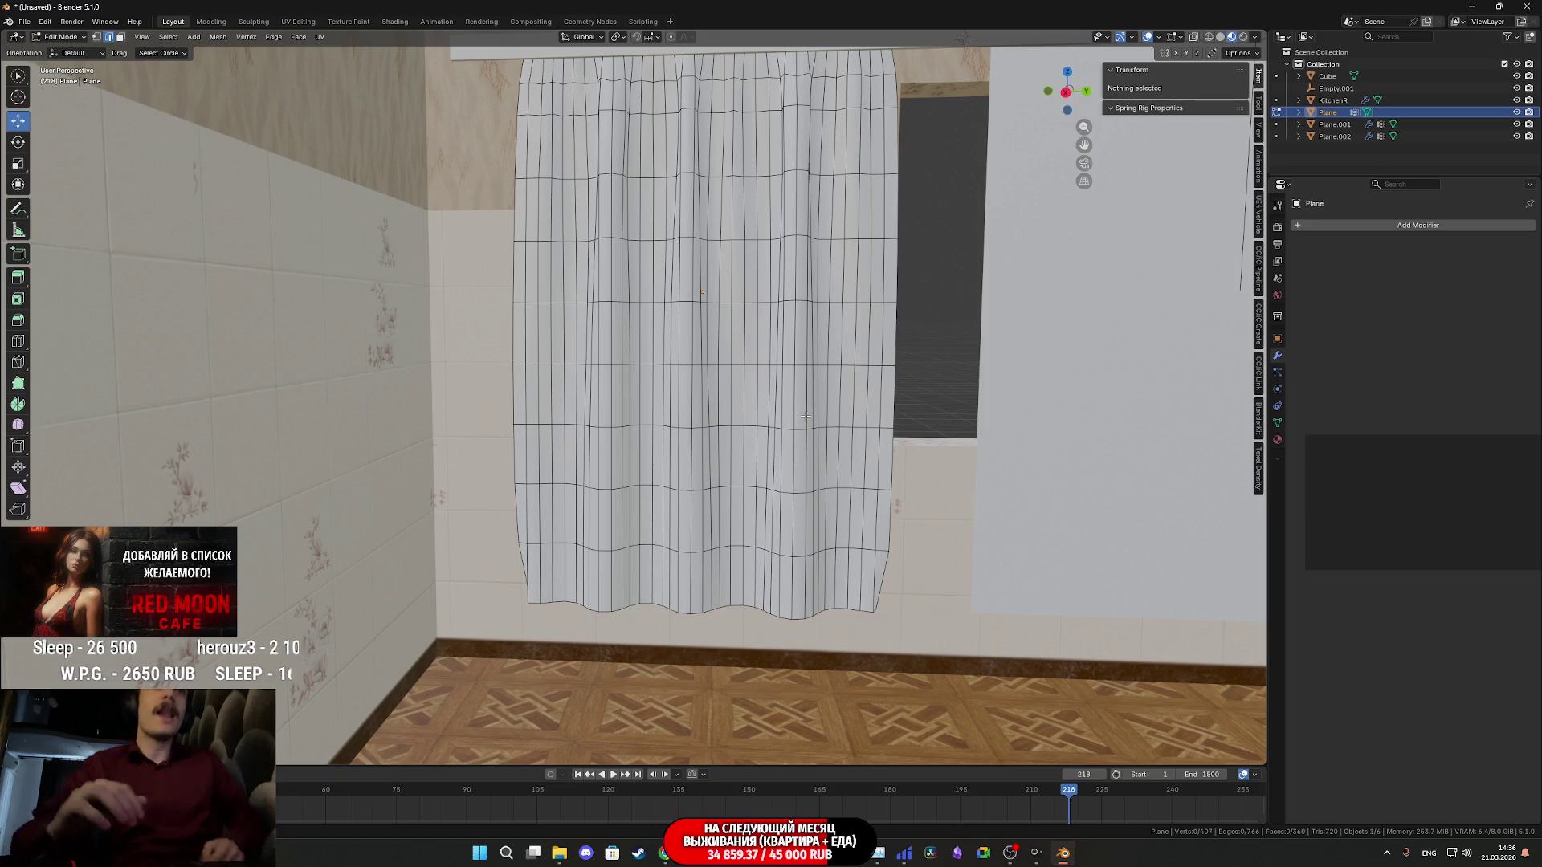
{"action": "mouse_move", "coordinate": [806, 417]}
{"action": "middle_mouse_down"}
{"action": "mouse_move", "coordinate": [834, 363]}
{"action": "mouse_move", "coordinate": [789, 372]}
{"action": "mouse_move", "coordinate": [868, 367]}
{"action": "mouse_move", "coordinate": [799, 356]}
{"action": "mouse_move", "coordinate": [855, 363]}
{"action": "middle_mouse_up"}
{"action": "key", "text": "Tab"}
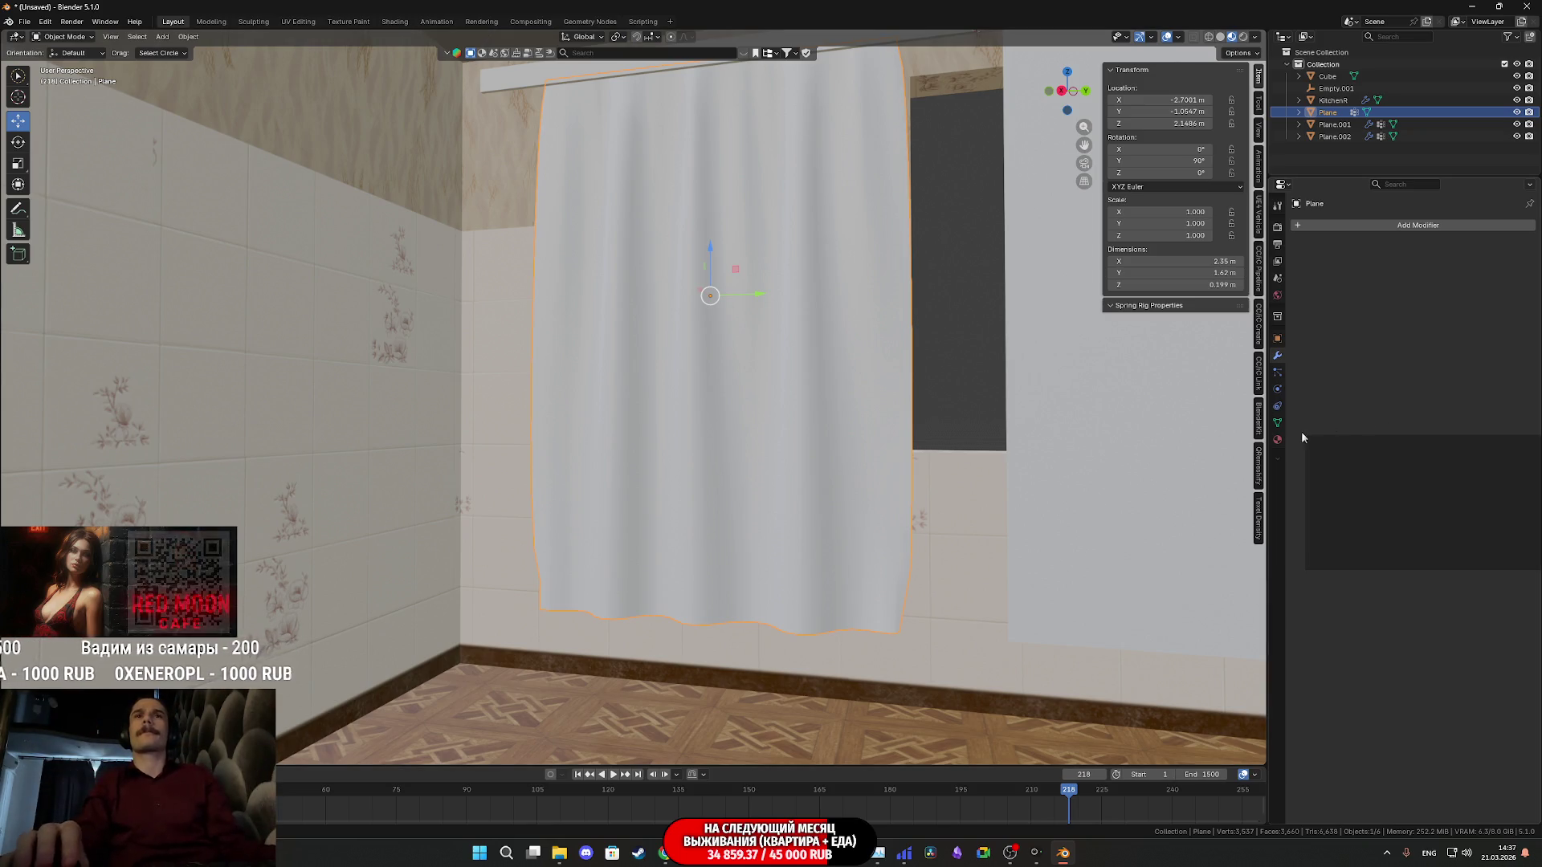
{"action": "left_click", "coordinate": [1277, 439]}
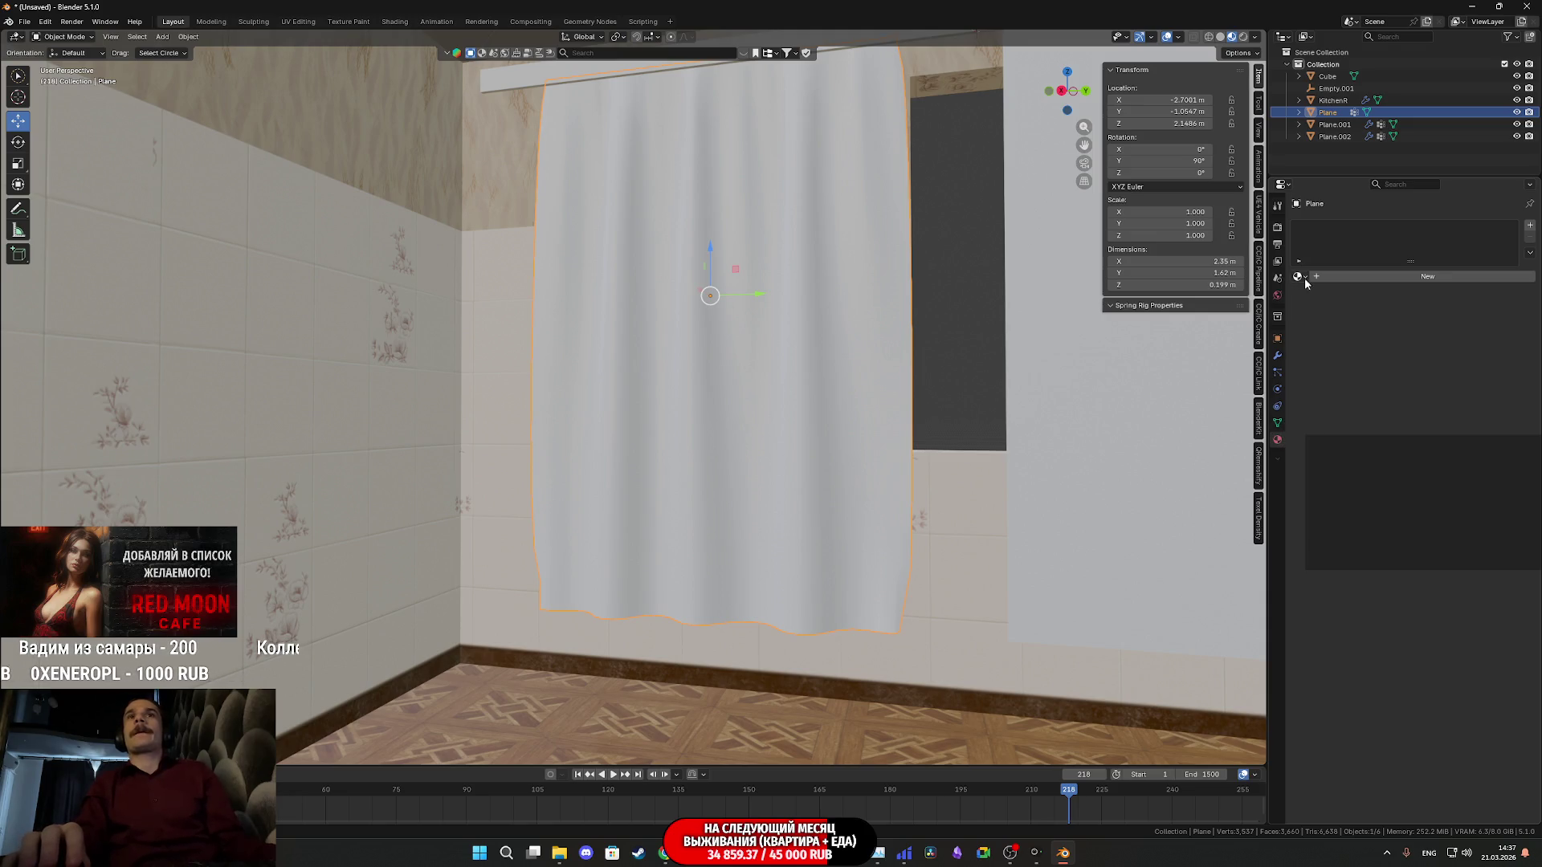
Create new Material.001 for the curtain and start saving the file with Ctrl+S
{"action": "left_click", "coordinate": [1301, 277]}
{"action": "left_click", "coordinate": [1427, 277]}
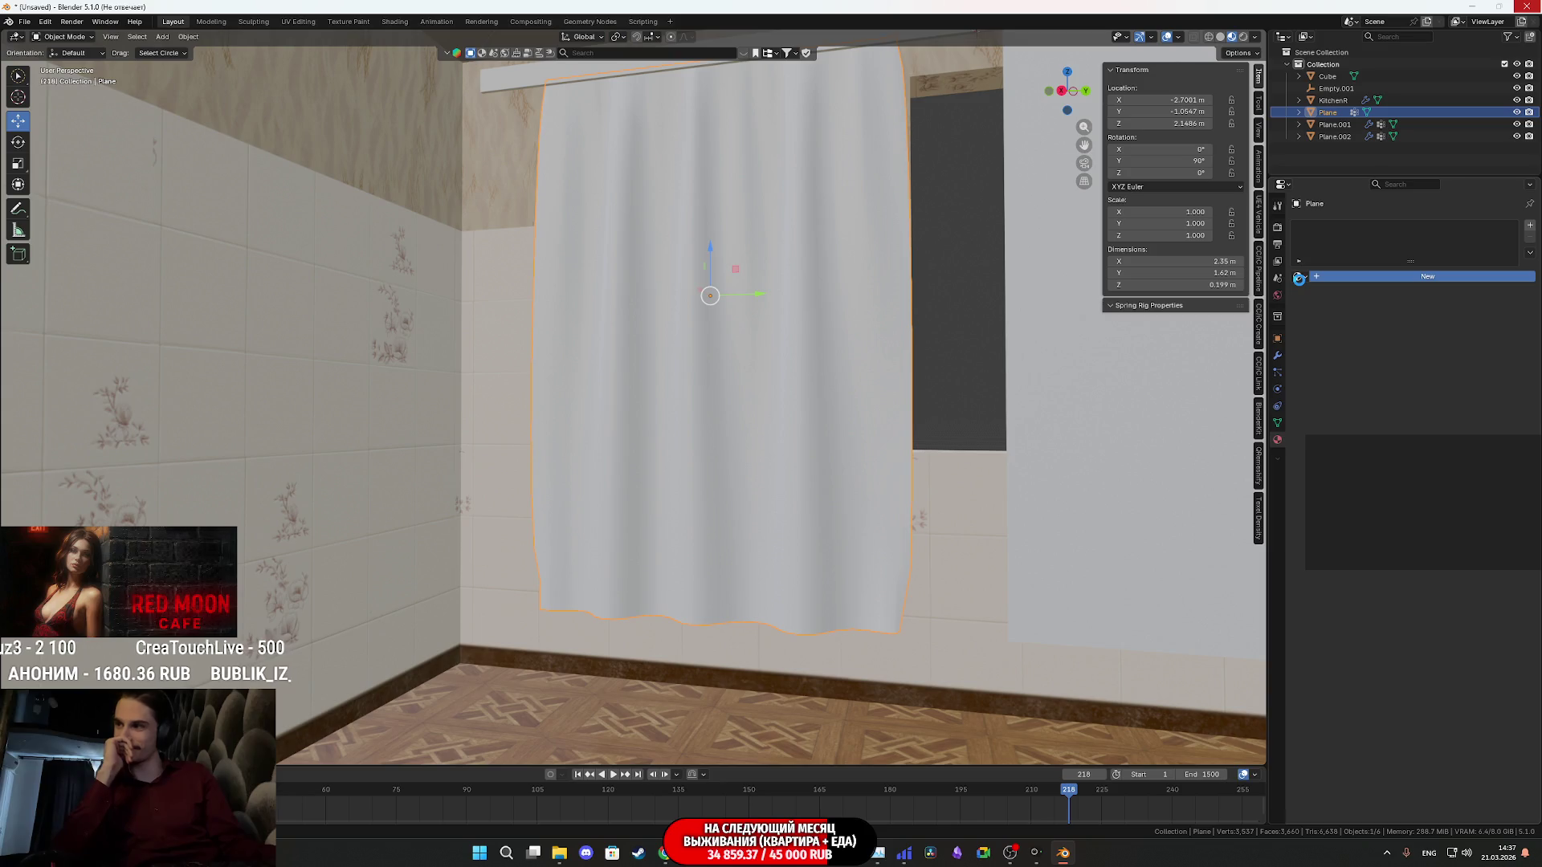
{"action": "left_click", "coordinate": [1312, 277]}
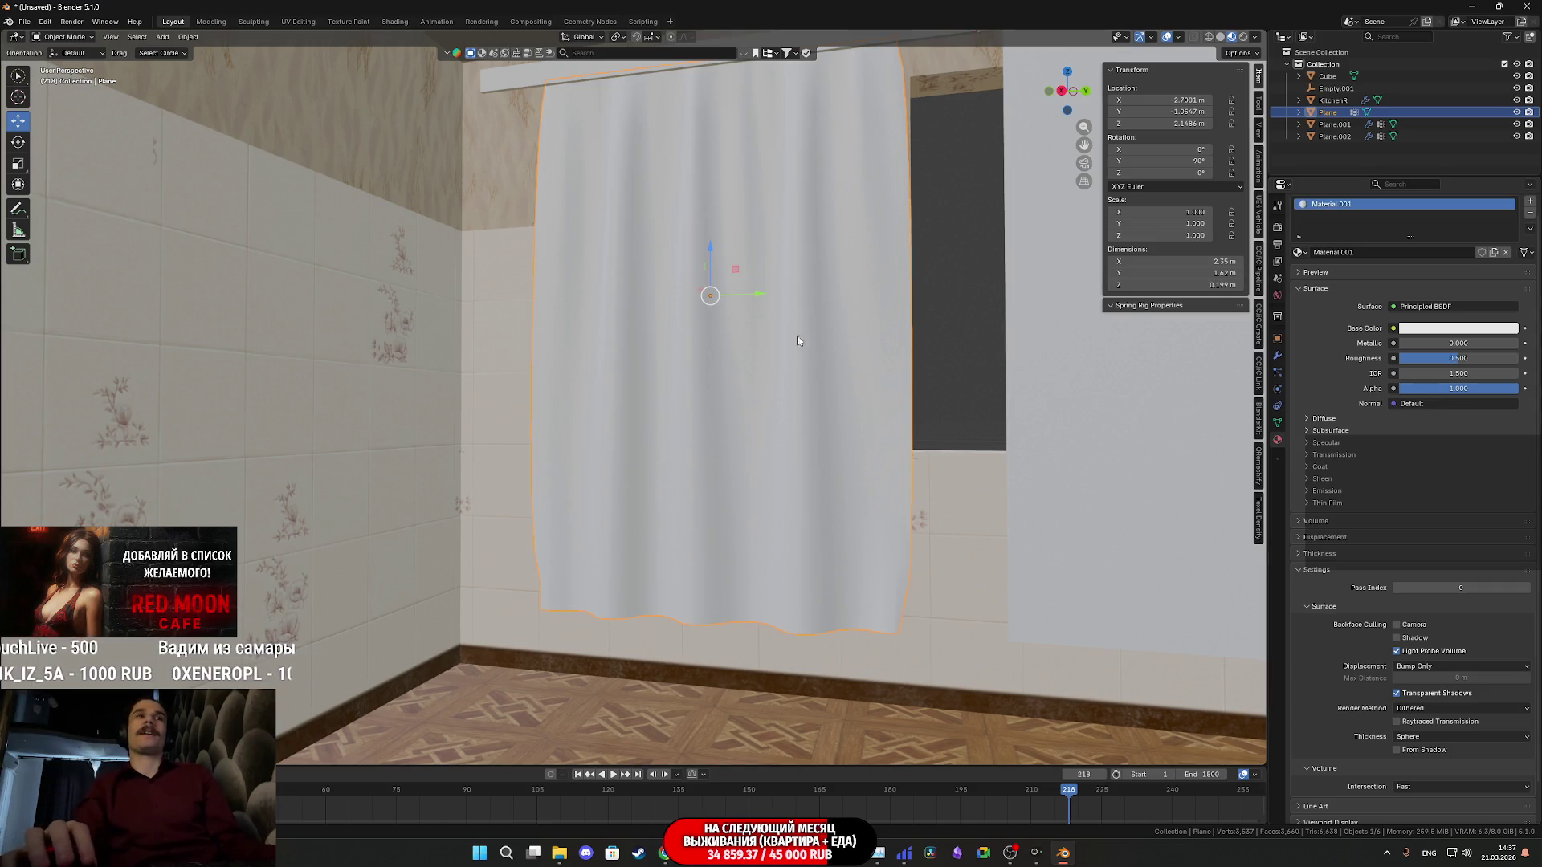
{"action": "key", "text": "ctrl+s"}
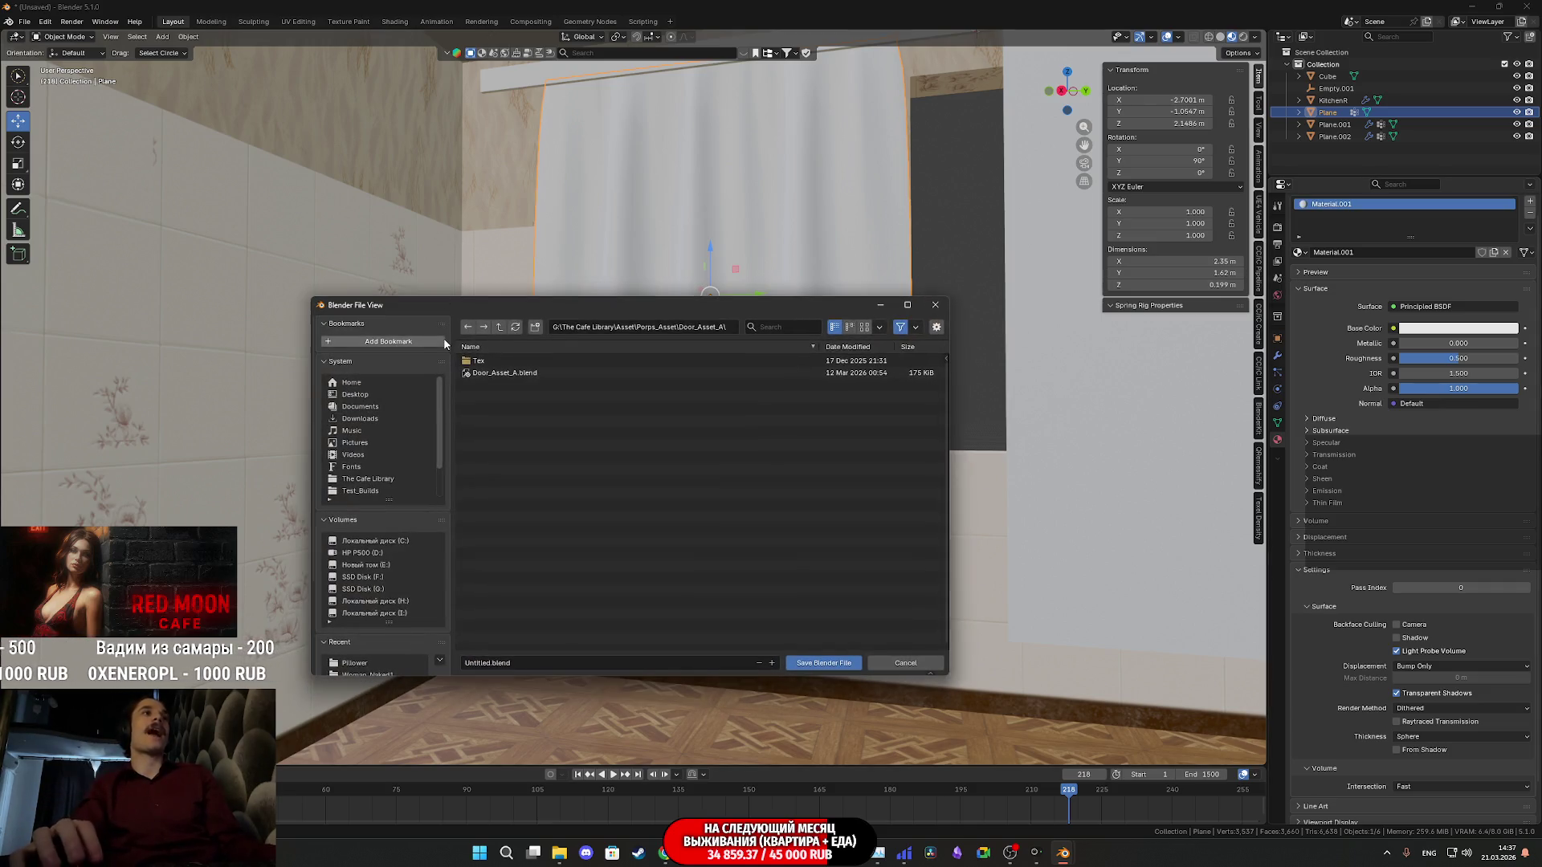
Create a new Curtains_Asset folder in the parent directory
{"action": "left_click", "coordinate": [498, 326]}
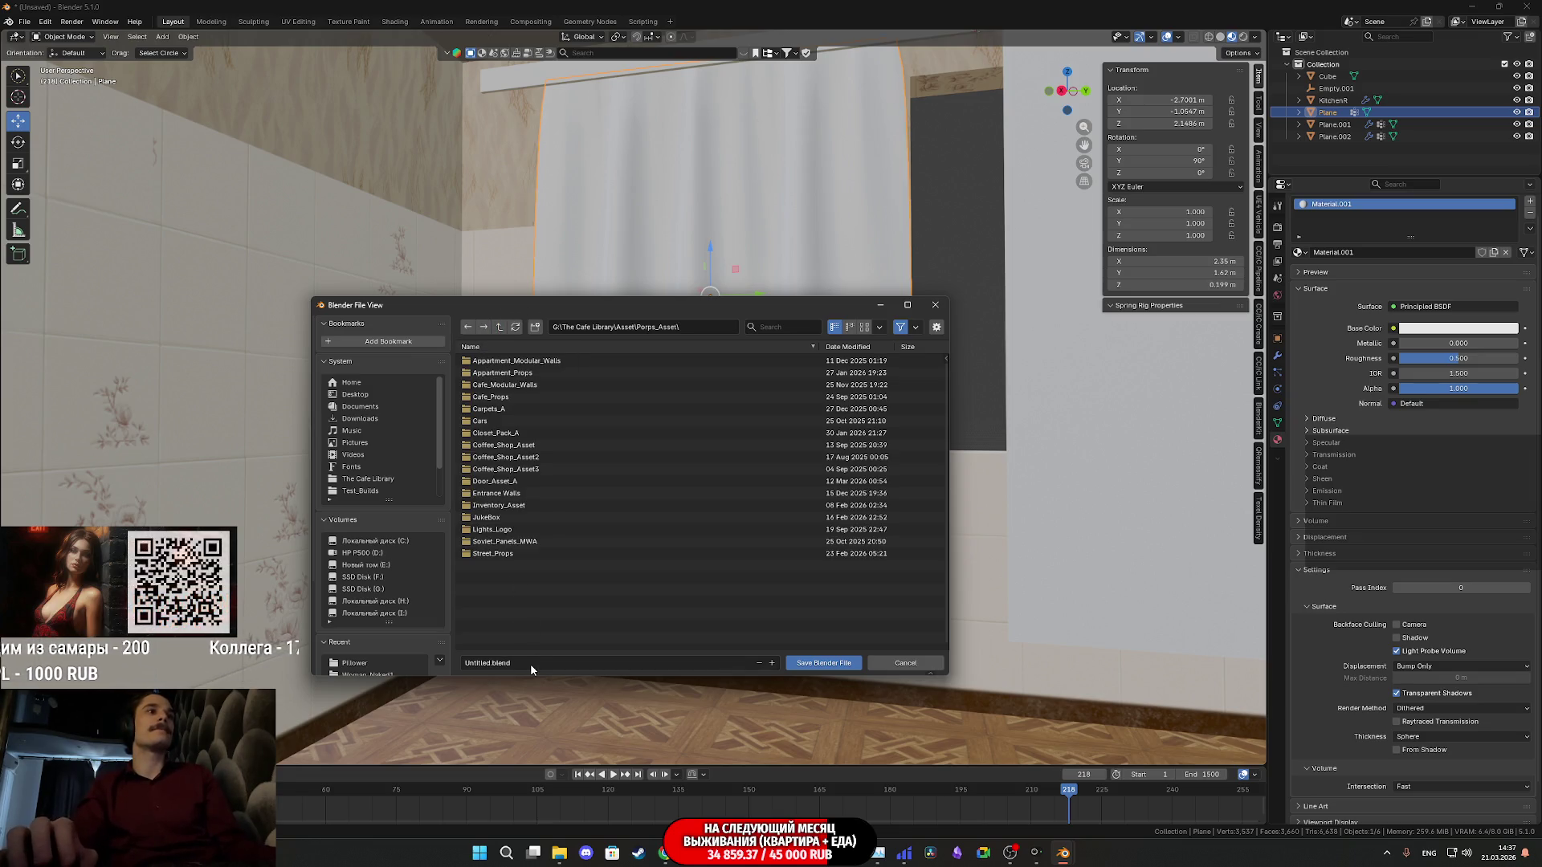
{"action": "left_click", "coordinate": [535, 327]}
{"action": "type", "text": "Curtain"}
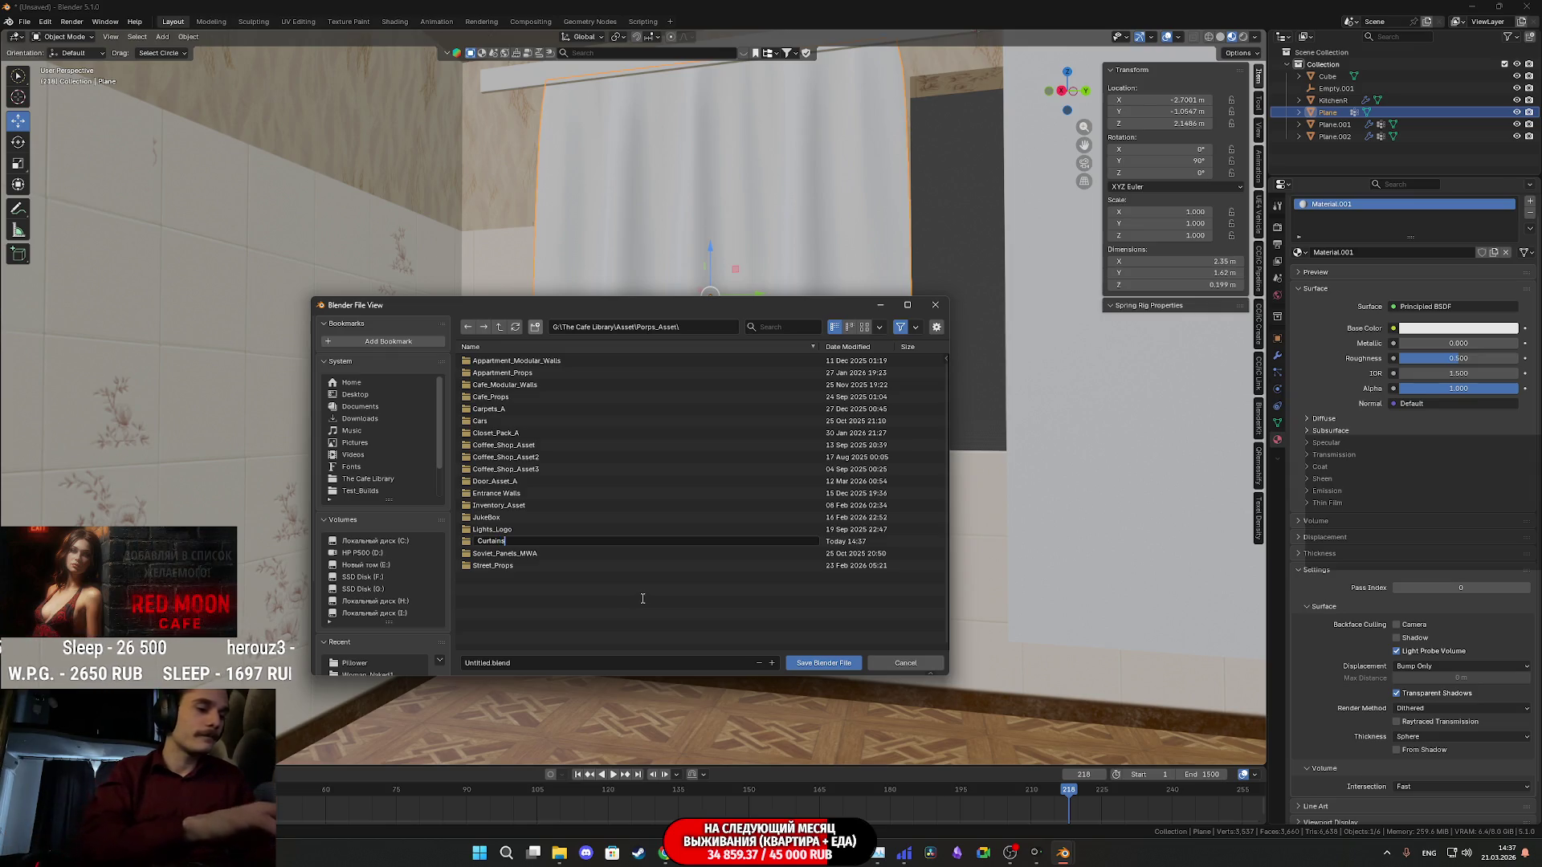
{"action": "type", "text": "s_Asset"}
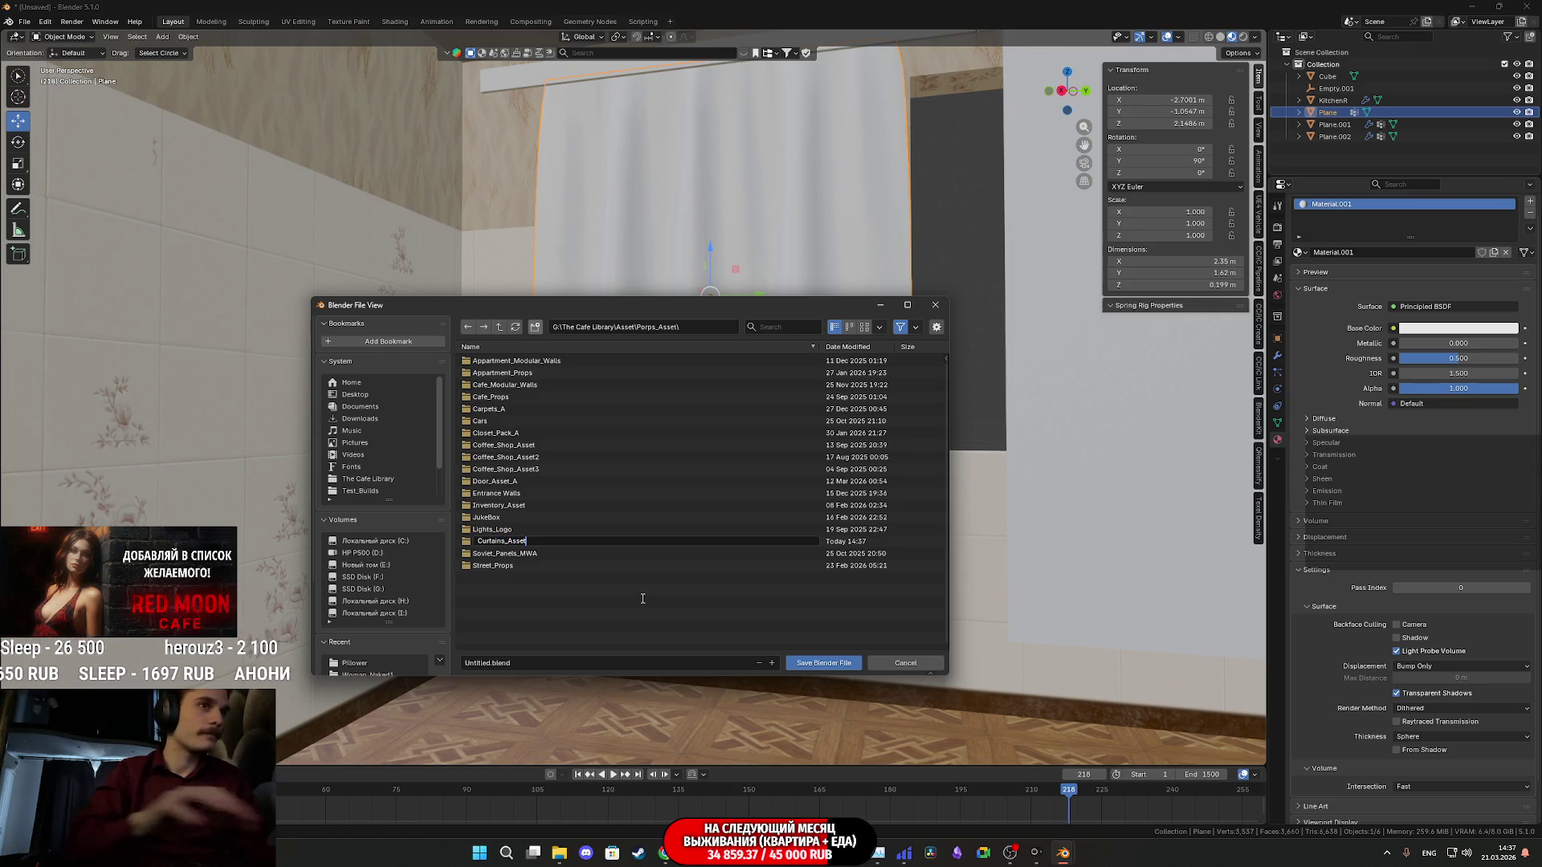
{"action": "key", "text": "Return"}
Name the file Curtans_A.blend and save the scene
{"action": "left_click", "coordinate": [532, 662]}
{"action": "type", "text": "Cur"}
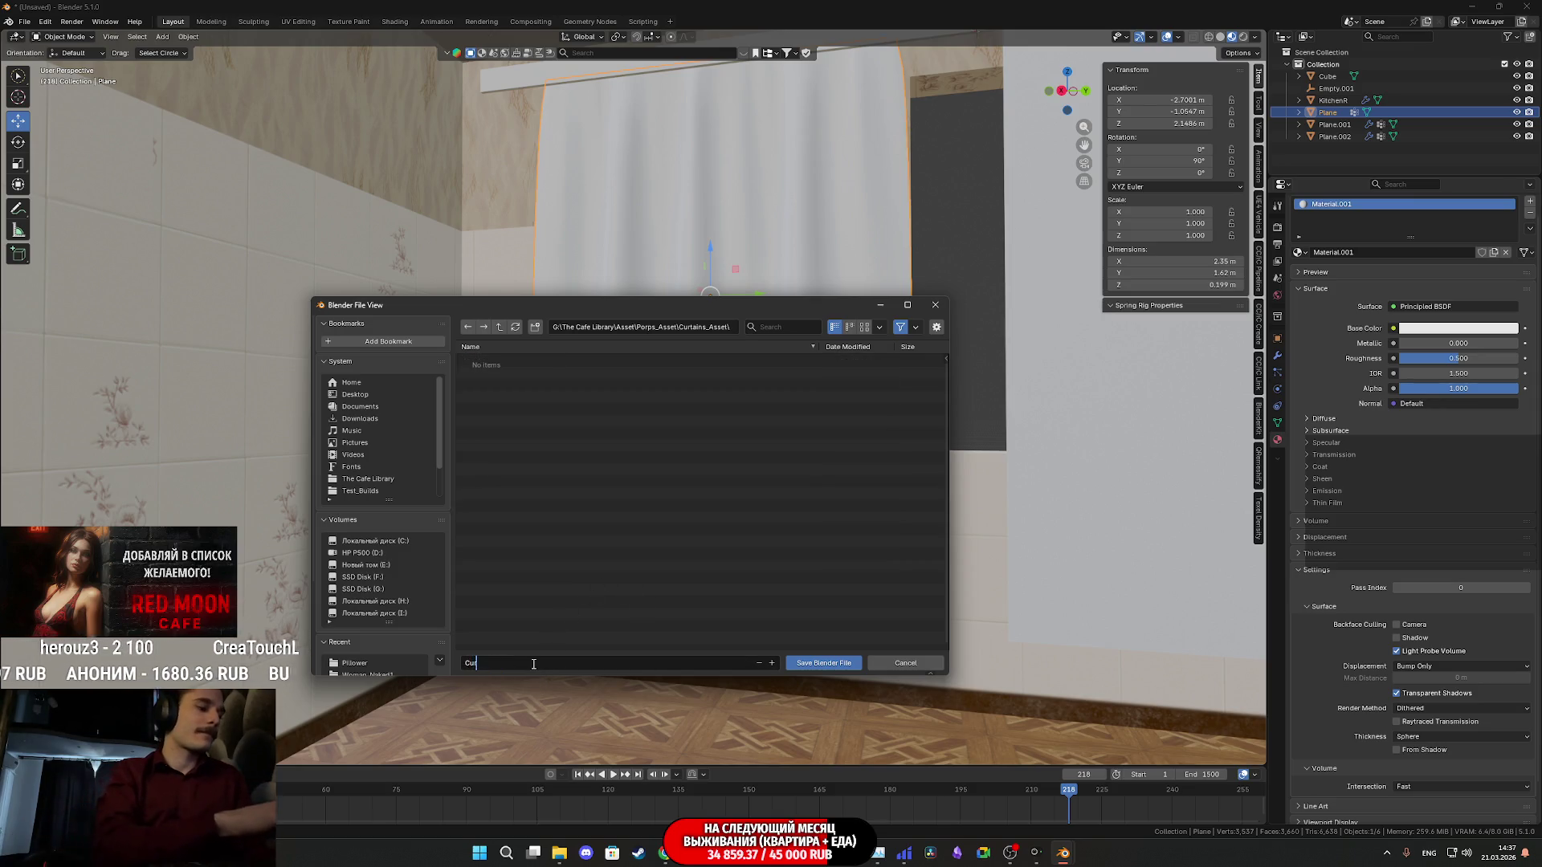
{"action": "type", "text": "tai"}
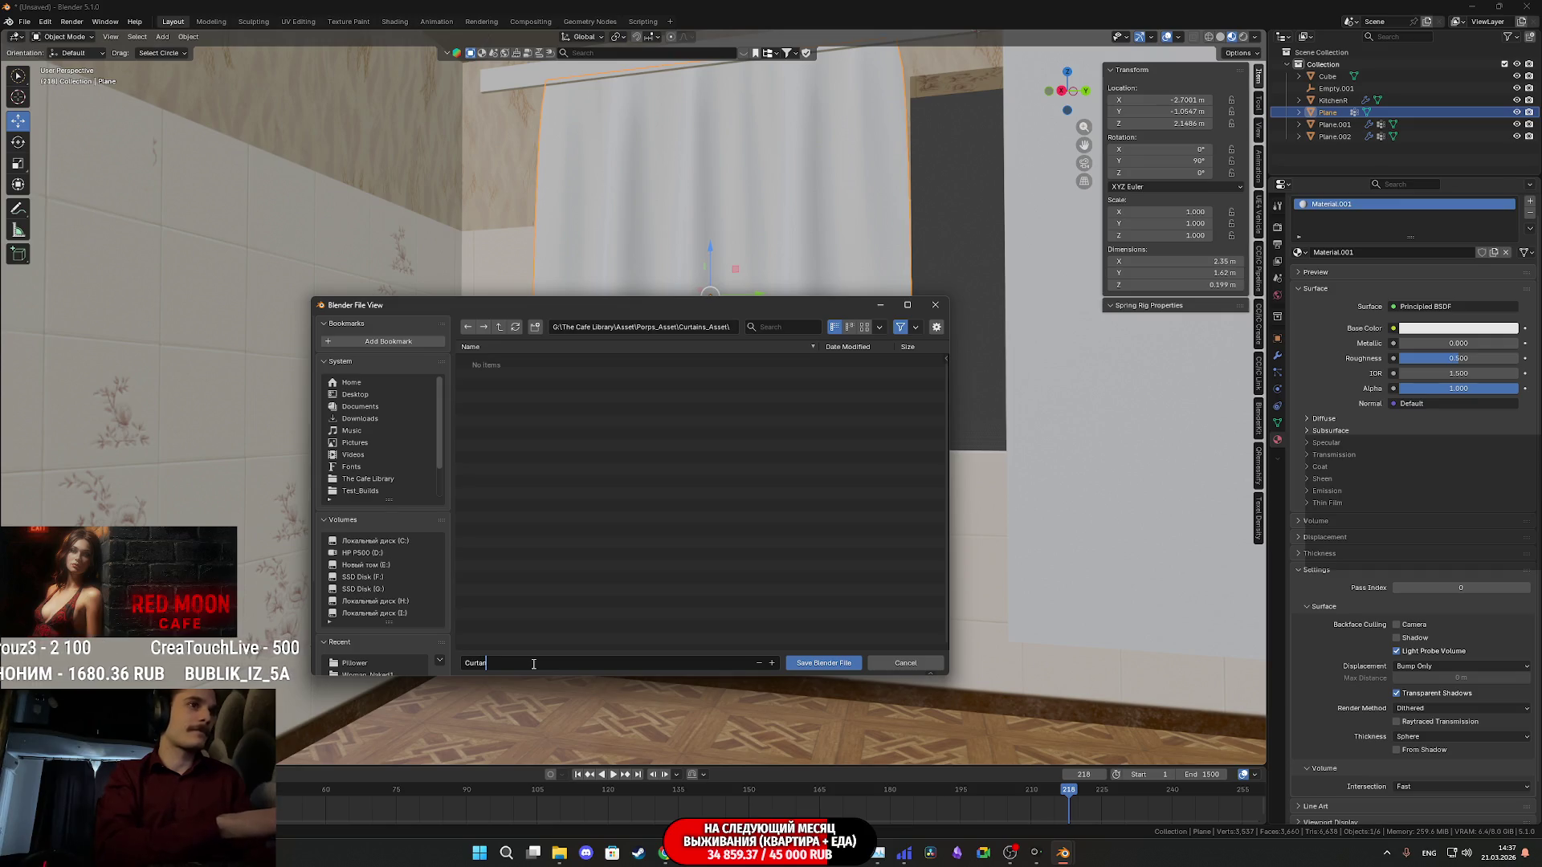
{"action": "type", "text": "ns_A"}
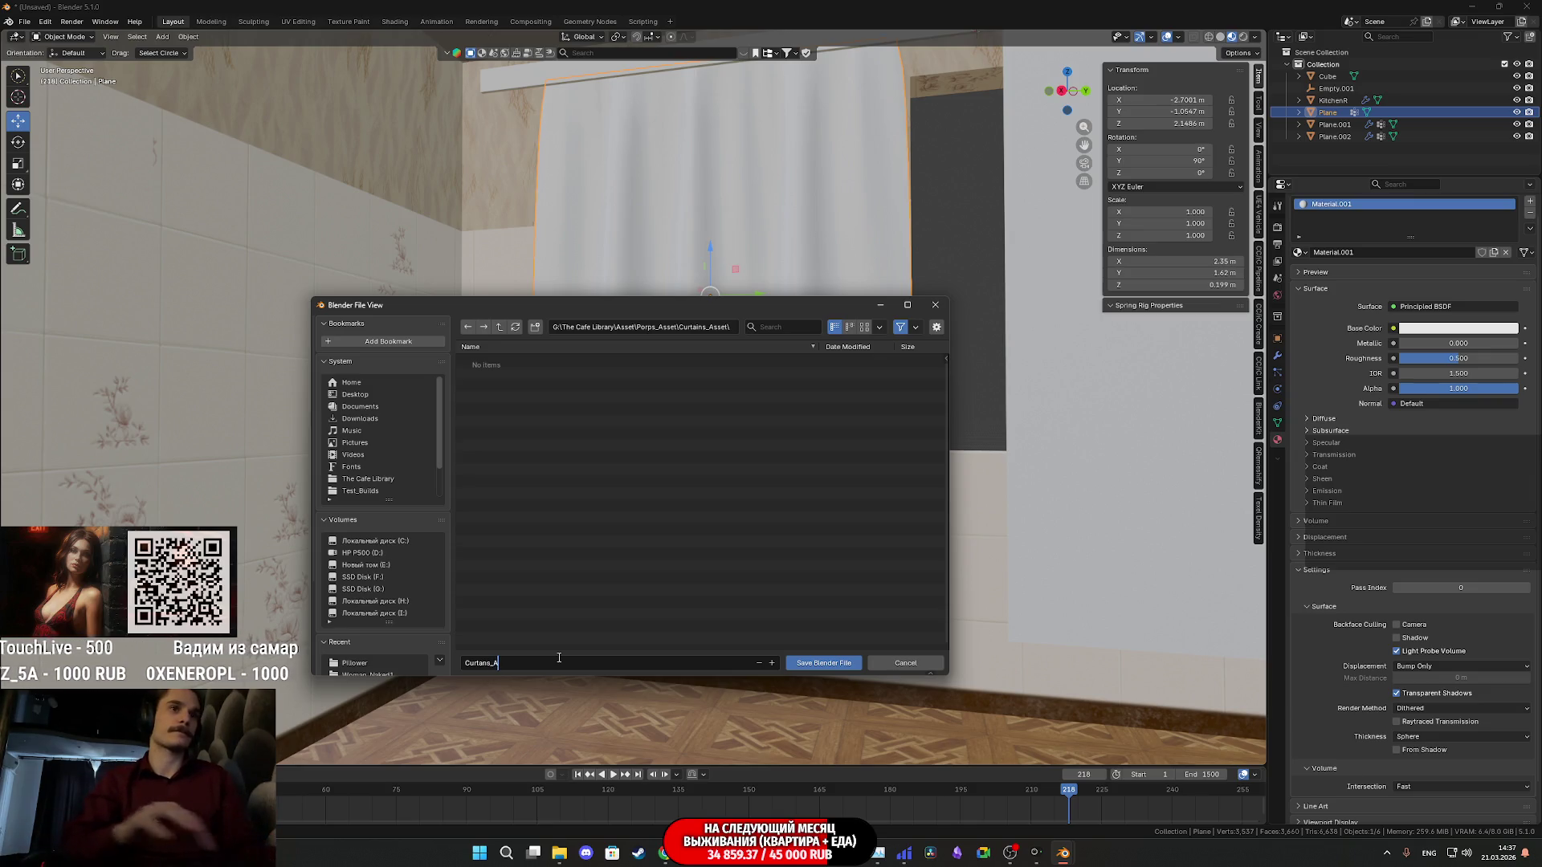
{"action": "key", "text": "Return"}
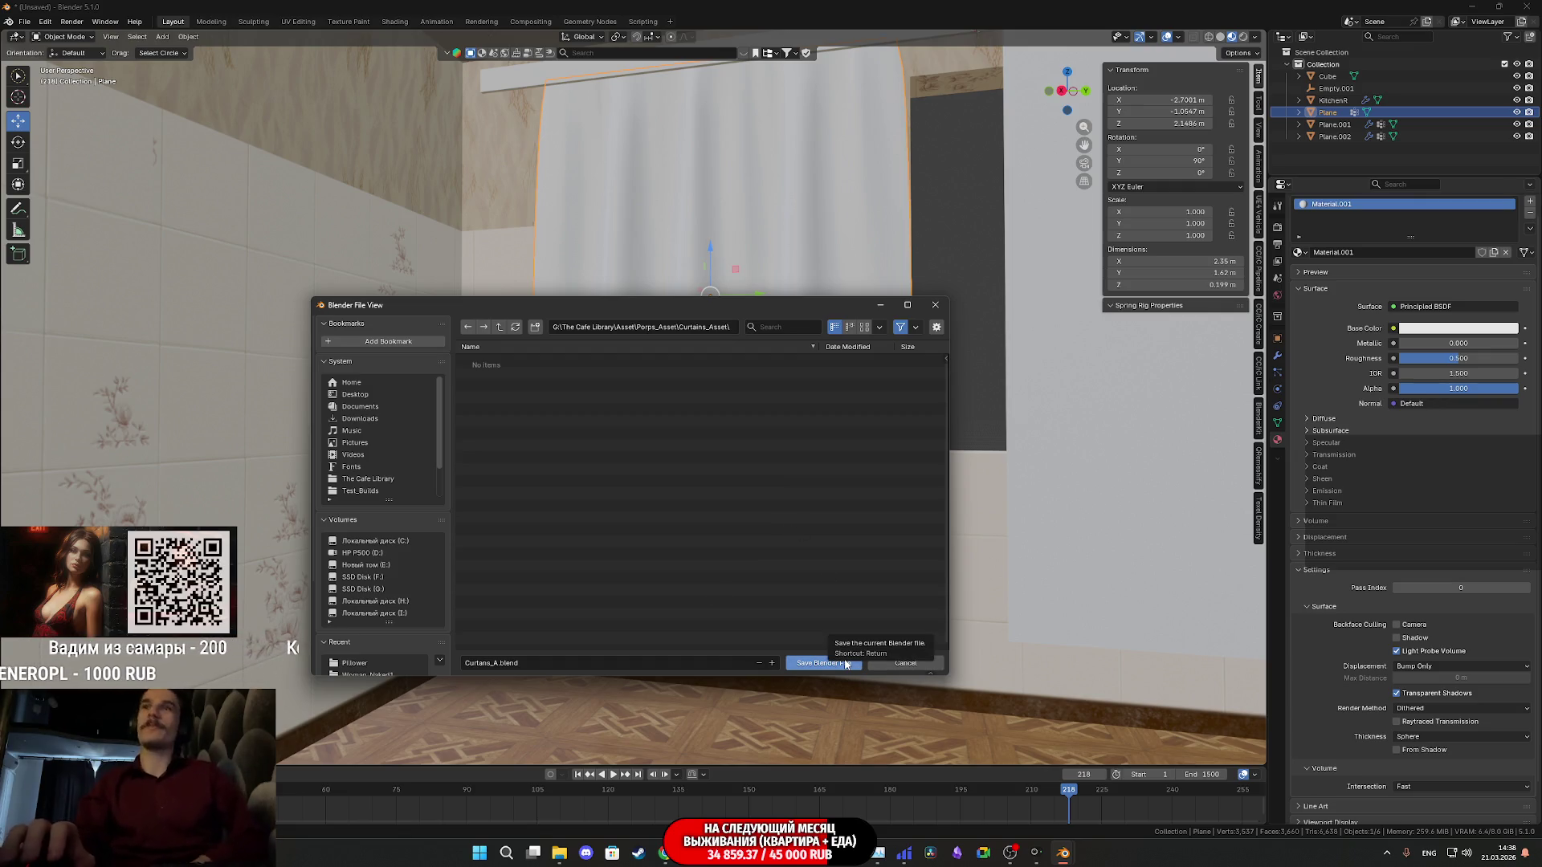
{"action": "left_click", "coordinate": [795, 662]}
{"action": "left_click", "coordinate": [667, 853]}
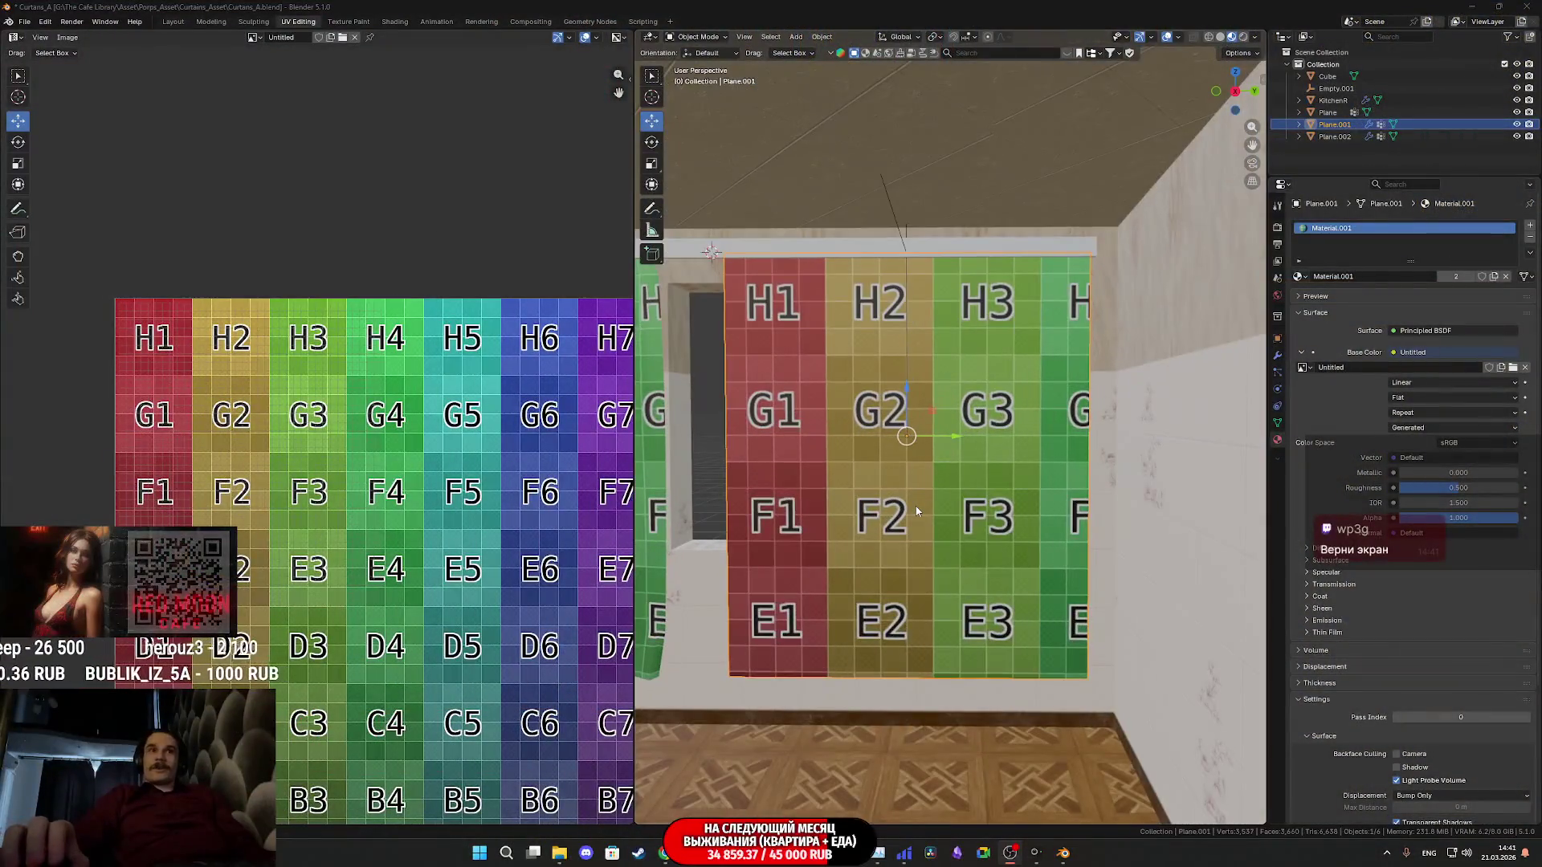
{"action": "scroll", "coordinate": [1017, 464], "scroll_direction": "up", "scroll_amount": 1}
{"action": "scroll", "coordinate": [1017, 464], "scroll_direction": "up", "scroll_amount": 2}
{"action": "middle_click_drag", "start_coordinate": [1018, 464], "coordinate": [1263, 494]}
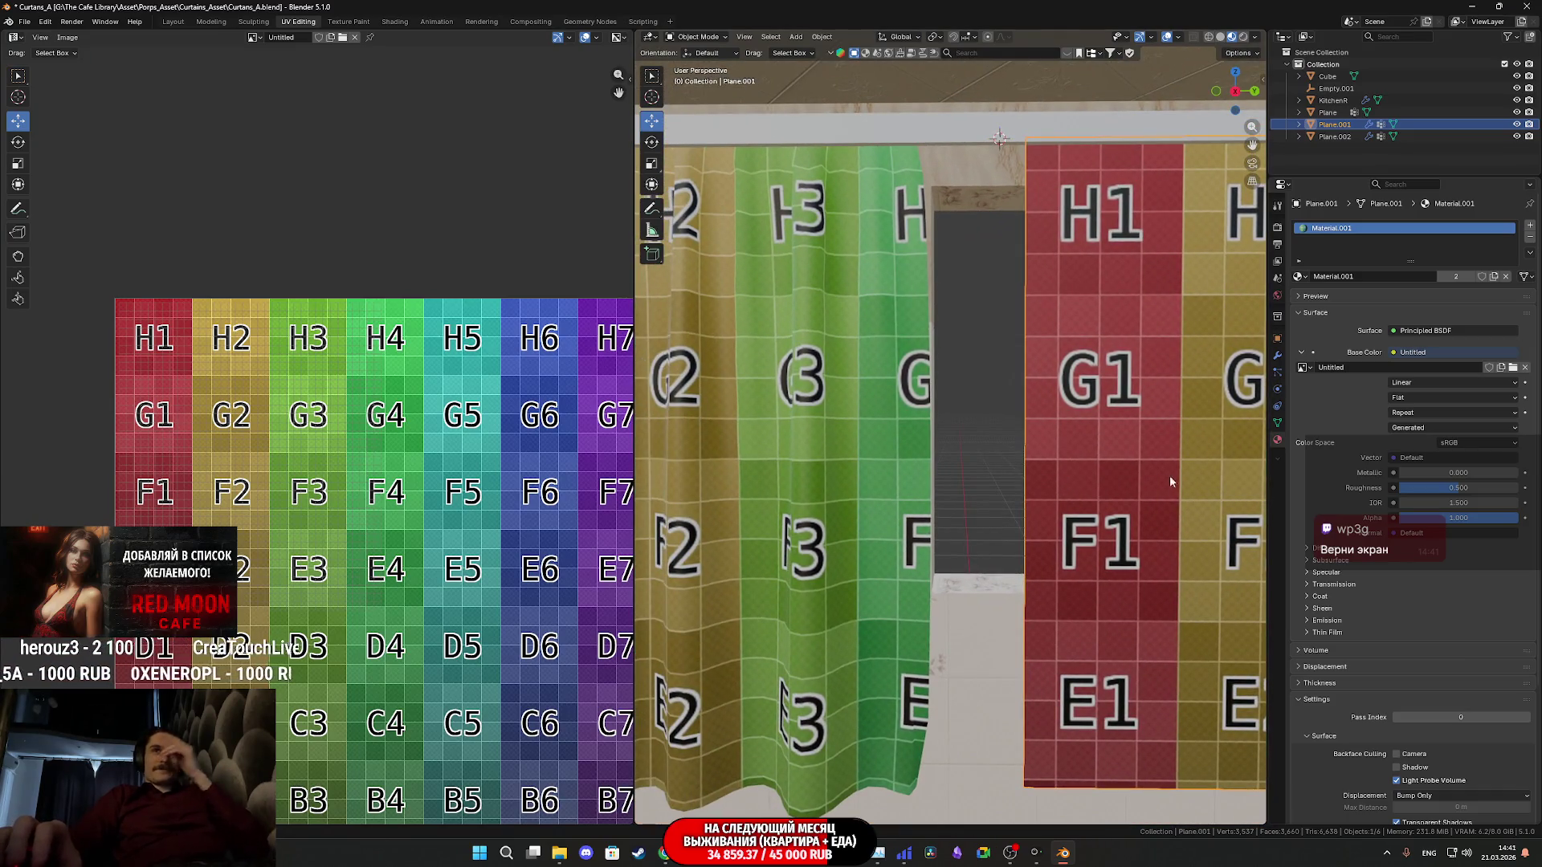
{"action": "middle_click_drag", "start_coordinate": [1067, 459], "coordinate": [773, 457], "text": "shift"}
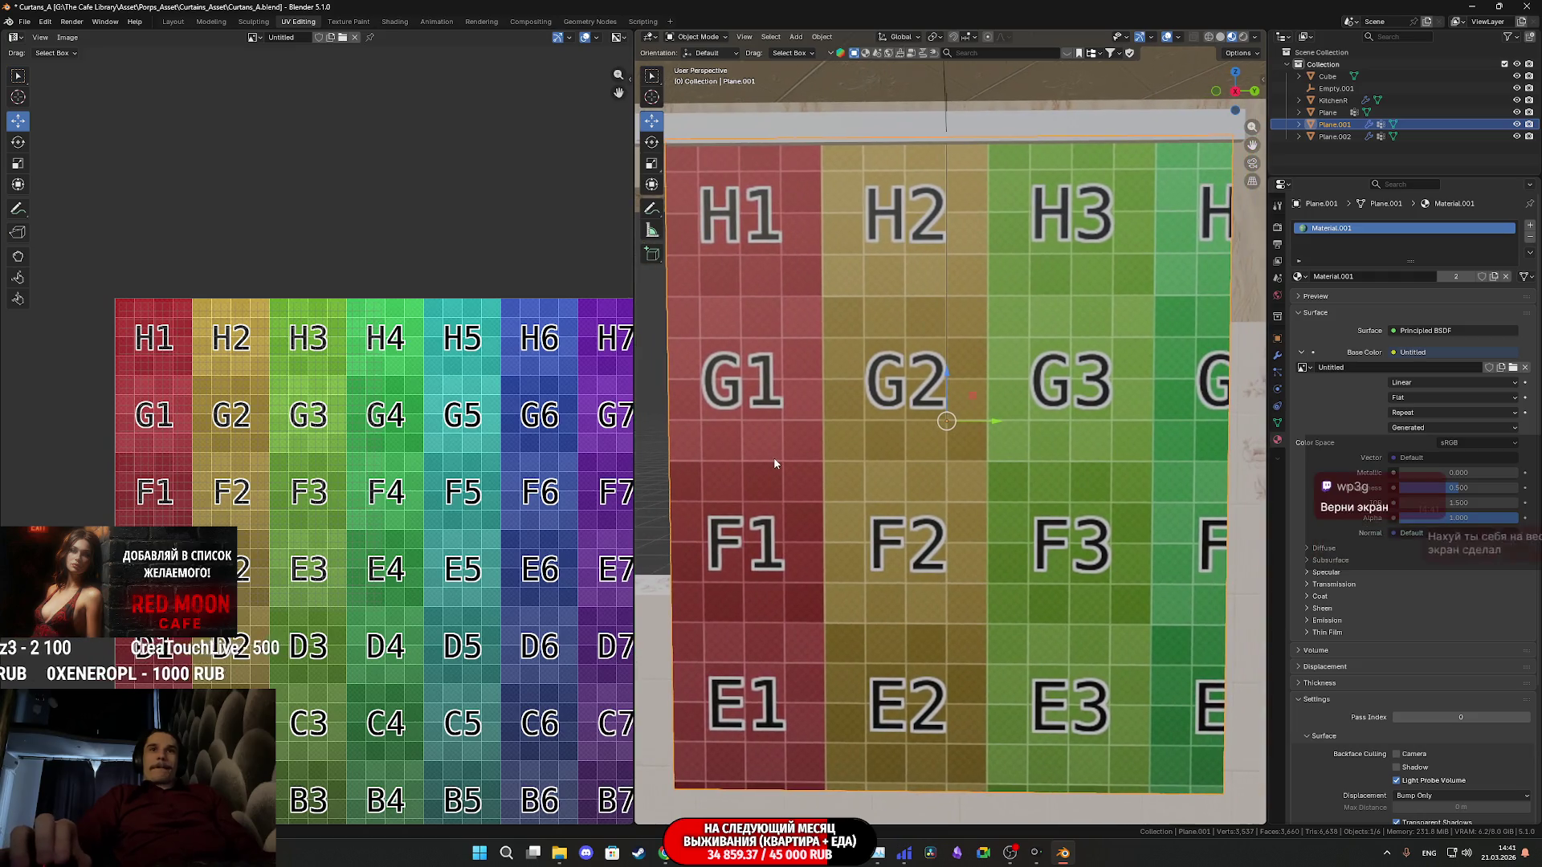
{"action": "scroll", "coordinate": [774, 463], "scroll_direction": "up", "scroll_amount": 1}
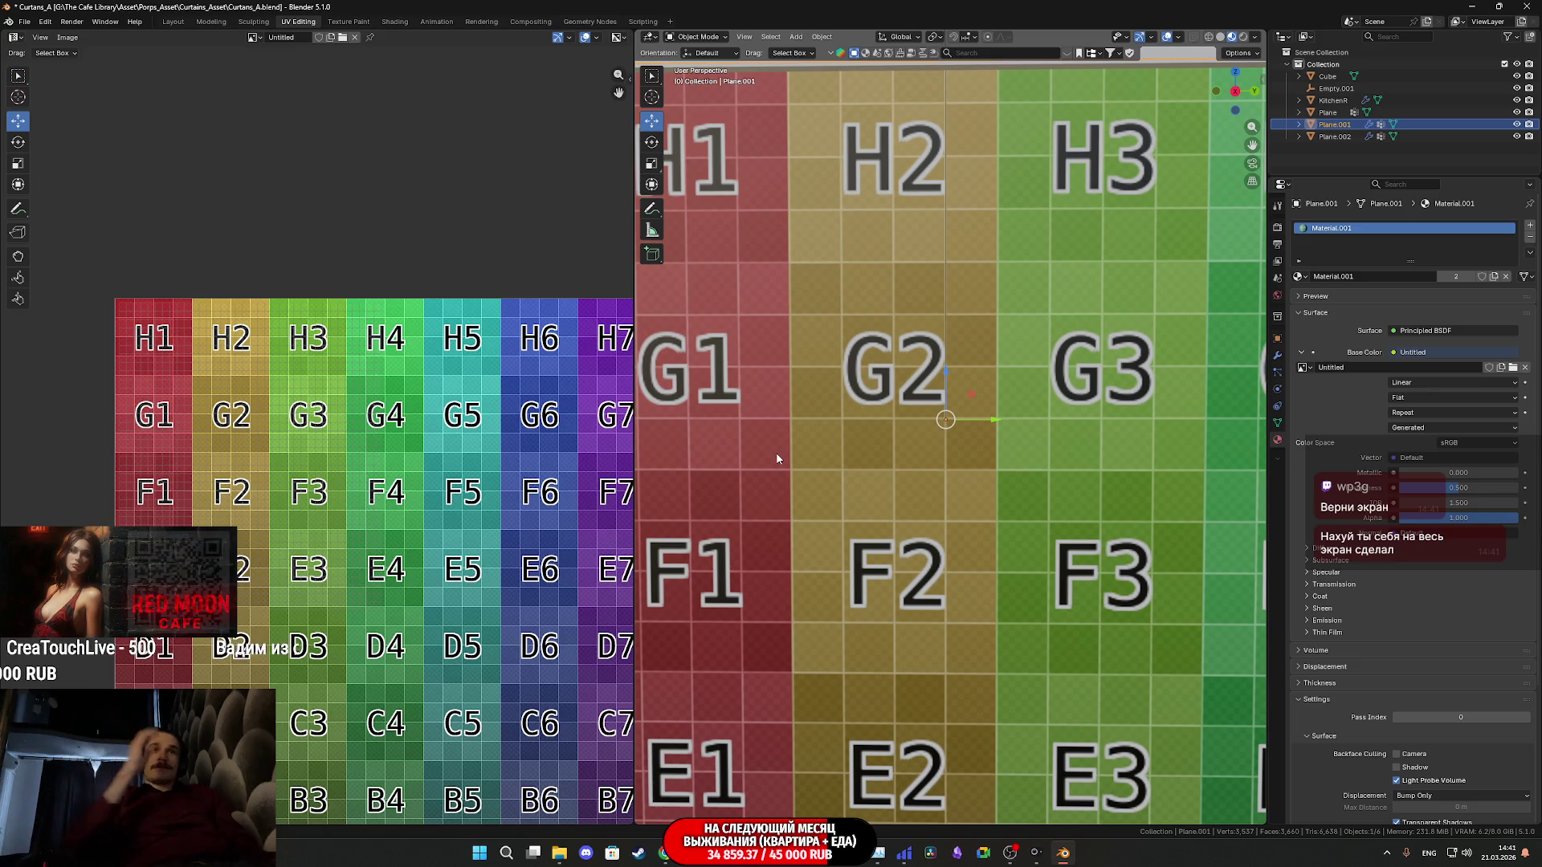
{"action": "scroll", "coordinate": [791, 457], "scroll_direction": "down", "scroll_amount": 1}
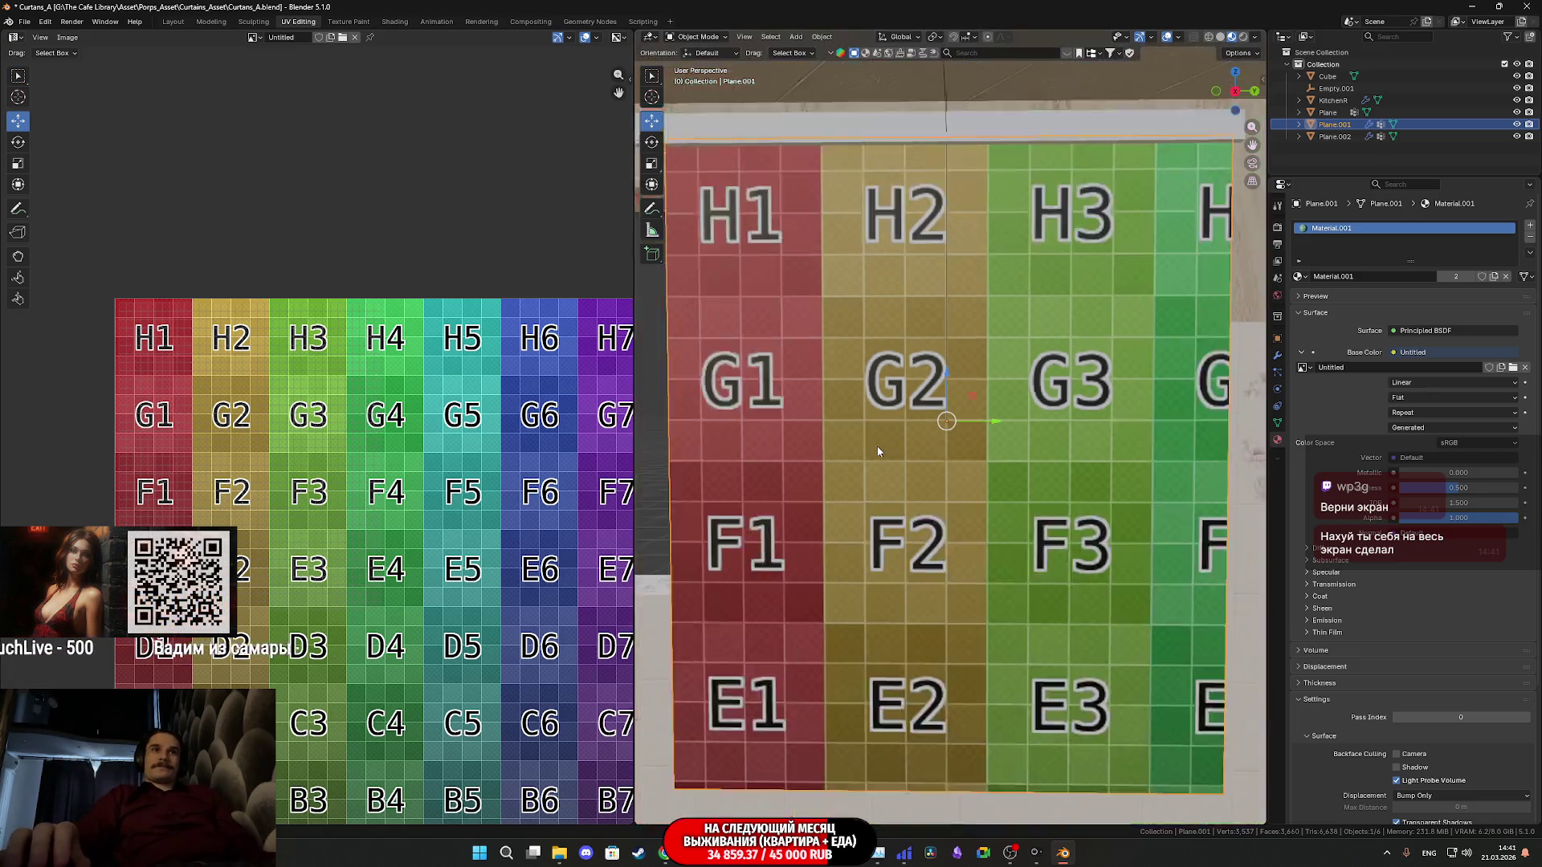
{"action": "scroll", "coordinate": [844, 452], "scroll_direction": "down", "scroll_amount": 1}
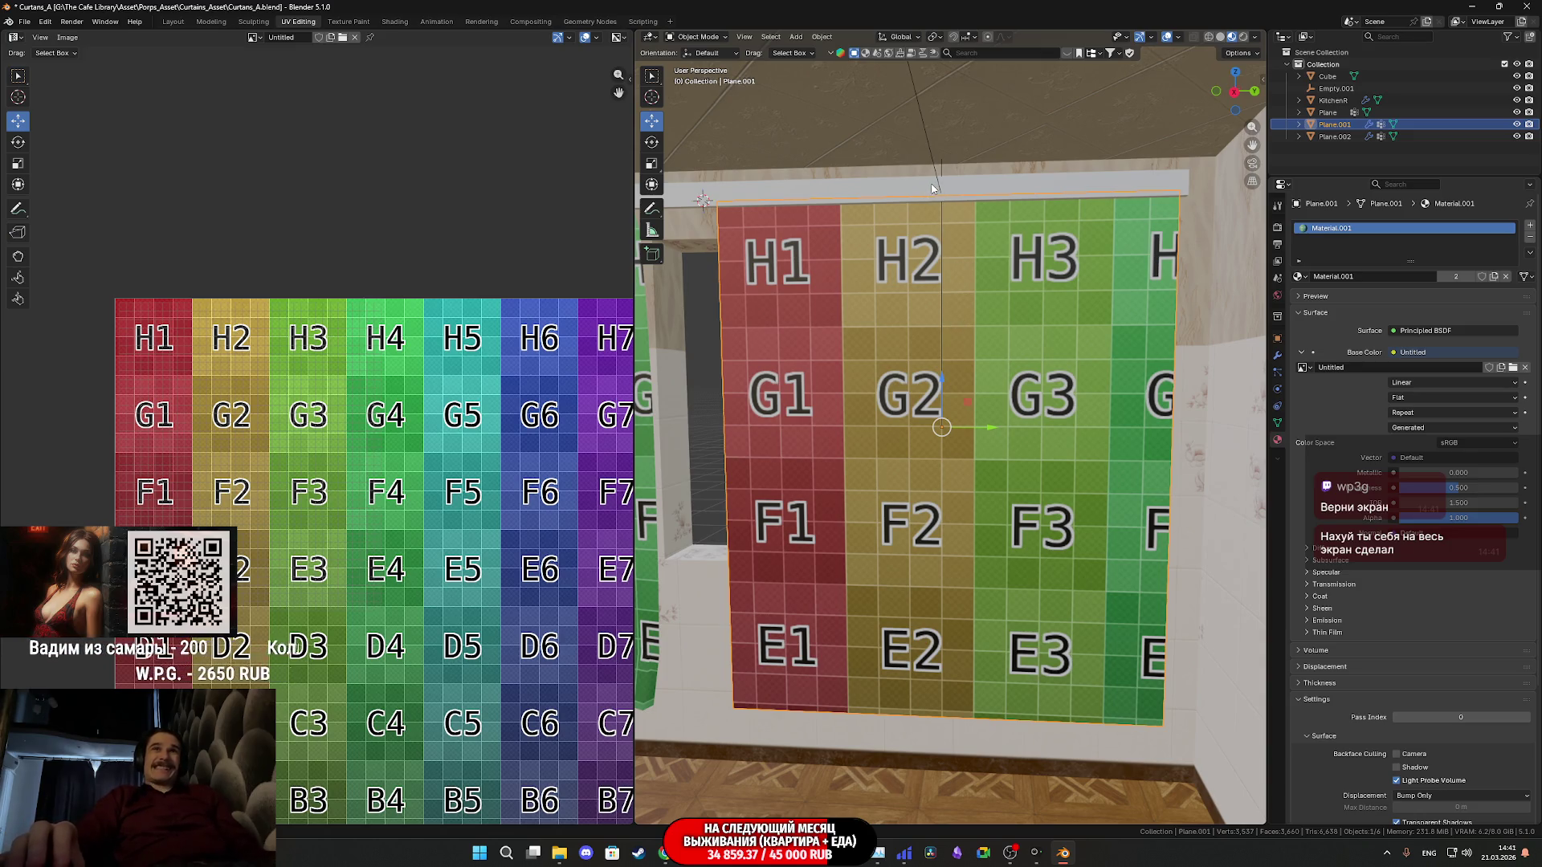
{"action": "middle_click_drag", "start_coordinate": [961, 285], "coordinate": [1001, 323]}
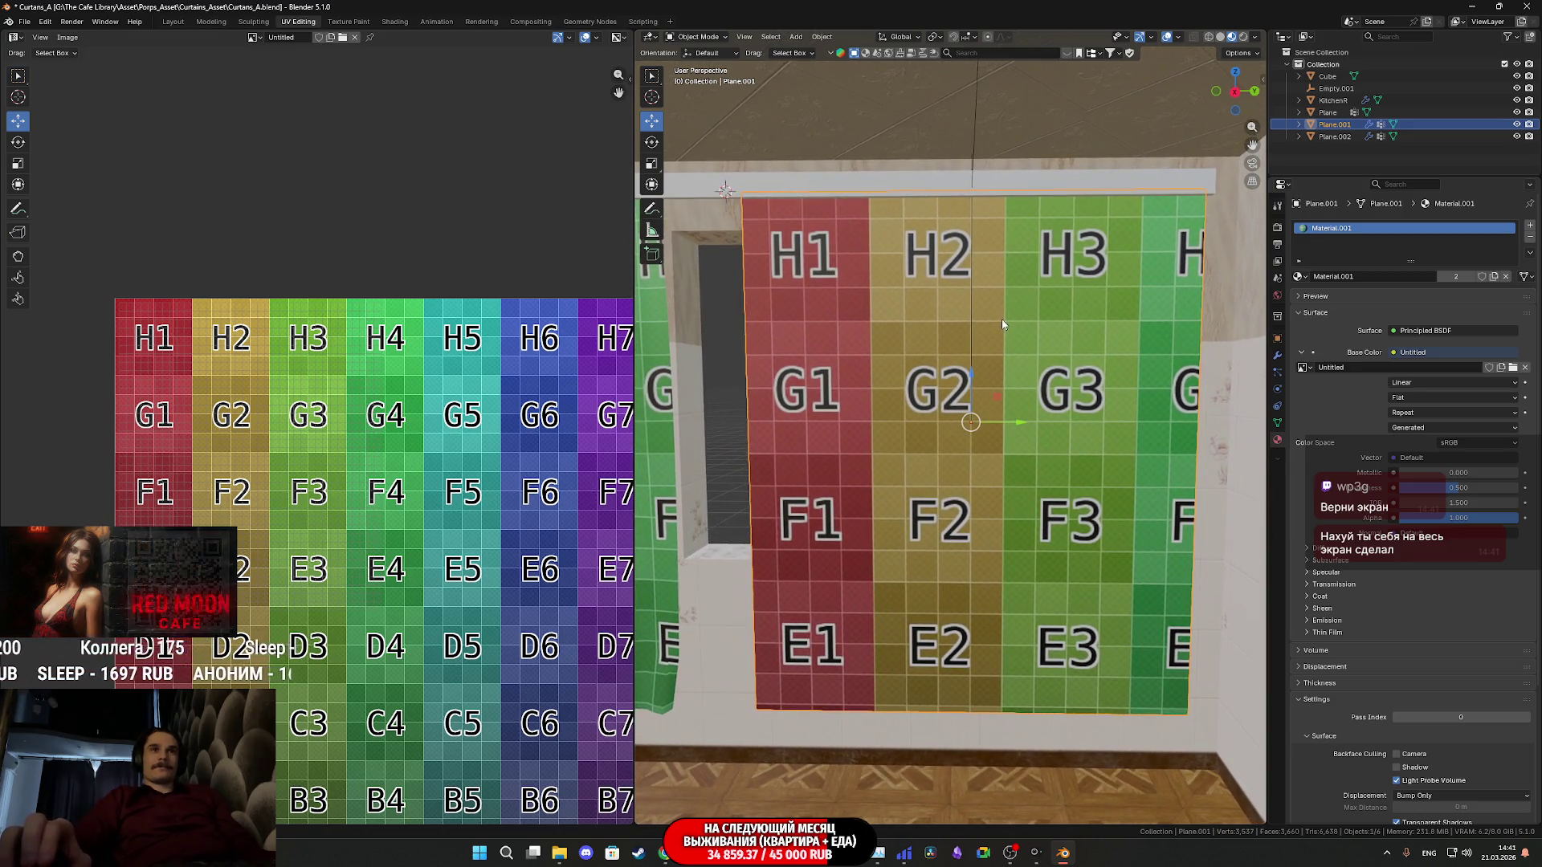
{"action": "left_click", "coordinate": [973, 193]}
{"action": "middle_click_drag", "start_coordinate": [972, 193], "coordinate": [990, 181]}
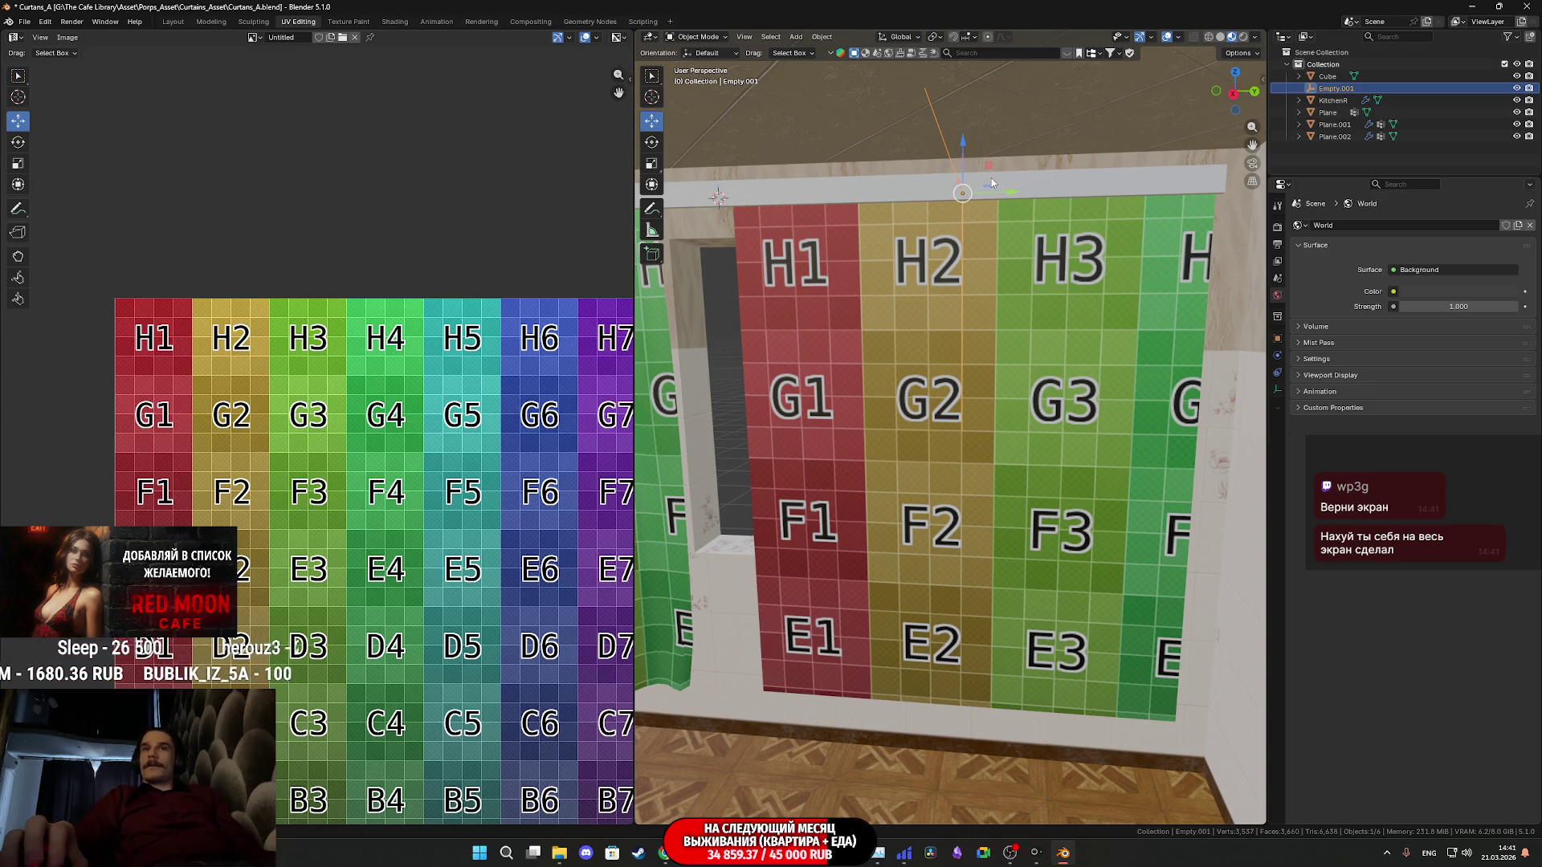
{"action": "scroll", "coordinate": [992, 182], "scroll_direction": "up", "scroll_amount": 2}
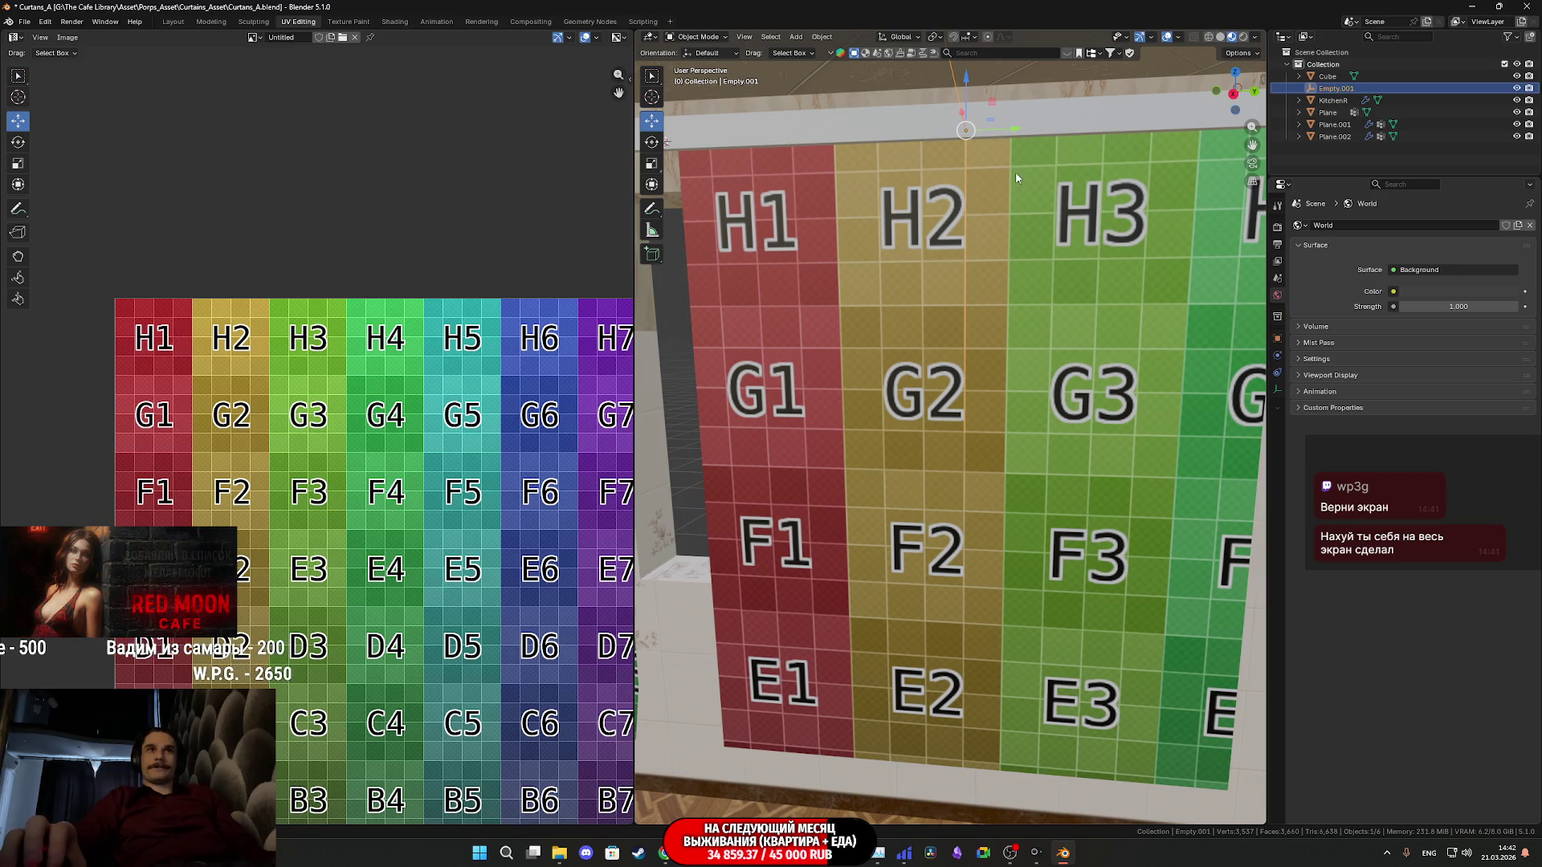
{"action": "middle_click_drag", "start_coordinate": [999, 193], "coordinate": [982, 211]}
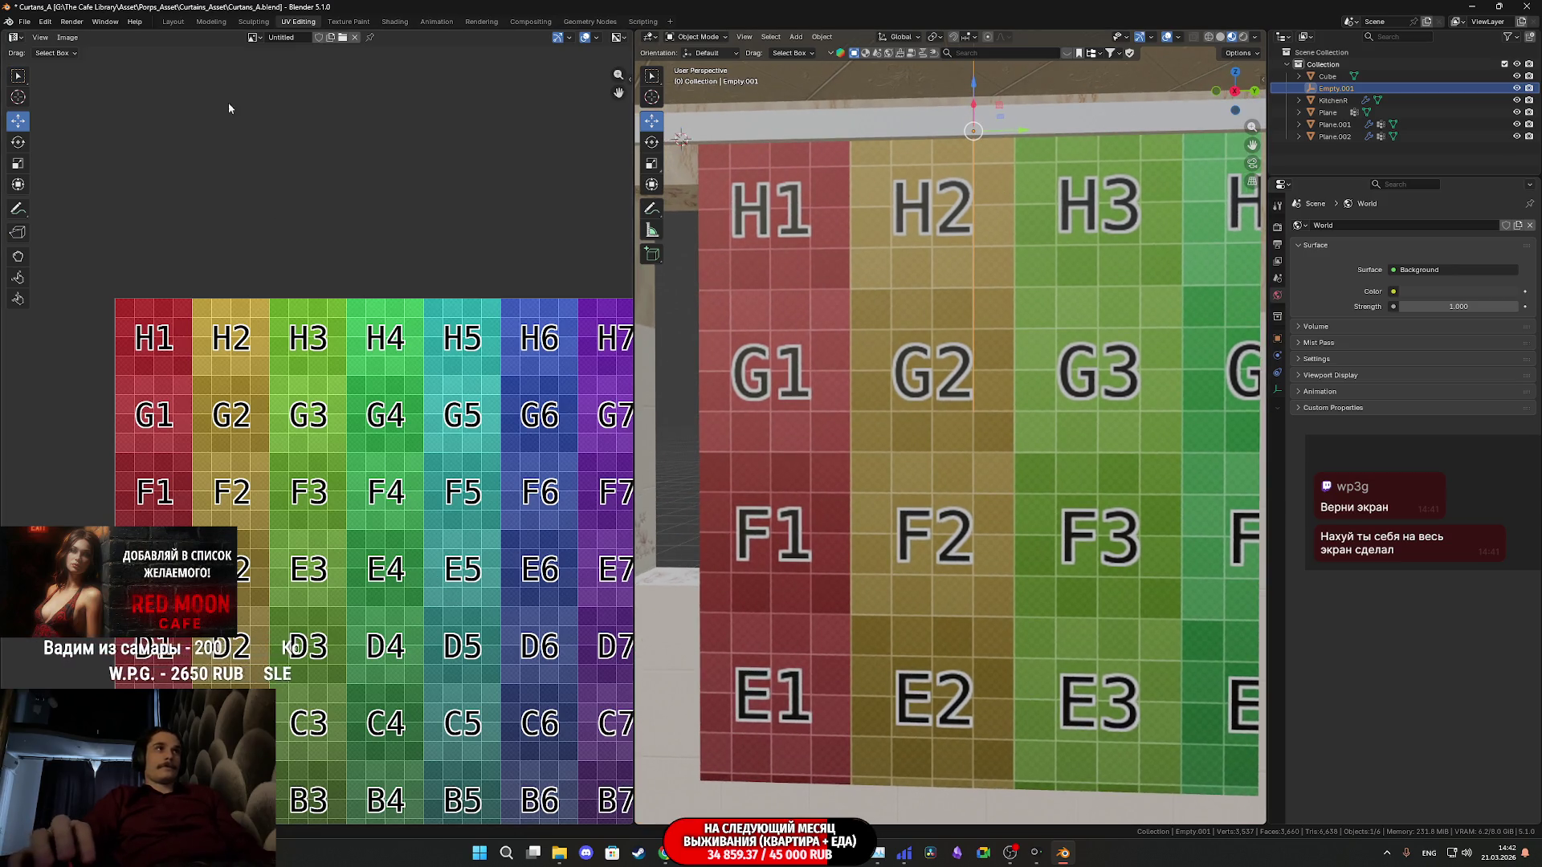
{"action": "left_click", "coordinate": [437, 22]}
Play the cloth simulation and shrink the right curtain's empty to 0.565
{"action": "mouse_move", "coordinate": [618, 249]}
{"action": "middle_mouse_down"}
{"action": "mouse_move", "coordinate": [727, 338]}
{"action": "mouse_move", "coordinate": [614, 303]}
{"action": "mouse_move", "coordinate": [895, 259]}
{"action": "mouse_move", "coordinate": [909, 237]}
{"action": "middle_mouse_up"}
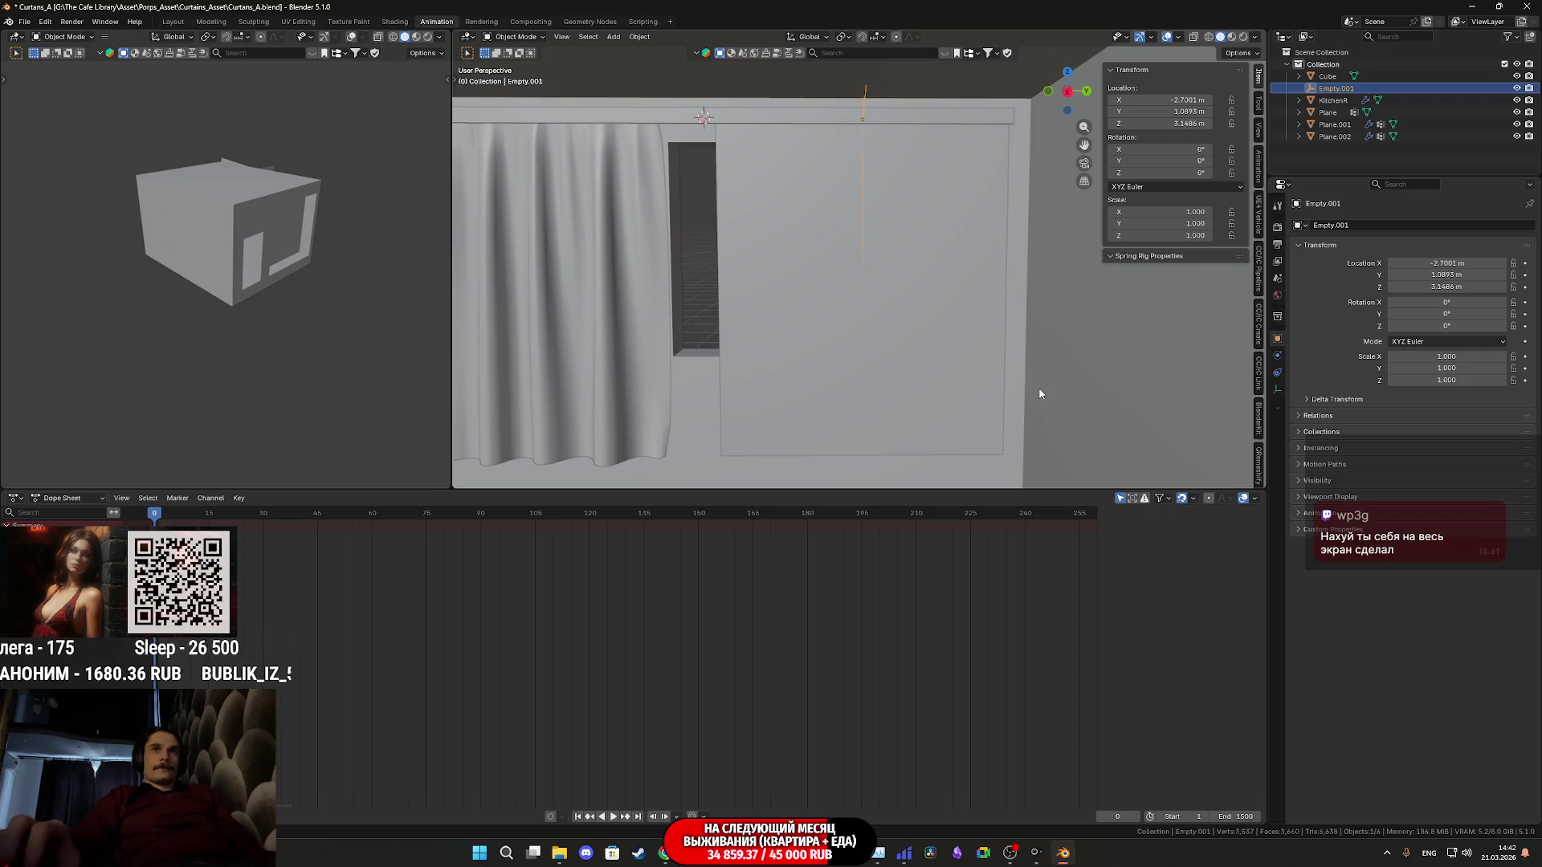
{"action": "key", "text": "space"}
{"action": "key", "text": "s"}
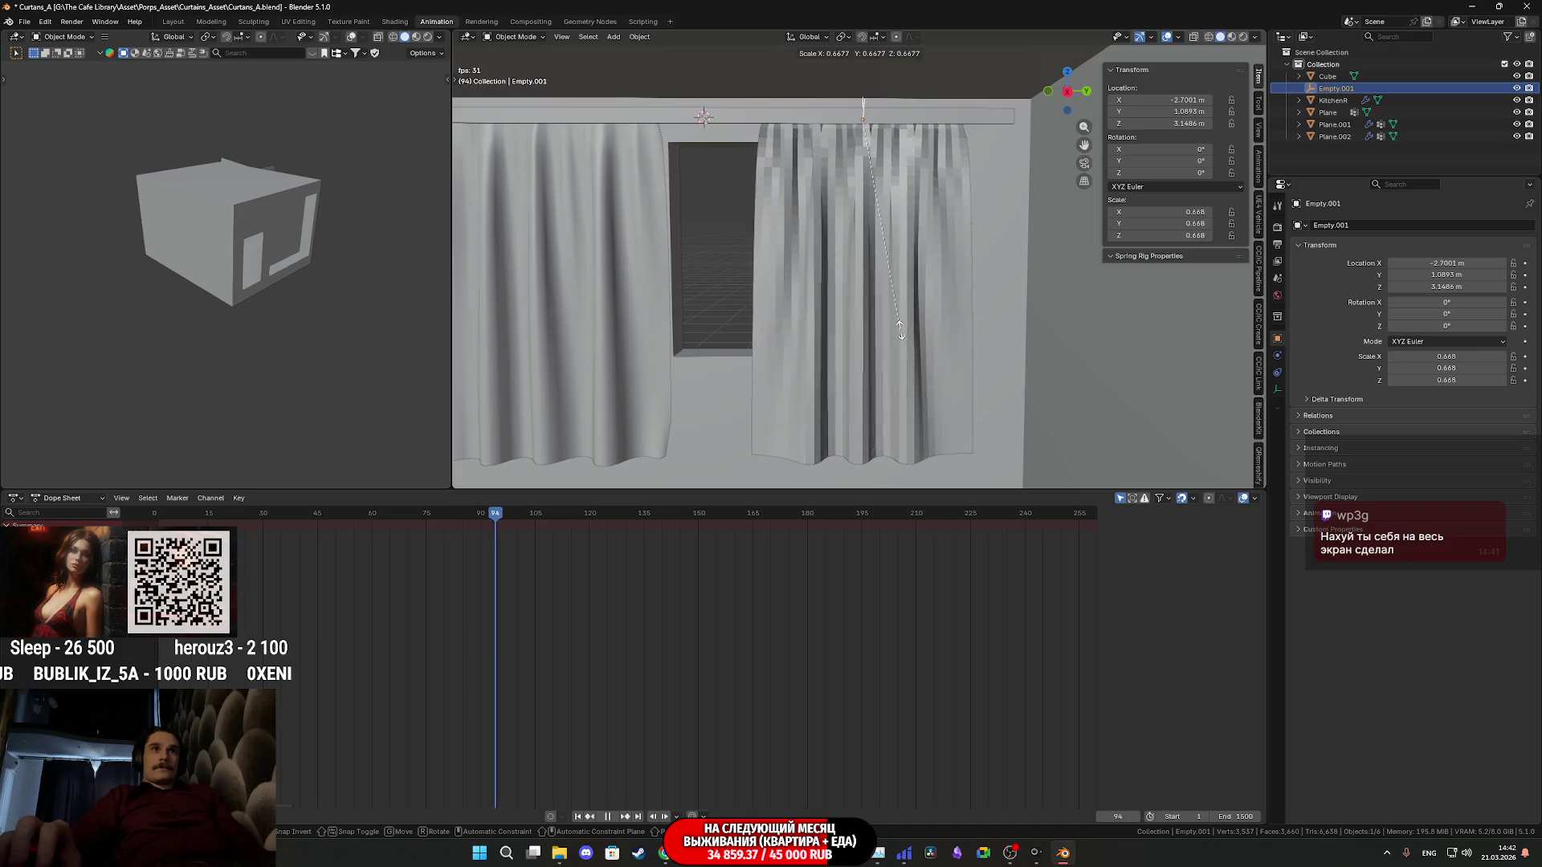
{"action": "left_click", "coordinate": [864, 301]}
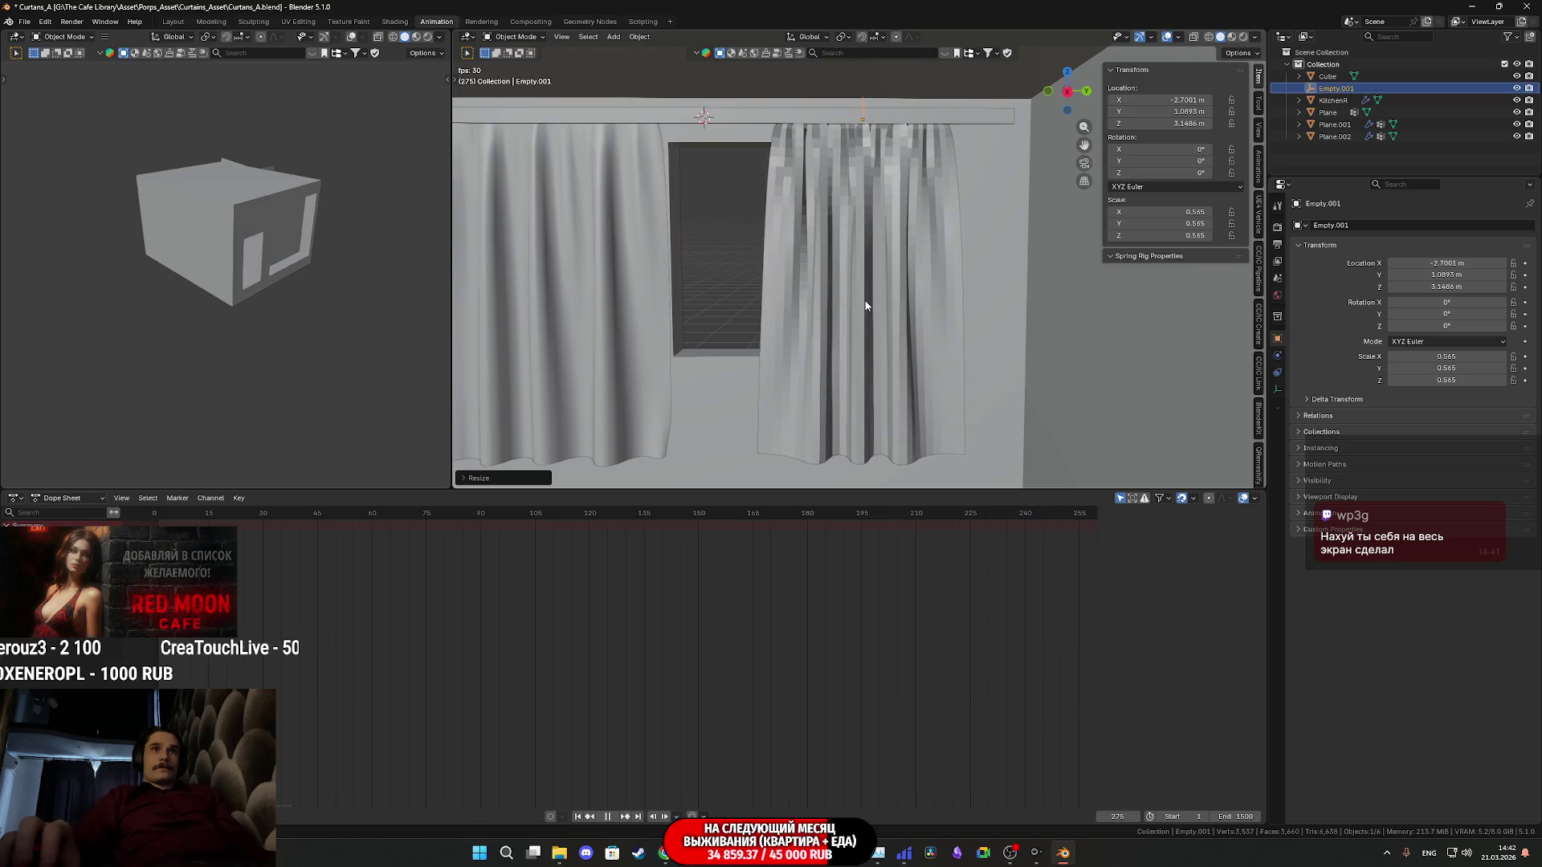
Restore the viewport transform tools and reselect Empty.001 after Plane.001
{"action": "key", "text": "w"}
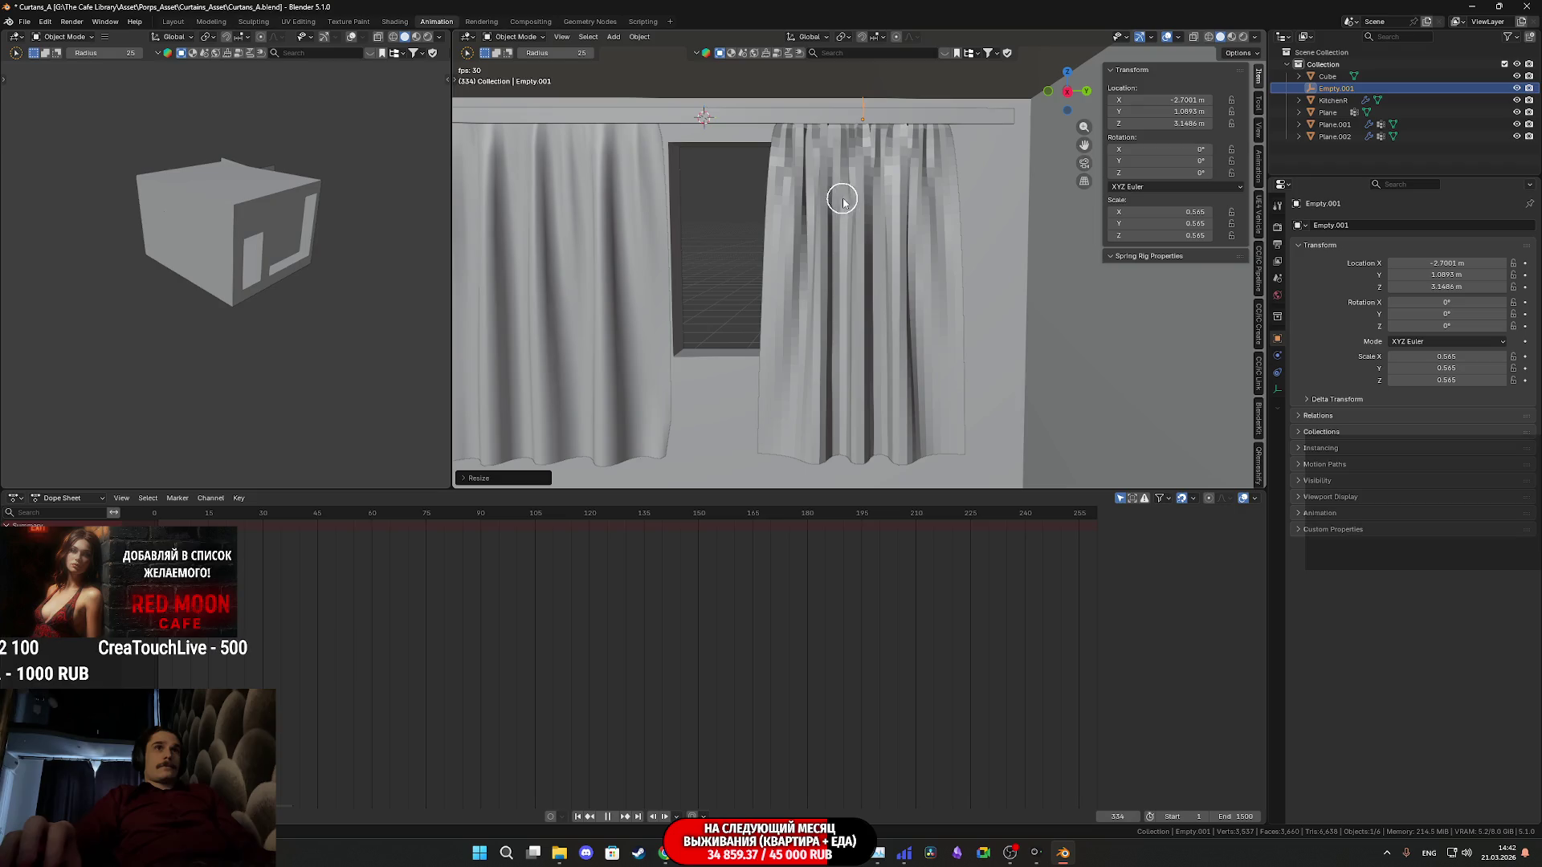
{"action": "key", "text": "w"}
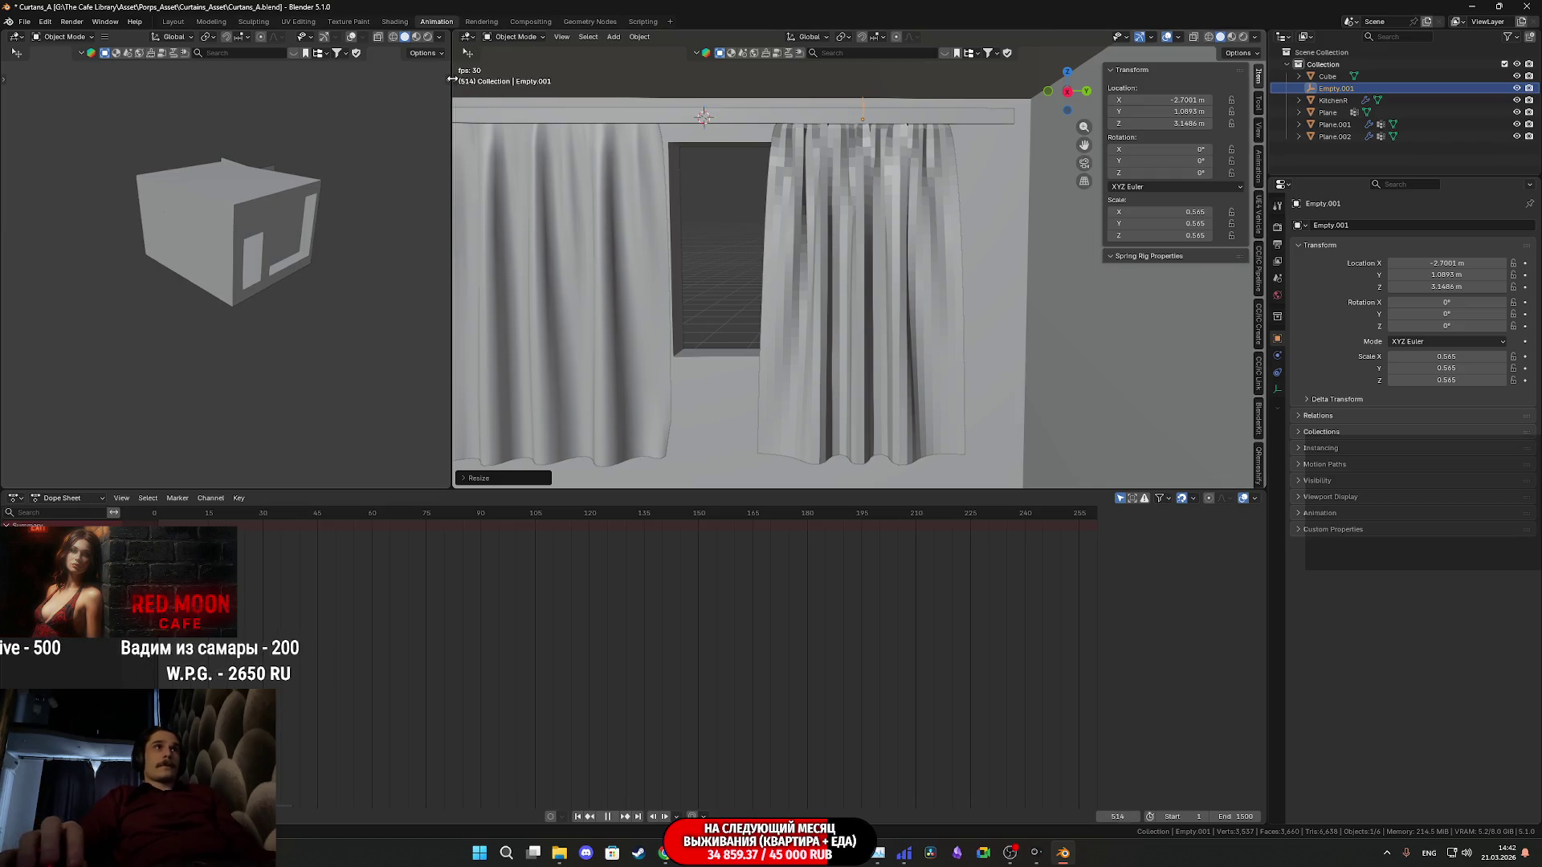
{"action": "key", "text": "t"}
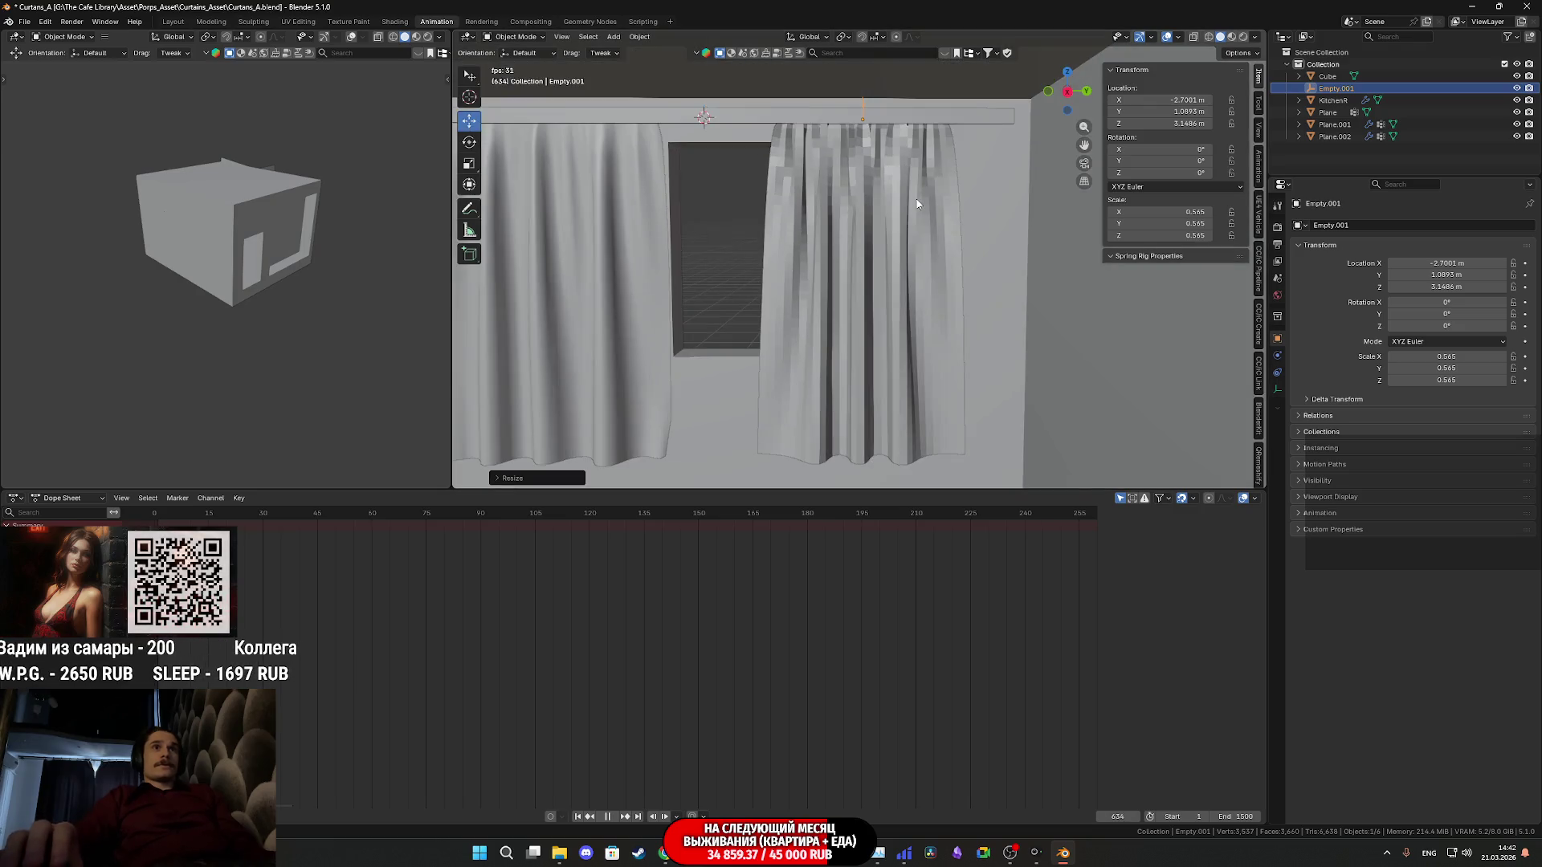
{"action": "scroll", "coordinate": [873, 180], "scroll_direction": "down", "scroll_amount": 2}
{"action": "scroll", "coordinate": [848, 232], "scroll_direction": "up", "scroll_amount": 3}
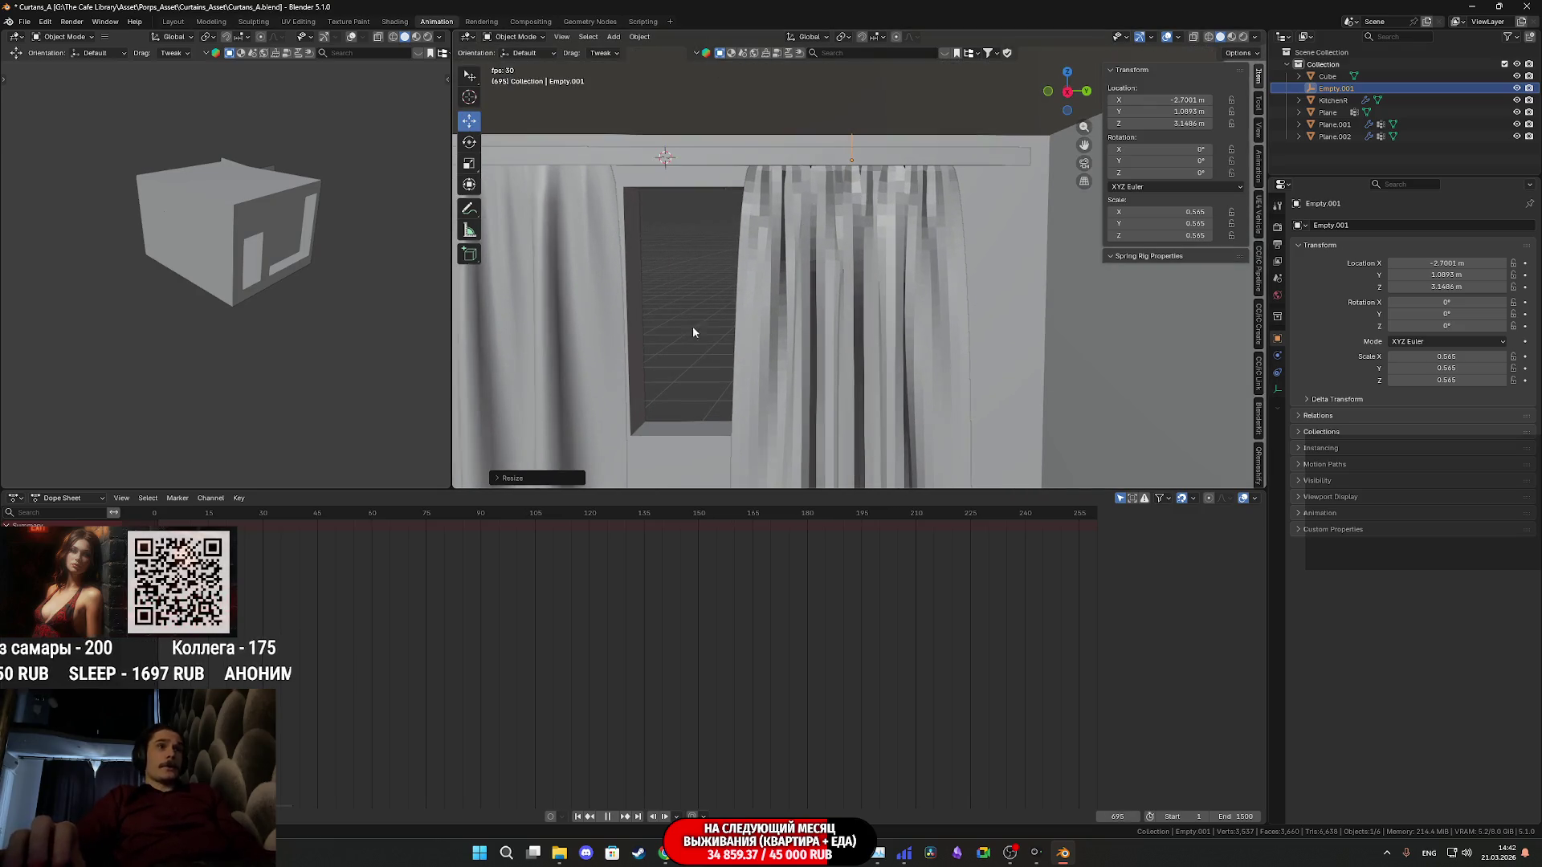
{"action": "left_click", "coordinate": [857, 176]}
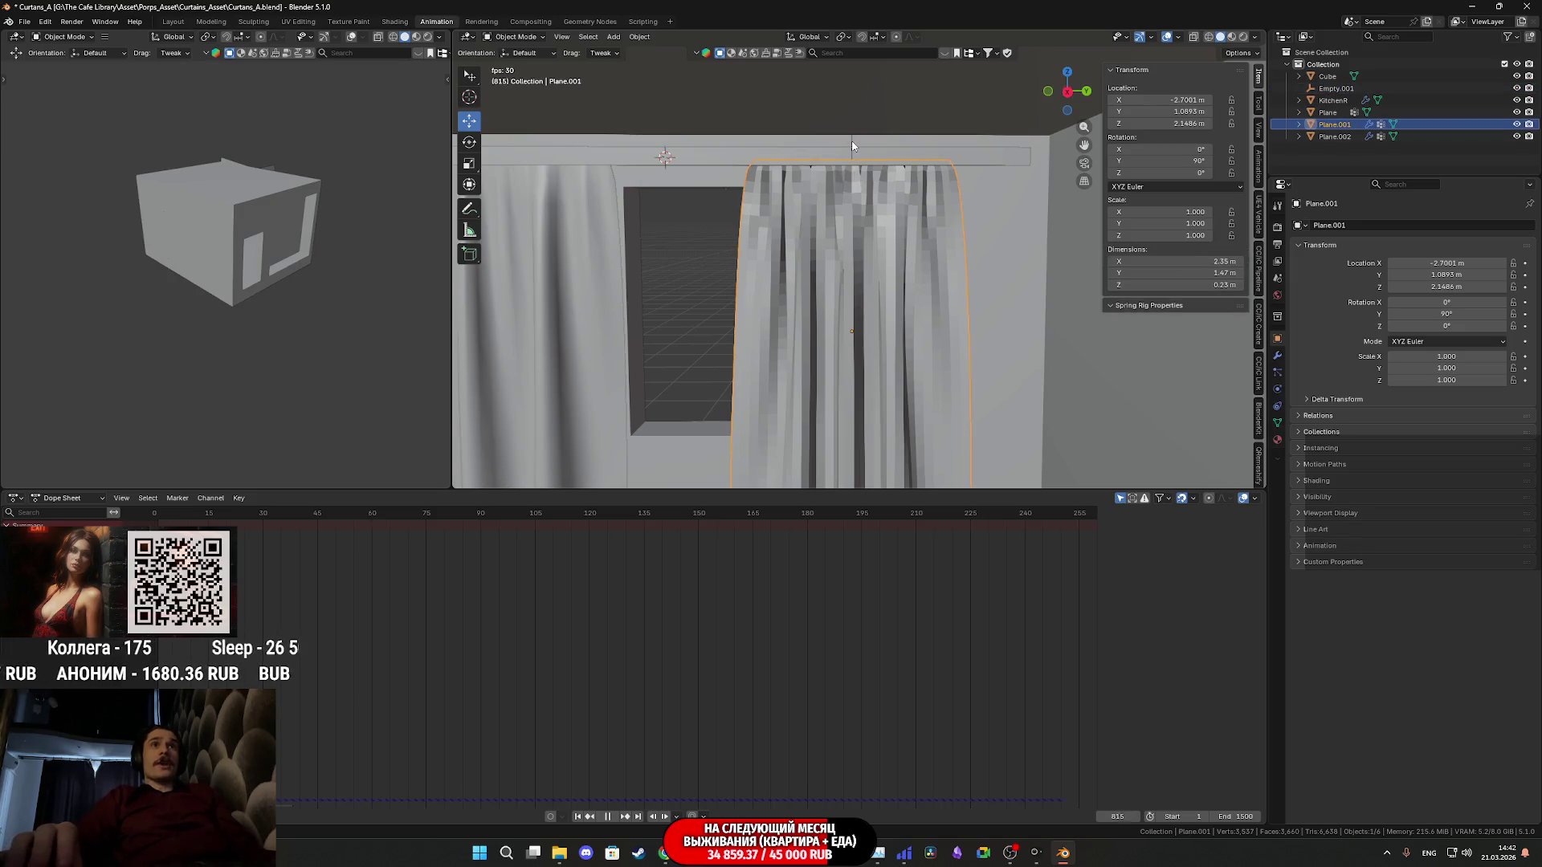
{"action": "left_click", "coordinate": [852, 146]}
{"action": "scroll", "coordinate": [794, 224], "scroll_direction": "up", "scroll_amount": 5}
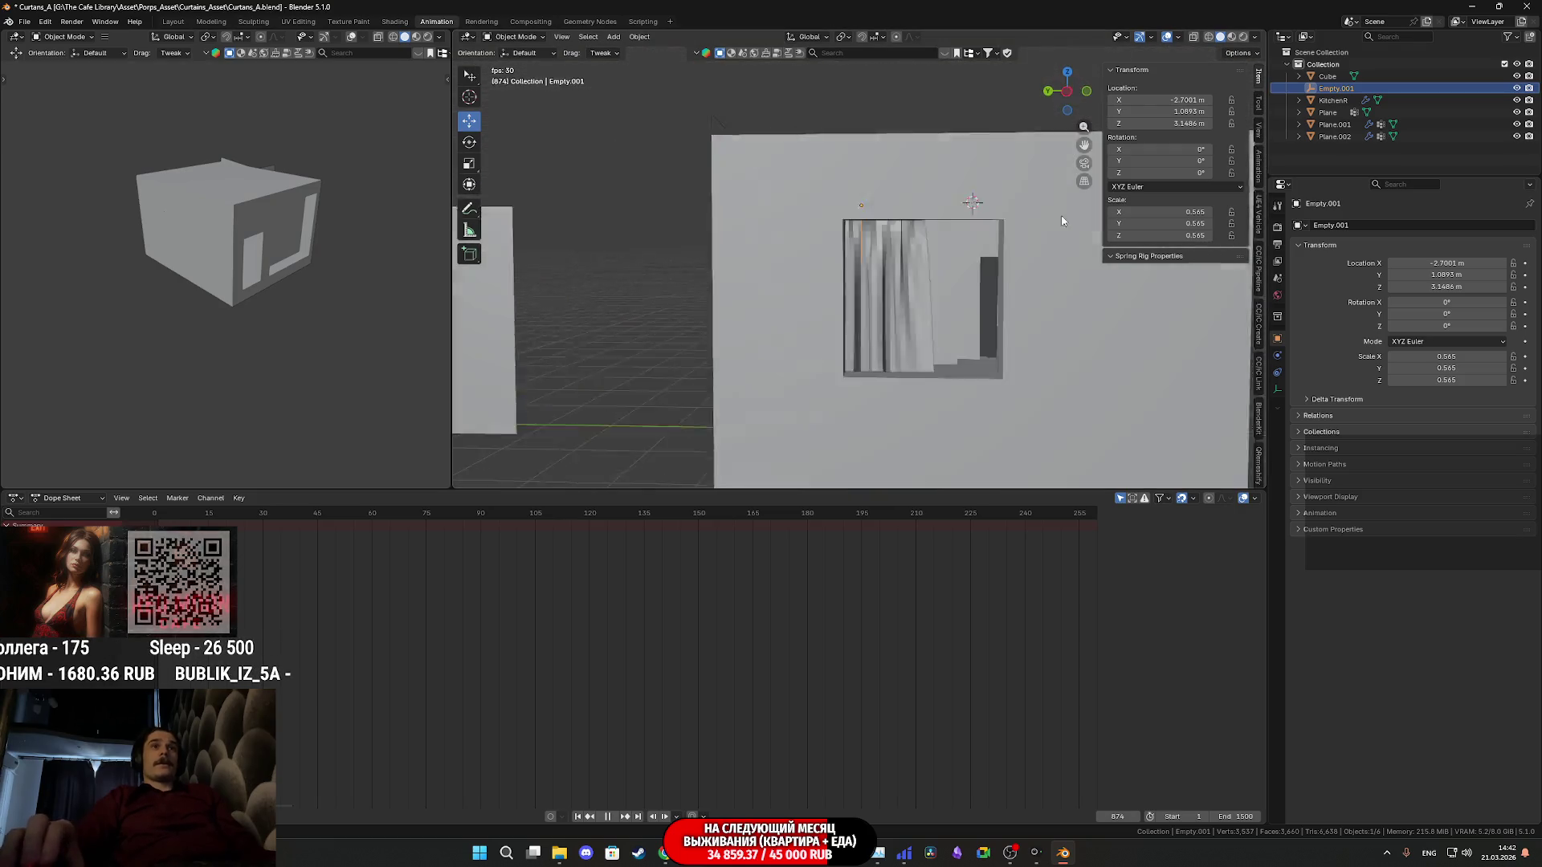
{"action": "scroll", "coordinate": [1059, 221], "scroll_direction": "down", "scroll_amount": 4}
{"action": "scroll", "coordinate": [999, 252], "scroll_direction": "up", "scroll_amount": 2}
{"action": "scroll", "coordinate": [971, 241], "scroll_direction": "up", "scroll_amount": 2}
{"action": "scroll", "coordinate": [889, 230], "scroll_direction": "up", "scroll_amount": 3}
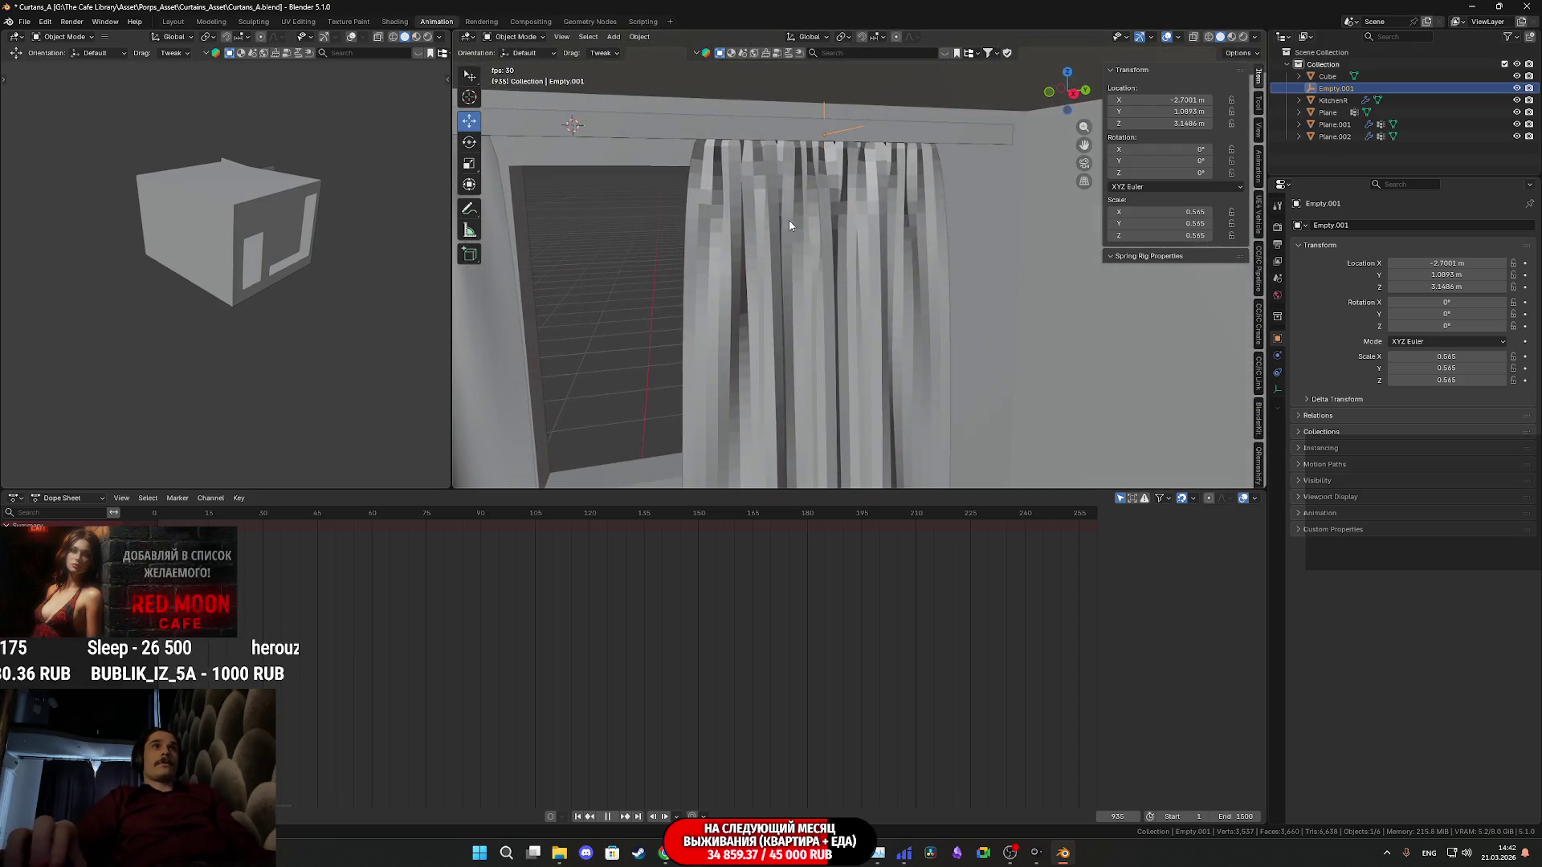
{"action": "middle_click_drag", "start_coordinate": [880, 237], "coordinate": [937, 223]}
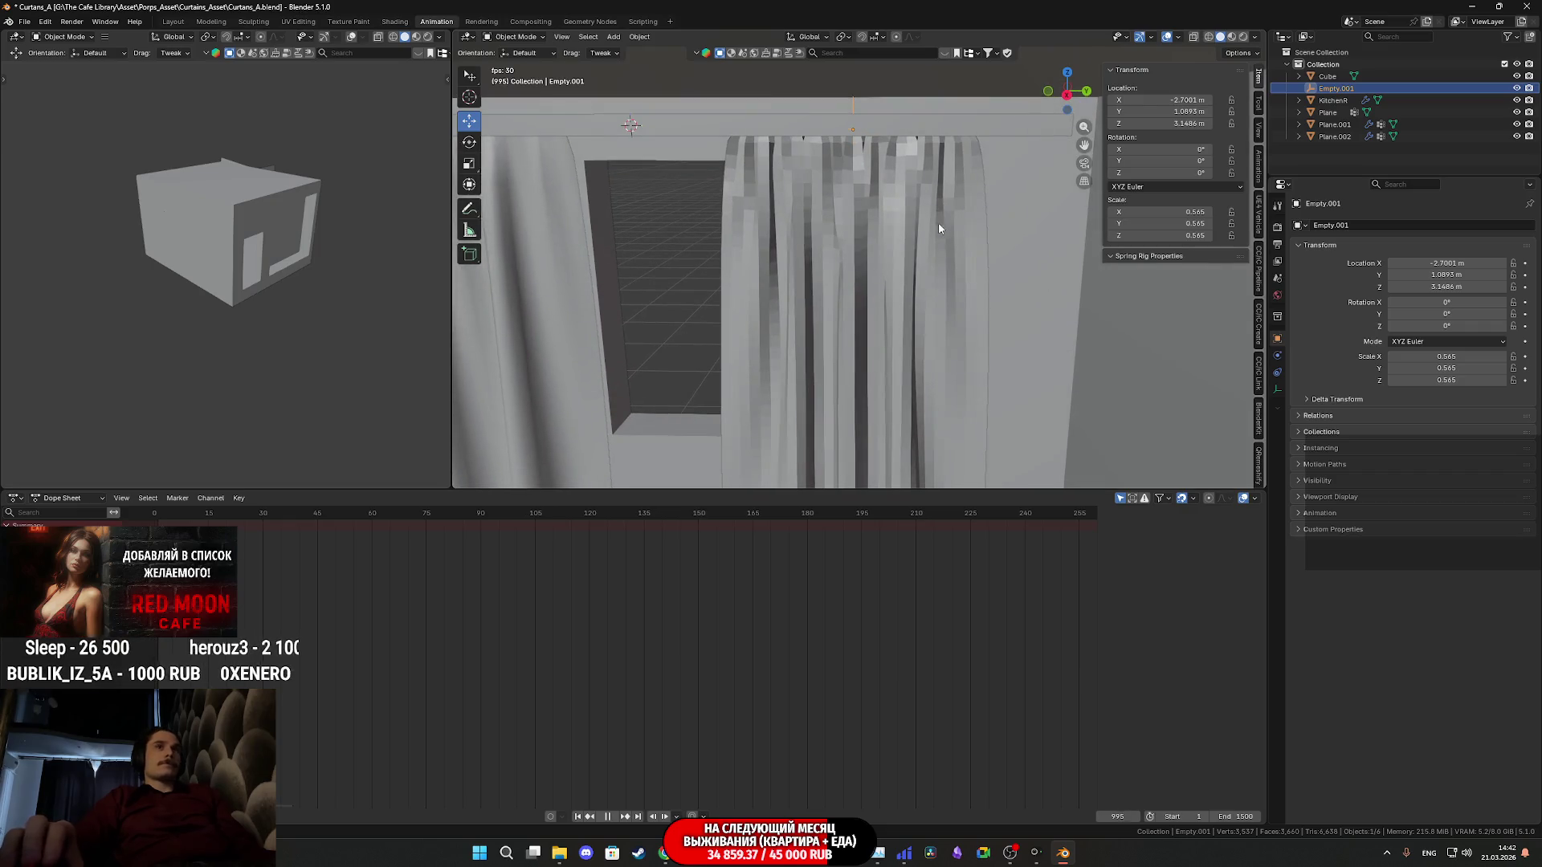
Cancel a Y-axis move of the empty, stop playback and rewind to the first frame
{"action": "key", "text": "g"}
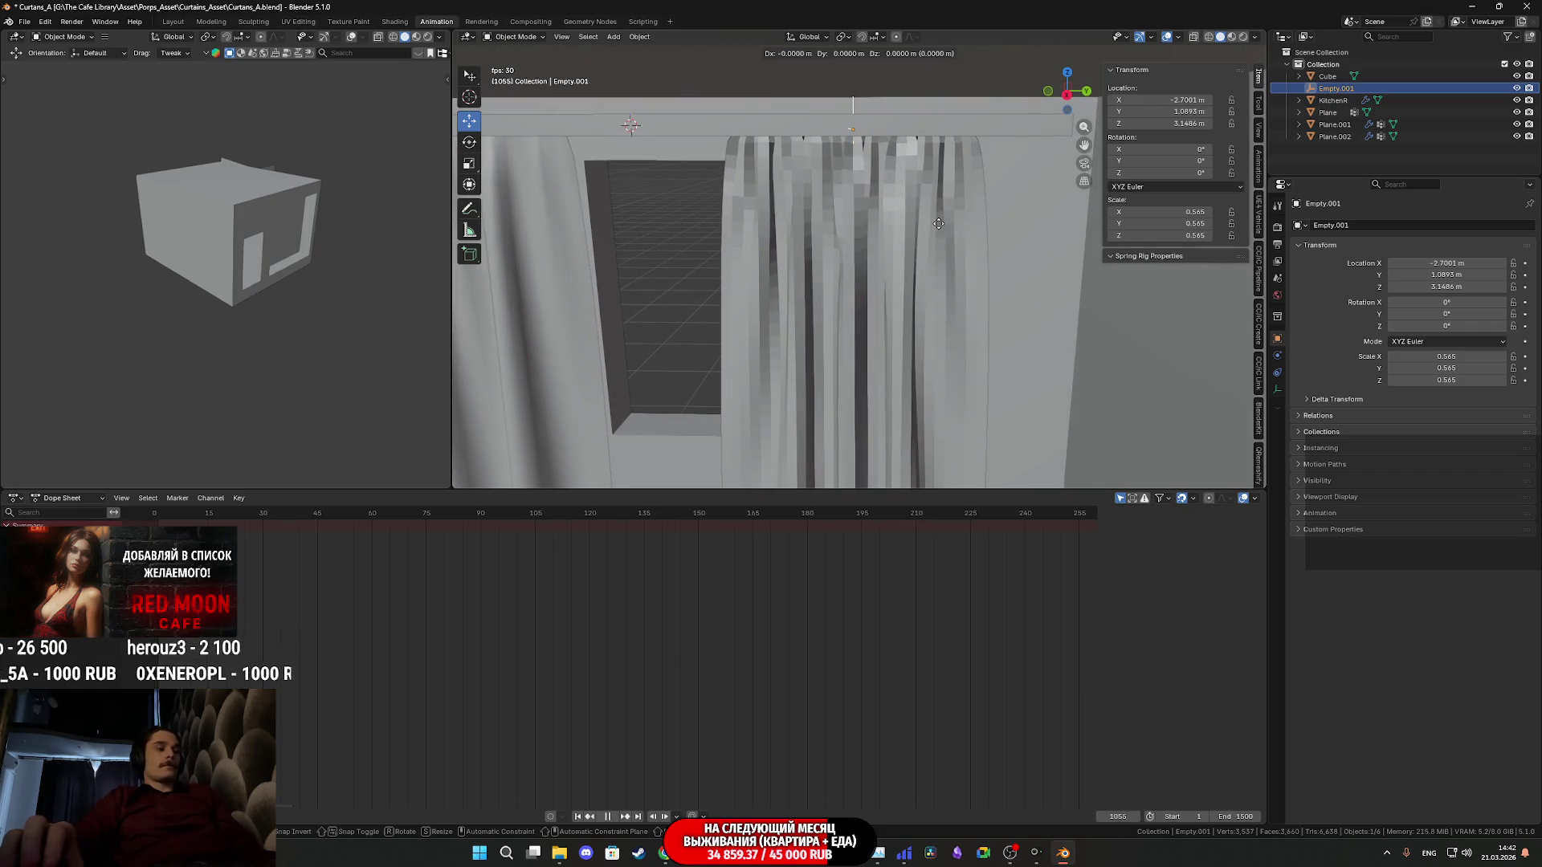
{"action": "key", "text": "y"}
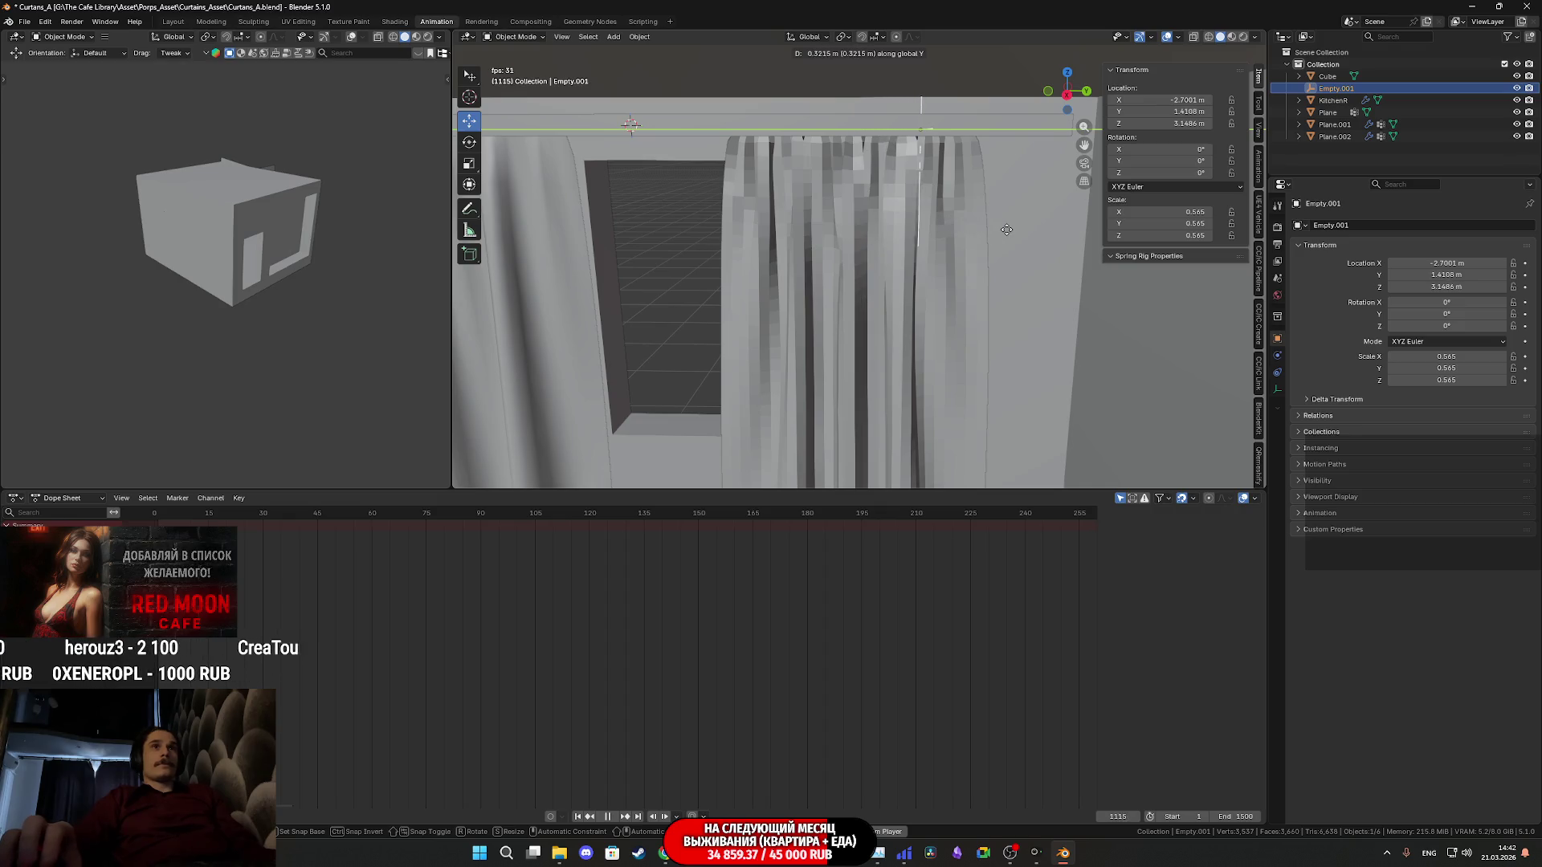
{"action": "left_click", "coordinate": [1009, 232]}
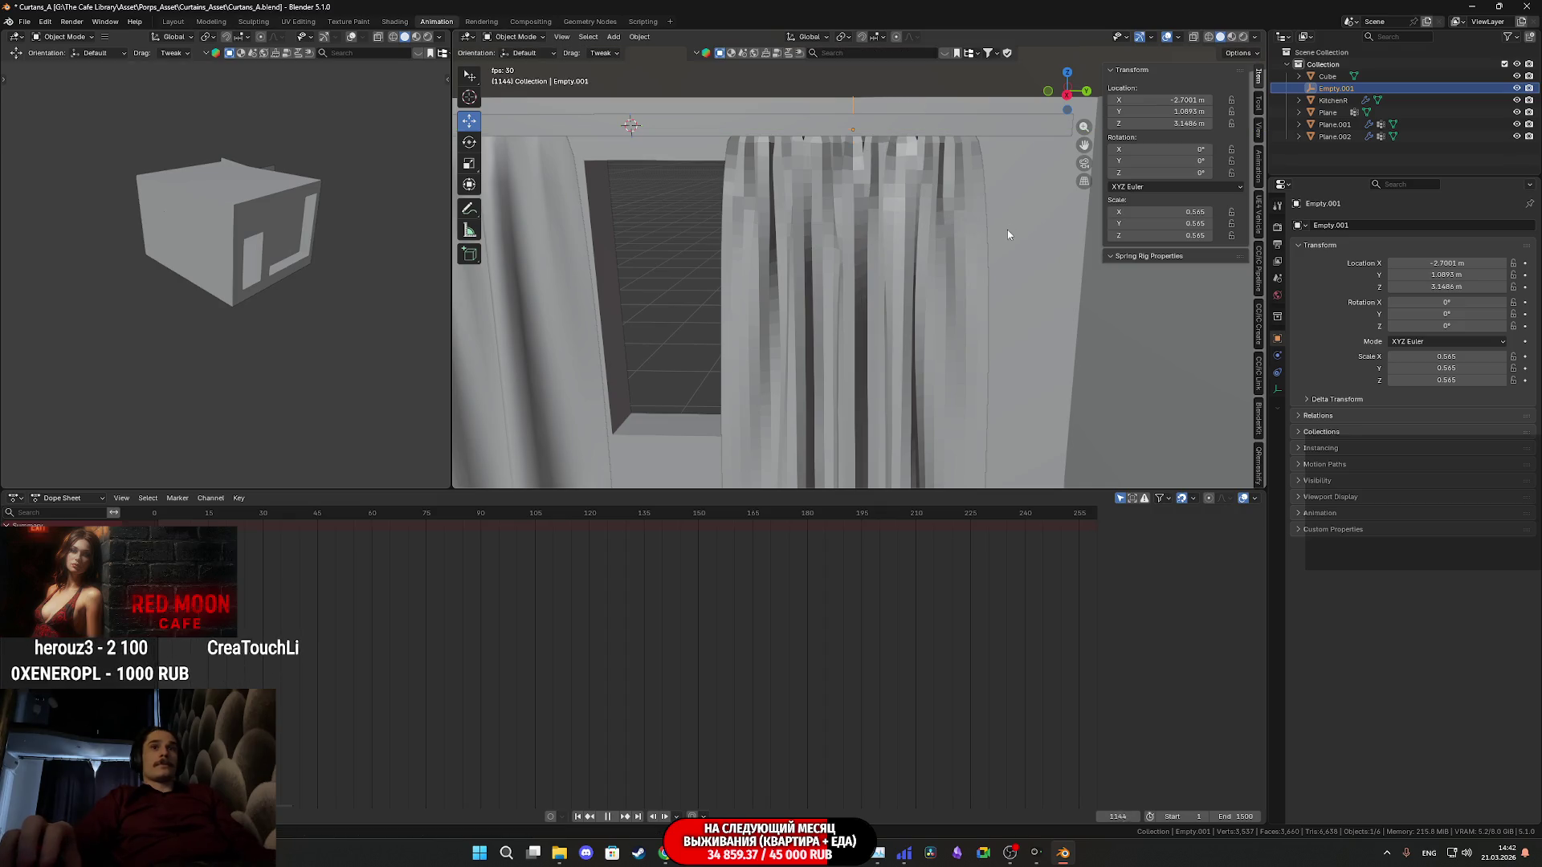
{"action": "key", "text": "Escape"}
{"action": "left_click", "coordinate": [963, 286]}
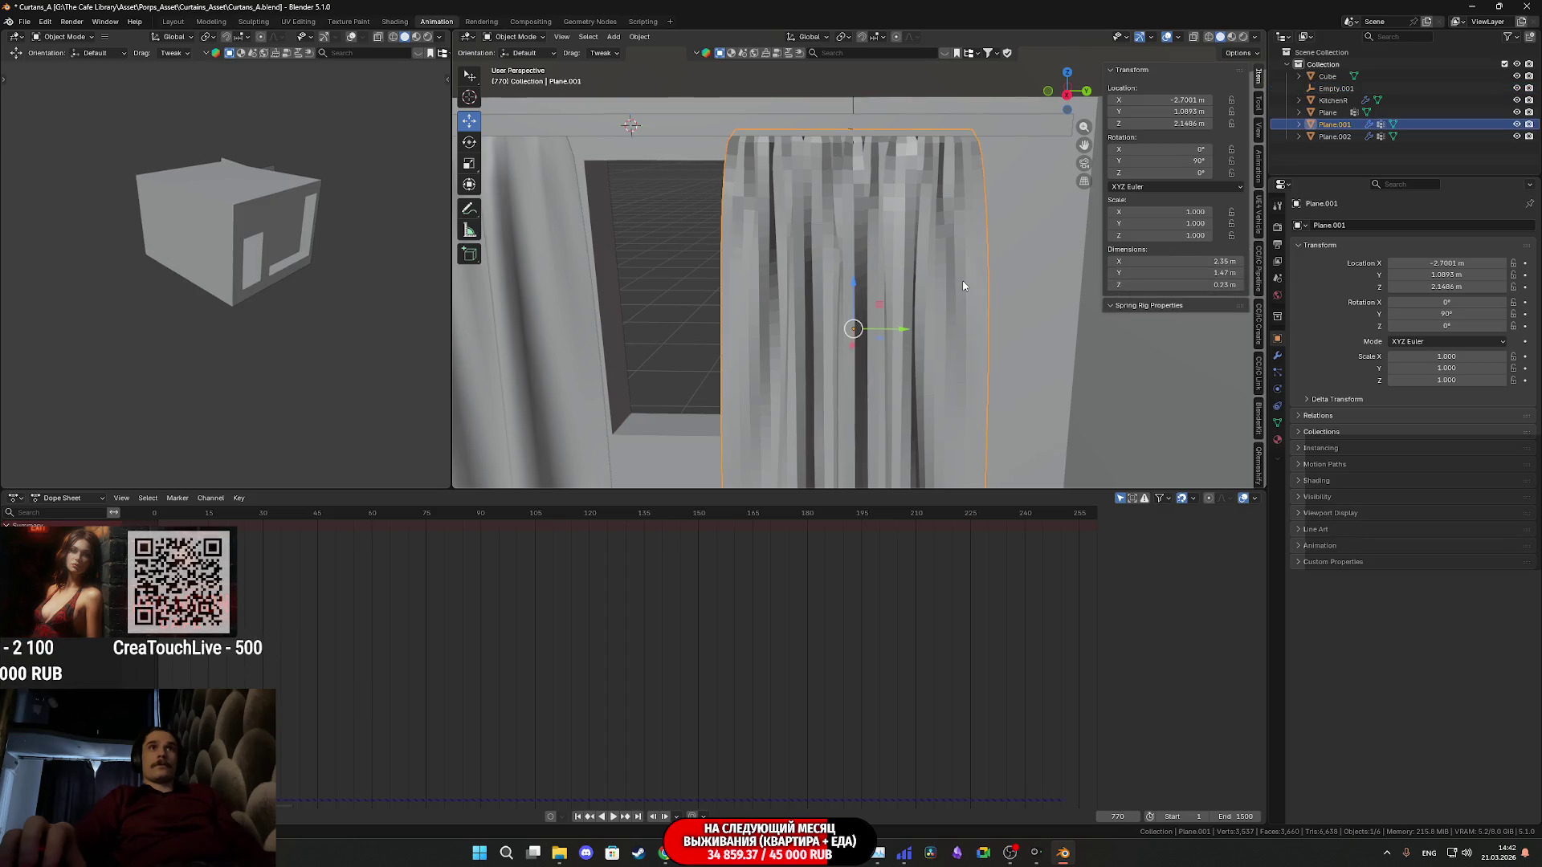
{"action": "key", "text": "ctrl+z"}
{"action": "key", "text": "ctrl+z"}
{"action": "key", "text": "ctrl+z"}
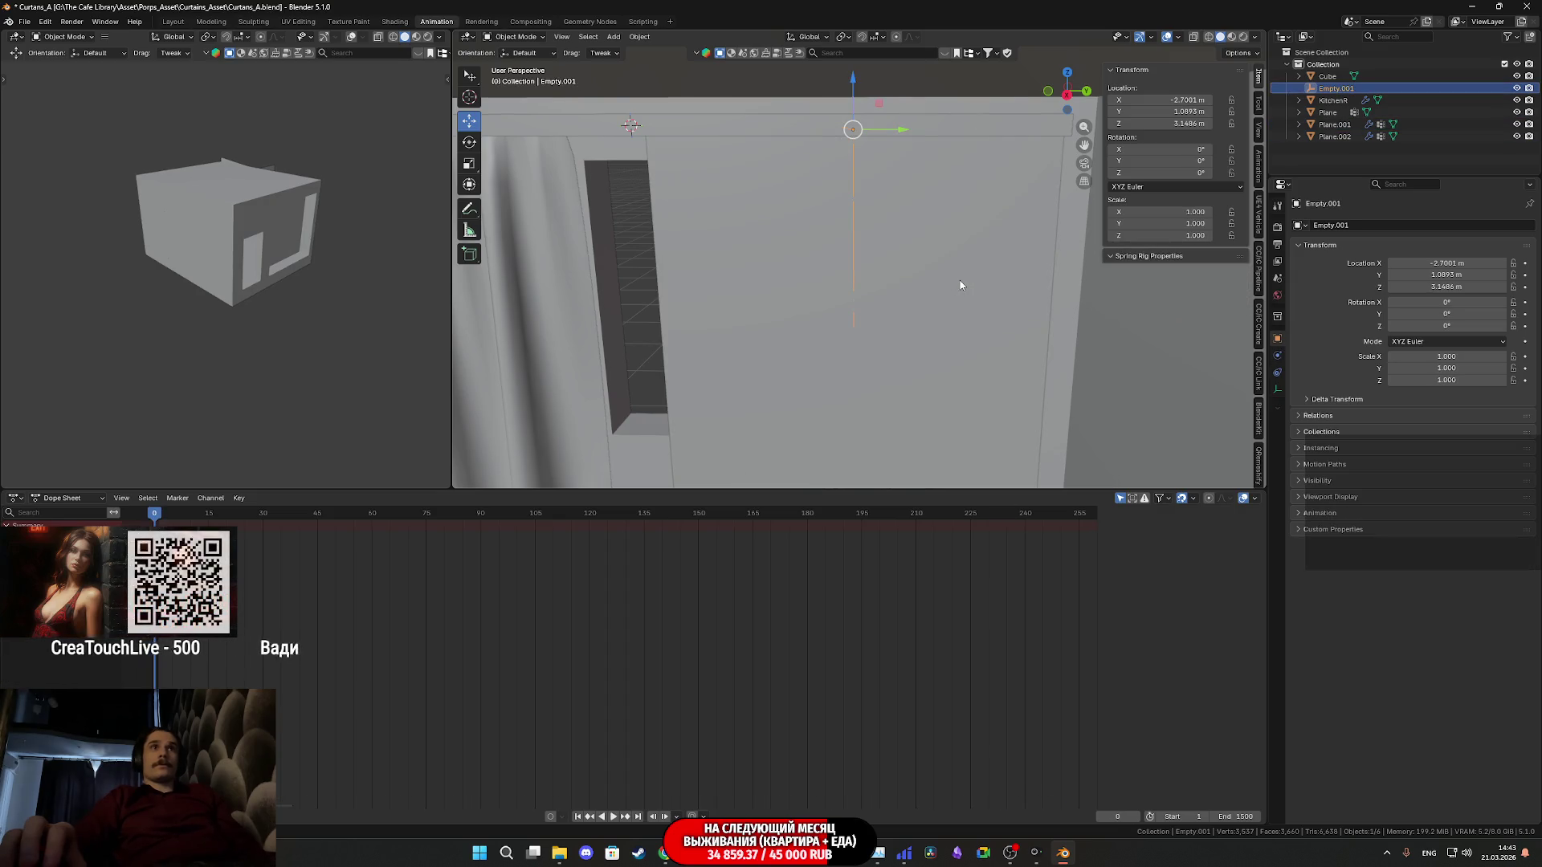
{"action": "middle_click_drag", "start_coordinate": [978, 250], "coordinate": [972, 222]}
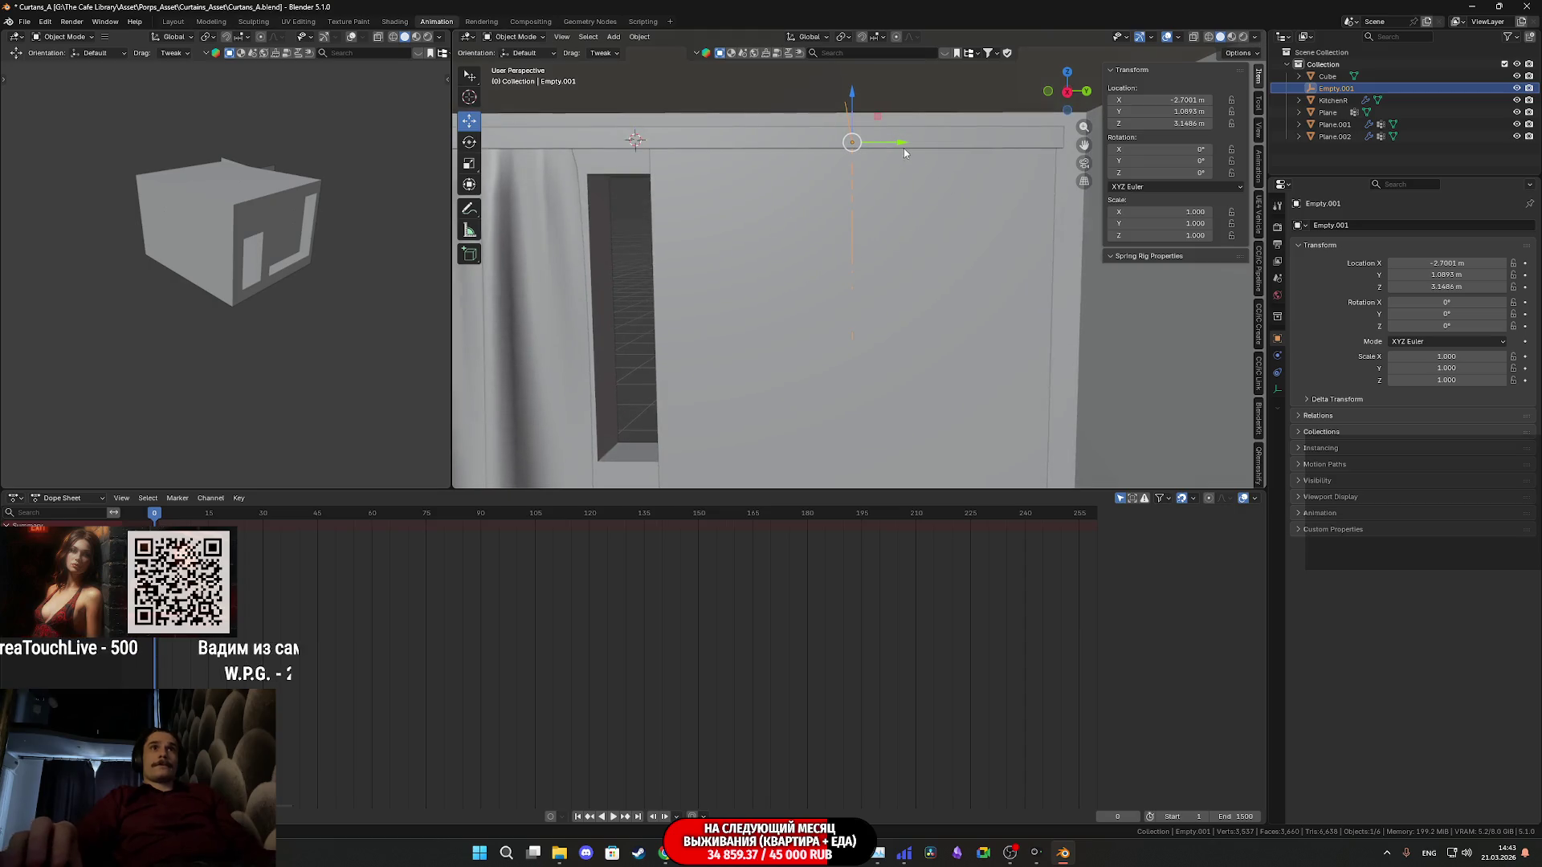
Slide Plane.001 with Empty.001 along Y to 1.5446 m, then keep only Empty.001 selected
{"action": "left_click", "coordinate": [1329, 125]}
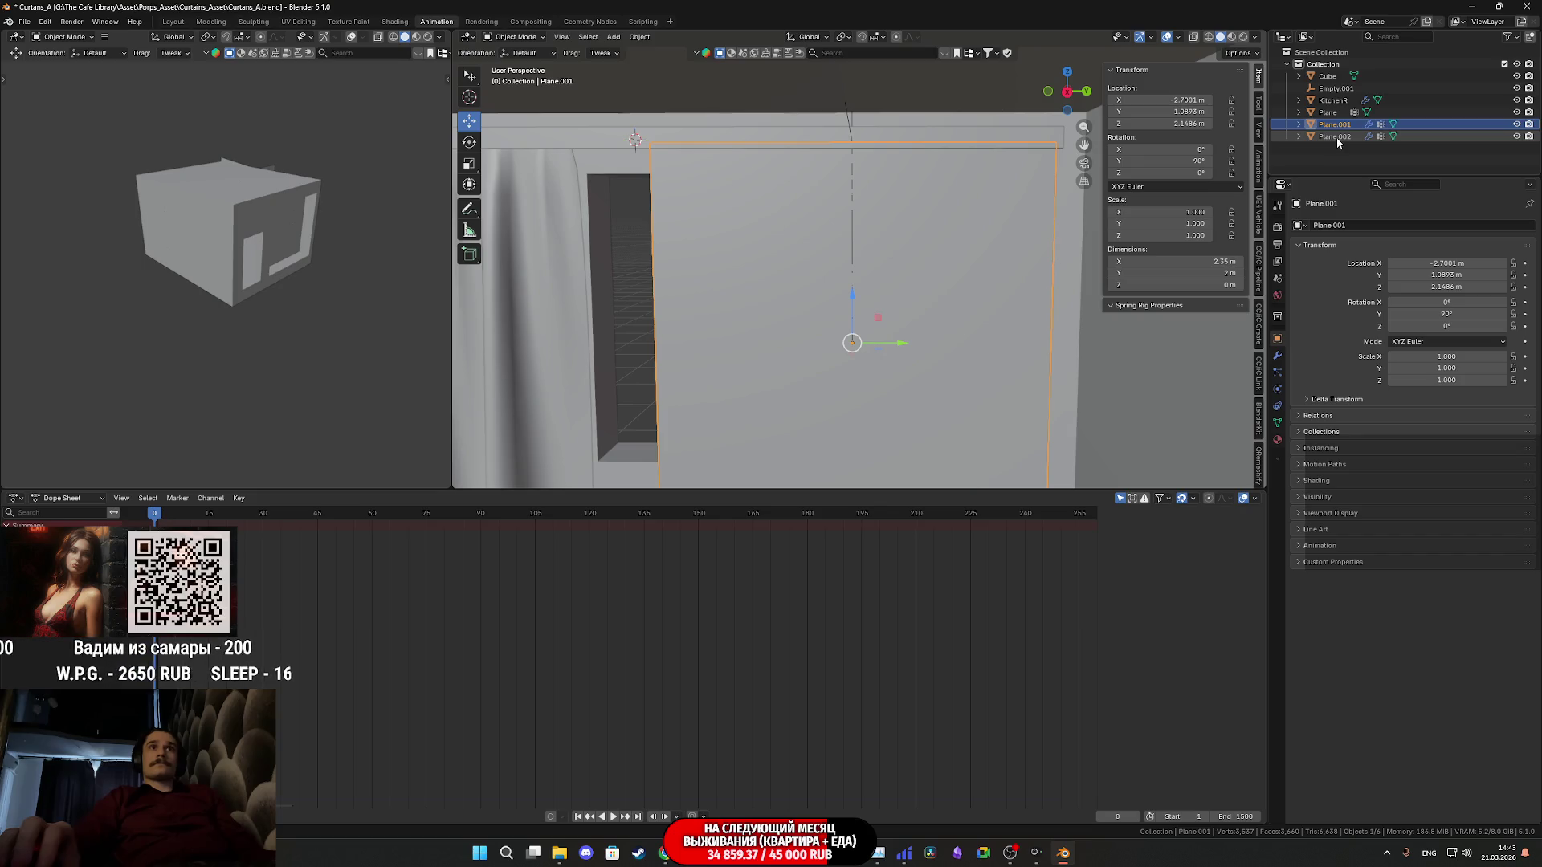
{"action": "left_click", "coordinate": [1340, 137]}
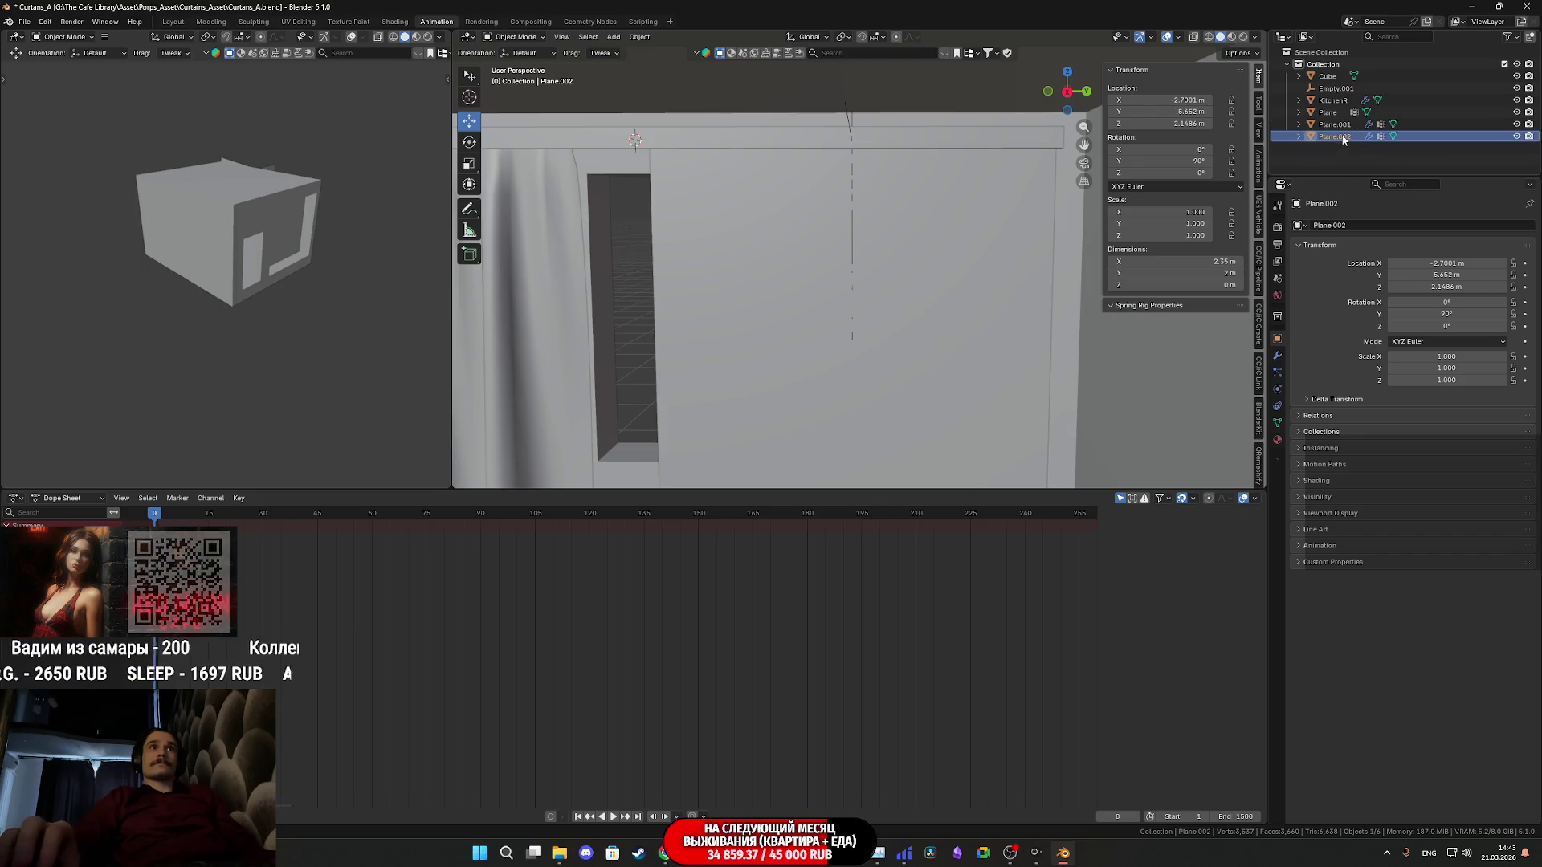
{"action": "left_click", "coordinate": [1331, 125]}
{"action": "left_click", "coordinate": [1335, 88], "text": "ctrl"}
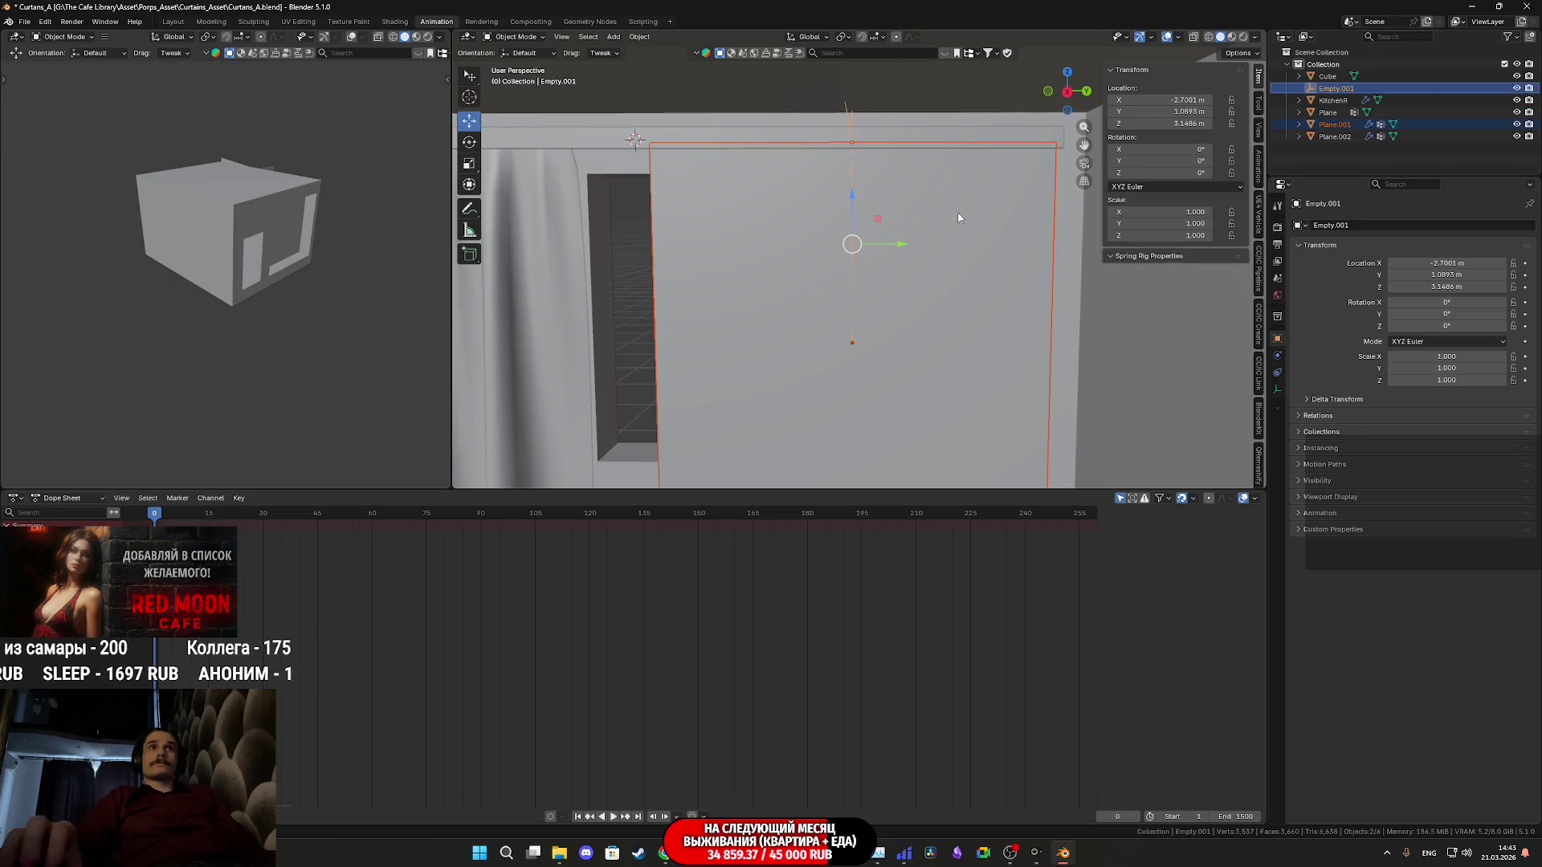
{"action": "left_click_drag", "start_coordinate": [891, 246], "coordinate": [986, 244]}
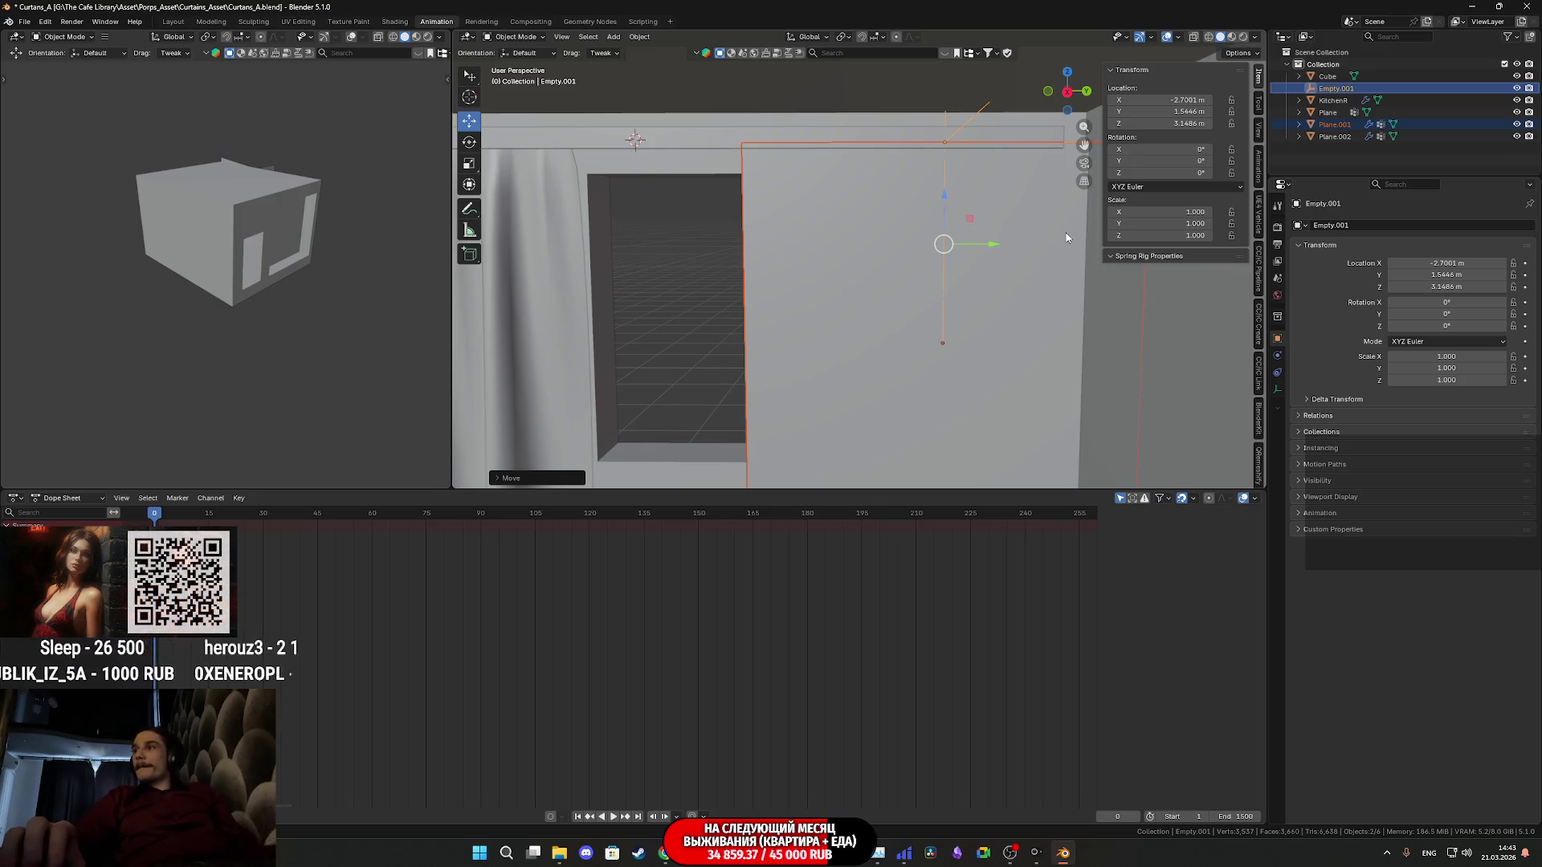
{"action": "middle_click_drag", "start_coordinate": [953, 149], "coordinate": [849, 184], "text": "shift"}
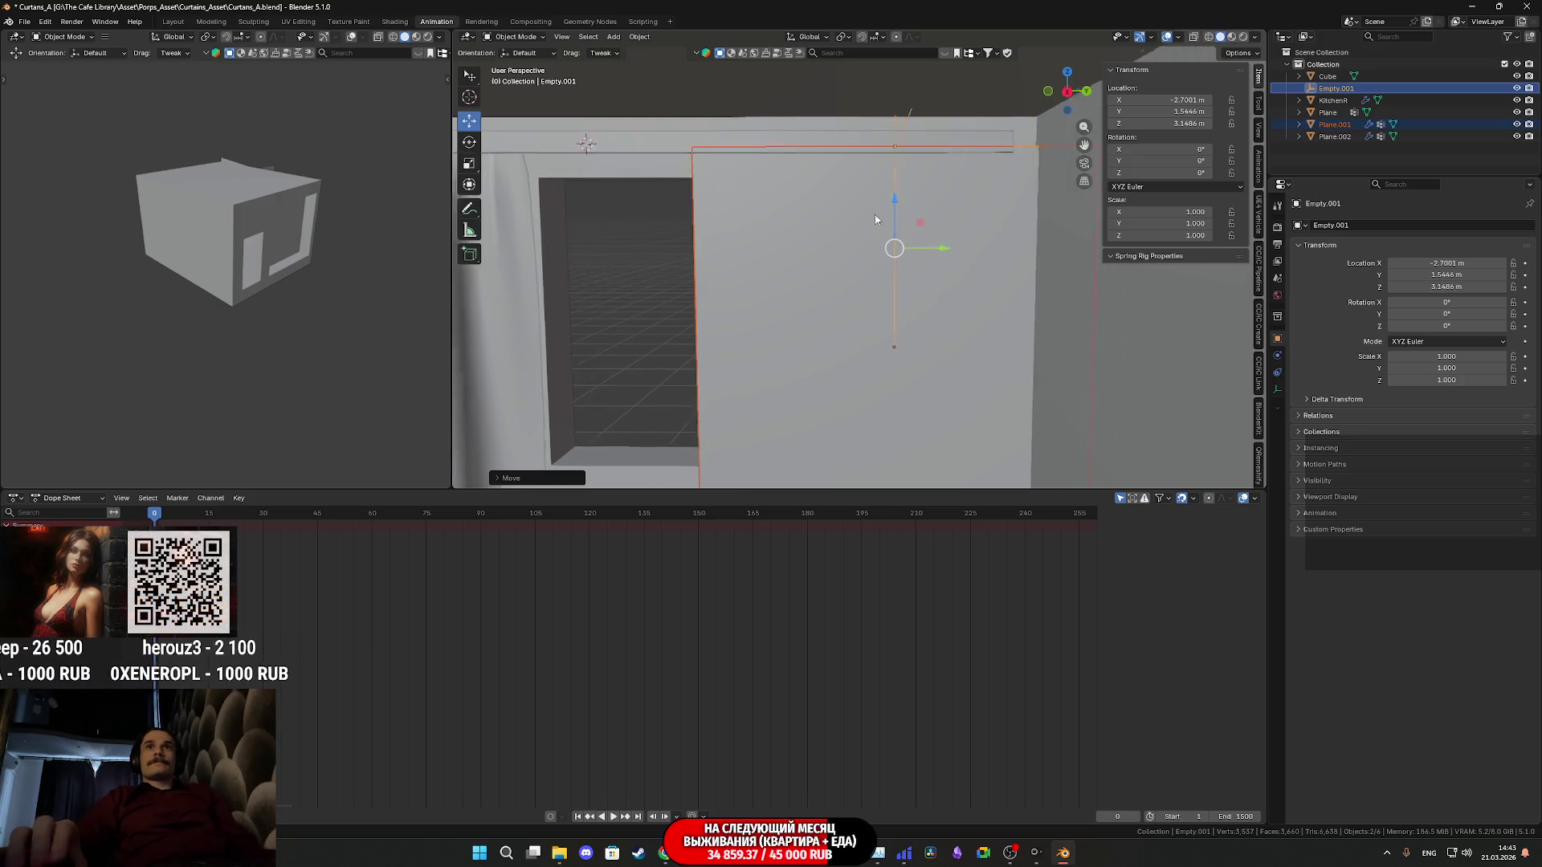
{"action": "left_click", "coordinate": [867, 96]}
{"action": "left_click", "coordinate": [868, 97]}
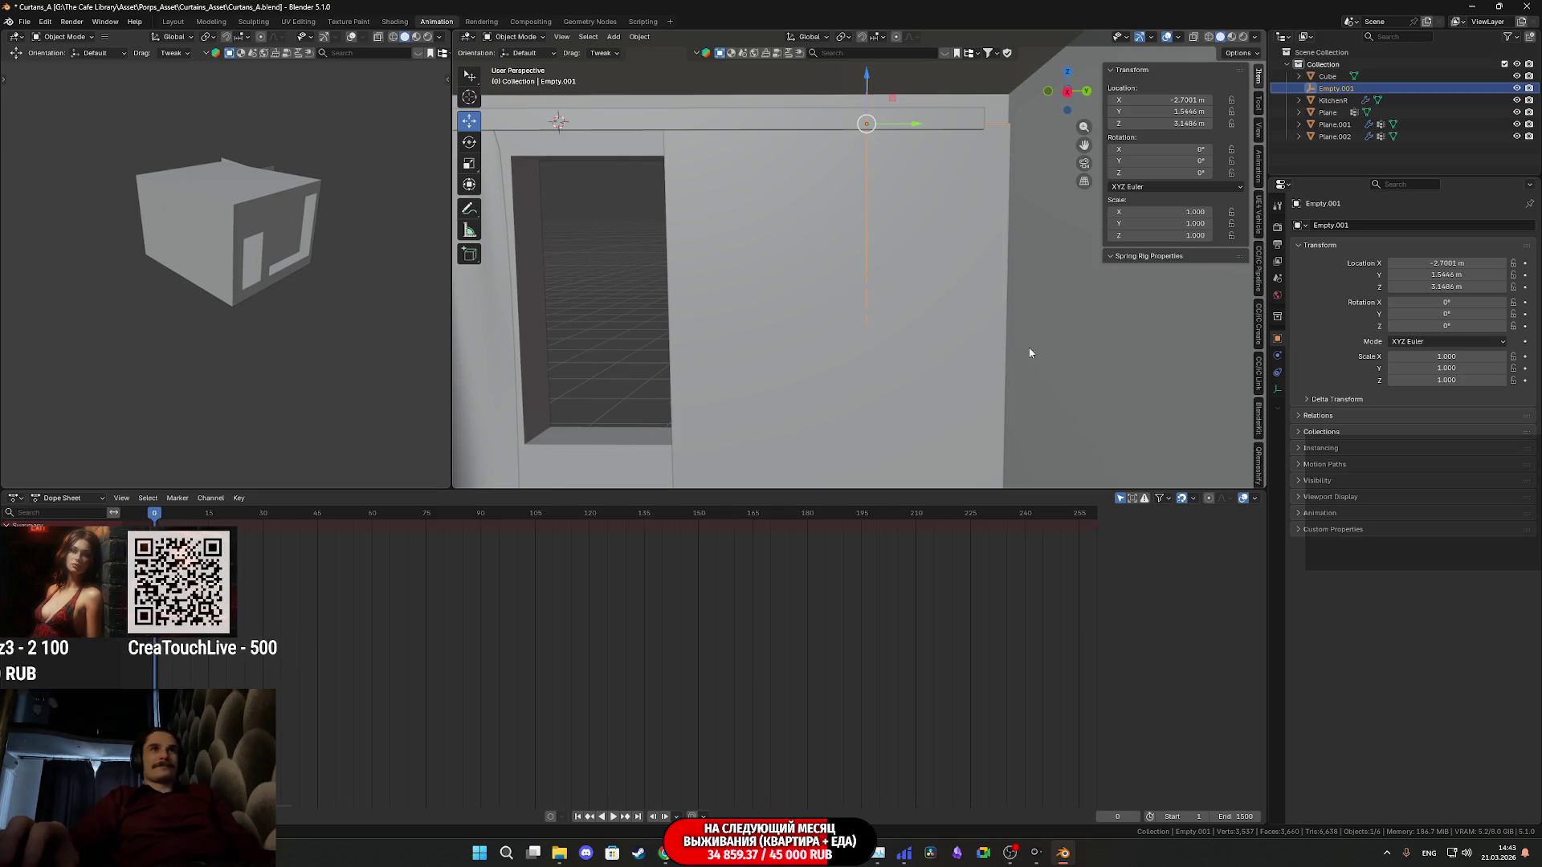
Abort a resize of Empty.001 during playback and rewind the simulation to the start
{"action": "key", "text": "space"}
{"action": "key", "text": "s"}
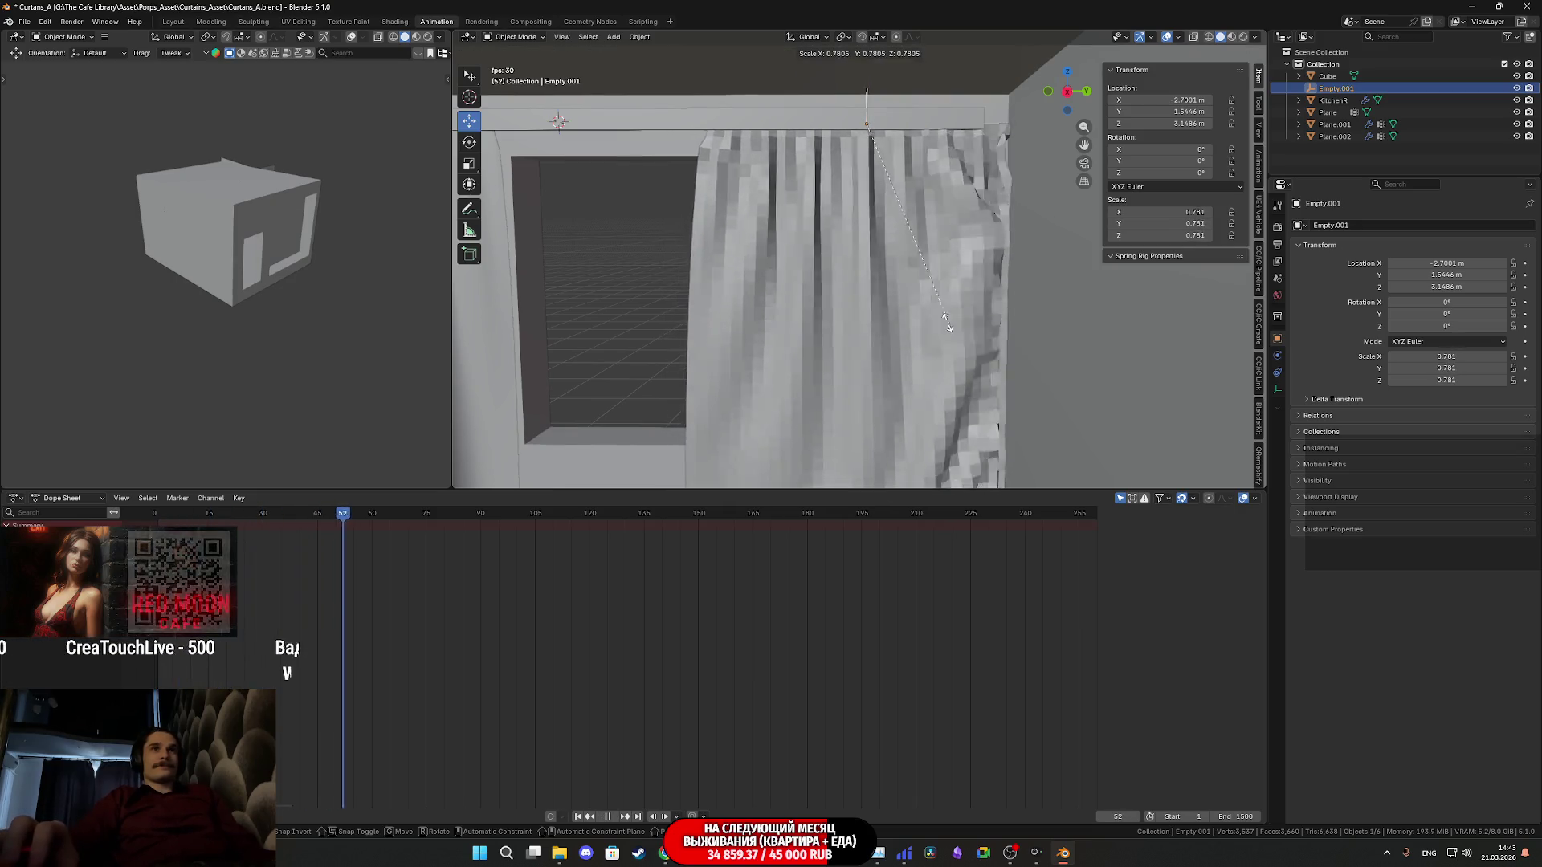
{"action": "key", "text": "Escape"}
{"action": "key", "text": "Escape"}
{"action": "left_click", "coordinate": [928, 331]}
{"action": "key", "text": "KP_Decimal"}
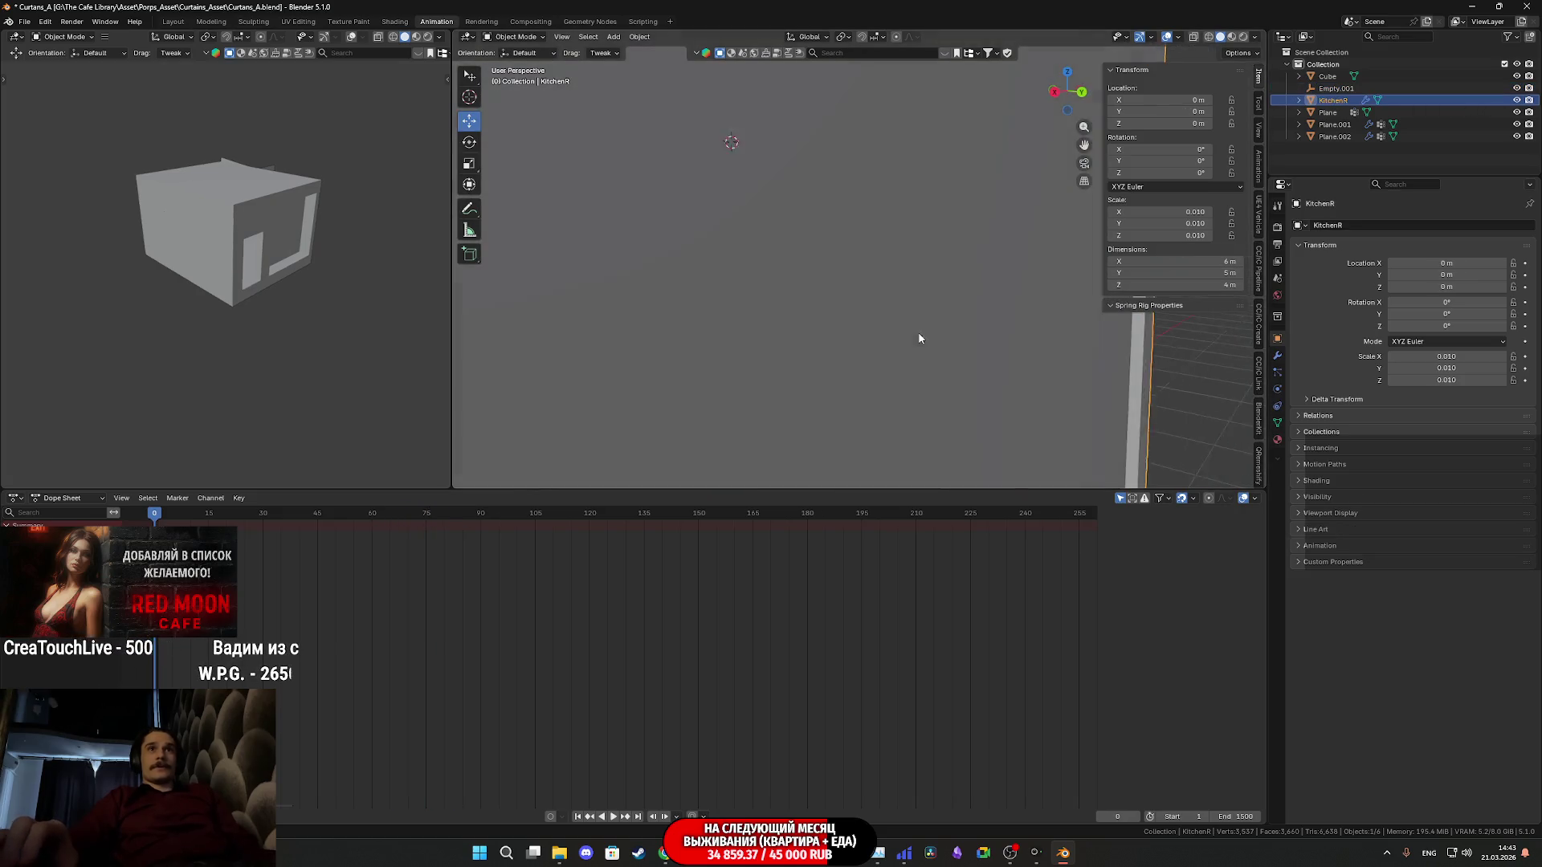
{"action": "scroll", "coordinate": [938, 339], "scroll_direction": "down", "scroll_amount": 3}
{"action": "scroll", "coordinate": [977, 343], "scroll_direction": "down", "scroll_amount": 2}
{"action": "scroll", "coordinate": [981, 342], "scroll_direction": "down", "scroll_amount": 2}
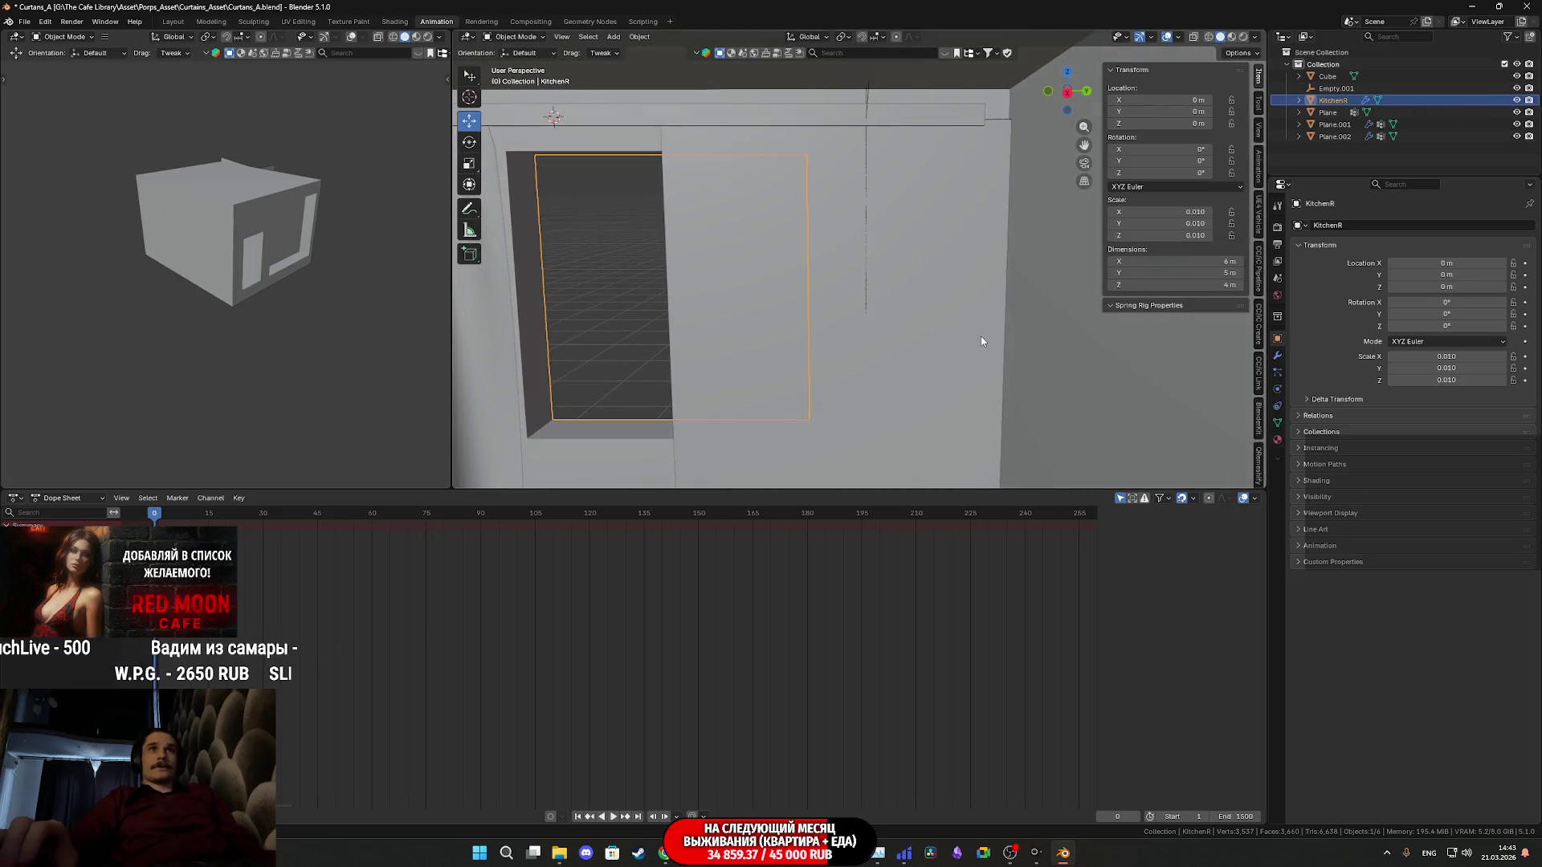
{"action": "key", "text": "space"}
{"action": "key", "text": "Escape"}
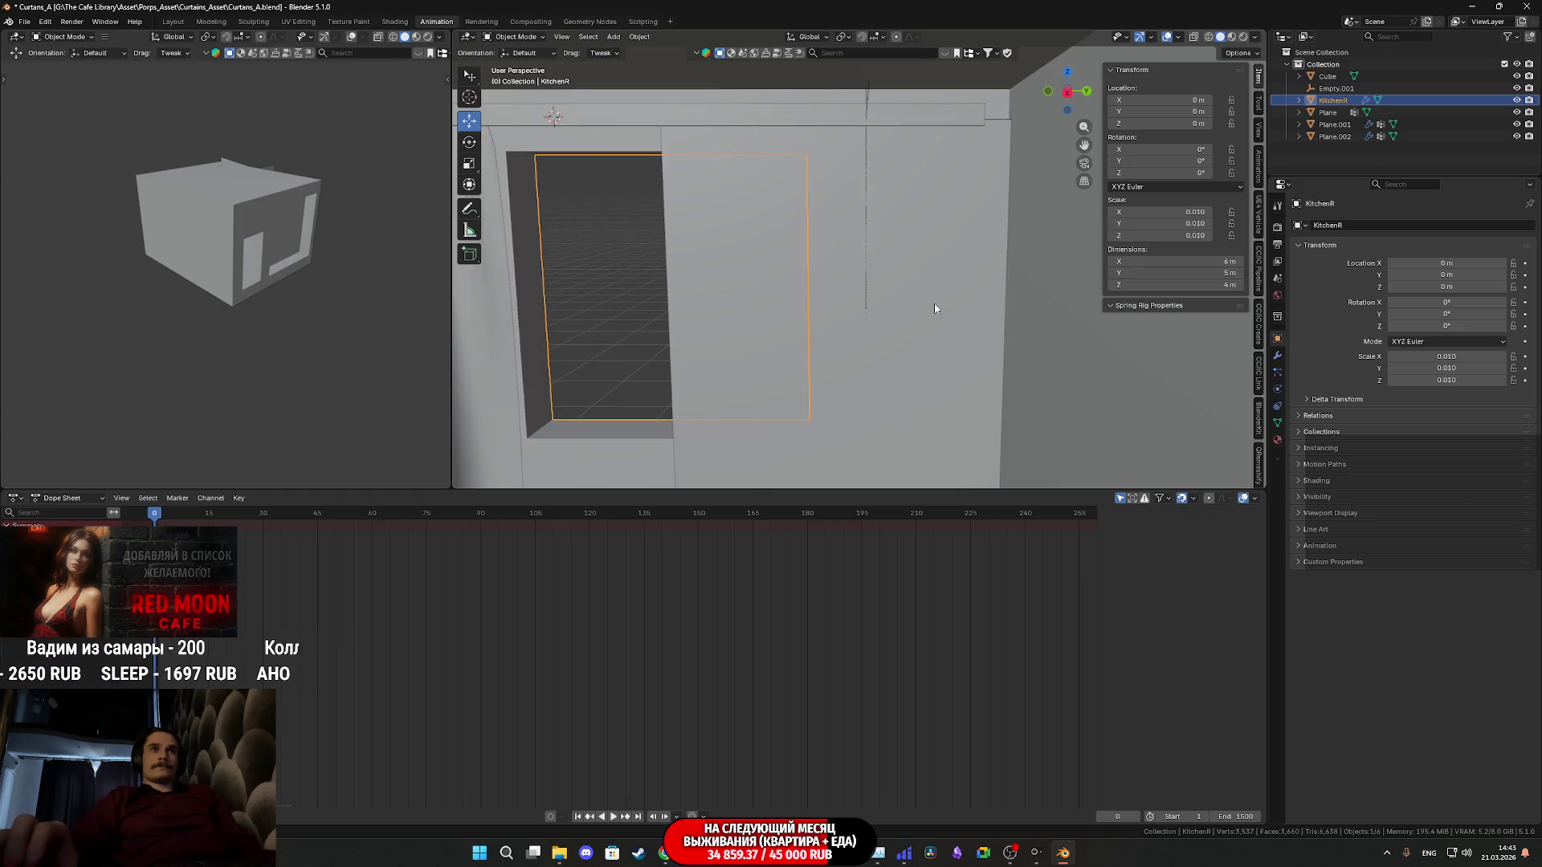
Move Plane.001 and Empty.001 back along Y to 1.2119 m
{"action": "middle_click_drag", "start_coordinate": [935, 309], "coordinate": [932, 261], "text": "shift"}
{"action": "left_click", "coordinate": [894, 189]}
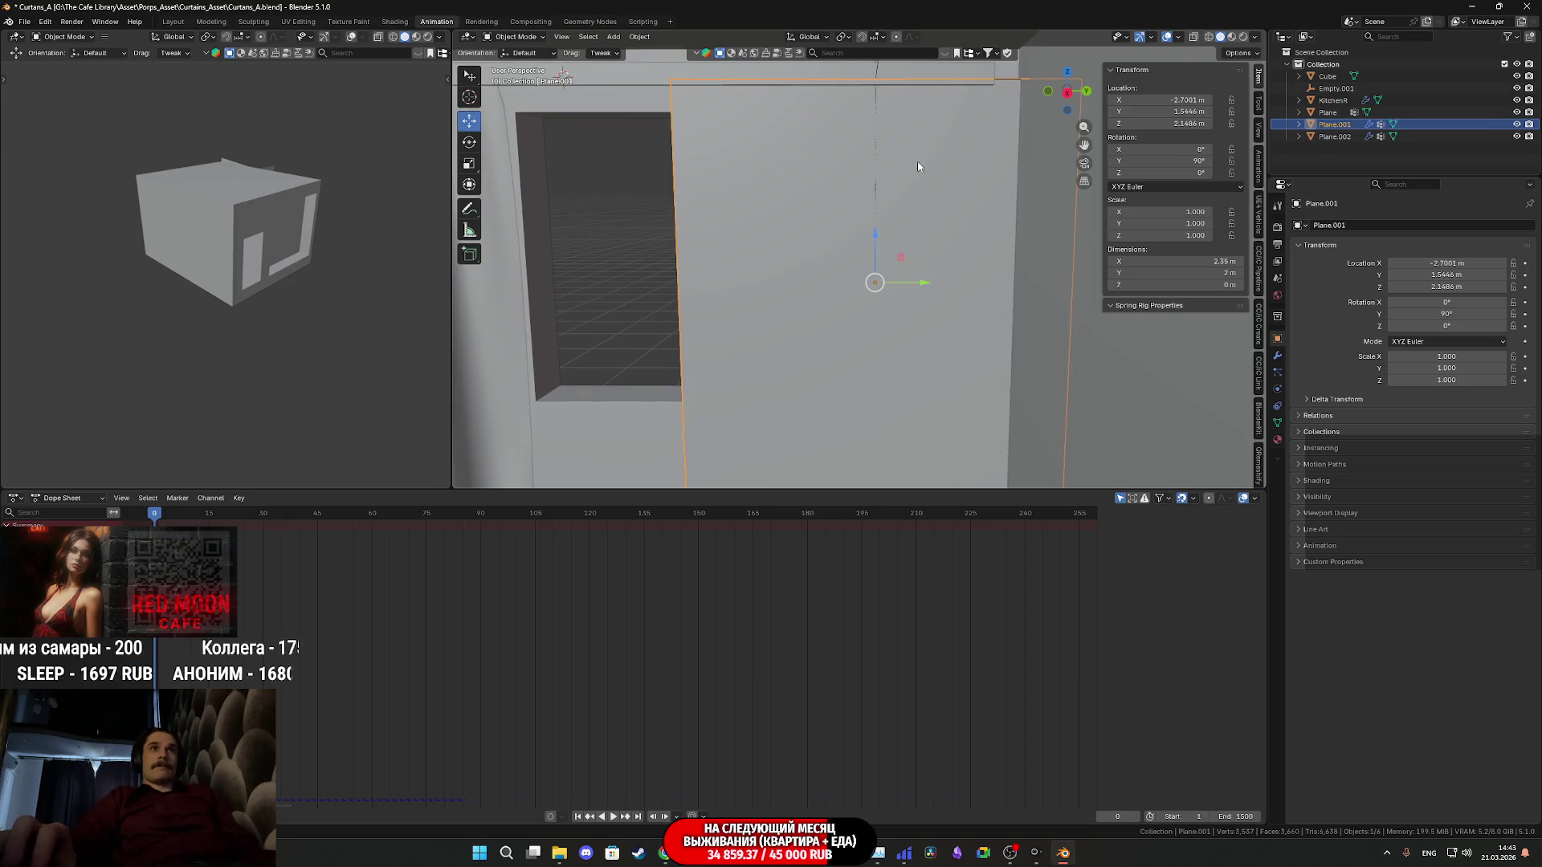
{"action": "middle_click_drag", "start_coordinate": [915, 165], "coordinate": [873, 101]}
{"action": "left_click", "coordinate": [873, 102], "text": "shift"}
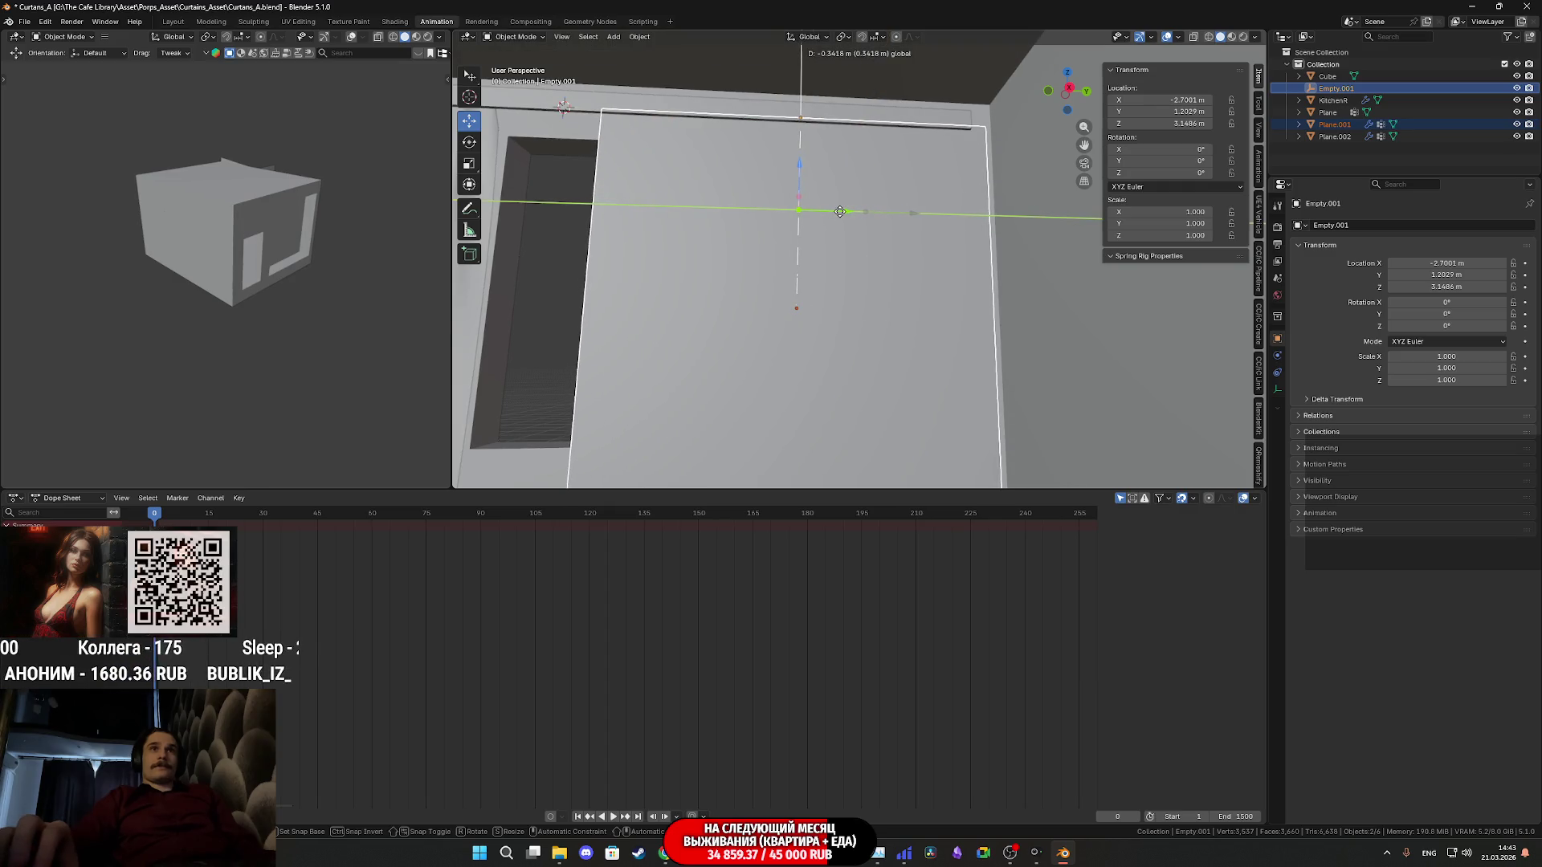
{"action": "left_click_drag", "start_coordinate": [909, 216], "coordinate": [844, 214]}
{"action": "middle_click_drag", "start_coordinate": [844, 215], "coordinate": [814, 124]}
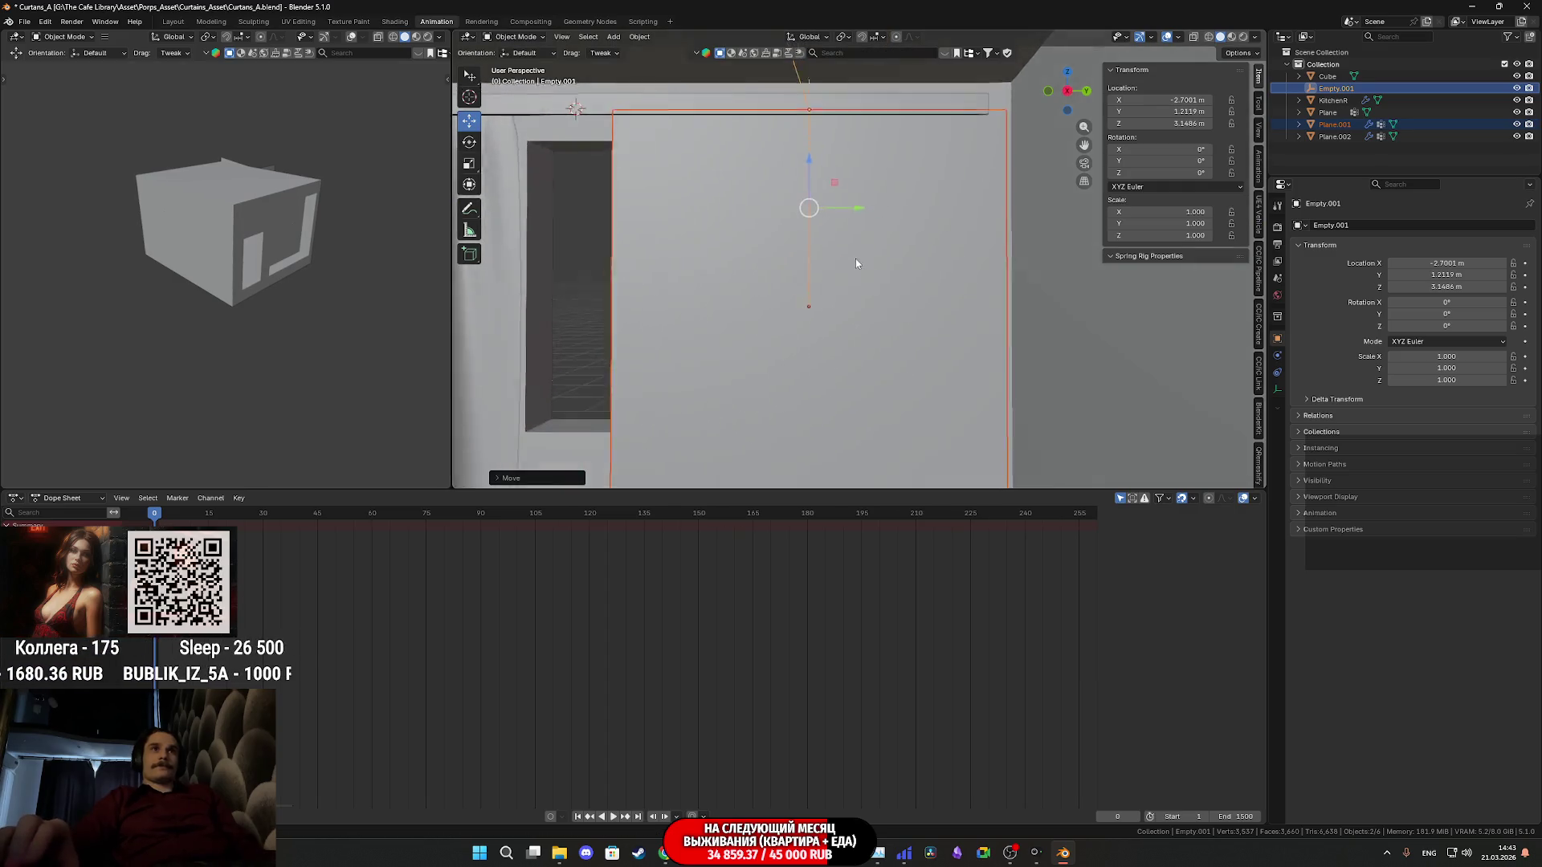
Play the simulation and shrink Empty.001 to 0.575 so the curtain gathers in folds
{"action": "left_click", "coordinate": [800, 90]}
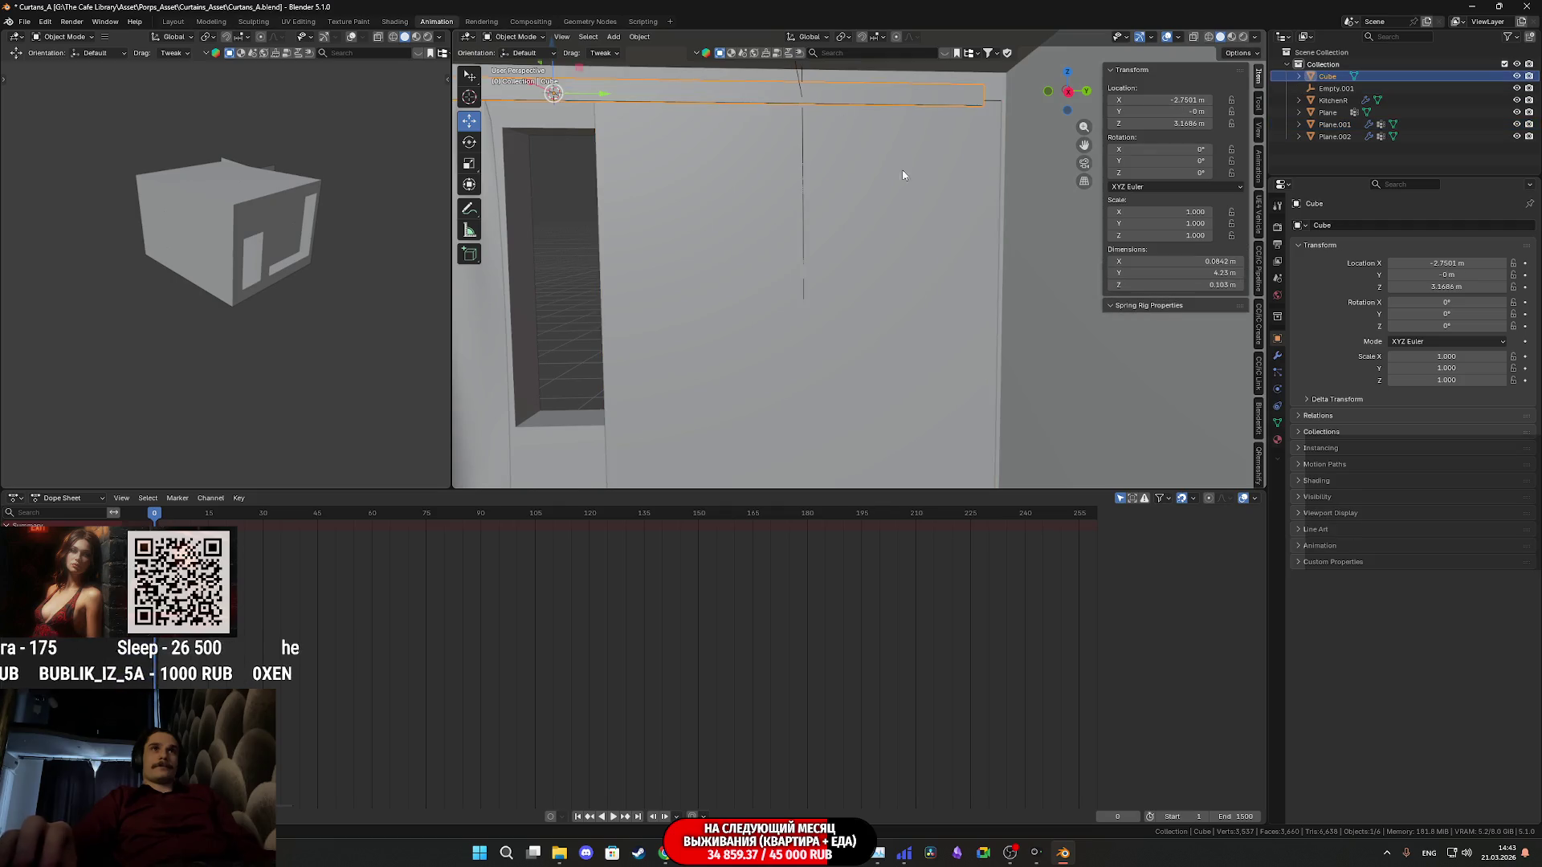
{"action": "left_click", "coordinate": [800, 91]}
{"action": "key", "text": "space"}
{"action": "key", "text": "s"}
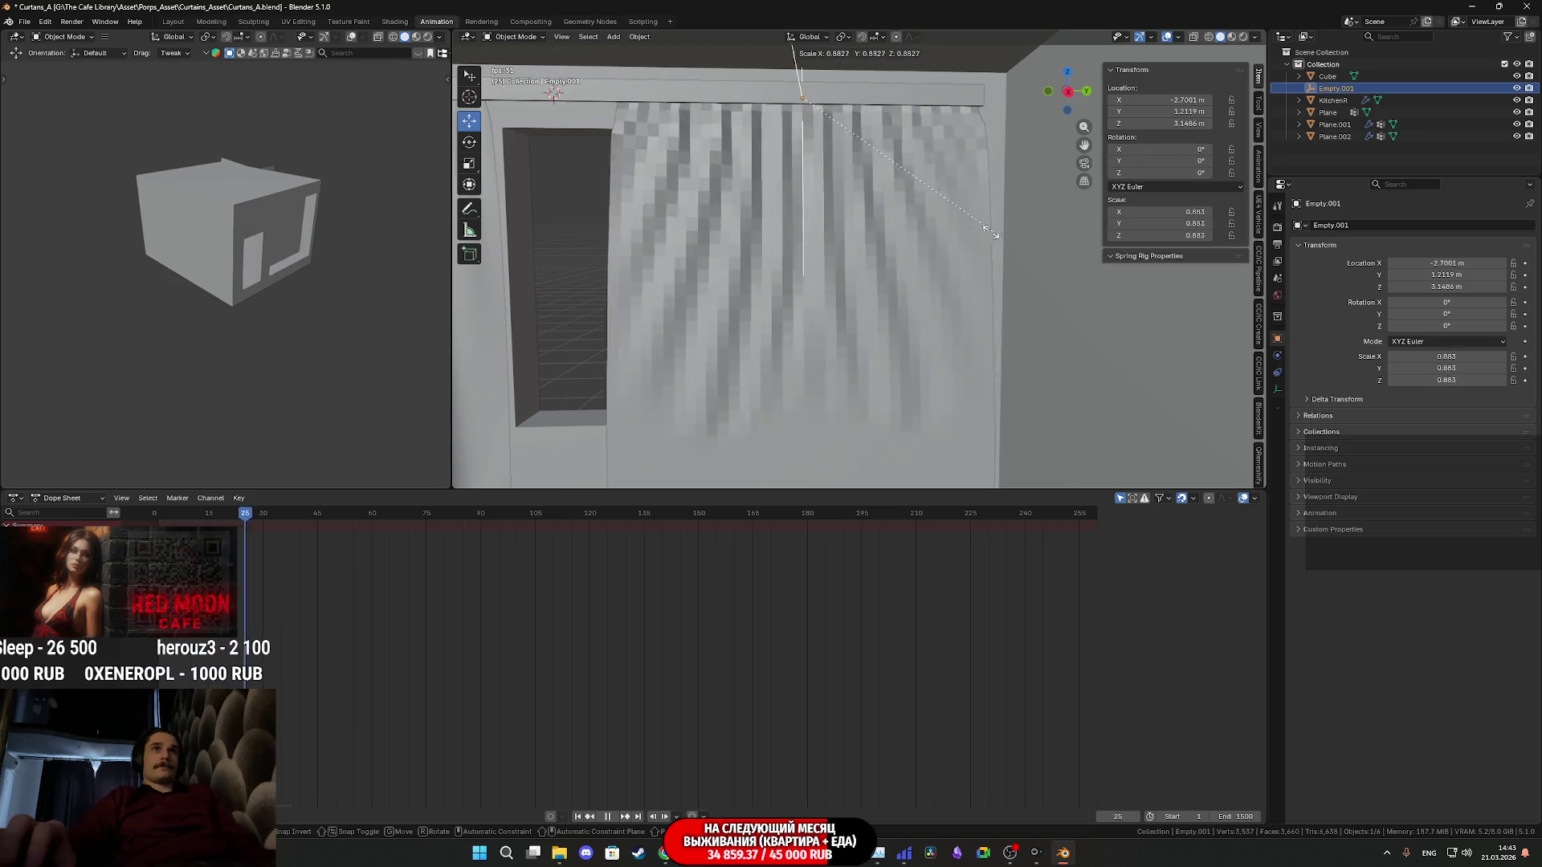
{"action": "left_click", "coordinate": [898, 215]}
{"action": "left_click", "coordinate": [897, 217]}
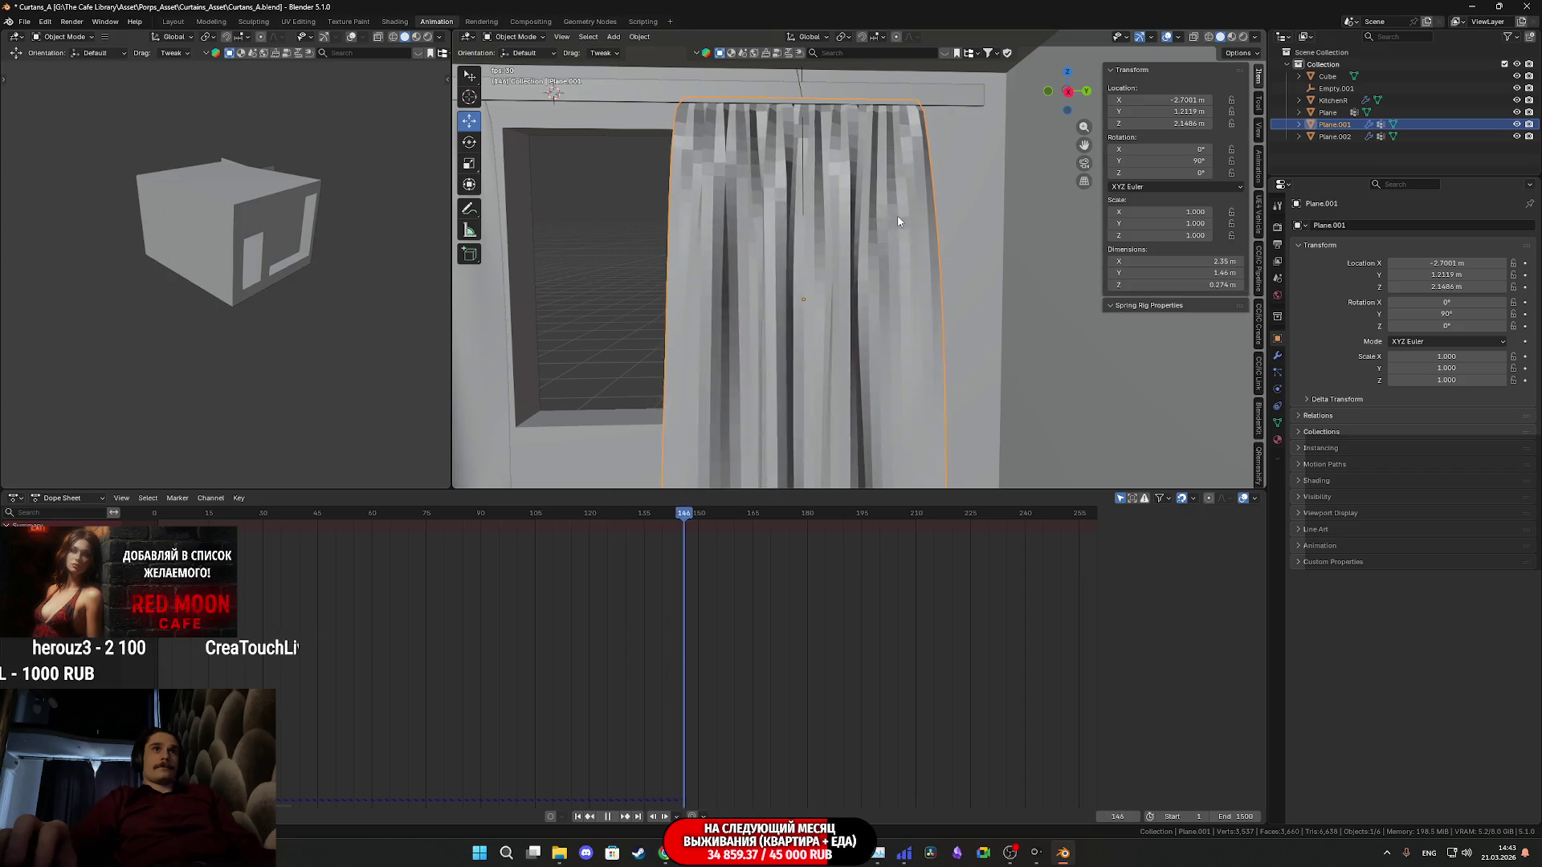
Orbit around the playing cloth to check the curtain's folds and hem
{"action": "middle_click_drag", "start_coordinate": [936, 410], "coordinate": [924, 277], "text": "shift"}
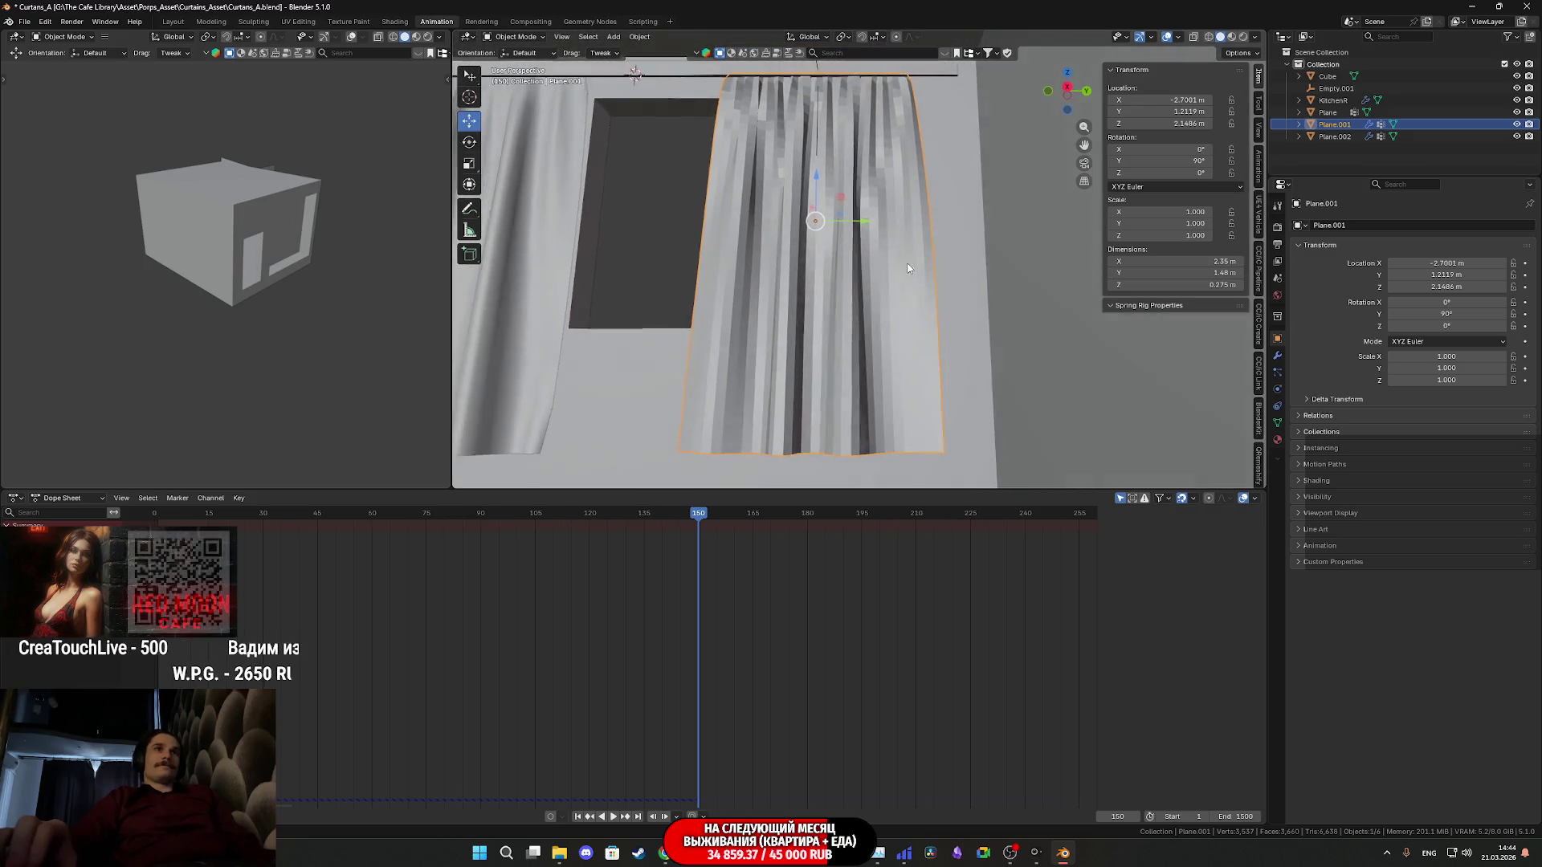
{"action": "middle_click_drag", "start_coordinate": [917, 259], "coordinate": [1134, 309]}
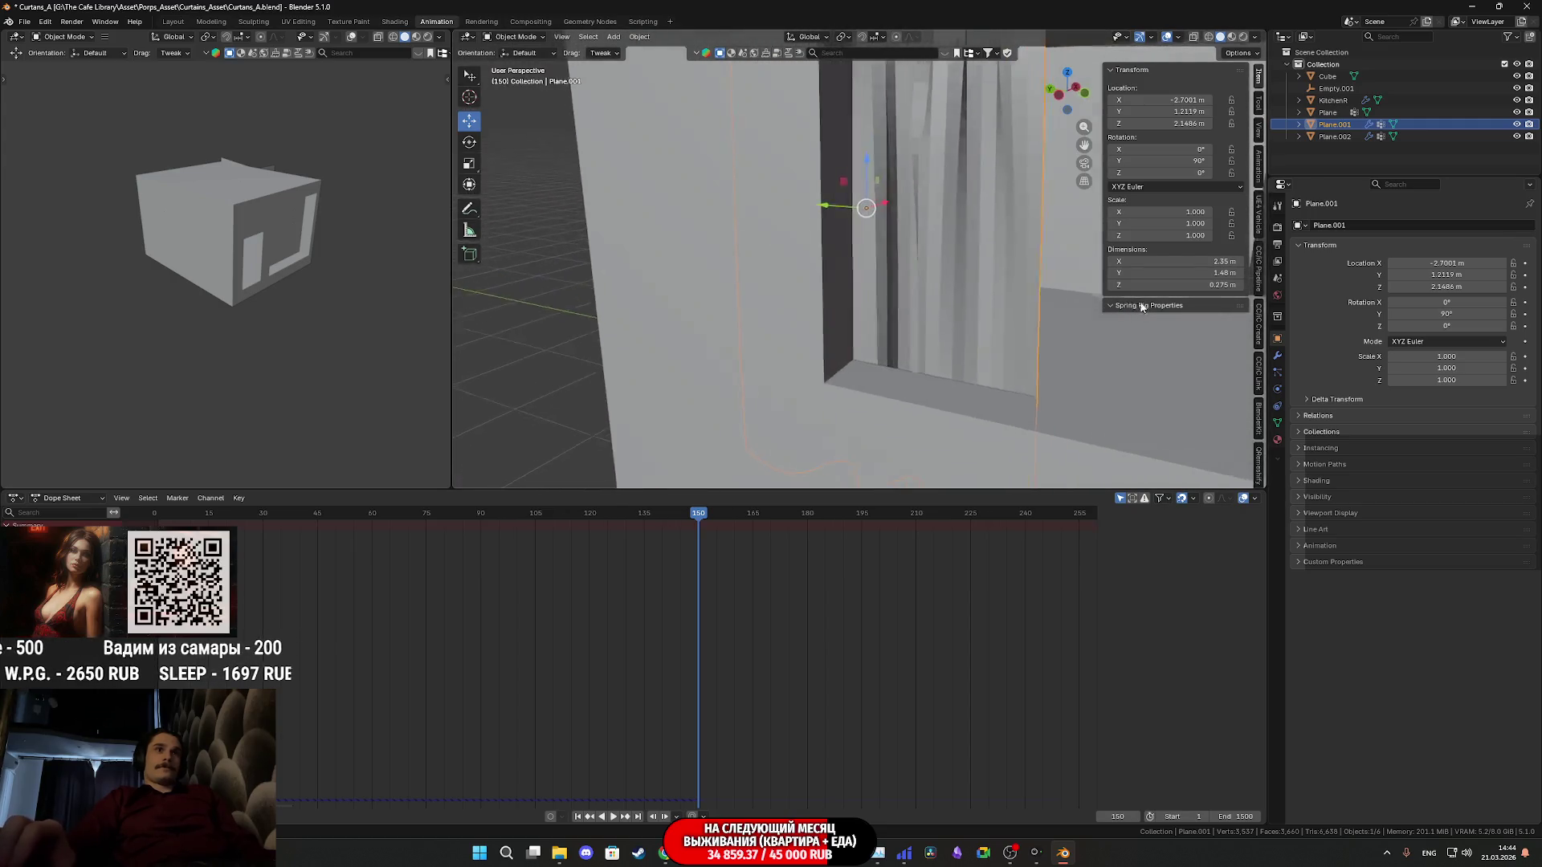
{"action": "mouse_move", "coordinate": [1141, 307]}
{"action": "middle_mouse_down"}
{"action": "mouse_move", "coordinate": [889, 255]}
{"action": "mouse_move", "coordinate": [923, 278]}
{"action": "mouse_move", "coordinate": [913, 285]}
{"action": "middle_mouse_up"}
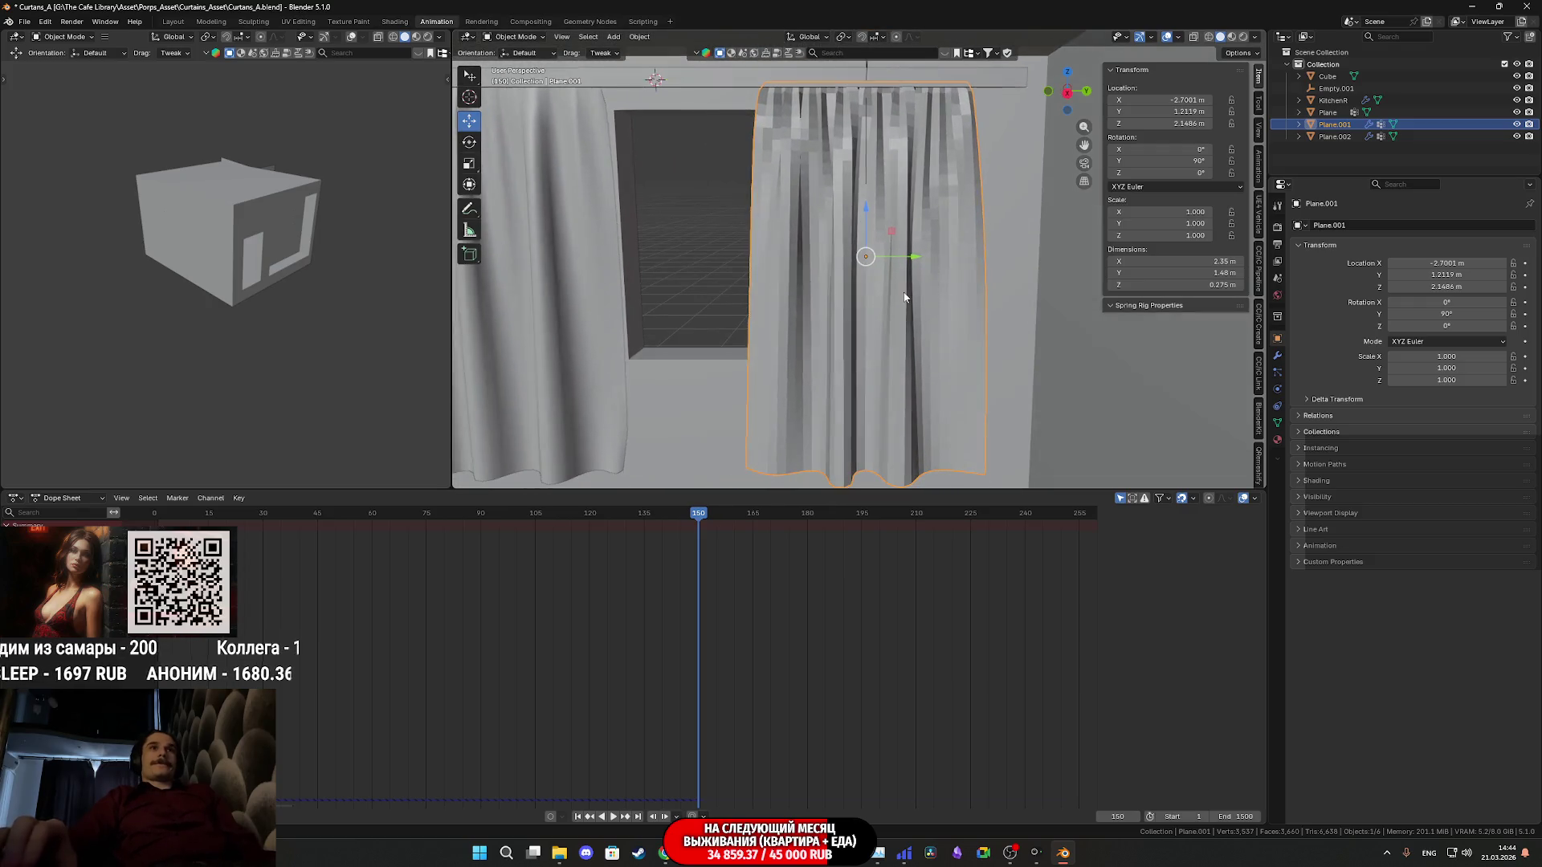
{"action": "scroll", "coordinate": [896, 293], "scroll_direction": "up", "scroll_amount": 1}
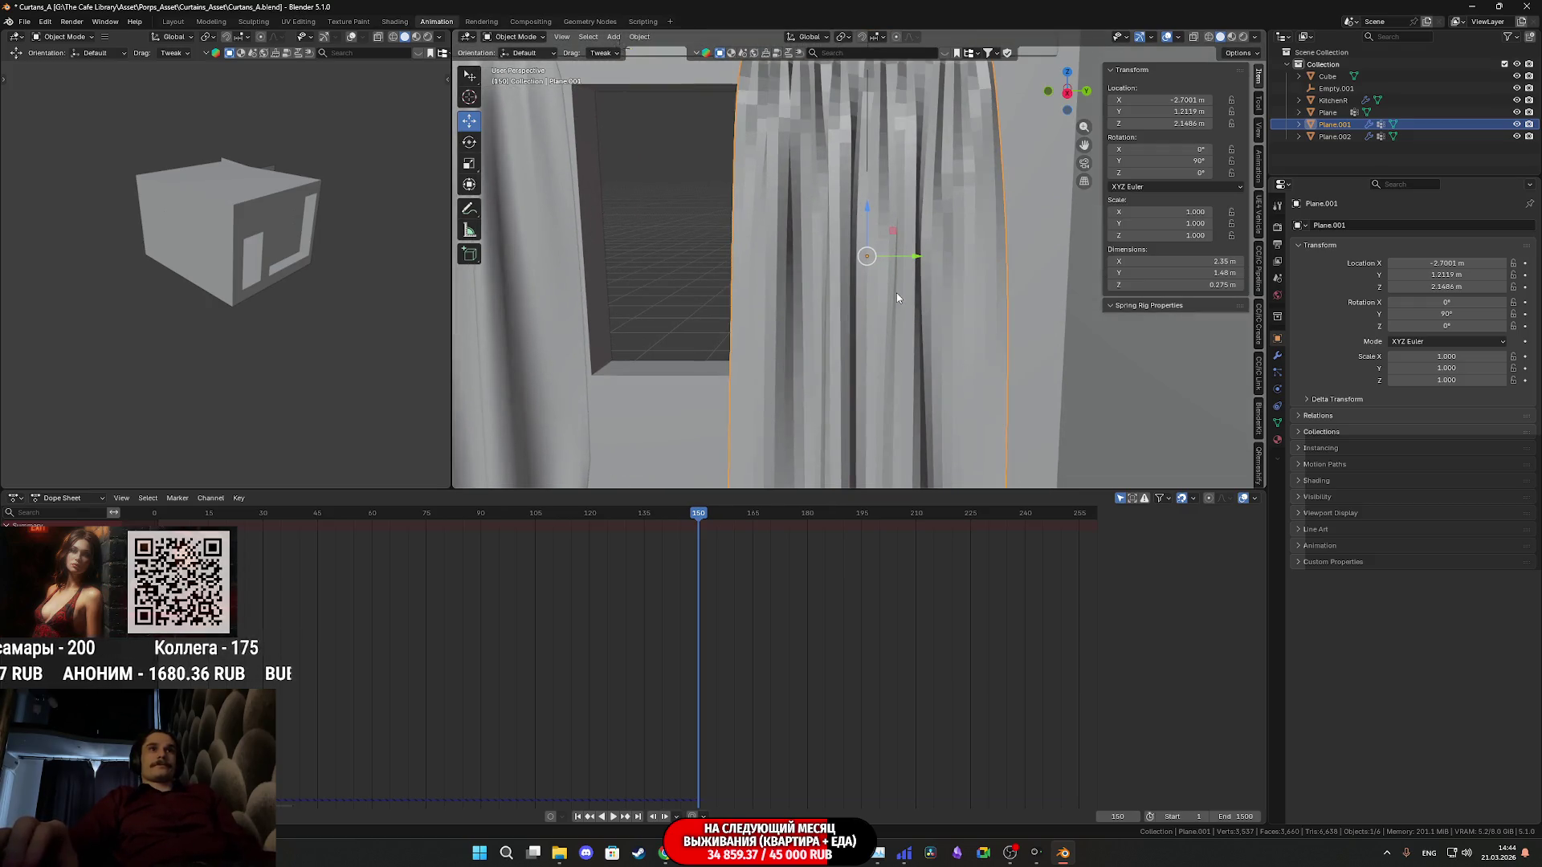
{"action": "scroll", "coordinate": [892, 302], "scroll_direction": "down", "scroll_amount": 2}
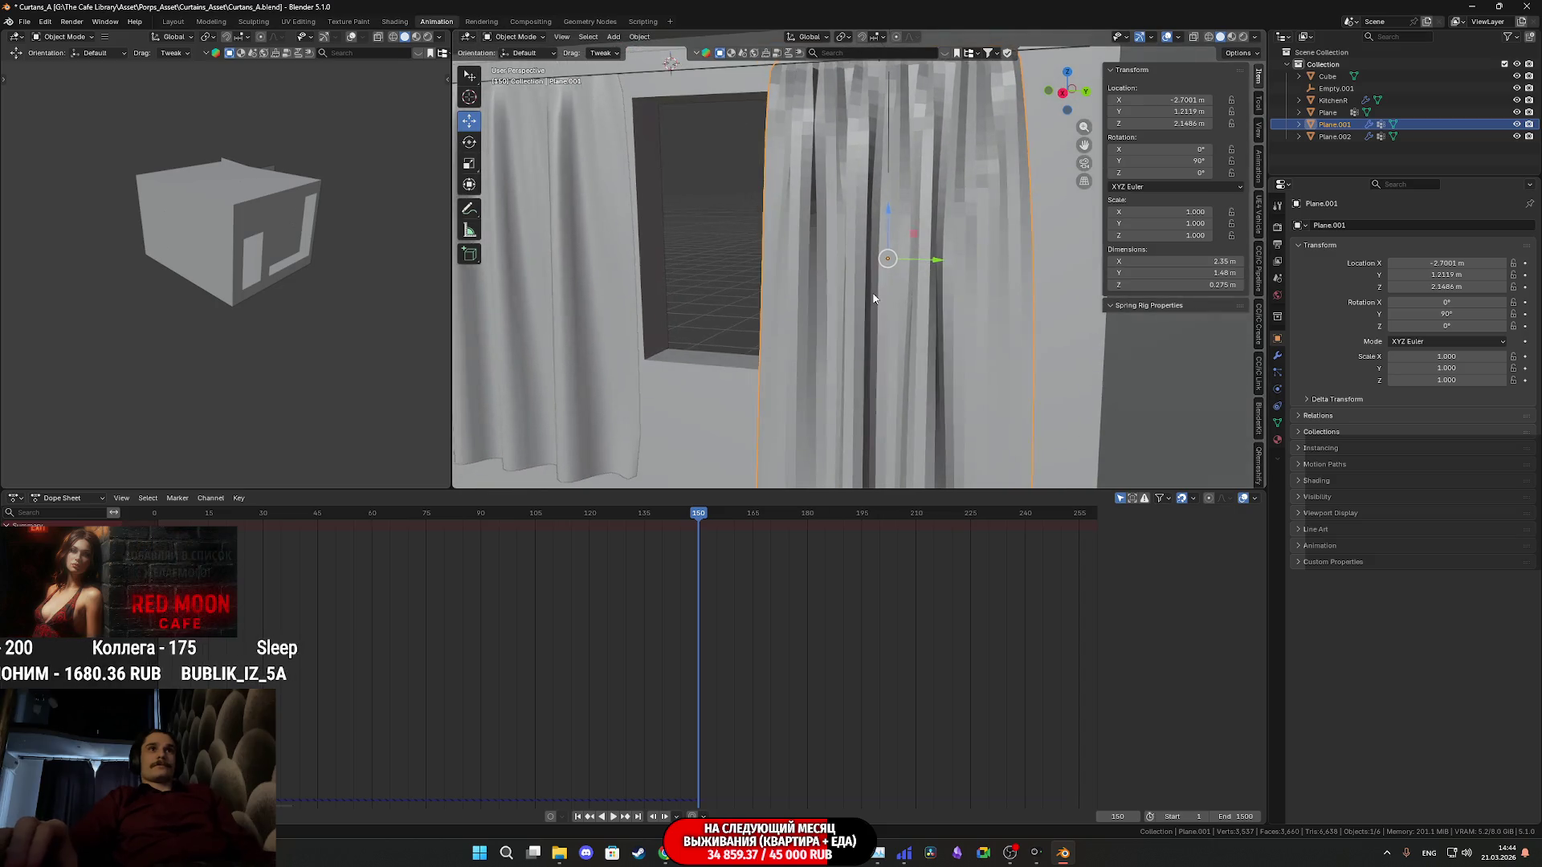
{"action": "scroll", "coordinate": [856, 305], "scroll_direction": "up", "scroll_amount": 3}
{"action": "scroll", "coordinate": [867, 216], "scroll_direction": "down", "scroll_amount": 2}
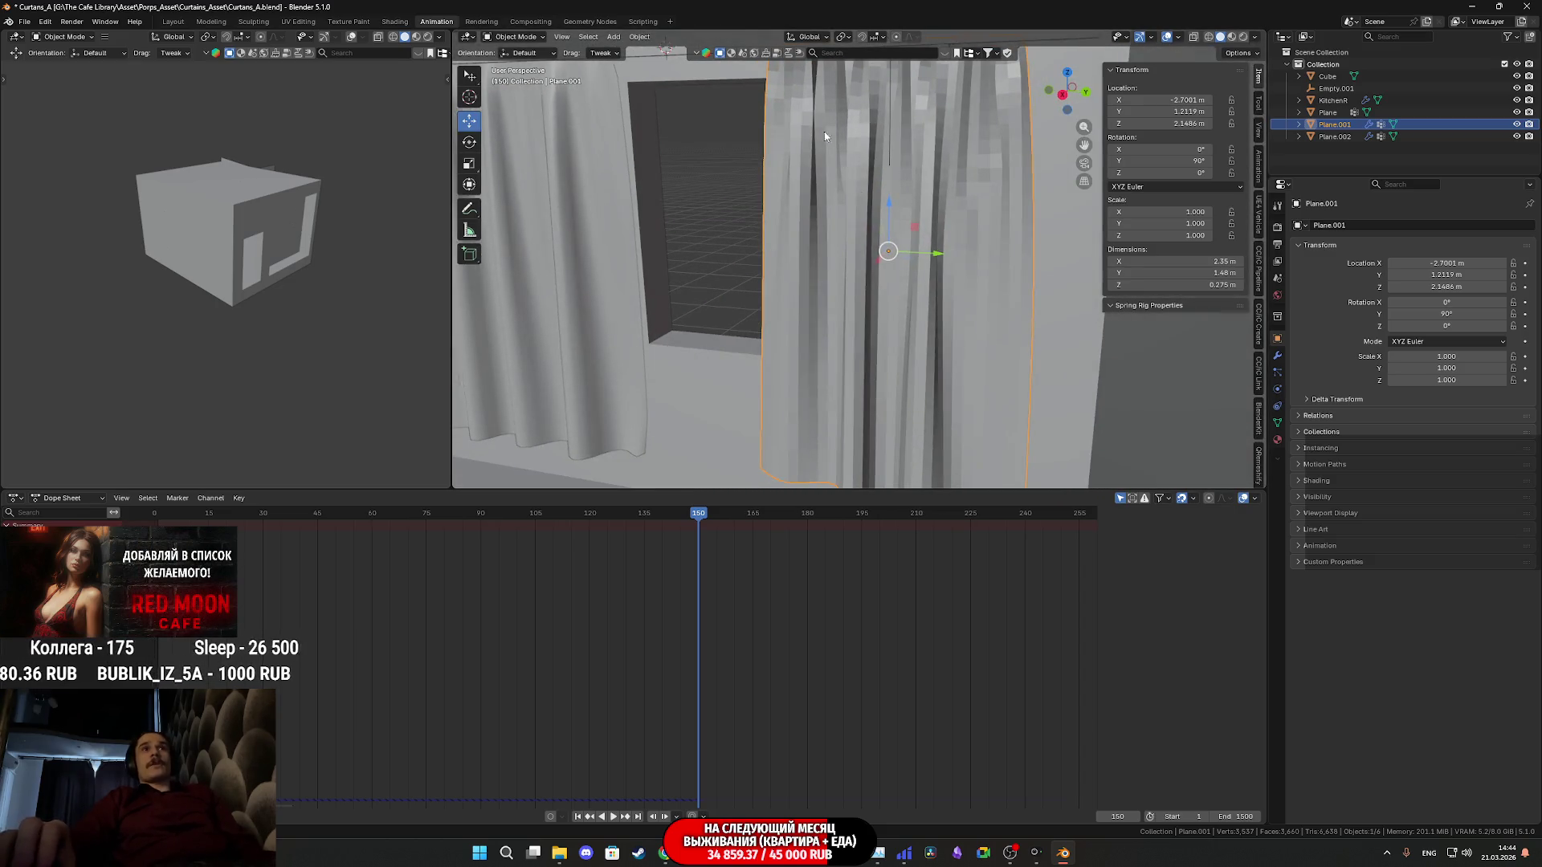
{"action": "middle_click_drag", "start_coordinate": [811, 451], "coordinate": [792, 379]}
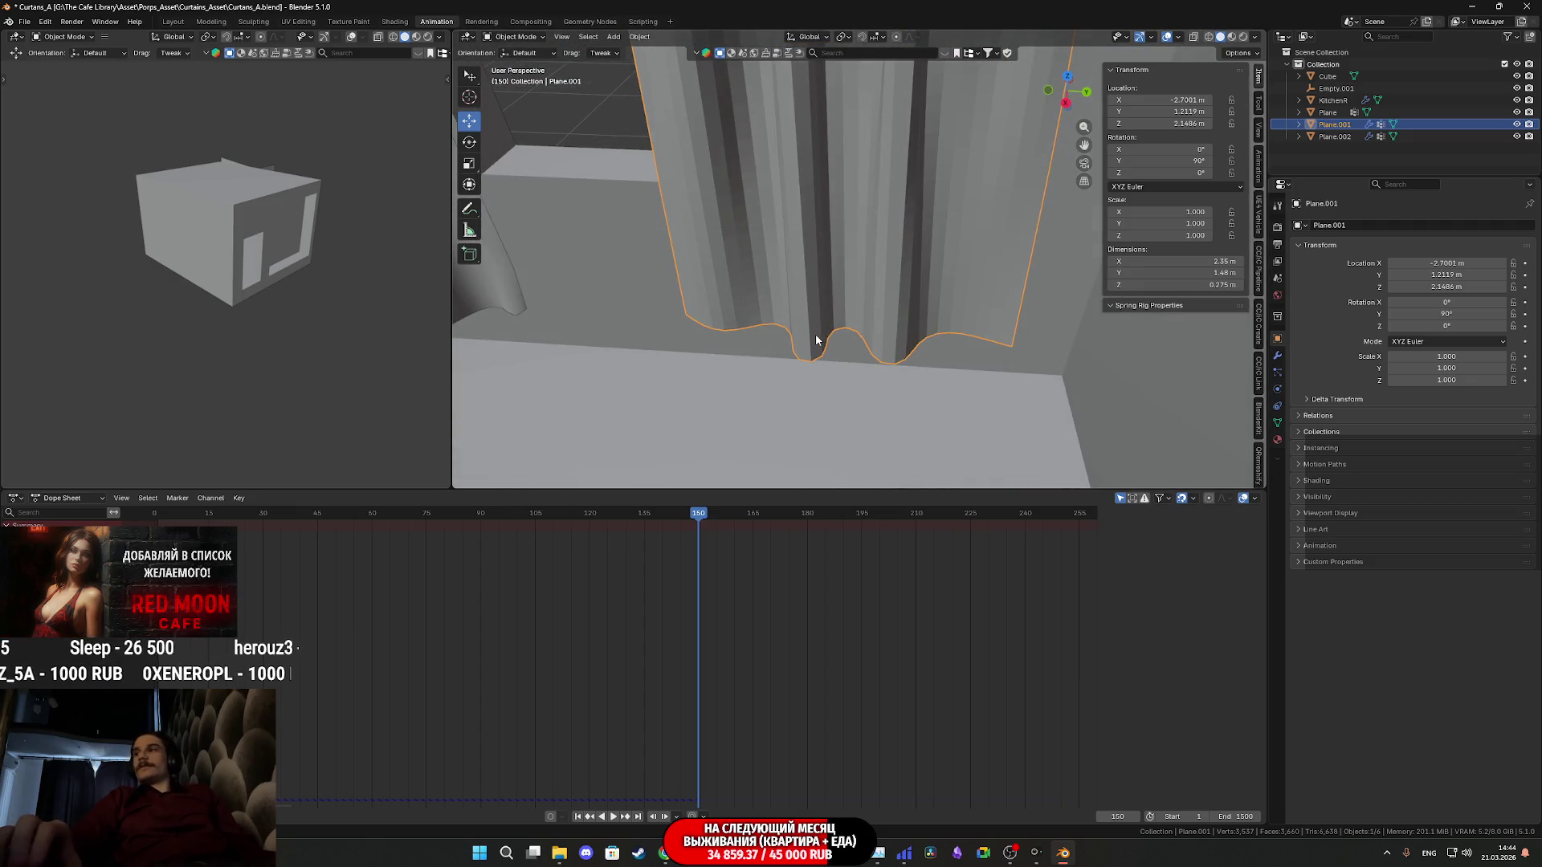
Rewind the simulation to the start and return Empty.001's scale to 1
{"action": "key", "text": "ctrl+z"}
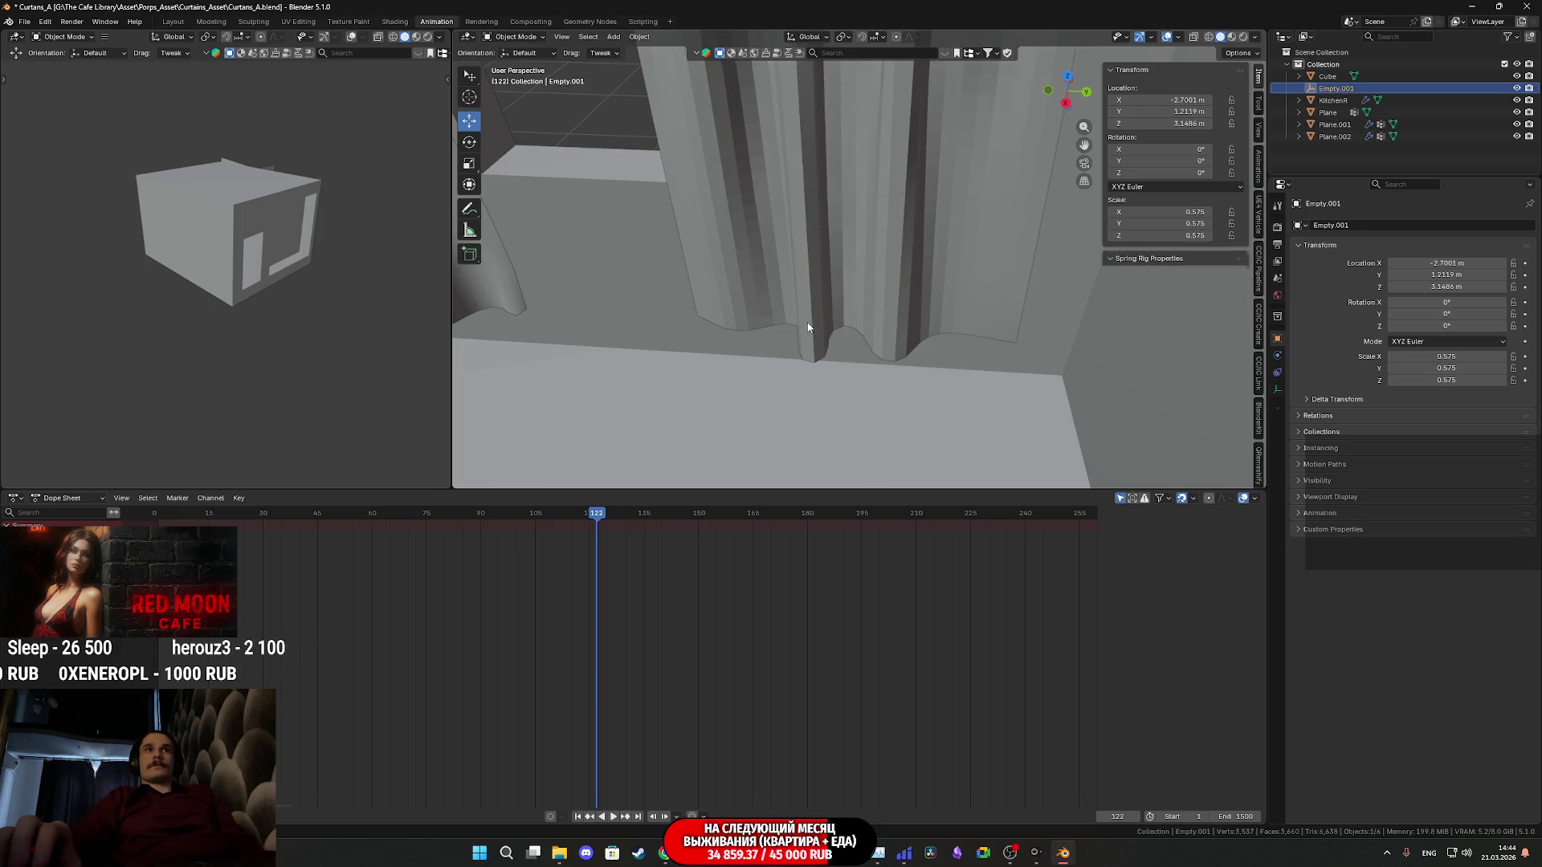
{"action": "key", "text": "ctrl+z"}
{"action": "key", "text": "ctrl+z"}
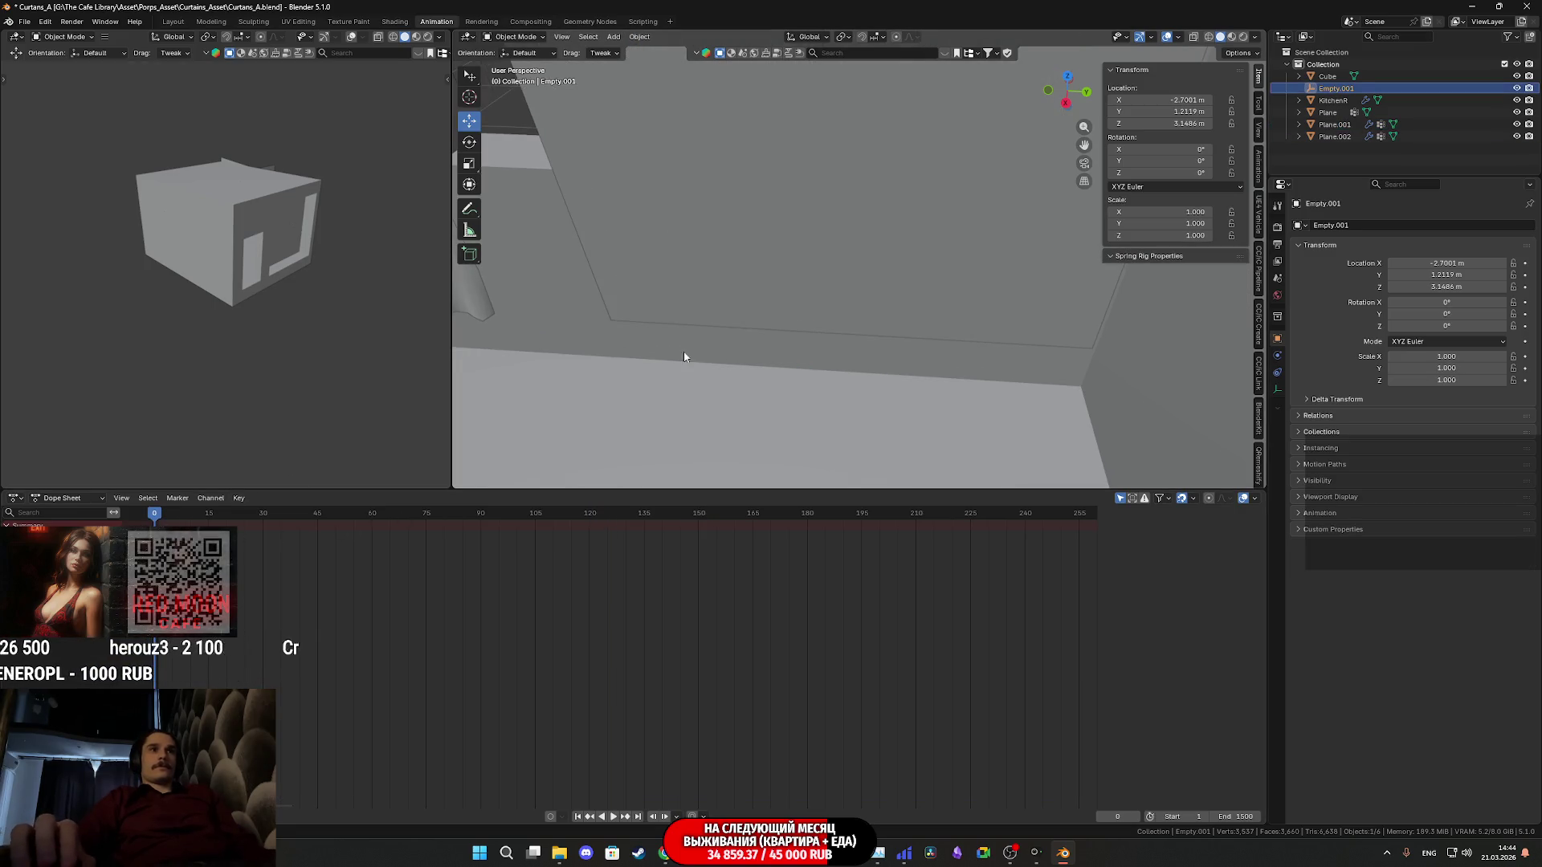
Set the right curtain Plane.001's cloth Shear stiffness to 15
{"action": "left_click", "coordinate": [816, 286]}
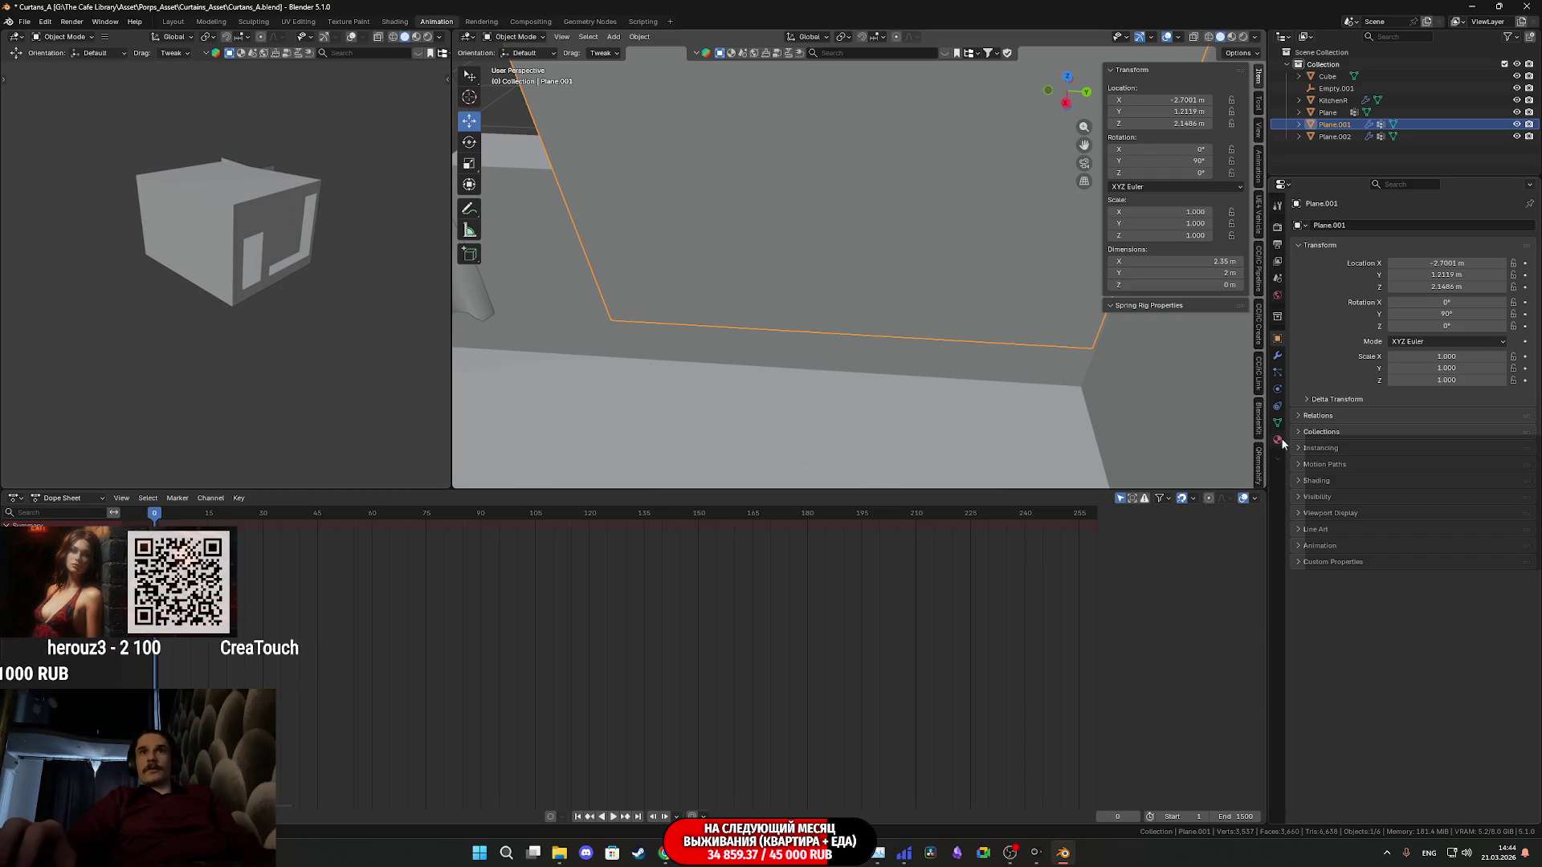
{"action": "left_click", "coordinate": [1278, 388]}
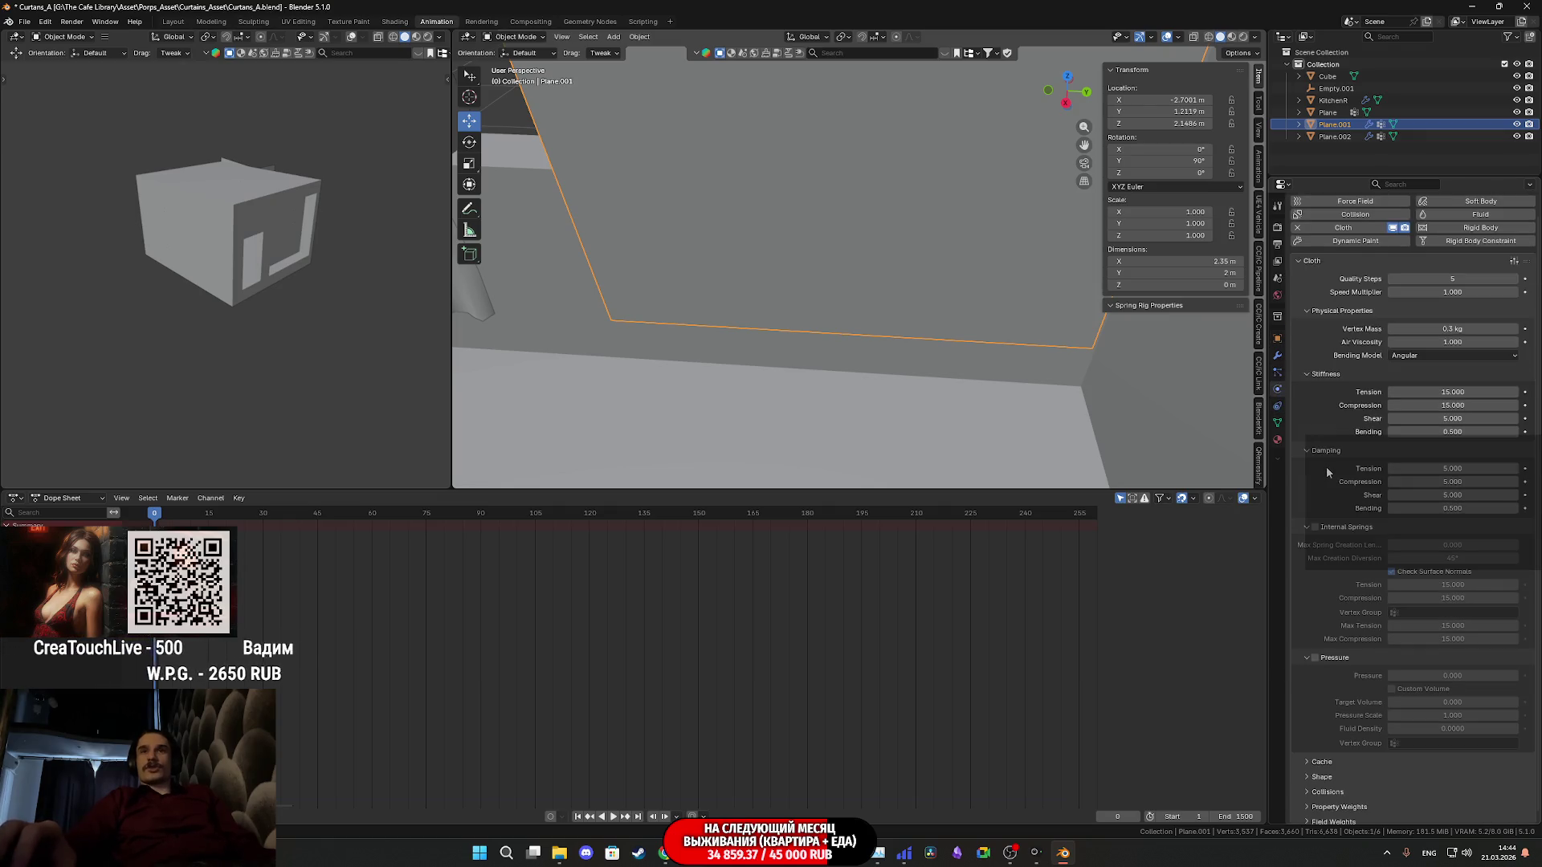
{"action": "scroll", "coordinate": [1326, 471], "scroll_direction": "down", "scroll_amount": 1}
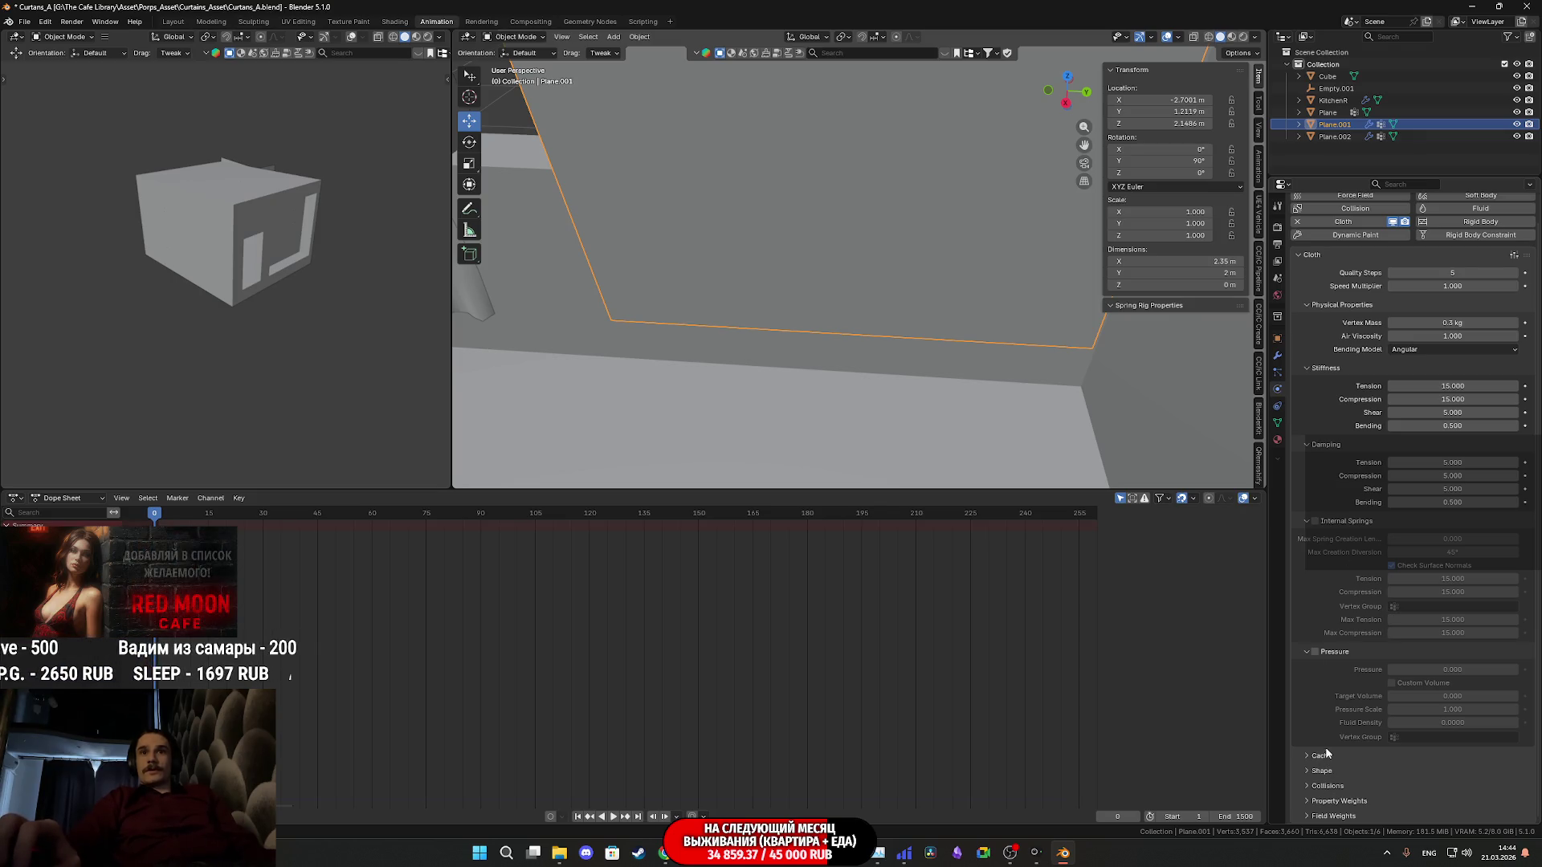
{"action": "scroll", "coordinate": [1319, 619], "scroll_direction": "up", "scroll_amount": 1}
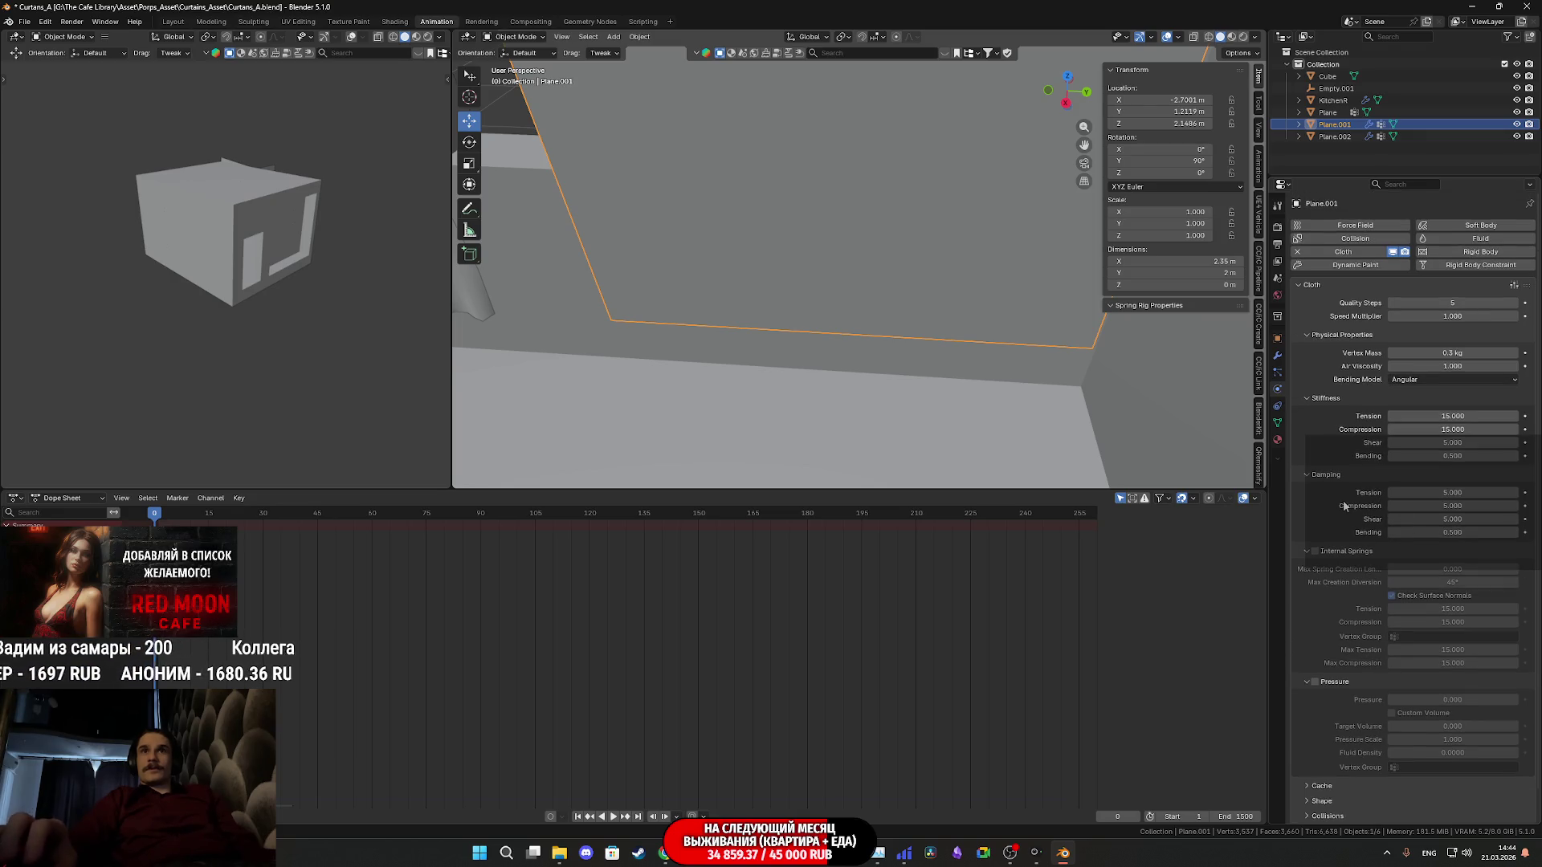
{"action": "left_click", "coordinate": [1455, 443]}
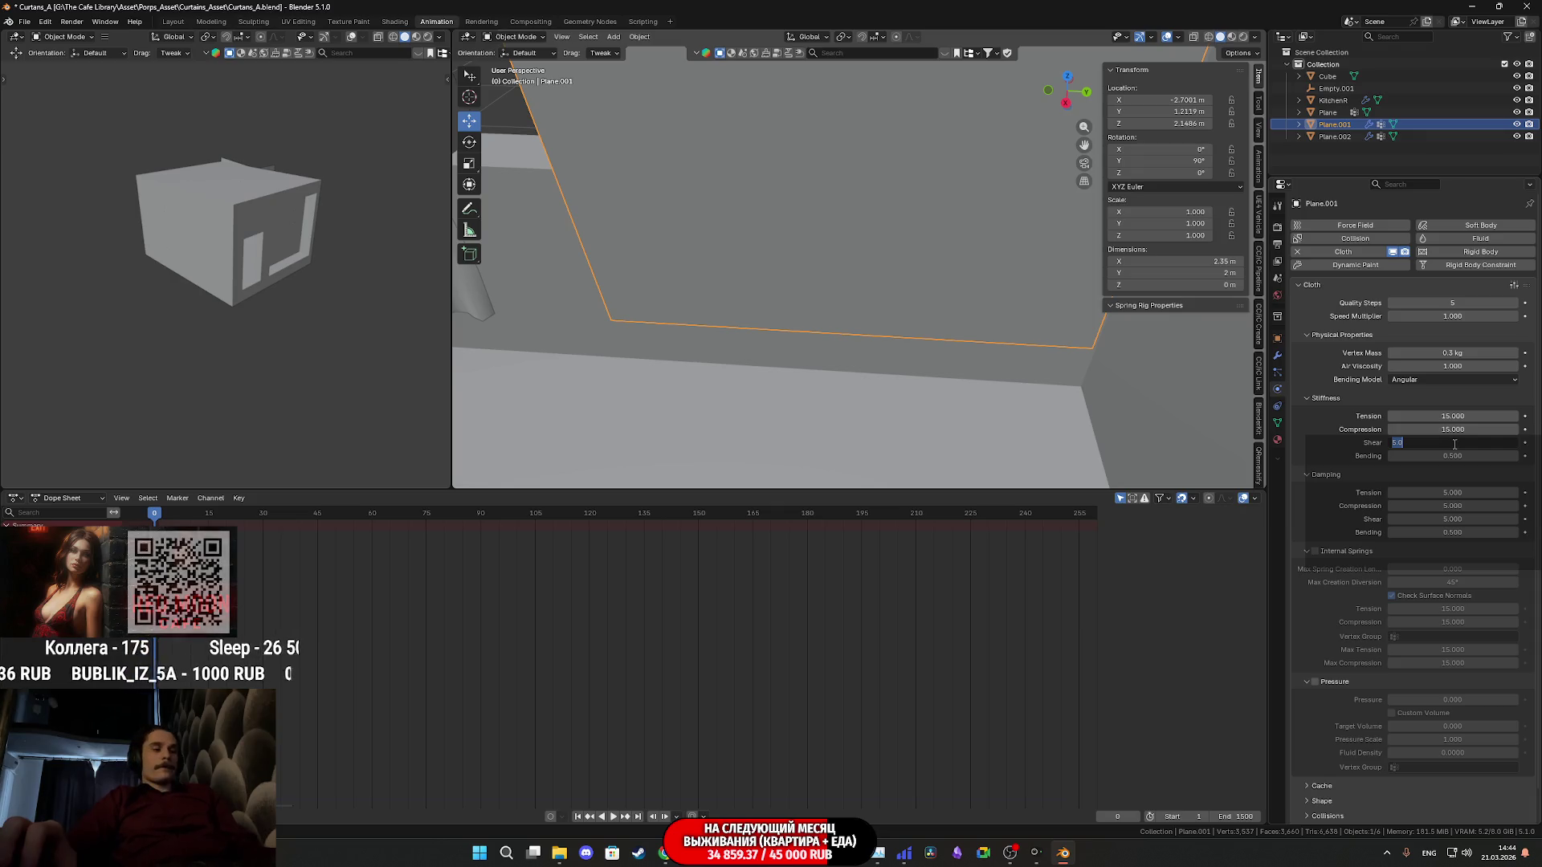
{"action": "type", "text": "15"}
{"action": "key", "text": "Return"}
Play the simulation while shrinking Empty.001 so the curtain gathers along the rod
{"action": "middle_click_drag", "start_coordinate": [838, 314], "coordinate": [886, 334]}
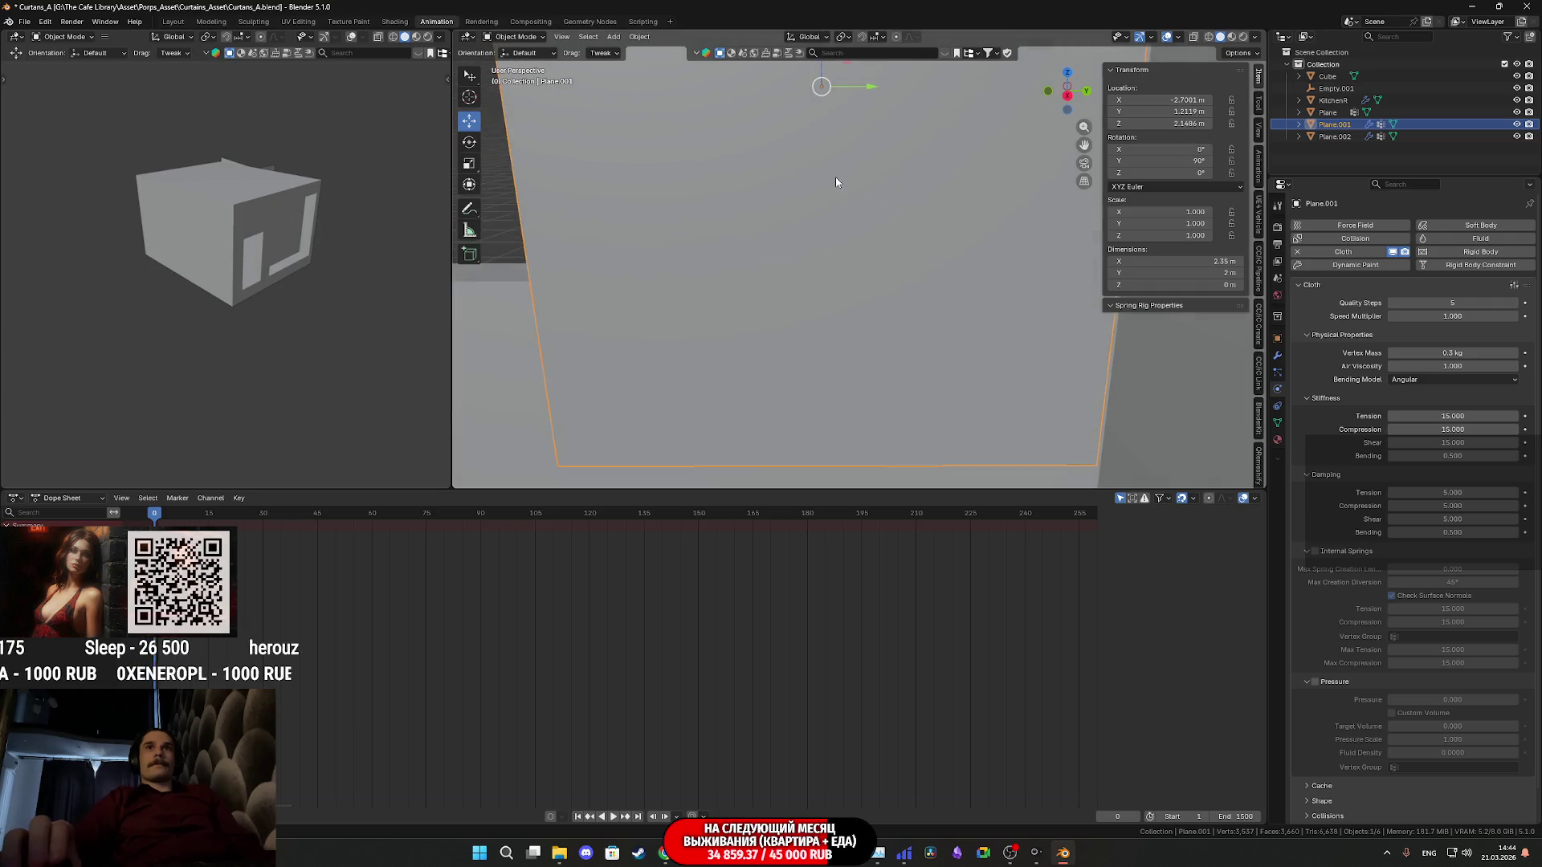
{"action": "scroll", "coordinate": [830, 206], "scroll_direction": "down", "scroll_amount": 2}
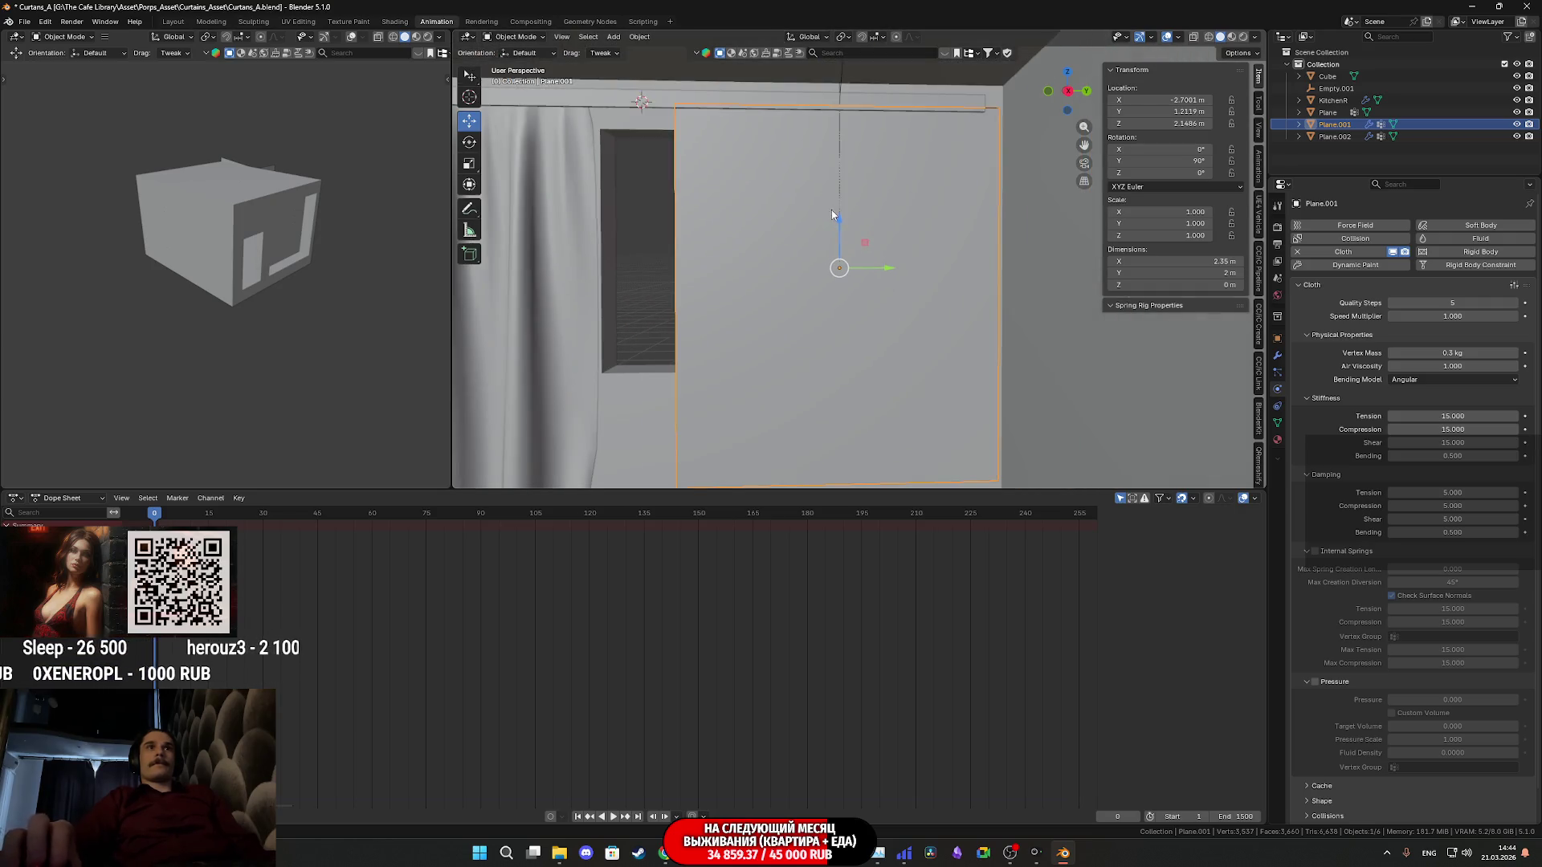
{"action": "middle_click_drag", "start_coordinate": [833, 210], "coordinate": [827, 184]}
{"action": "left_click", "coordinate": [828, 183]}
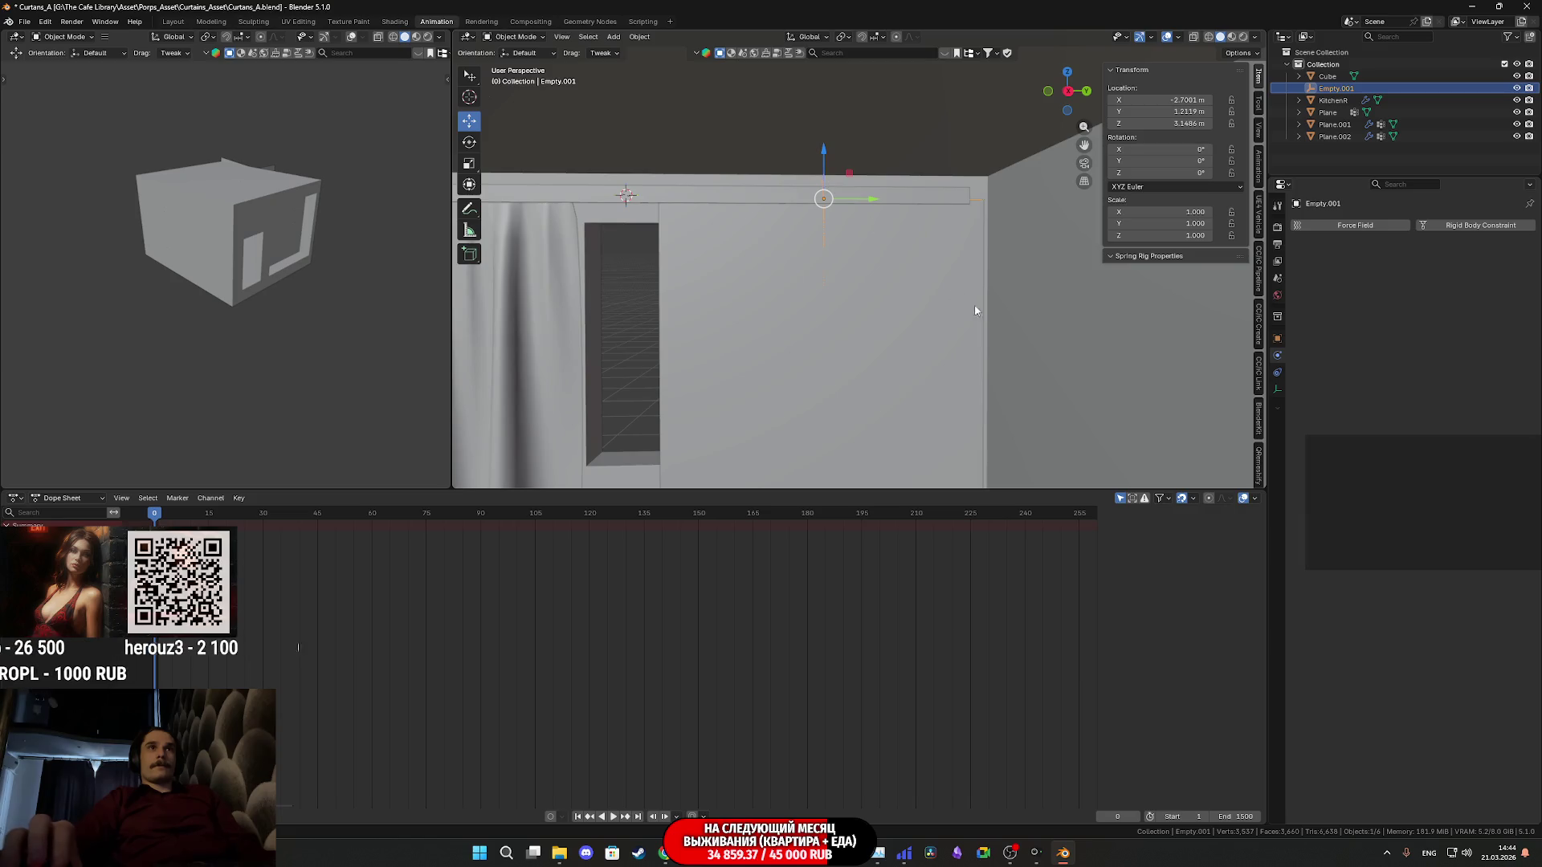
{"action": "key", "text": "space"}
{"action": "key", "text": "s"}
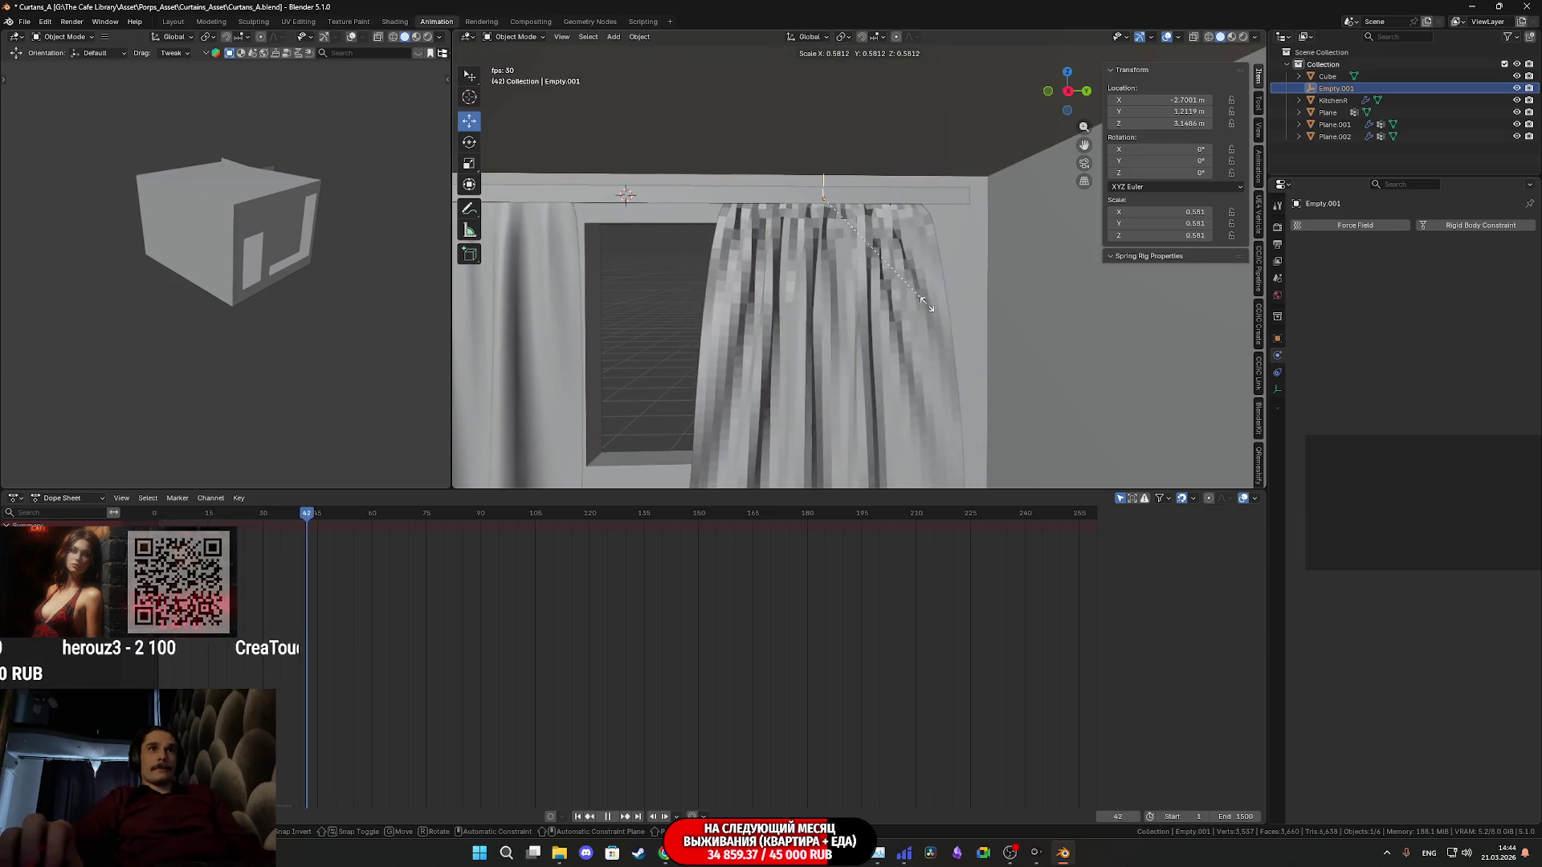
{"action": "left_click", "coordinate": [921, 299]}
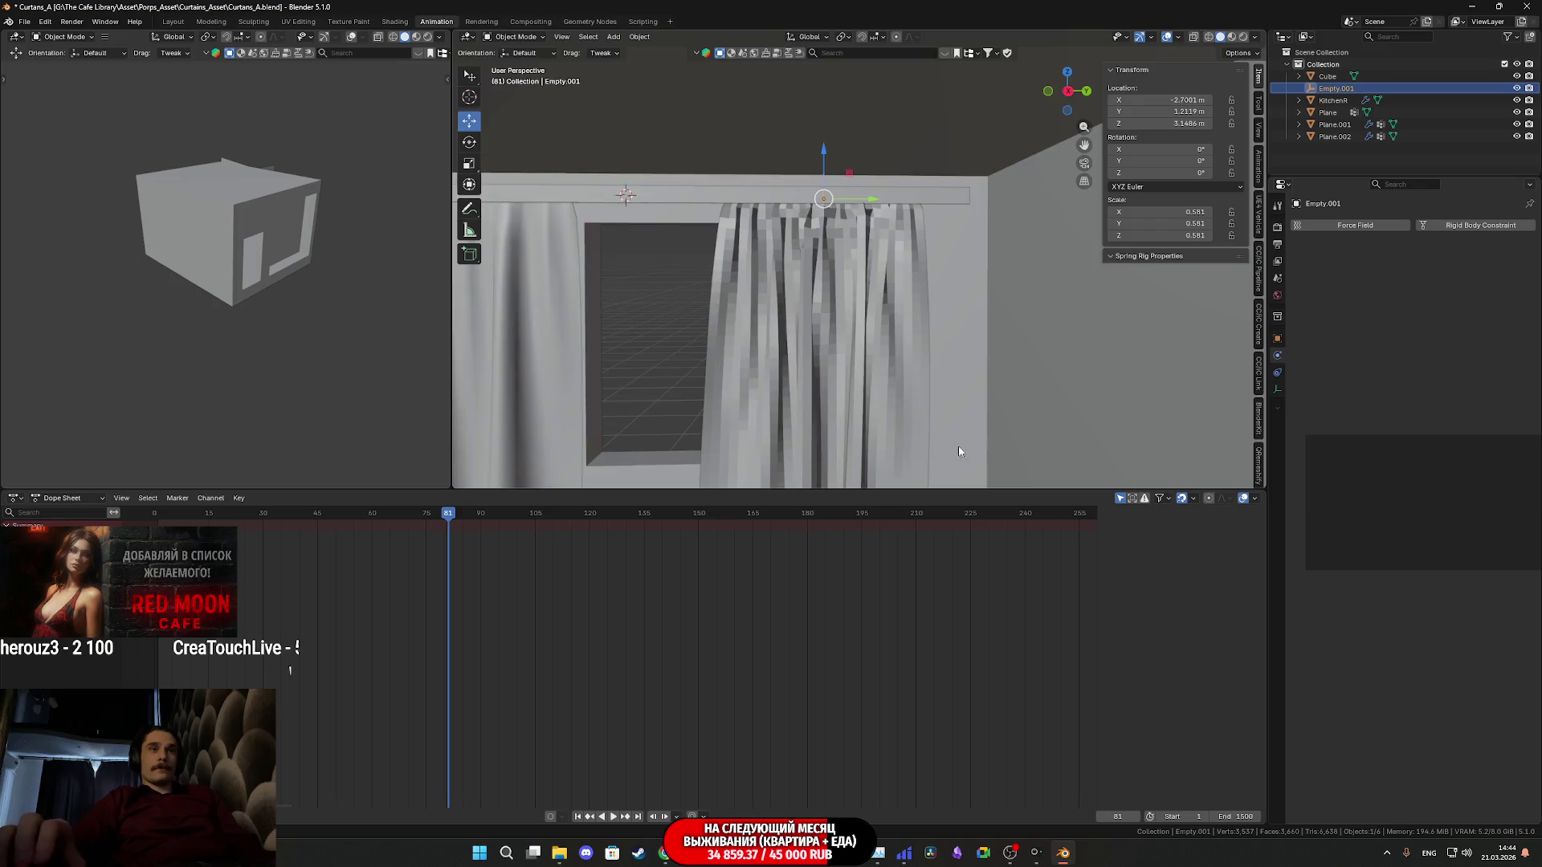
{"action": "middle_click_drag", "start_coordinate": [960, 455], "coordinate": [938, 316], "text": "shift"}
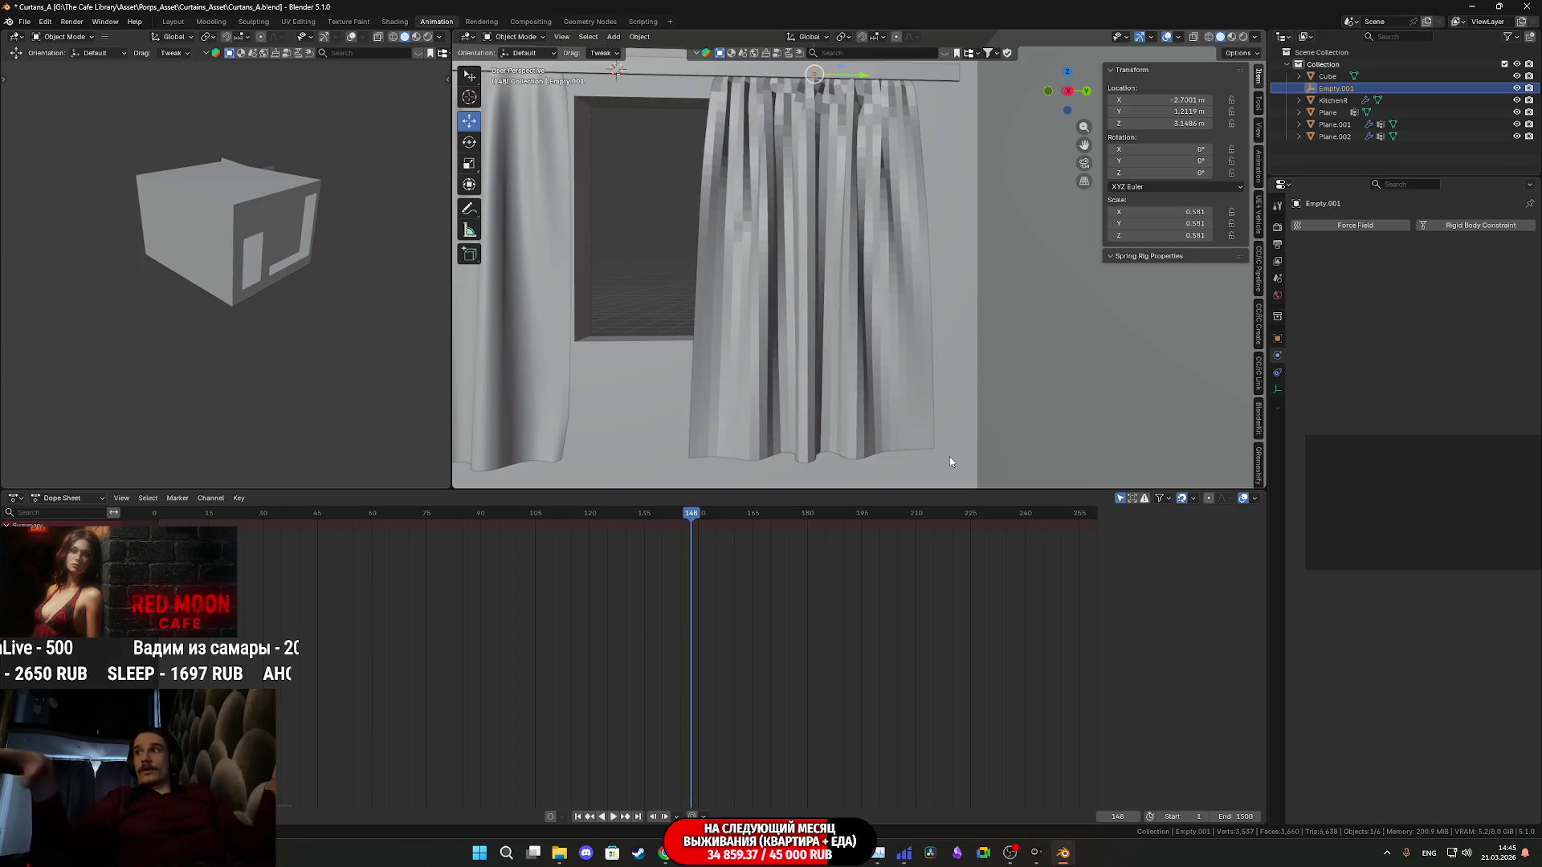
Rewind the animation to frame 0 and select the curtain Plane.001
{"action": "key", "text": "shift+Left"}
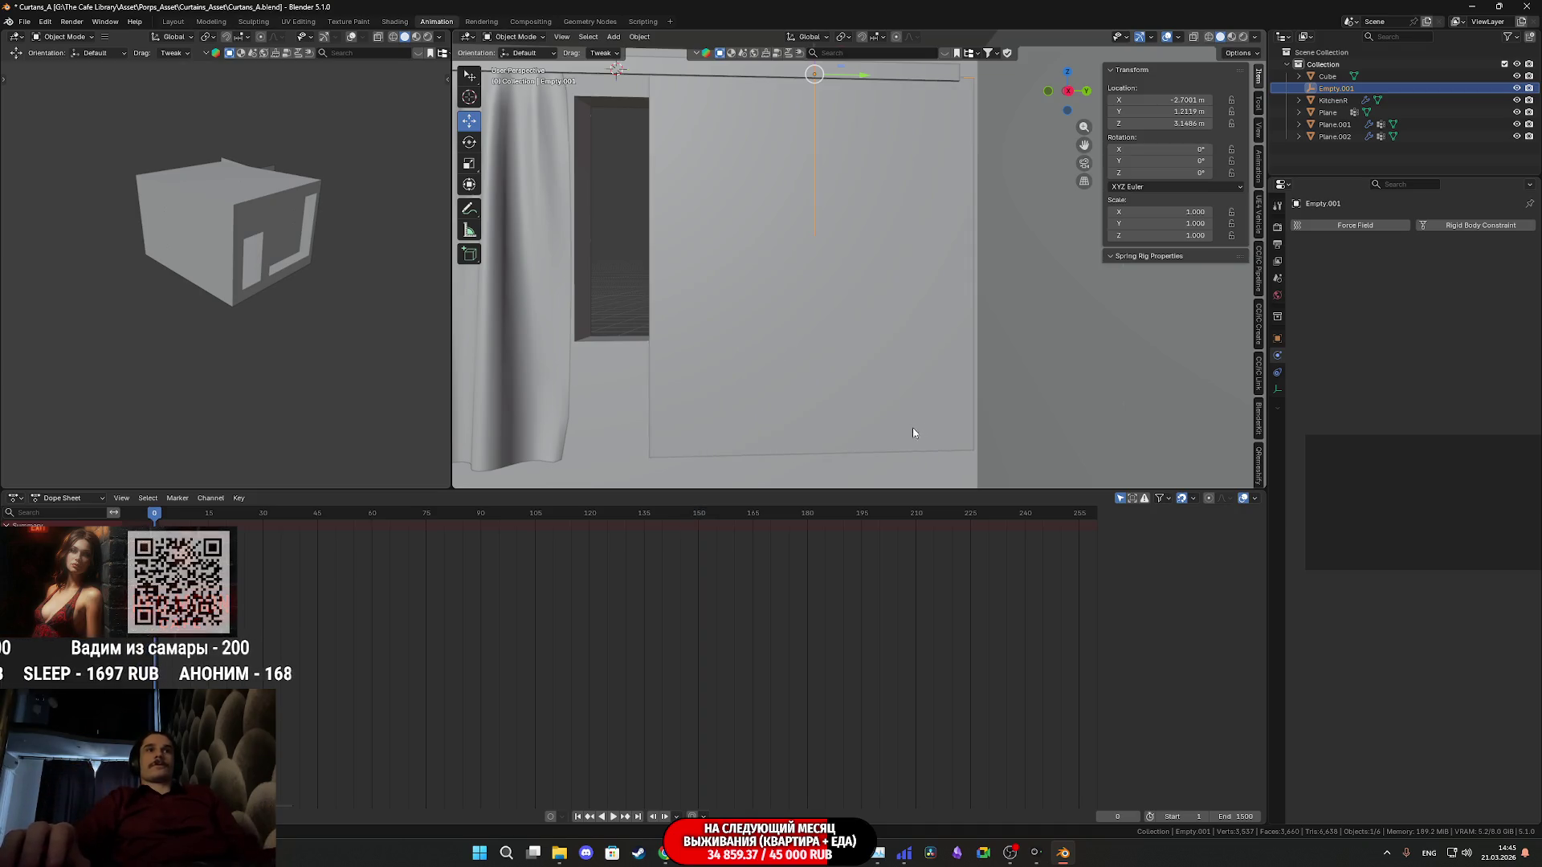
{"action": "left_click", "coordinate": [849, 242]}
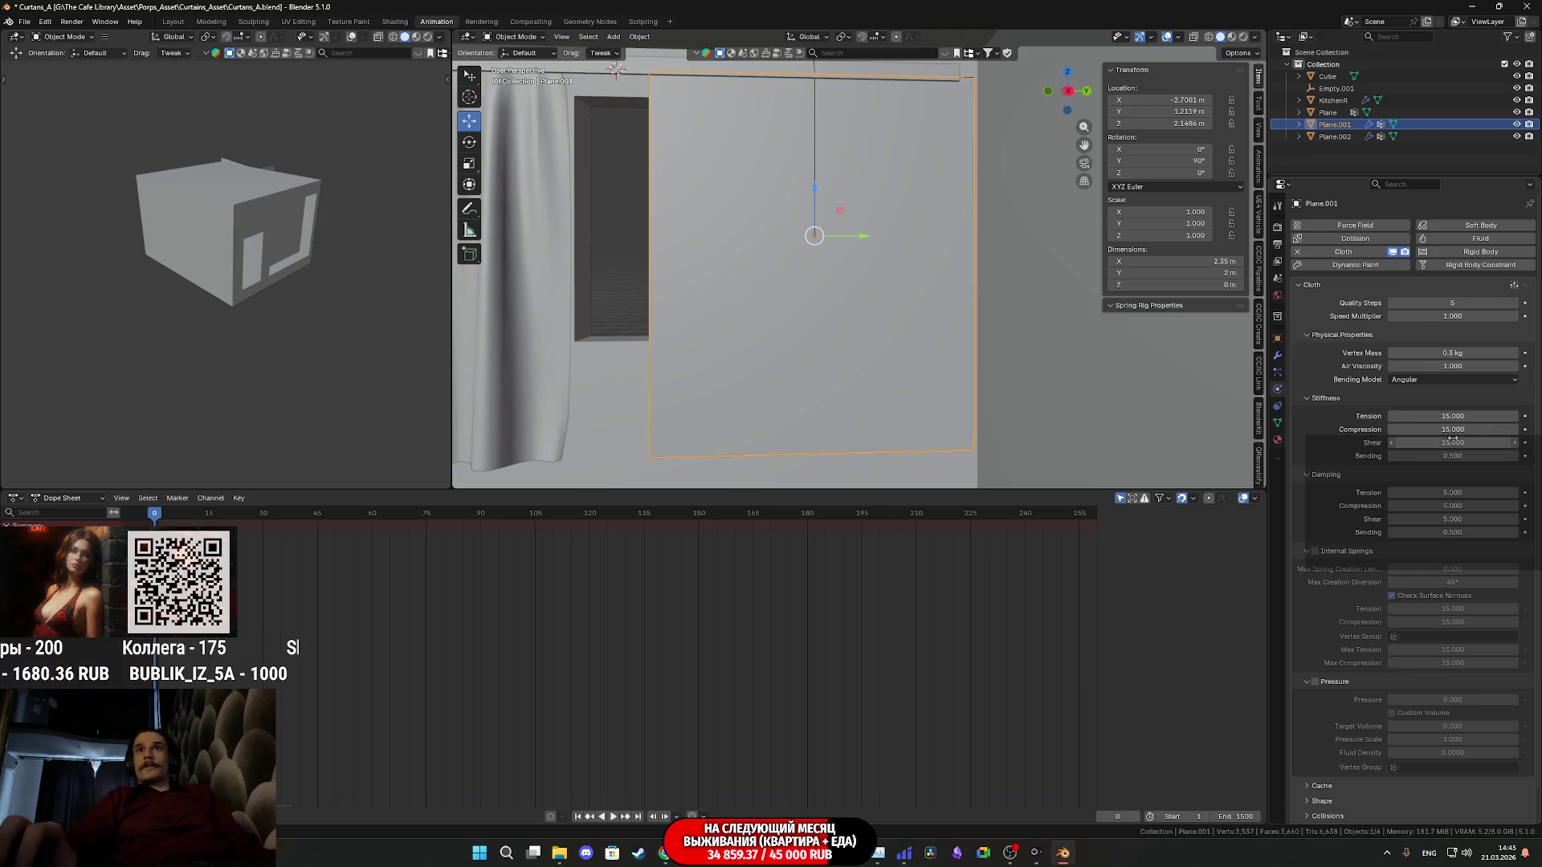
Set the curtain's cloth Compression to 5 and Vertex Mass to 2 kg
{"action": "left_click_drag", "start_coordinate": [1452, 430], "coordinate": [1453, 431]}
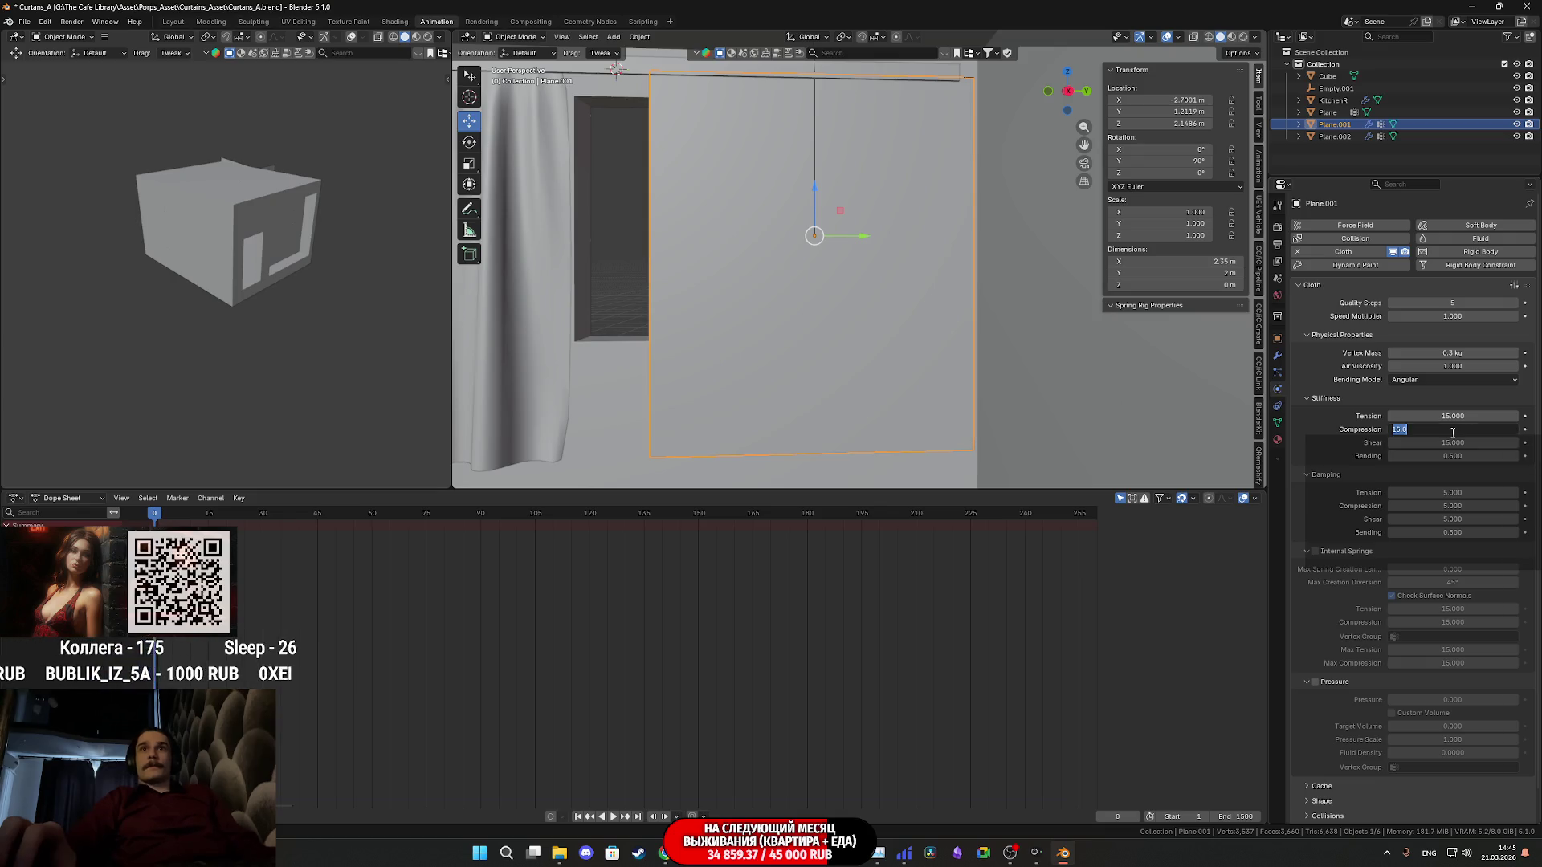
{"action": "type", "text": "6"}
{"action": "key", "text": "BackSpace"}
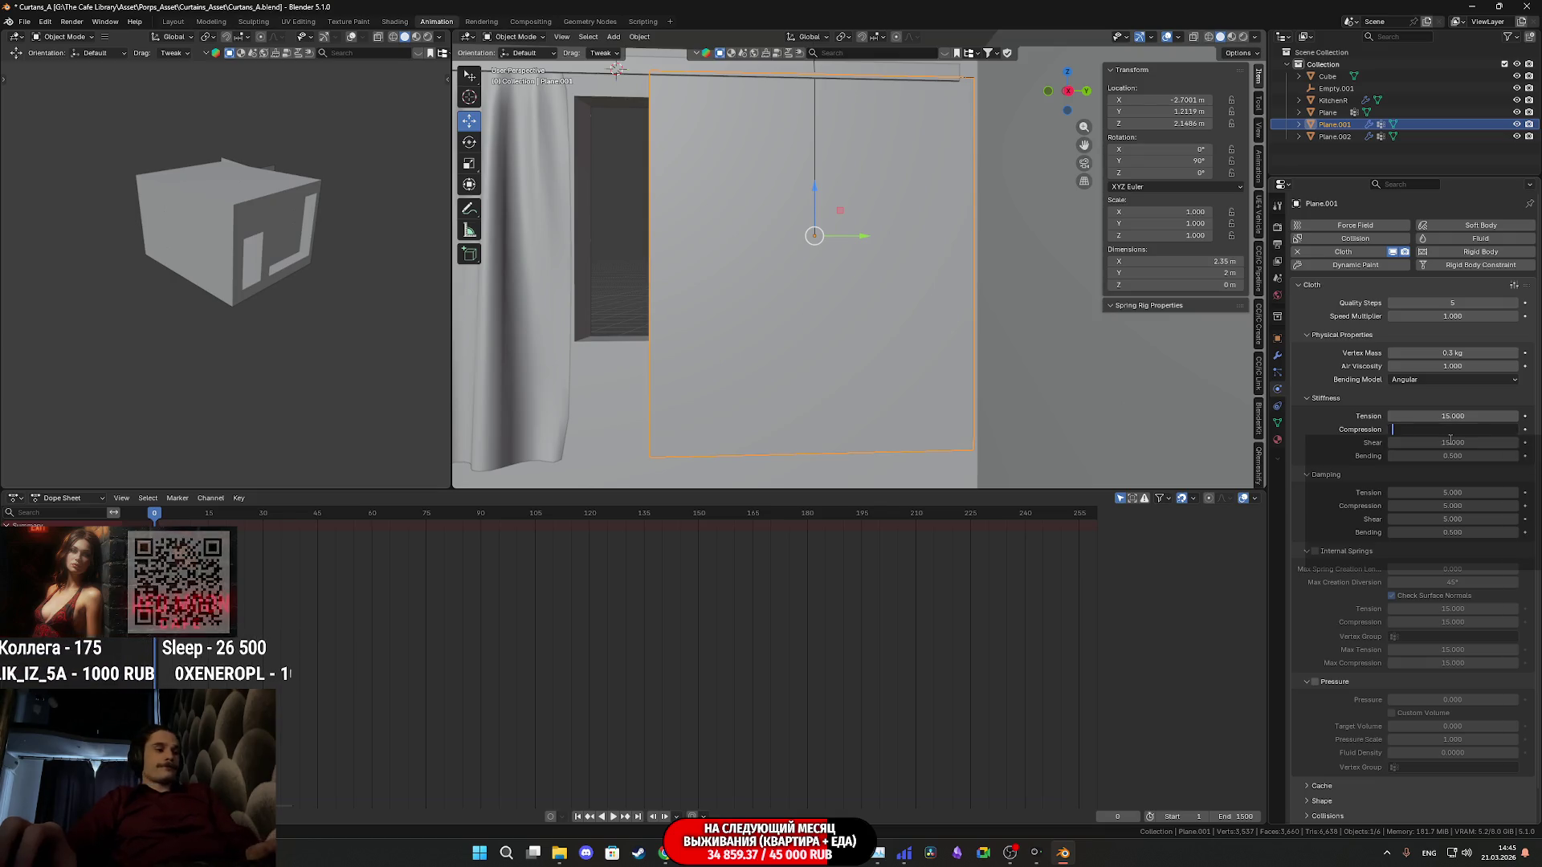
{"action": "type", "text": "5"}
{"action": "key", "text": "Return"}
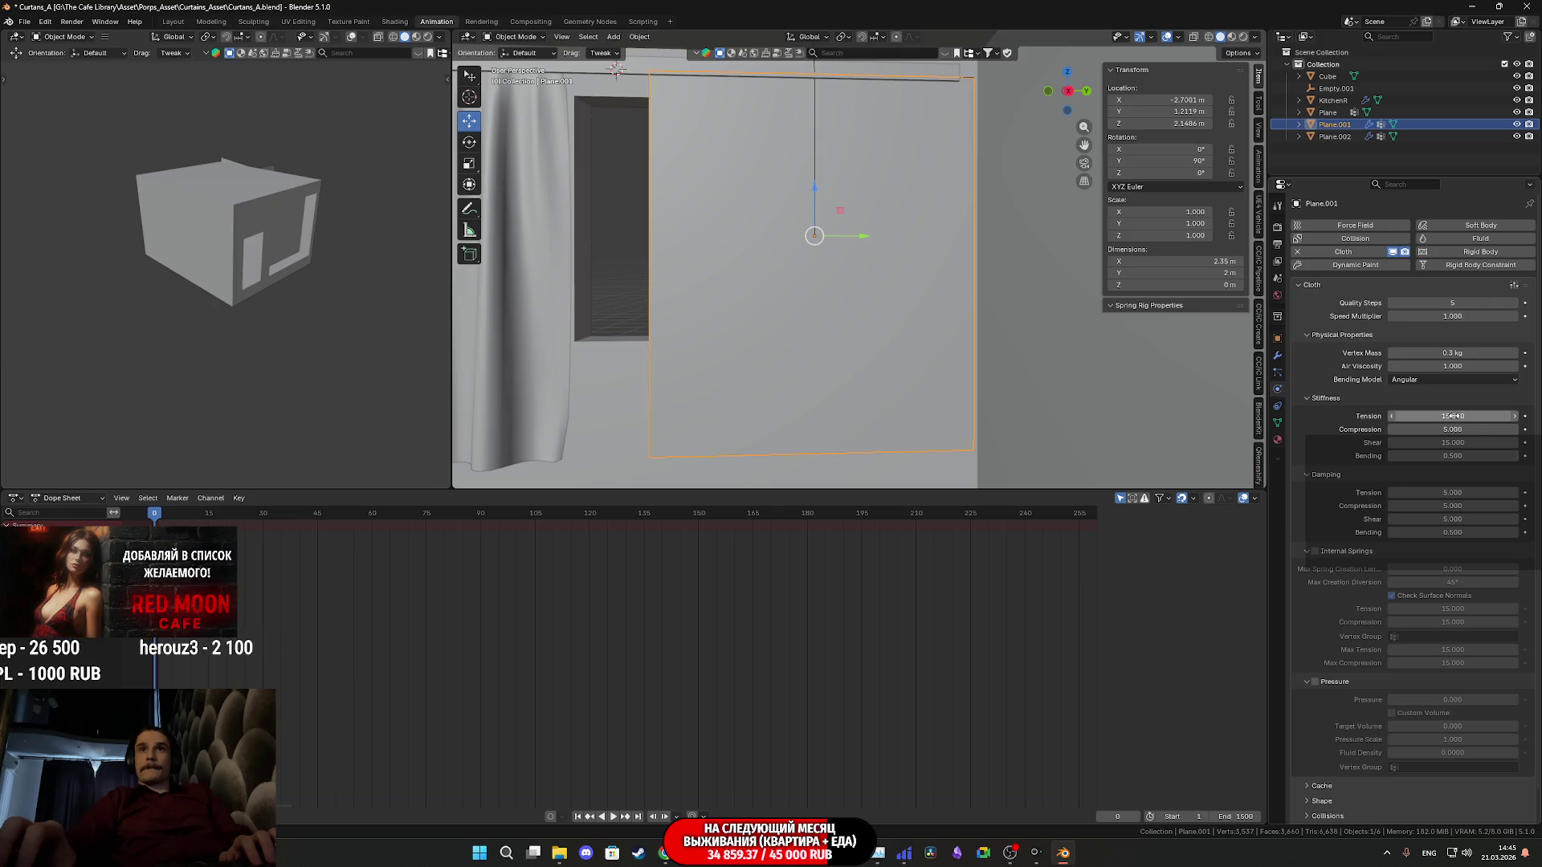
{"action": "left_click", "coordinate": [1464, 352]}
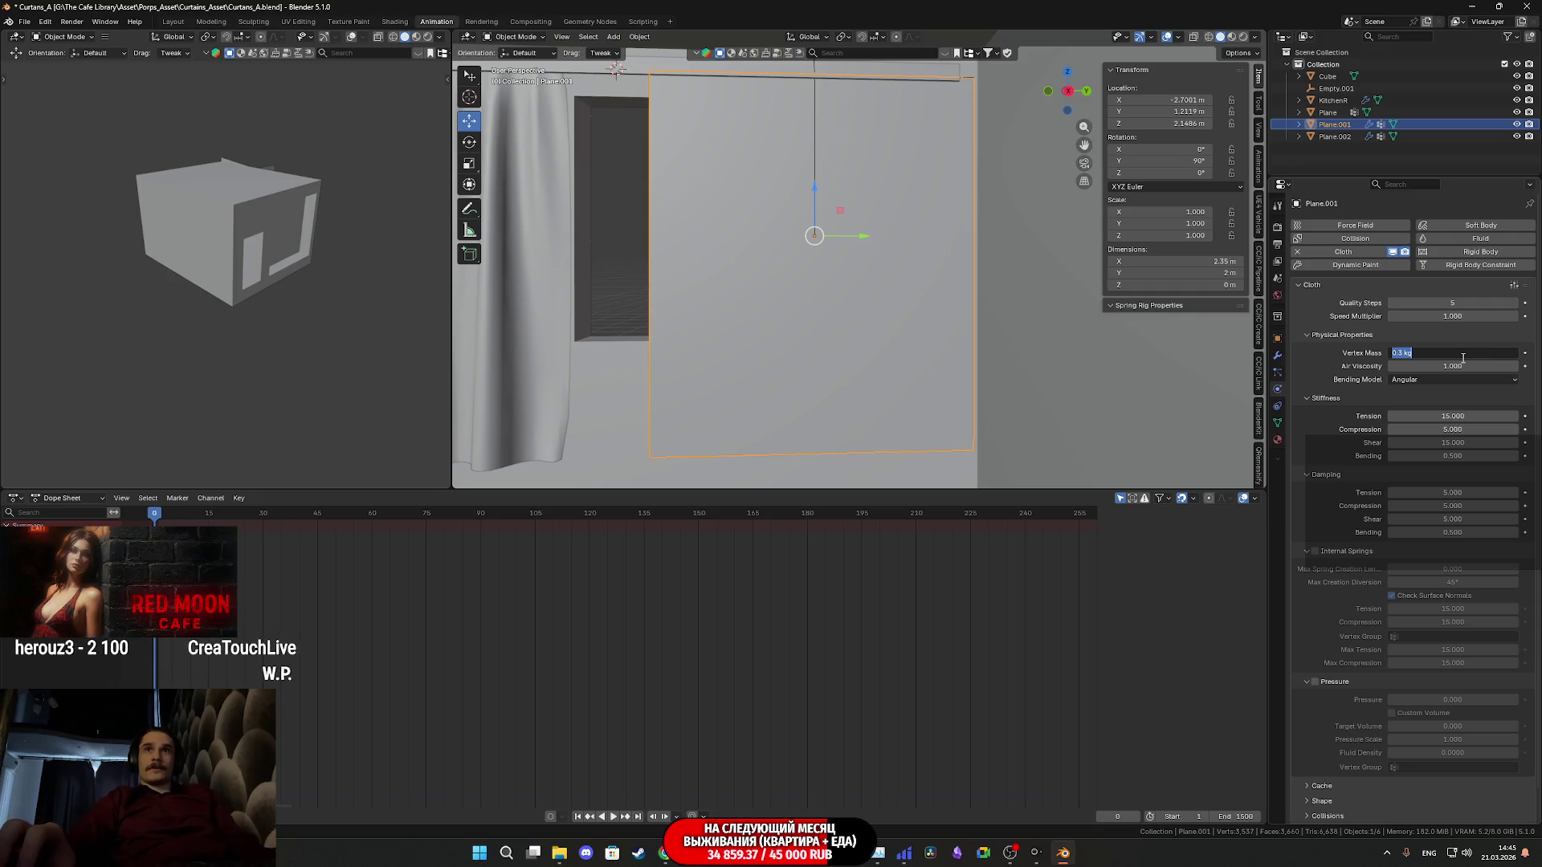
{"action": "type", "text": "2"}
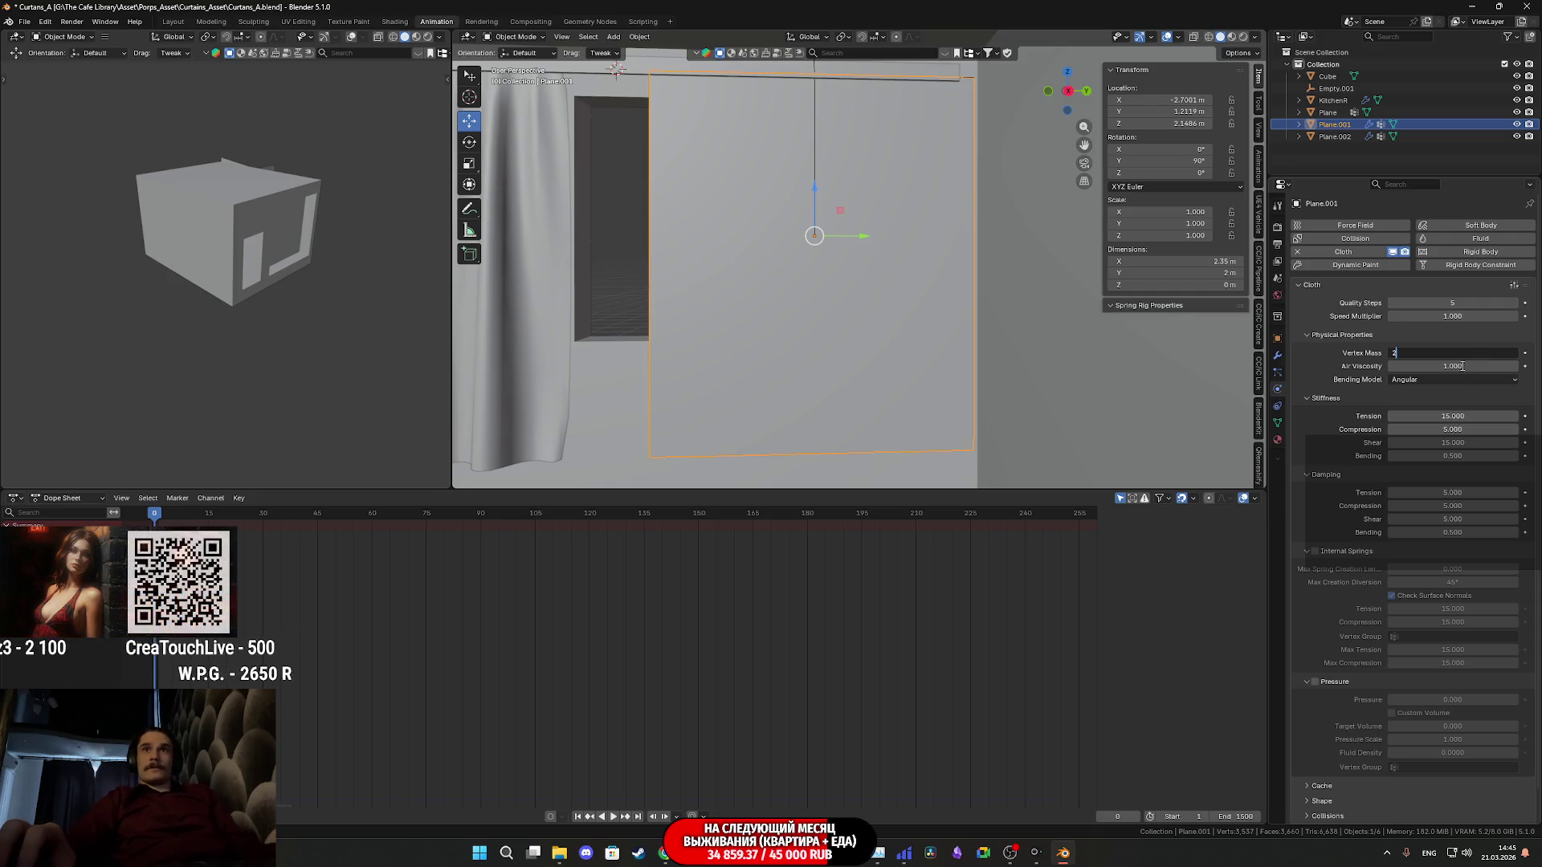
{"action": "key", "text": "Return"}
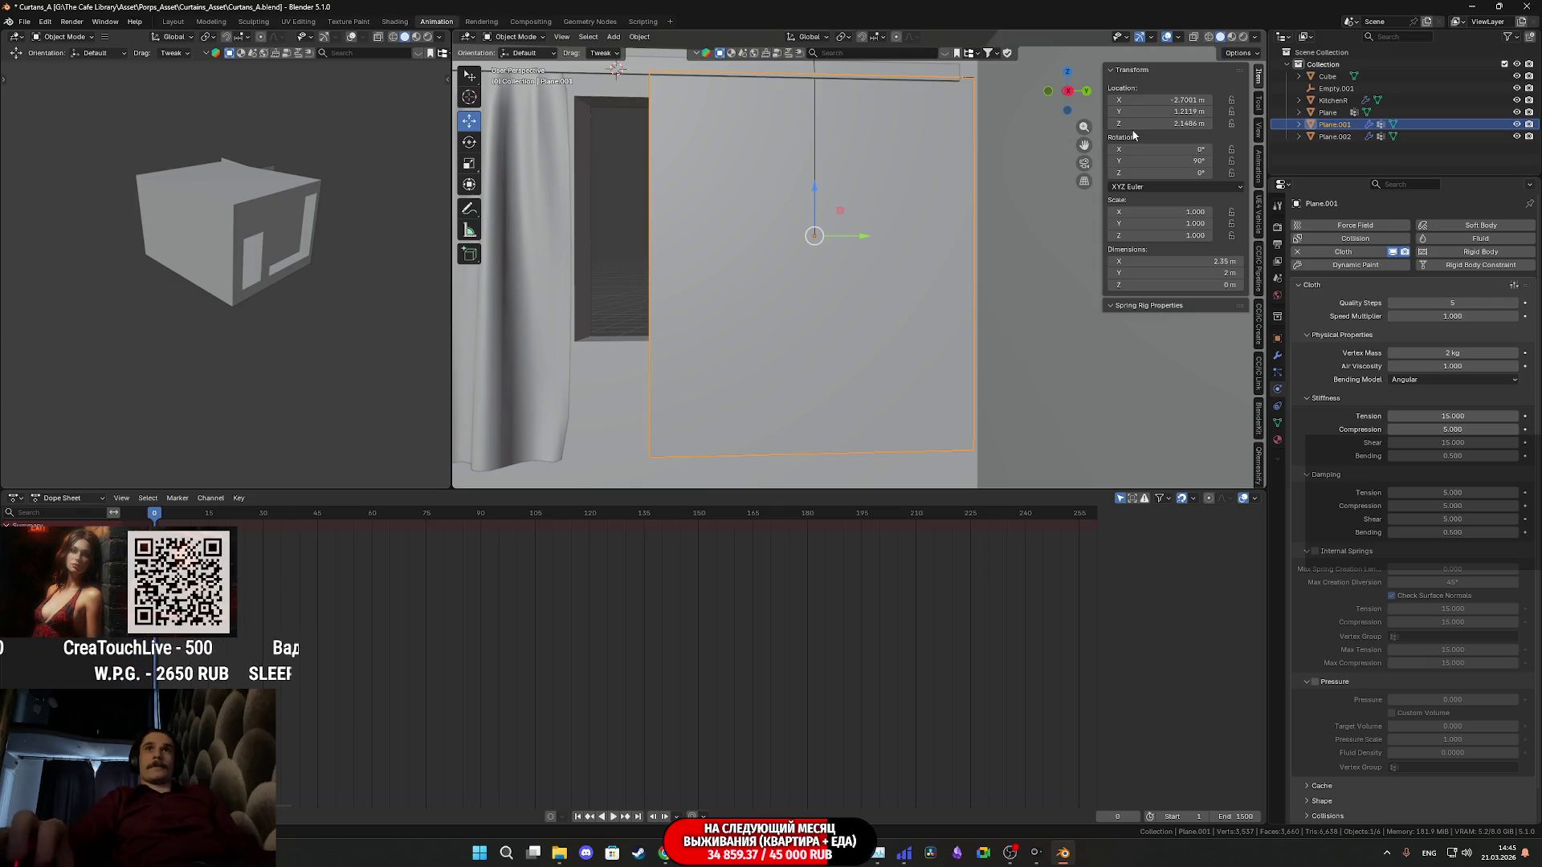
Play the simulation and shrink Empty.001 to about 0.594 so the curtain gathers into folds
{"action": "middle_click_drag", "start_coordinate": [903, 158], "coordinate": [906, 180], "text": "shift"}
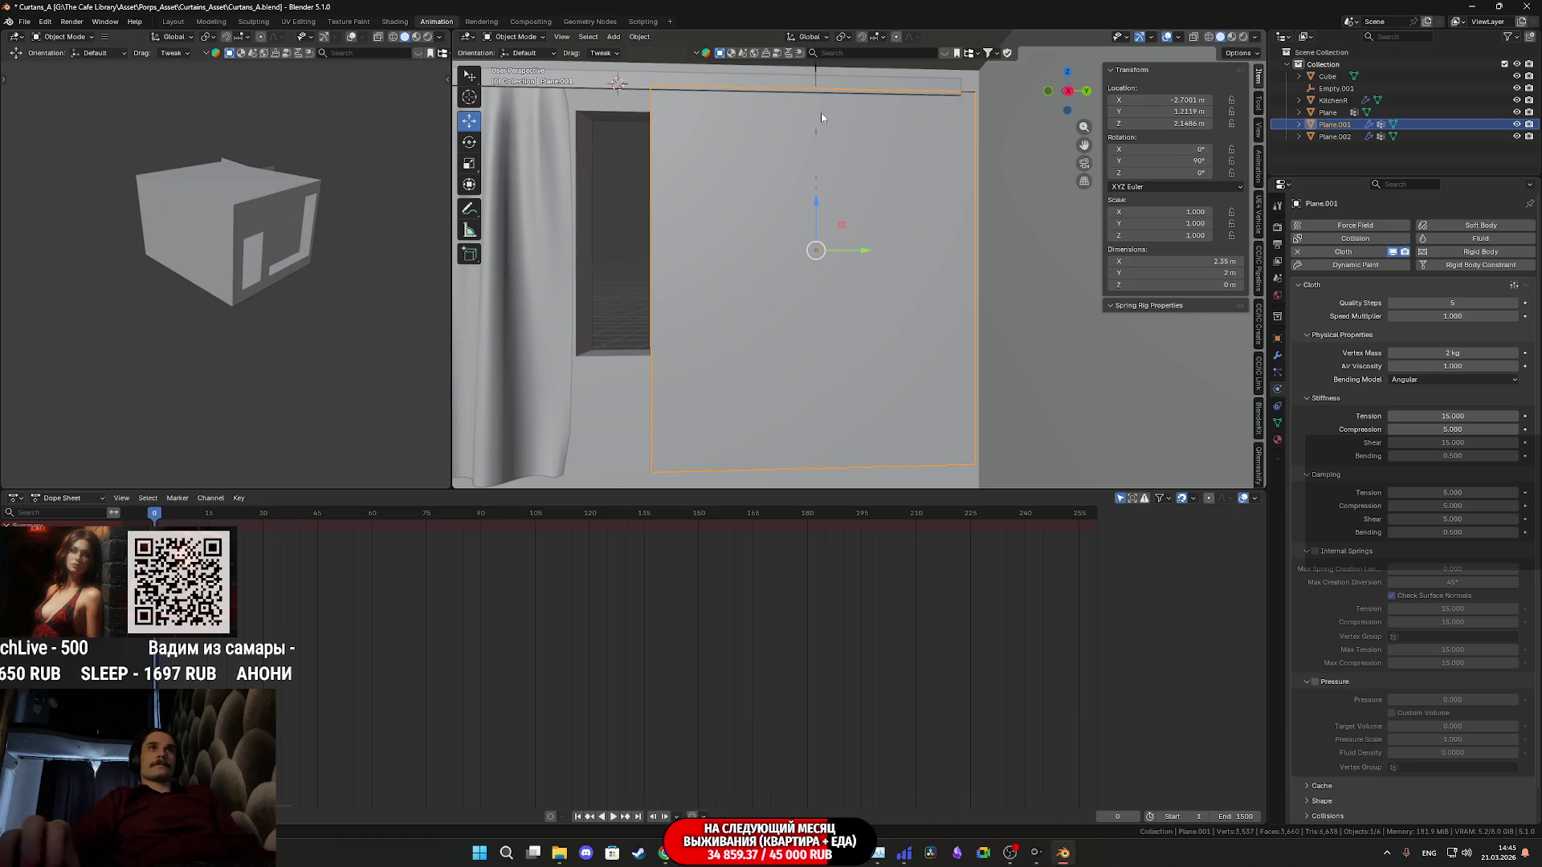
{"action": "left_click", "coordinate": [813, 79]}
{"action": "key", "text": "space"}
{"action": "key", "text": "s"}
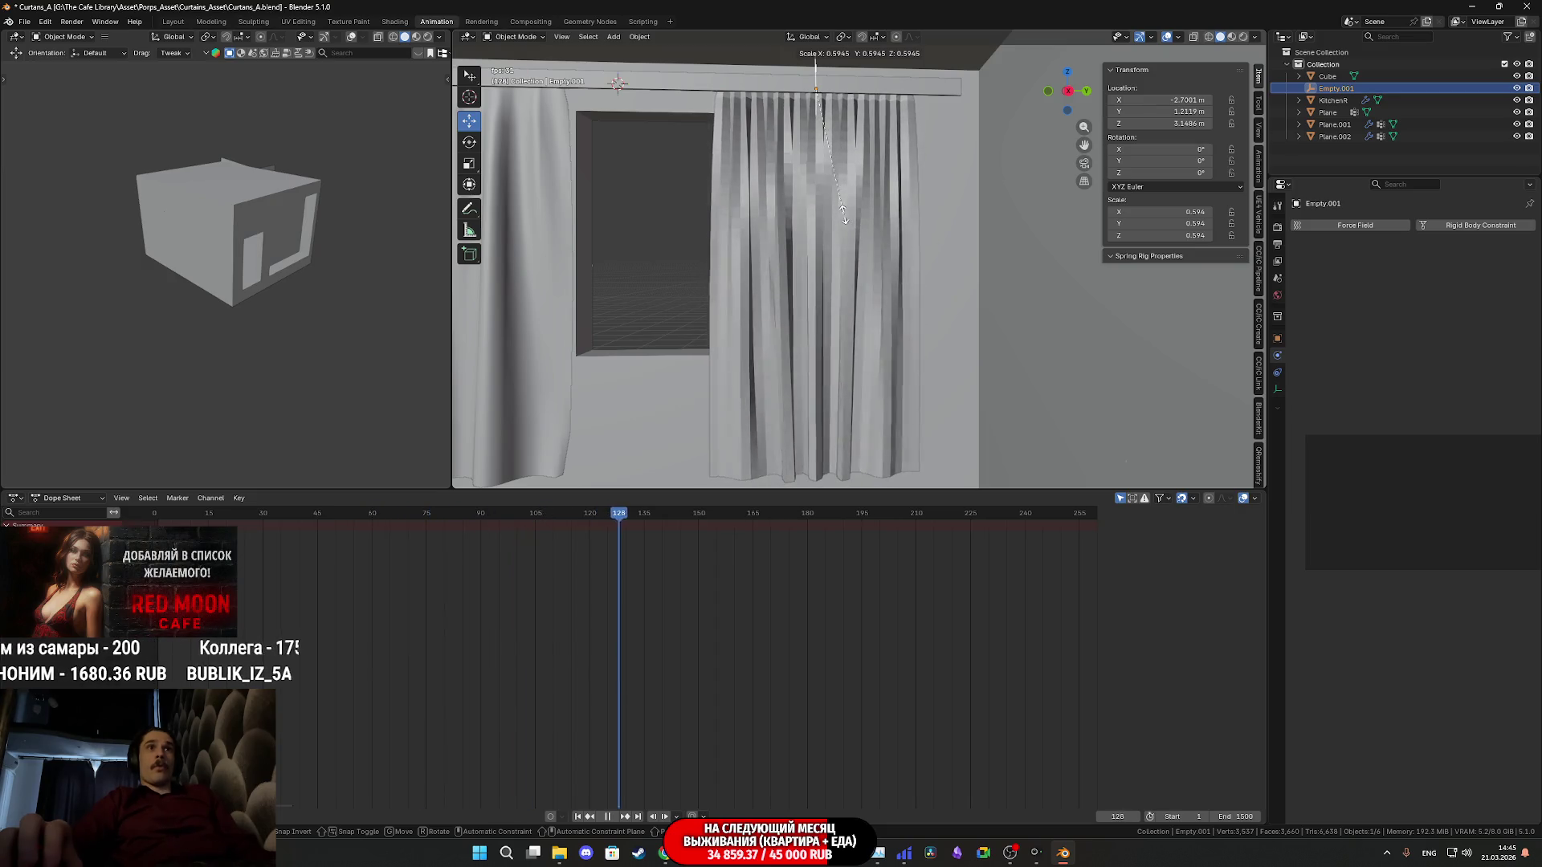
{"action": "left_click", "coordinate": [842, 214]}
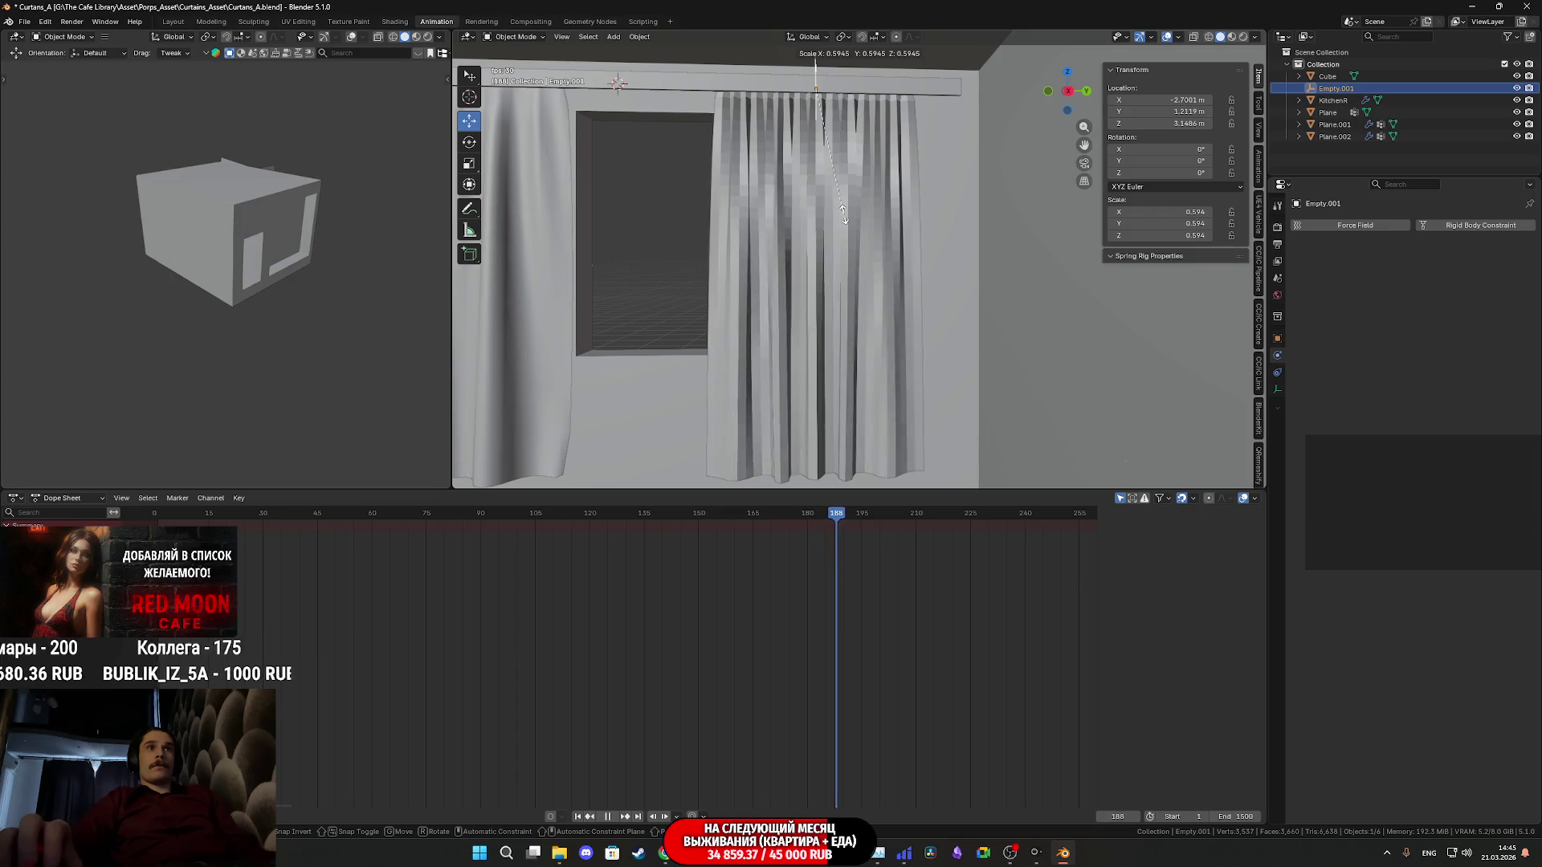
{"action": "left_click", "coordinate": [847, 219]}
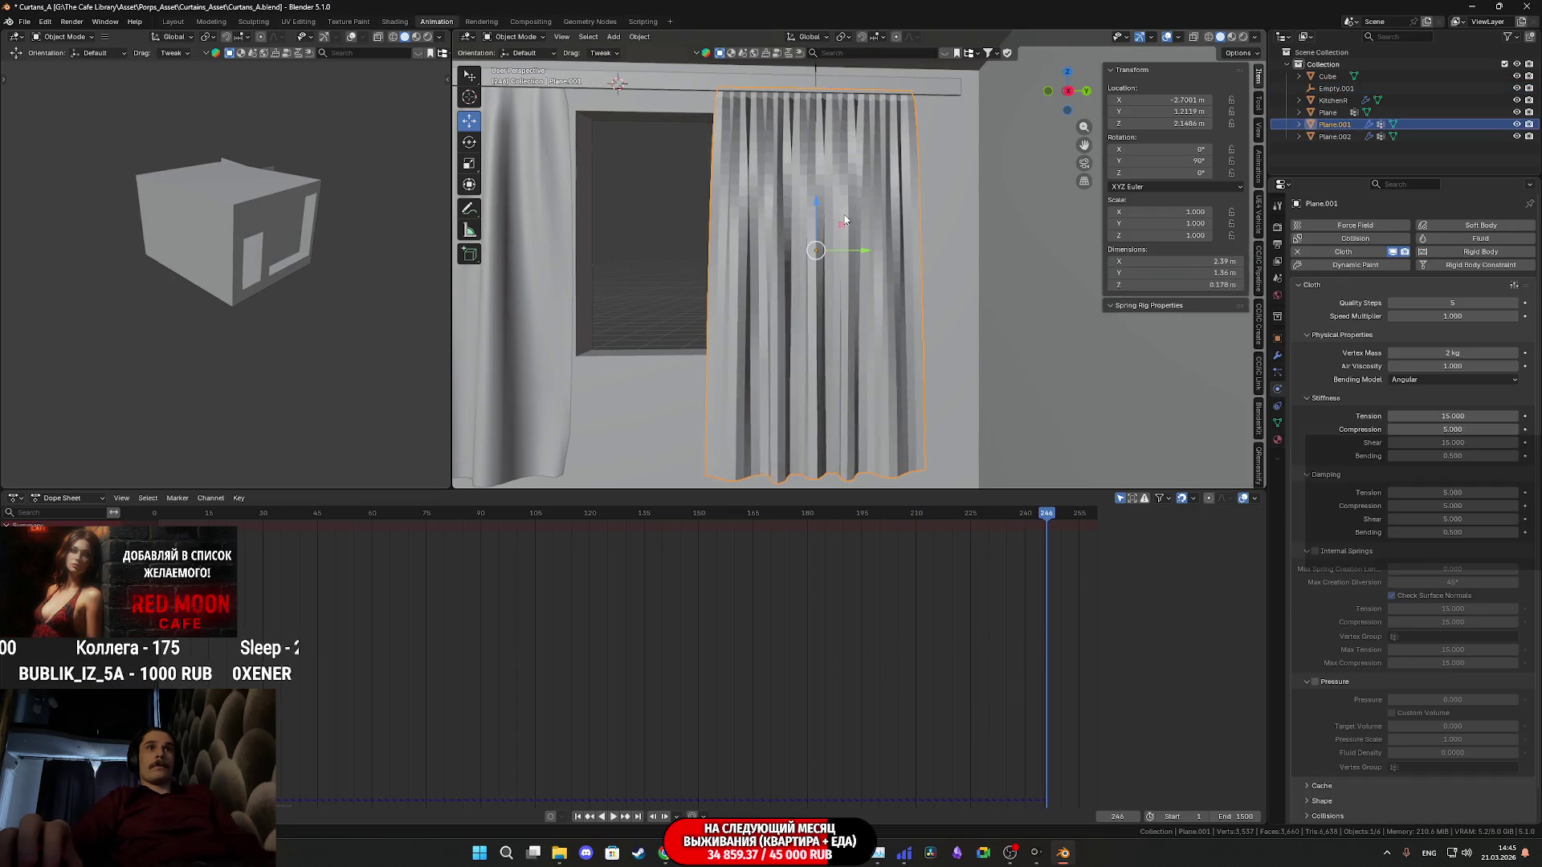
Inspect the folds, then give the curtain Shade Auto Smooth followed by Shade Smooth
{"action": "mouse_move", "coordinate": [871, 285]}
{"action": "middle_mouse_down"}
{"action": "mouse_move", "coordinate": [896, 234]}
{"action": "mouse_move", "coordinate": [948, 280]}
{"action": "middle_mouse_up"}
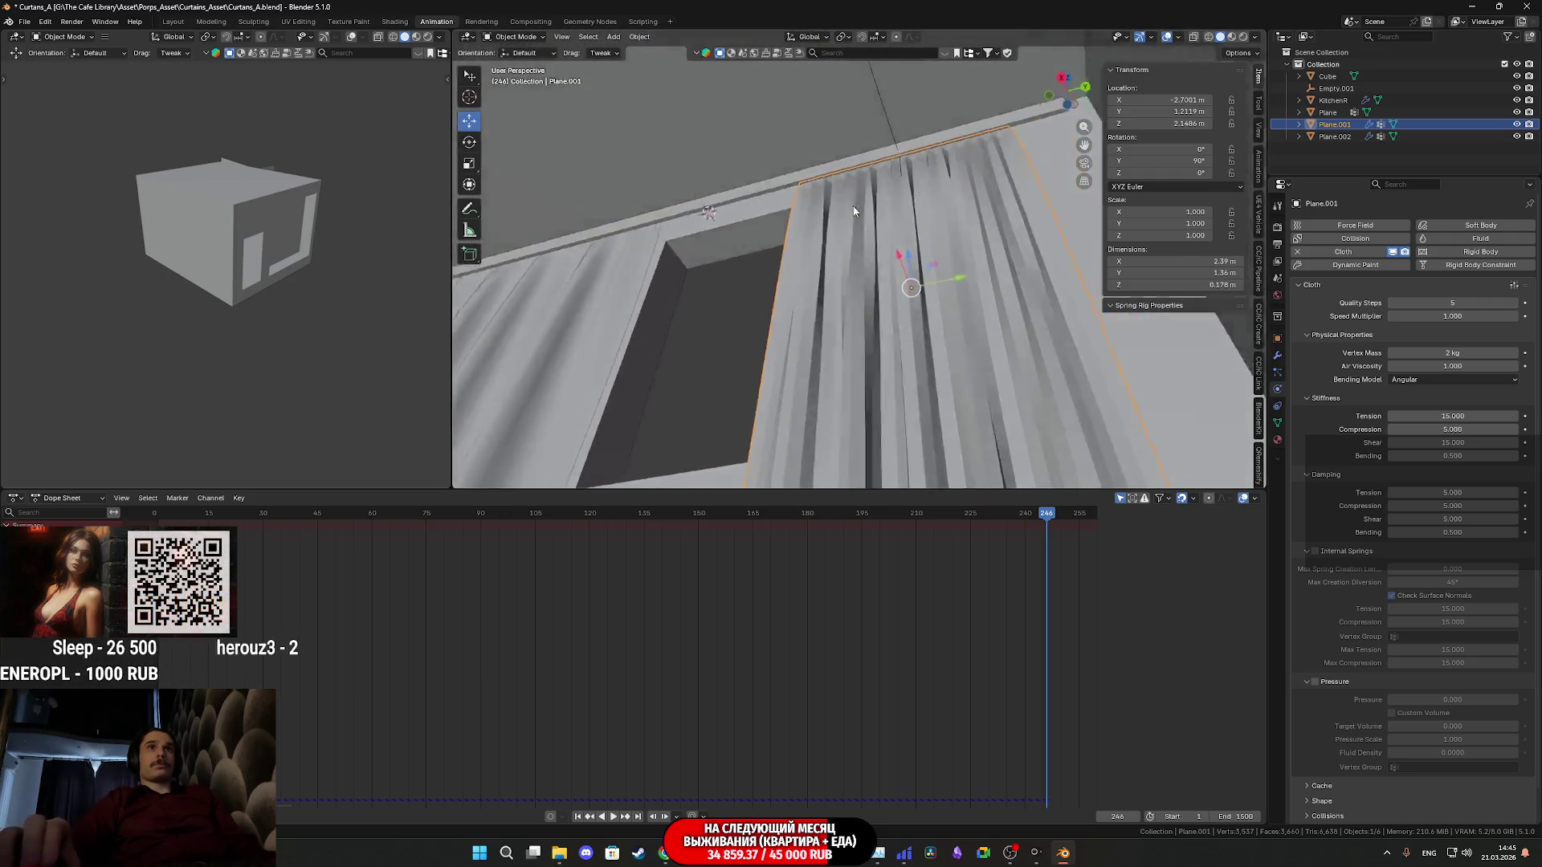
{"action": "mouse_move", "coordinate": [947, 281]}
{"action": "middle_mouse_down"}
{"action": "mouse_move", "coordinate": [850, 278]}
{"action": "mouse_move", "coordinate": [889, 77]}
{"action": "mouse_move", "coordinate": [915, 360]}
{"action": "mouse_move", "coordinate": [897, 341]}
{"action": "middle_mouse_up"}
{"action": "scroll", "coordinate": [881, 334], "scroll_direction": "down", "scroll_amount": 5}
{"action": "scroll", "coordinate": [909, 344], "scroll_direction": "down", "scroll_amount": 2}
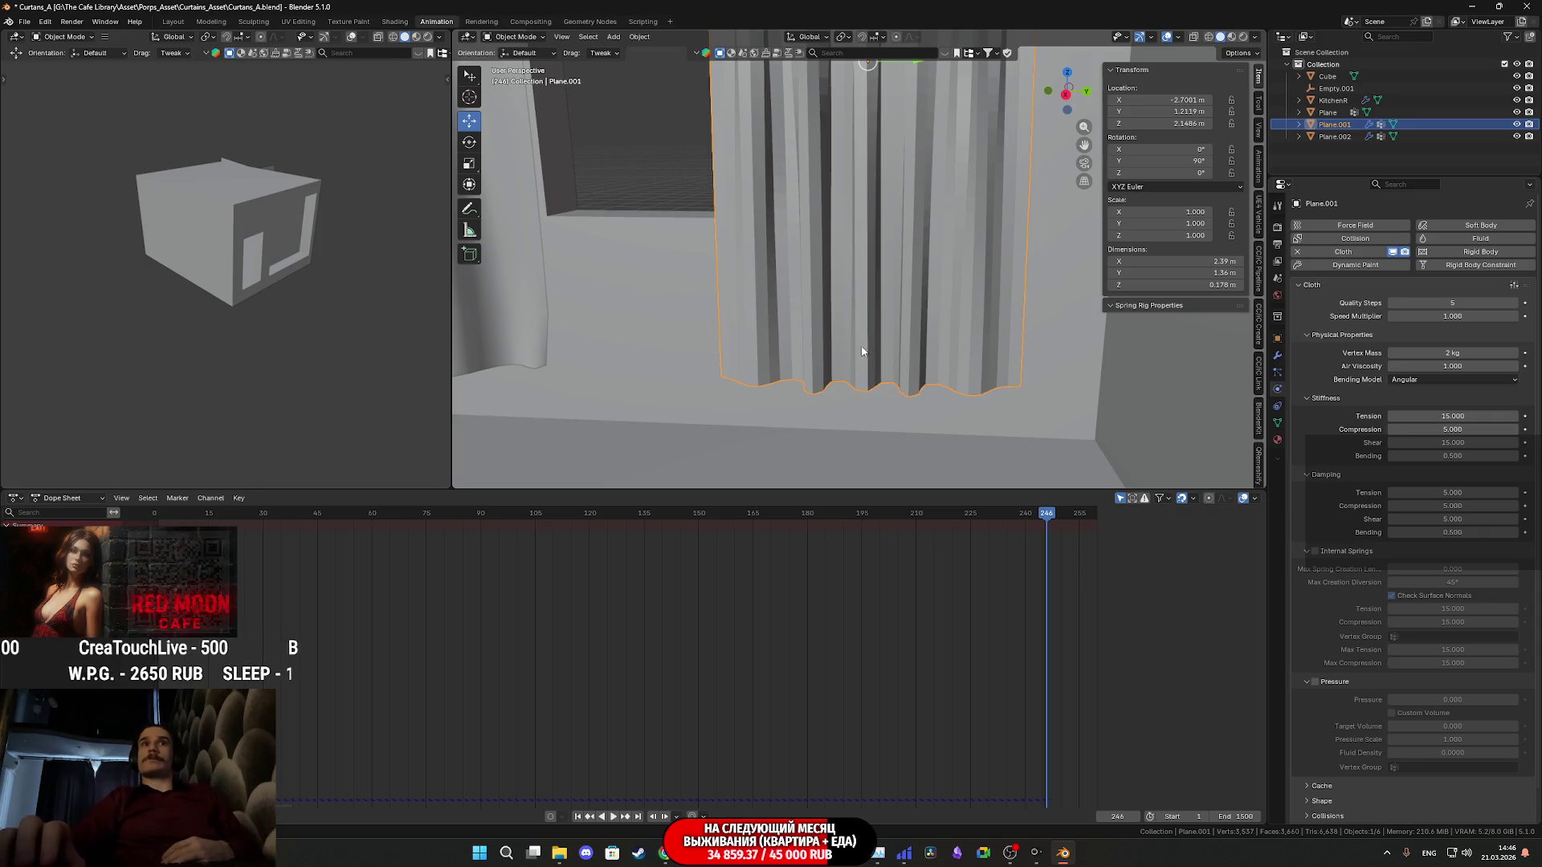
{"action": "scroll", "coordinate": [759, 358], "scroll_direction": "down", "scroll_amount": 2}
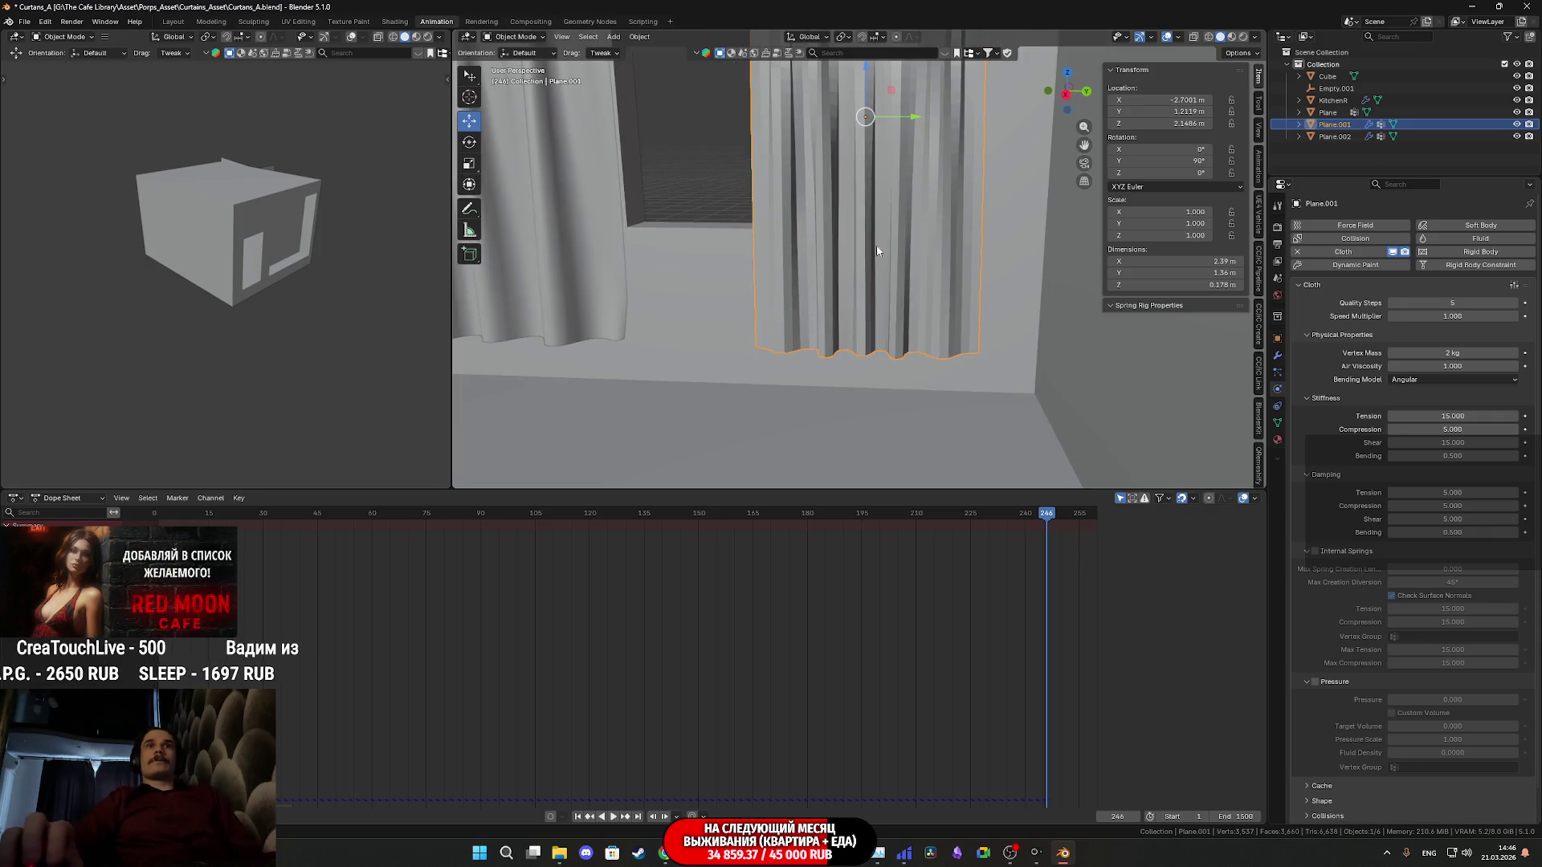
{"action": "middle_click_drag", "start_coordinate": [872, 255], "coordinate": [852, 383]}
{"action": "right_click", "coordinate": [859, 359]}
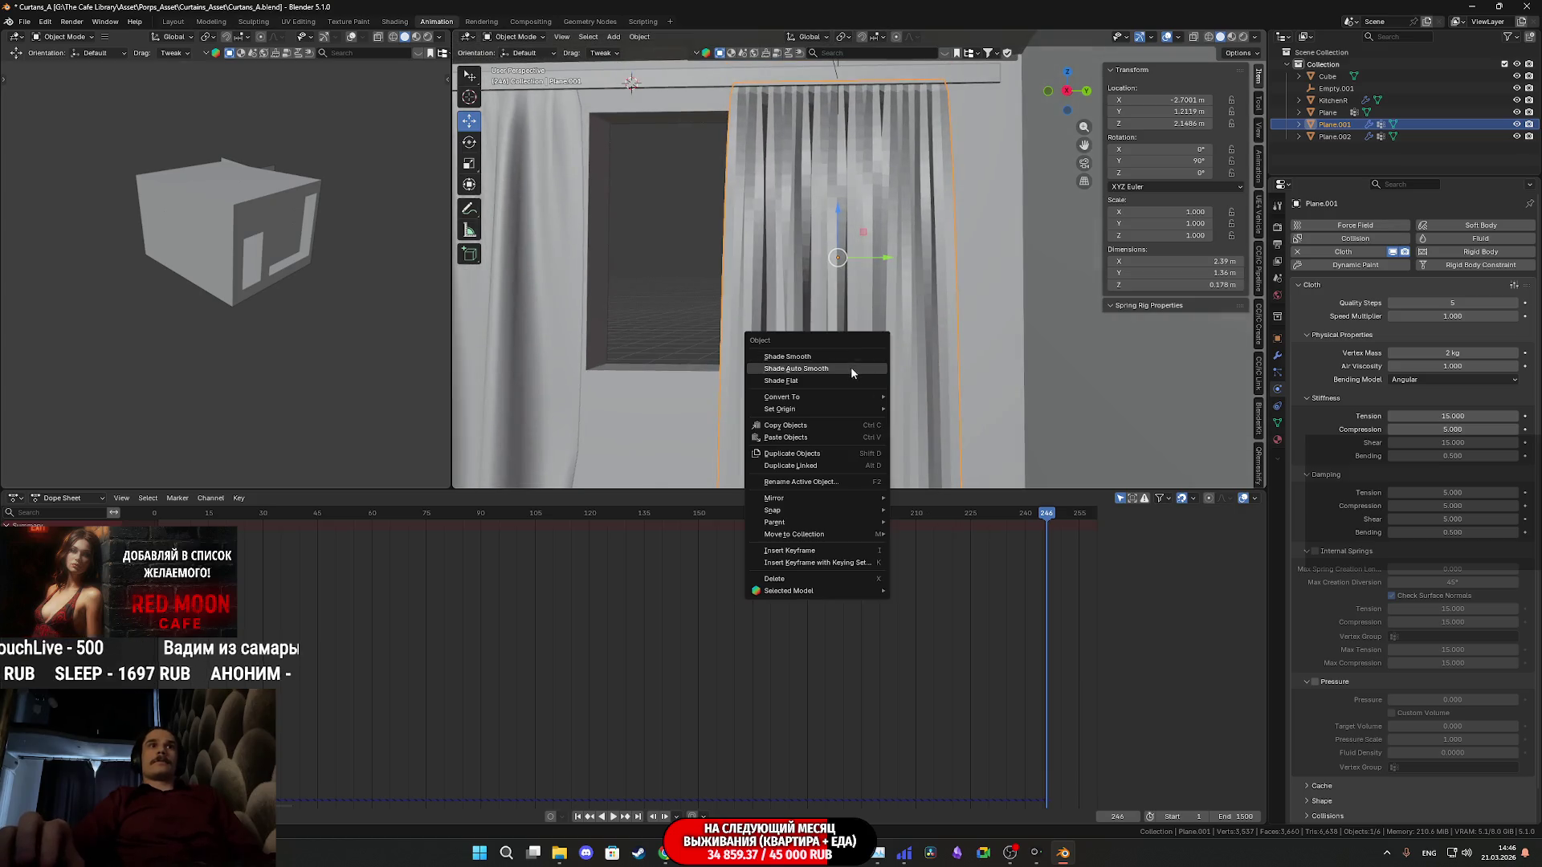
{"action": "left_click", "coordinate": [839, 369]}
{"action": "right_click", "coordinate": [822, 351]}
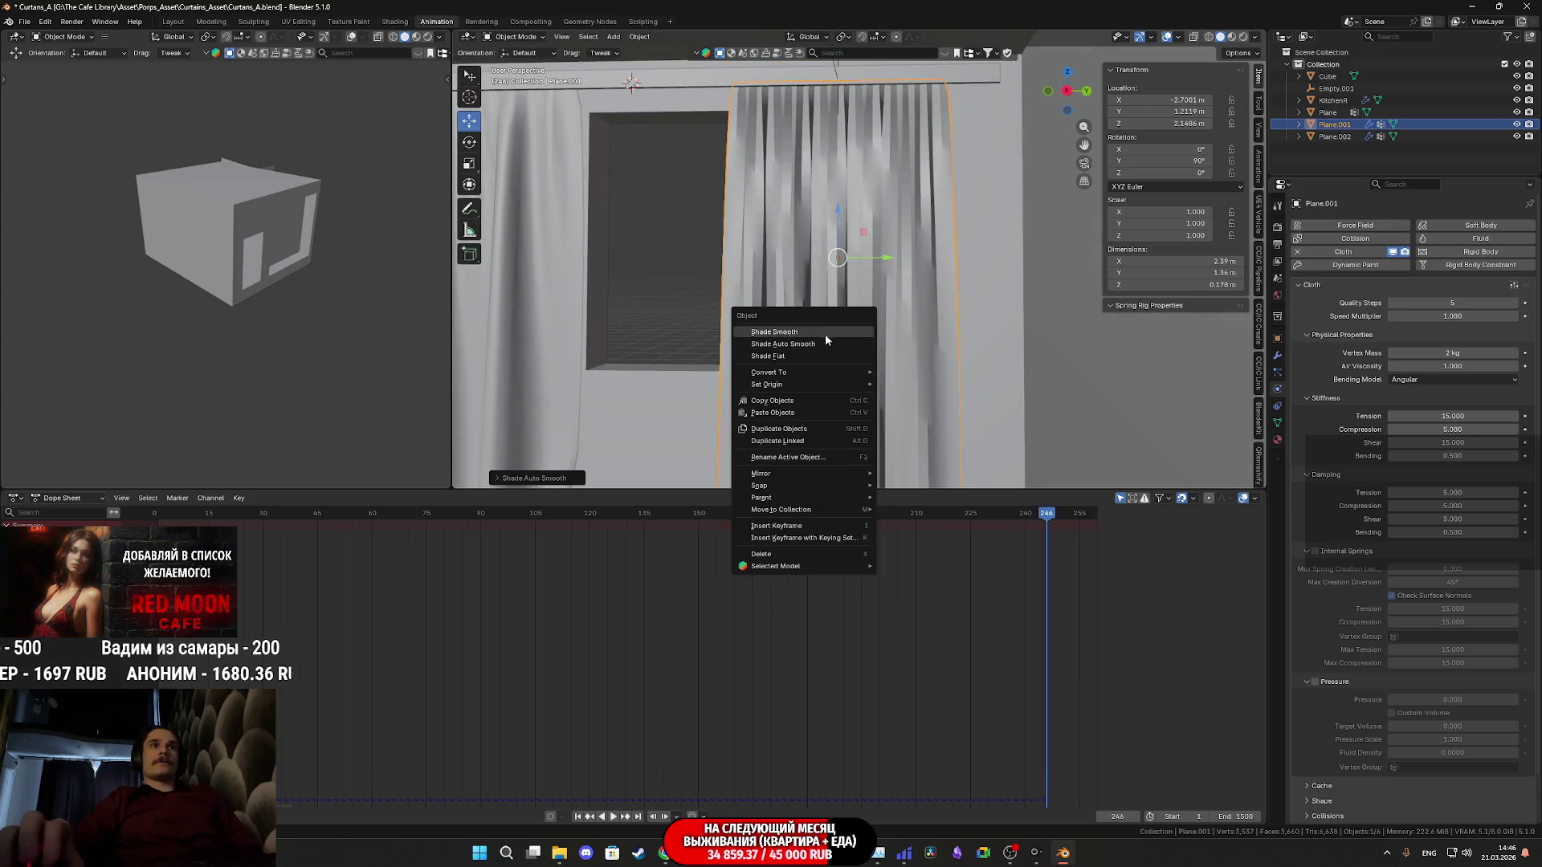
{"action": "left_click", "coordinate": [828, 334]}
{"action": "scroll", "coordinate": [828, 338], "scroll_direction": "up", "scroll_amount": 2}
{"action": "scroll", "coordinate": [821, 353], "scroll_direction": "up", "scroll_amount": 3}
{"action": "scroll", "coordinate": [811, 351], "scroll_direction": "down", "scroll_amount": 4}
Bring up the curtain's Material.001 settings in the Properties editor
{"action": "mouse_move", "coordinate": [811, 350]}
{"action": "middle_mouse_down"}
{"action": "mouse_move", "coordinate": [865, 347]}
{"action": "mouse_move", "coordinate": [902, 320]}
{"action": "middle_mouse_up"}
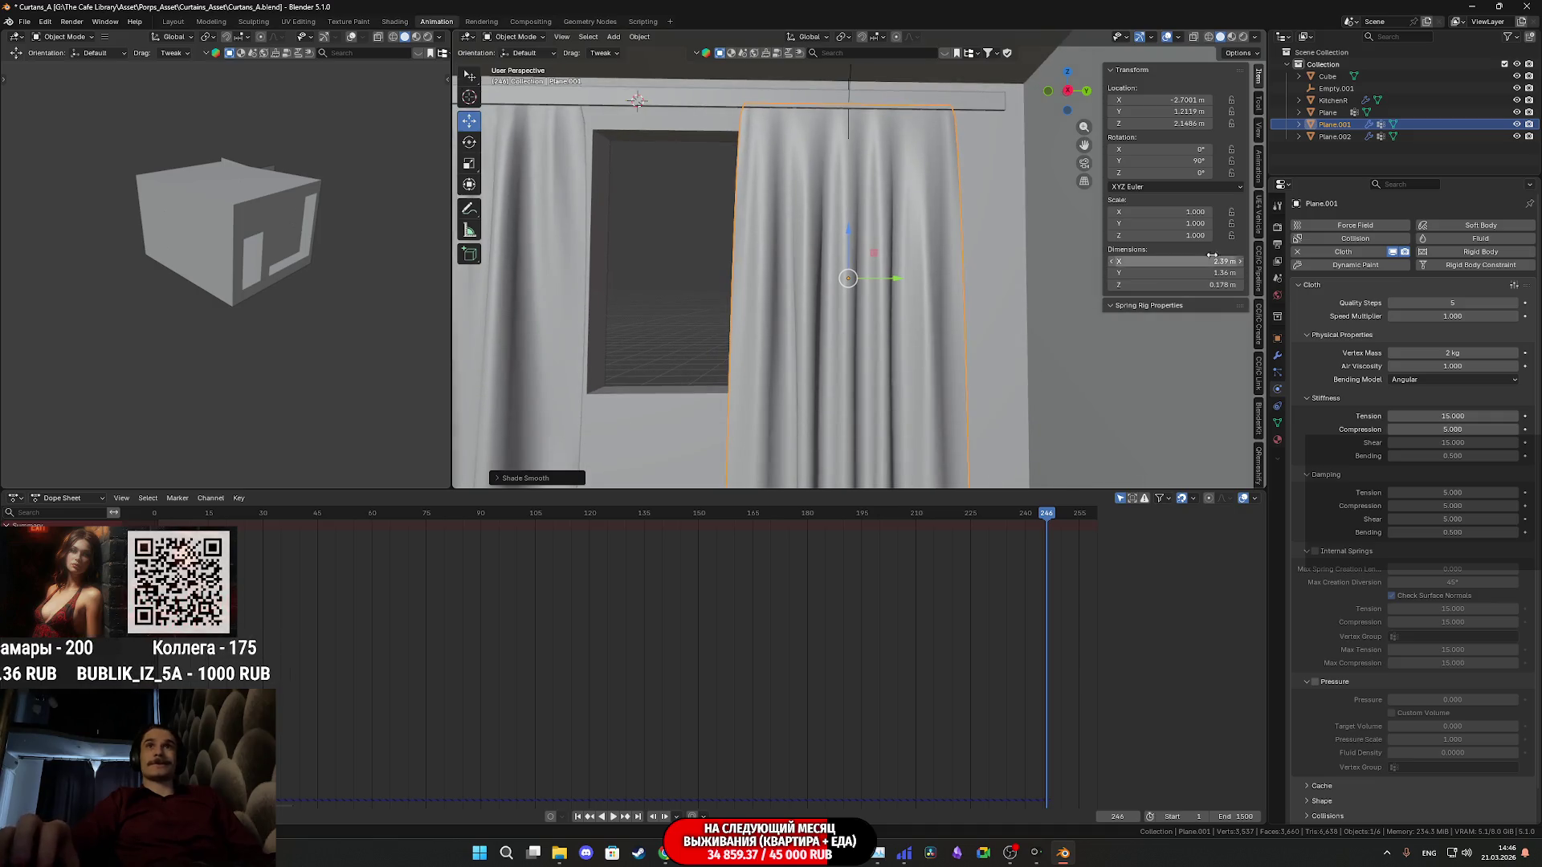
{"action": "left_click", "coordinate": [1279, 439]}
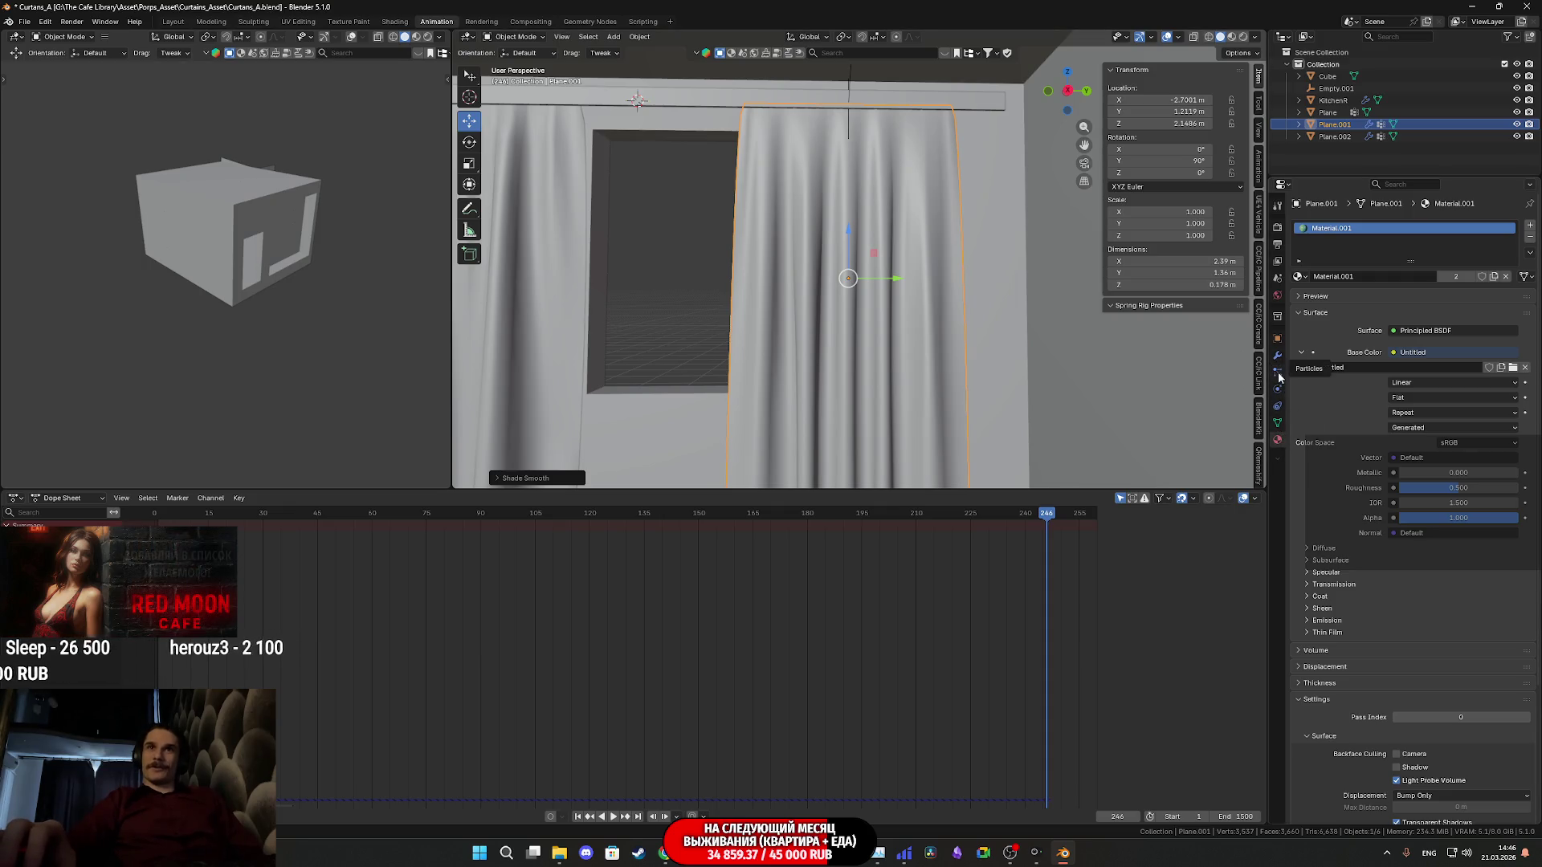
Apply the Cloth modifier to freeze the drape and remove the Hook-Empty.002 modifier
{"action": "left_click", "coordinate": [1279, 403]}
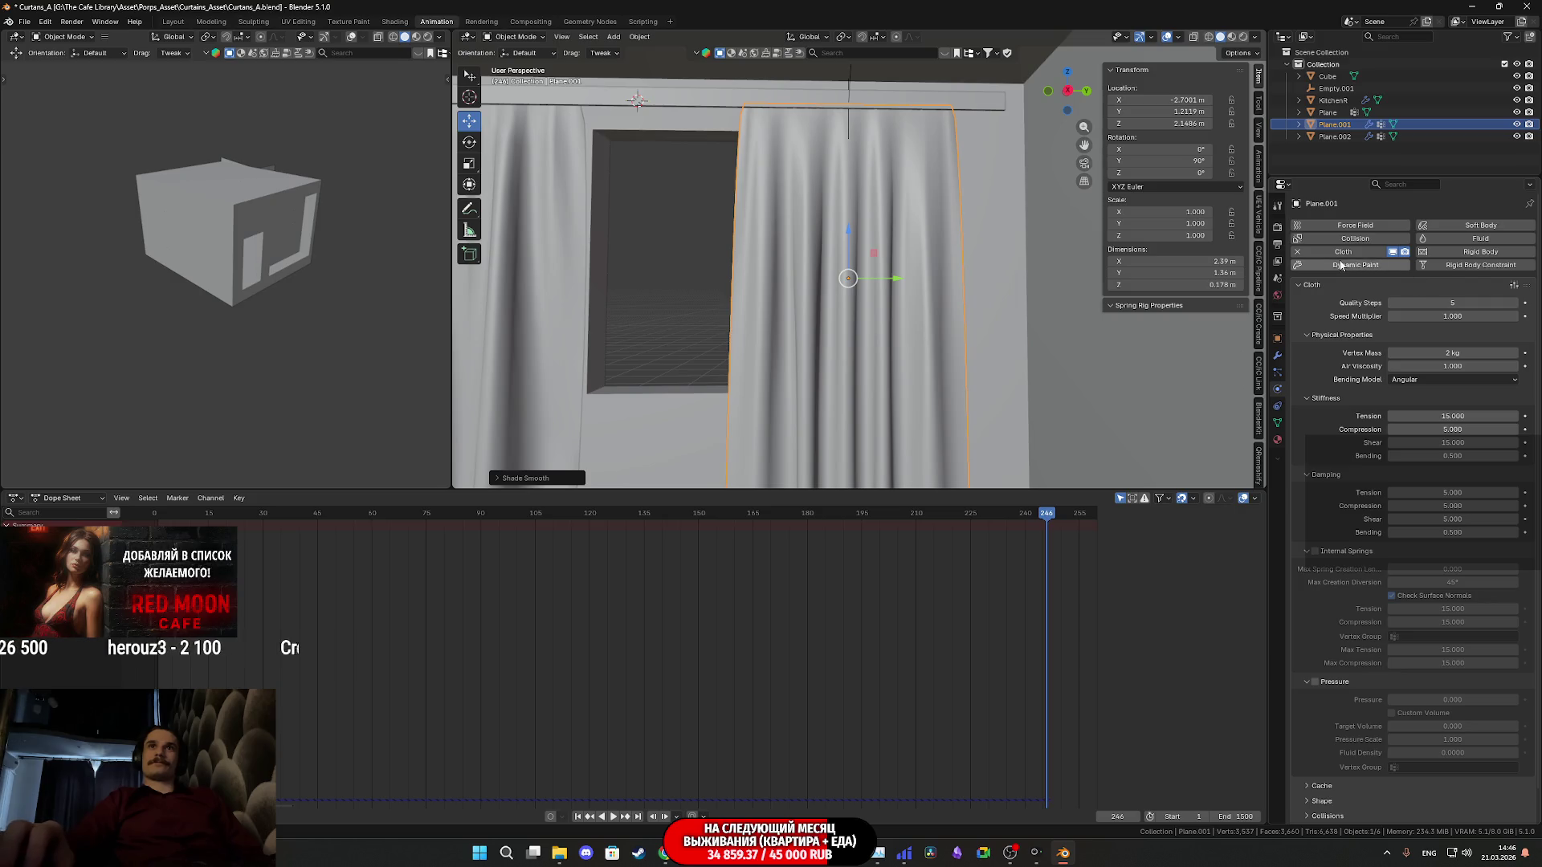
{"action": "left_click", "coordinate": [1279, 355]}
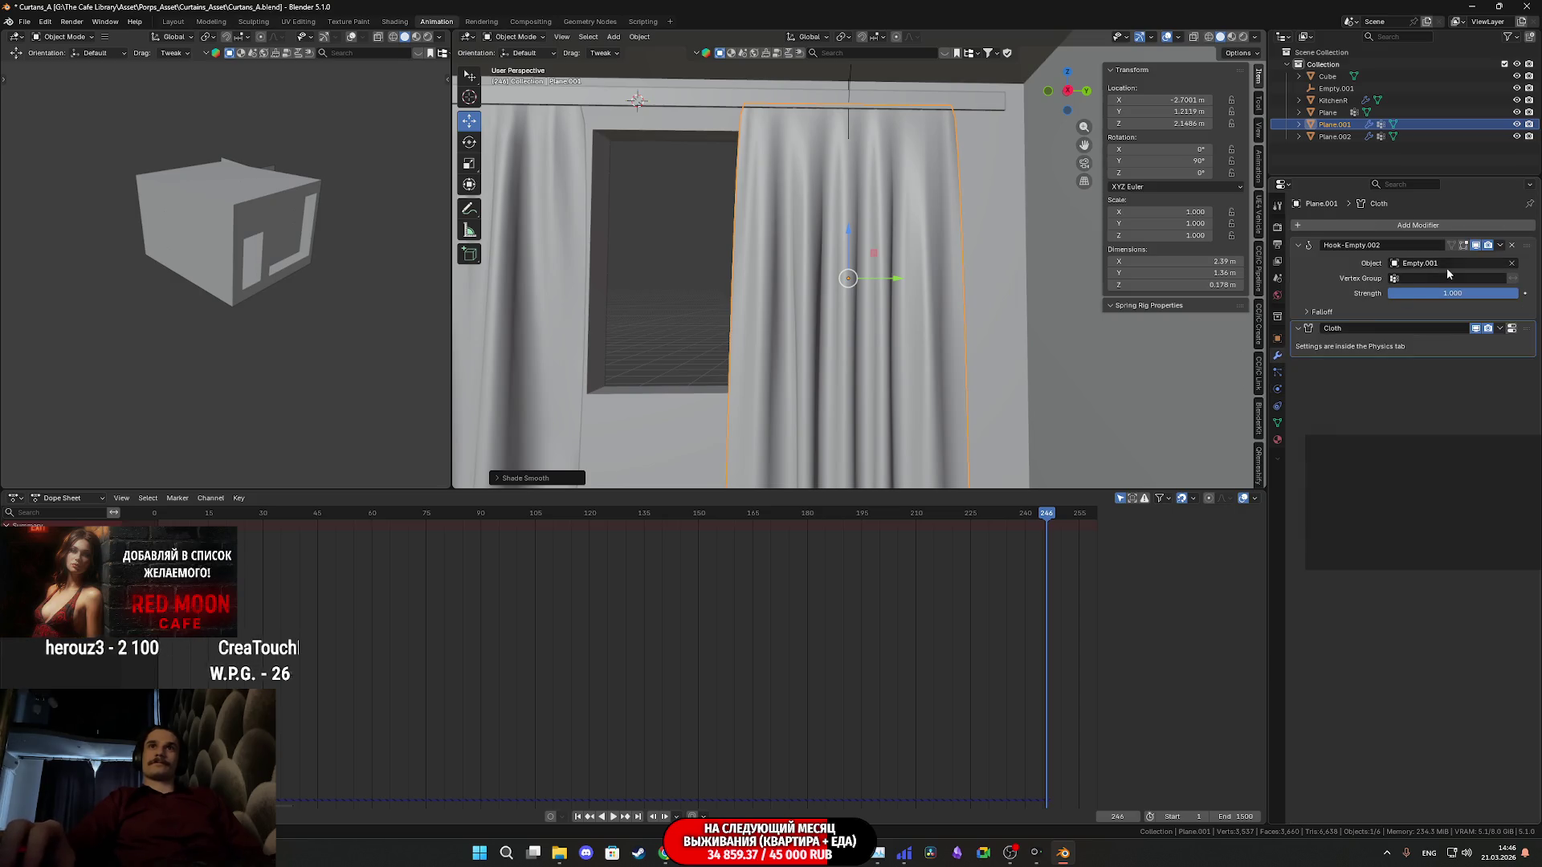
{"action": "left_click", "coordinate": [1500, 330]}
{"action": "left_click", "coordinate": [1468, 343]}
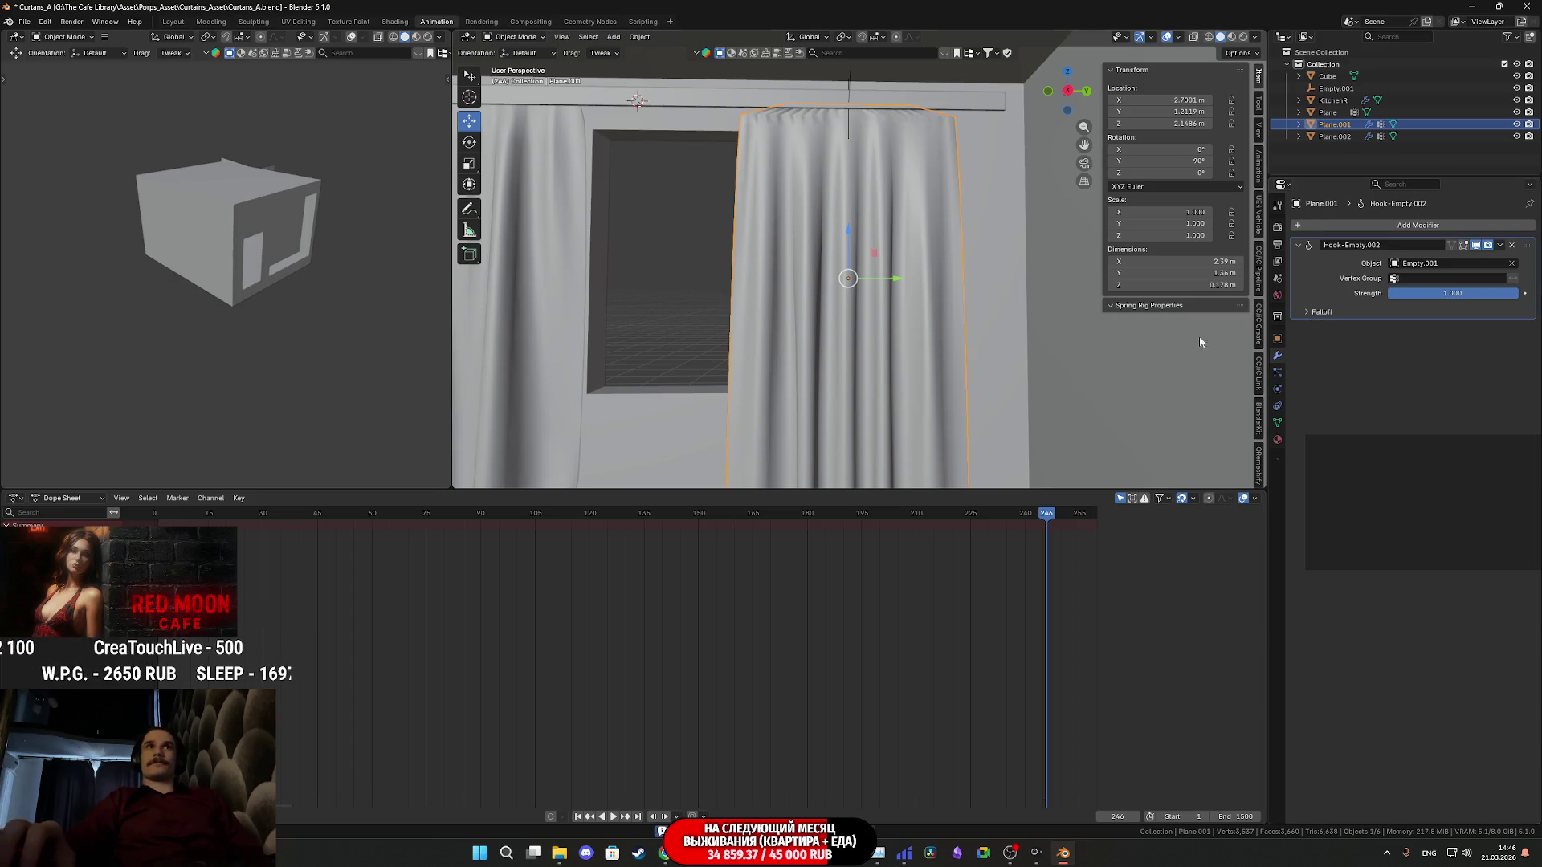
{"action": "left_click", "coordinate": [1512, 245]}
Select the Empty.001 helper and delete it
{"action": "middle_click_drag", "start_coordinate": [858, 204], "coordinate": [943, 237]}
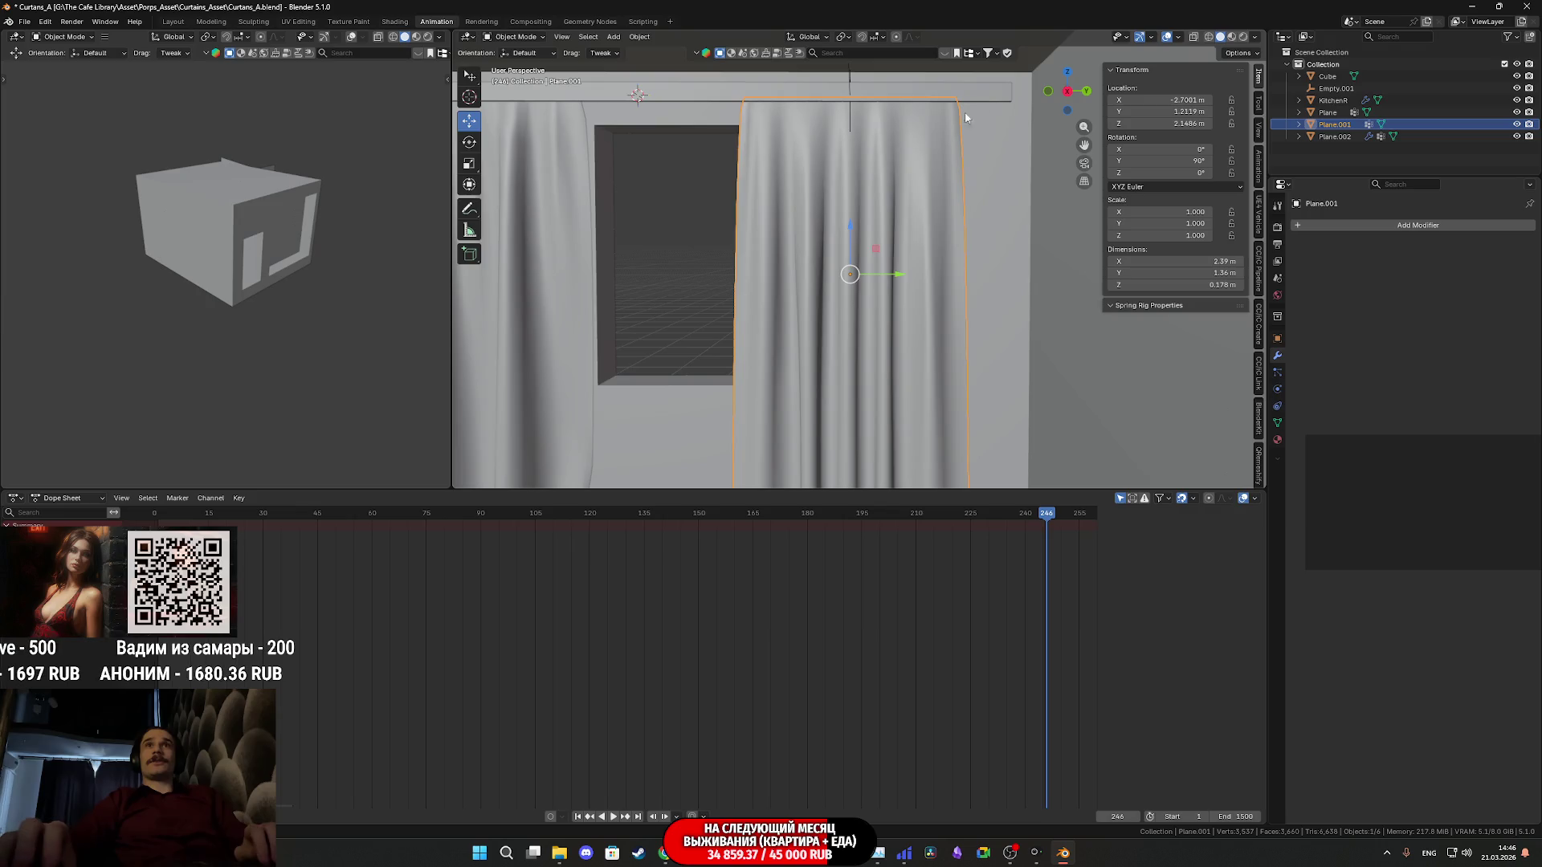
{"action": "middle_click_drag", "start_coordinate": [1088, 129], "coordinate": [926, 107]}
{"action": "left_click", "coordinate": [850, 101]}
{"action": "key", "text": "Delete"}
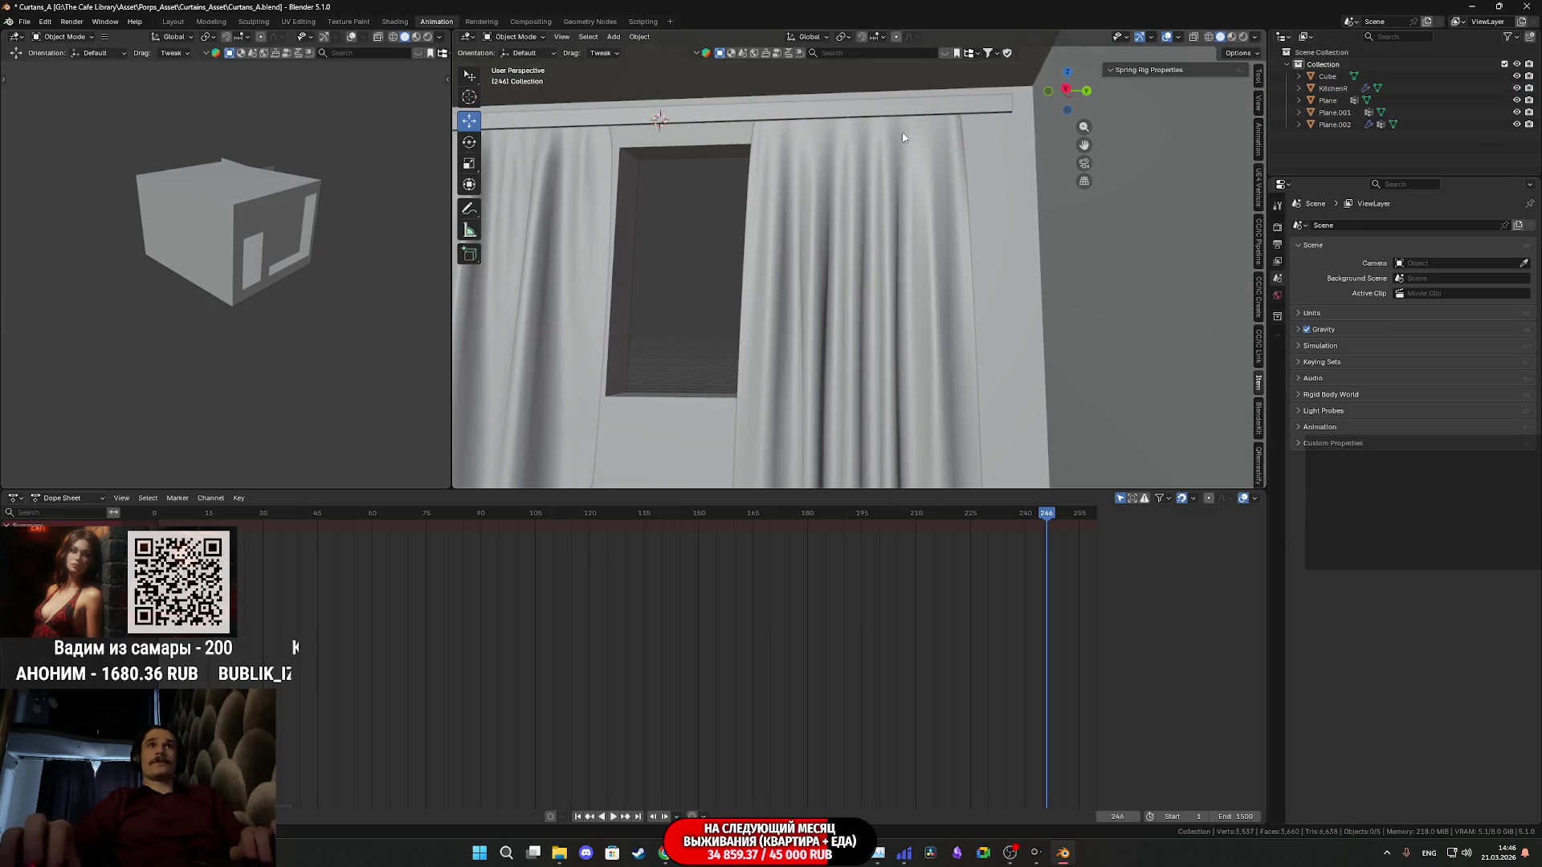
Confirm deleting Empty.001 and slide the right curtain along the rod
{"action": "left_click", "coordinate": [932, 225]}
{"action": "left_click_drag", "start_coordinate": [905, 282], "coordinate": [940, 280]}
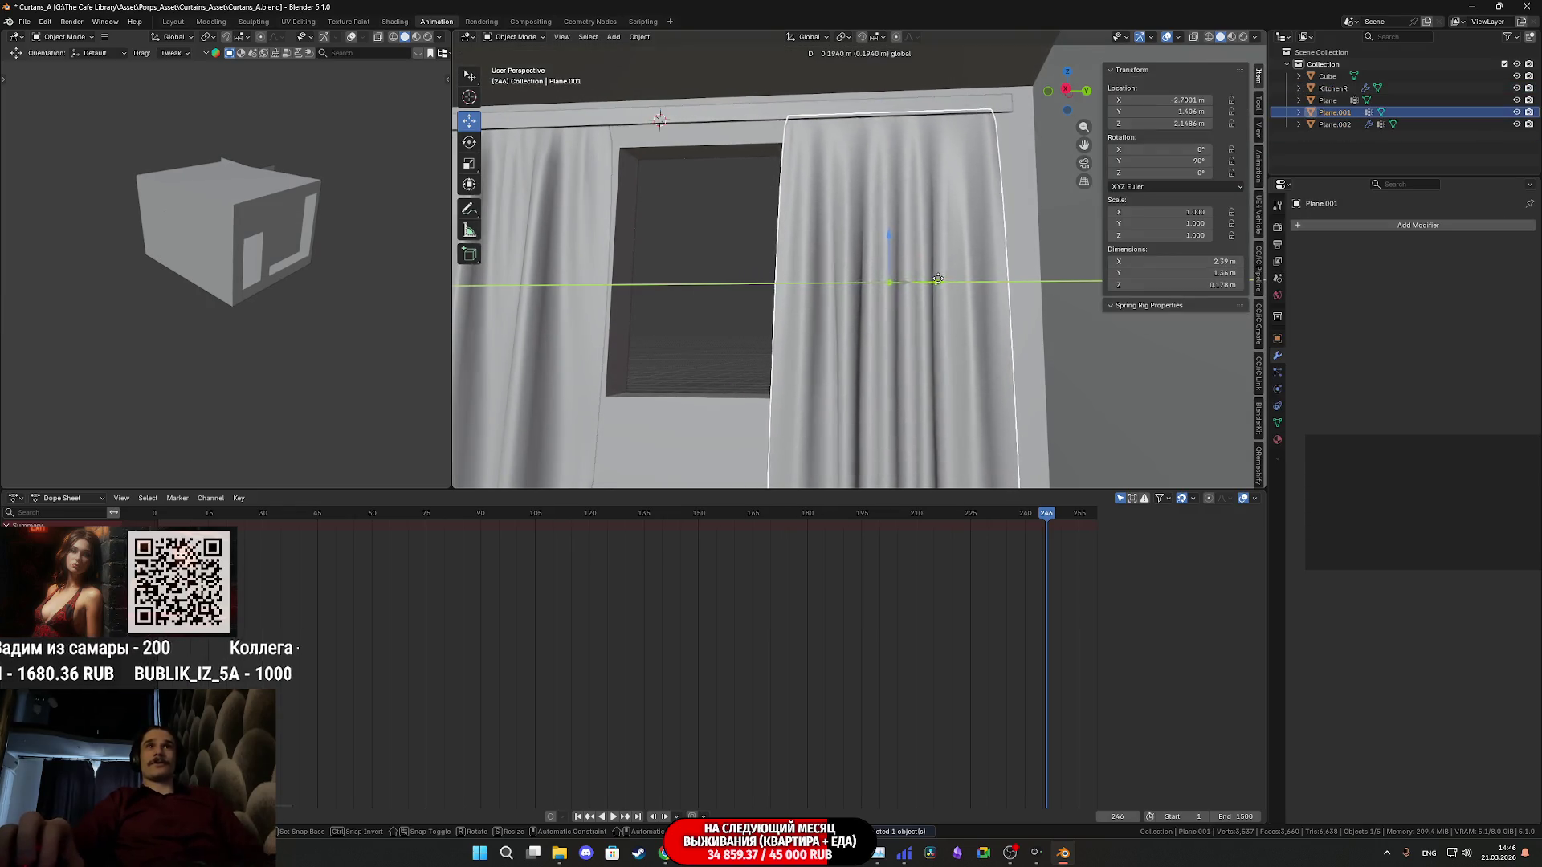
{"action": "mouse_move", "coordinate": [940, 281]}
{"action": "middle_mouse_down"}
{"action": "mouse_move", "coordinate": [1133, 304]}
{"action": "mouse_move", "coordinate": [869, 312]}
{"action": "mouse_move", "coordinate": [811, 274]}
{"action": "mouse_move", "coordinate": [842, 265]}
{"action": "middle_mouse_up"}
{"action": "scroll", "coordinate": [869, 313], "scroll_direction": "up", "scroll_amount": 3}
{"action": "scroll", "coordinate": [820, 291], "scroll_direction": "down", "scroll_amount": 4}
{"action": "scroll", "coordinate": [811, 273], "scroll_direction": "down", "scroll_amount": 4}
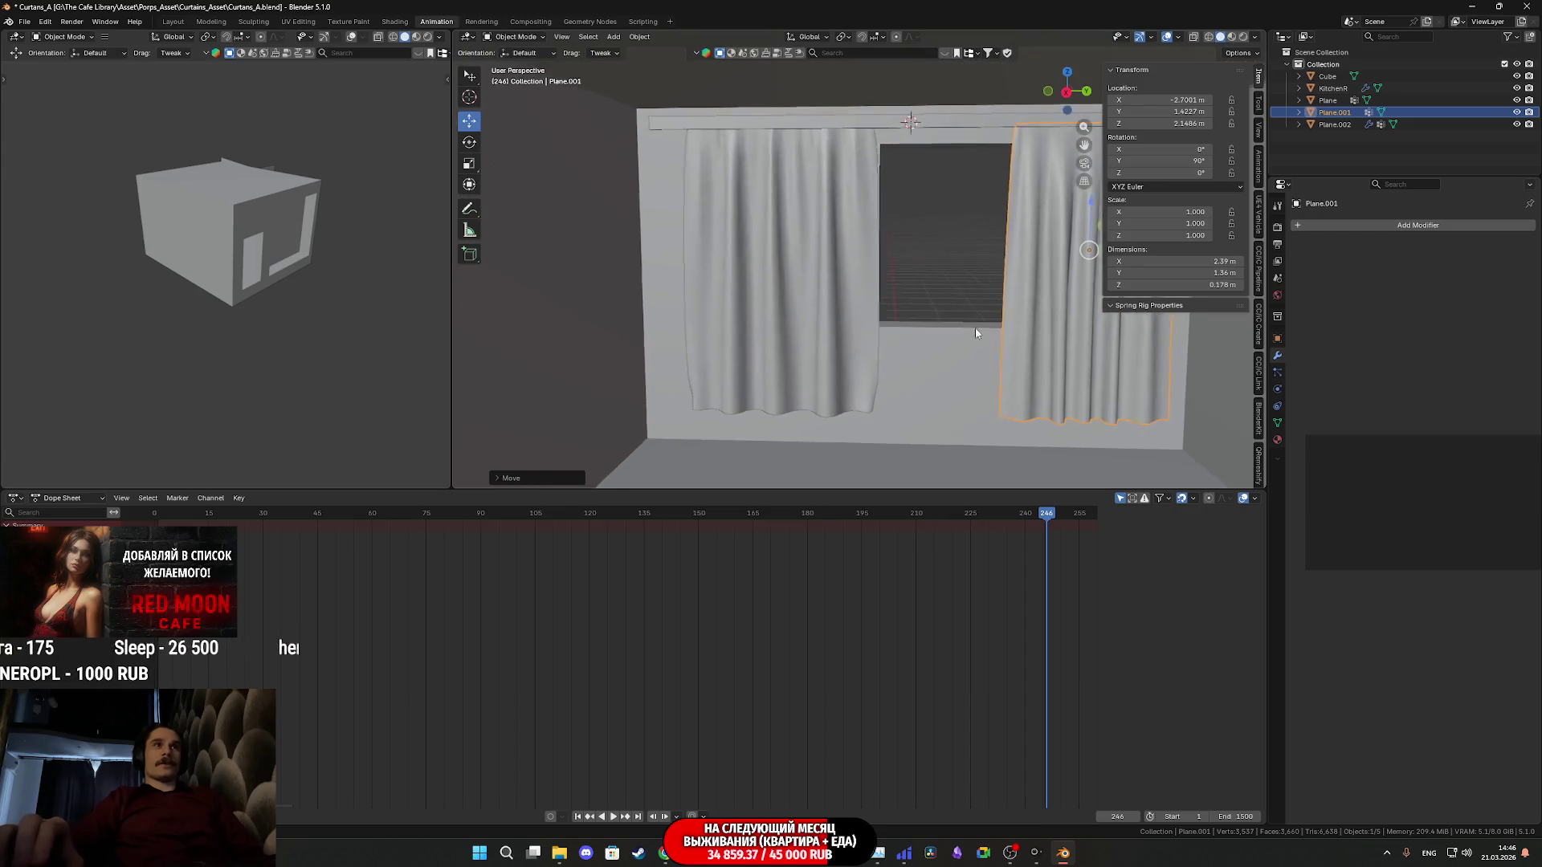
Move the left curtain to Y −0.955 m, then enter Edit Mode on the right curtain
{"action": "left_click", "coordinate": [823, 257]}
{"action": "left_click_drag", "start_coordinate": [832, 256], "coordinate": [836, 244]}
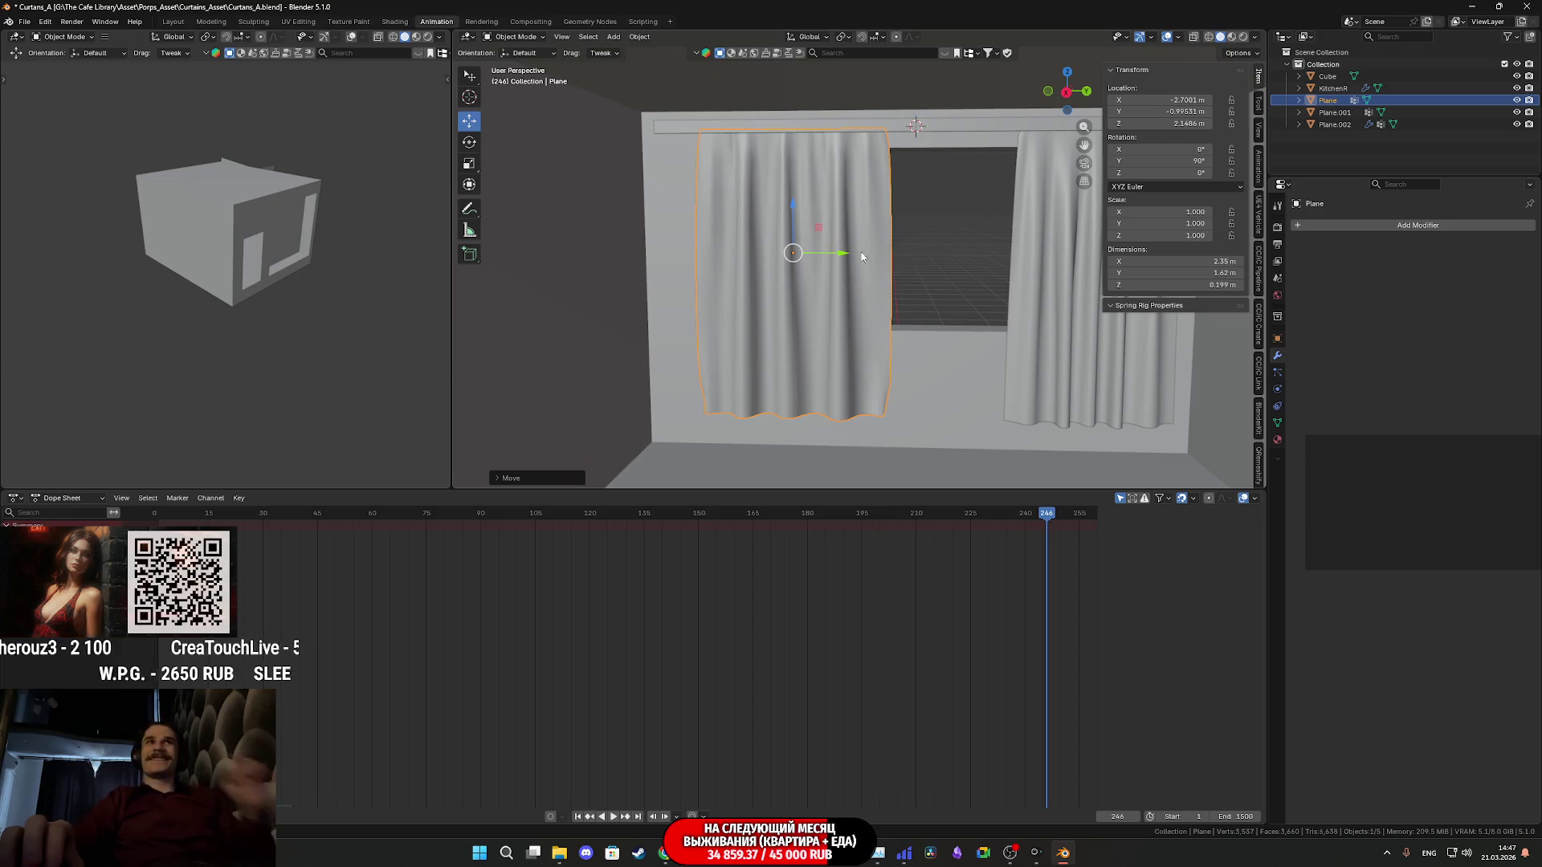
{"action": "scroll", "coordinate": [853, 289], "scroll_direction": "up", "scroll_amount": 2}
{"action": "scroll", "coordinate": [856, 332], "scroll_direction": "up", "scroll_amount": 2}
{"action": "scroll", "coordinate": [858, 371], "scroll_direction": "up", "scroll_amount": 2}
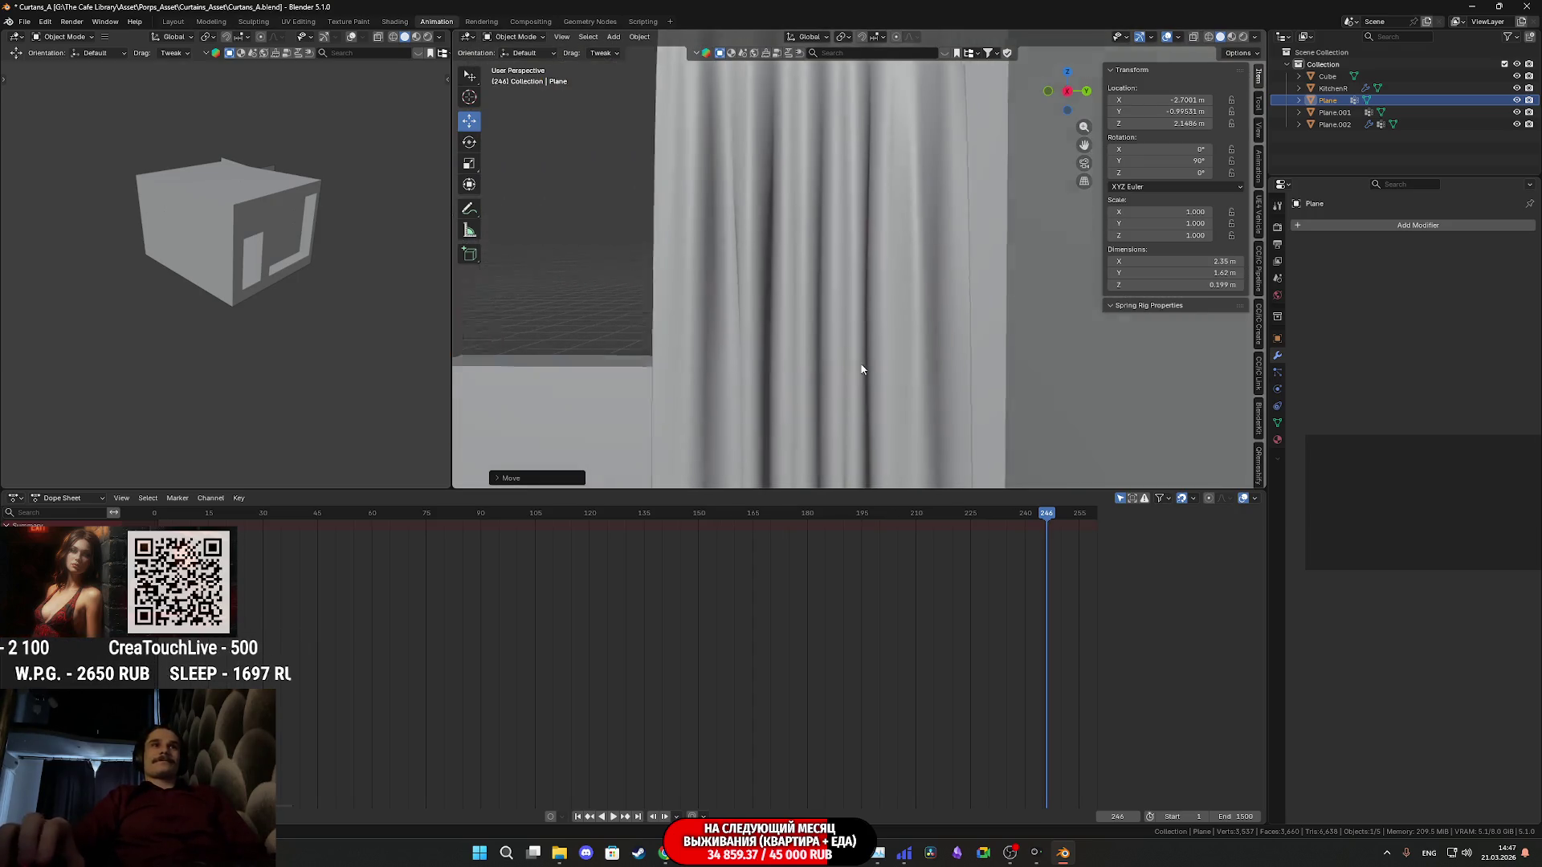
{"action": "scroll", "coordinate": [861, 372], "scroll_direction": "down", "scroll_amount": 2}
{"action": "left_click", "coordinate": [855, 368]}
{"action": "scroll", "coordinate": [888, 197], "scroll_direction": "down", "scroll_amount": 2}
{"action": "key", "text": "Tab"}
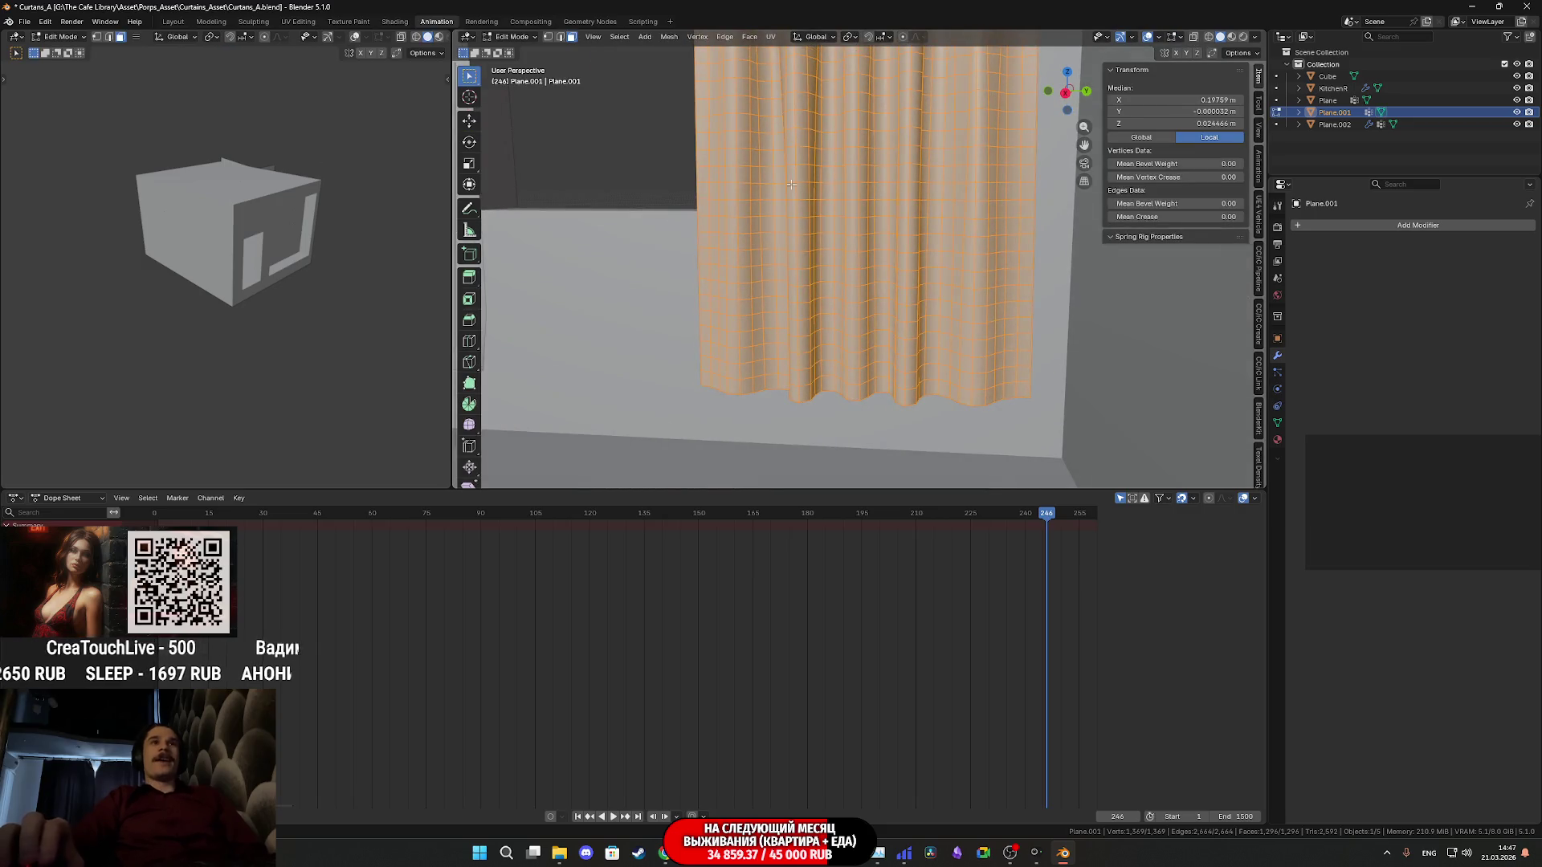
In edge select mode, pick a lower and an upper horizontal edge loop and dissolve them
{"action": "left_click", "coordinate": [561, 38]}
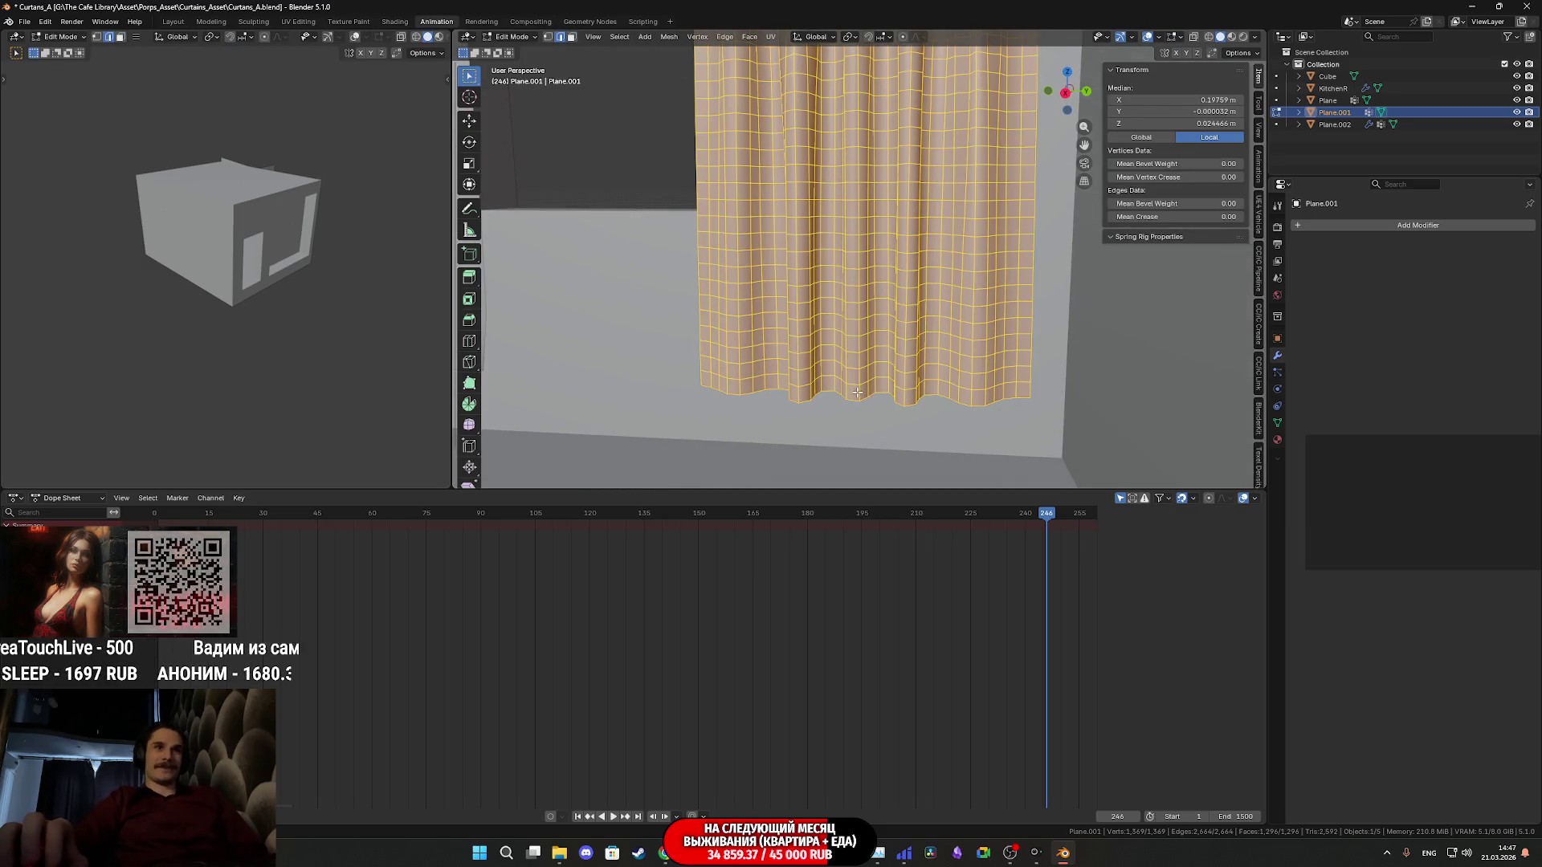
{"action": "left_click", "coordinate": [853, 386], "text": "alt"}
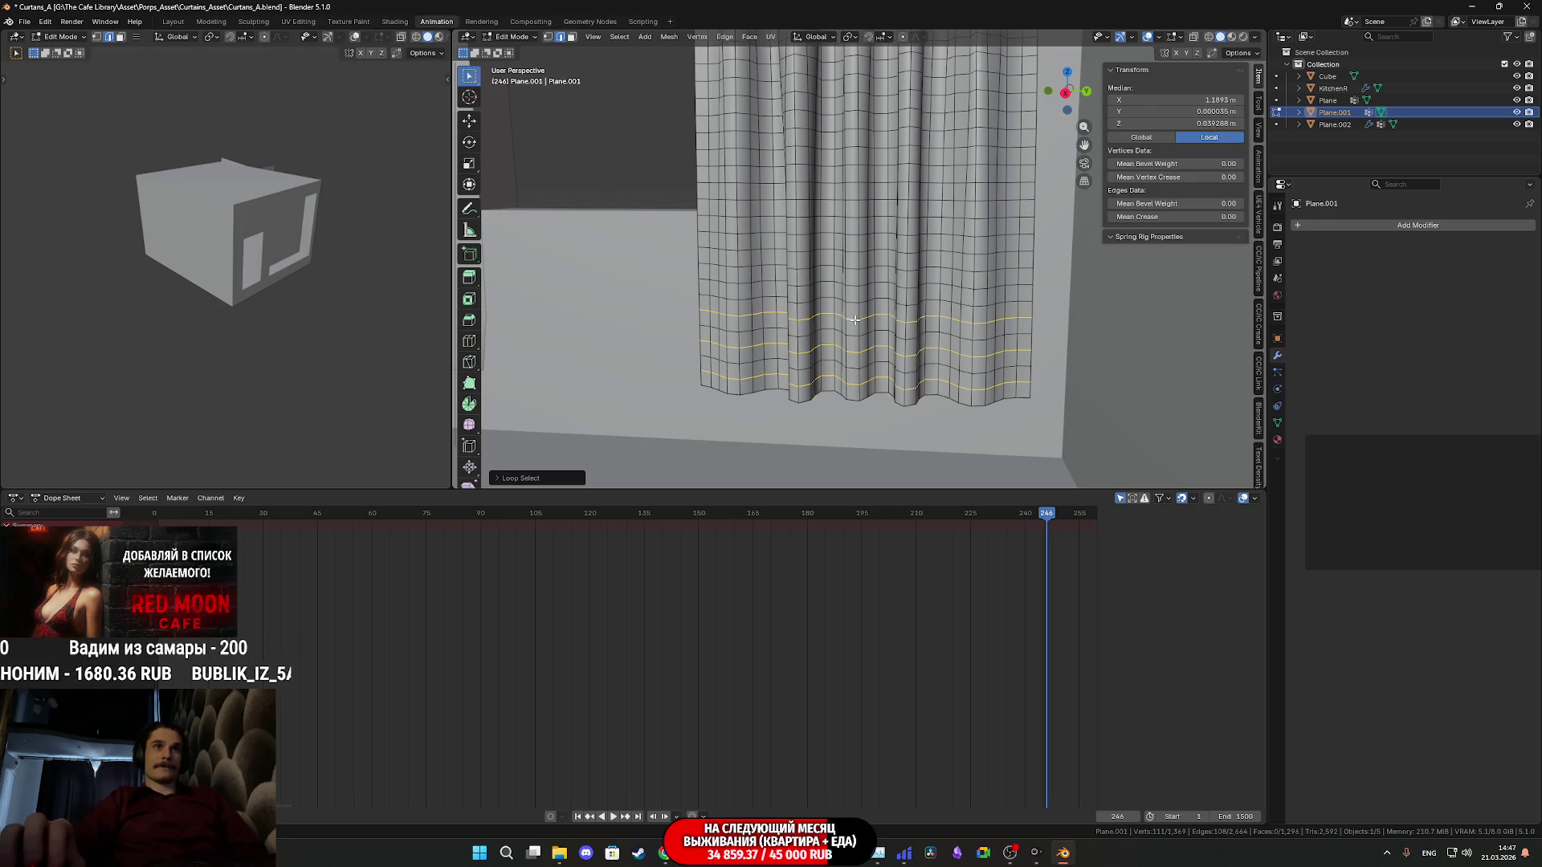
{"action": "middle_click_drag", "start_coordinate": [858, 286], "coordinate": [864, 269]}
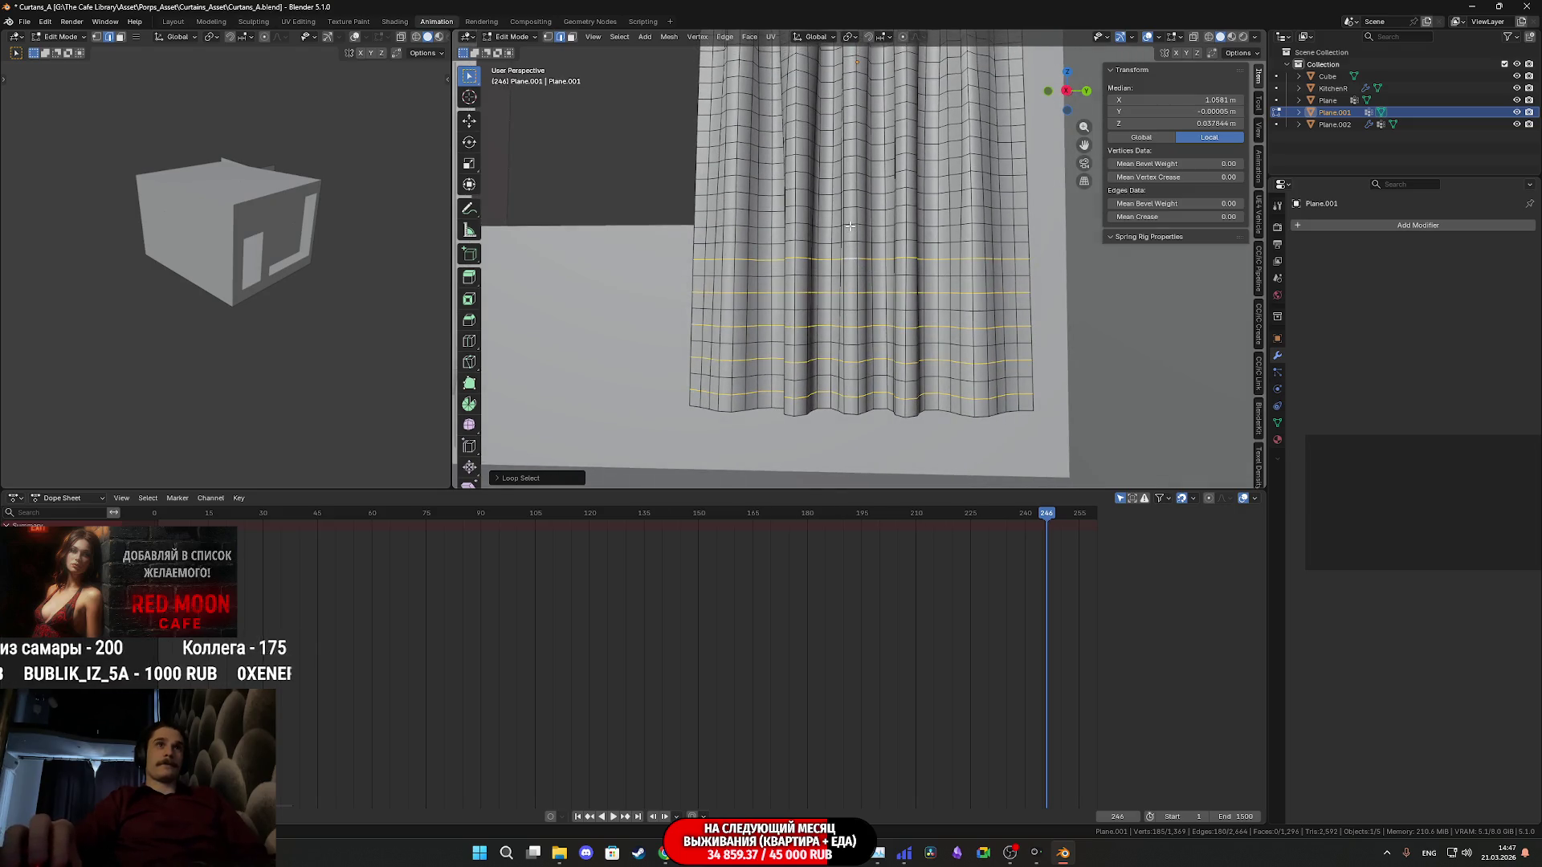
{"action": "middle_click_drag", "start_coordinate": [898, 187], "coordinate": [858, 352]}
{"action": "scroll", "coordinate": [859, 299], "scroll_direction": "up", "scroll_amount": 2}
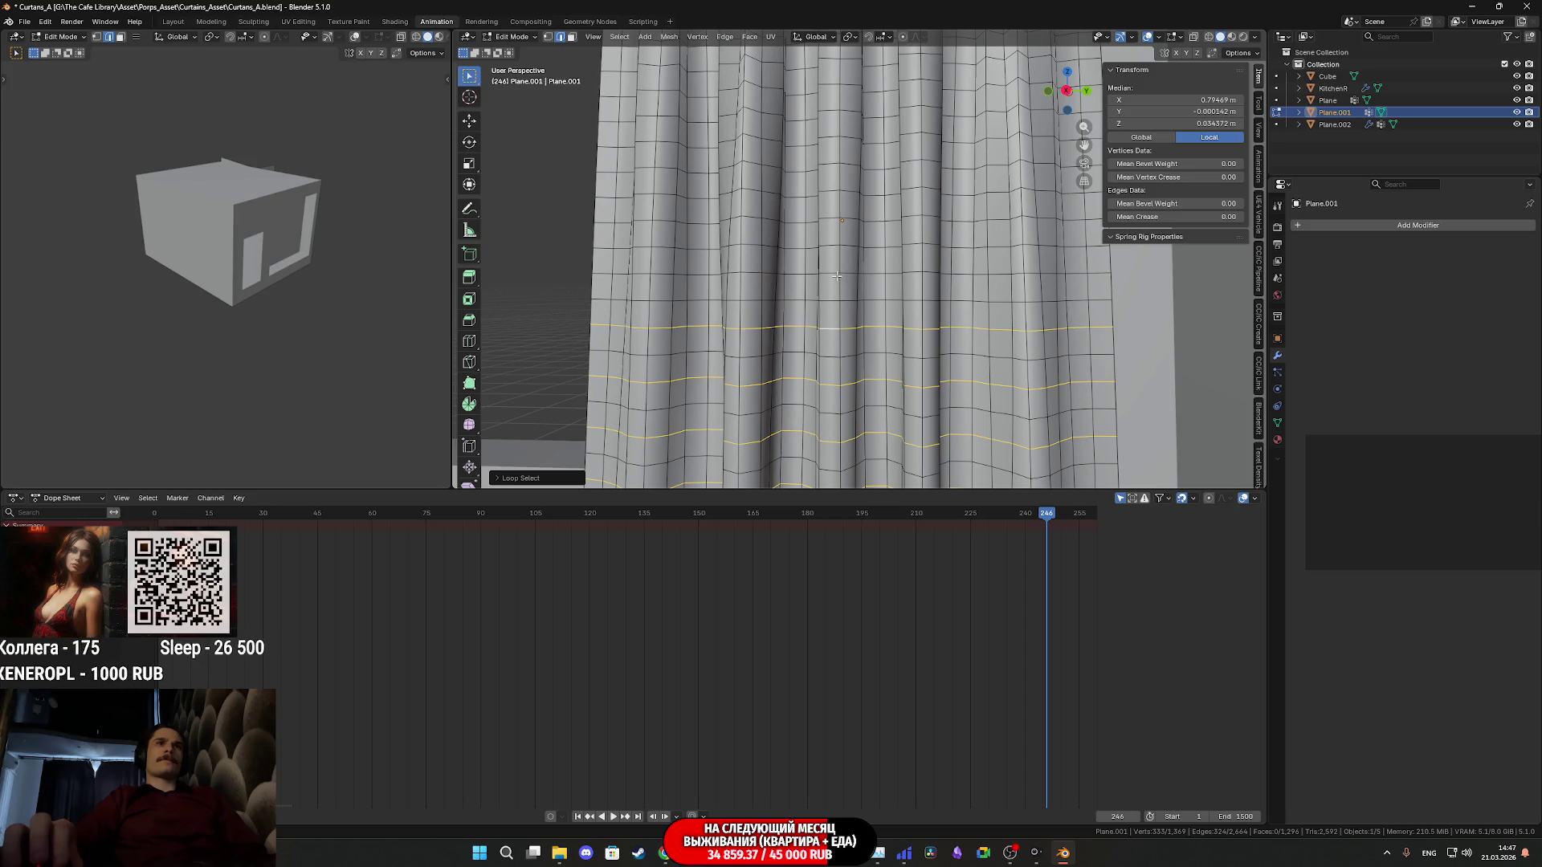
{"action": "middle_click_drag", "start_coordinate": [850, 179], "coordinate": [861, 335]}
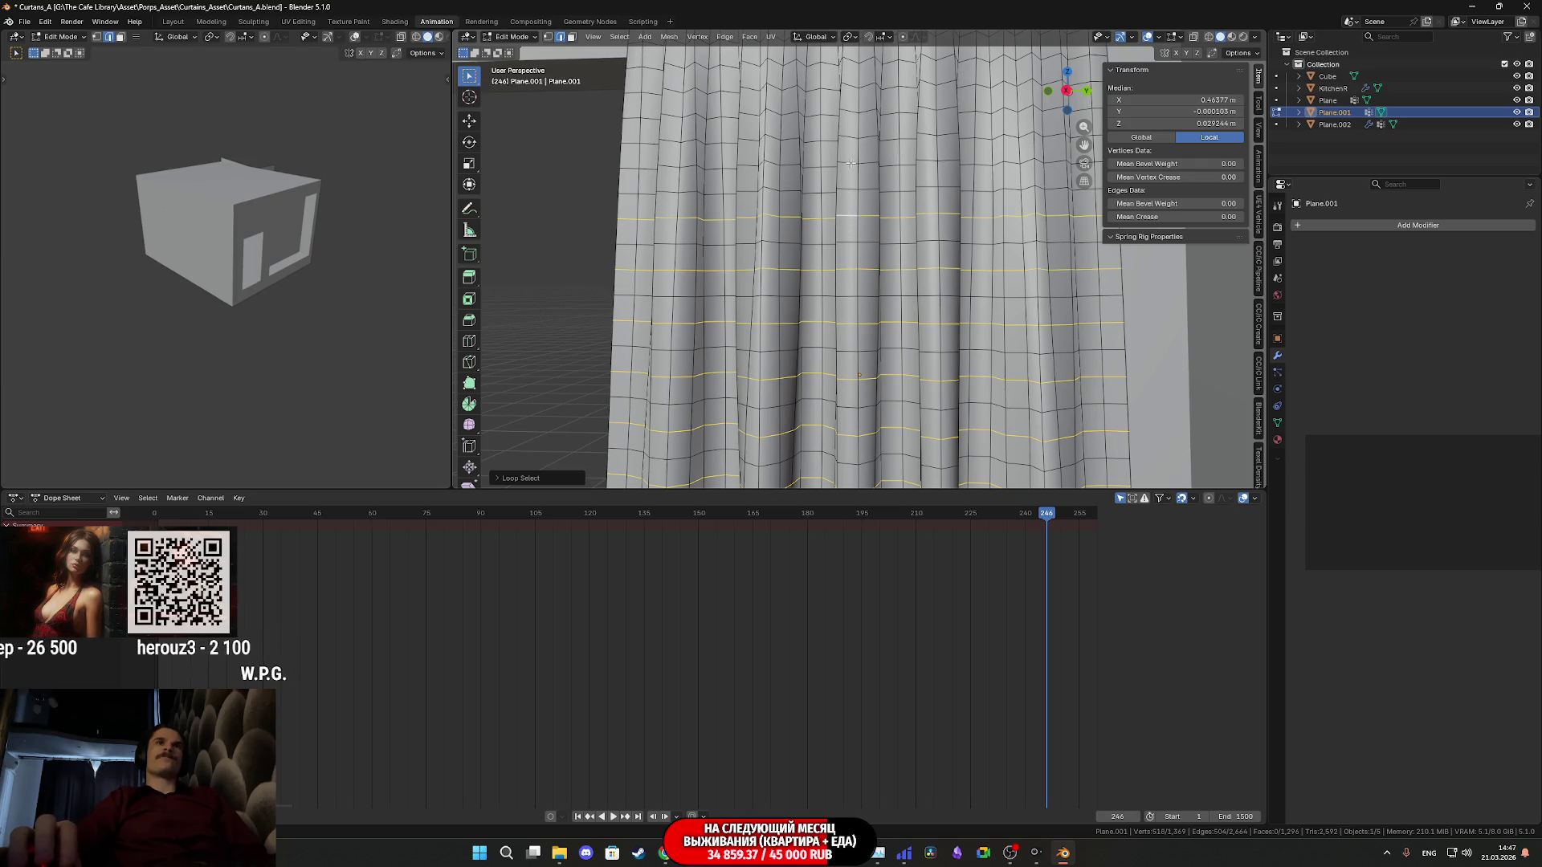
{"action": "middle_click_drag", "start_coordinate": [850, 111], "coordinate": [845, 218]}
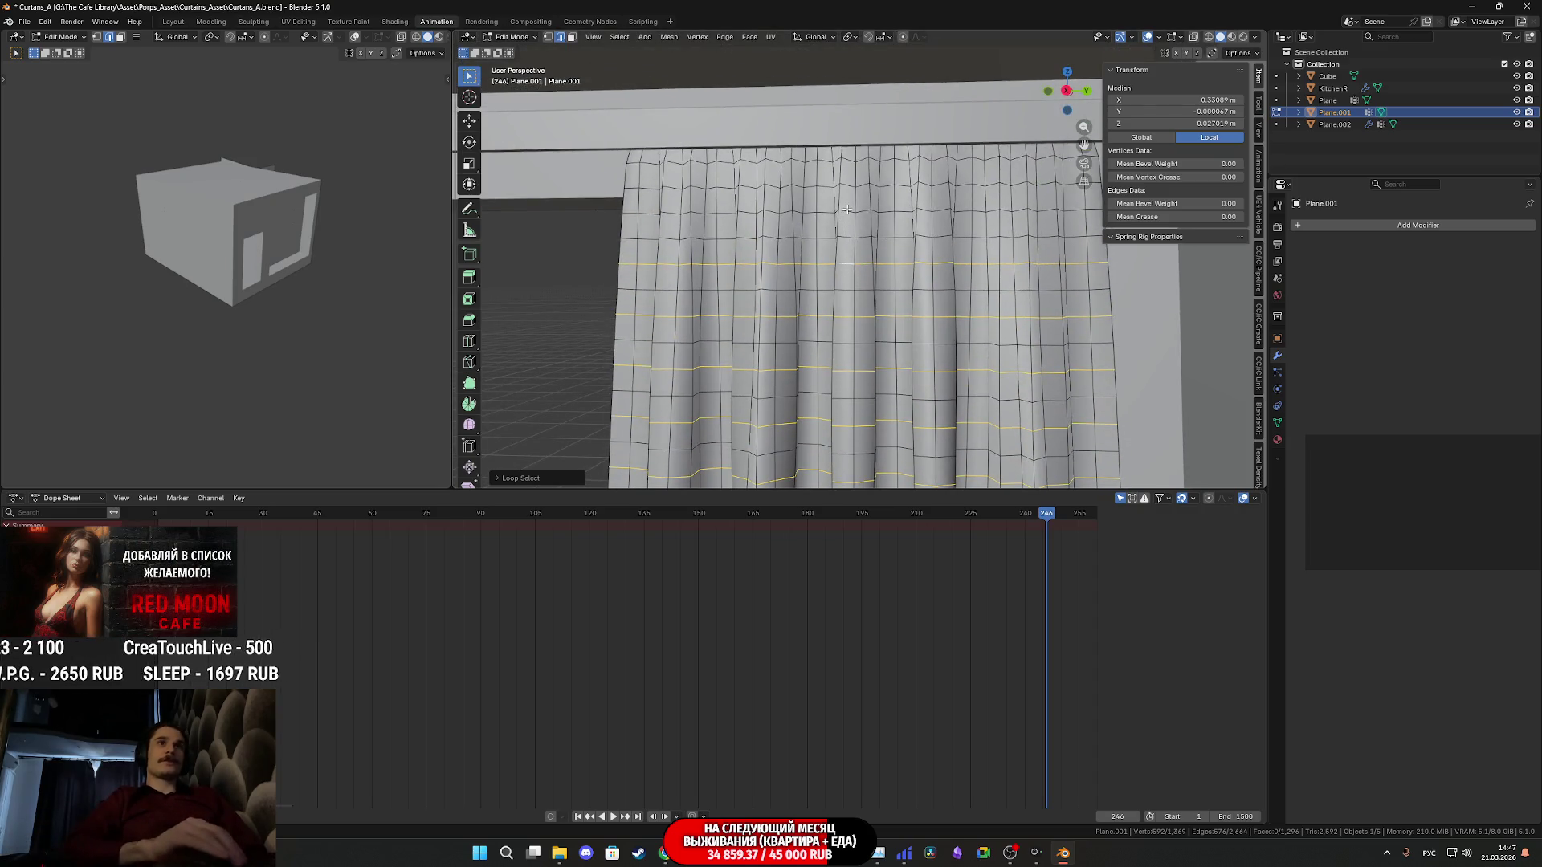
{"action": "mouse_move", "coordinate": [846, 210]}
{"action": "middle_mouse_down"}
{"action": "mouse_move", "coordinate": [833, 326]}
{"action": "mouse_move", "coordinate": [829, 283]}
{"action": "middle_mouse_up"}
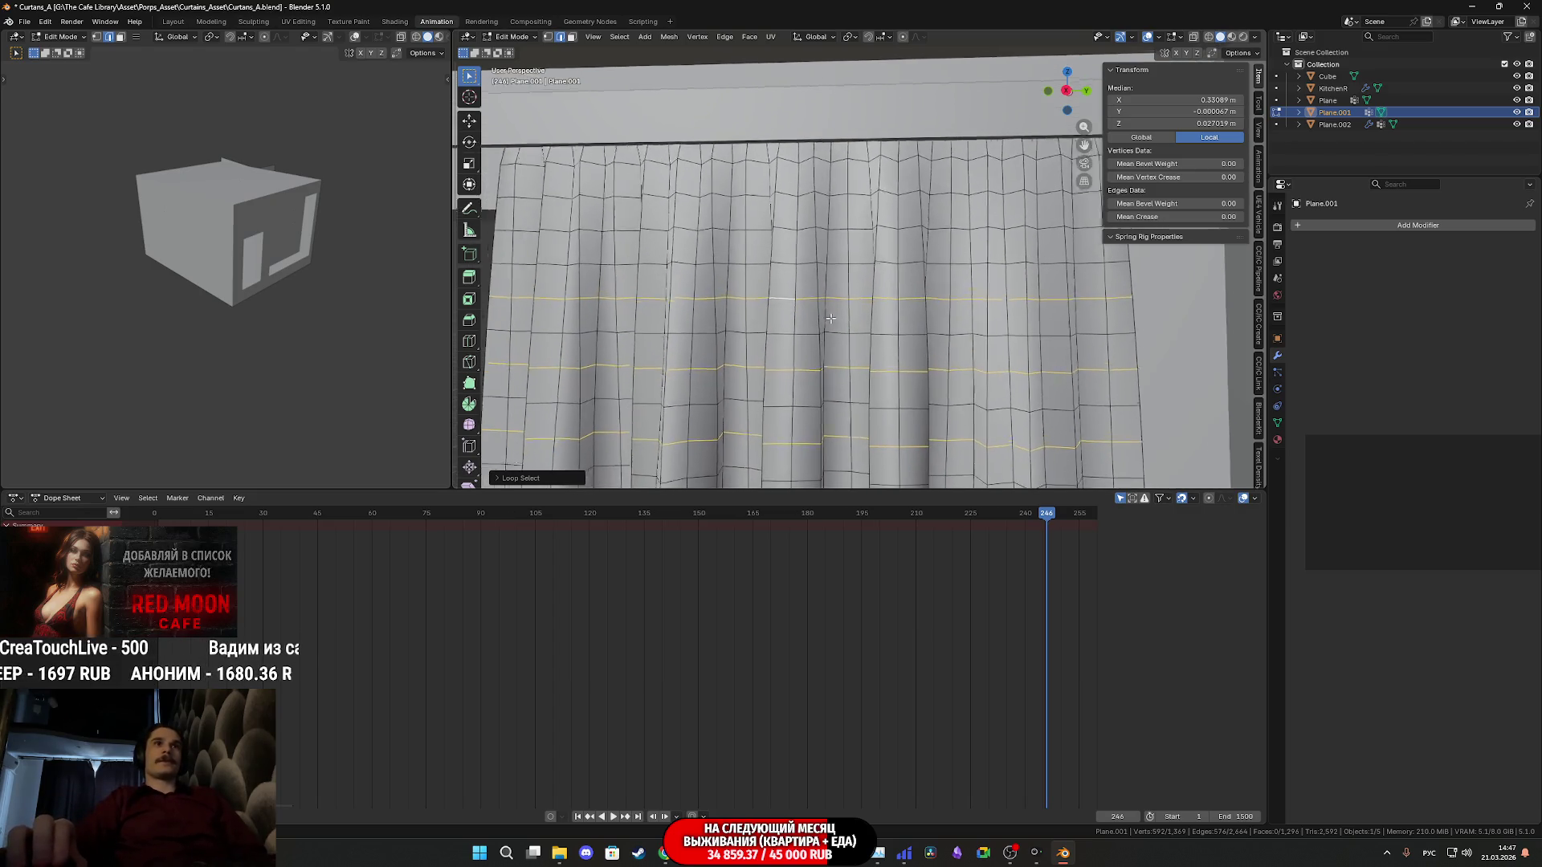
{"action": "left_click", "coordinate": [790, 225], "text": "alt+shift"}
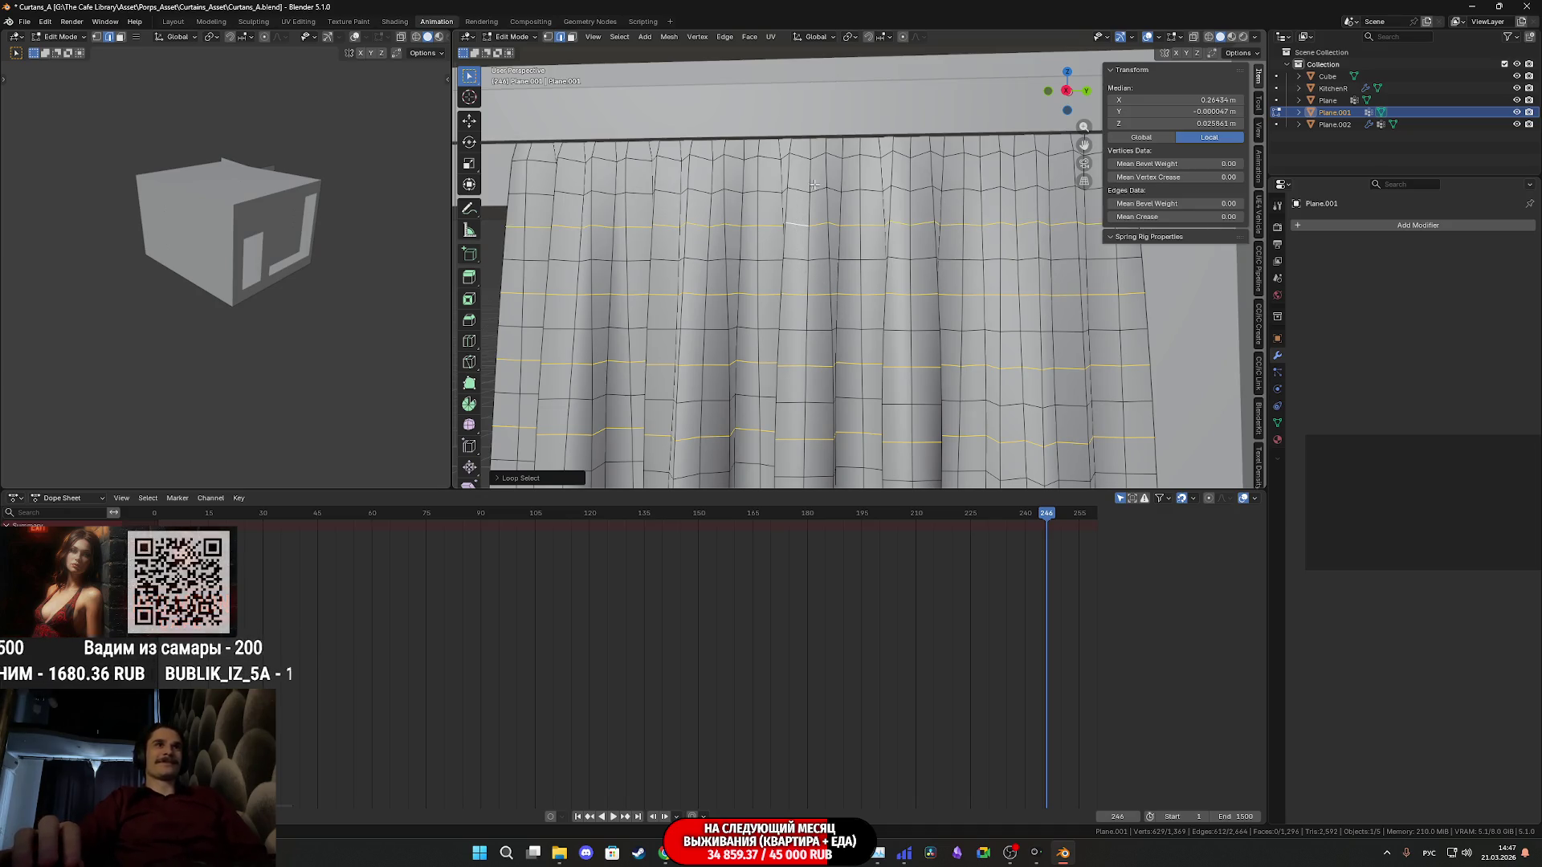
{"action": "mouse_move", "coordinate": [814, 183]}
{"action": "middle_mouse_down"}
{"action": "mouse_move", "coordinate": [818, 211]}
{"action": "mouse_move", "coordinate": [862, 200]}
{"action": "middle_mouse_up"}
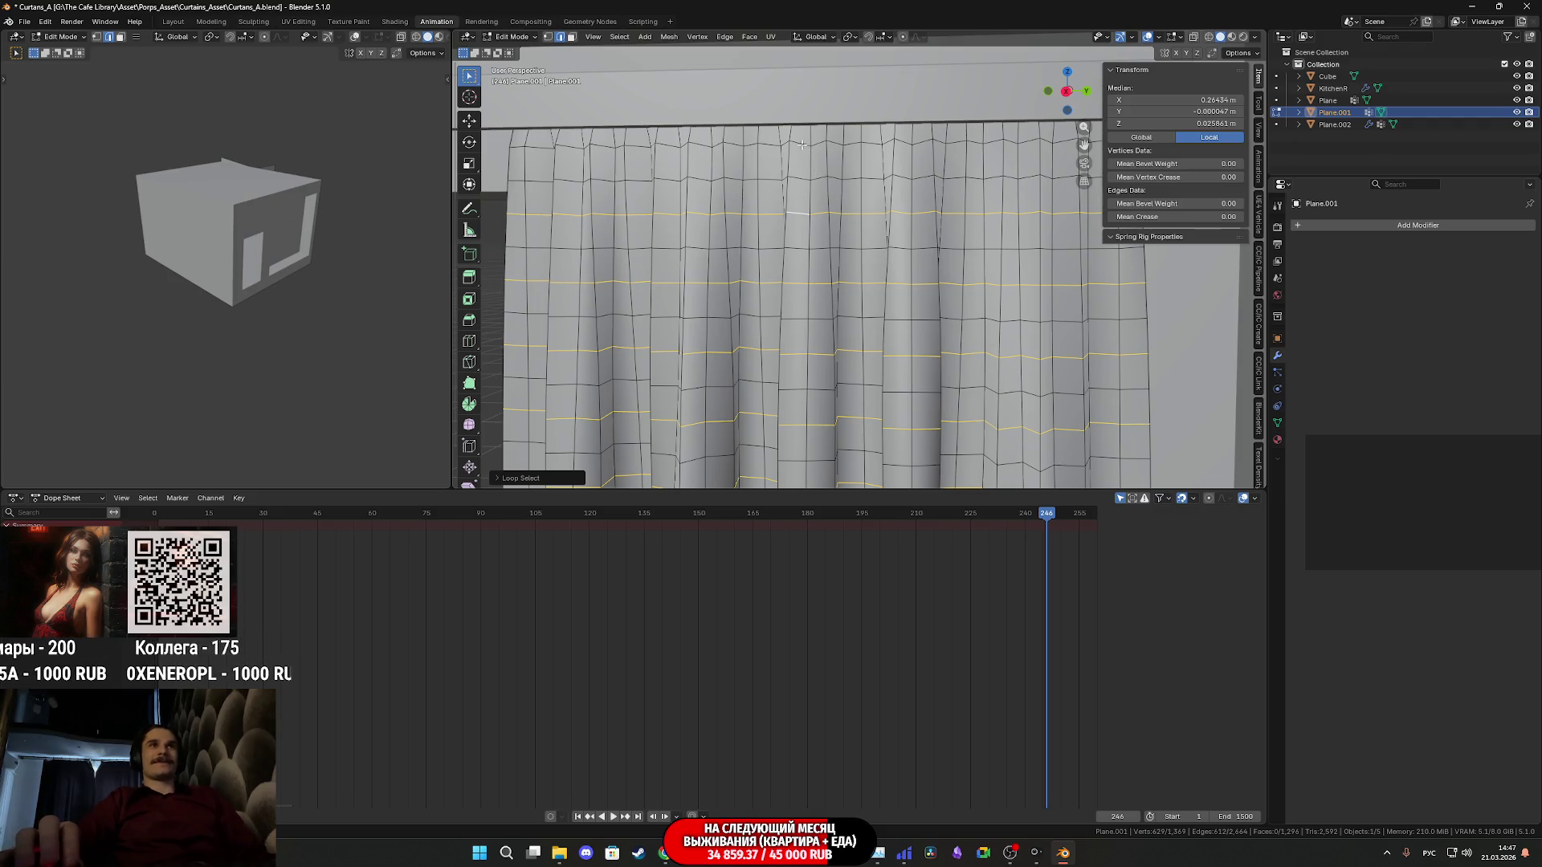
{"action": "key", "text": "x"}
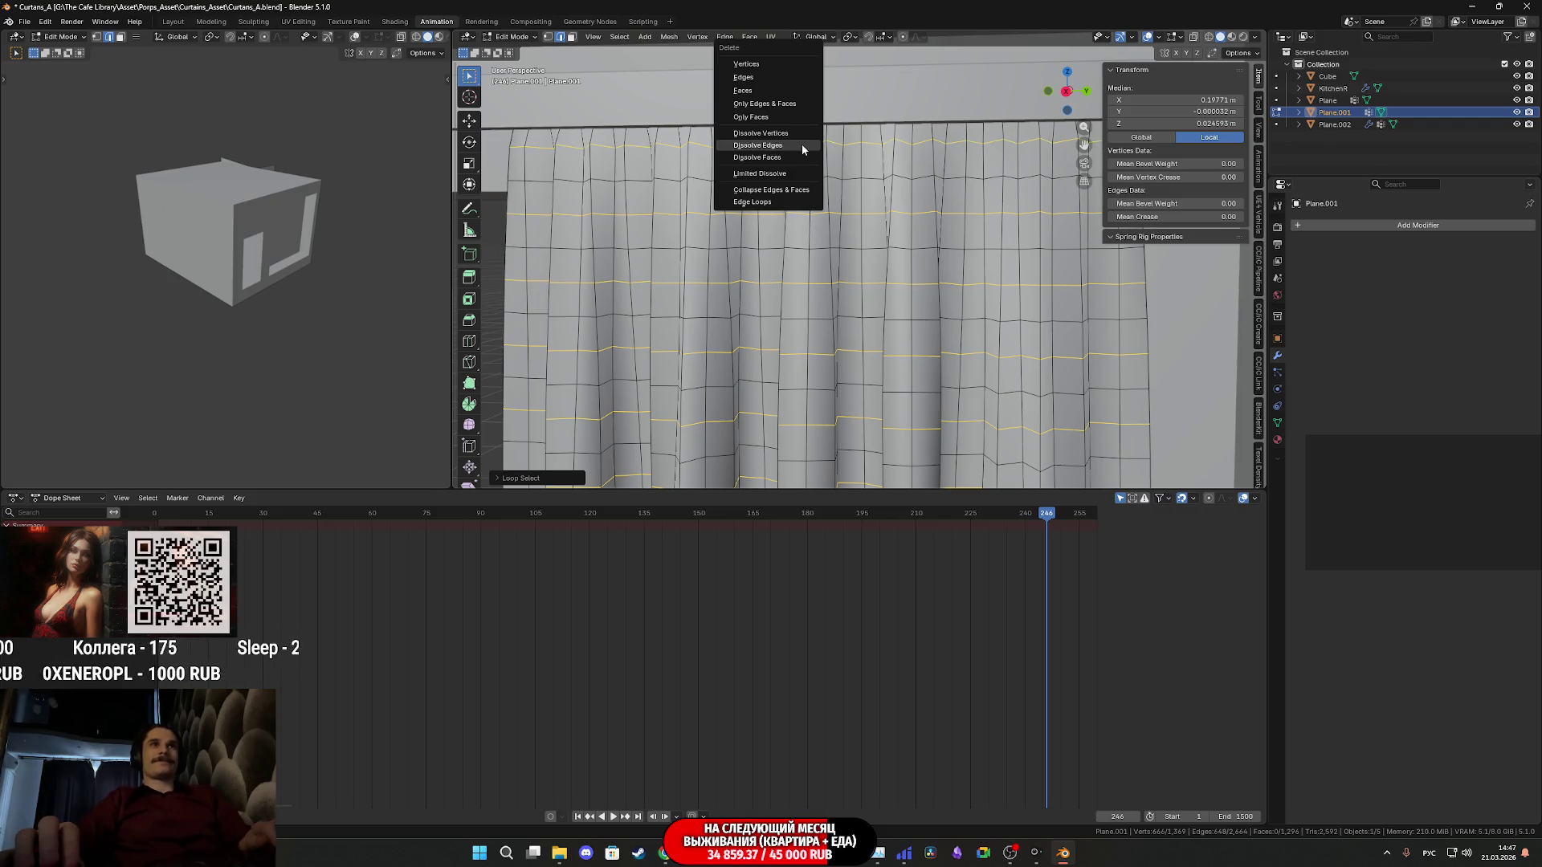
{"action": "left_click", "coordinate": [801, 143]}
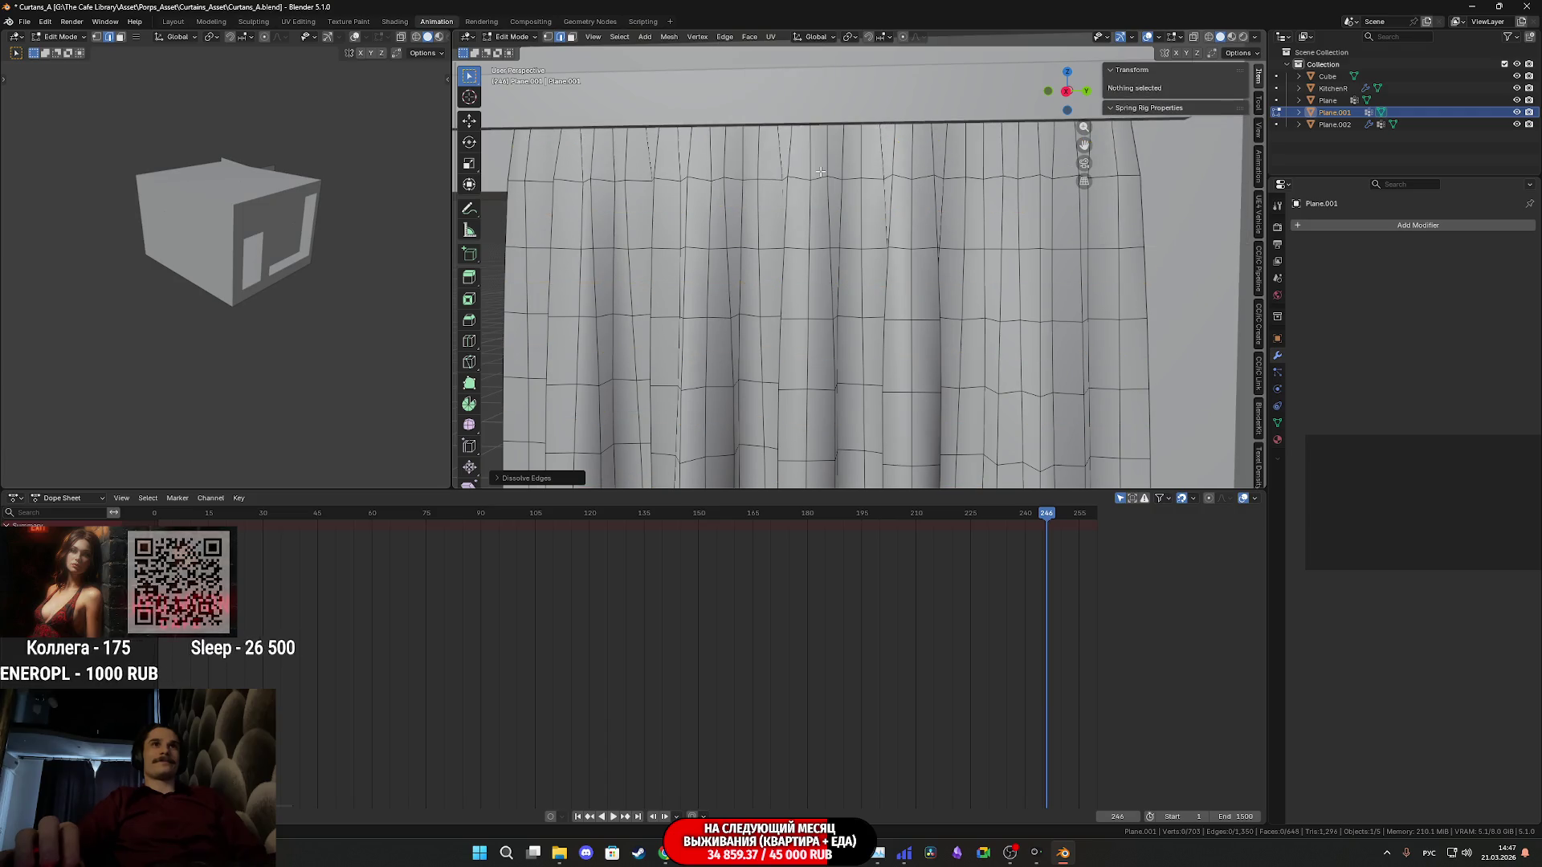
Dissolve another pair of horizontal edge loops, then return to Object Mode
{"action": "mouse_move", "coordinate": [820, 172]}
{"action": "middle_mouse_down"}
{"action": "mouse_move", "coordinate": [1007, 327]}
{"action": "mouse_move", "coordinate": [1078, 281]}
{"action": "mouse_move", "coordinate": [924, 222]}
{"action": "middle_mouse_up"}
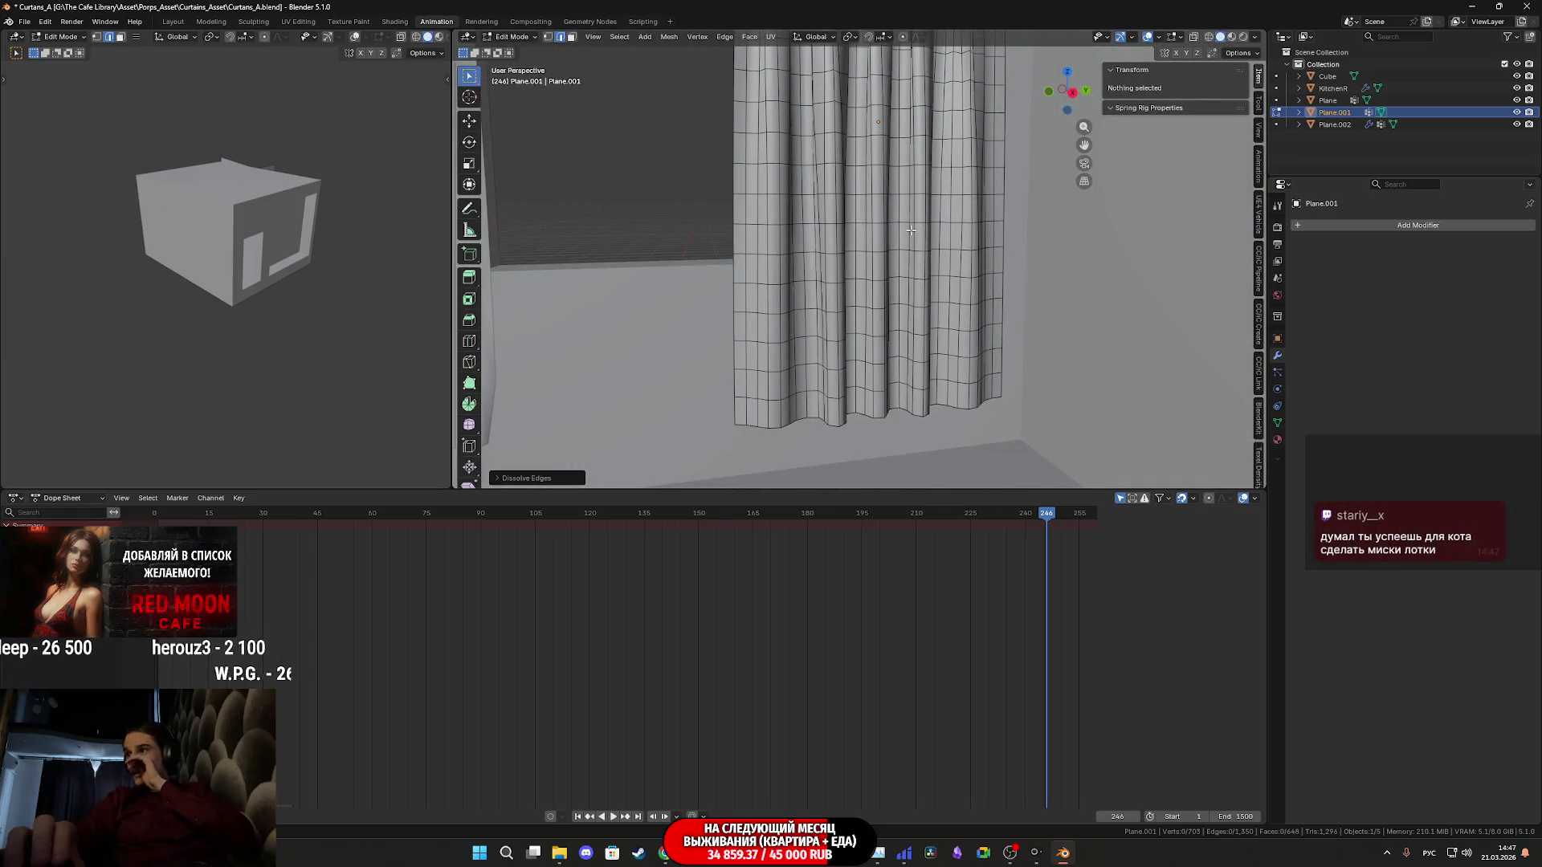
{"action": "scroll", "coordinate": [884, 251], "scroll_direction": "up", "scroll_amount": 1}
{"action": "mouse_move", "coordinate": [864, 317]}
{"action": "middle_mouse_down"}
{"action": "mouse_move", "coordinate": [883, 284]}
{"action": "mouse_move", "coordinate": [851, 368]}
{"action": "mouse_move", "coordinate": [845, 350]}
{"action": "middle_mouse_up"}
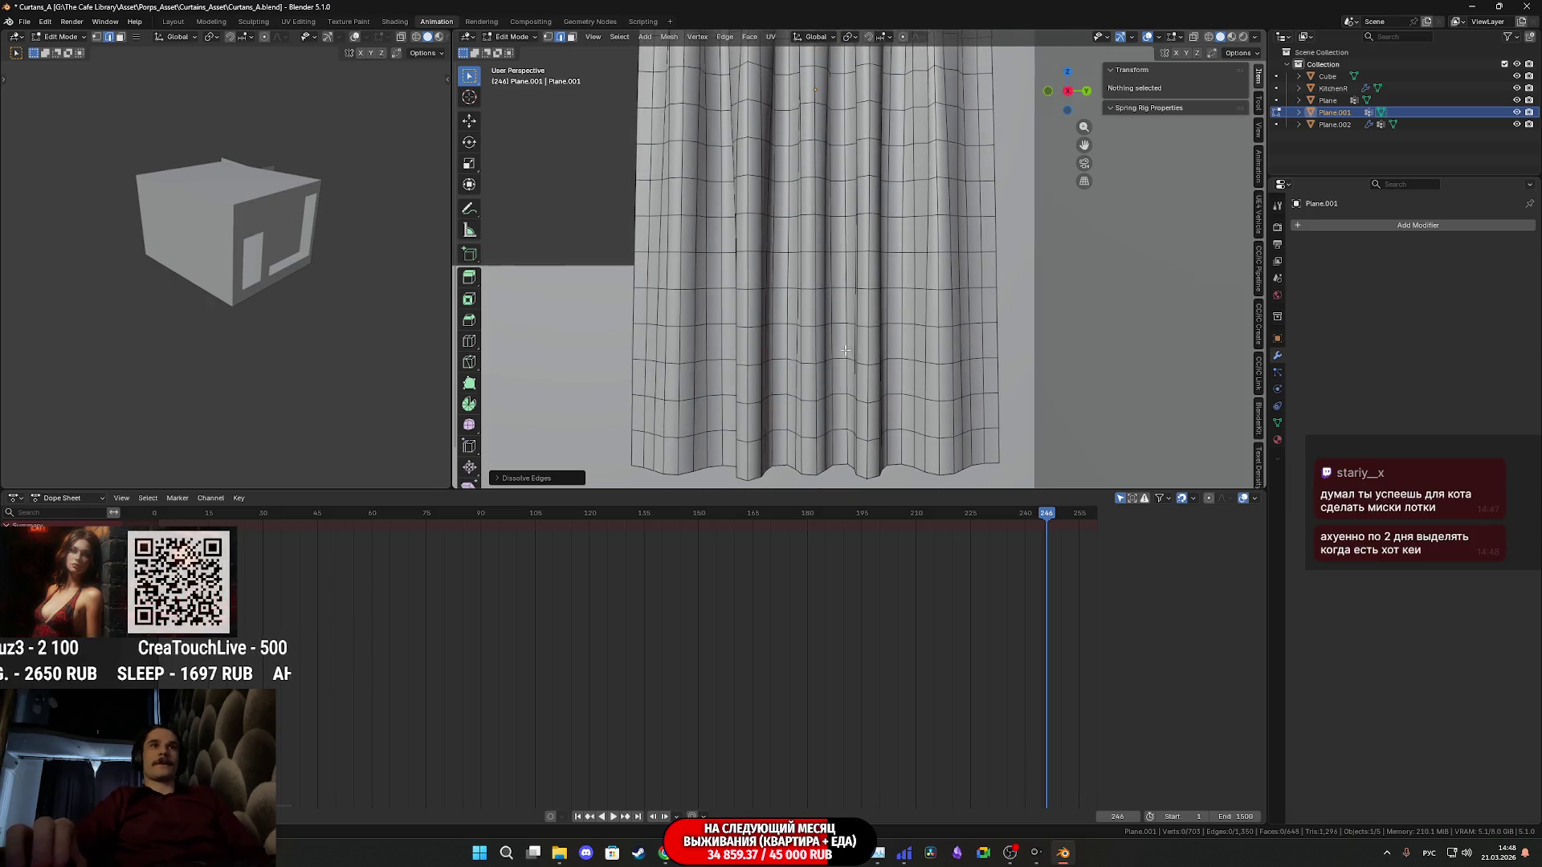
{"action": "left_click", "coordinate": [839, 432], "text": "alt"}
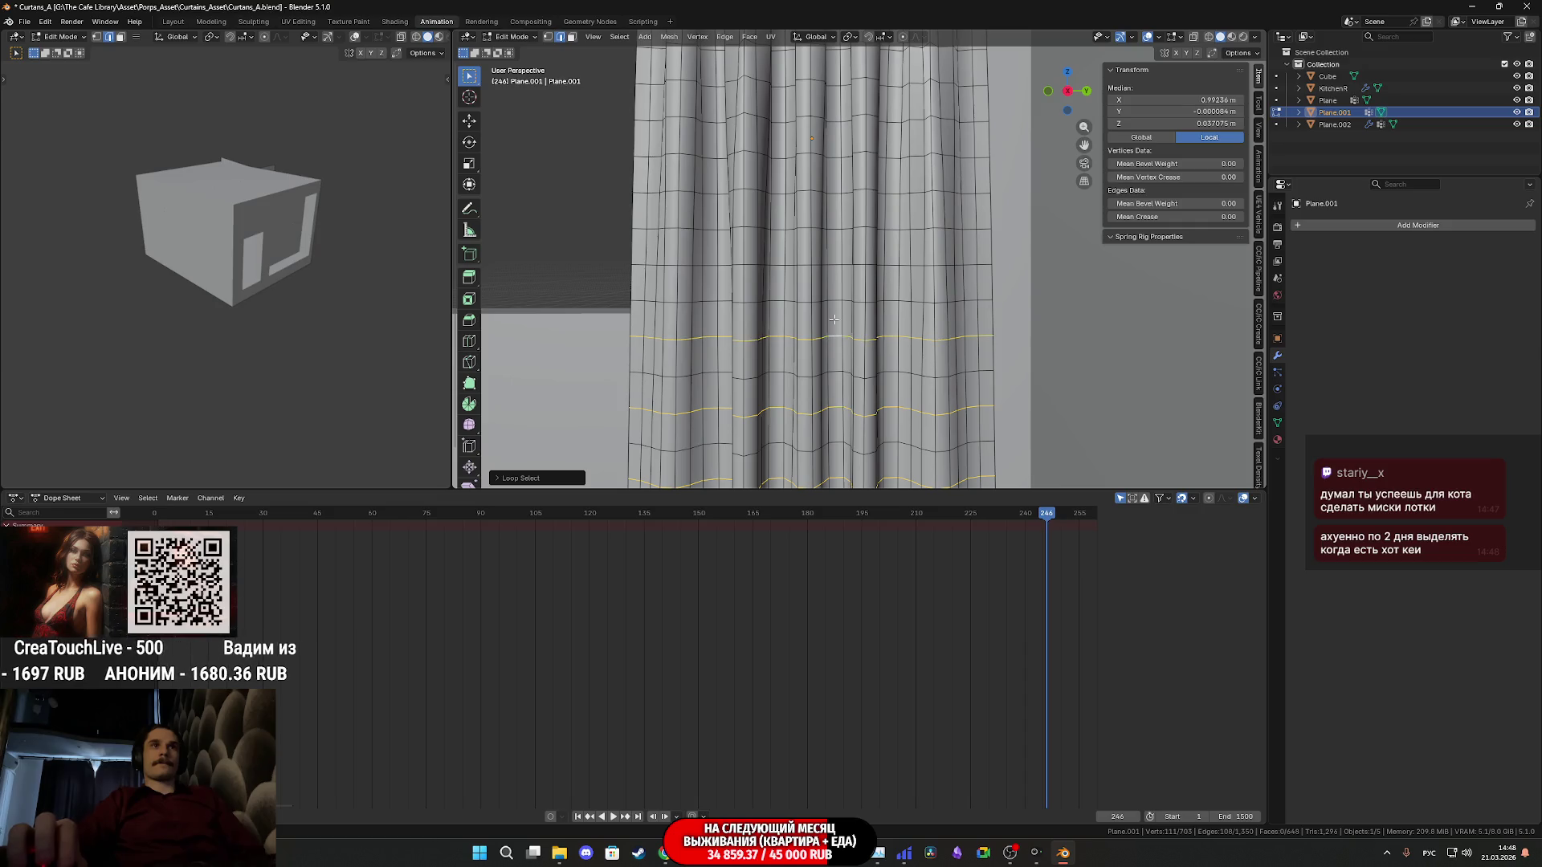
{"action": "middle_click_drag", "start_coordinate": [835, 266], "coordinate": [840, 403], "text": "shift"}
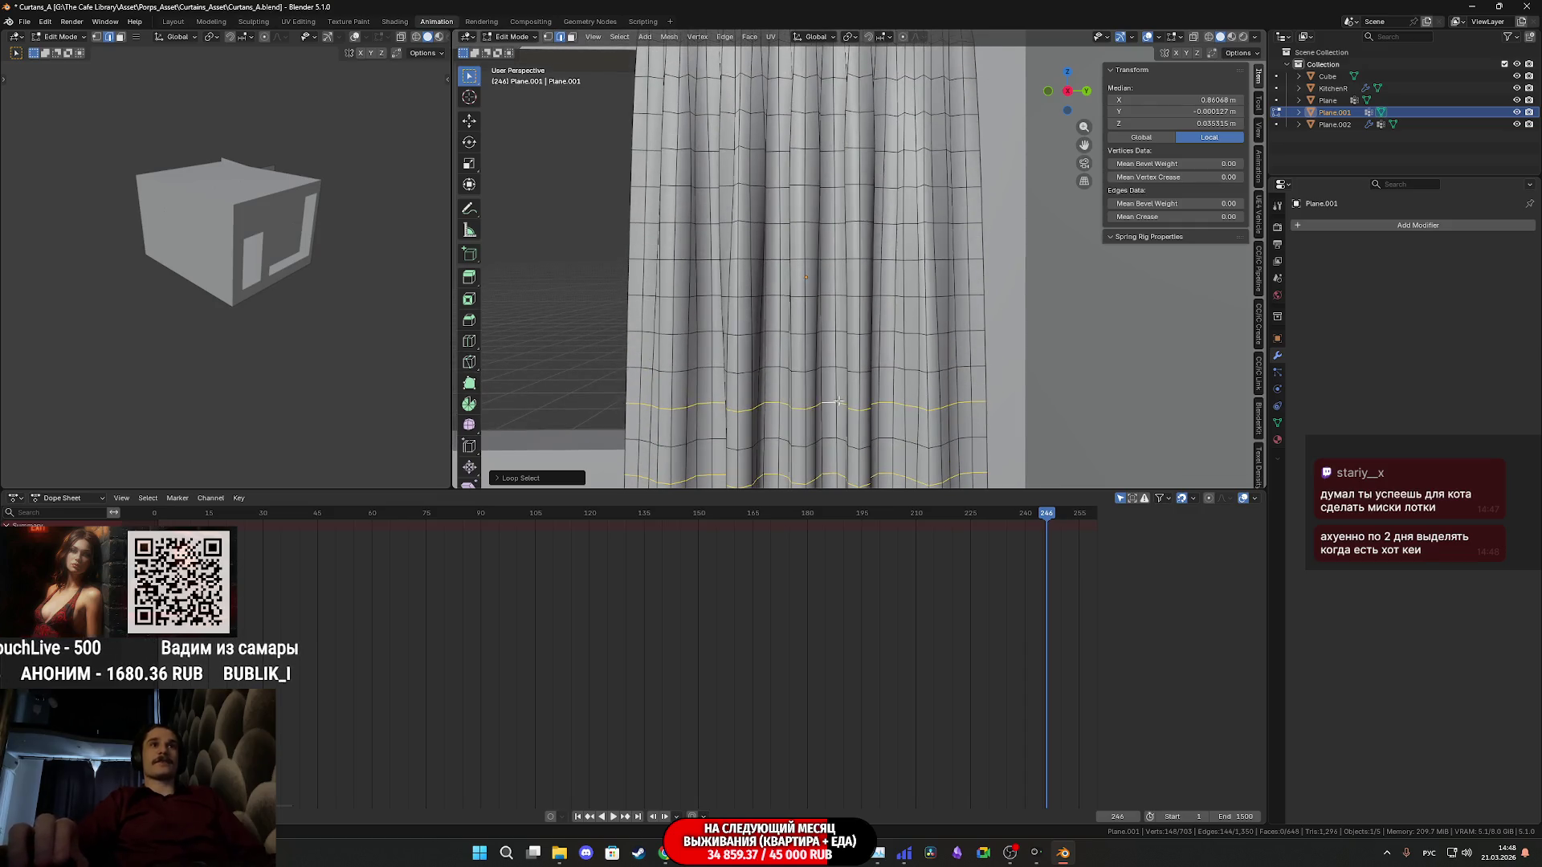
{"action": "middle_click_drag", "start_coordinate": [836, 232], "coordinate": [834, 316], "text": "shift"}
{"action": "left_click", "coordinate": [831, 230], "text": "alt+shift"}
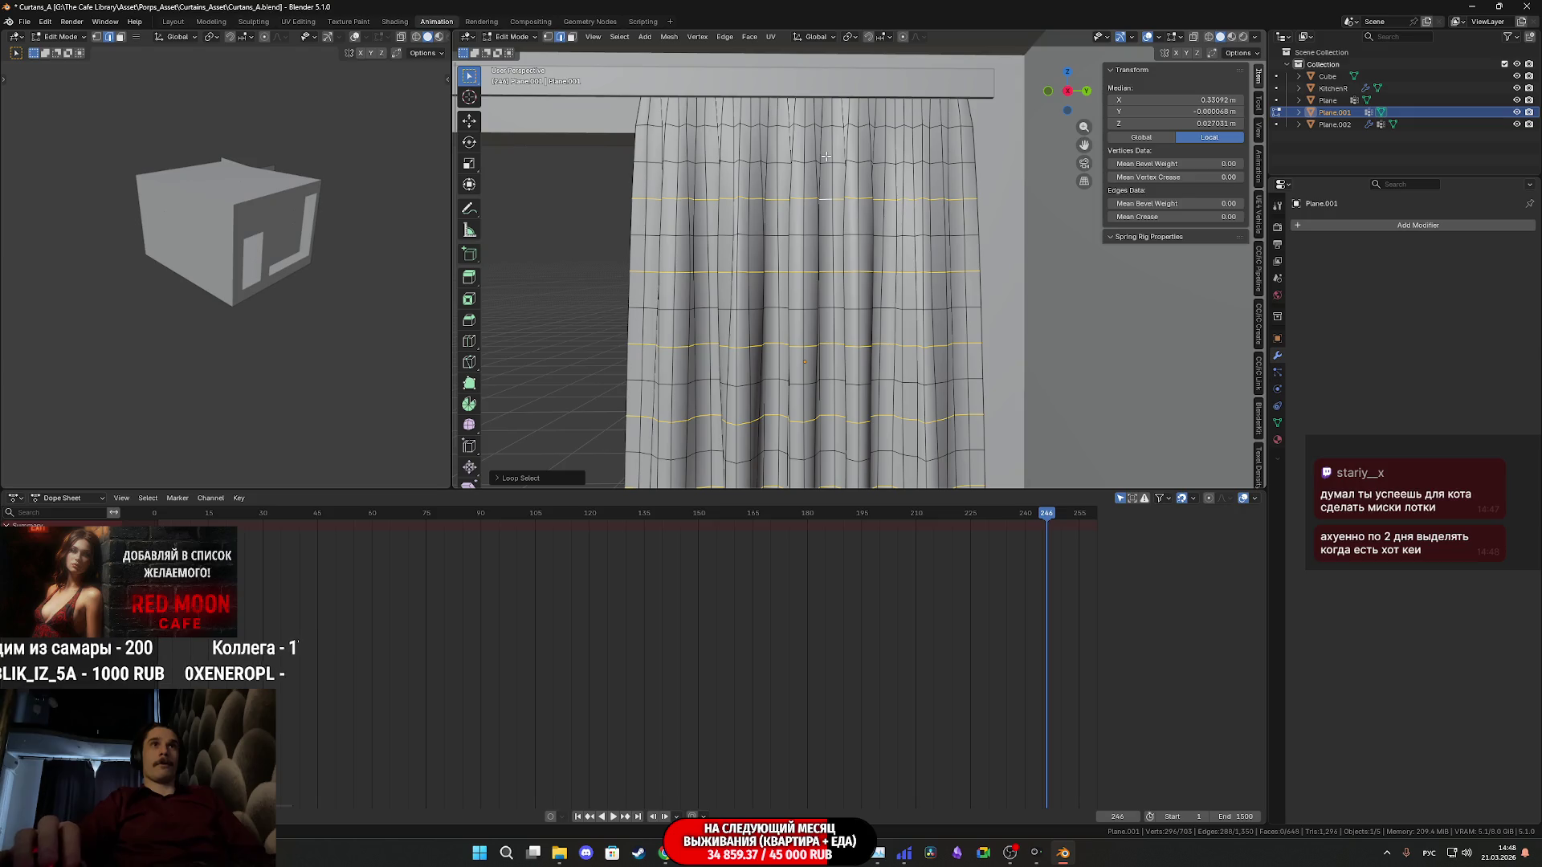
{"action": "key", "text": "x"}
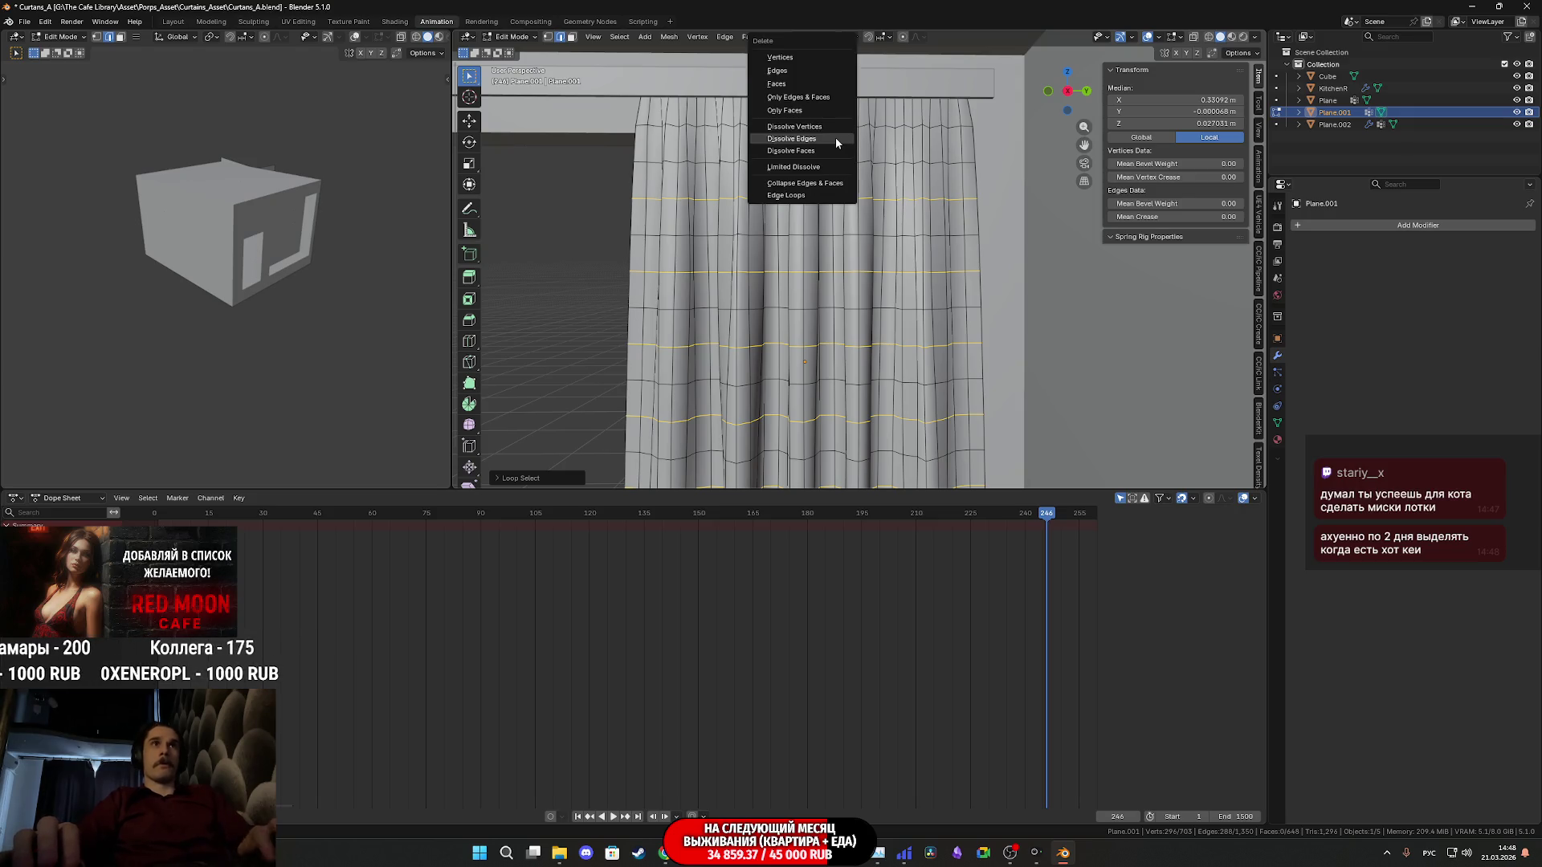
{"action": "left_click", "coordinate": [836, 138]}
{"action": "middle_click_drag", "start_coordinate": [835, 138], "coordinate": [890, 165], "text": "shift"}
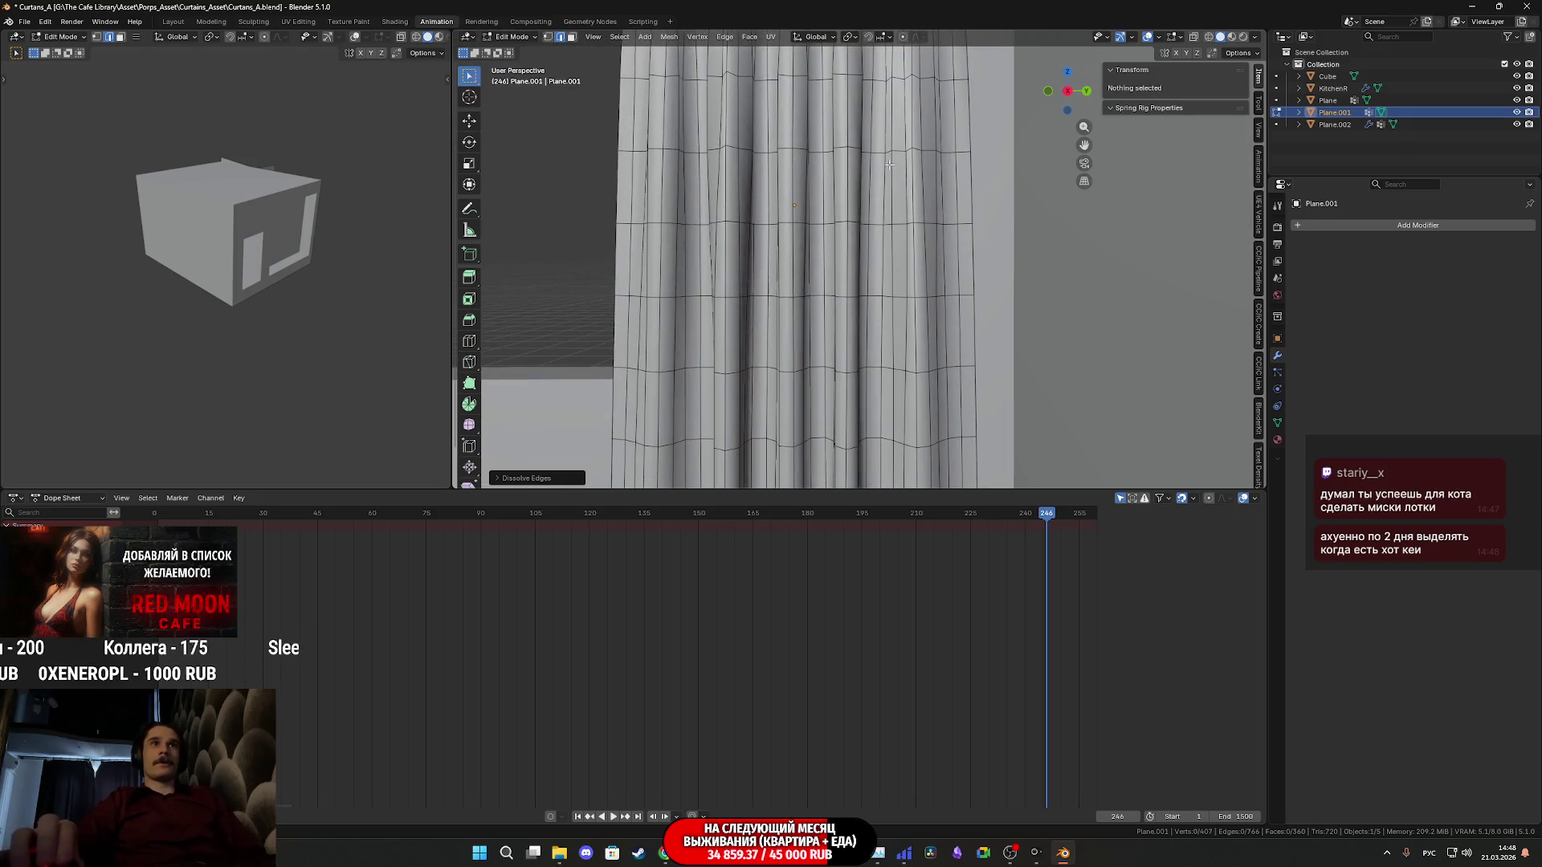
{"action": "key", "text": "Tab"}
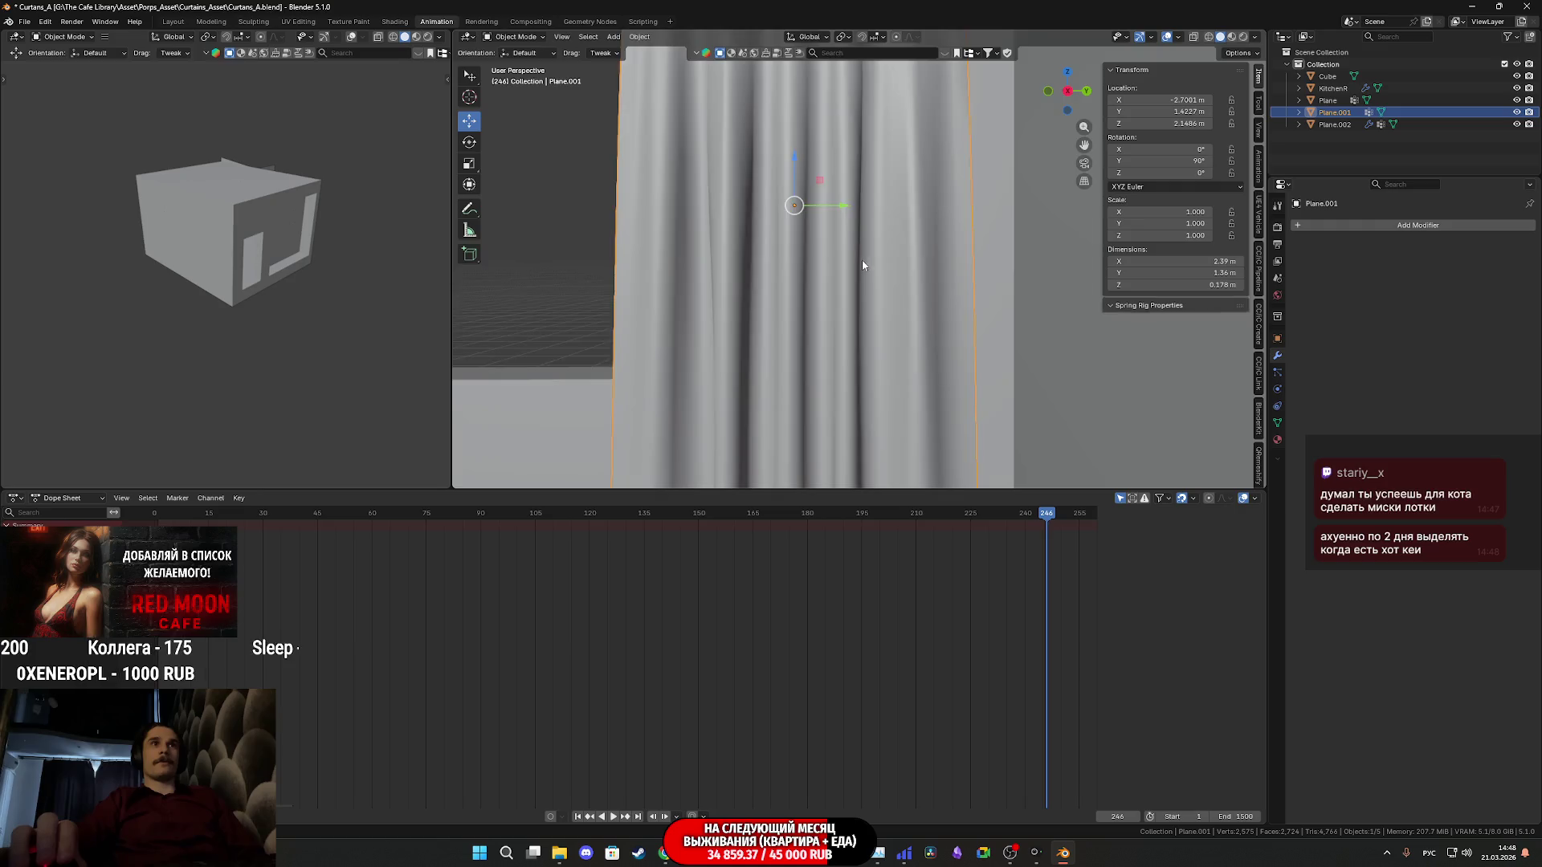
Orbit to look over both curtains by the doorway, then bring up the viewport shading pie menu
{"action": "mouse_move", "coordinate": [830, 311]}
{"action": "middle_mouse_down"}
{"action": "mouse_move", "coordinate": [841, 242]}
{"action": "mouse_move", "coordinate": [833, 276]}
{"action": "mouse_move", "coordinate": [860, 441]}
{"action": "mouse_move", "coordinate": [860, 361]}
{"action": "mouse_move", "coordinate": [851, 482]}
{"action": "mouse_move", "coordinate": [827, 466]}
{"action": "middle_mouse_up"}
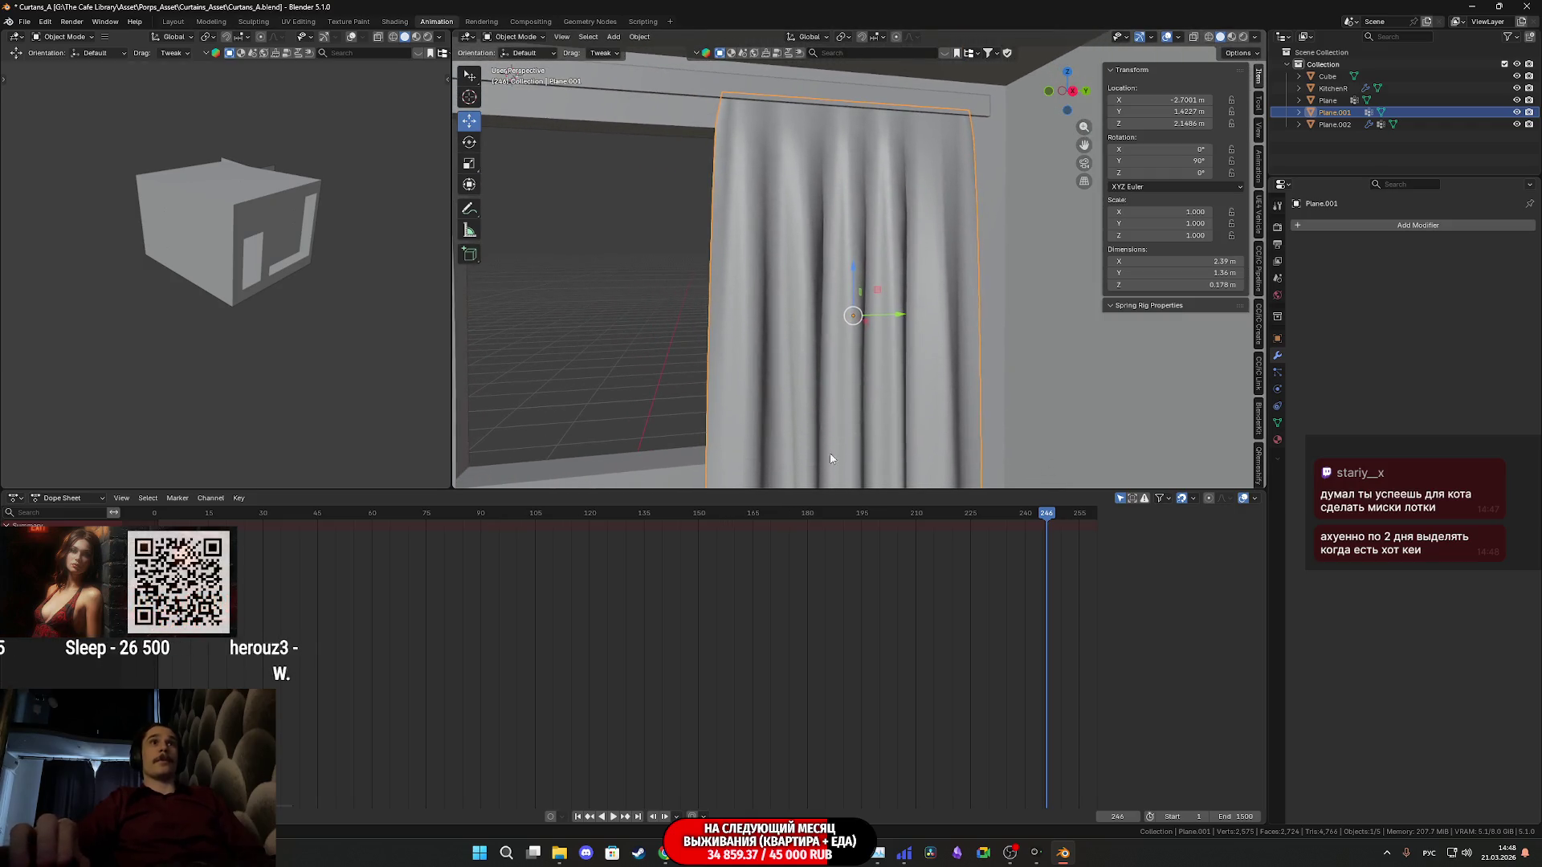
{"action": "mouse_move", "coordinate": [835, 358]}
{"action": "middle_mouse_down"}
{"action": "mouse_move", "coordinate": [715, 369]}
{"action": "mouse_move", "coordinate": [808, 334]}
{"action": "mouse_move", "coordinate": [846, 359]}
{"action": "mouse_move", "coordinate": [808, 321]}
{"action": "middle_mouse_up"}
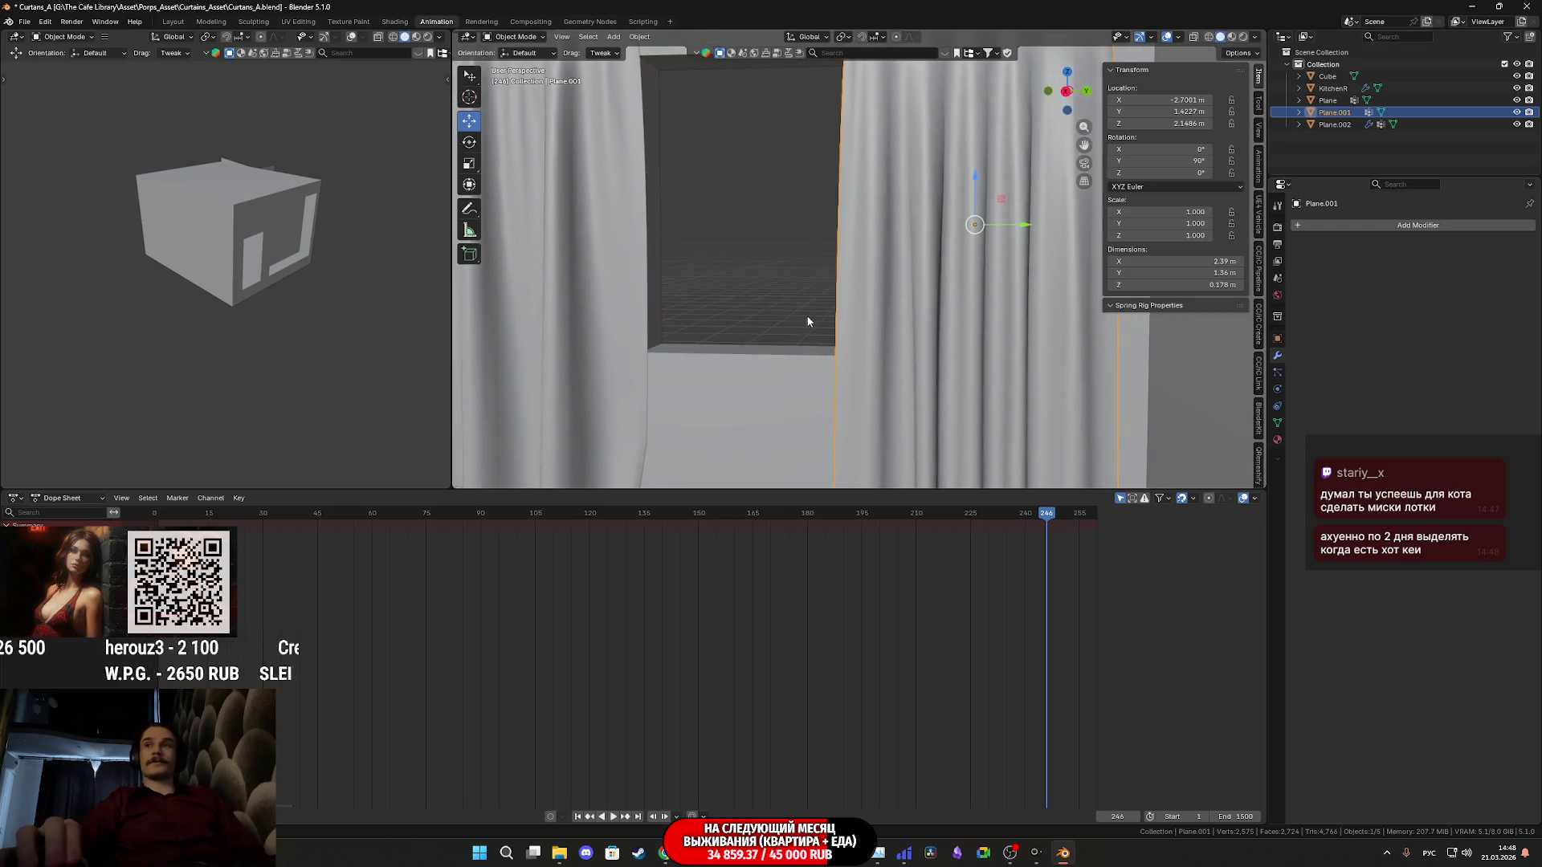
{"action": "scroll", "coordinate": [807, 320], "scroll_direction": "up", "scroll_amount": 1}
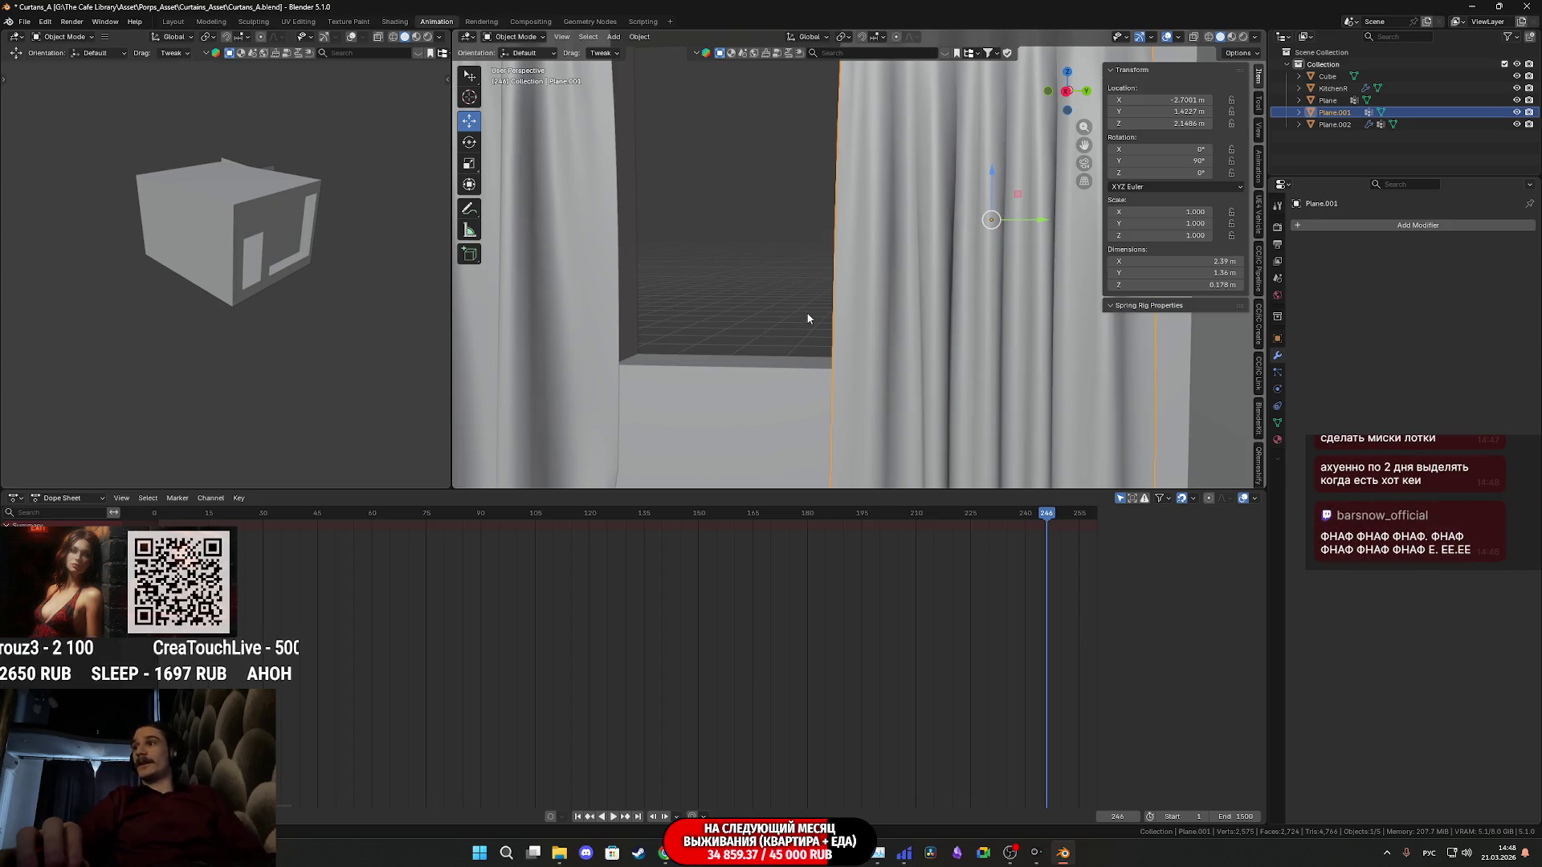
{"action": "mouse_move", "coordinate": [849, 327]}
{"action": "middle_mouse_down"}
{"action": "mouse_move", "coordinate": [895, 346]}
{"action": "mouse_move", "coordinate": [961, 326]}
{"action": "middle_mouse_up"}
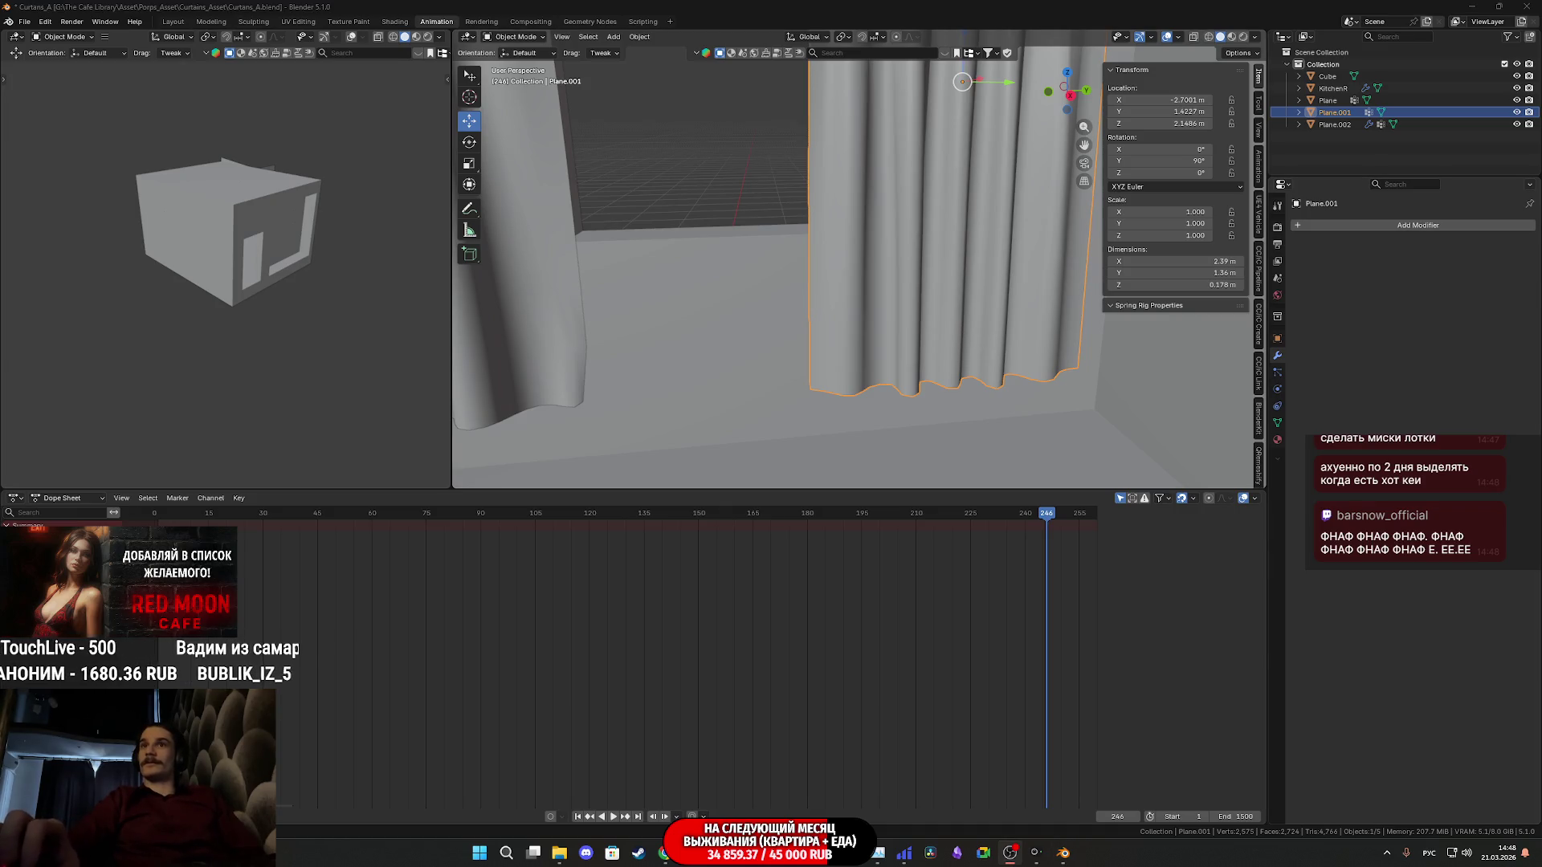
{"action": "mouse_move", "coordinate": [859, 310]}
{"action": "middle_mouse_down"}
{"action": "mouse_move", "coordinate": [861, 268]}
{"action": "mouse_move", "coordinate": [857, 378]}
{"action": "mouse_move", "coordinate": [899, 257]}
{"action": "middle_mouse_up"}
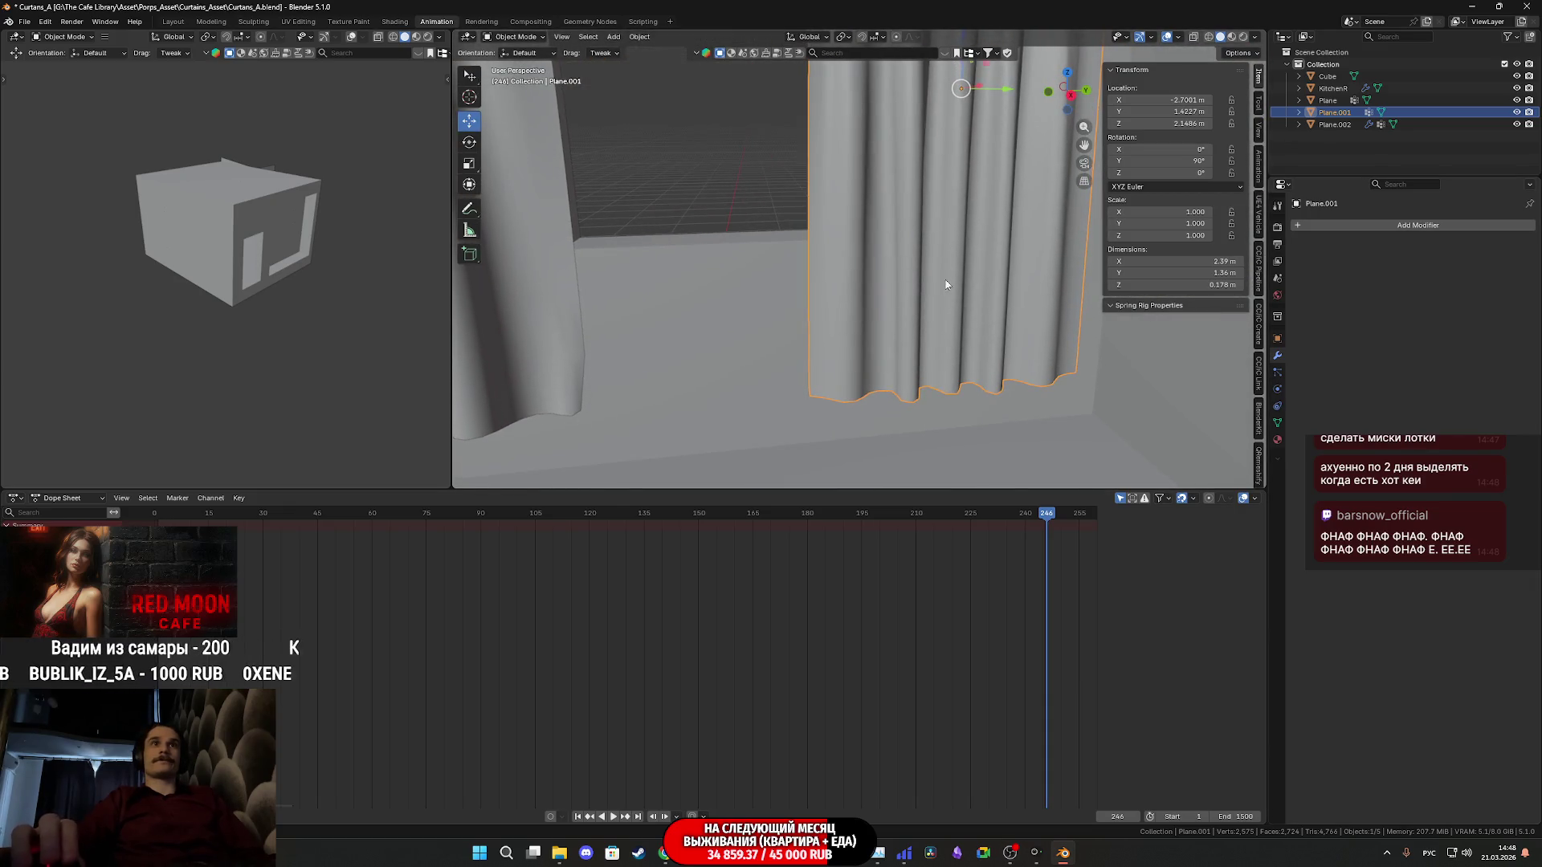
{"action": "key", "text": "z"}
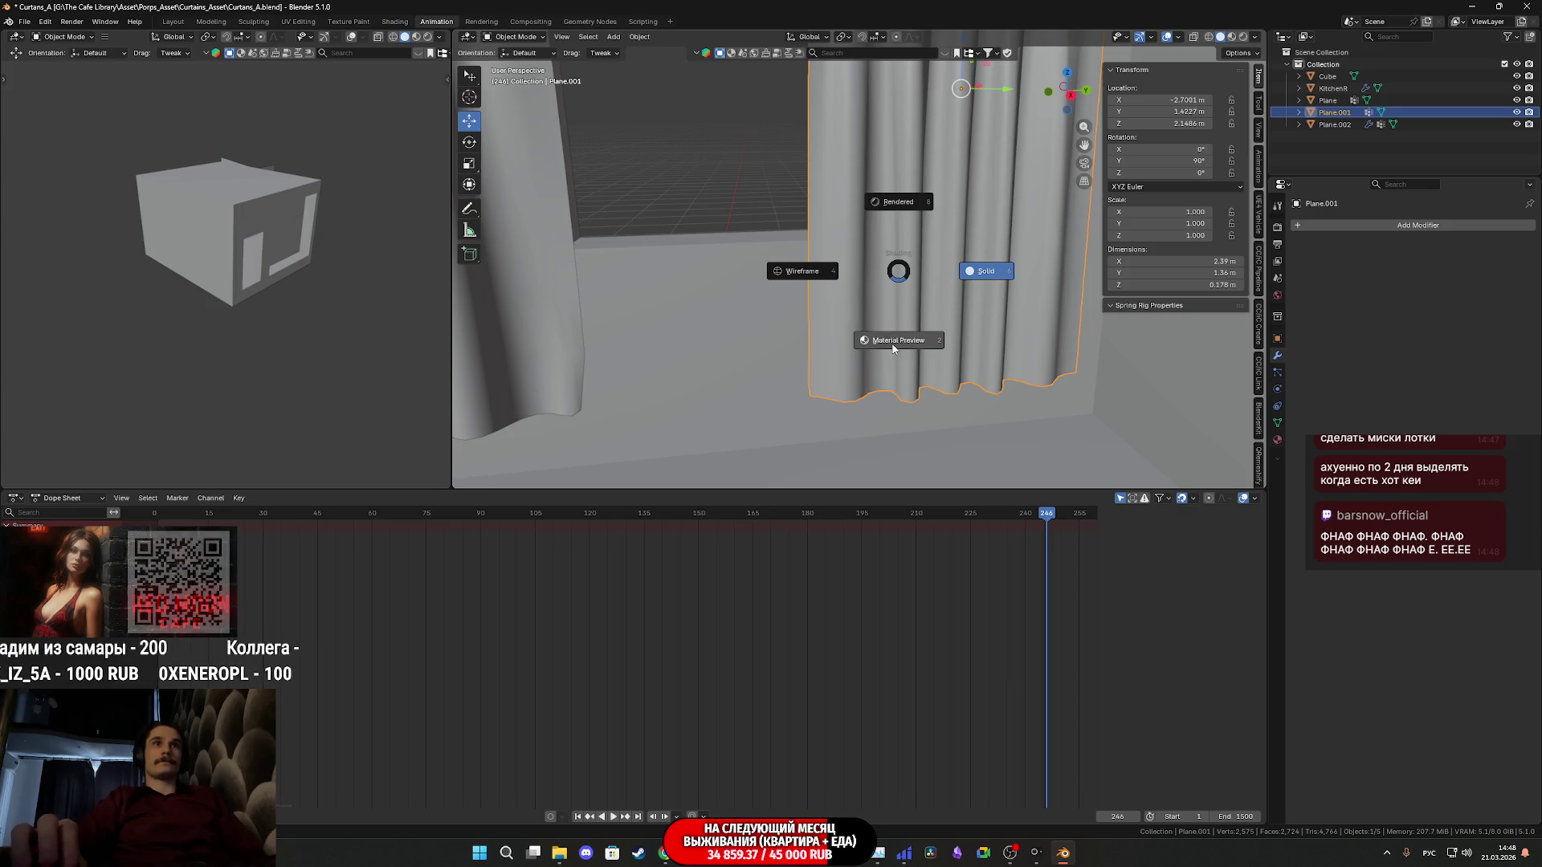
Switch to Material Preview shading and select the curtain rod
{"action": "left_click", "coordinate": [896, 277]}
{"action": "mouse_move", "coordinate": [897, 276]}
{"action": "middle_mouse_down"}
{"action": "mouse_move", "coordinate": [926, 391]}
{"action": "mouse_move", "coordinate": [902, 358]}
{"action": "mouse_move", "coordinate": [974, 359]}
{"action": "mouse_move", "coordinate": [869, 370]}
{"action": "mouse_move", "coordinate": [982, 339]}
{"action": "mouse_move", "coordinate": [959, 328]}
{"action": "mouse_move", "coordinate": [970, 161]}
{"action": "middle_mouse_up"}
{"action": "scroll", "coordinate": [902, 359], "scroll_direction": "down", "scroll_amount": 2}
{"action": "scroll", "coordinate": [903, 359], "scroll_direction": "down", "scroll_amount": 2}
{"action": "scroll", "coordinate": [889, 367], "scroll_direction": "up", "scroll_amount": 2}
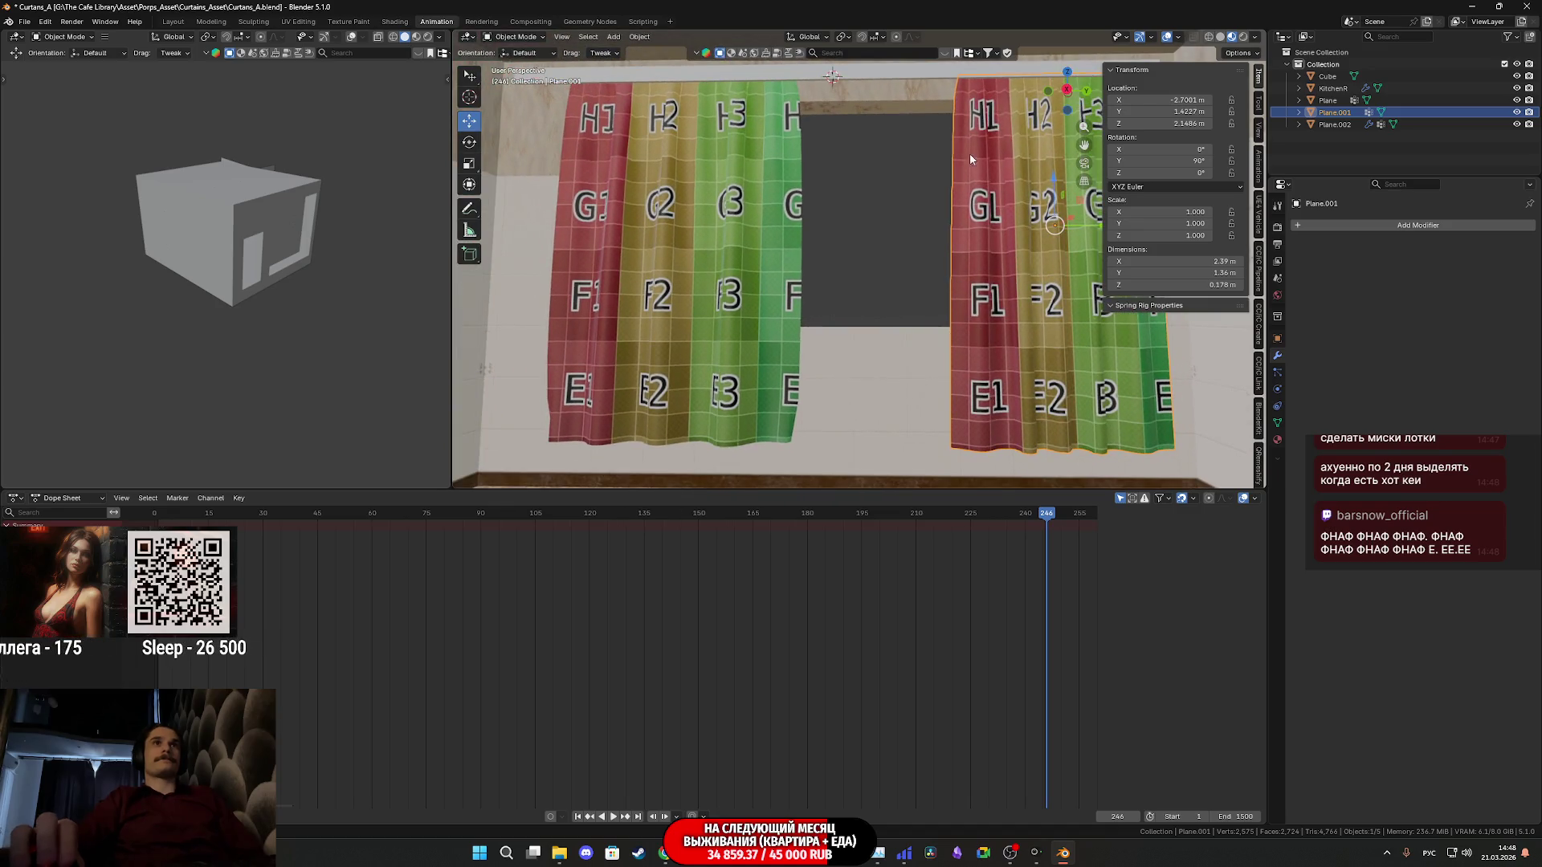
{"action": "scroll", "coordinate": [870, 218], "scroll_direction": "up", "scroll_amount": 2}
{"action": "middle_click_drag", "start_coordinate": [870, 217], "coordinate": [868, 141]}
{"action": "left_click", "coordinate": [868, 141]}
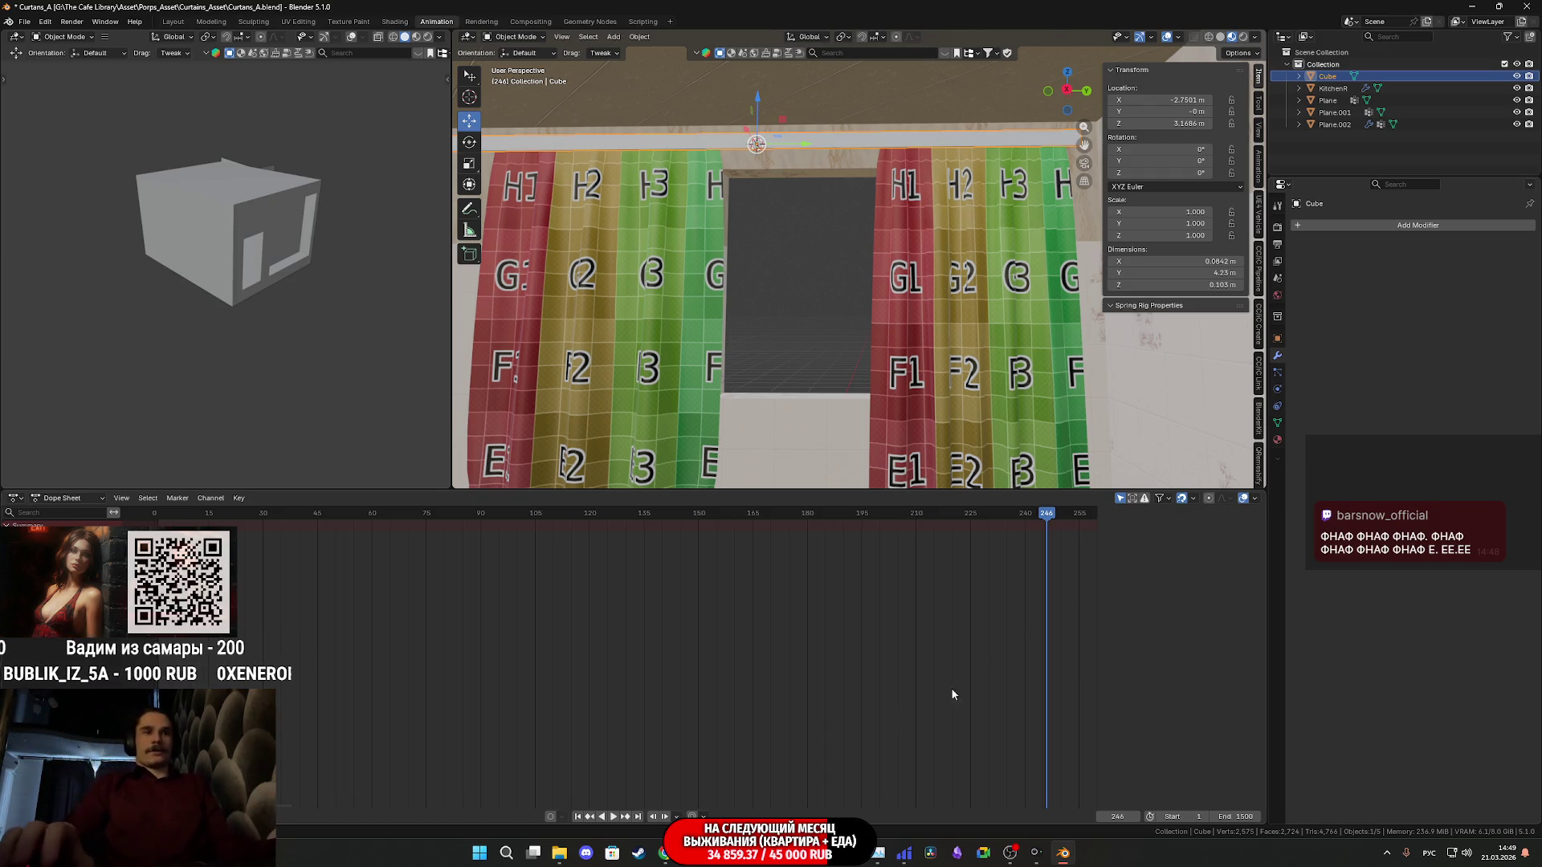
Visit the browser briefly, then bring the Blender scene back into view
{"action": "mouse_move", "coordinate": [663, 853]}
{"action": "left_click", "coordinate": [657, 784]}
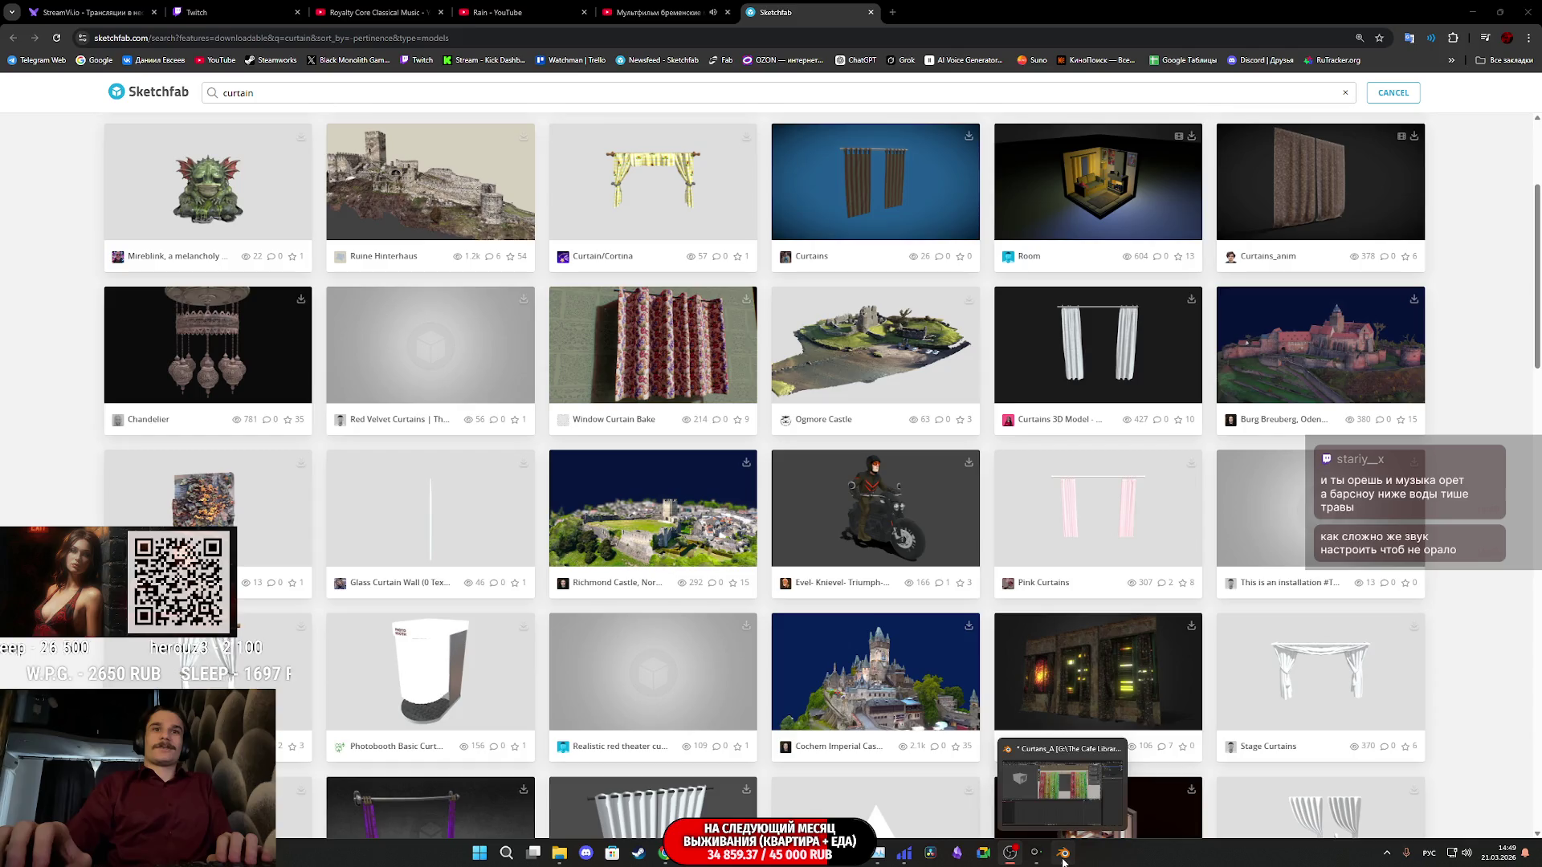
{"action": "mouse_move", "coordinate": [1063, 853]}
{"action": "left_click", "coordinate": [1066, 806]}
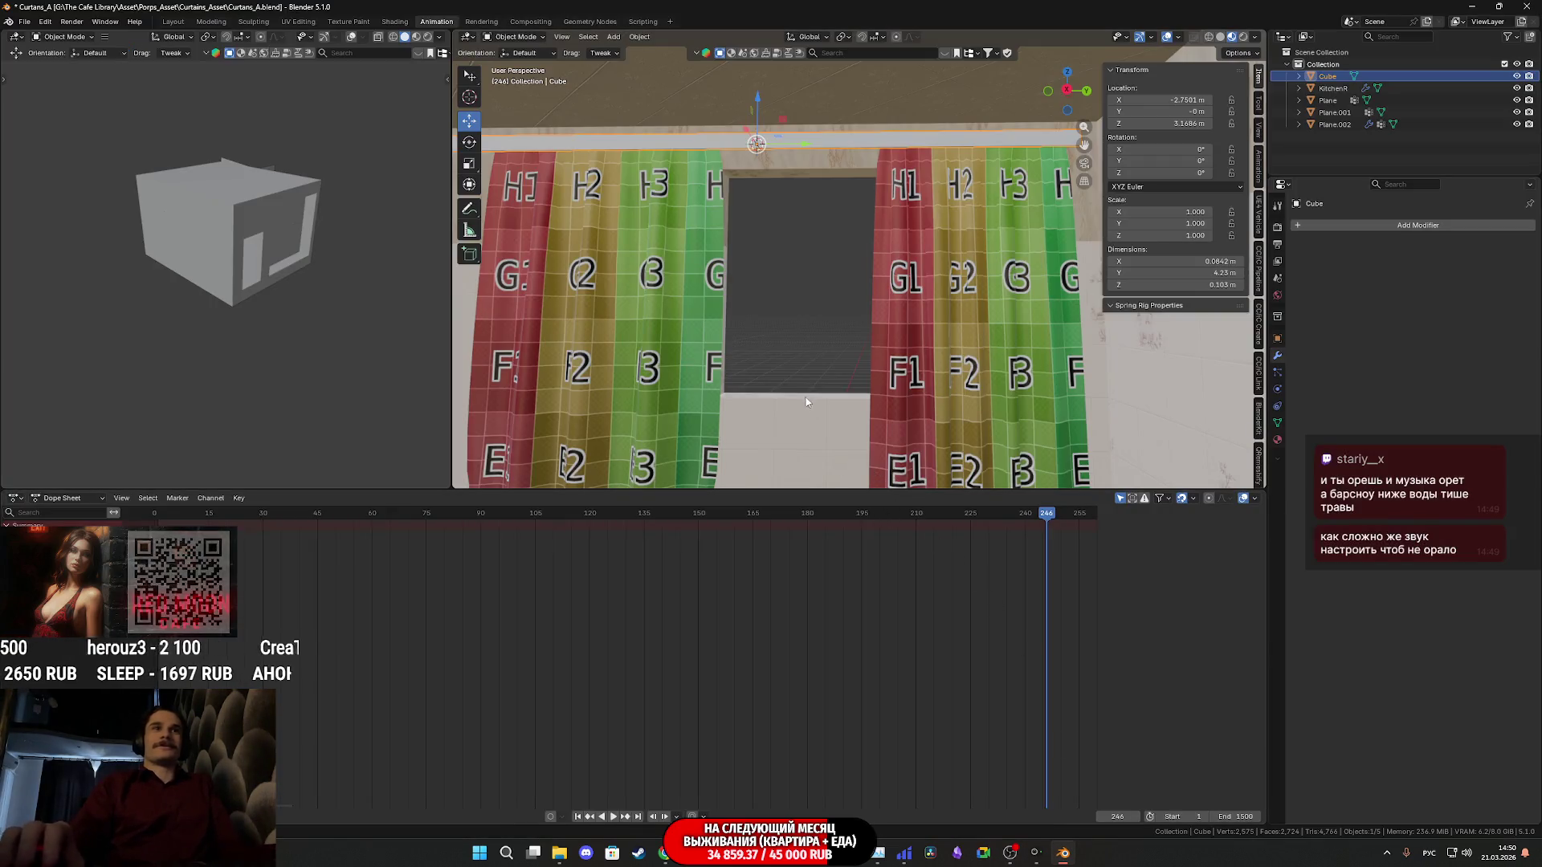
Select Plane.001 and pan the view across the curtains toward the rod
{"action": "left_click", "coordinate": [1010, 297]}
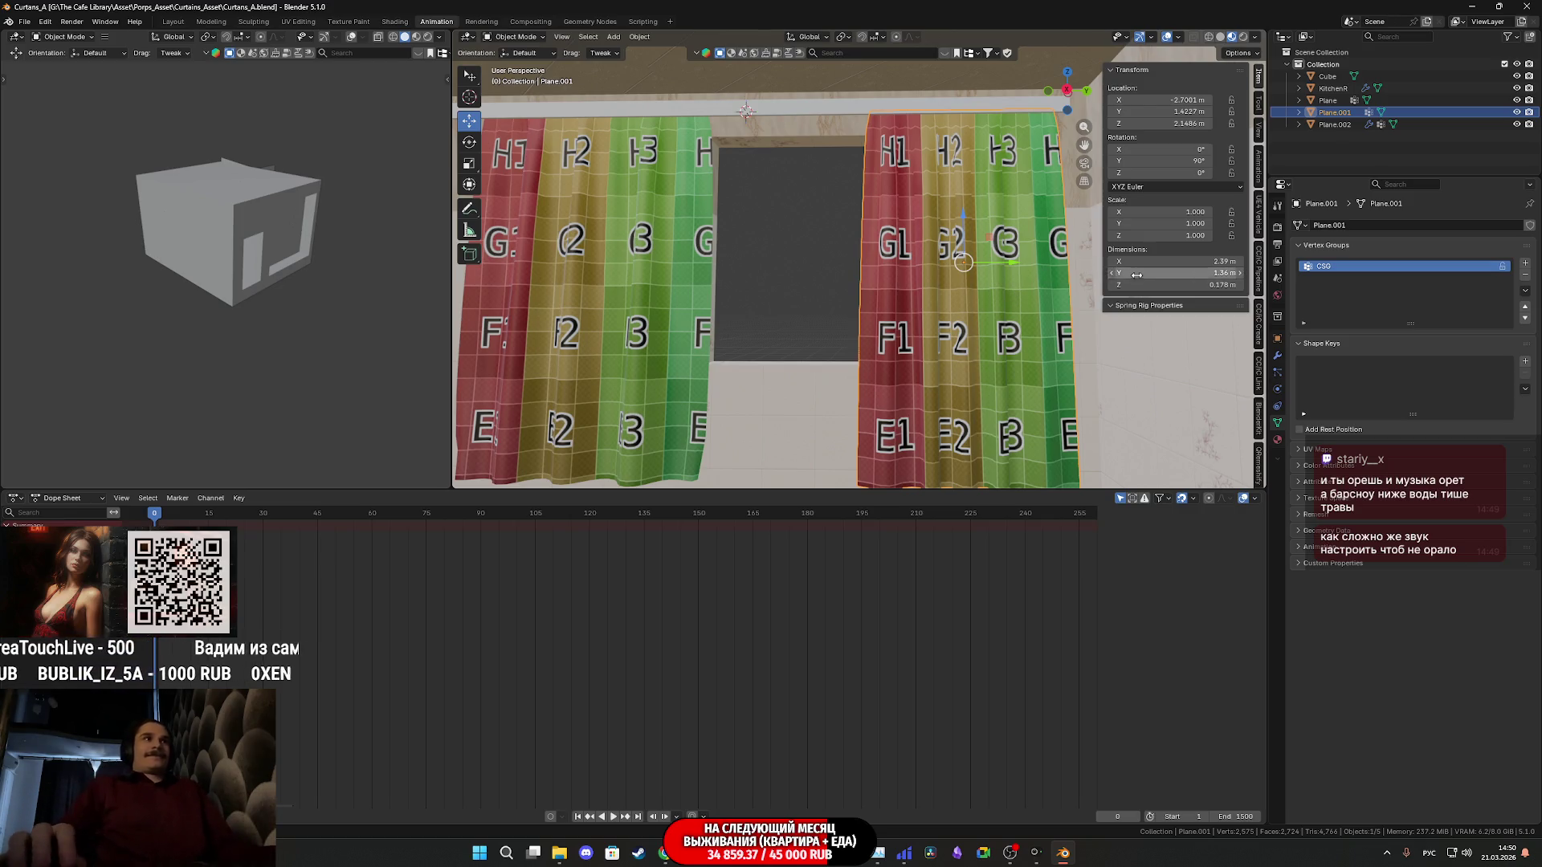
{"action": "middle_click_drag", "start_coordinate": [841, 331], "coordinate": [938, 306], "text": "shift"}
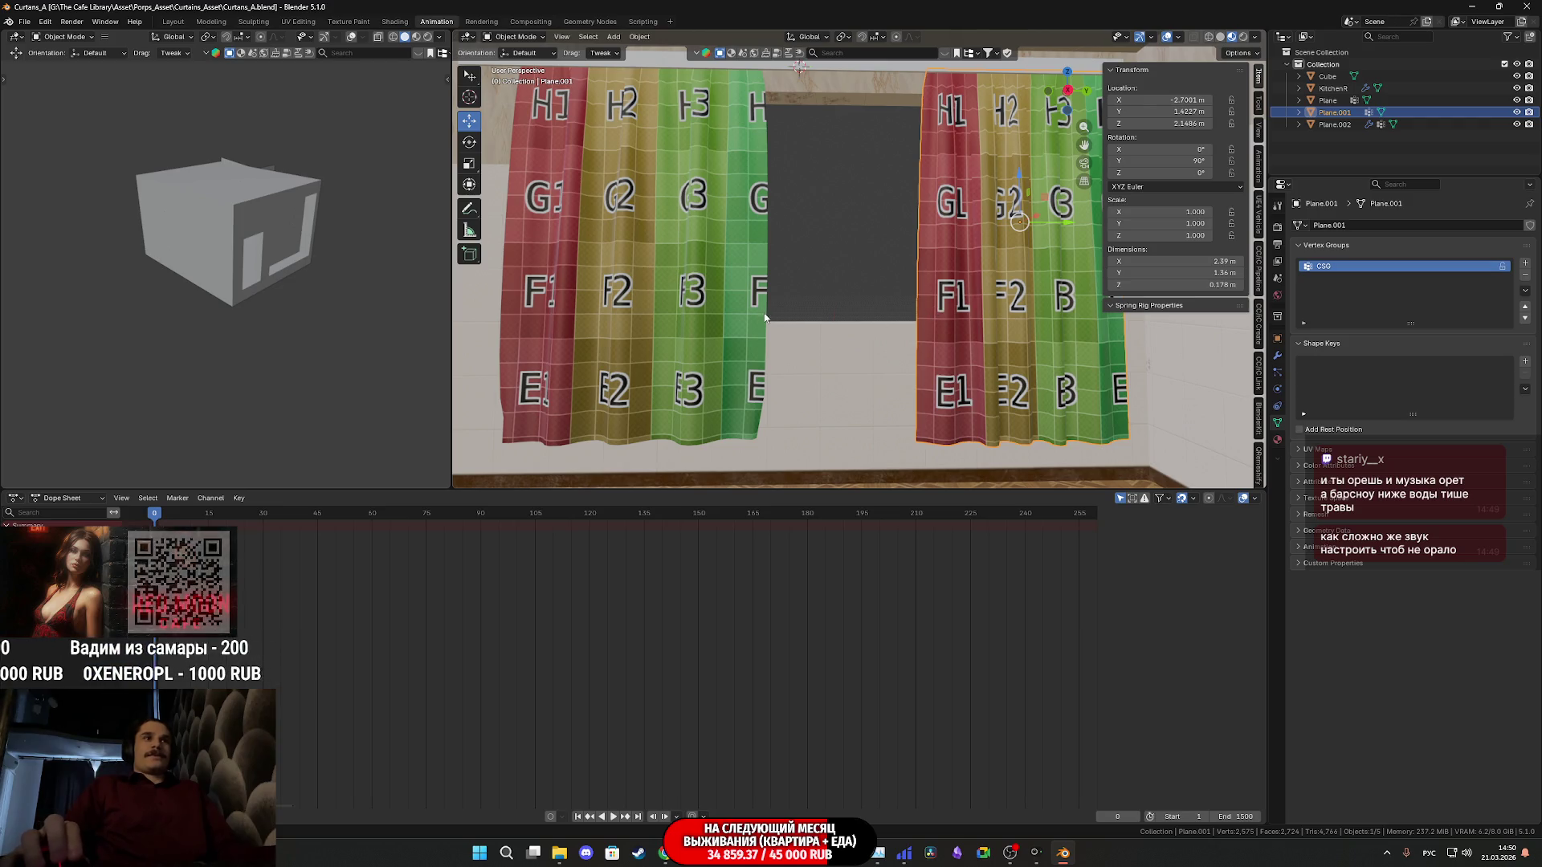
{"action": "middle_click_drag", "start_coordinate": [761, 316], "coordinate": [854, 336], "text": "shift"}
{"action": "mouse_move", "coordinate": [973, 334]}
{"action": "middle_mouse_down", "text": "shift"}
{"action": "mouse_move", "coordinate": [796, 329]}
{"action": "mouse_move", "coordinate": [837, 342]}
{"action": "middle_mouse_up", "text": "shift"}
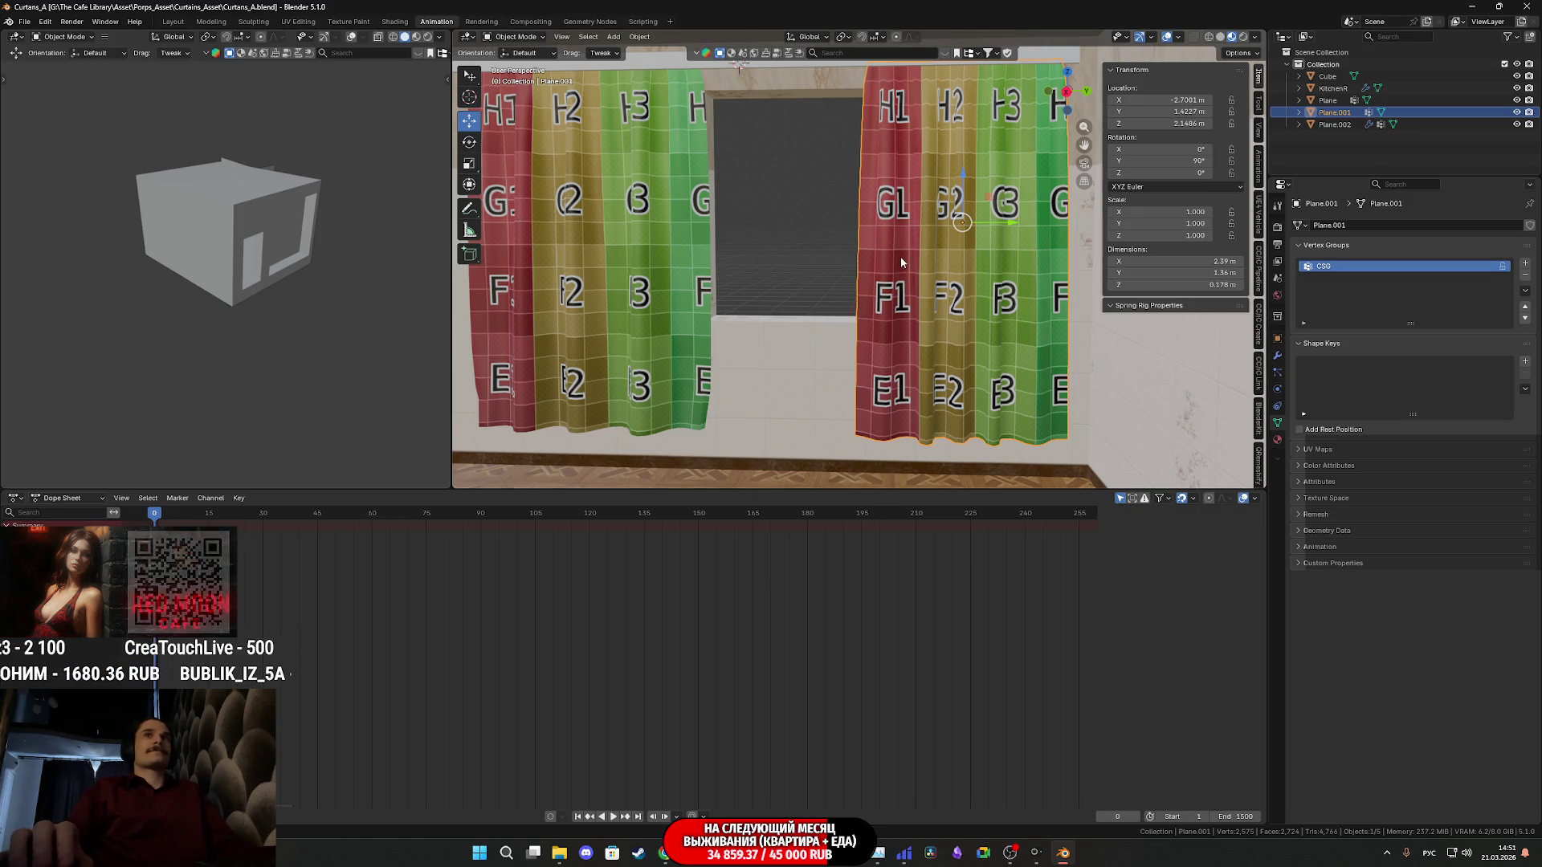
{"action": "scroll", "coordinate": [965, 261], "scroll_direction": "down", "scroll_amount": 3}
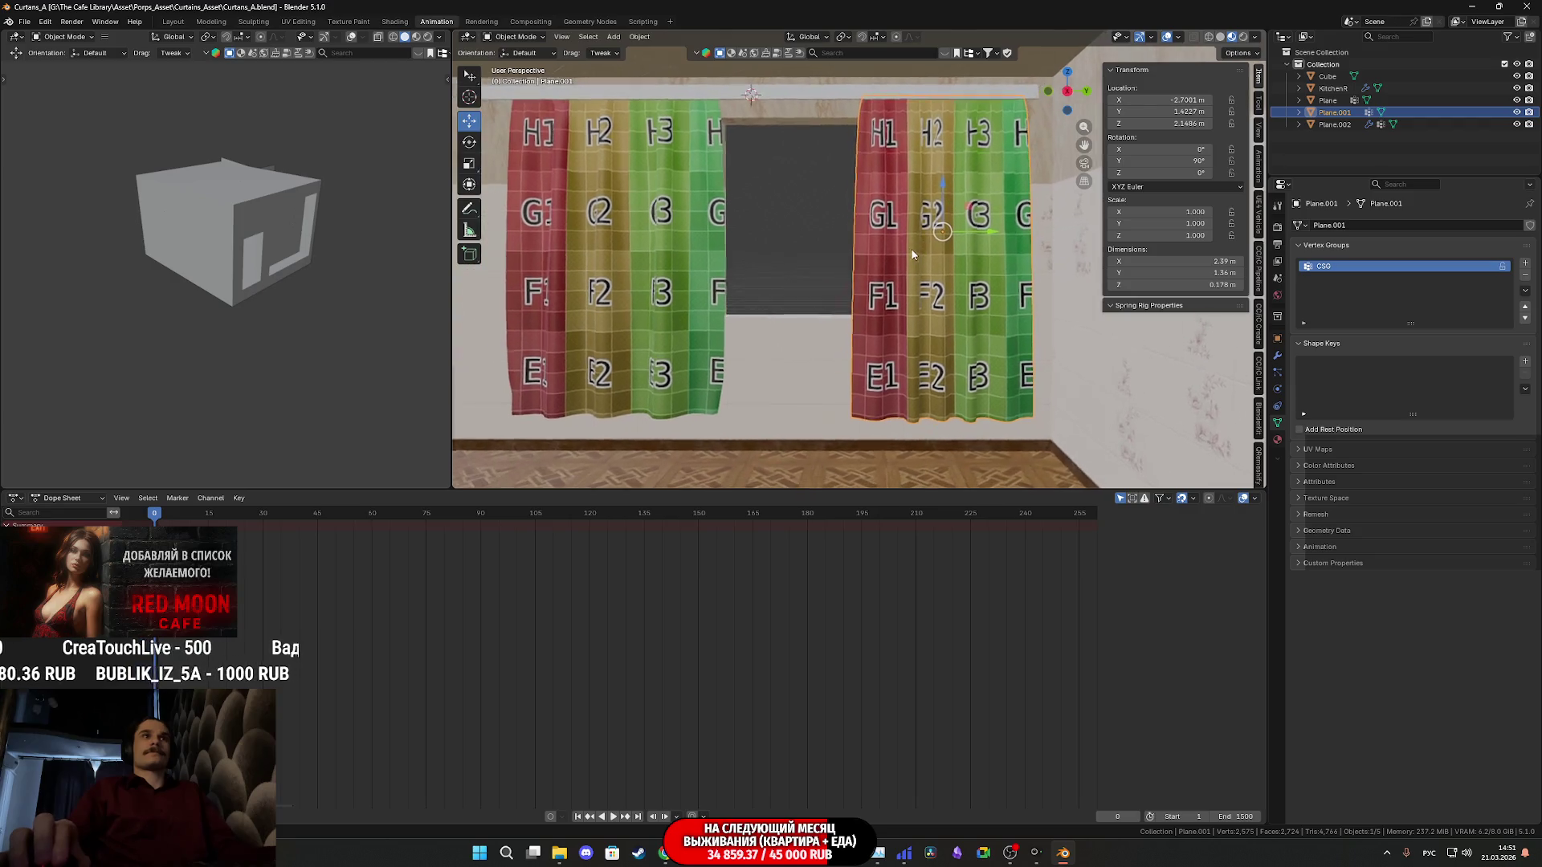
{"action": "middle_click_drag", "start_coordinate": [966, 262], "coordinate": [1008, 292], "text": "shift"}
Select the curtain rod (Cube) and enter Edit Mode on its mesh
{"action": "left_click", "coordinate": [949, 126]}
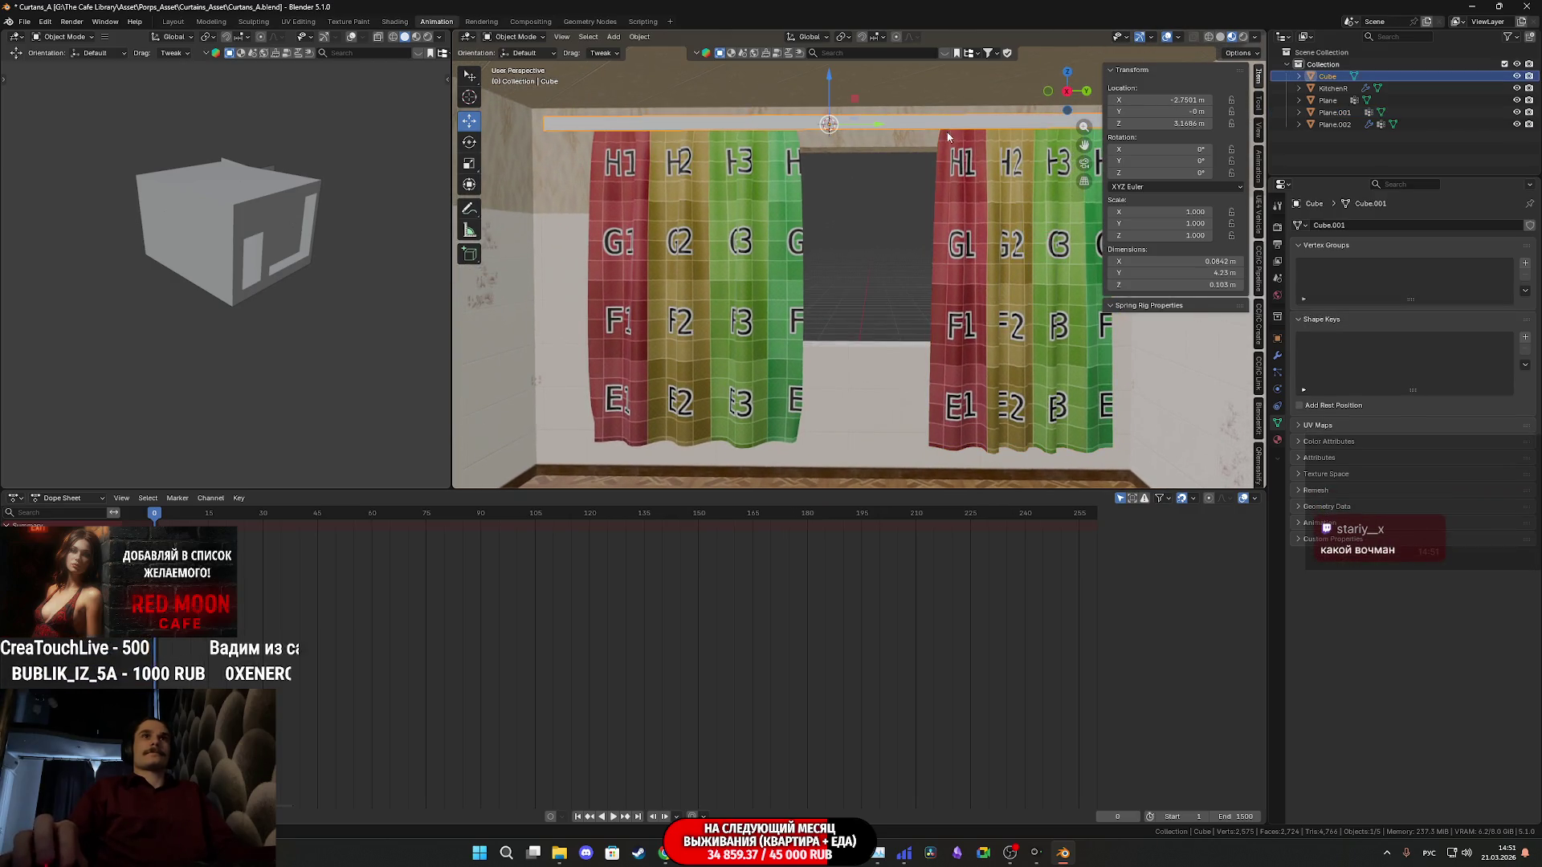
{"action": "key", "text": "Tab"}
{"action": "middle_click_drag", "start_coordinate": [896, 147], "coordinate": [786, 229]}
{"action": "scroll", "coordinate": [785, 229], "scroll_direction": "up", "scroll_amount": 2}
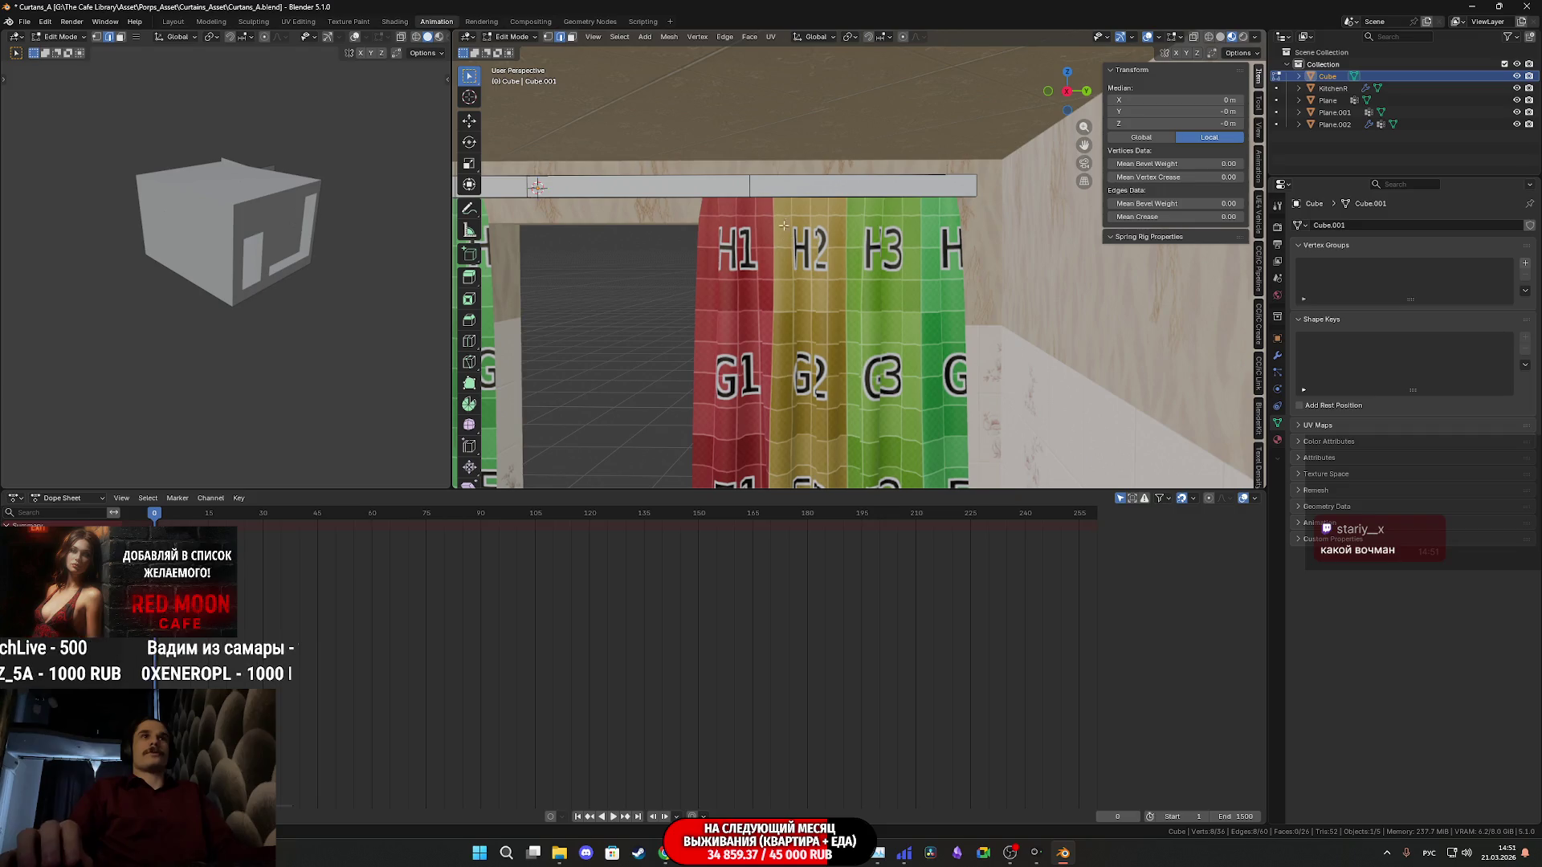
Select all connected faces of the curtain rod in face-select mode
{"action": "left_click", "coordinate": [571, 38]}
{"action": "left_click", "coordinate": [875, 187]}
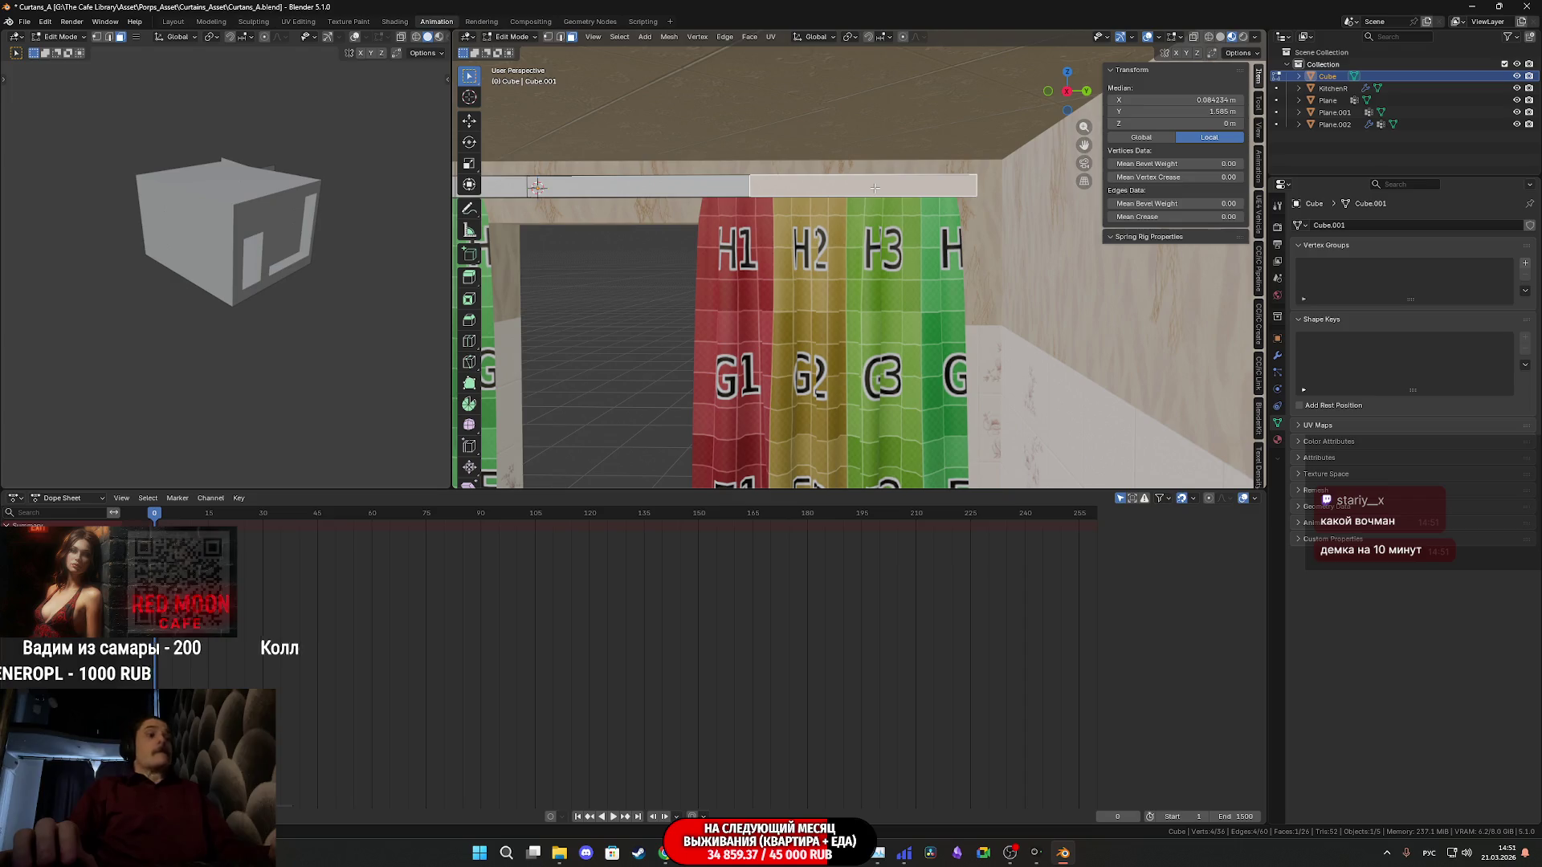
{"action": "key", "text": "l"}
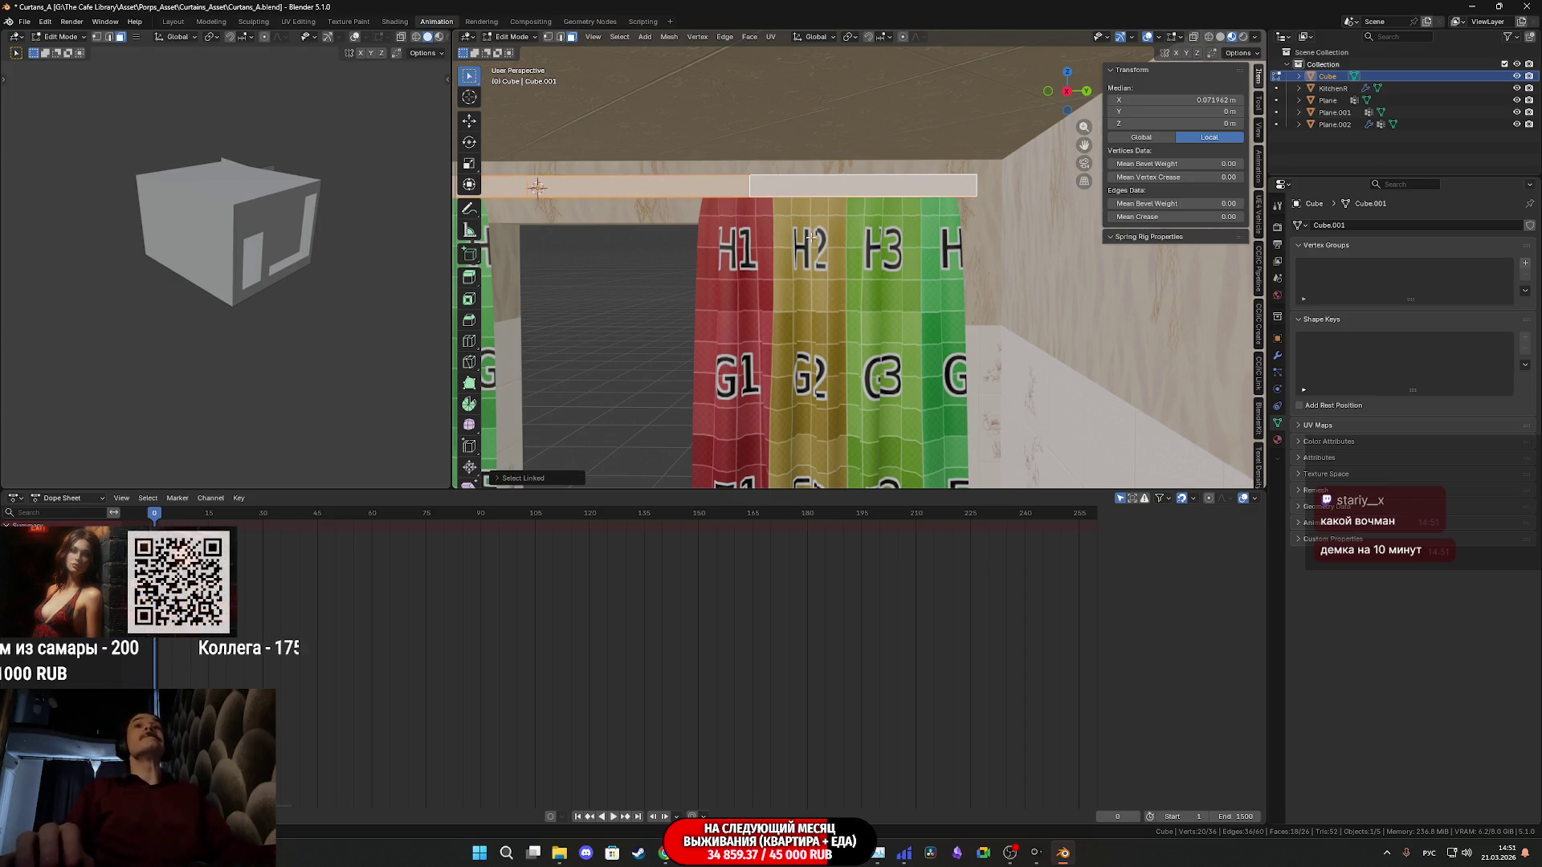
Unwrap the rod with Cube Projection and show its layout in the UV Editing workspace
{"action": "left_click", "coordinate": [771, 37]}
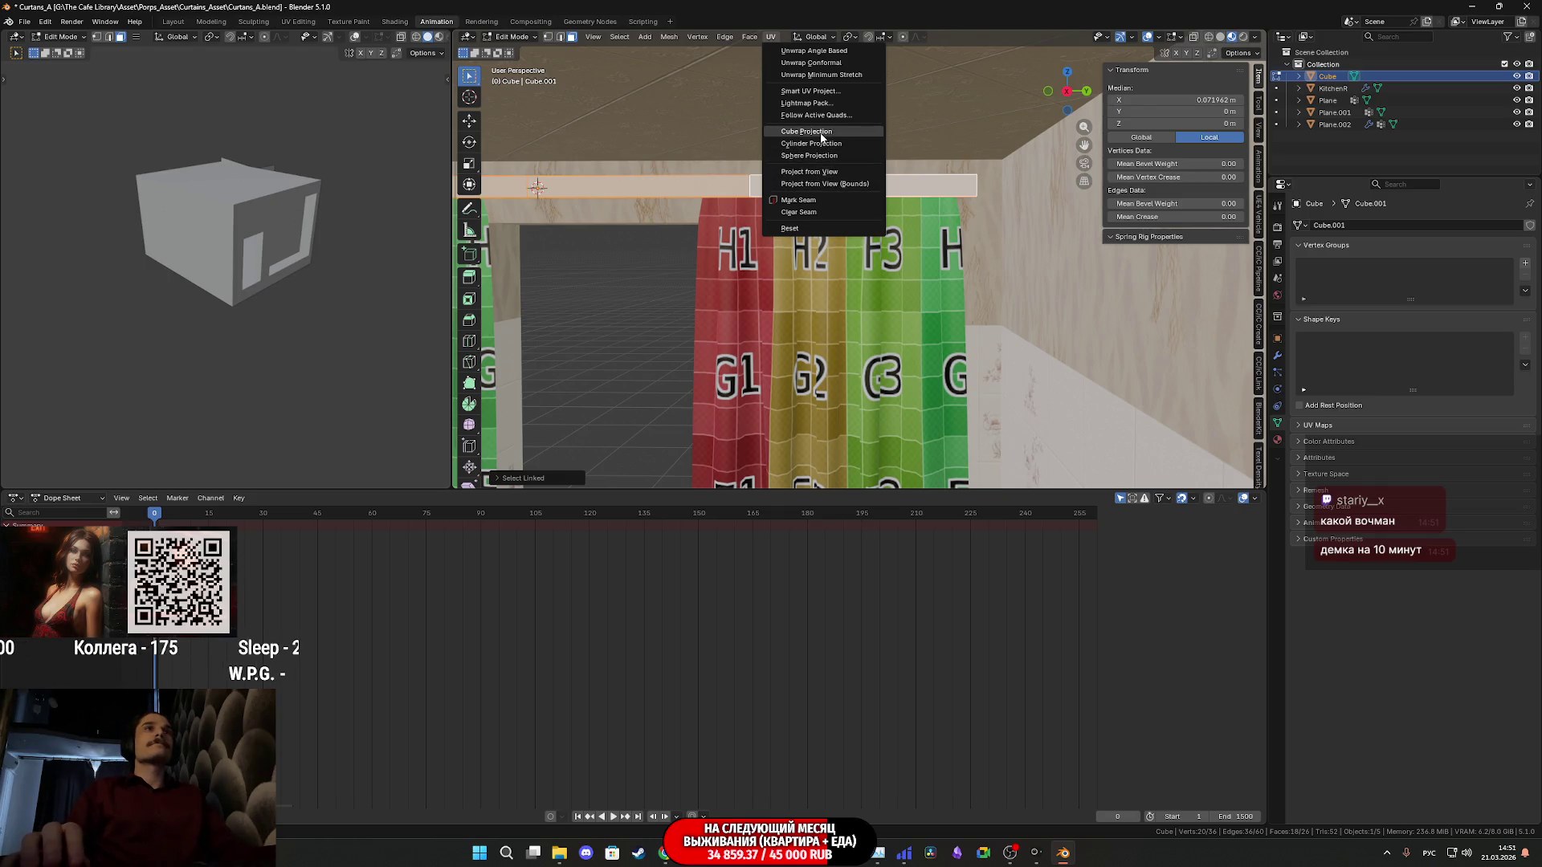
{"action": "left_click", "coordinate": [821, 136]}
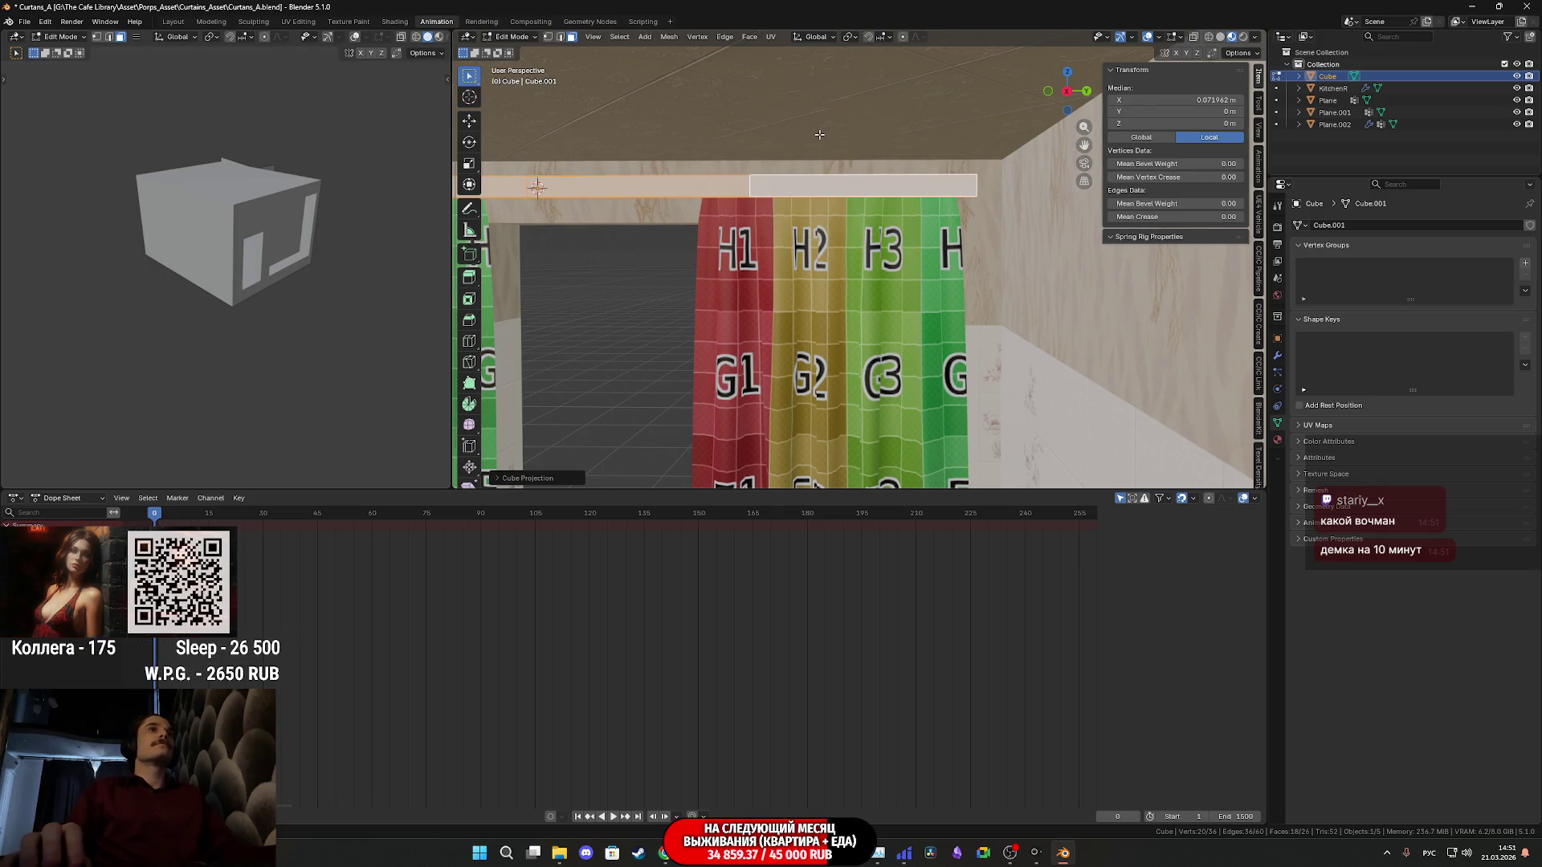
{"action": "left_click", "coordinate": [307, 24]}
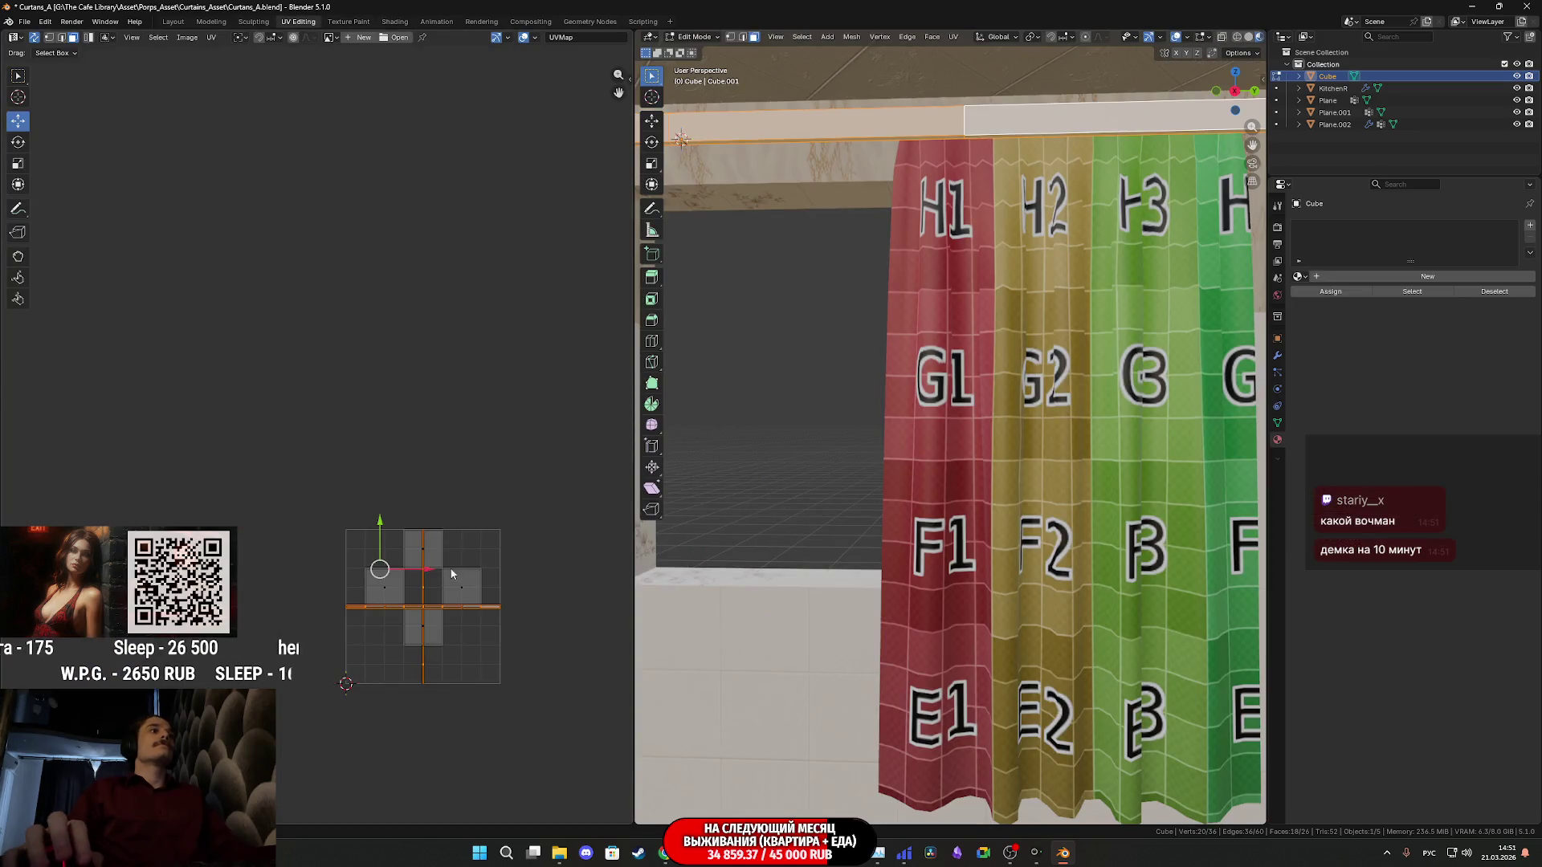
{"action": "scroll", "coordinate": [454, 570], "scroll_direction": "up", "scroll_amount": 2}
{"action": "scroll", "coordinate": [207, 338], "scroll_direction": "up", "scroll_amount": 2}
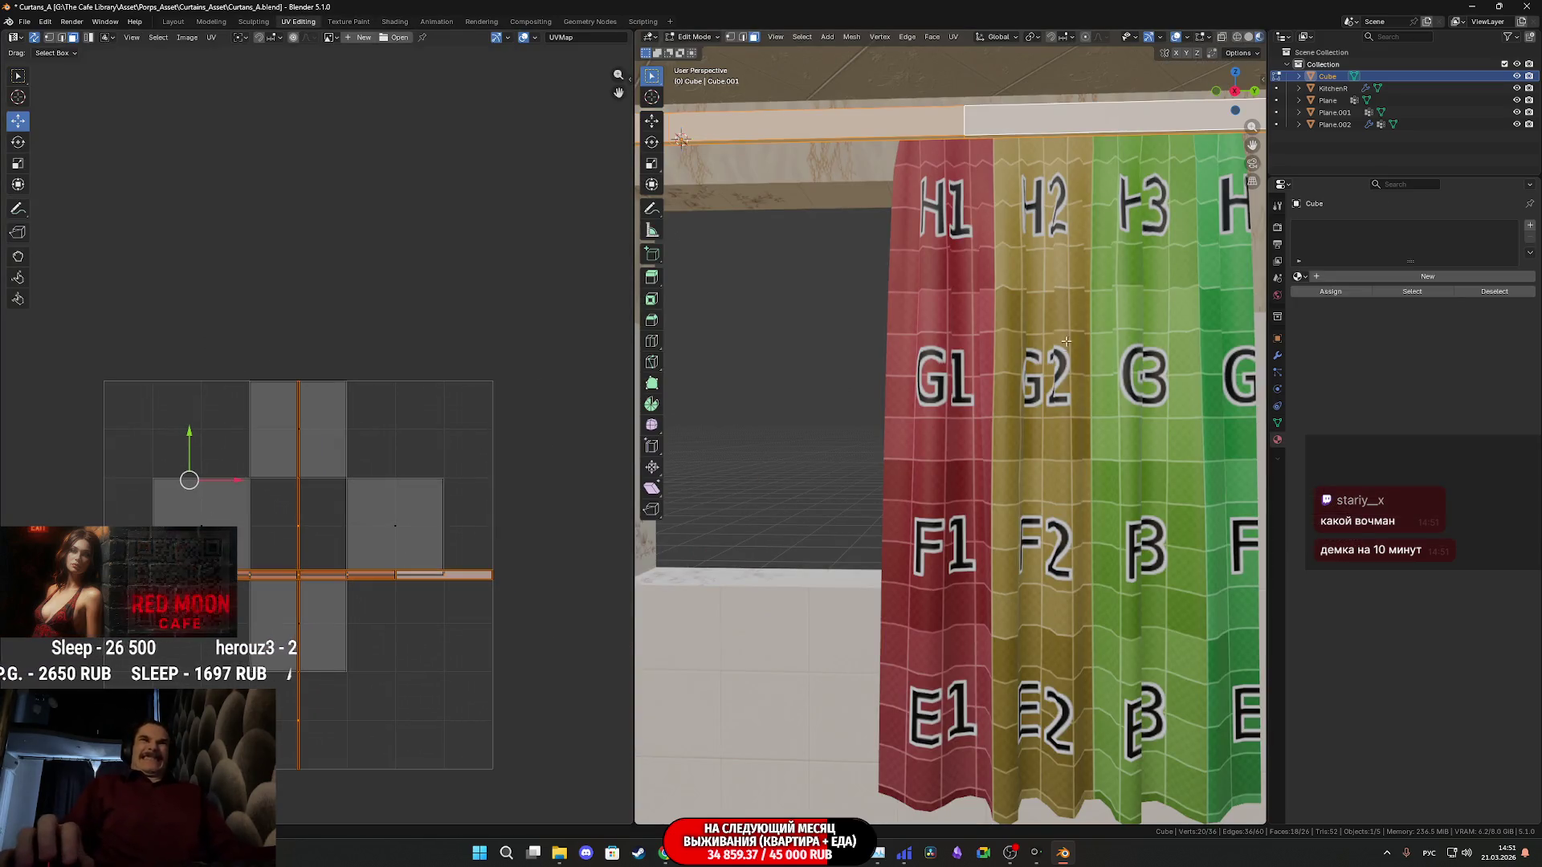
{"action": "scroll", "coordinate": [1062, 300], "scroll_direction": "down", "scroll_amount": 2}
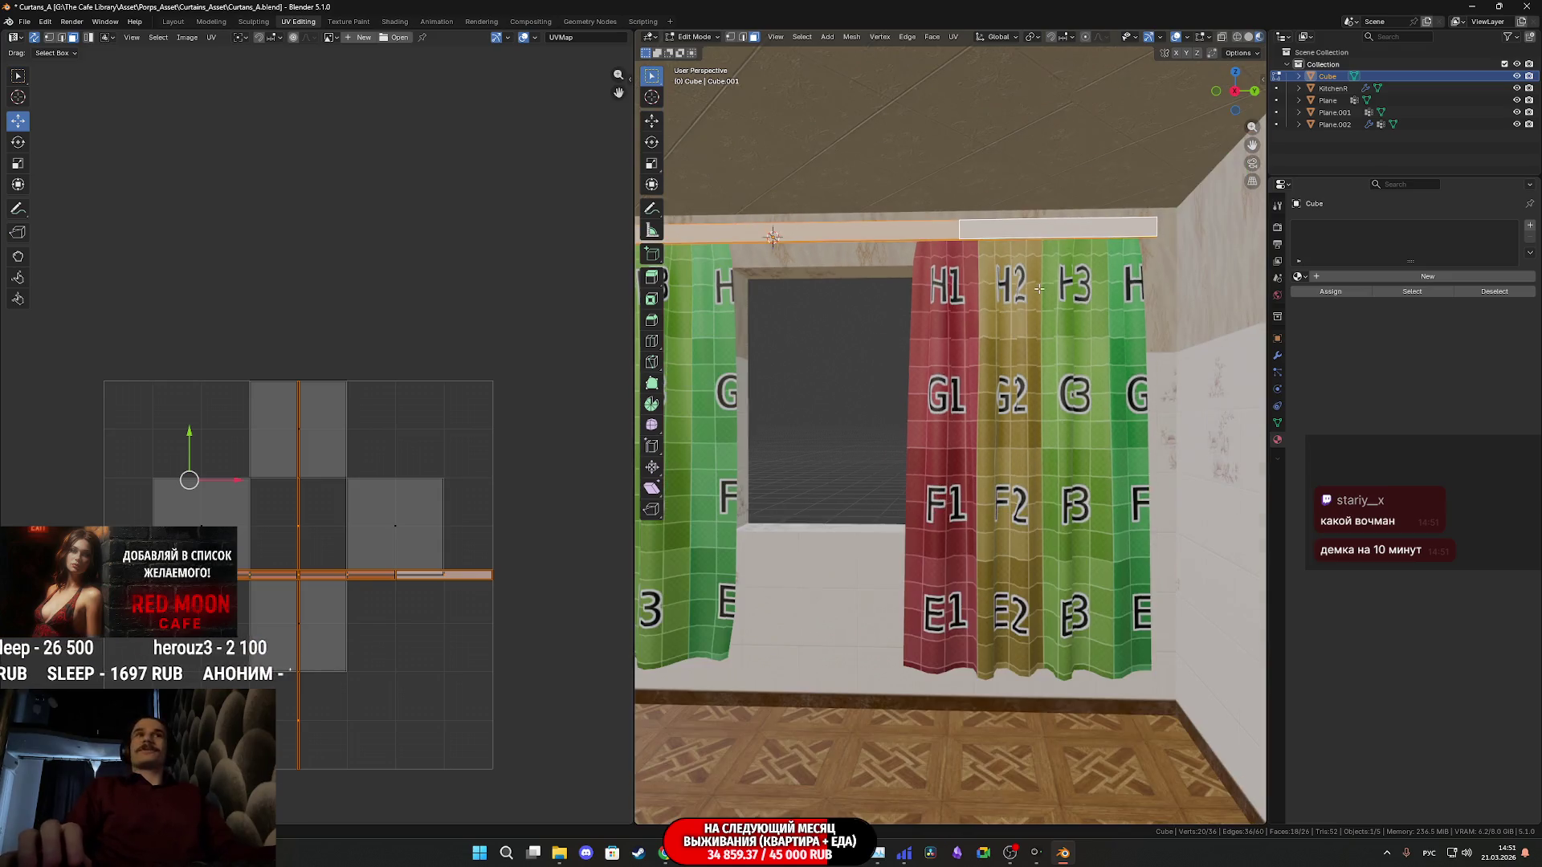
{"action": "scroll", "coordinate": [1040, 288], "scroll_direction": "down", "scroll_amount": 2}
{"action": "scroll", "coordinate": [837, 314], "scroll_direction": "up", "scroll_amount": 2}
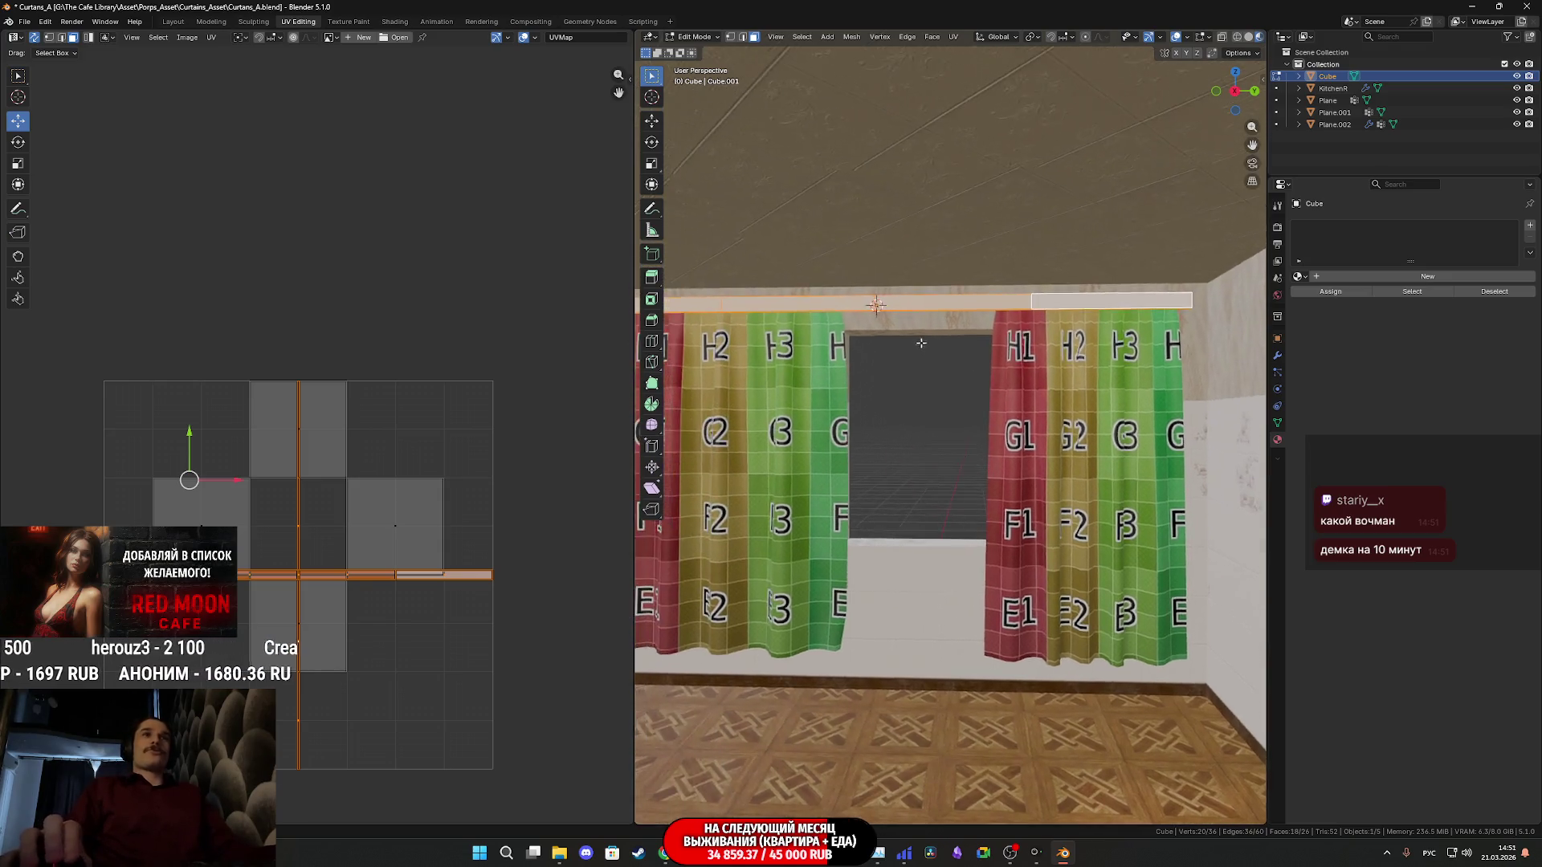
{"action": "scroll", "coordinate": [924, 259], "scroll_direction": "up", "scroll_amount": 3}
{"action": "scroll", "coordinate": [931, 150], "scroll_direction": "up", "scroll_amount": 1}
Rotate the rod's long UV strip so it runs horizontal
{"action": "left_click", "coordinate": [919, 109]}
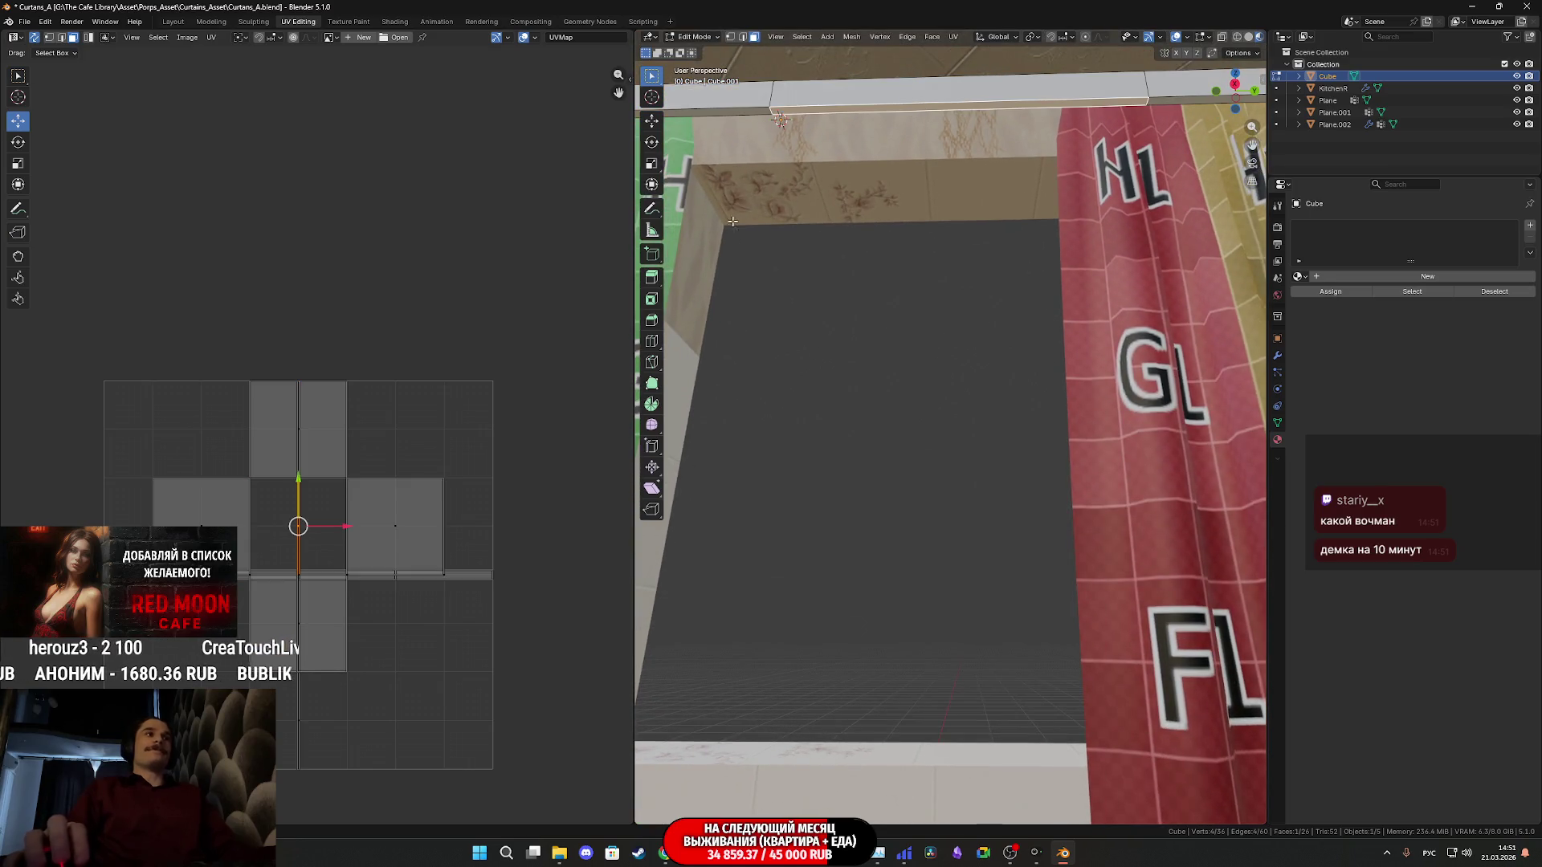
{"action": "left_click", "coordinate": [288, 514], "text": "shift"}
{"action": "key", "text": "r"}
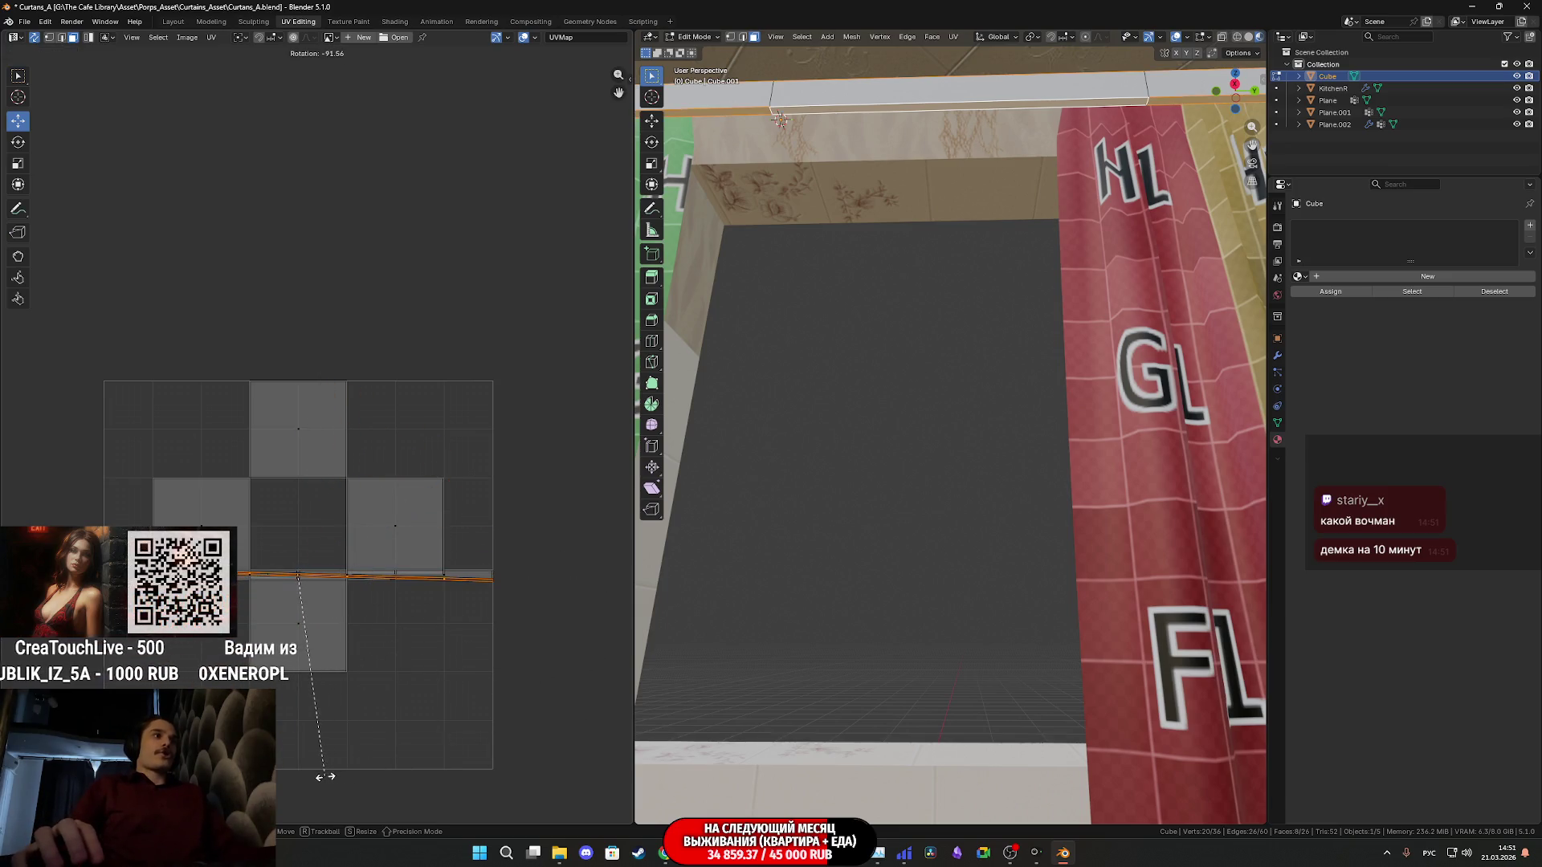
{"action": "left_click", "coordinate": [329, 767]}
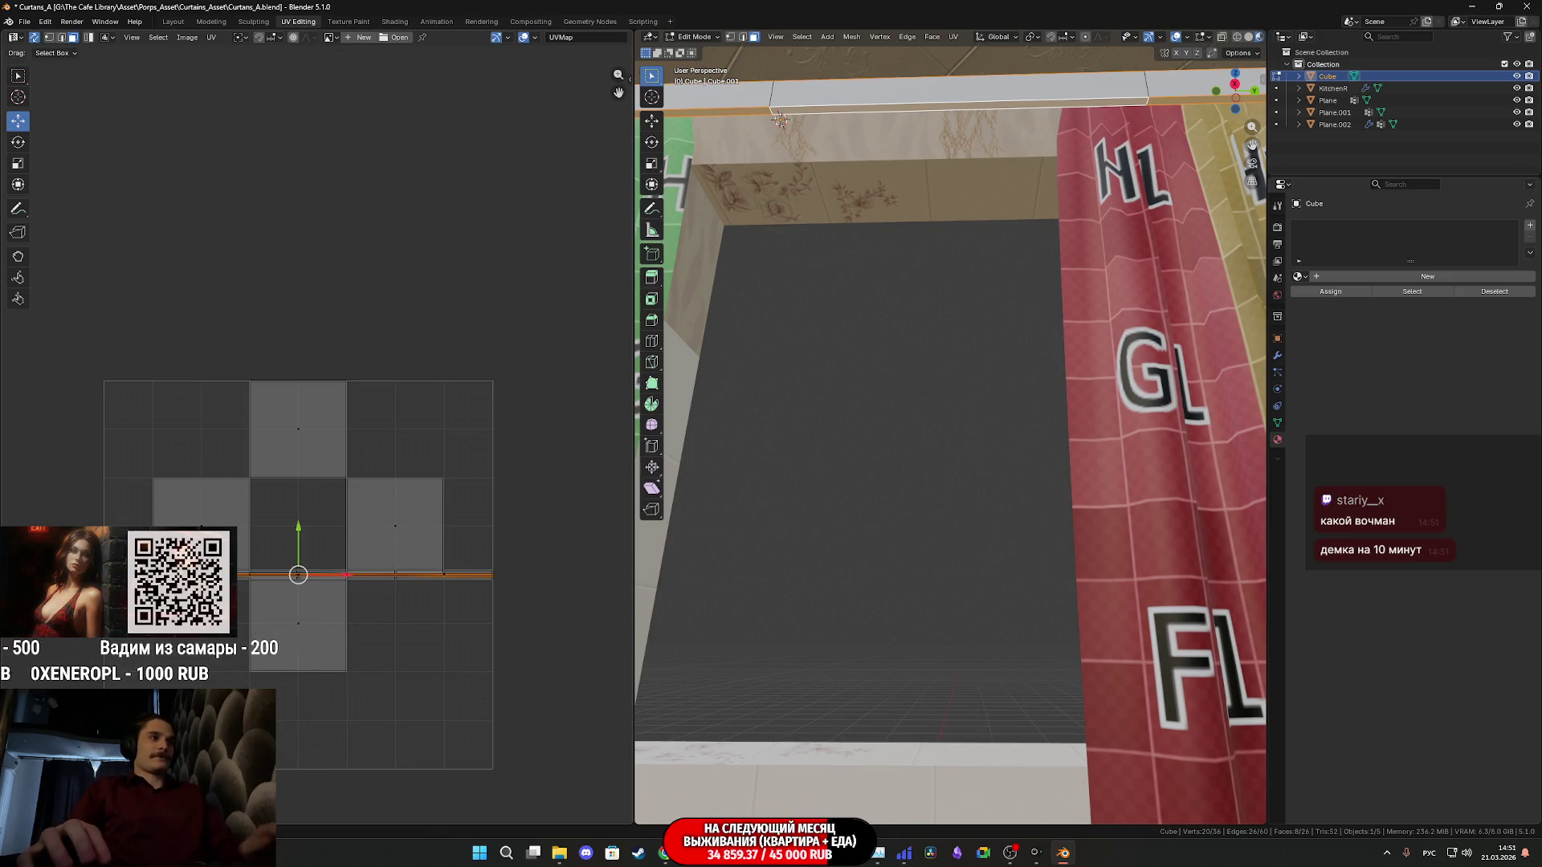
{"action": "scroll", "coordinate": [278, 666], "scroll_direction": "up", "scroll_amount": 3}
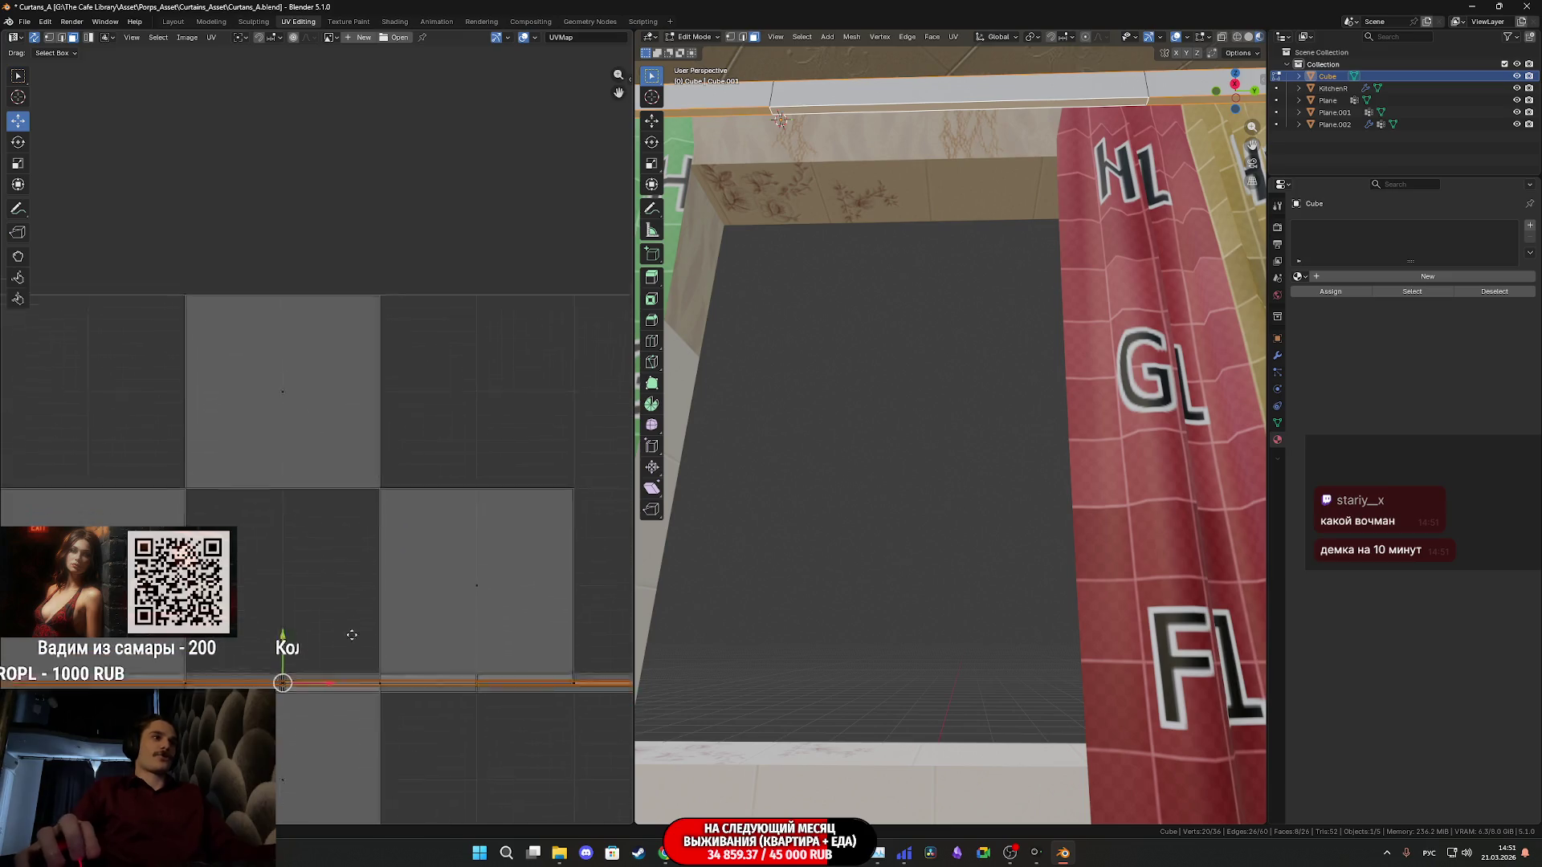
{"action": "middle_click_drag", "start_coordinate": [289, 638], "coordinate": [397, 452]}
{"action": "mouse_move", "coordinate": [981, 249]}
{"action": "middle_mouse_down"}
{"action": "mouse_move", "coordinate": [1016, 351]}
{"action": "mouse_move", "coordinate": [897, 430]}
{"action": "middle_mouse_up"}
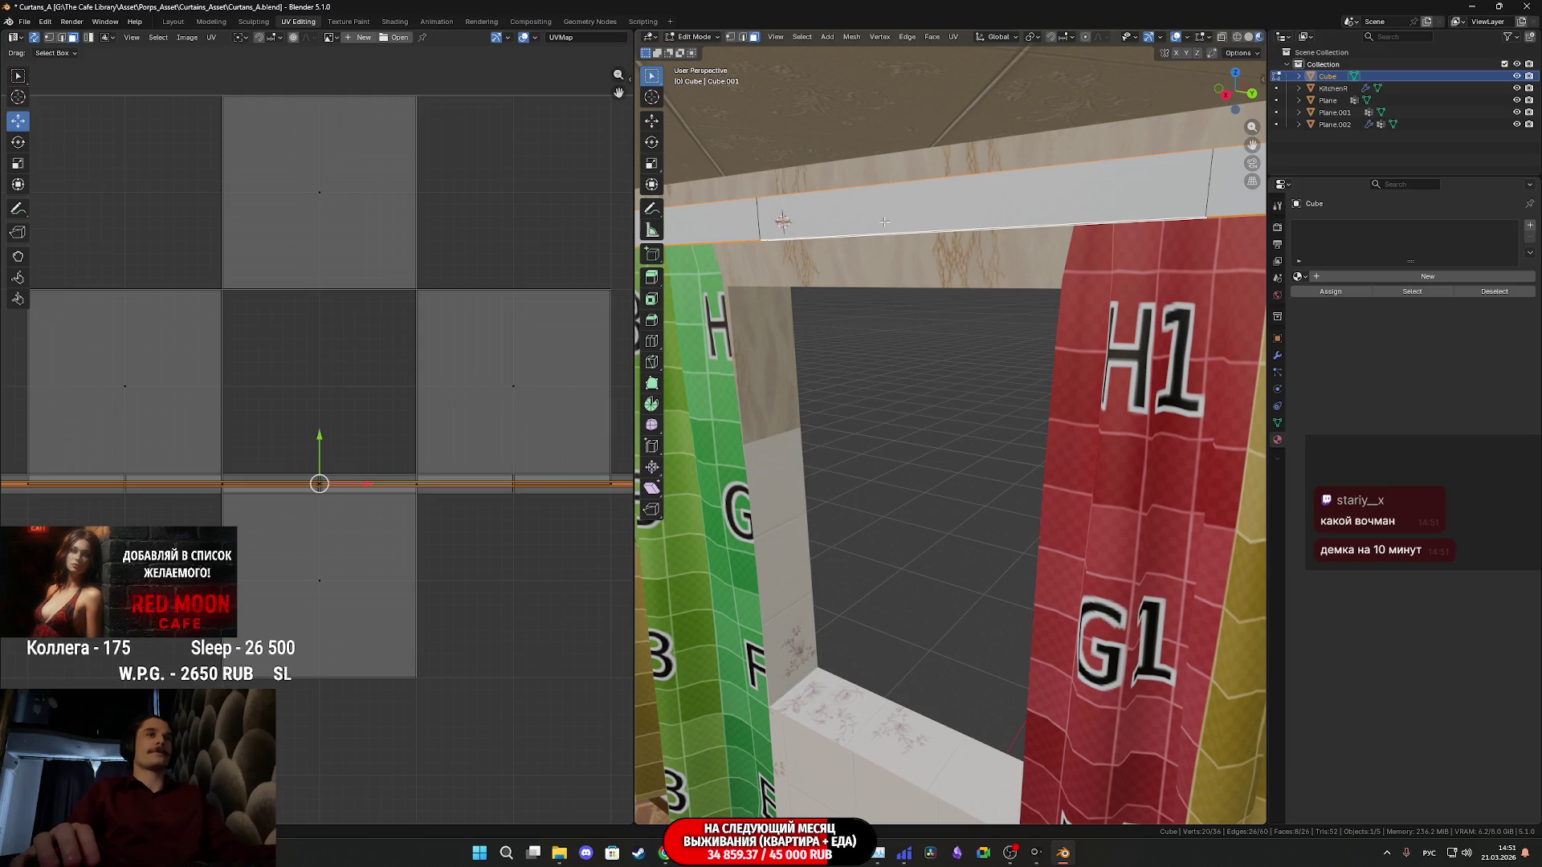
Move the whole linked rod strip above the cube islands, then return to the Sketchfab curtain results
{"action": "key", "text": "ctrl+l"}
{"action": "key", "text": "KP_Decimal"}
{"action": "middle_click_drag", "start_coordinate": [345, 513], "coordinate": [371, 511]}
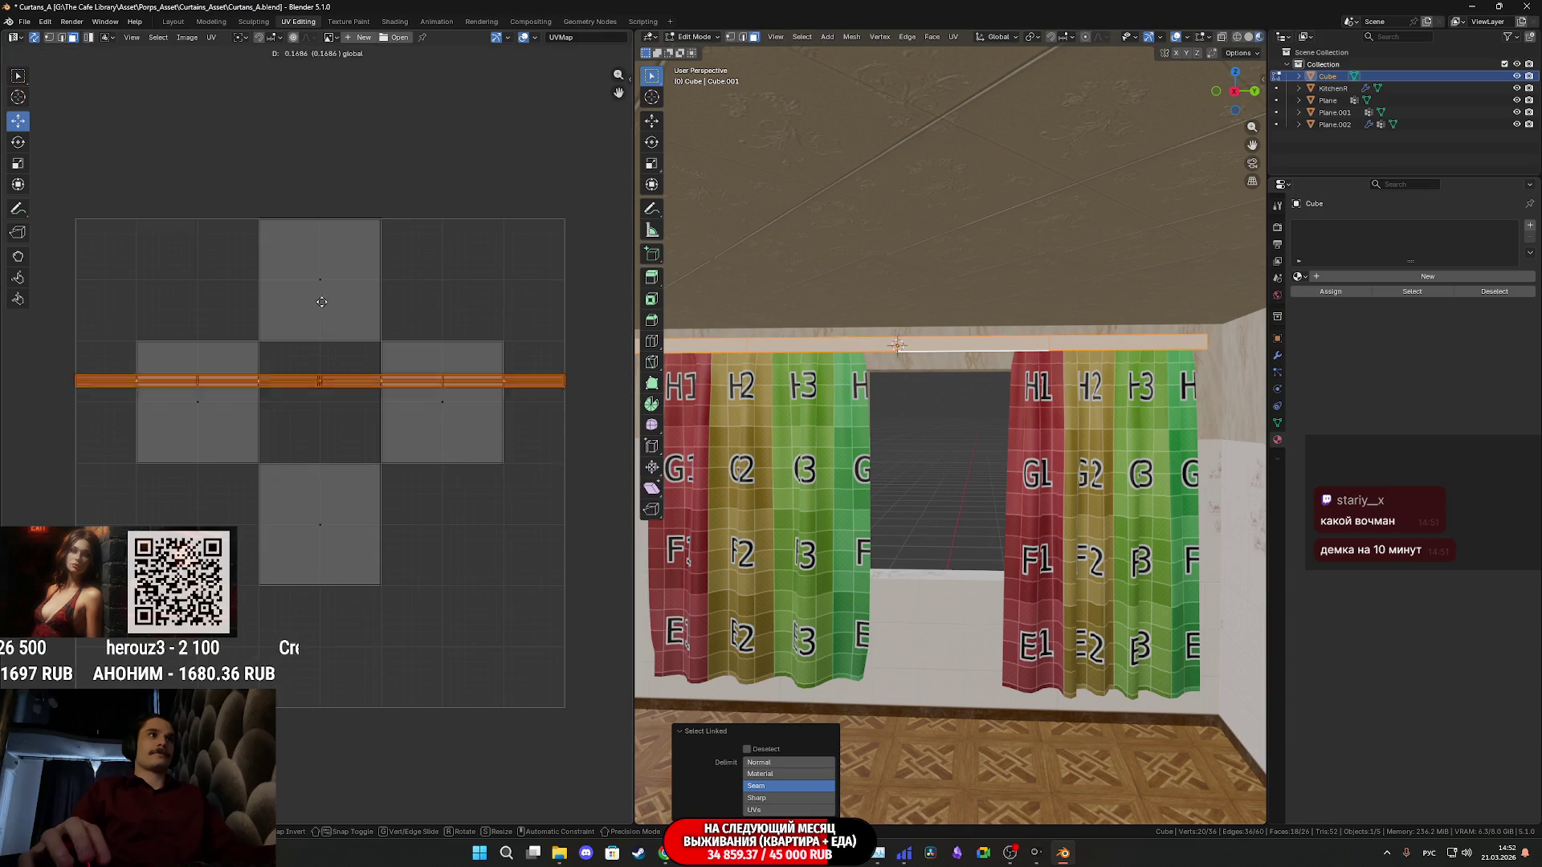
{"action": "left_click_drag", "start_coordinate": [323, 426], "coordinate": [340, 155]}
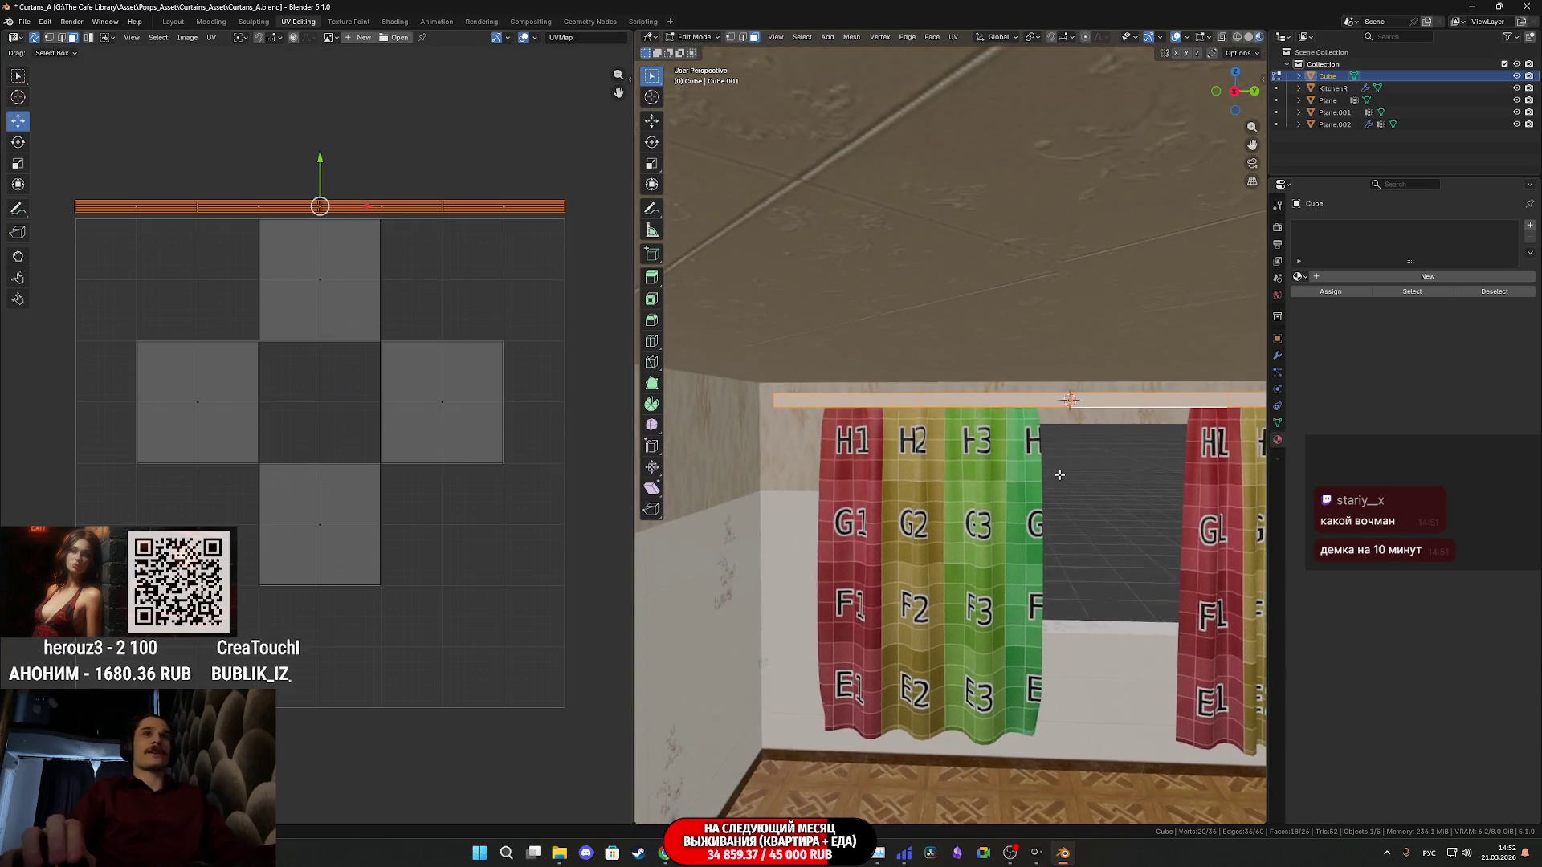
{"action": "scroll", "coordinate": [984, 476], "scroll_direction": "up", "scroll_amount": 2}
{"action": "scroll", "coordinate": [984, 477], "scroll_direction": "up", "scroll_amount": 2}
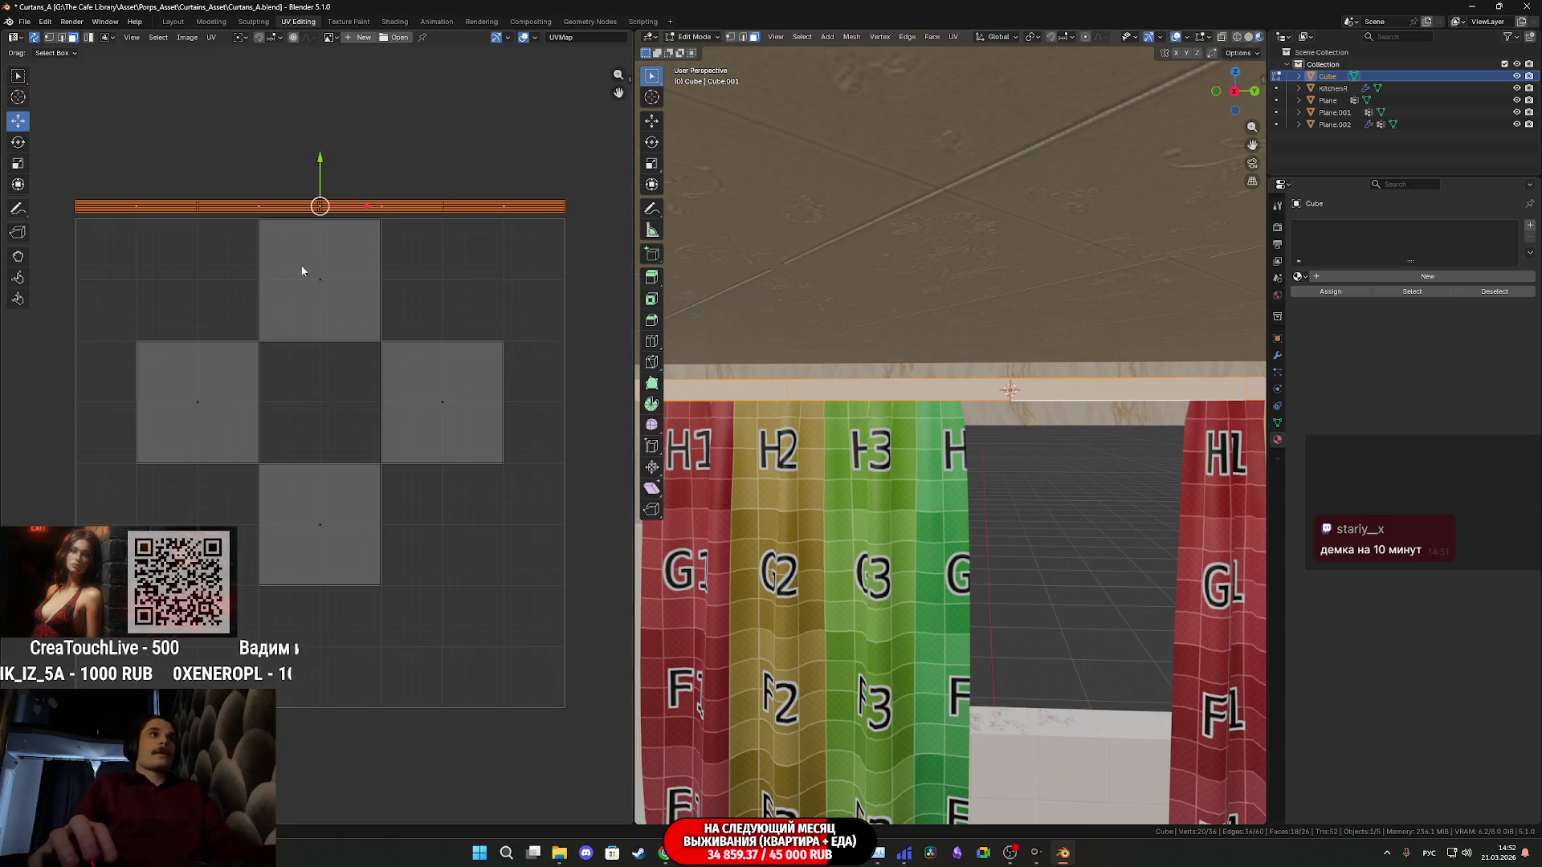
{"action": "left_click", "coordinate": [666, 853]}
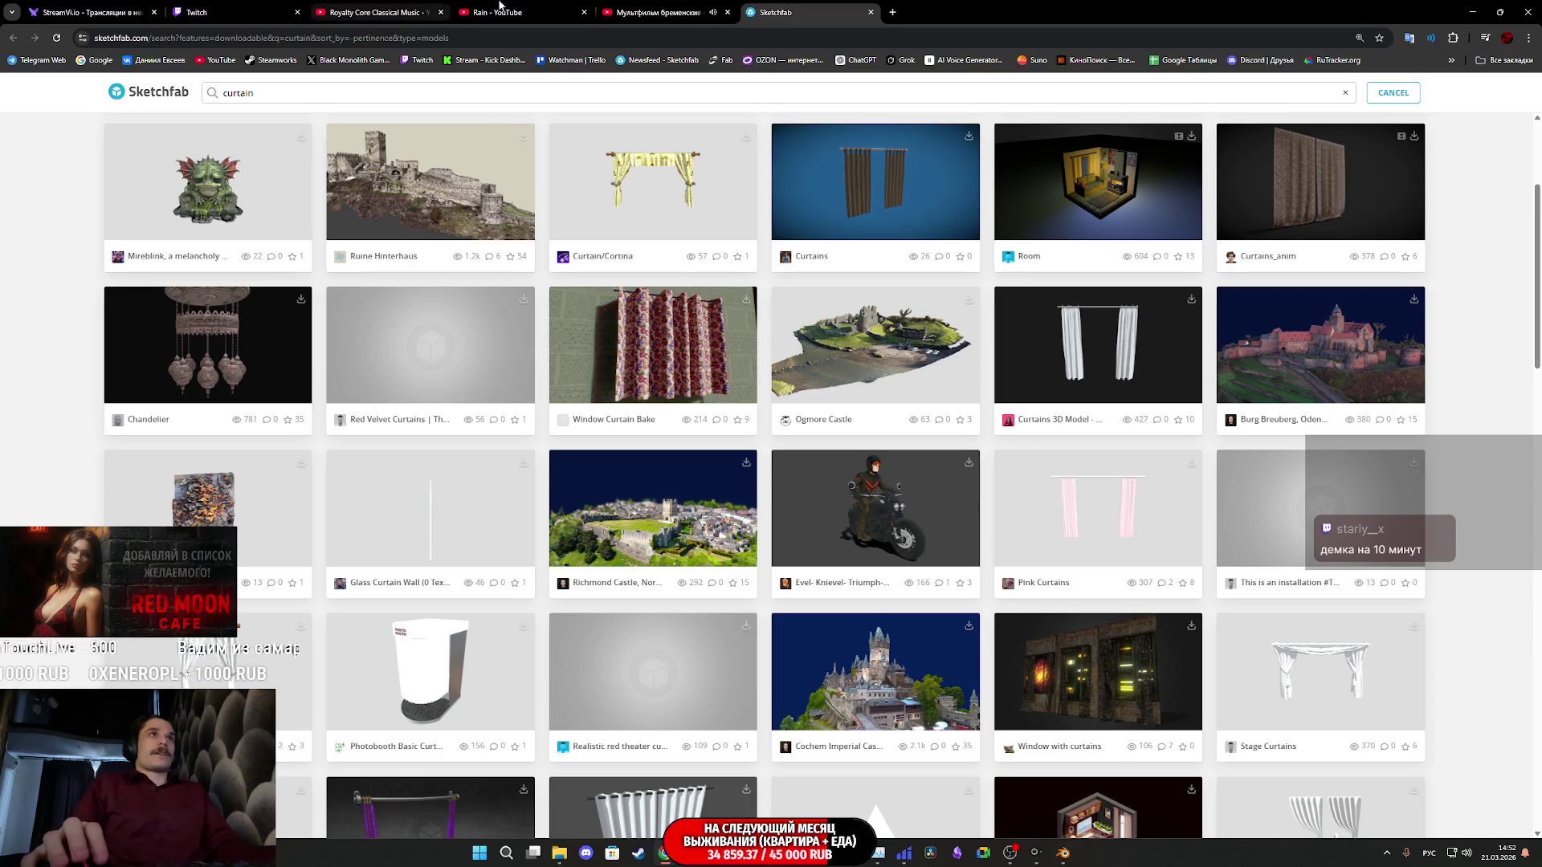
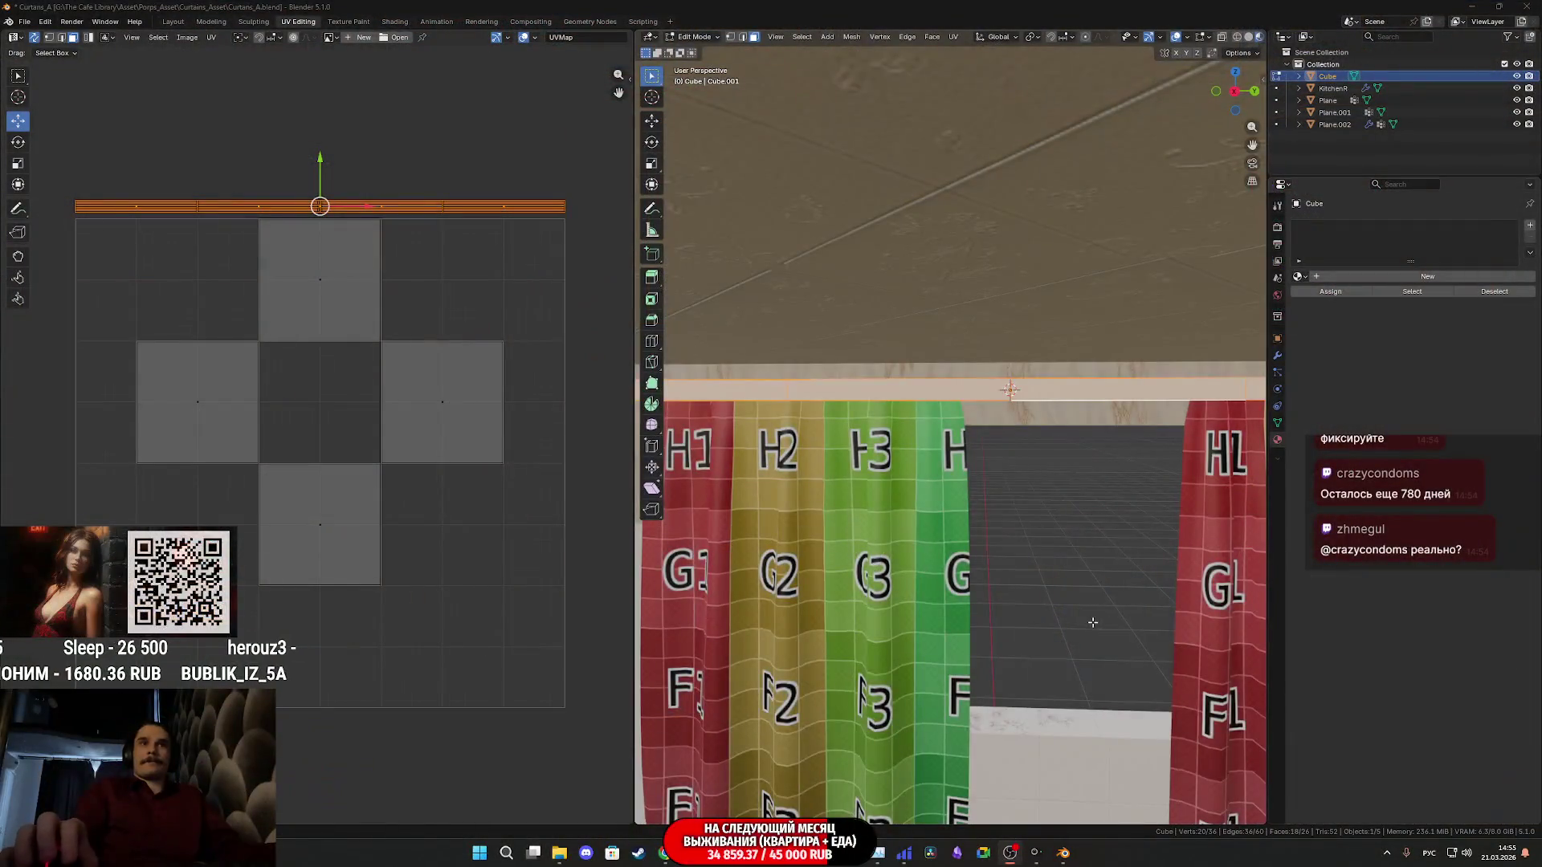
Snap the right rod strip piece to UV Vertex X 1, Y 1 via the N sidebar
{"action": "mouse_move", "coordinate": [1093, 622]}
{"action": "middle_mouse_down"}
{"action": "mouse_move", "coordinate": [1019, 541]}
{"action": "mouse_move", "coordinate": [1144, 670]}
{"action": "mouse_move", "coordinate": [967, 490]}
{"action": "mouse_move", "coordinate": [886, 514]}
{"action": "middle_mouse_up"}
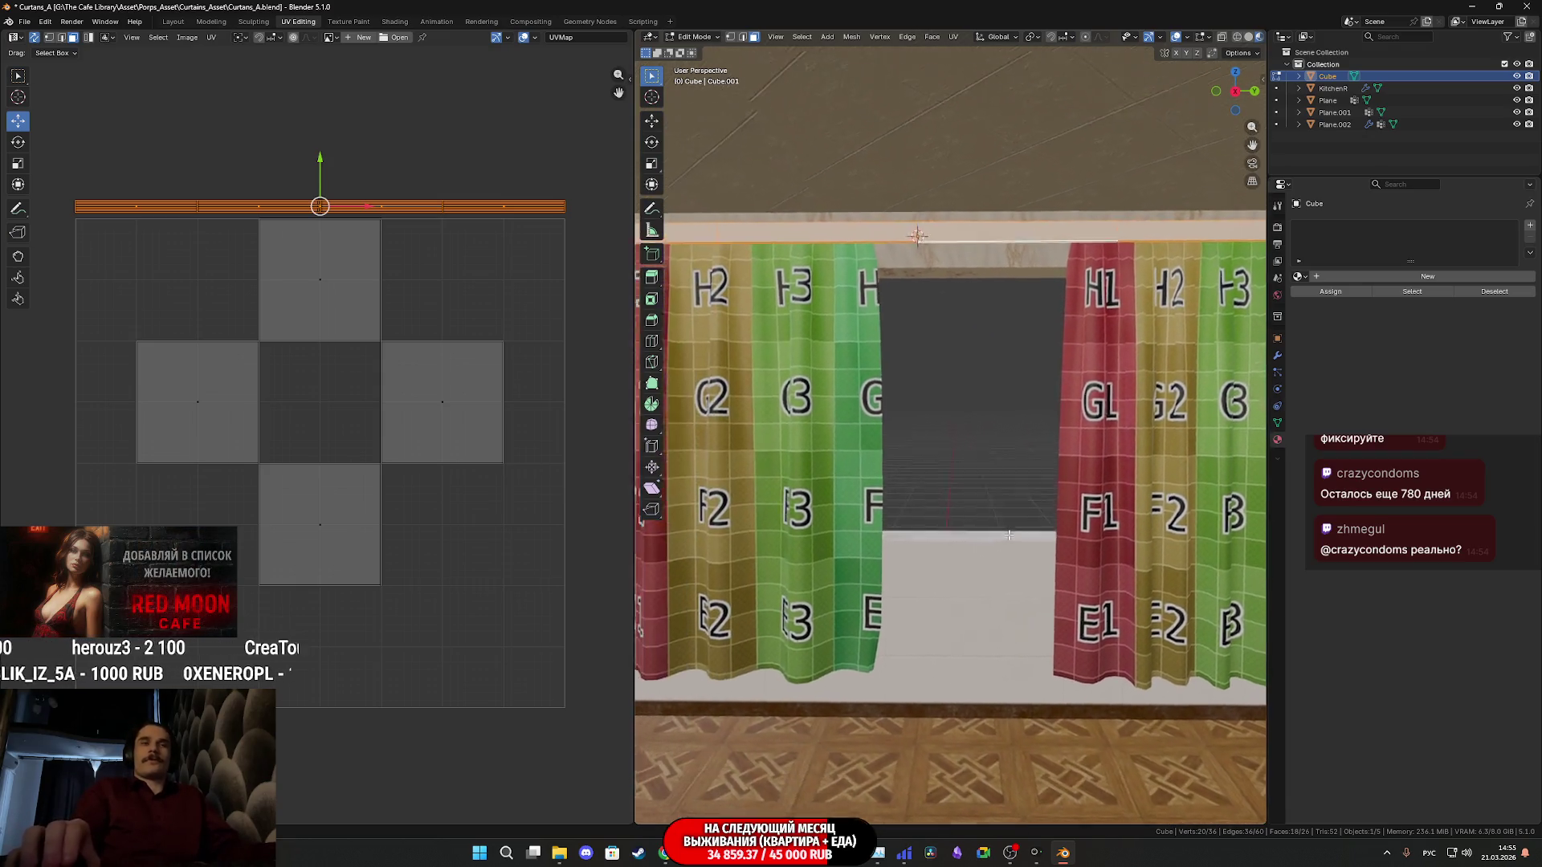
{"action": "middle_click_drag", "start_coordinate": [437, 235], "coordinate": [402, 358]}
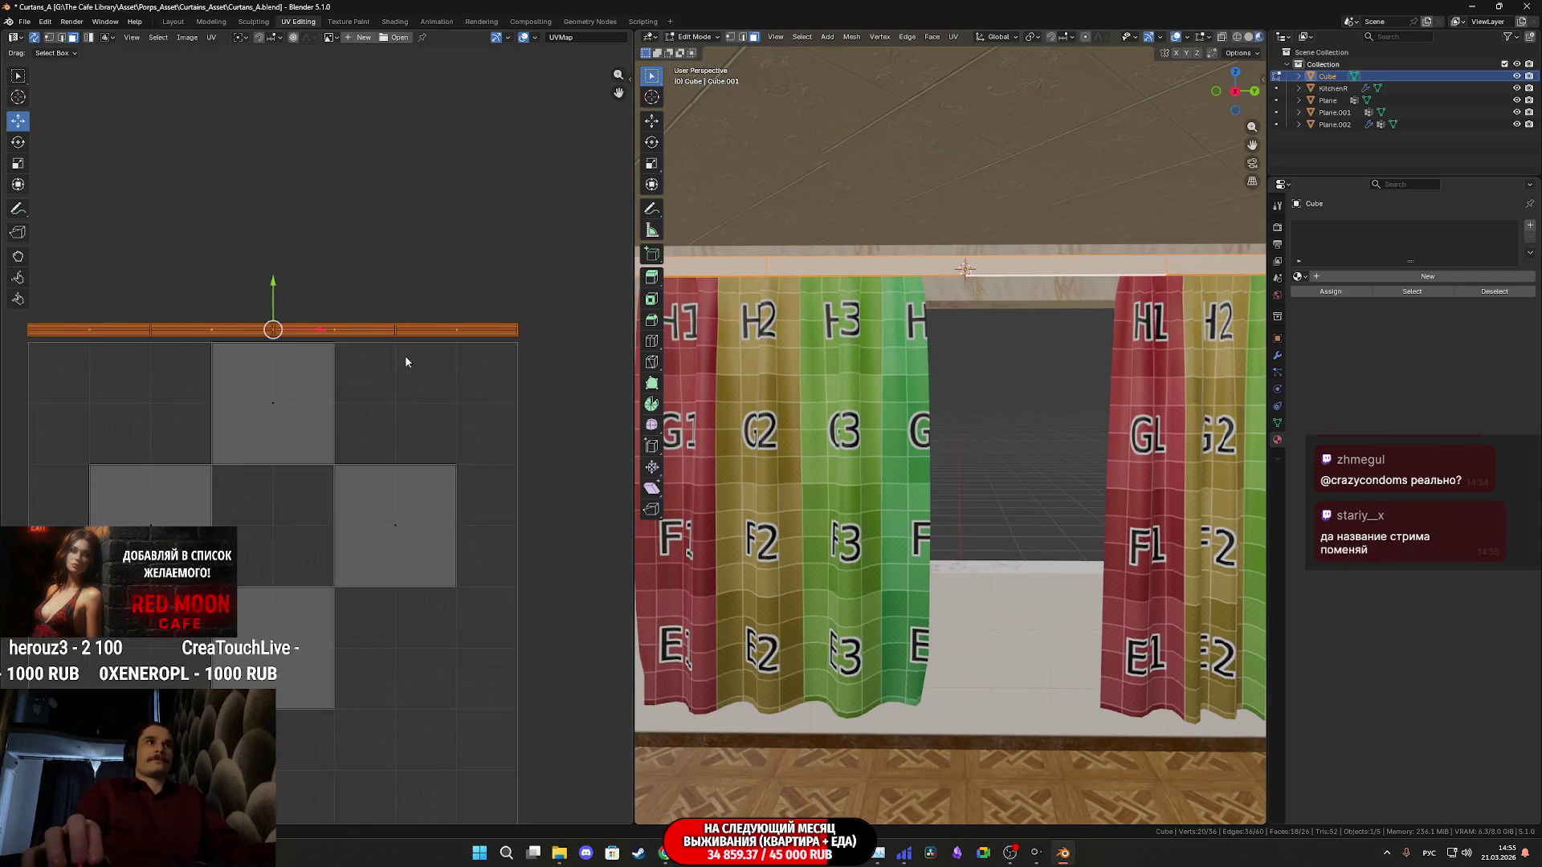
{"action": "scroll", "coordinate": [403, 358], "scroll_direction": "up", "scroll_amount": 3}
{"action": "middle_click_drag", "start_coordinate": [492, 344], "coordinate": [558, 359]}
{"action": "left_click_drag", "start_coordinate": [521, 321], "coordinate": [419, 239]}
{"action": "middle_click_drag", "start_coordinate": [418, 238], "coordinate": [491, 258]}
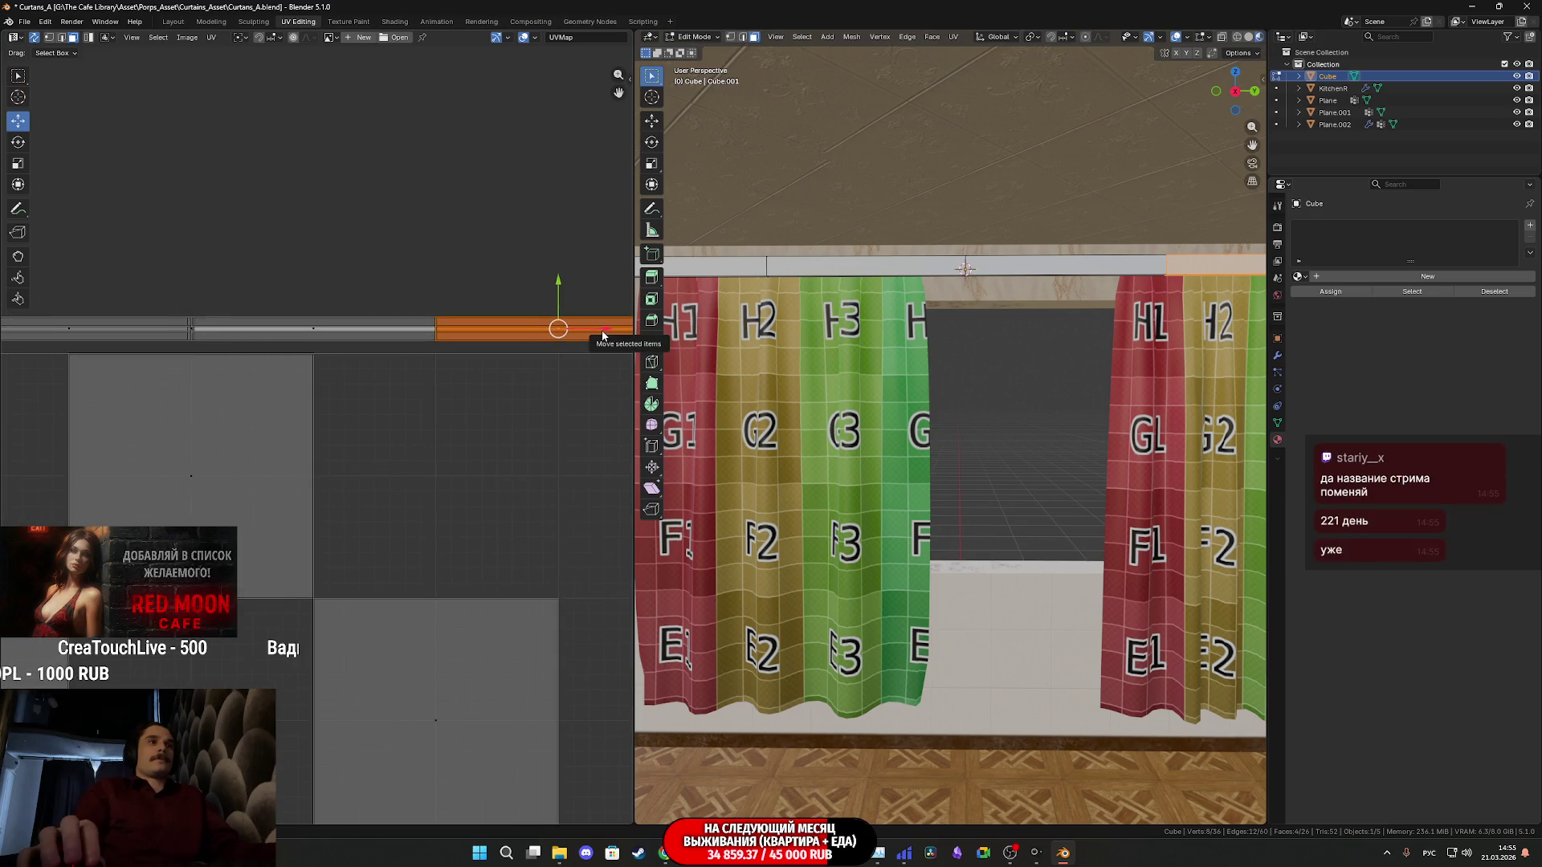
{"action": "middle_click_drag", "start_coordinate": [591, 312], "coordinate": [408, 302]}
{"action": "left_click", "coordinate": [631, 78]}
{"action": "double_click", "coordinate": [542, 100]}
{"action": "type", "text": "1"}
{"action": "key", "text": "Return"}
{"action": "double_click", "coordinate": [579, 89]}
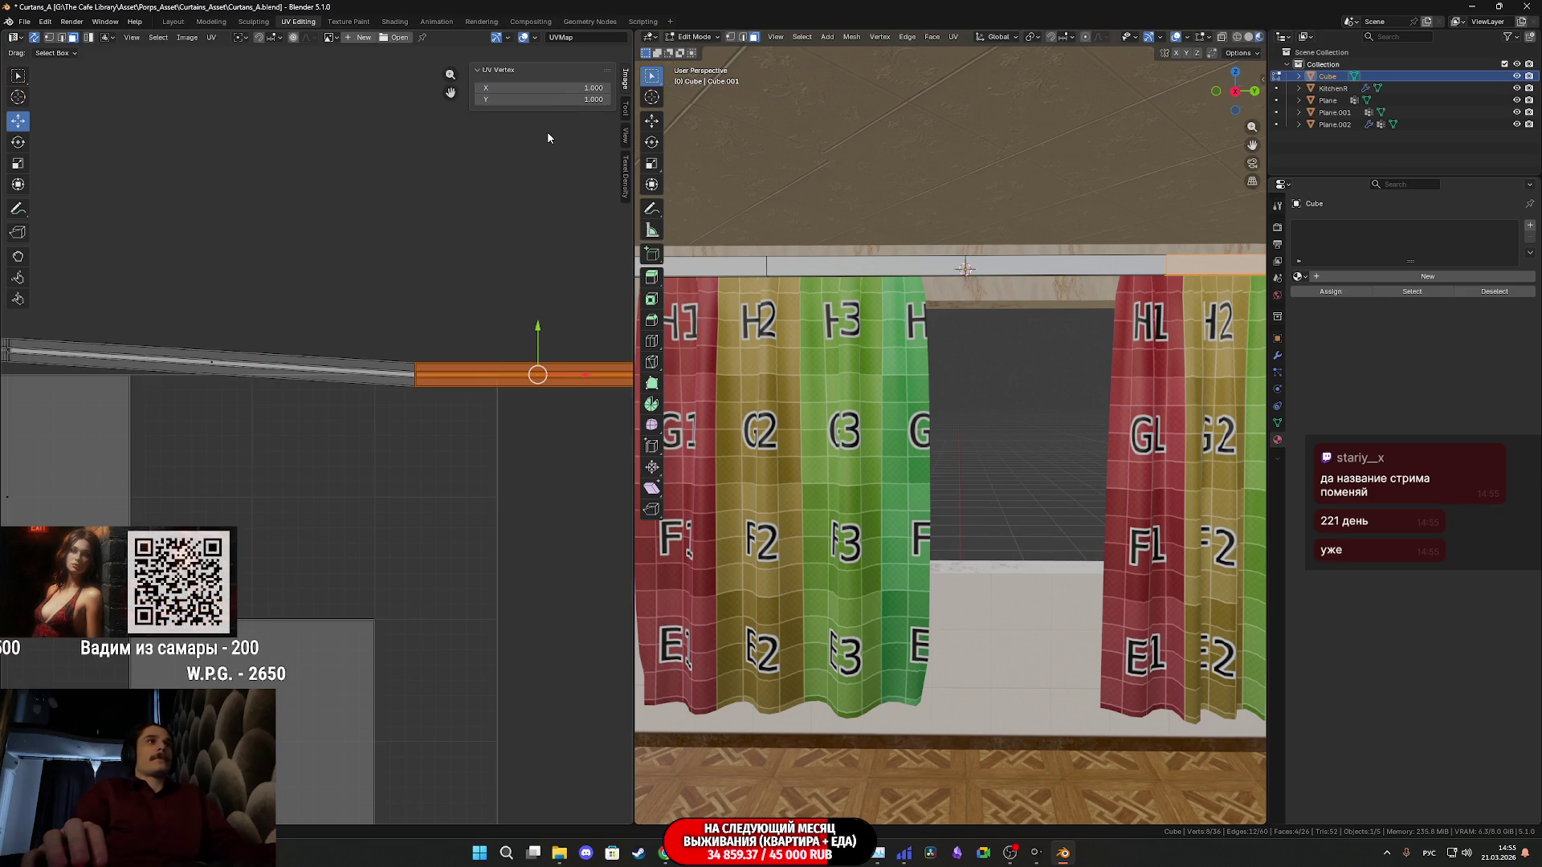
{"action": "key", "text": "ctrl+p"}
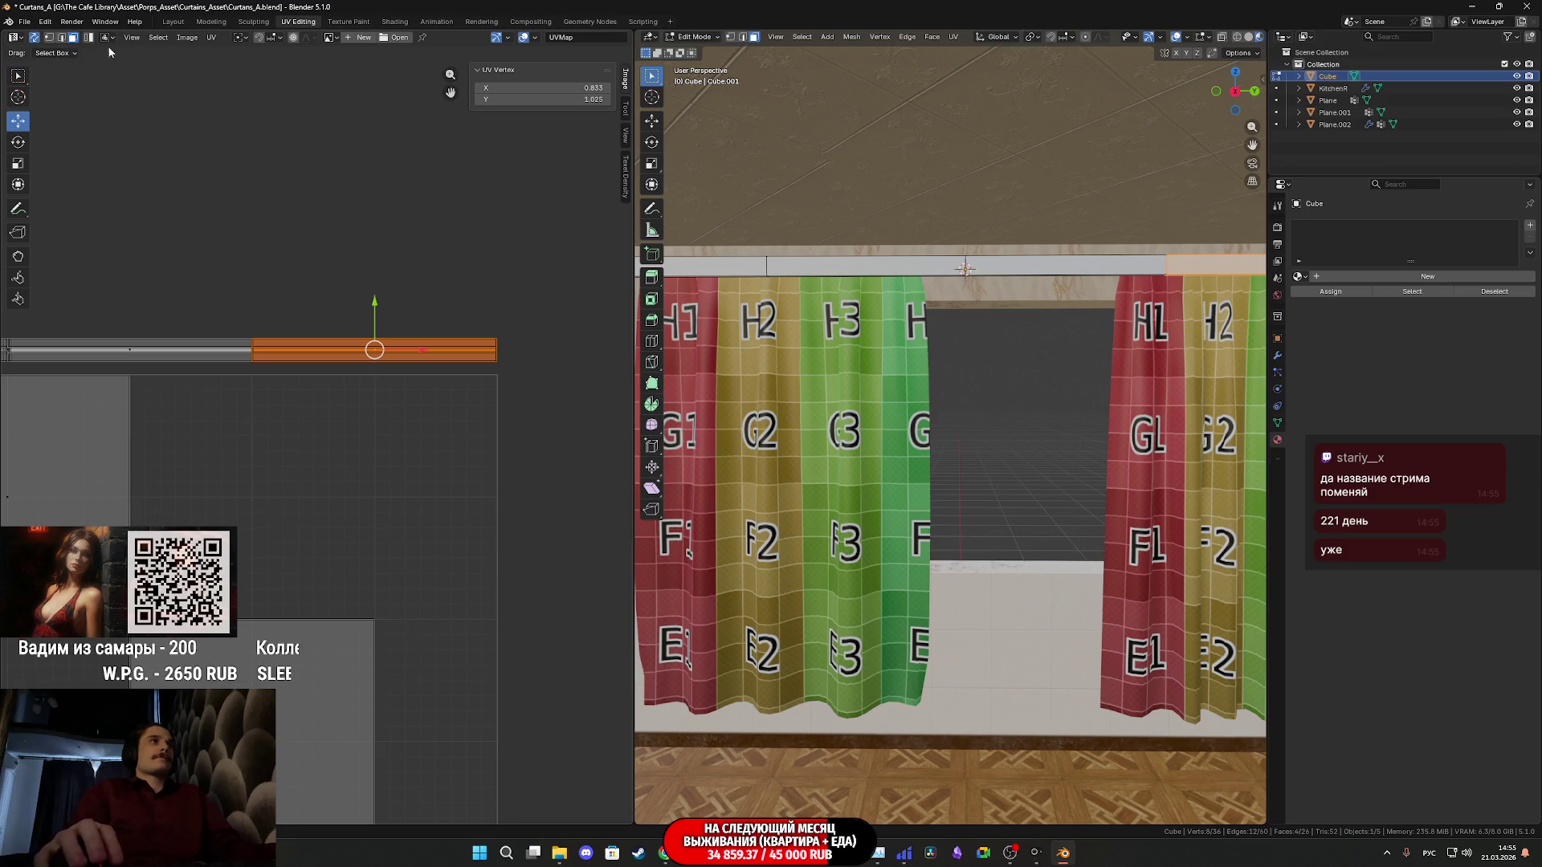
Change Sticky Selection Mode and snap the next strip piece, undoing a wrong move
{"action": "left_click", "coordinate": [109, 37]}
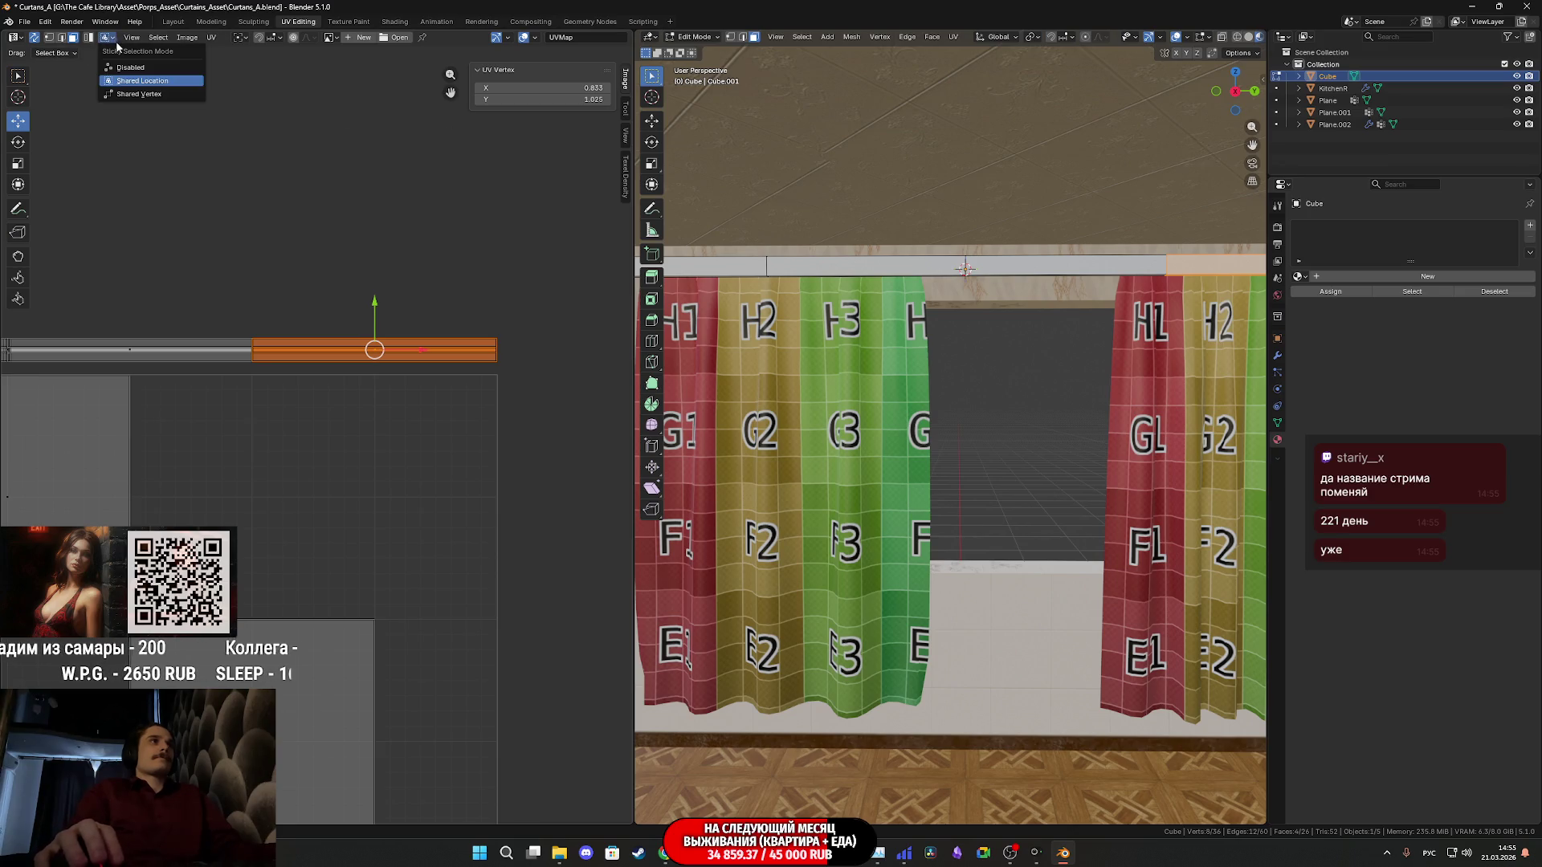
{"action": "left_click", "coordinate": [144, 94]}
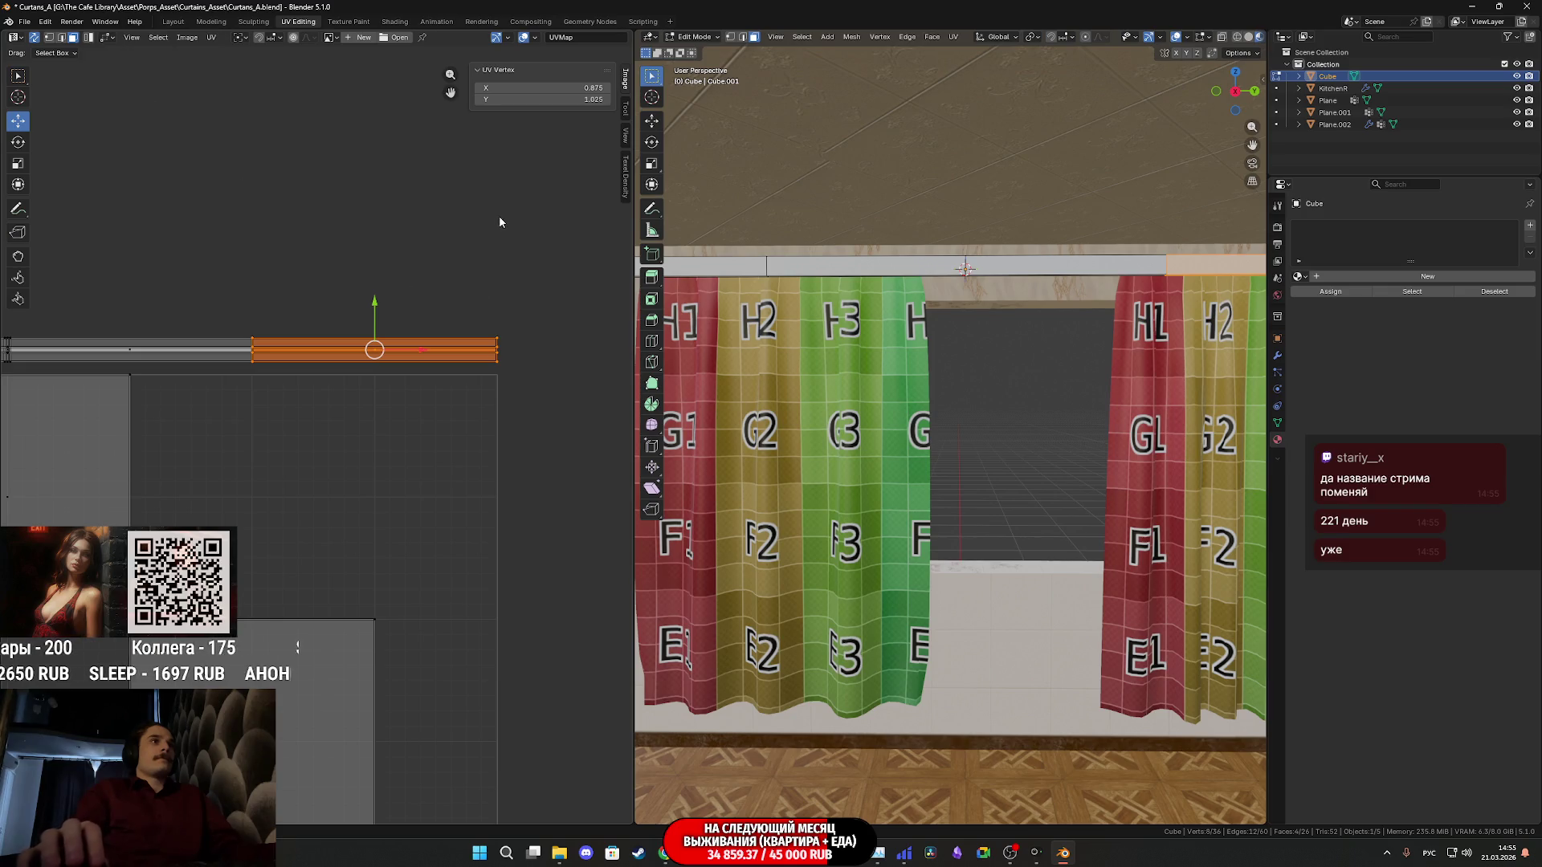
{"action": "left_click", "coordinate": [573, 99]}
{"action": "type", "text": "1"}
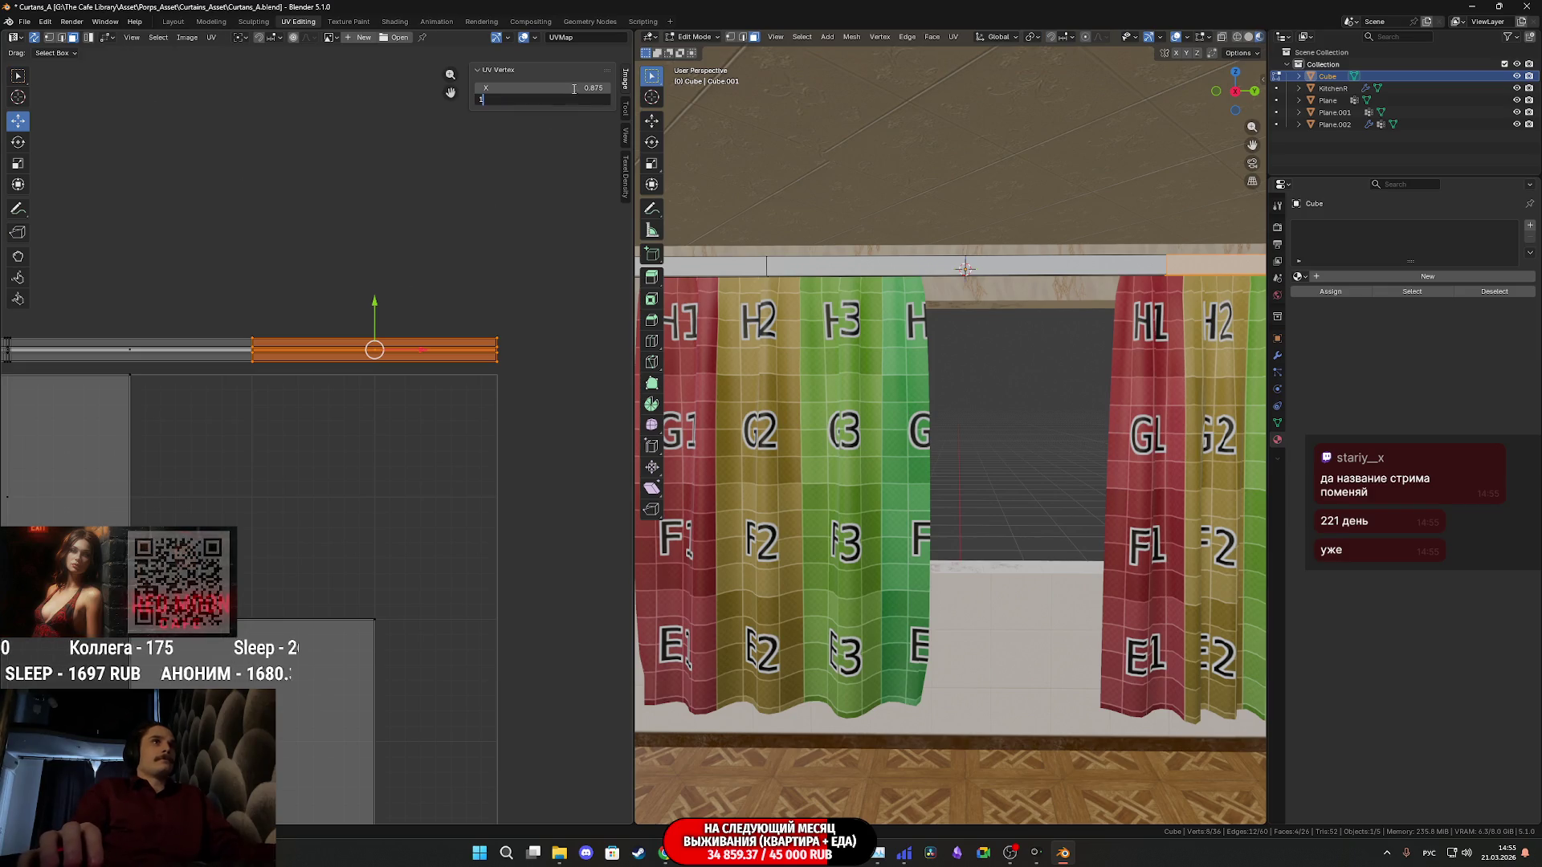
{"action": "key", "text": "Return"}
{"action": "left_click", "coordinate": [571, 88]}
{"action": "key", "text": "Return"}
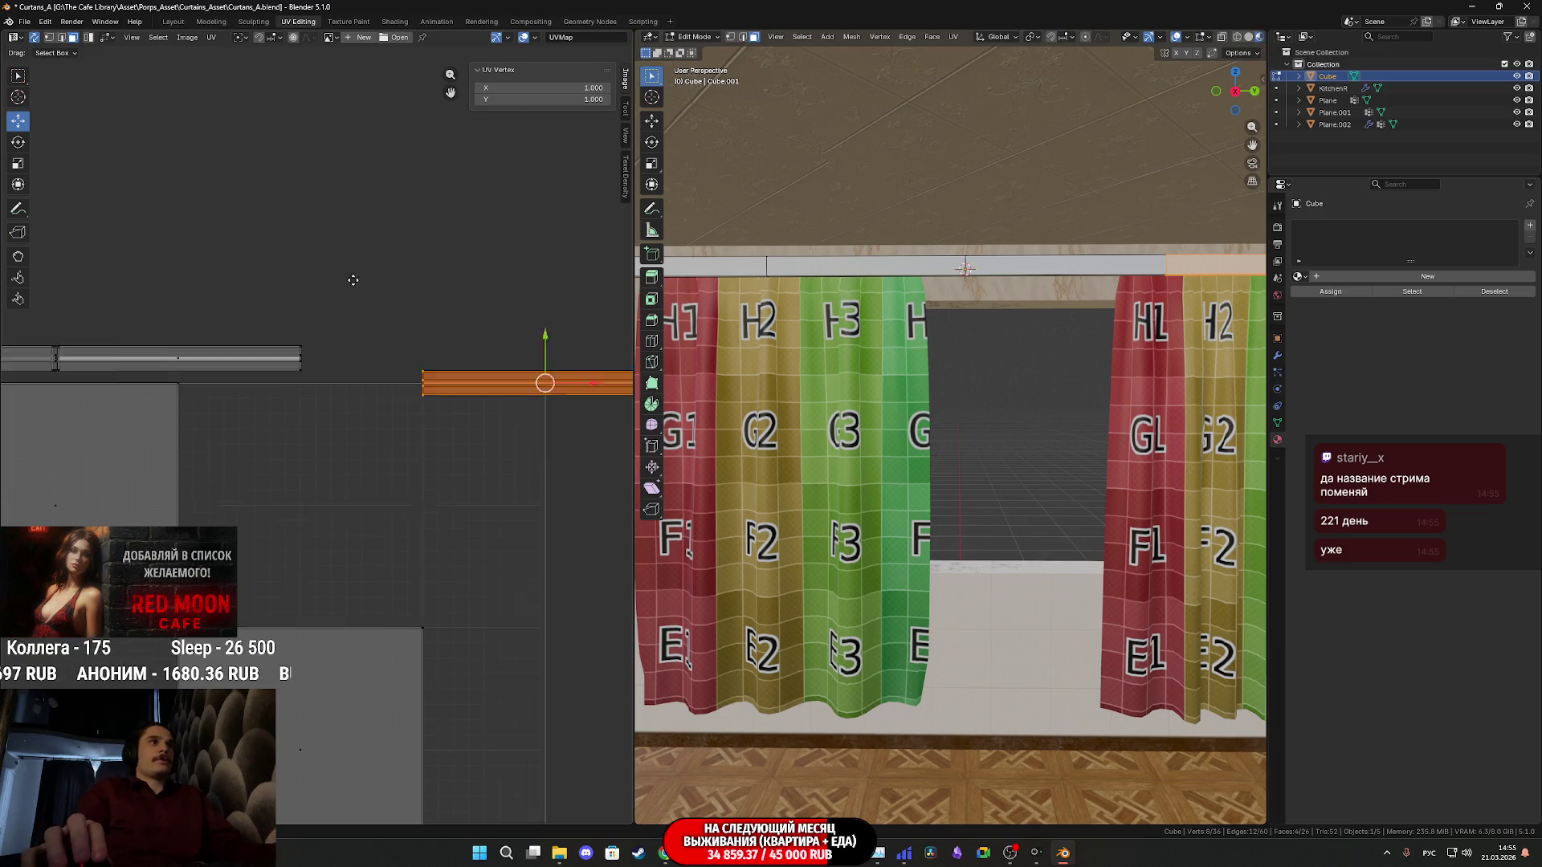
{"action": "scroll", "coordinate": [419, 403], "scroll_direction": "up", "scroll_amount": 2}
{"action": "left_click", "coordinate": [419, 403]}
{"action": "left_click_drag", "start_coordinate": [417, 406], "coordinate": [348, 329]}
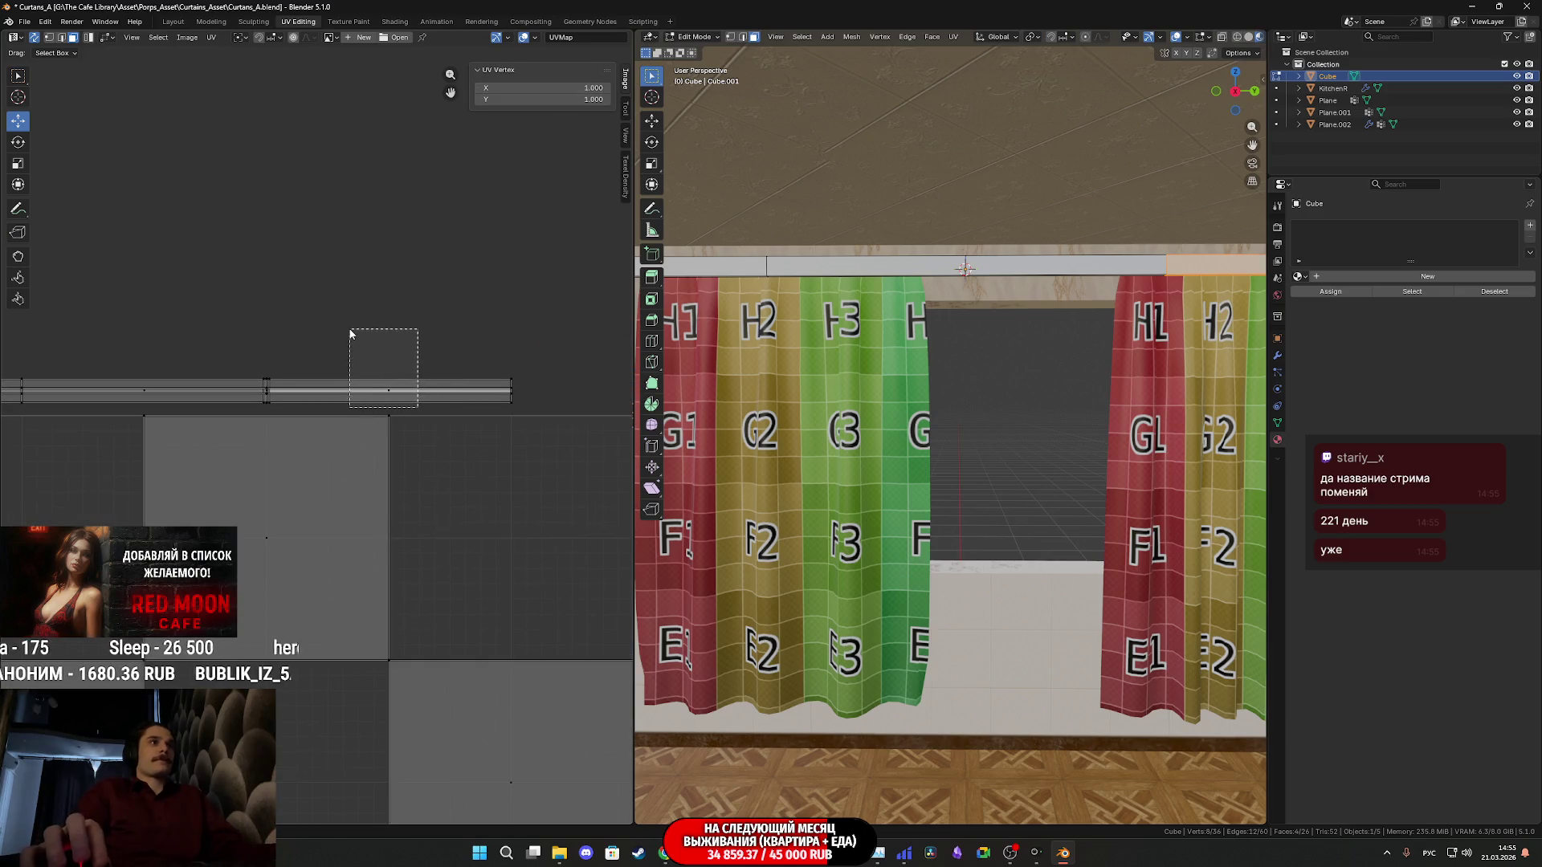
{"action": "left_click", "coordinate": [567, 85]}
{"action": "type", "text": "1"}
{"action": "key", "text": "Return"}
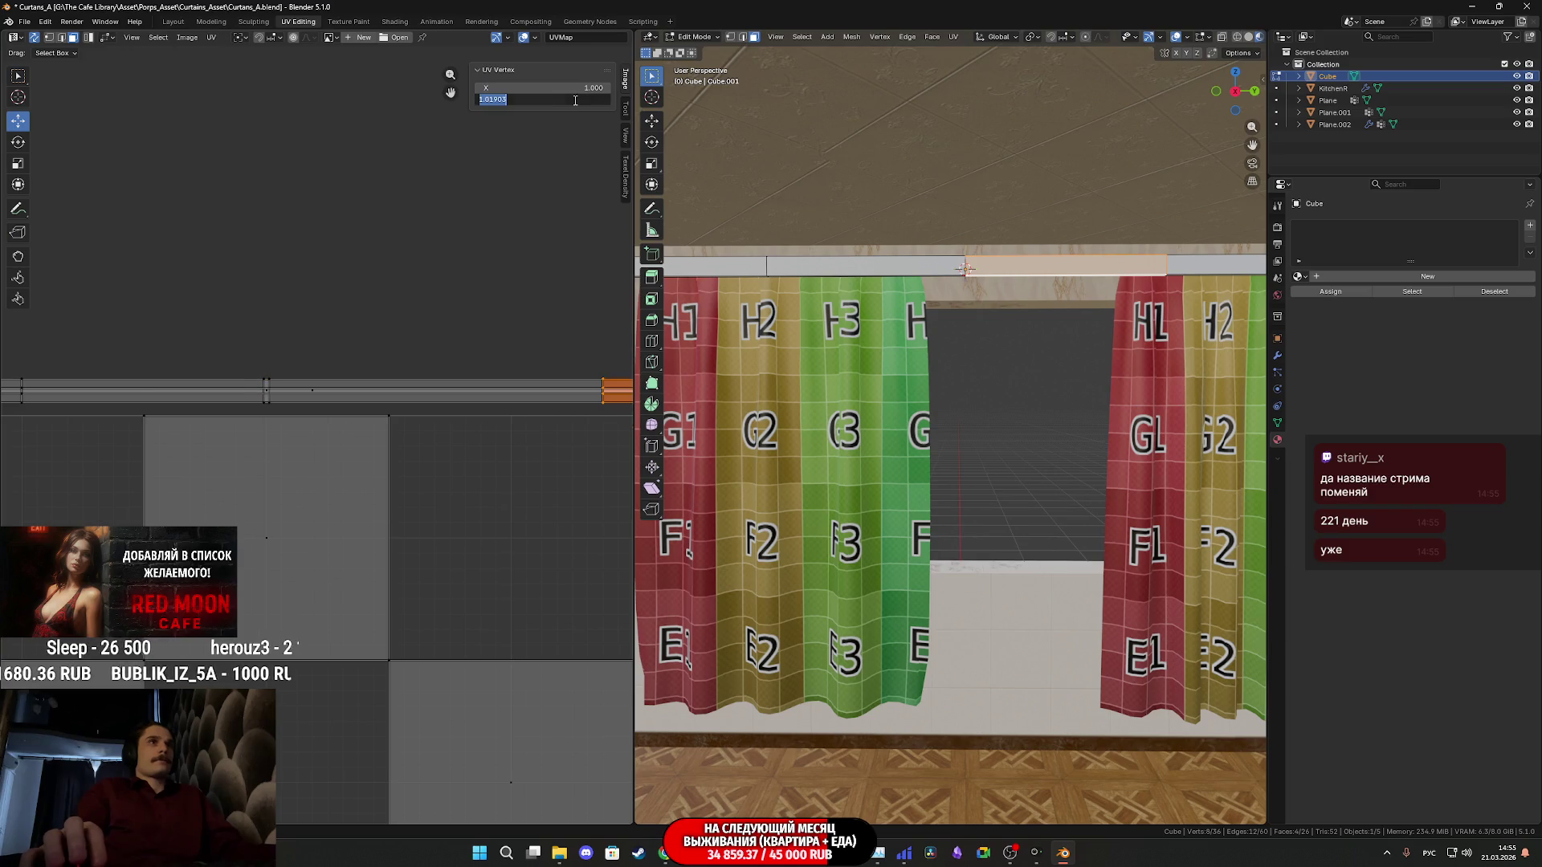
{"action": "key", "text": "Return"}
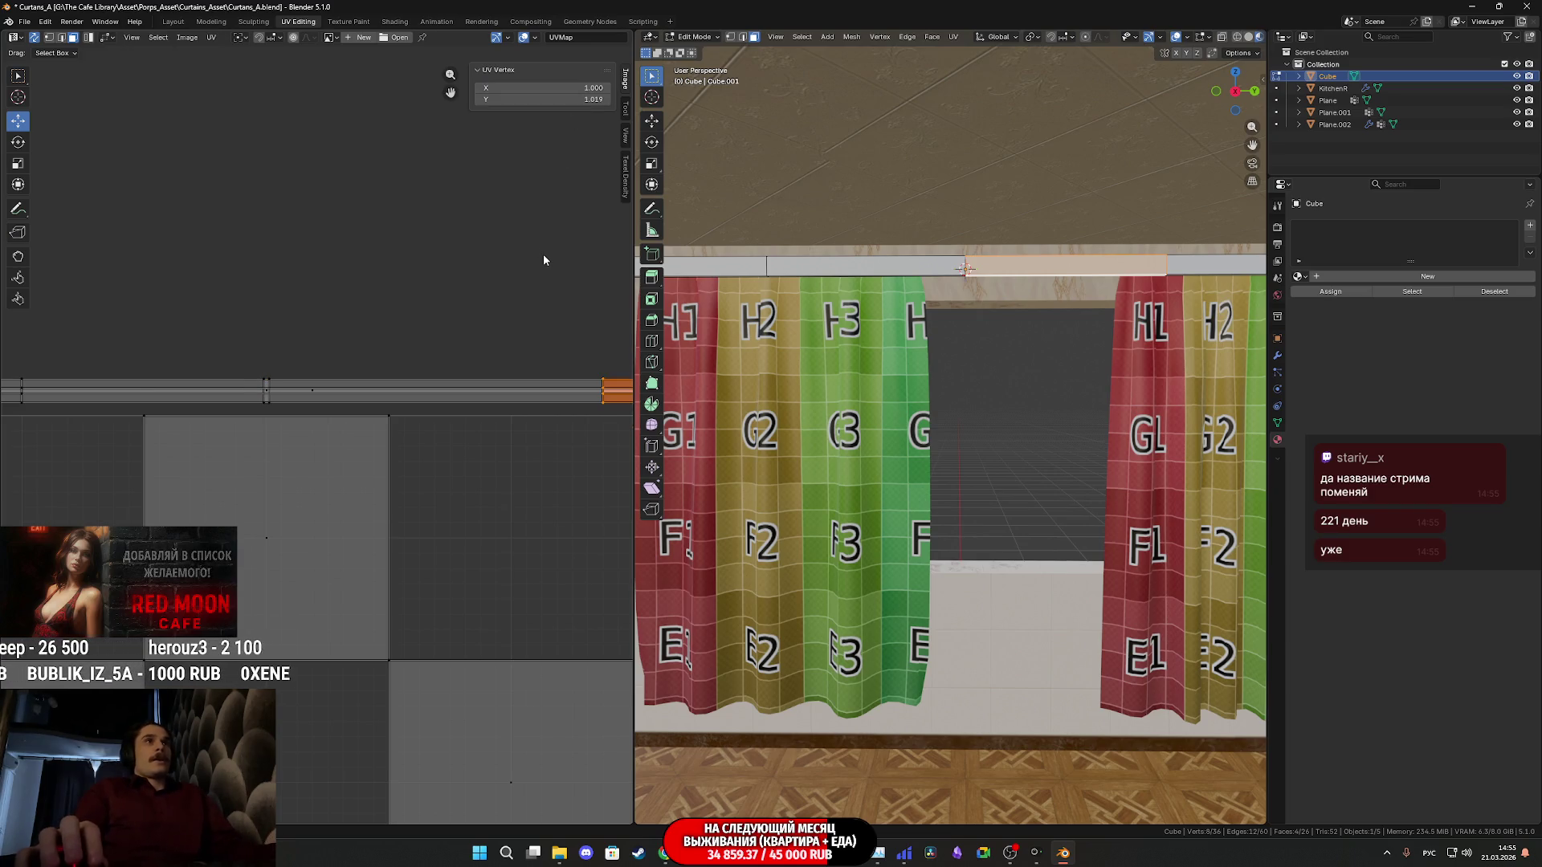
{"action": "key", "text": "ctrl+z"}
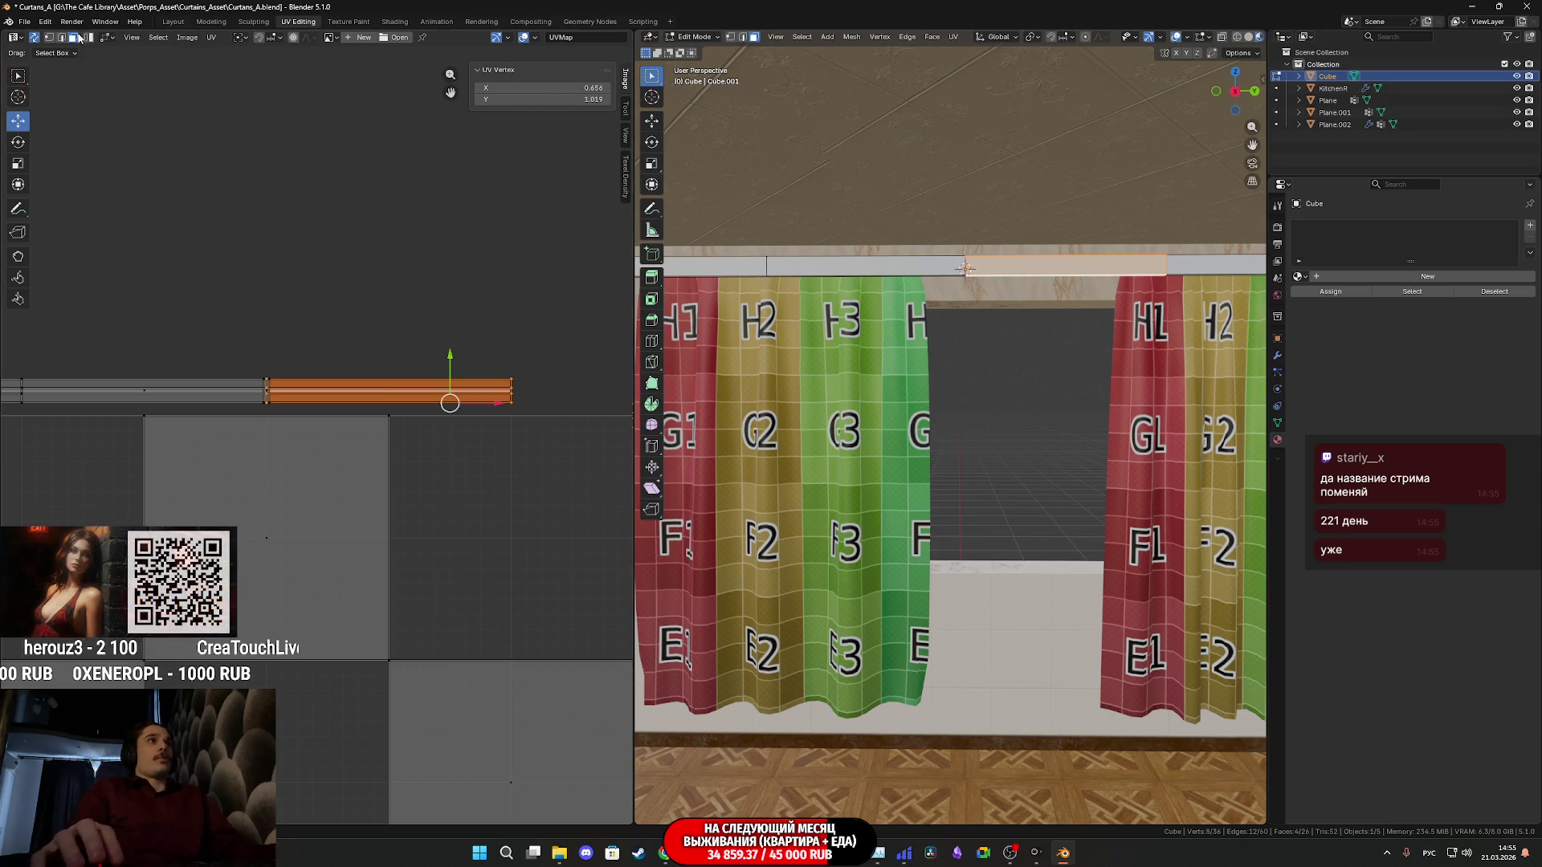
Try Shared Location and another sticky mode until the strip snaps to X 1, Y 1
{"action": "left_click", "coordinate": [114, 40]}
{"action": "left_click", "coordinate": [151, 82]}
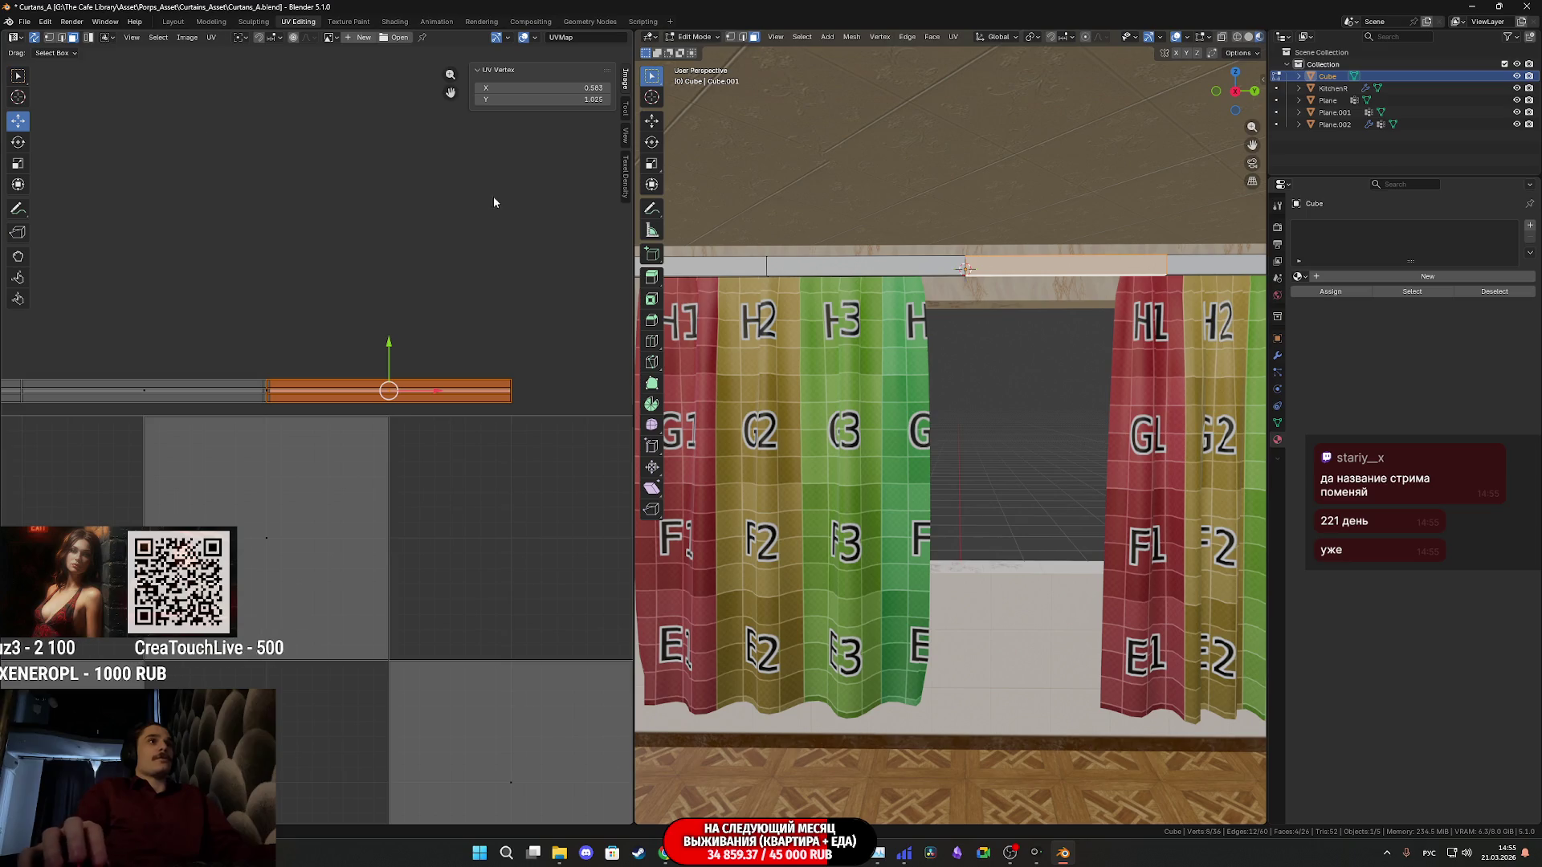
{"action": "type", "text": "1"}
{"action": "key", "text": "Return"}
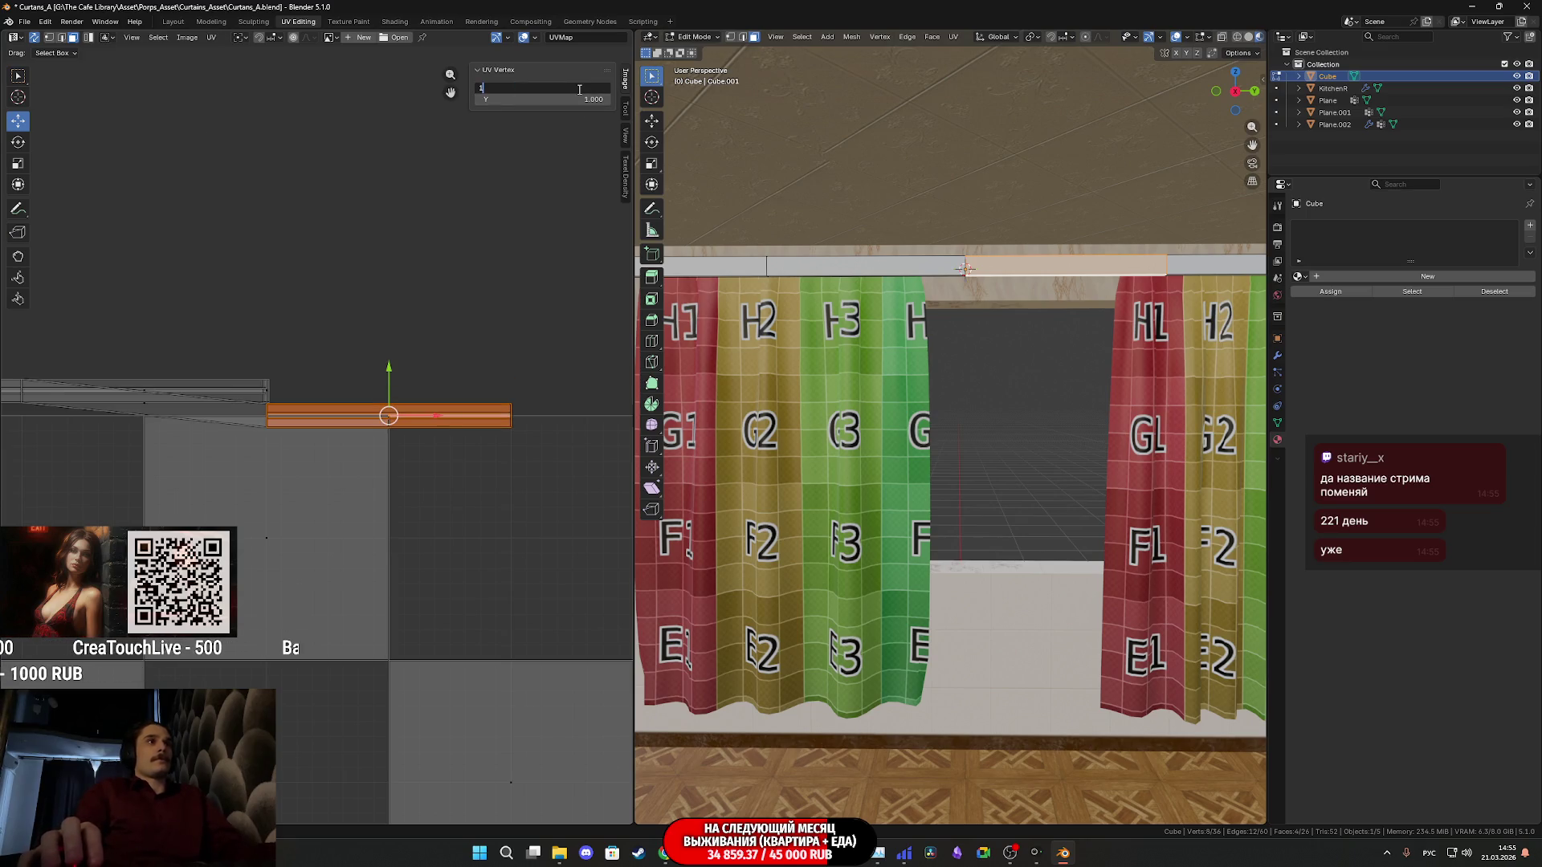
{"action": "key", "text": "Return"}
{"action": "key", "text": "ctrl+z"}
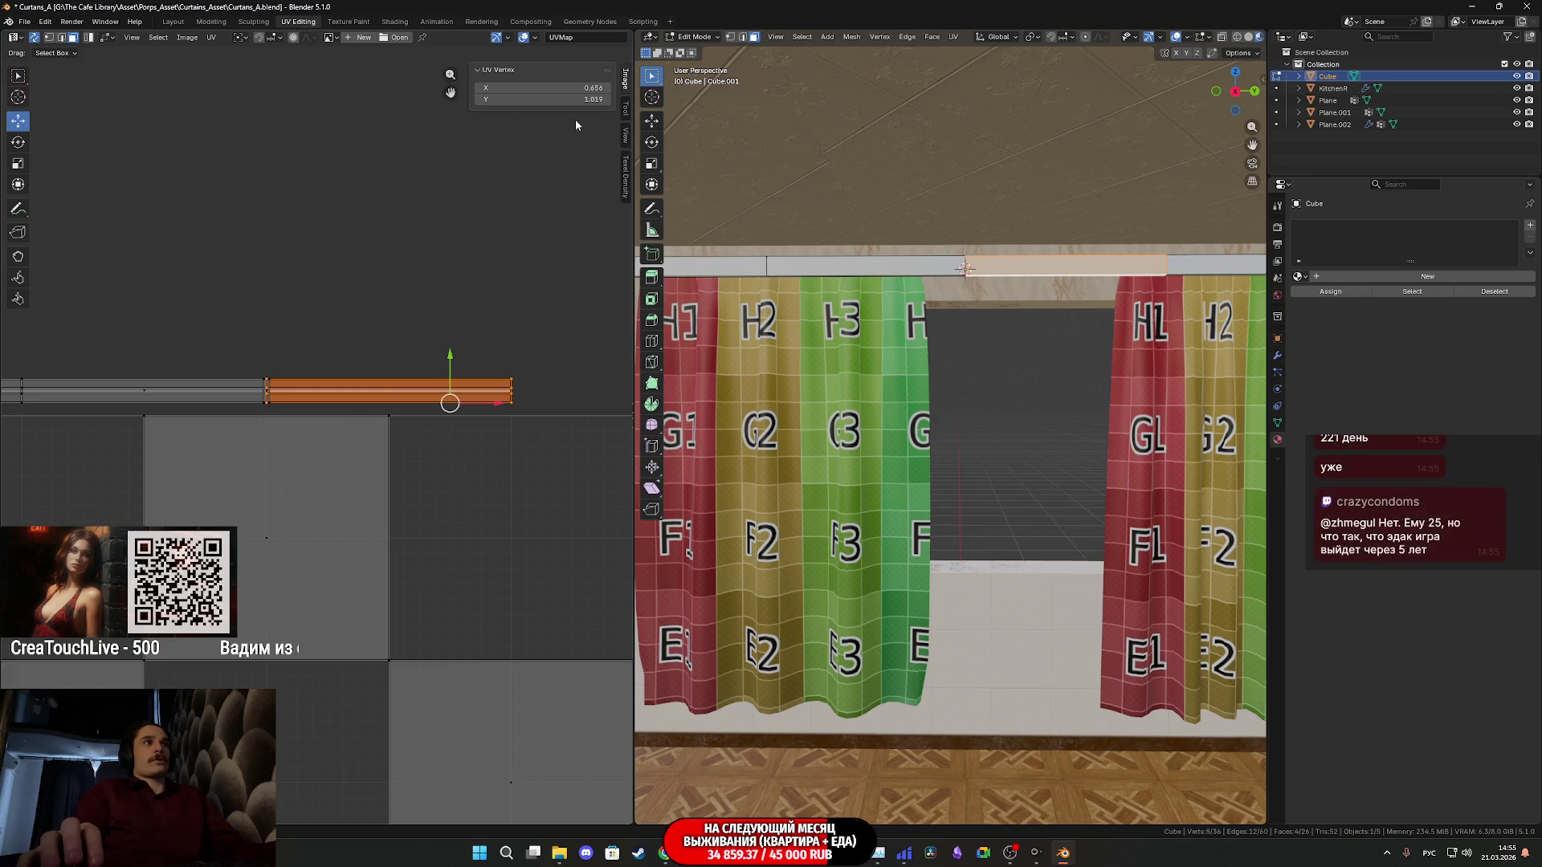
{"action": "left_click", "coordinate": [108, 37]}
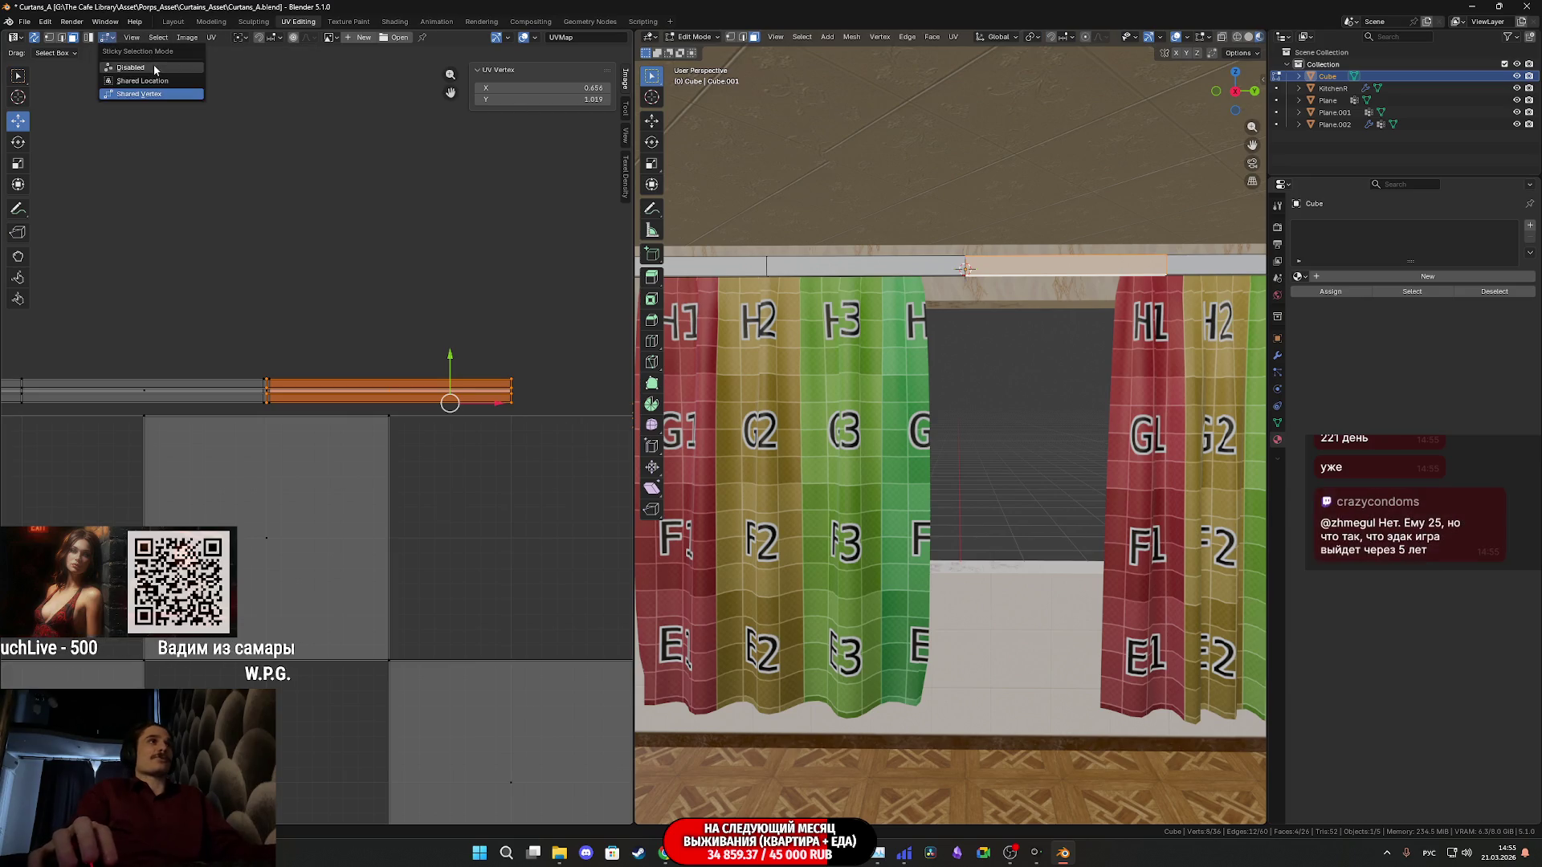
{"action": "left_click", "coordinate": [153, 69]}
{"action": "middle_click_drag", "start_coordinate": [475, 340], "coordinate": [441, 250]}
{"action": "double_click", "coordinate": [542, 99]}
{"action": "type", "text": "1"}
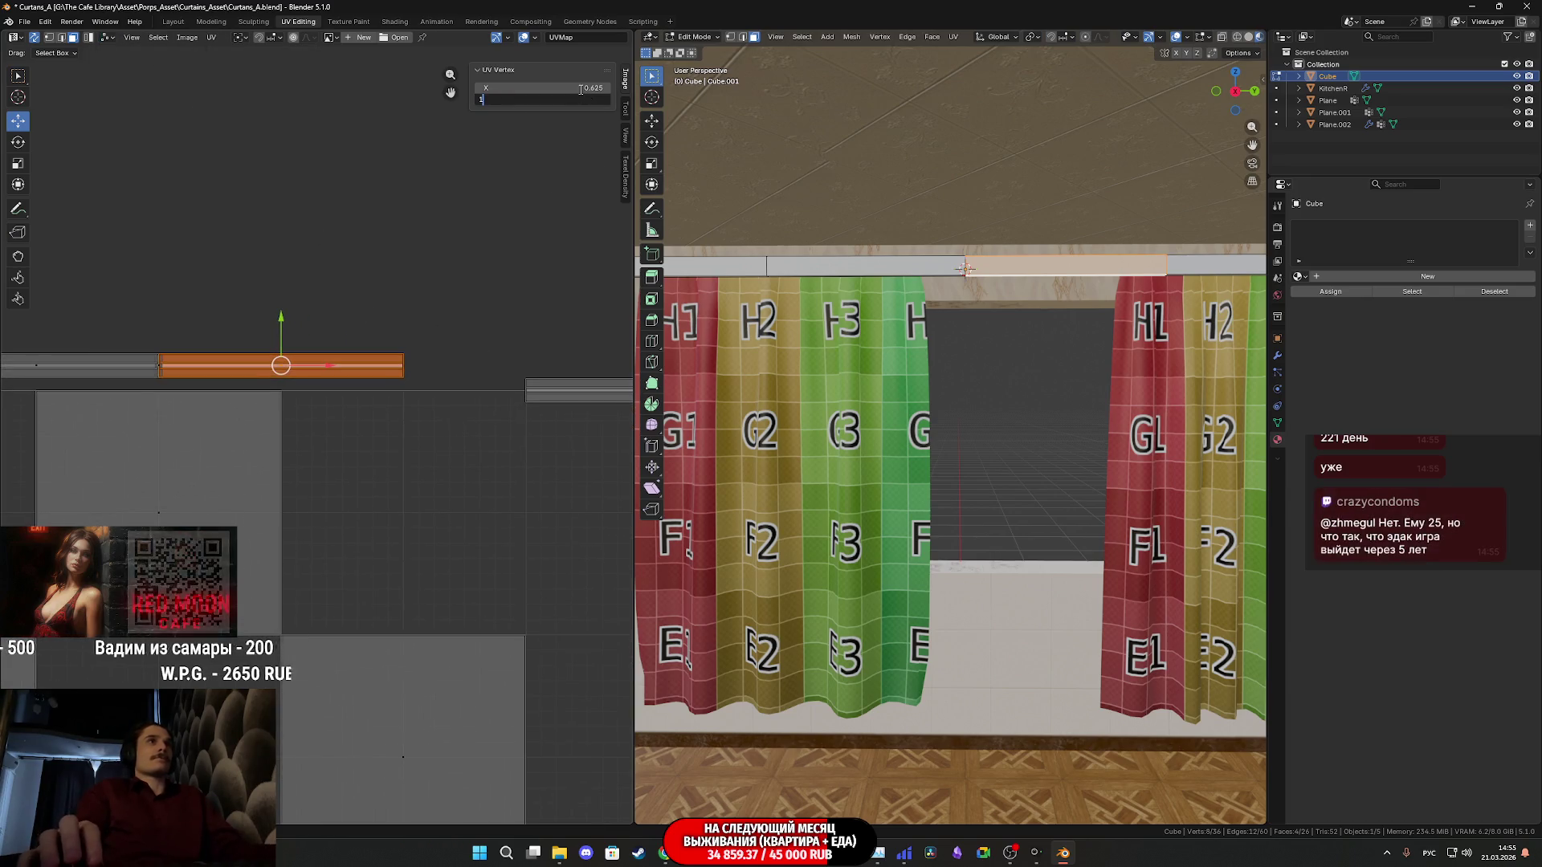
{"action": "key", "text": "Return"}
{"action": "double_click", "coordinate": [583, 87]}
{"action": "type", "text": "1"}
{"action": "key", "text": "Return"}
Select part of the remaining grey rod strip for the next snap
{"action": "middle_click_drag", "start_coordinate": [485, 173], "coordinate": [324, 310]}
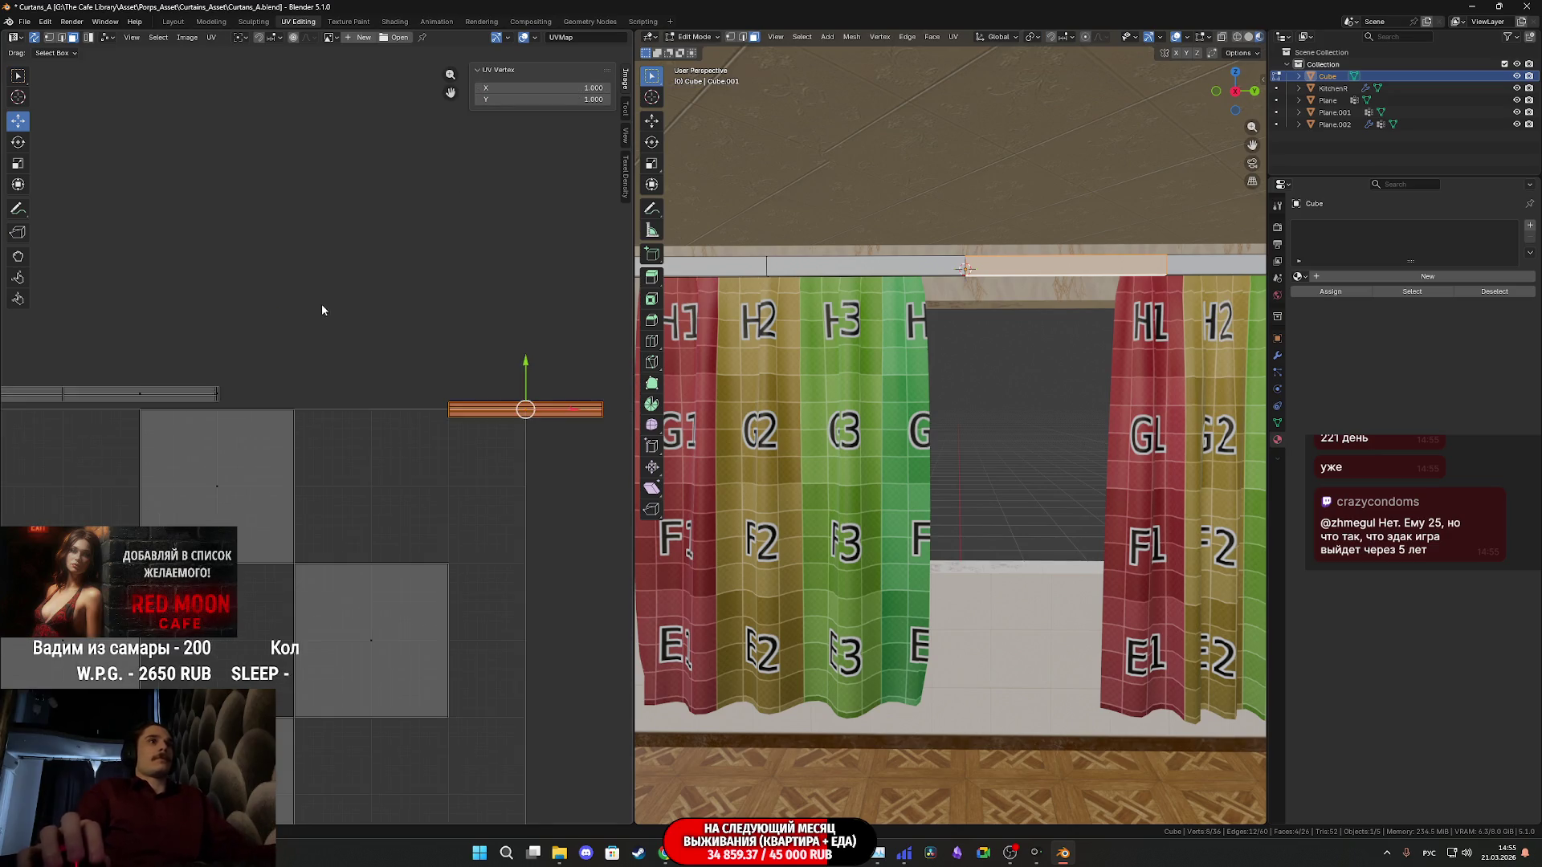
{"action": "scroll", "coordinate": [536, 304], "scroll_direction": "up", "scroll_amount": 2}
{"action": "mouse_move", "coordinate": [537, 304]}
{"action": "middle_mouse_down"}
{"action": "mouse_move", "coordinate": [498, 373]}
{"action": "mouse_move", "coordinate": [531, 355]}
{"action": "middle_mouse_up"}
{"action": "mouse_move", "coordinate": [532, 354]}
{"action": "left_mouse_down"}
{"action": "mouse_move", "coordinate": [478, 278]}
{"action": "mouse_move", "coordinate": [269, 298]}
{"action": "left_mouse_up"}
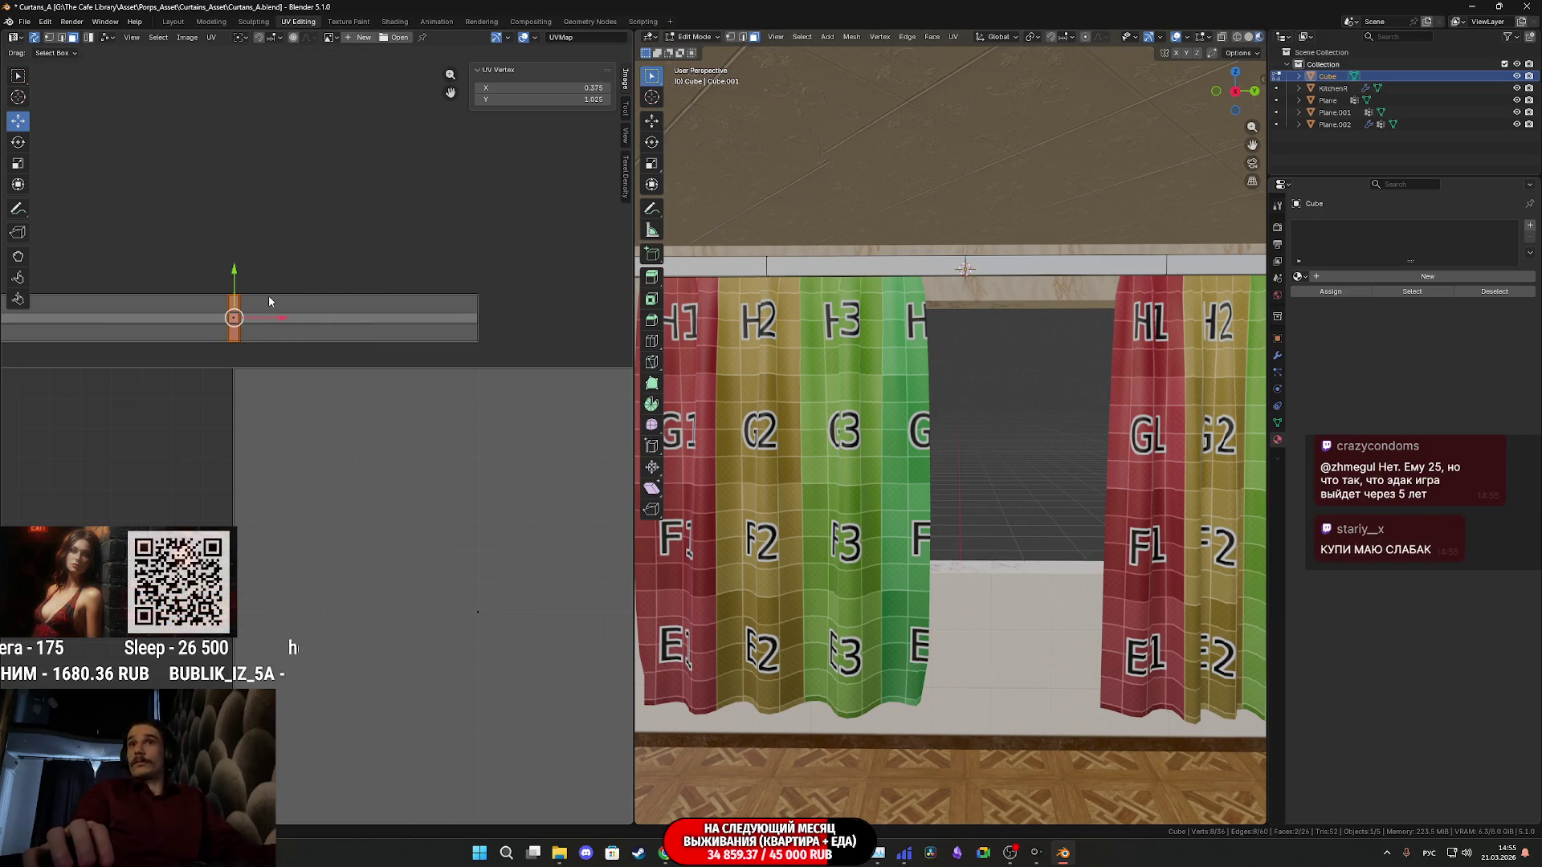
Snap the next rod strip piece to UV Vertex X 1, Y 1
{"action": "middle_click_drag", "start_coordinate": [269, 297], "coordinate": [454, 329]}
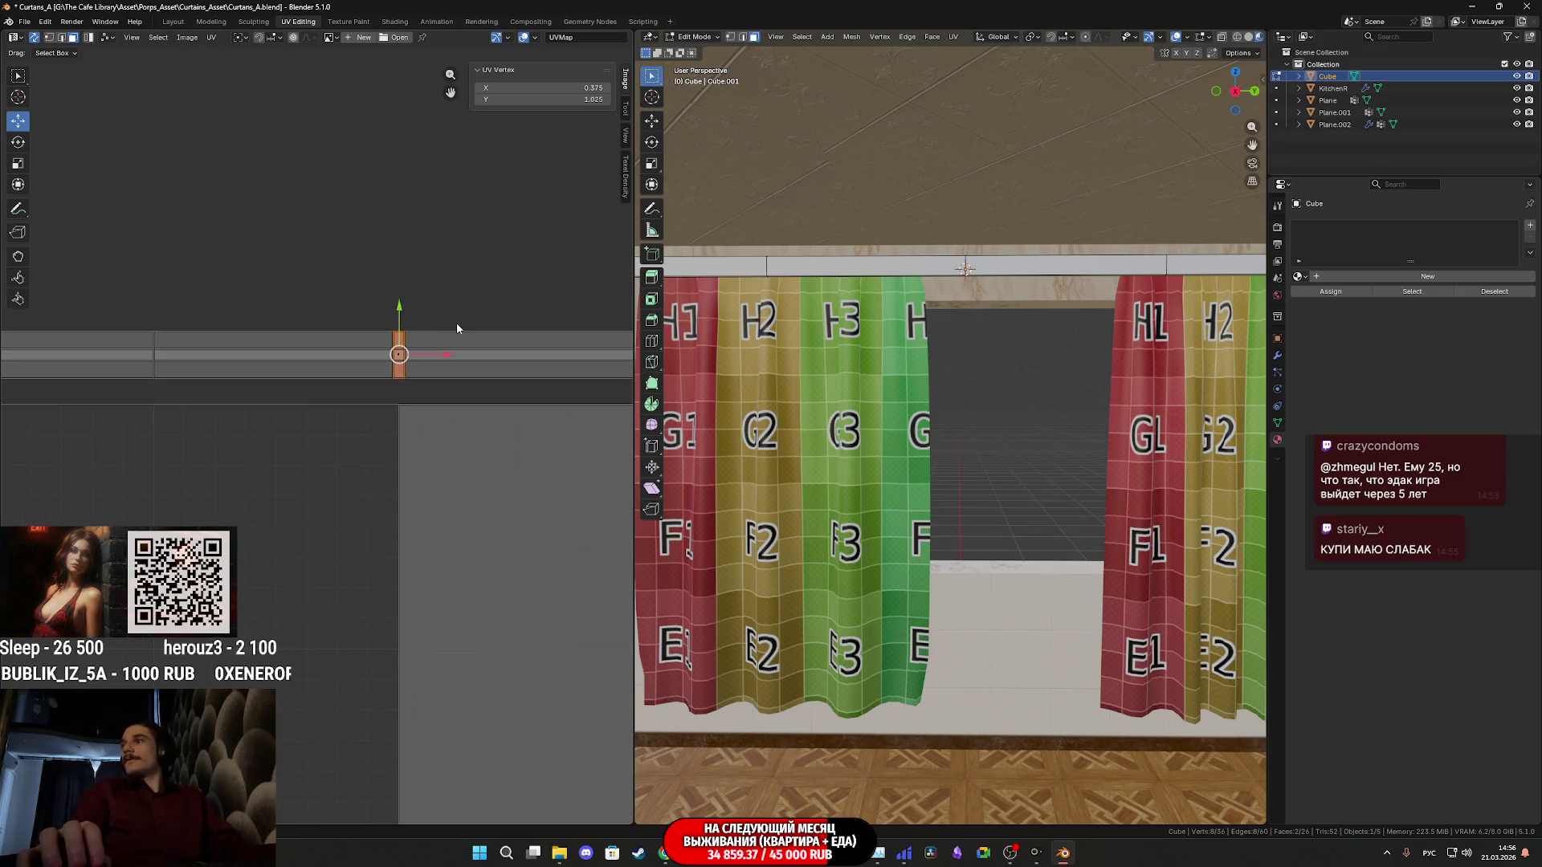
{"action": "scroll", "coordinate": [456, 323], "scroll_direction": "down", "scroll_amount": 2}
{"action": "scroll", "coordinate": [518, 407], "scroll_direction": "down", "scroll_amount": 1}
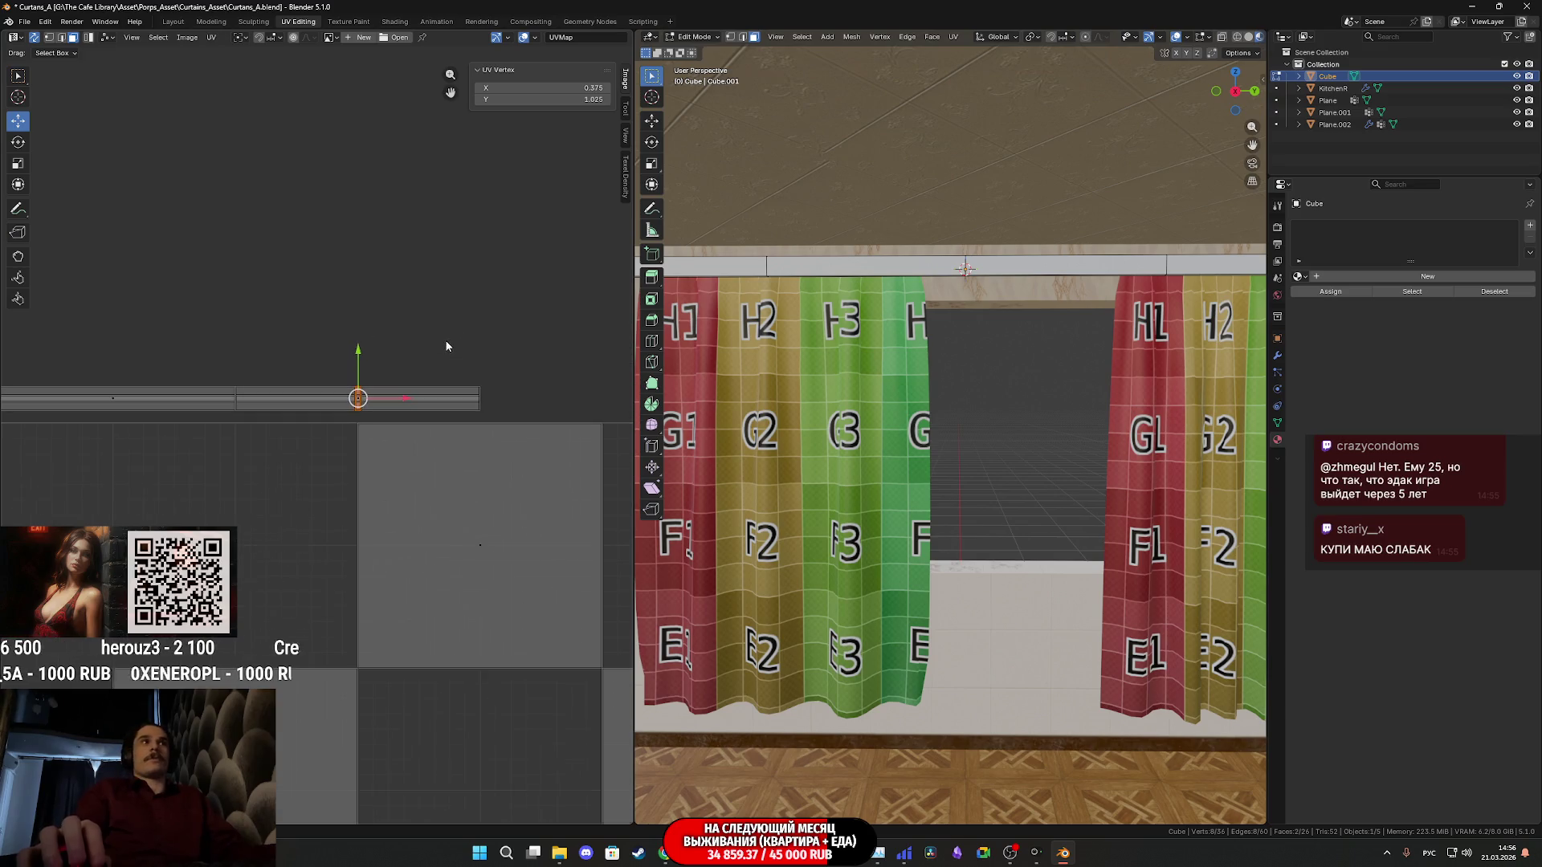
{"action": "left_click_drag", "start_coordinate": [519, 410], "coordinate": [356, 369]}
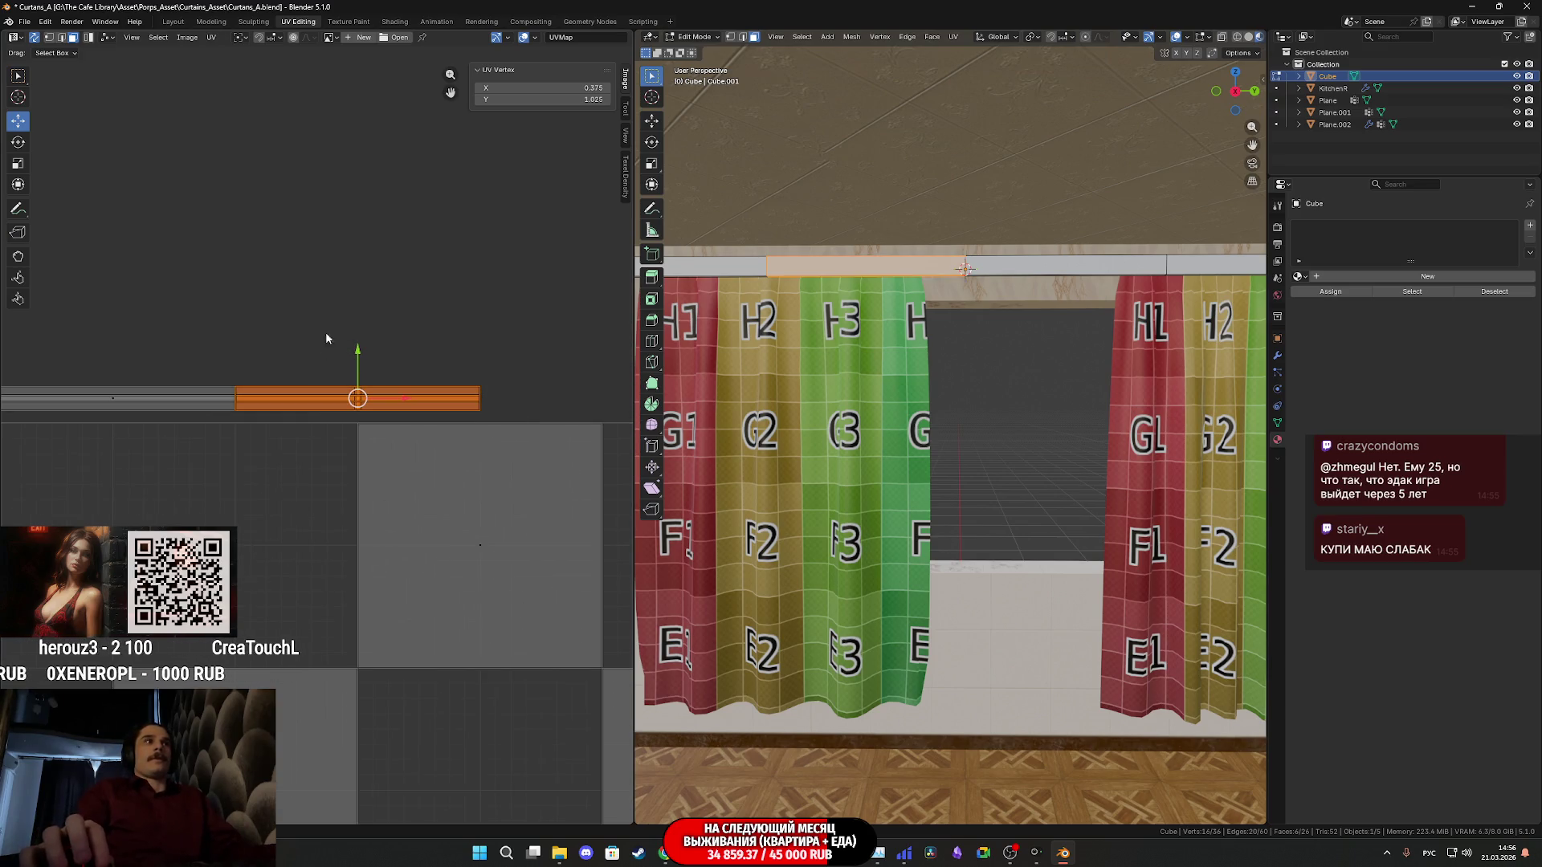
{"action": "left_click", "coordinate": [582, 100]}
{"action": "type", "text": "1"}
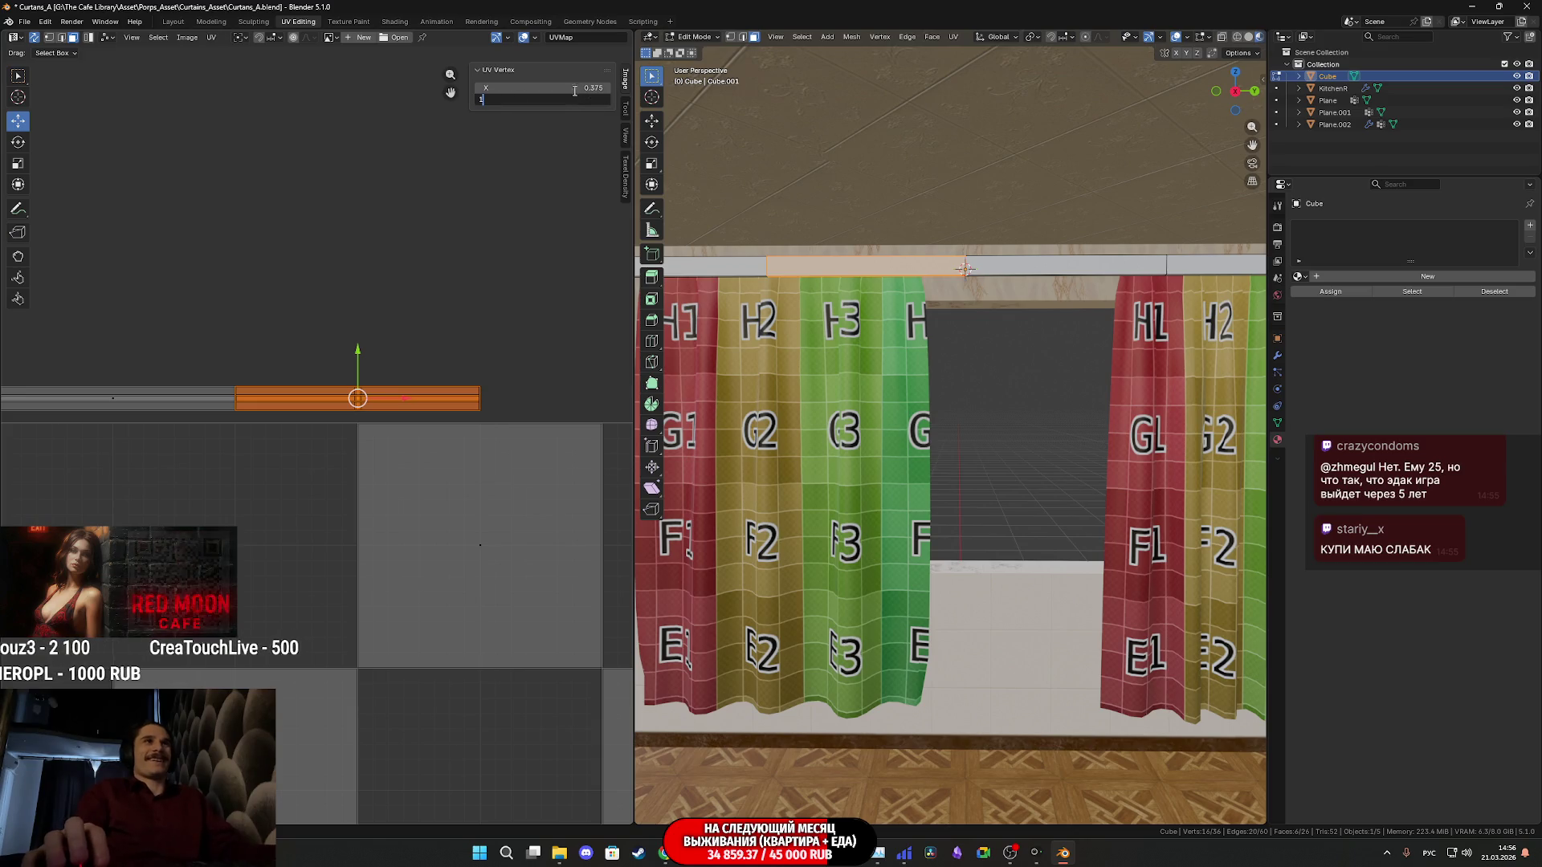
{"action": "key", "text": "Return"}
{"action": "left_click", "coordinate": [578, 88]}
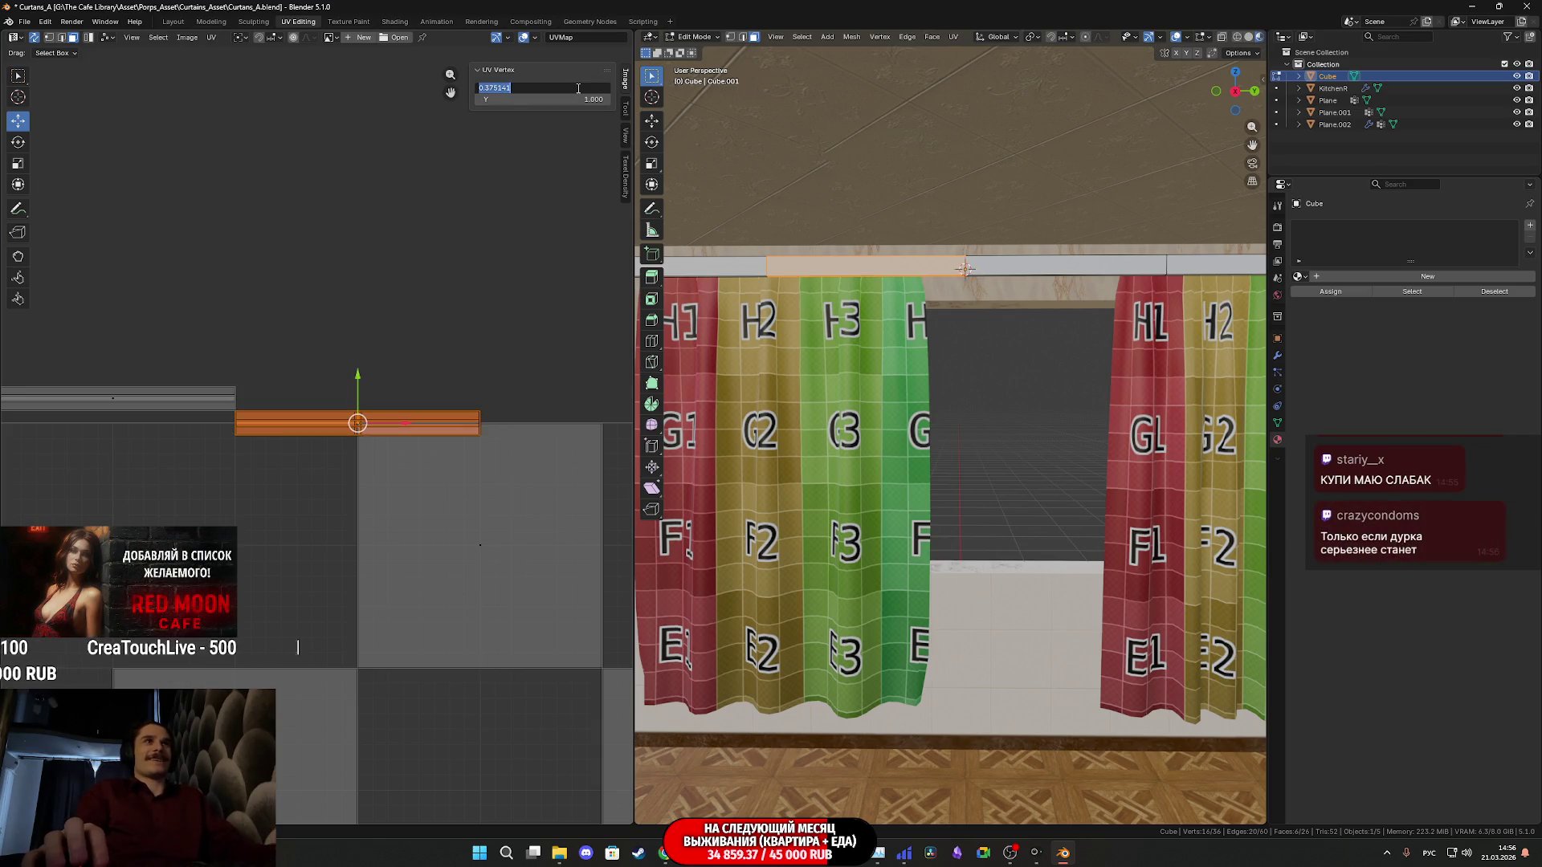
{"action": "key", "text": "Return"}
Snap the last strip piece to X 1, Y 1 and select the whole stacked rod strip
{"action": "middle_click_drag", "start_coordinate": [541, 416], "coordinate": [384, 409]}
{"action": "left_click_drag", "start_coordinate": [369, 404], "coordinate": [290, 353]}
{"action": "scroll", "coordinate": [423, 265], "scroll_direction": "up", "scroll_amount": 1}
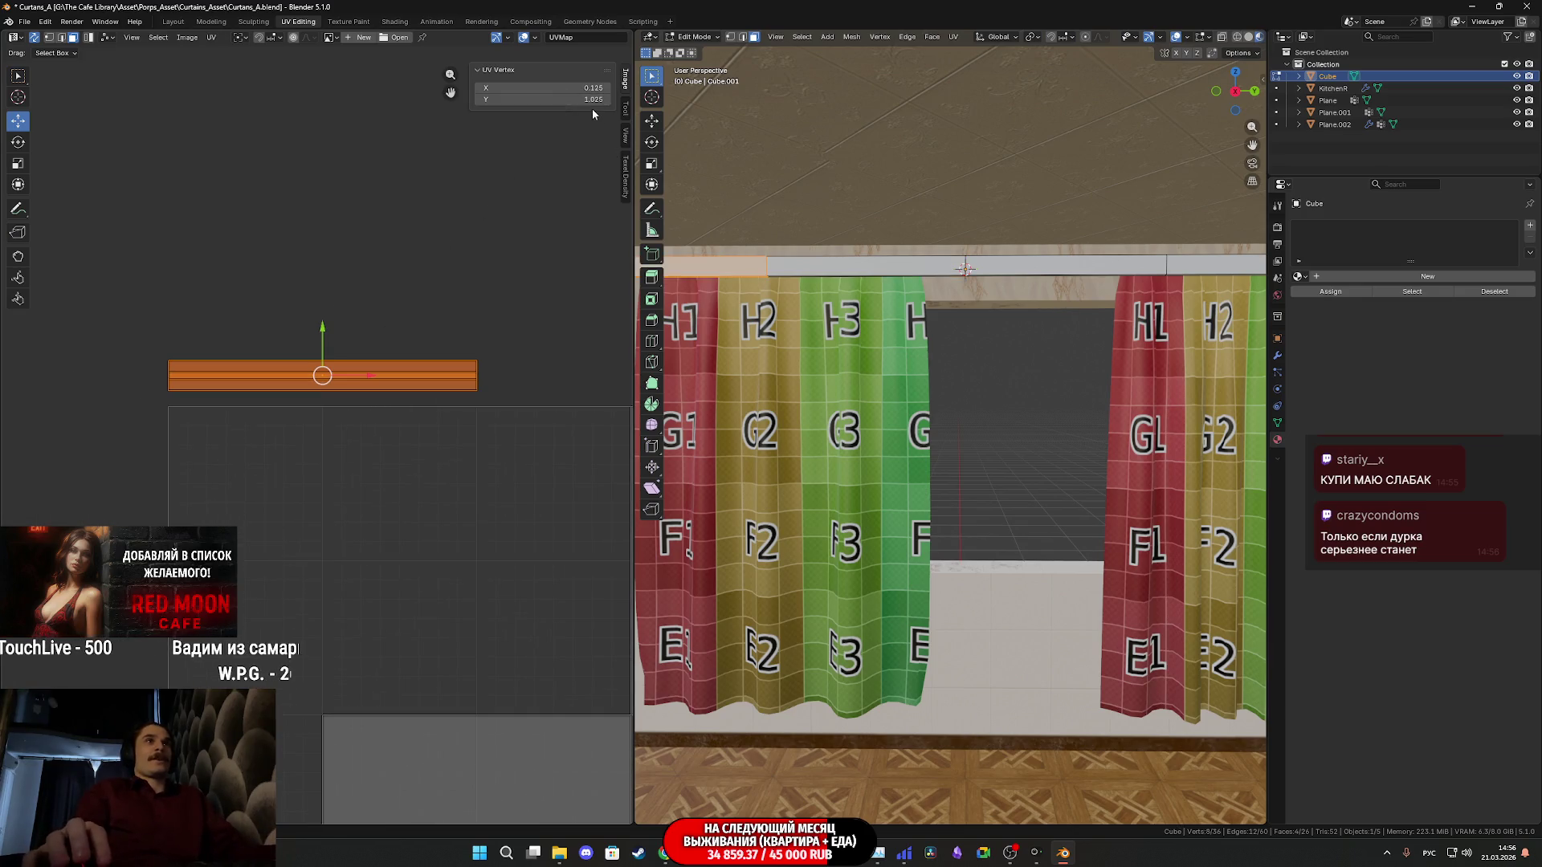
{"action": "key", "text": "Return"}
{"action": "left_click", "coordinate": [582, 88]}
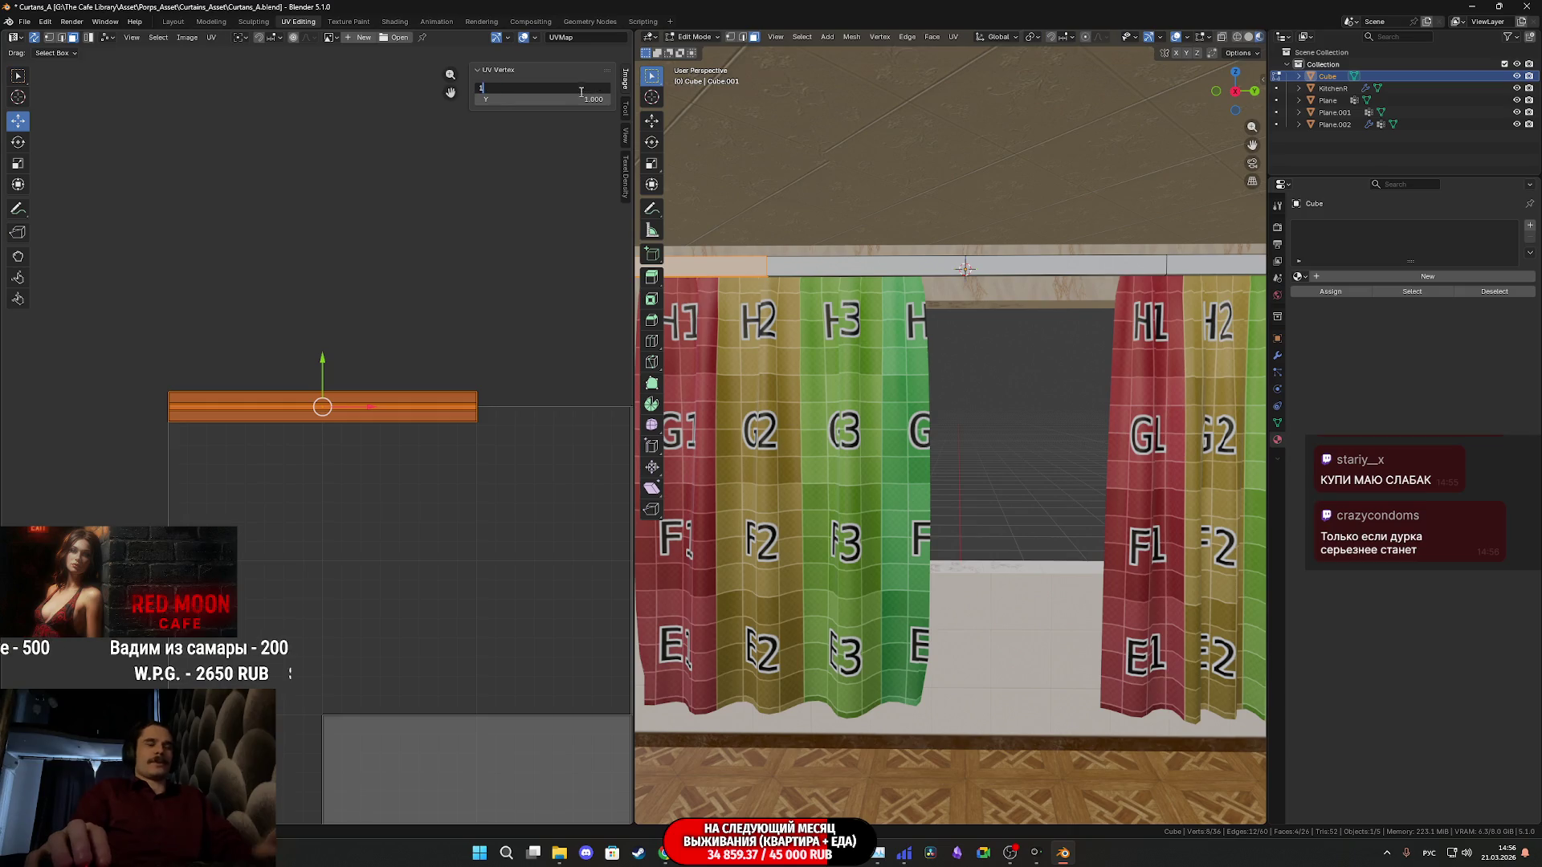
{"action": "key", "text": "Return"}
{"action": "middle_click_drag", "start_coordinate": [521, 247], "coordinate": [23, 355]}
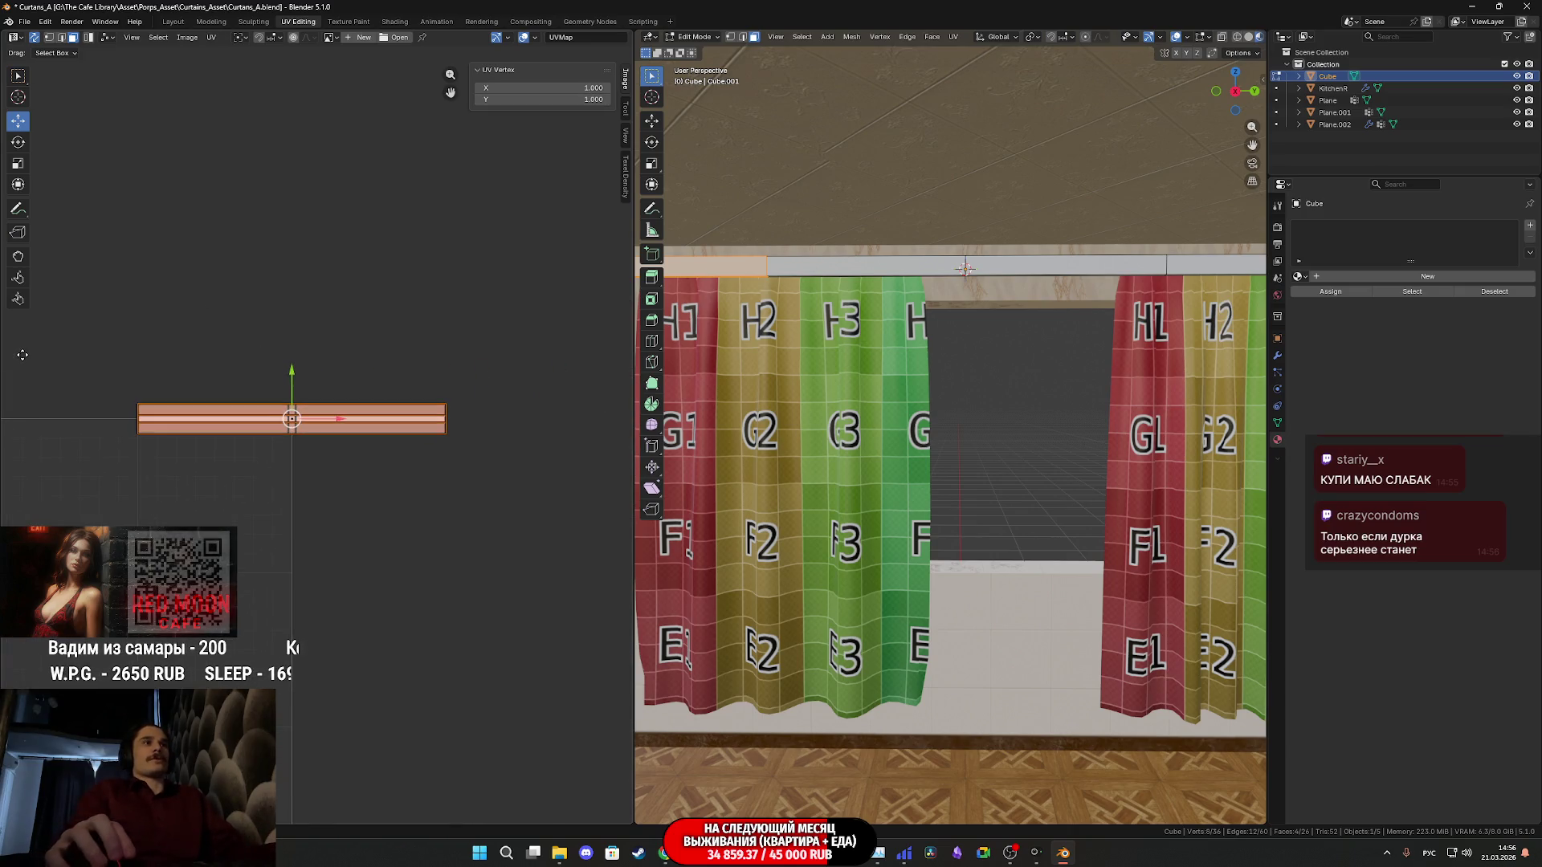
{"action": "left_click_drag", "start_coordinate": [387, 471], "coordinate": [219, 340]}
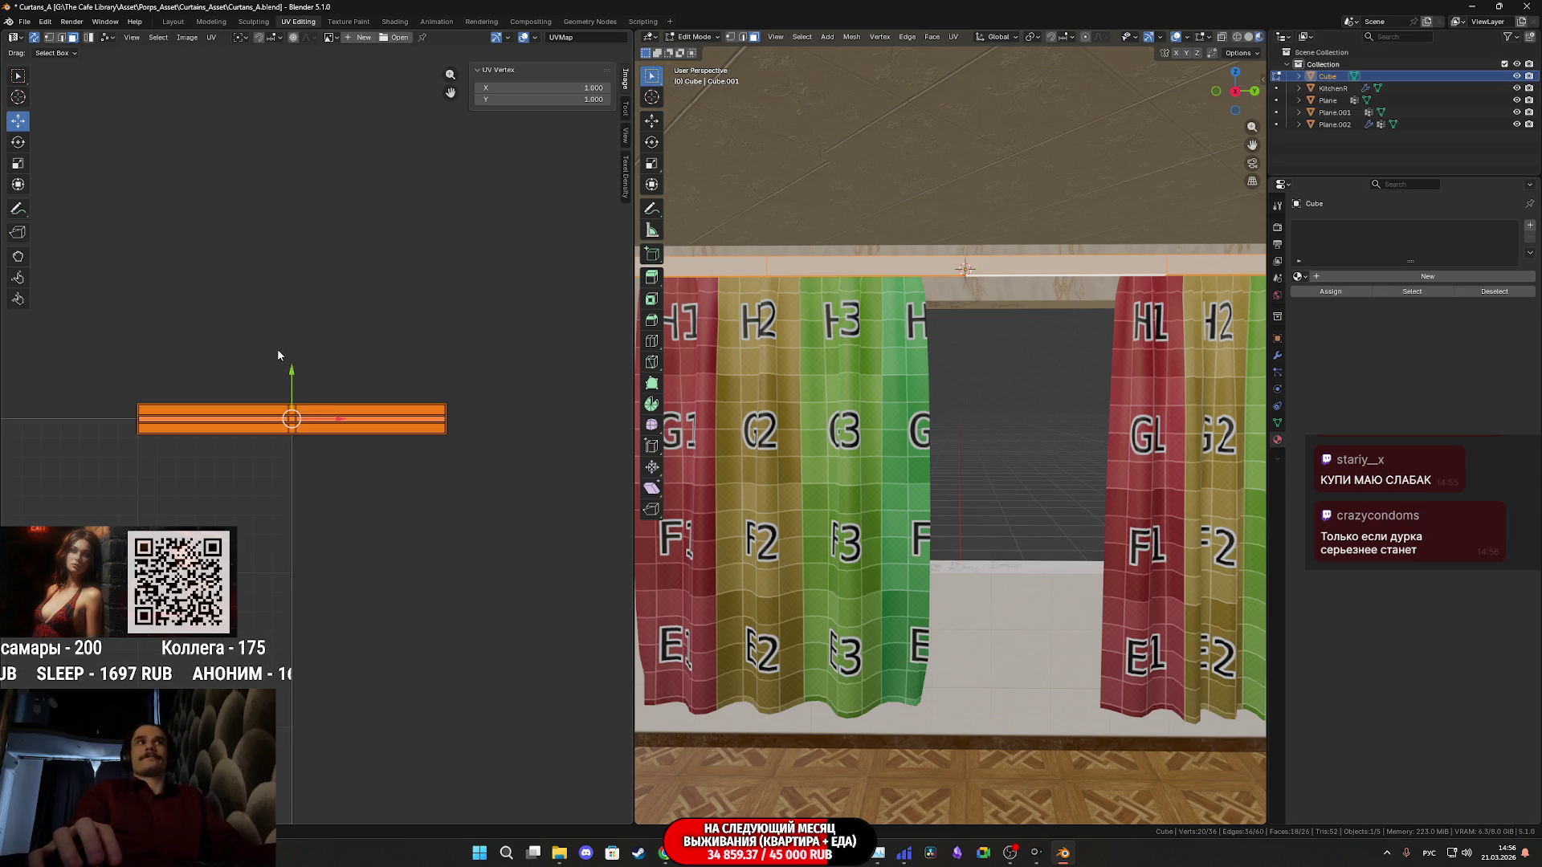
Select the rod's right face and a second face in 3D to check the strip alignment
{"action": "middle_click_drag", "start_coordinate": [861, 296], "coordinate": [934, 308], "text": "shift"}
{"action": "scroll", "coordinate": [301, 419], "scroll_direction": "up", "scroll_amount": 2}
{"action": "middle_click_drag", "start_coordinate": [330, 421], "coordinate": [420, 450]}
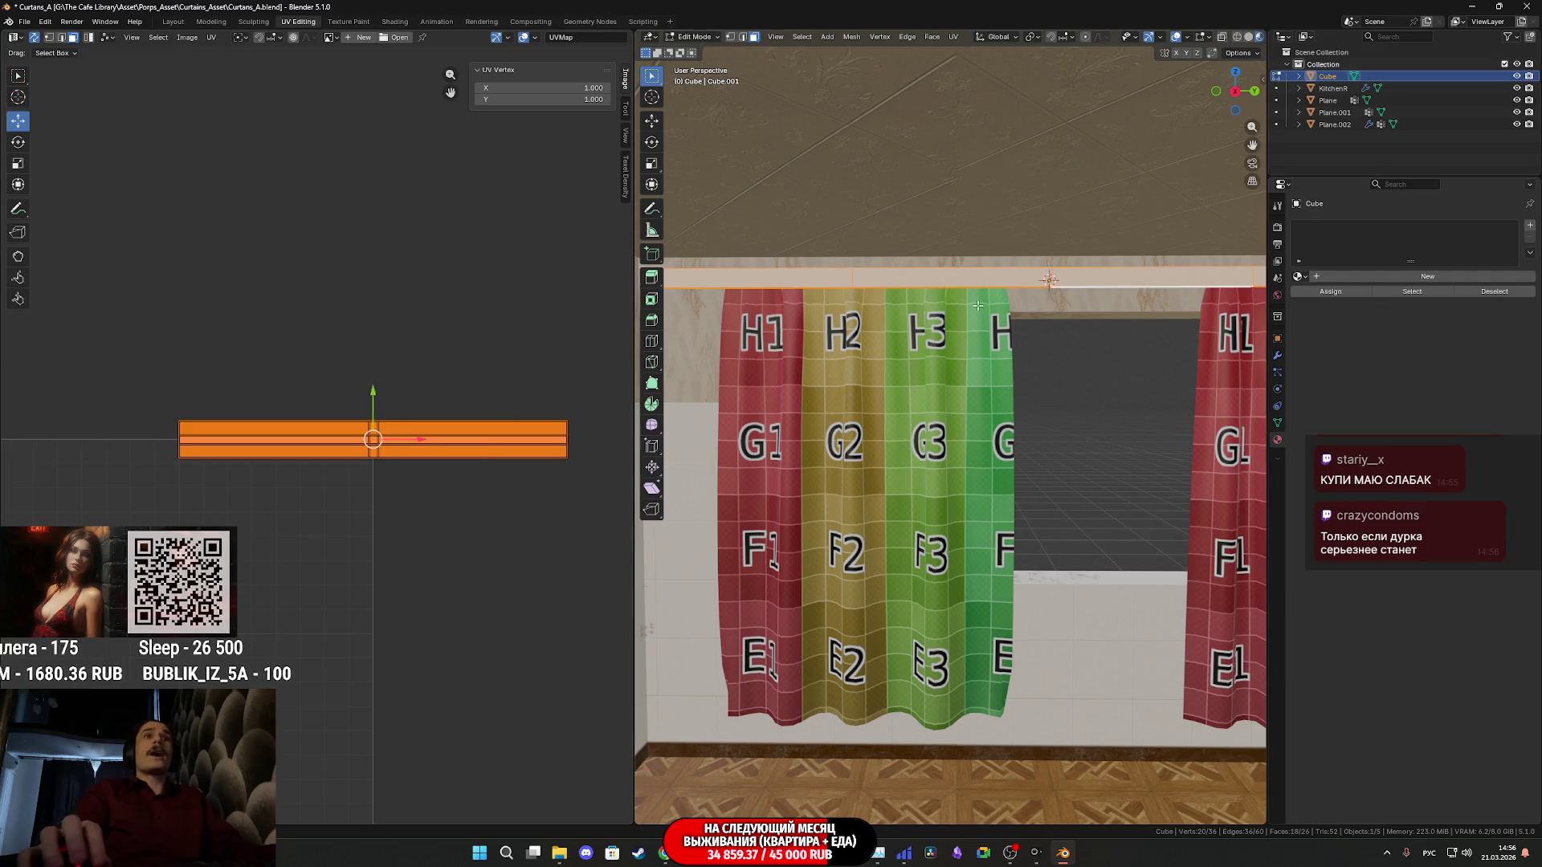
{"action": "middle_click_drag", "start_coordinate": [1146, 295], "coordinate": [932, 339], "text": "shift"}
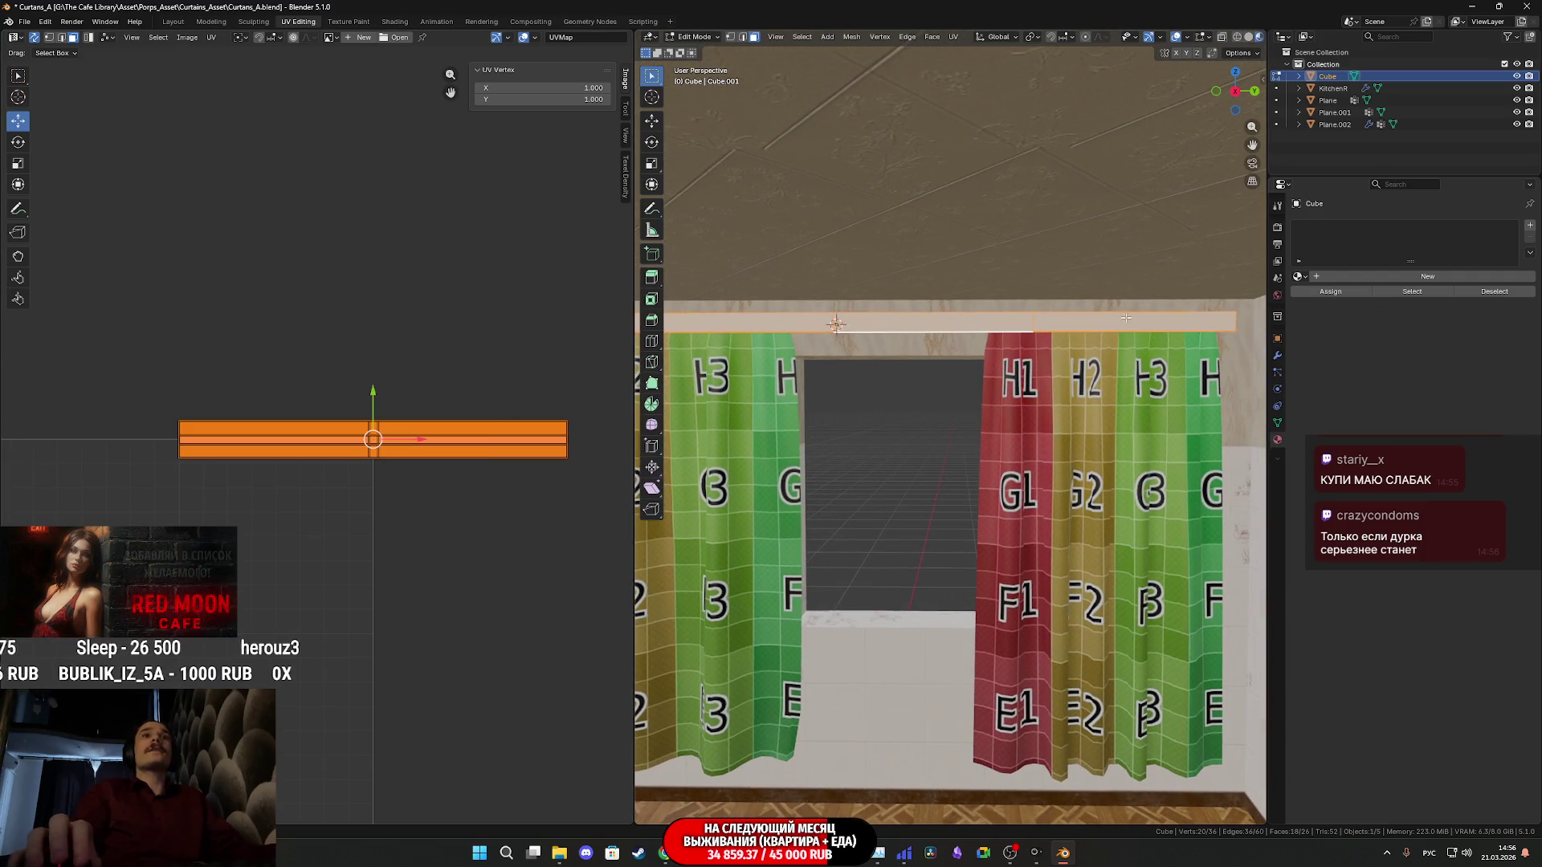
{"action": "left_click", "coordinate": [1082, 322]}
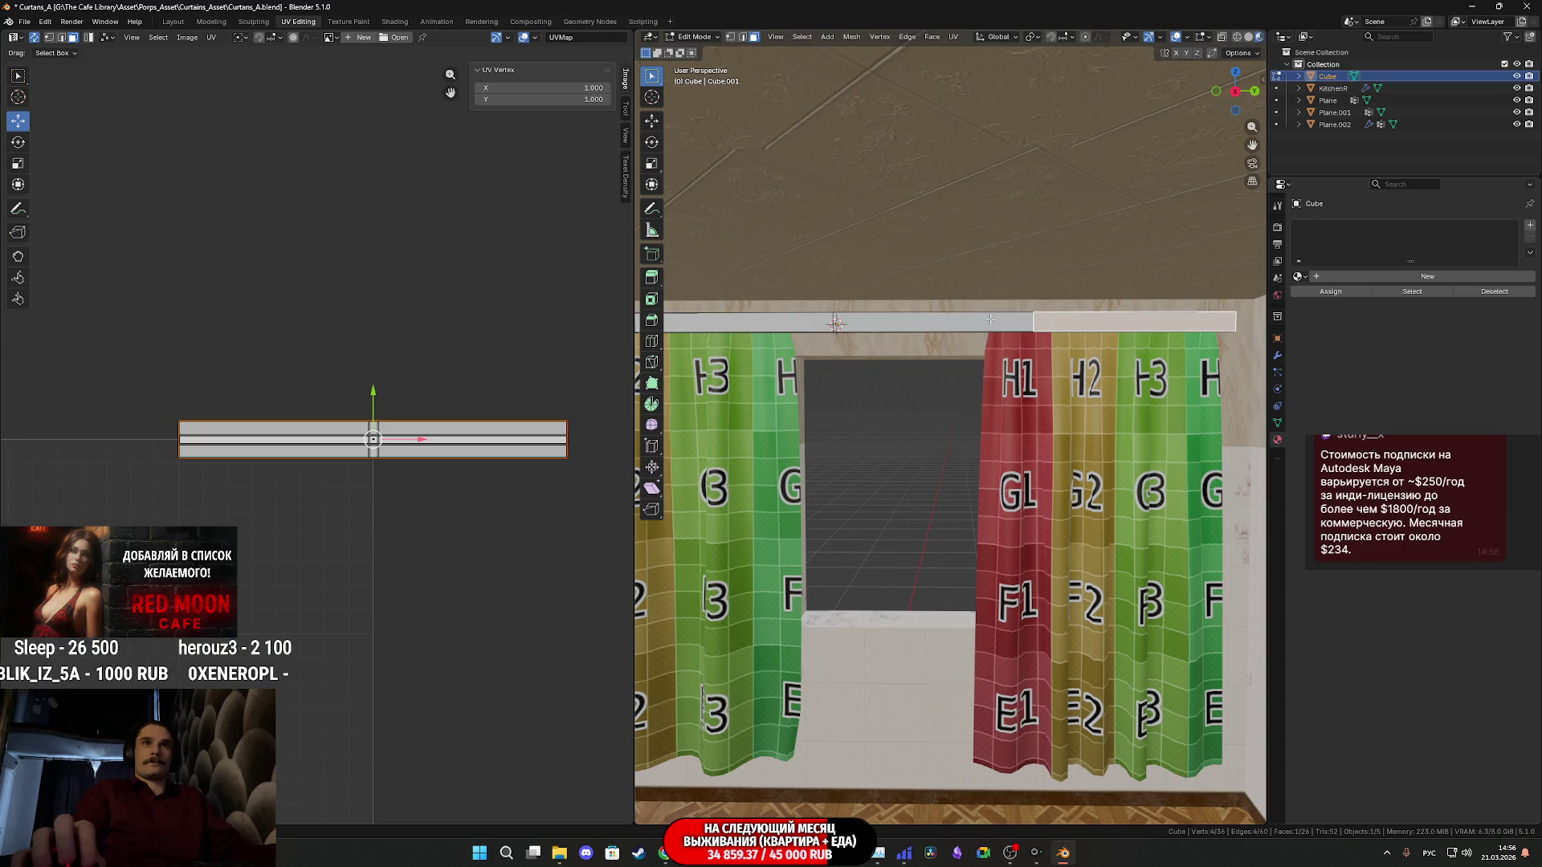
{"action": "mouse_move", "coordinate": [835, 323]}
{"action": "middle_mouse_down"}
{"action": "mouse_move", "coordinate": [1139, 333]}
{"action": "mouse_move", "coordinate": [1021, 333]}
{"action": "middle_mouse_up"}
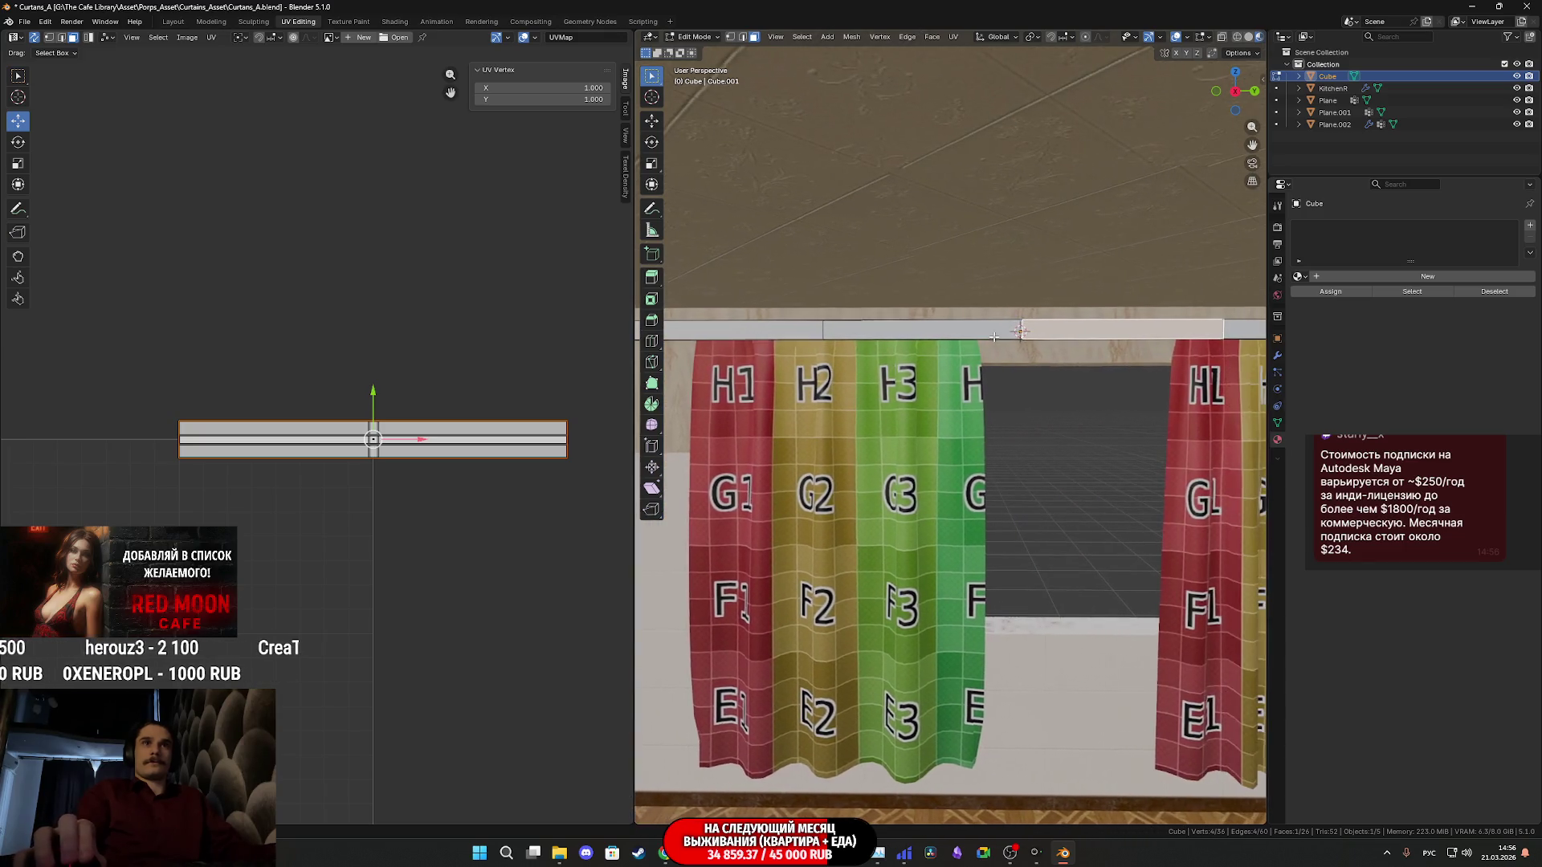
{"action": "left_click", "coordinate": [799, 330], "text": "shift"}
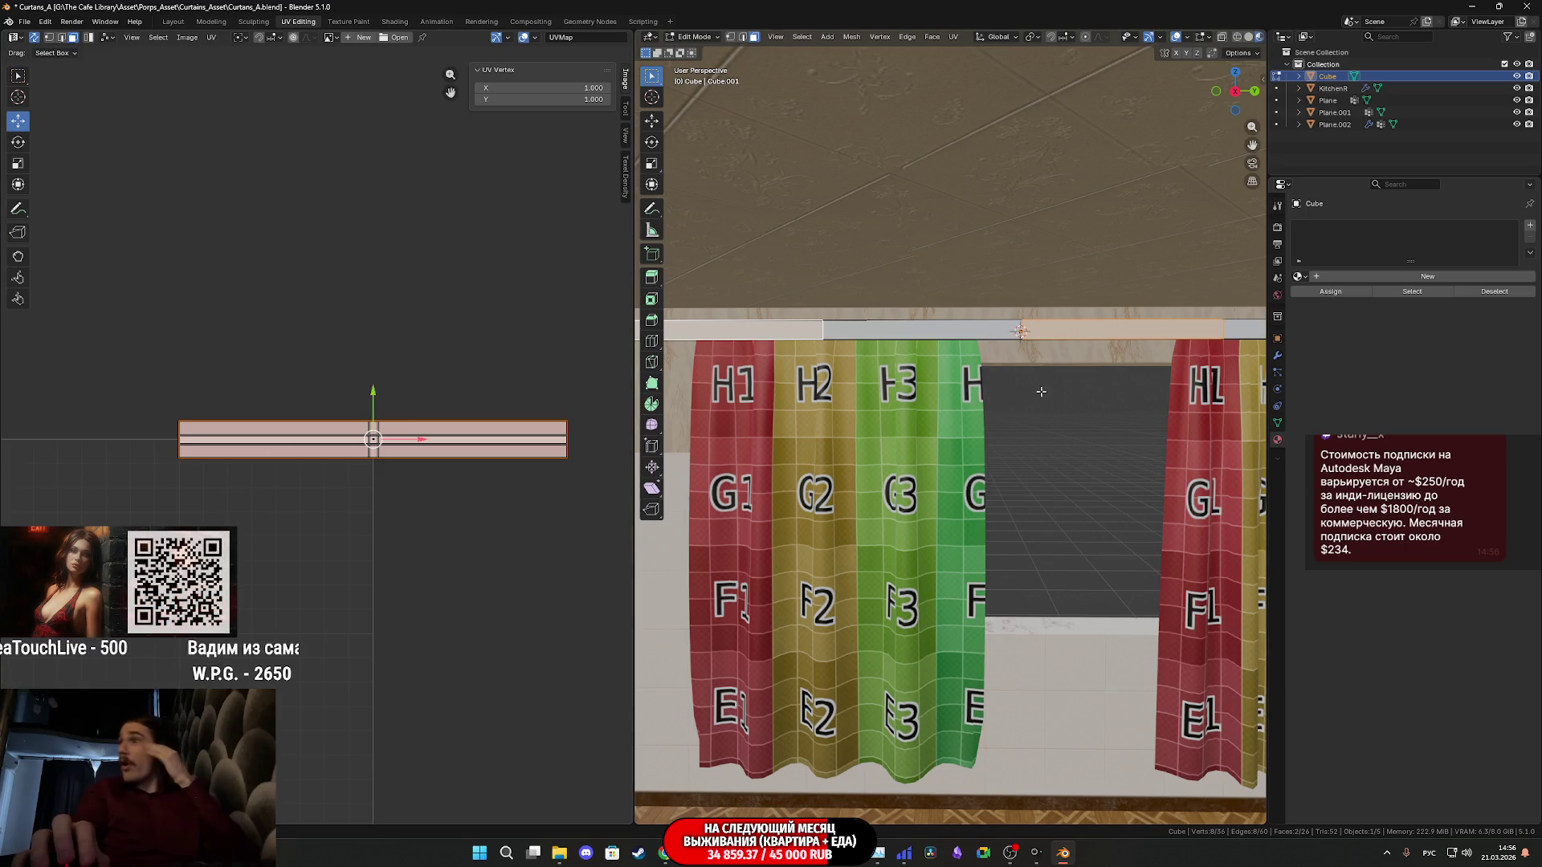
{"action": "scroll", "coordinate": [1042, 392], "scroll_direction": "up", "scroll_amount": 1}
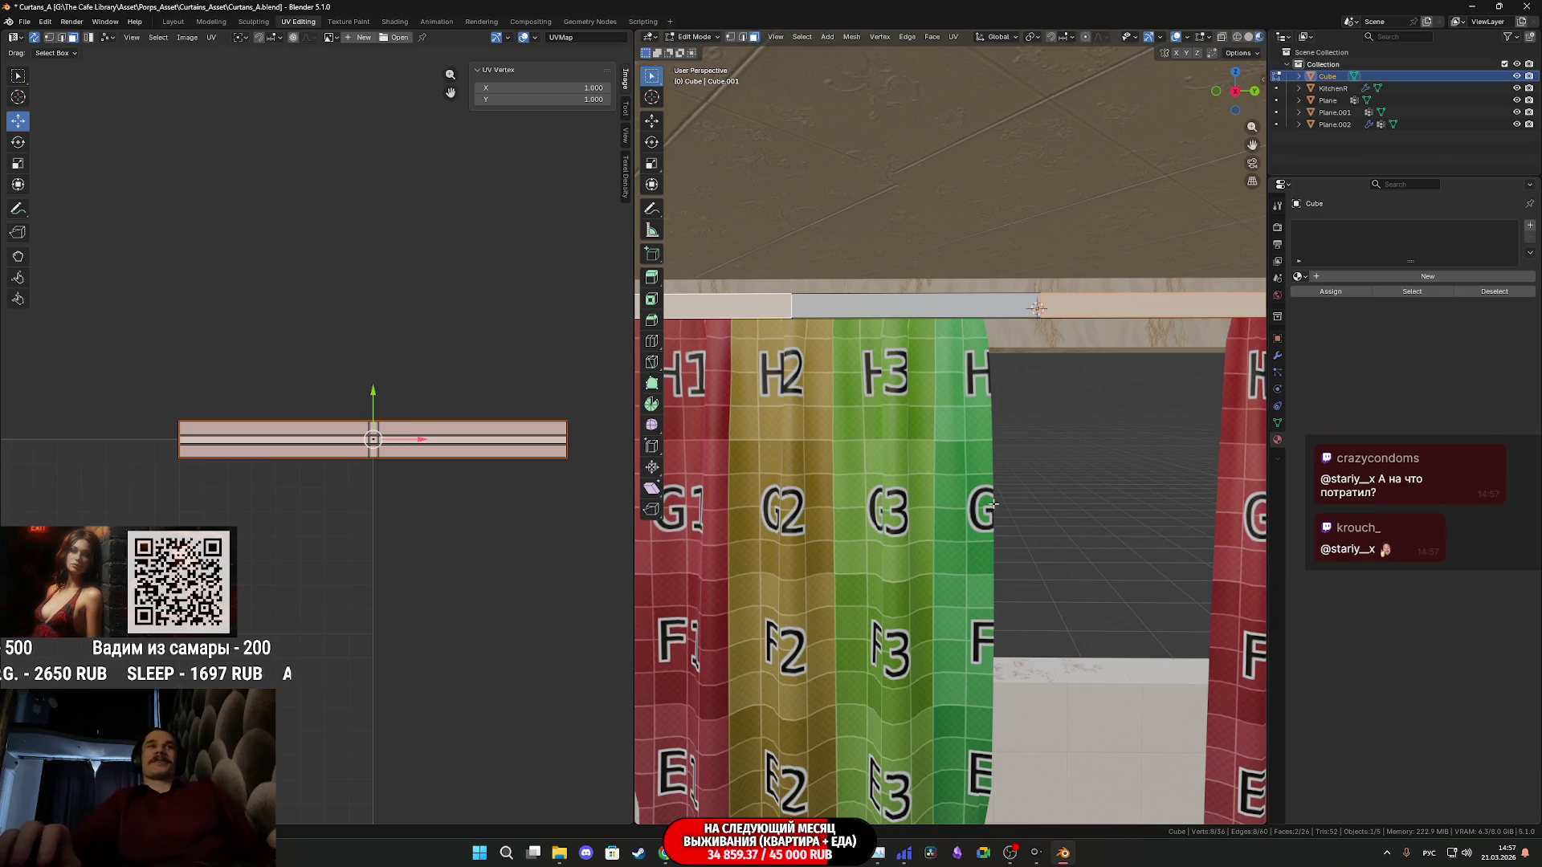
{"action": "scroll", "coordinate": [853, 454], "scroll_direction": "down", "scroll_amount": 2}
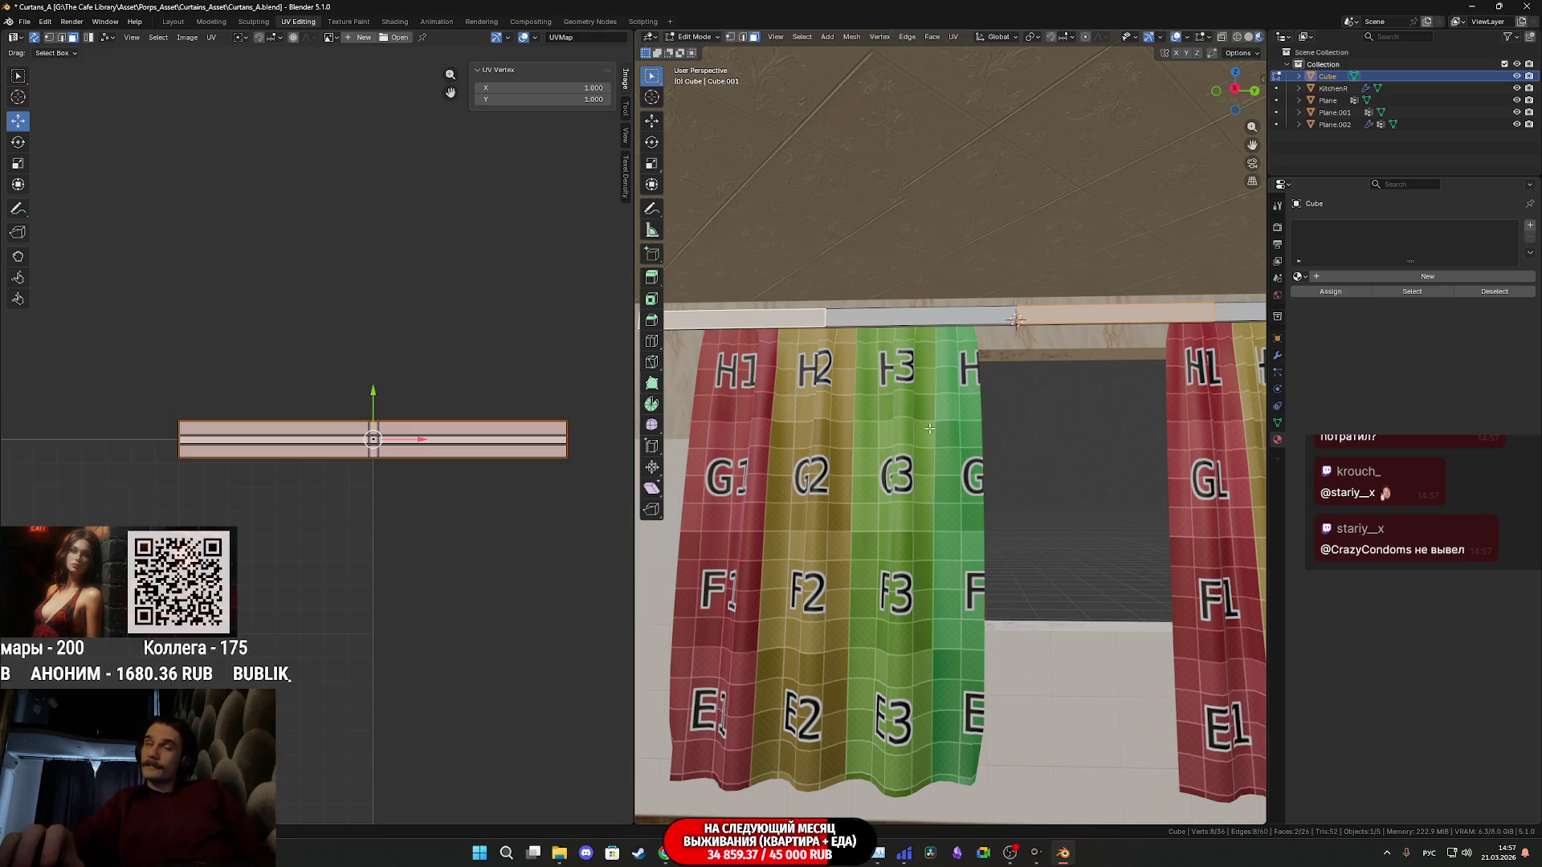
Loop-select the whole ring of rod faces and orbit to check it from outside
{"action": "middle_click_drag", "start_coordinate": [474, 482], "coordinate": [420, 475]}
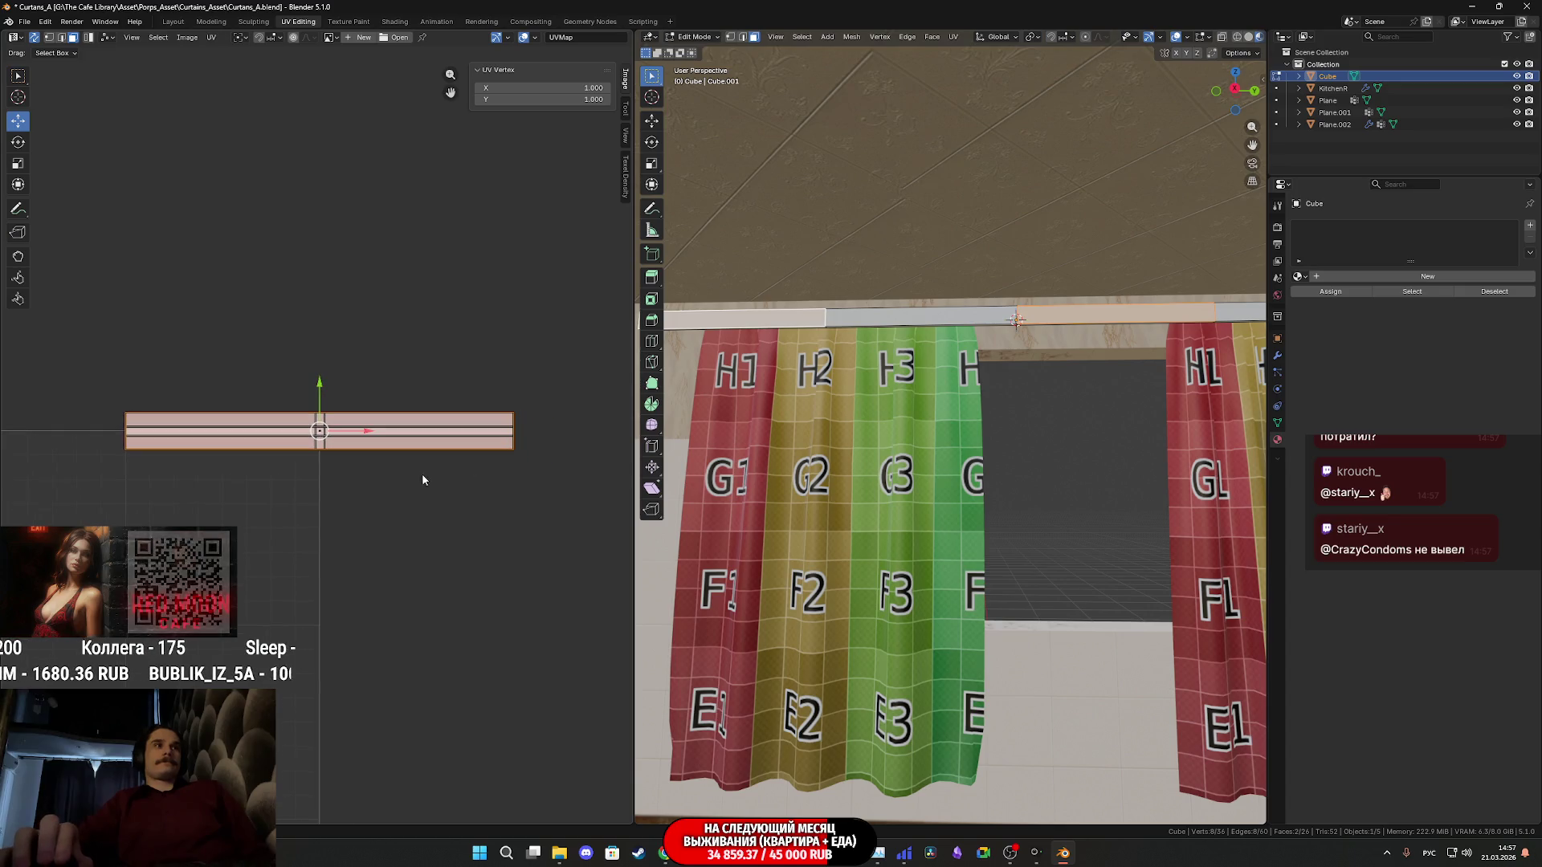
{"action": "left_click_drag", "start_coordinate": [539, 471], "coordinate": [121, 376]}
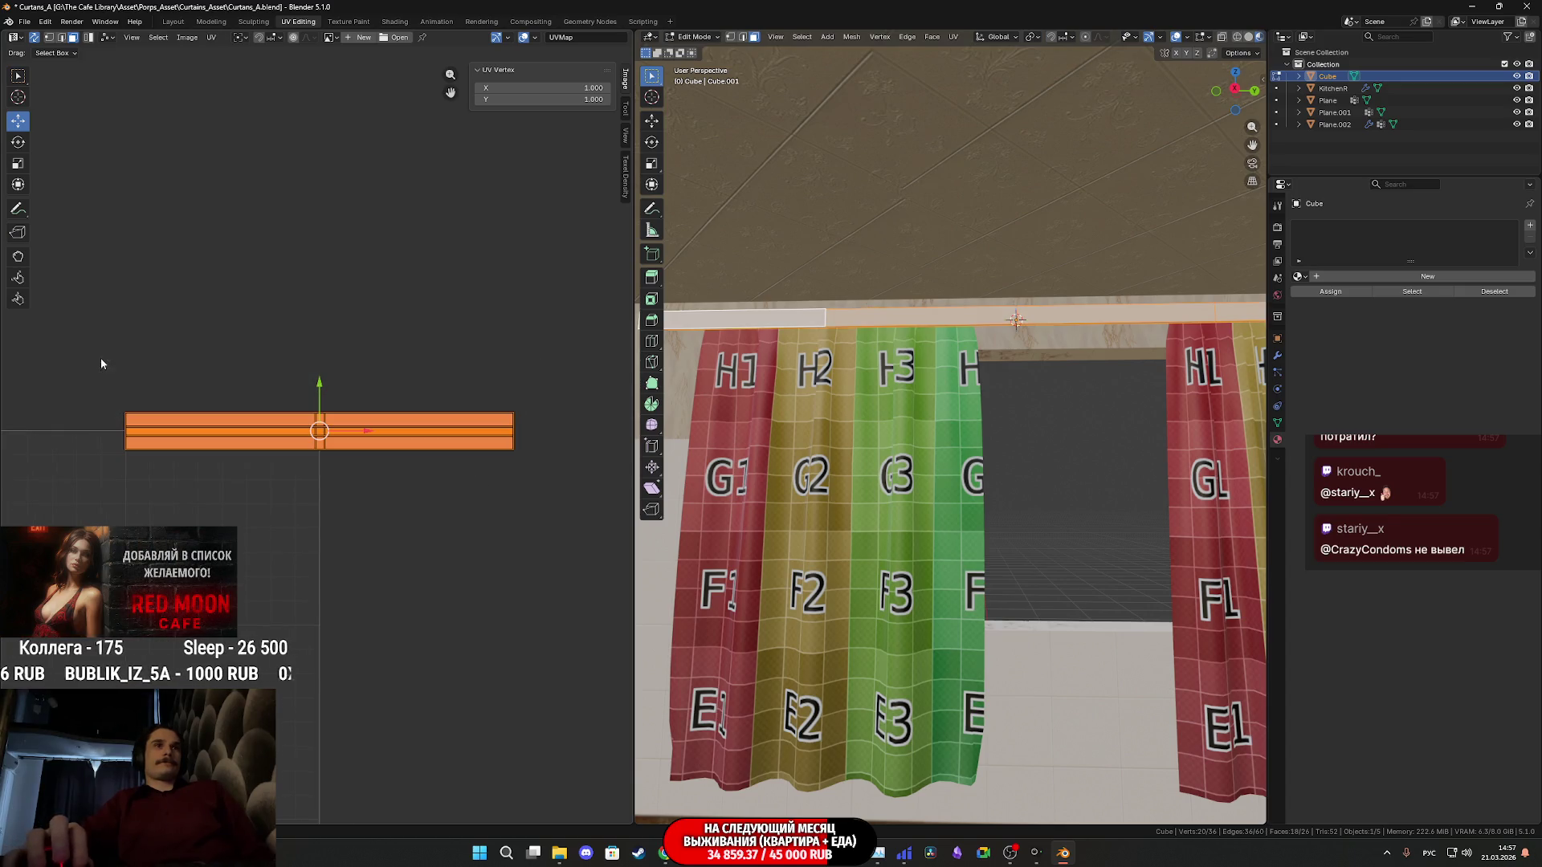
{"action": "left_click", "coordinate": [1065, 317]}
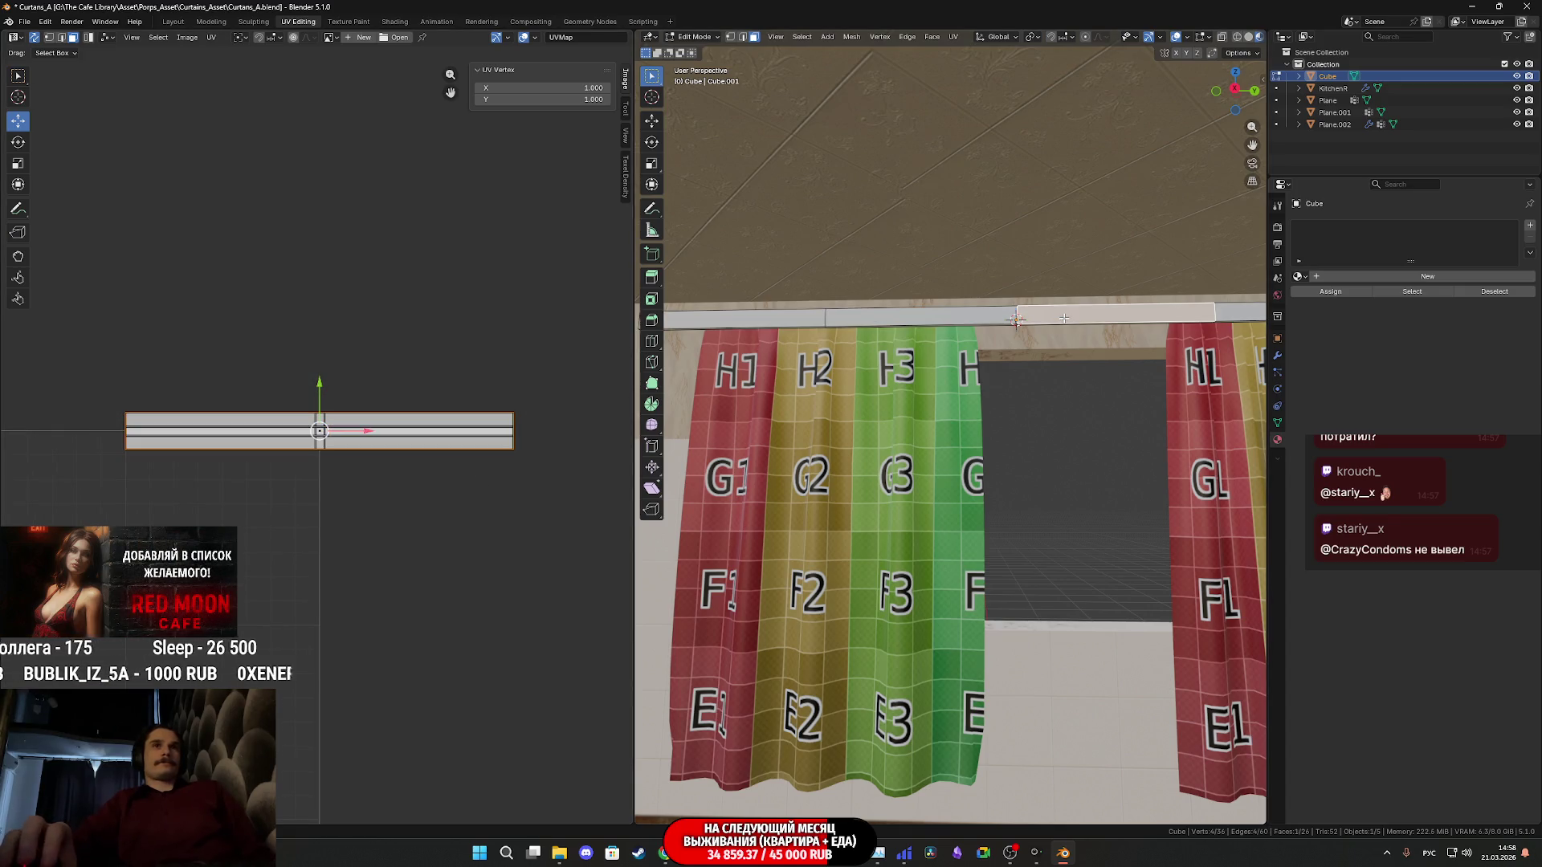
{"action": "left_click", "coordinate": [1018, 319], "text": "alt"}
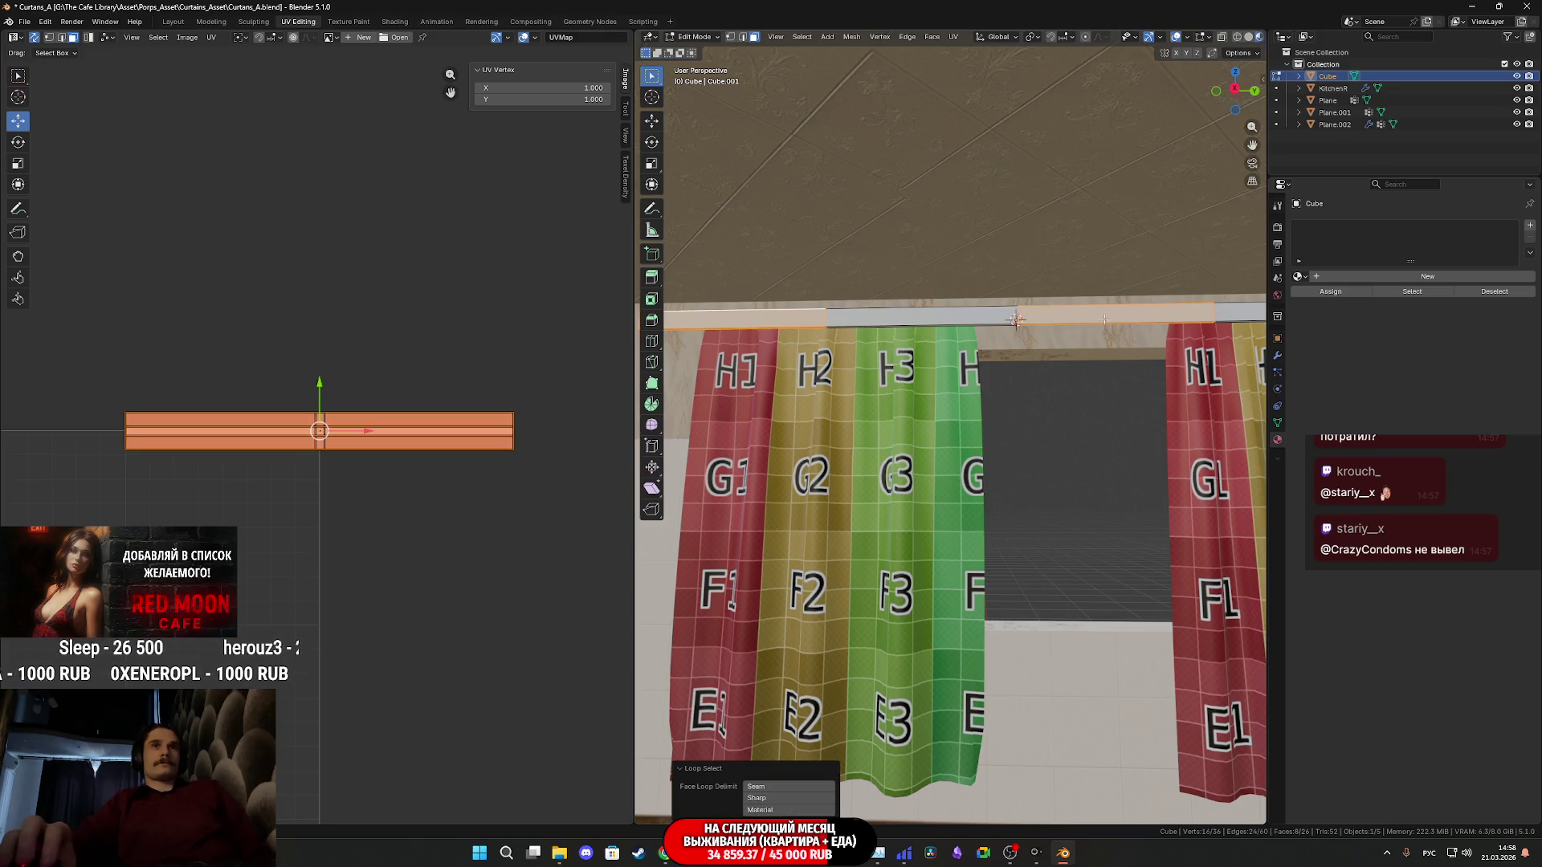
{"action": "mouse_move", "coordinate": [1106, 317]}
{"action": "middle_mouse_down"}
{"action": "mouse_move", "coordinate": [938, 358]}
{"action": "mouse_move", "coordinate": [1014, 350]}
{"action": "middle_mouse_up"}
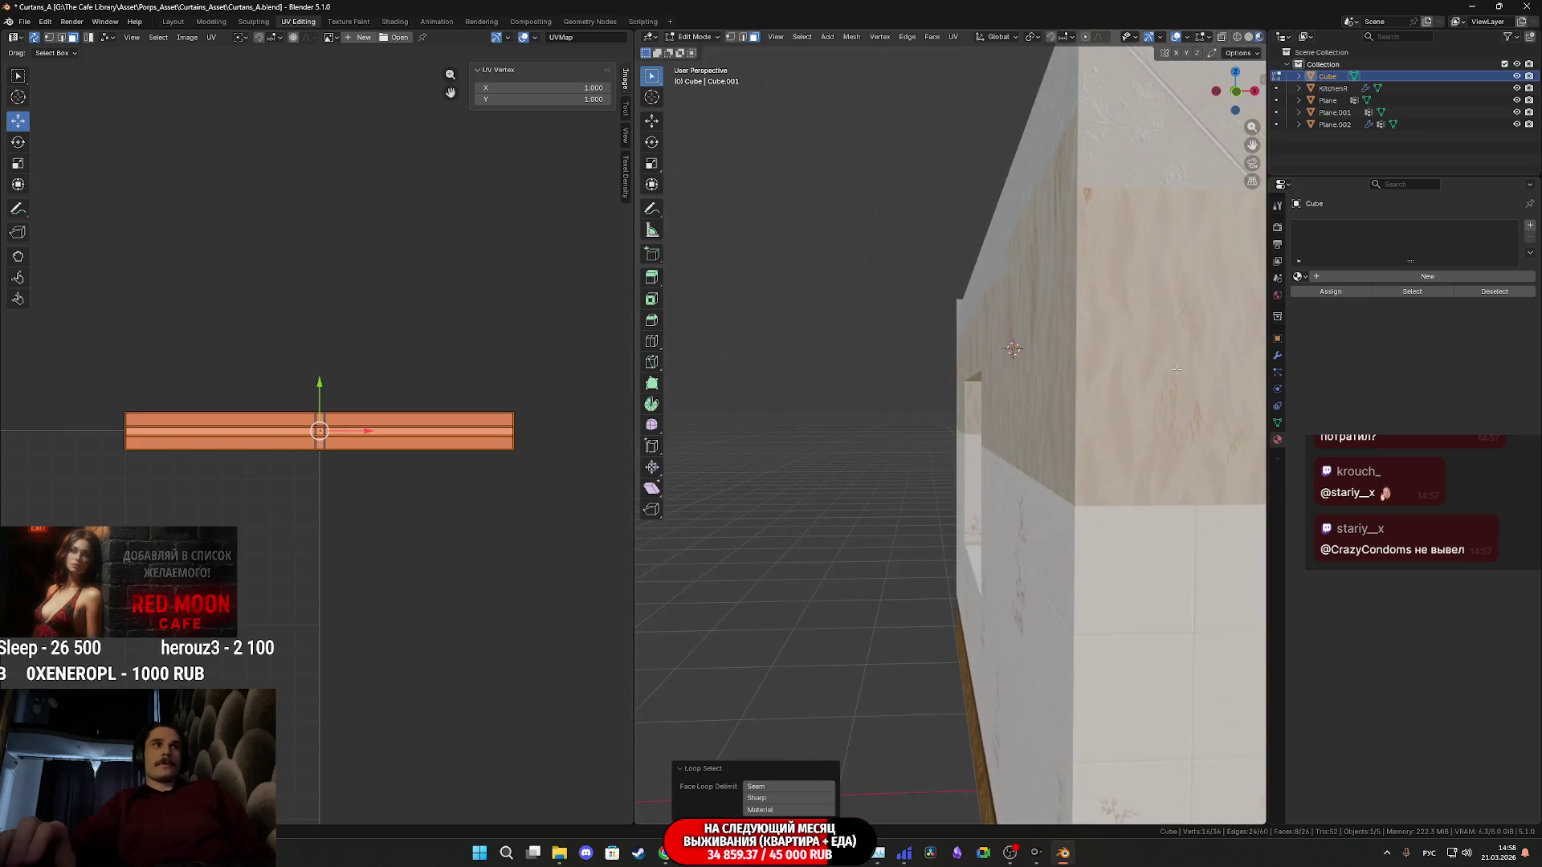
{"action": "middle_click_drag", "start_coordinate": [859, 407], "coordinate": [499, 449]}
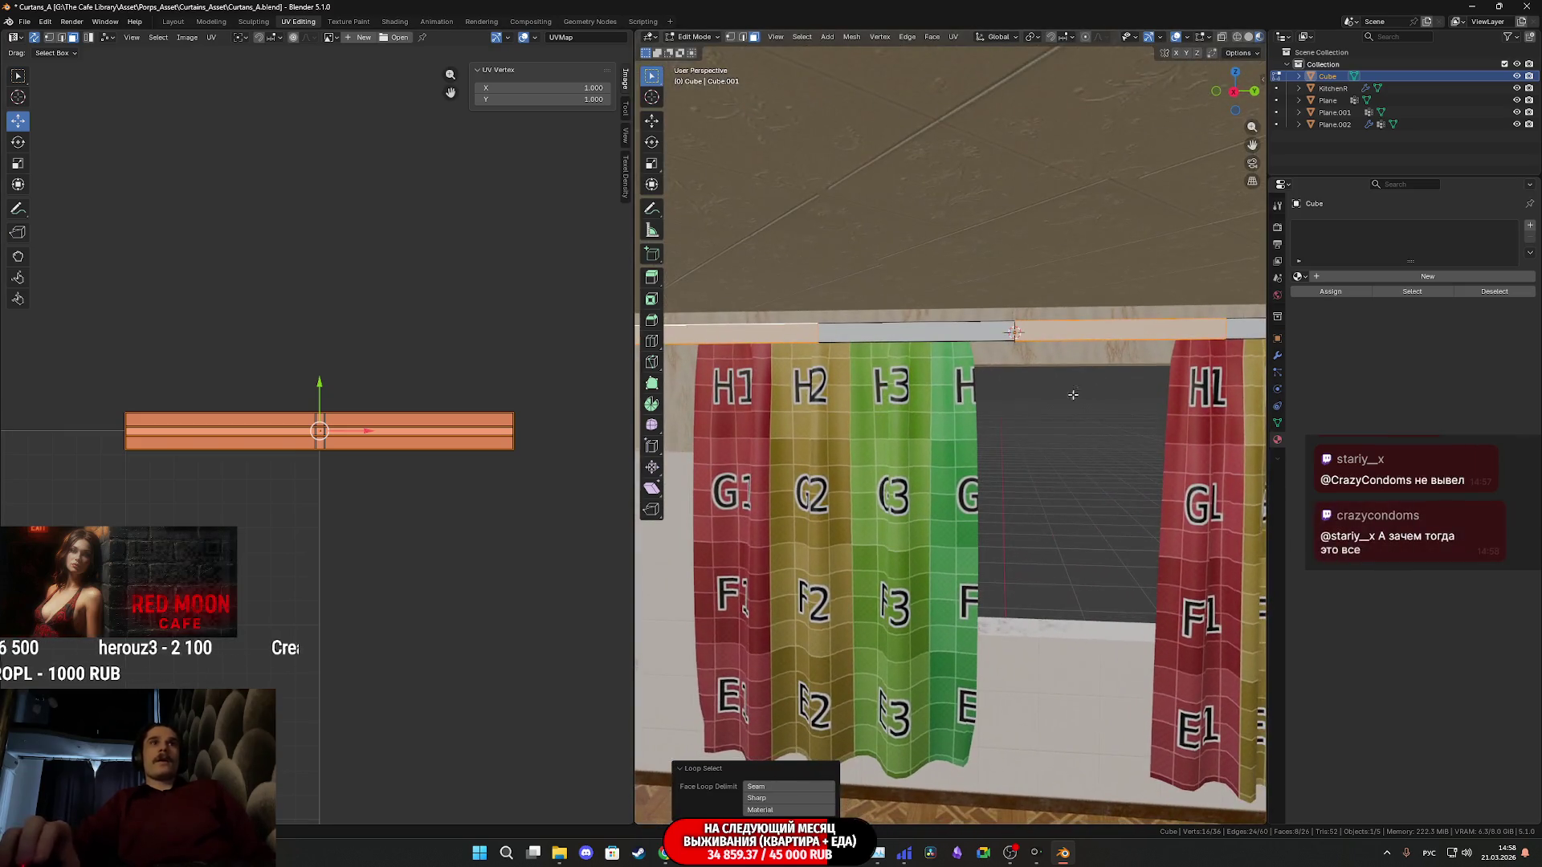
Start an X-axis UV scale on the rod strip and finish without changing size
{"action": "key", "text": "s"}
{"action": "key", "text": "x"}
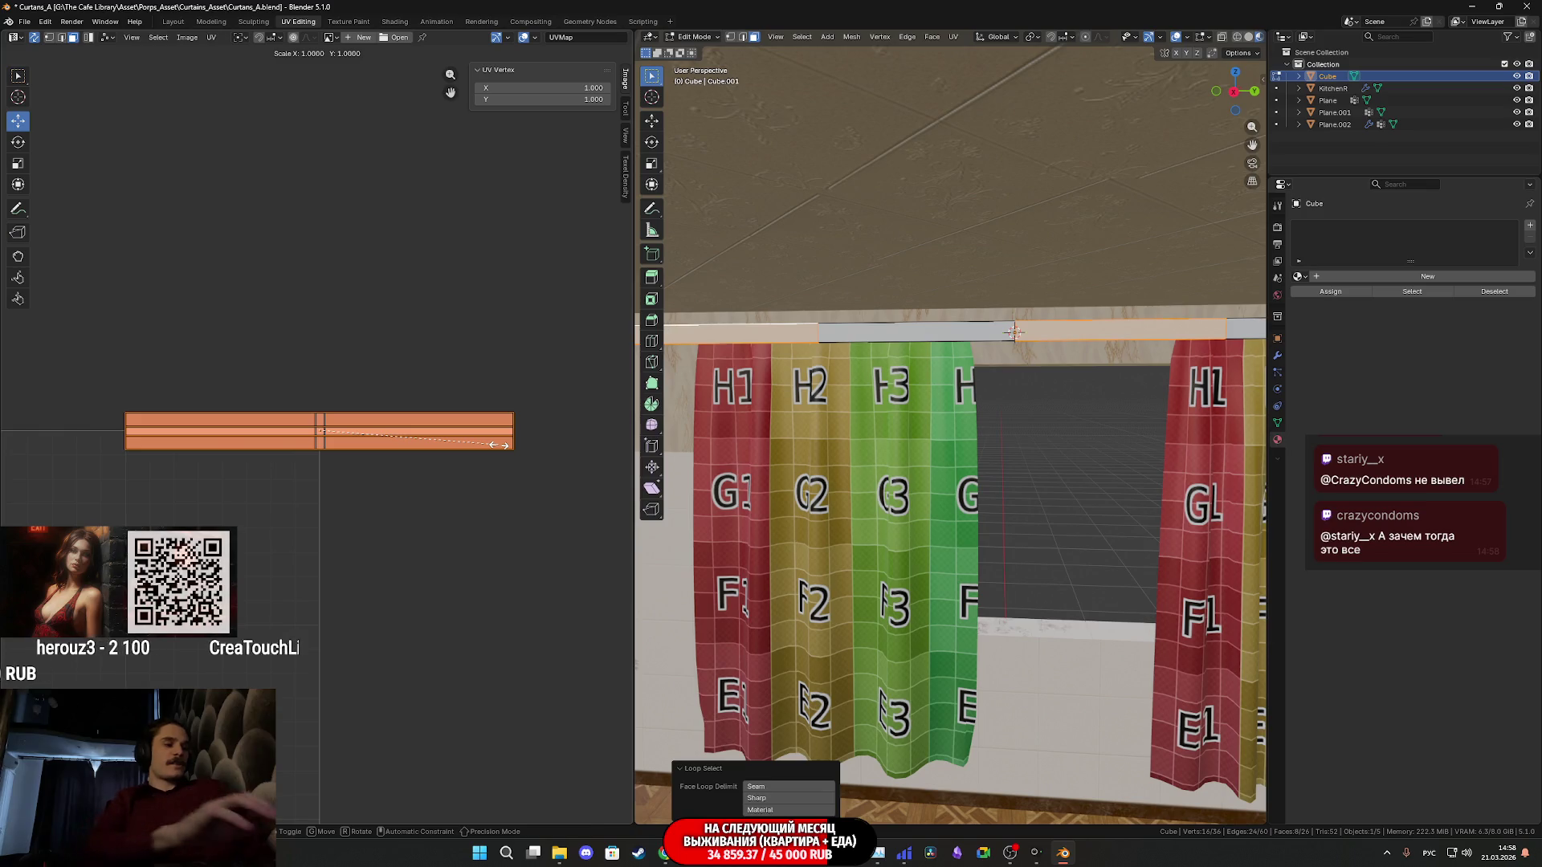
{"action": "left_click", "coordinate": [501, 446]}
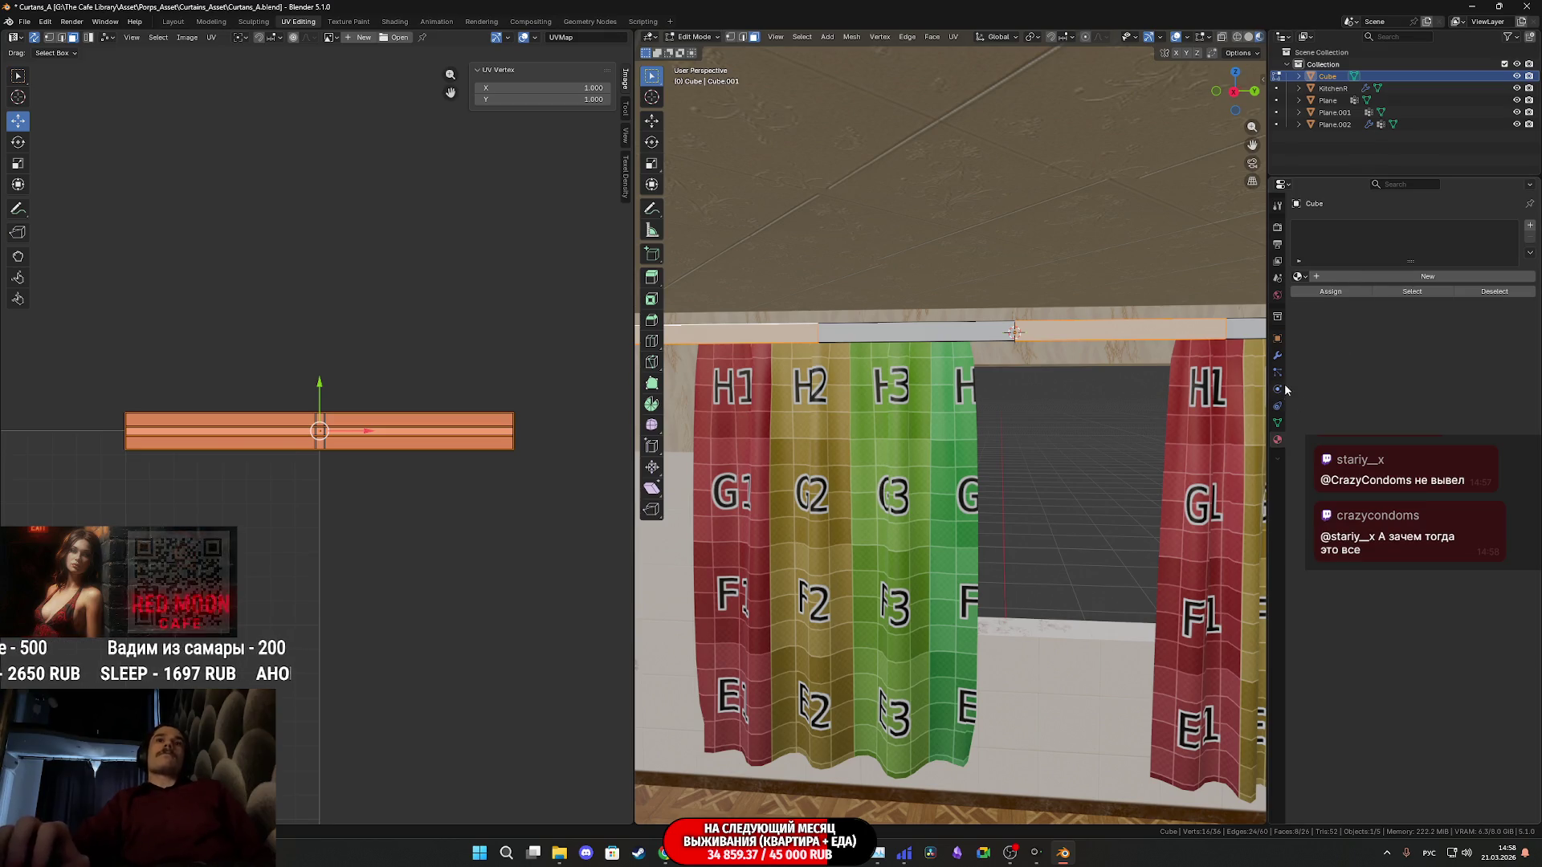
Assign Material.001 to the rod so it shows the colour-grid test texture
{"action": "left_click", "coordinate": [1301, 276]}
{"action": "left_click", "coordinate": [1335, 317]}
{"action": "scroll", "coordinate": [1005, 365], "scroll_direction": "up", "scroll_amount": 3}
{"action": "mouse_move", "coordinate": [1018, 351]}
{"action": "middle_mouse_down"}
{"action": "mouse_move", "coordinate": [1005, 365]}
{"action": "mouse_move", "coordinate": [1044, 358]}
{"action": "middle_mouse_up"}
{"action": "scroll", "coordinate": [429, 380], "scroll_direction": "up", "scroll_amount": 3}
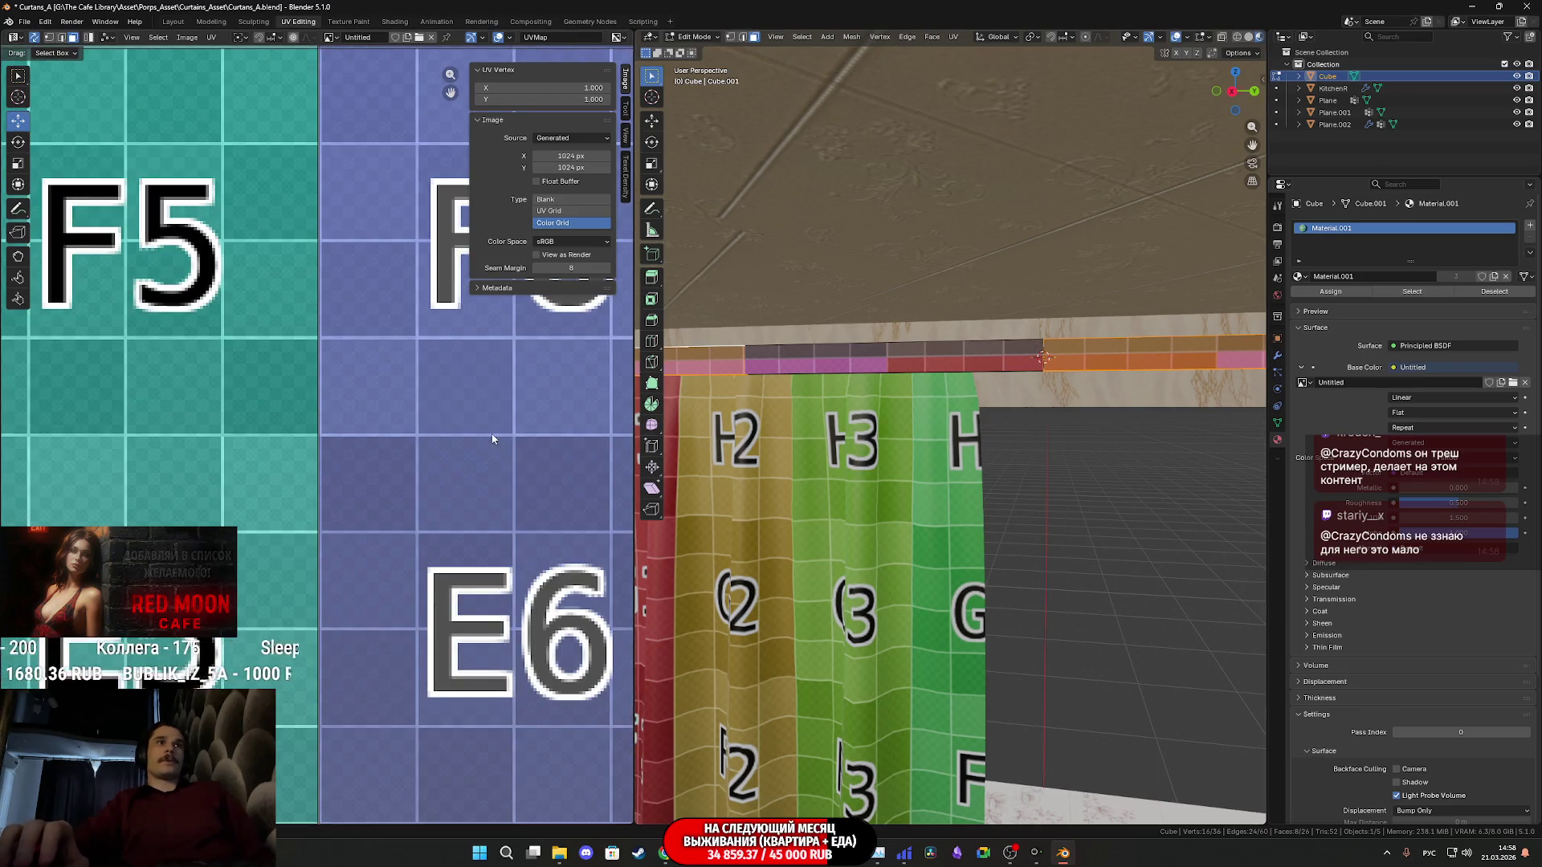
{"action": "scroll", "coordinate": [501, 440], "scroll_direction": "down", "scroll_amount": 3}
{"action": "scroll", "coordinate": [332, 454], "scroll_direction": "down", "scroll_amount": 3}
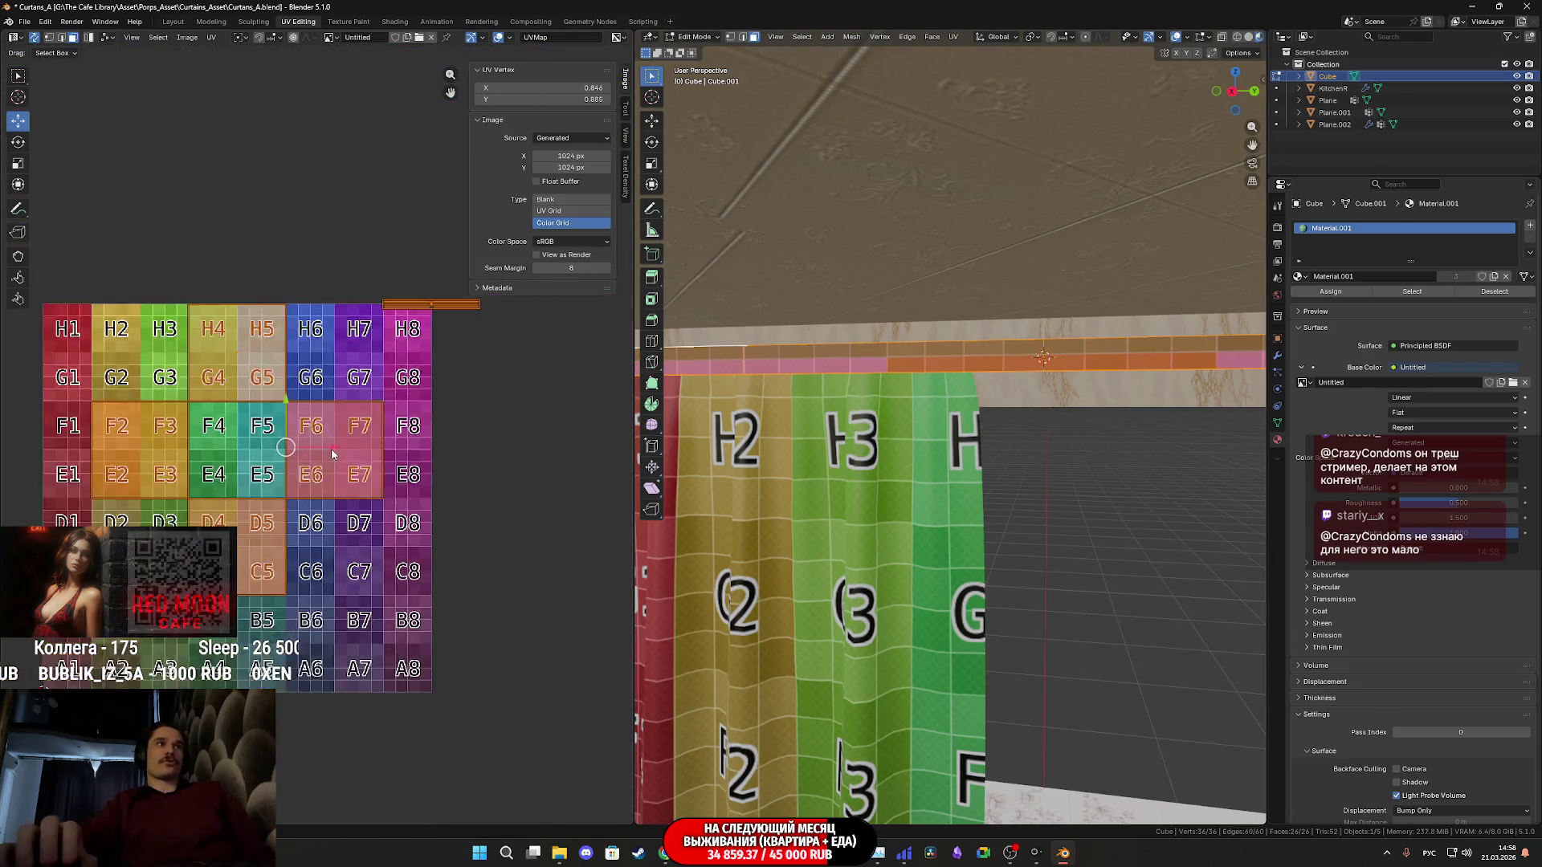
{"action": "scroll", "coordinate": [333, 454], "scroll_direction": "down", "scroll_amount": 1}
{"action": "scroll", "coordinate": [951, 411], "scroll_direction": "up", "scroll_amount": 1}
Select the end cap's linked faces with Ctrl+L and apply UV Cube Projection
{"action": "mouse_move", "coordinate": [951, 411]}
{"action": "middle_mouse_down"}
{"action": "mouse_move", "coordinate": [1040, 422]}
{"action": "mouse_move", "coordinate": [1037, 512]}
{"action": "mouse_move", "coordinate": [1001, 510]}
{"action": "middle_mouse_up"}
{"action": "scroll", "coordinate": [1053, 525], "scroll_direction": "up", "scroll_amount": 3}
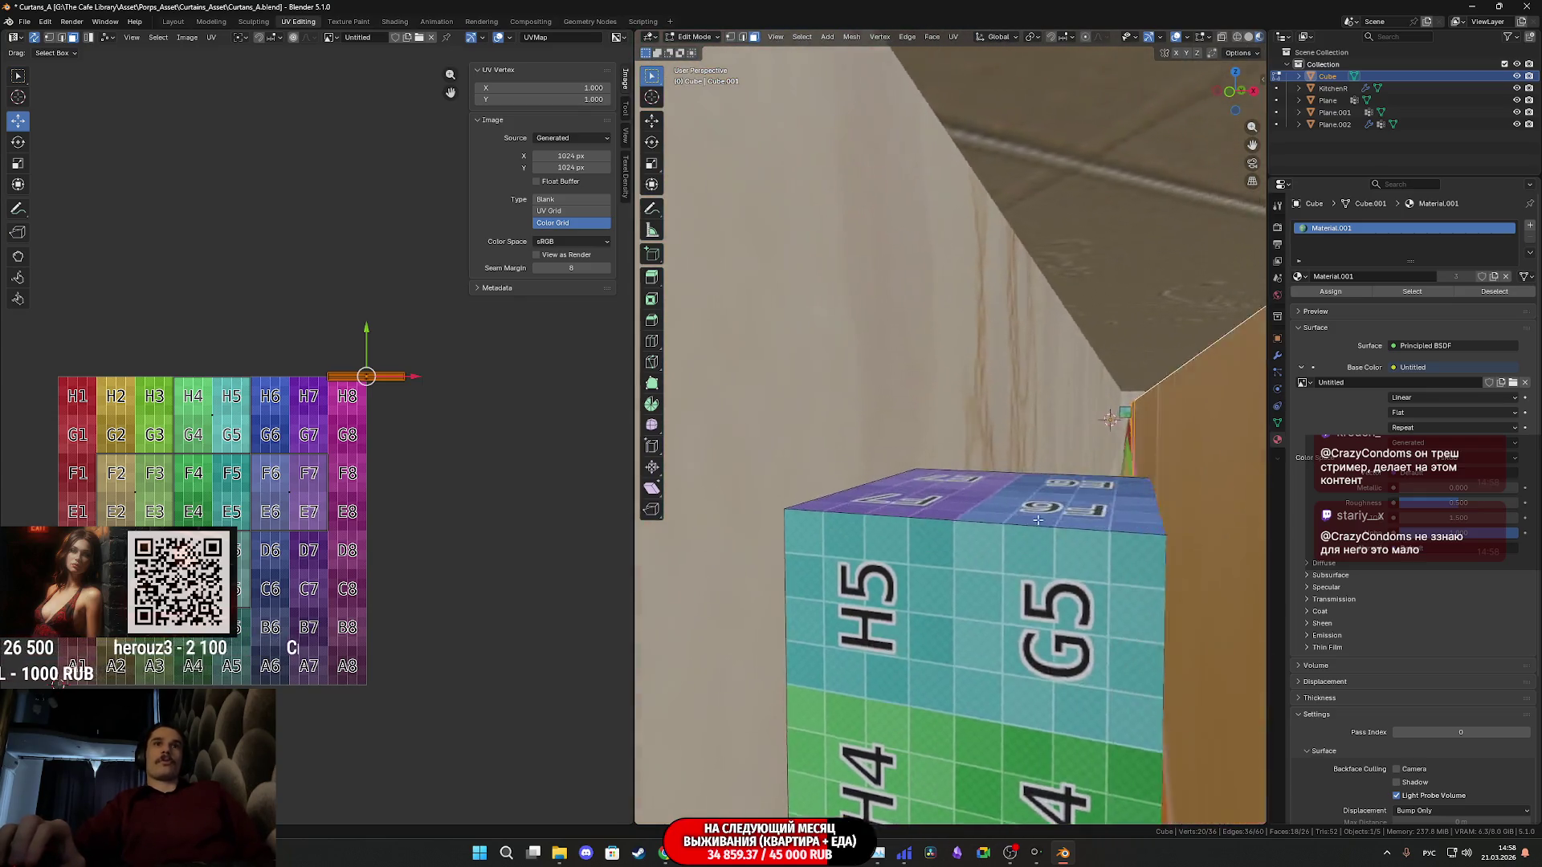
{"action": "scroll", "coordinate": [1044, 524], "scroll_direction": "up", "scroll_amount": 3}
{"action": "scroll", "coordinate": [1032, 522], "scroll_direction": "up", "scroll_amount": 2}
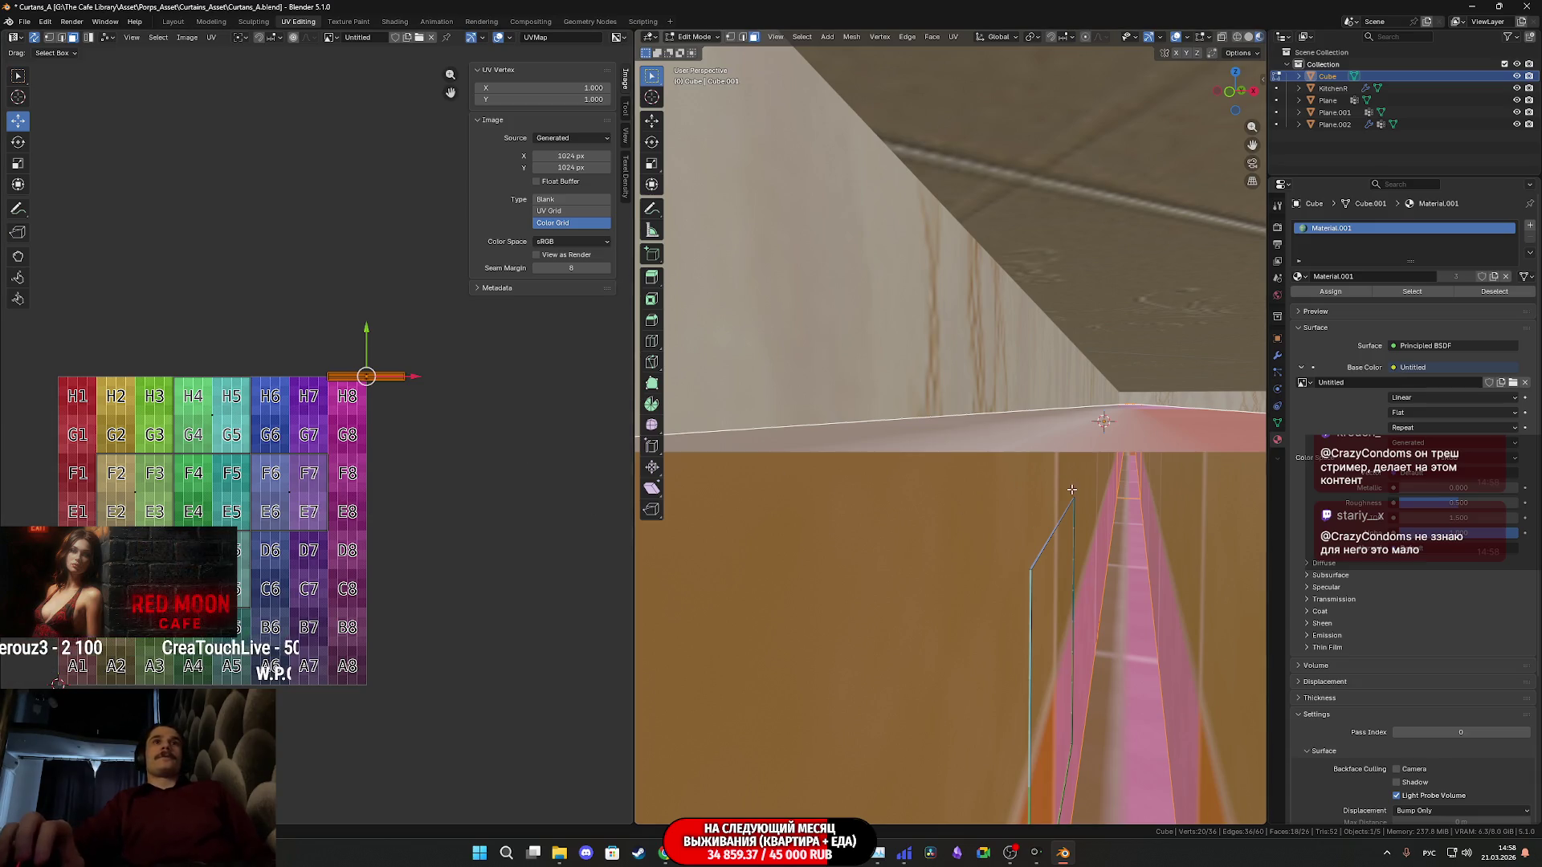
{"action": "scroll", "coordinate": [1071, 490], "scroll_direction": "up", "scroll_amount": 2}
{"action": "scroll", "coordinate": [1085, 490], "scroll_direction": "up", "scroll_amount": 2}
{"action": "scroll", "coordinate": [1094, 493], "scroll_direction": "up", "scroll_amount": 1}
{"action": "left_click", "coordinate": [1105, 418]}
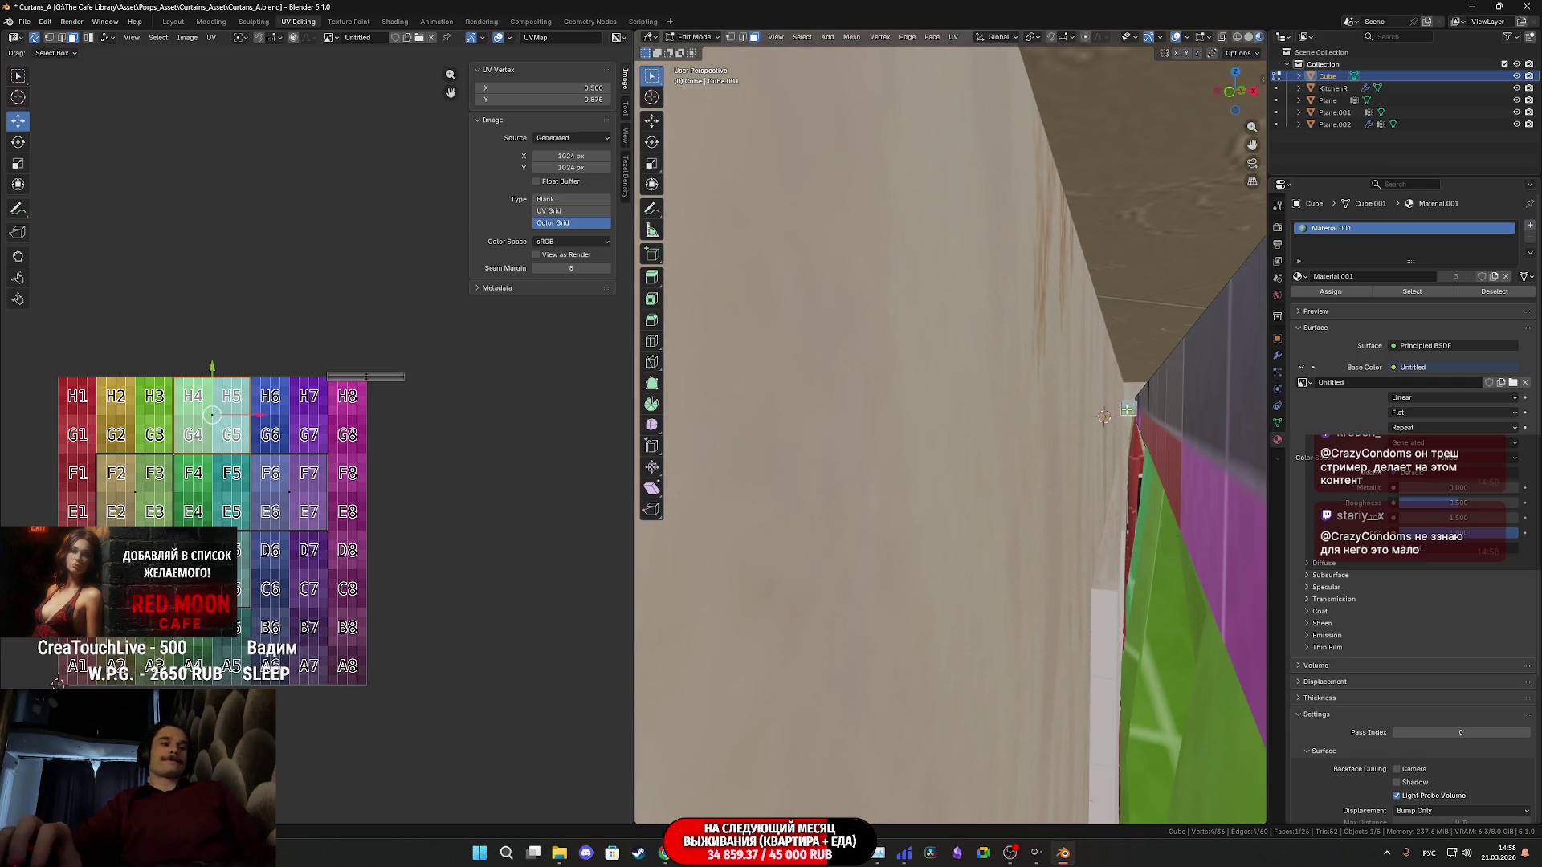
{"action": "key", "text": "ctrl+l"}
{"action": "scroll", "coordinate": [1129, 410], "scroll_direction": "down", "scroll_amount": 2}
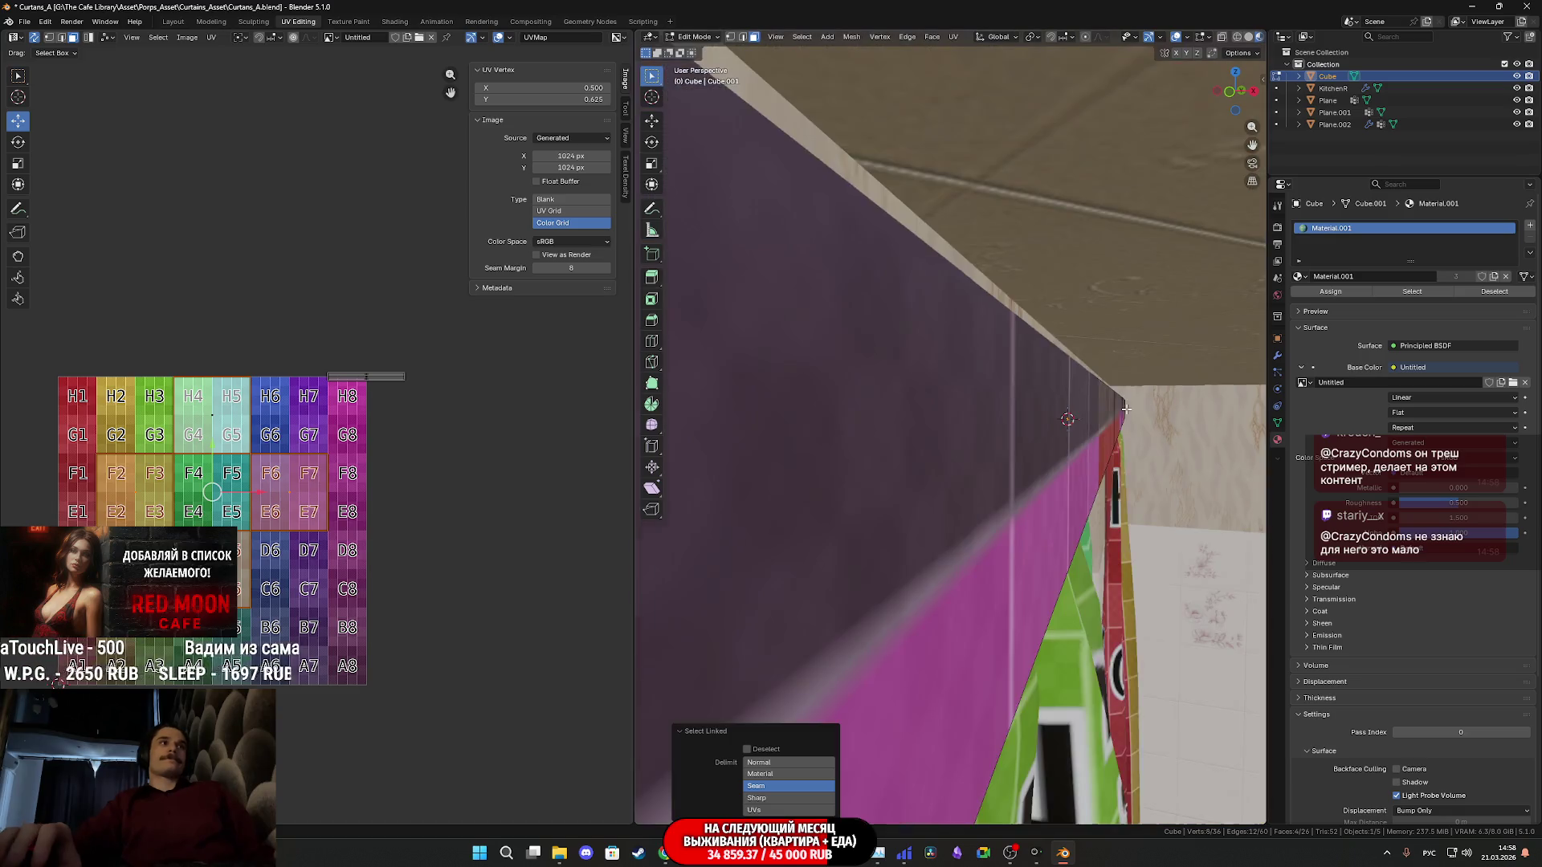
{"action": "scroll", "coordinate": [1146, 429], "scroll_direction": "down", "scroll_amount": 2}
{"action": "scroll", "coordinate": [1144, 430], "scroll_direction": "down", "scroll_amount": 1}
{"action": "scroll", "coordinate": [1145, 430], "scroll_direction": "down", "scroll_amount": 1}
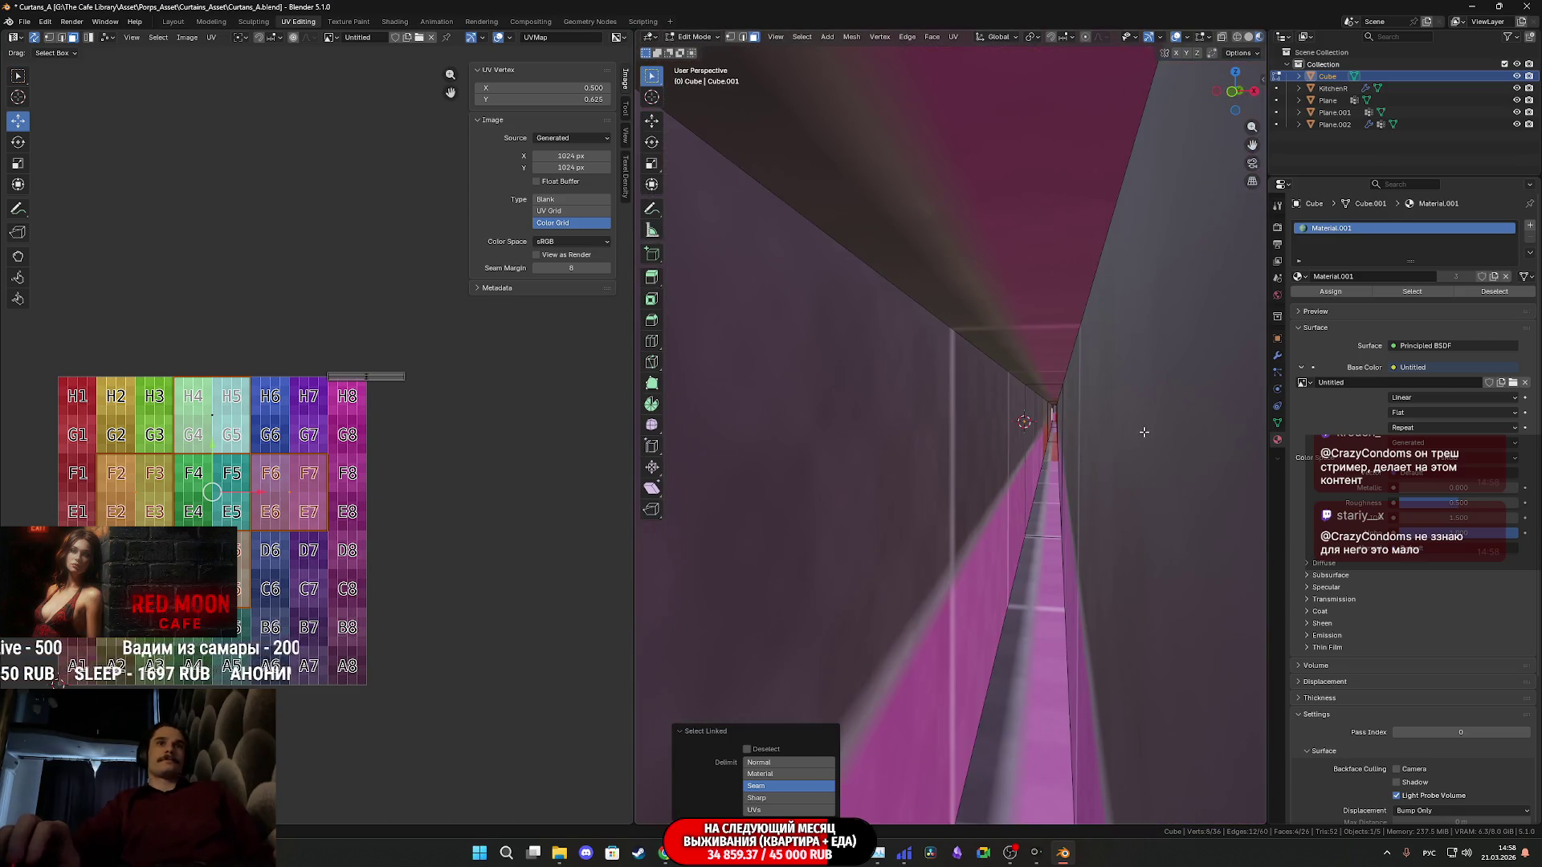
{"action": "scroll", "coordinate": [1146, 433], "scroll_direction": "down", "scroll_amount": 2}
{"action": "scroll", "coordinate": [1148, 434], "scroll_direction": "down", "scroll_amount": 1}
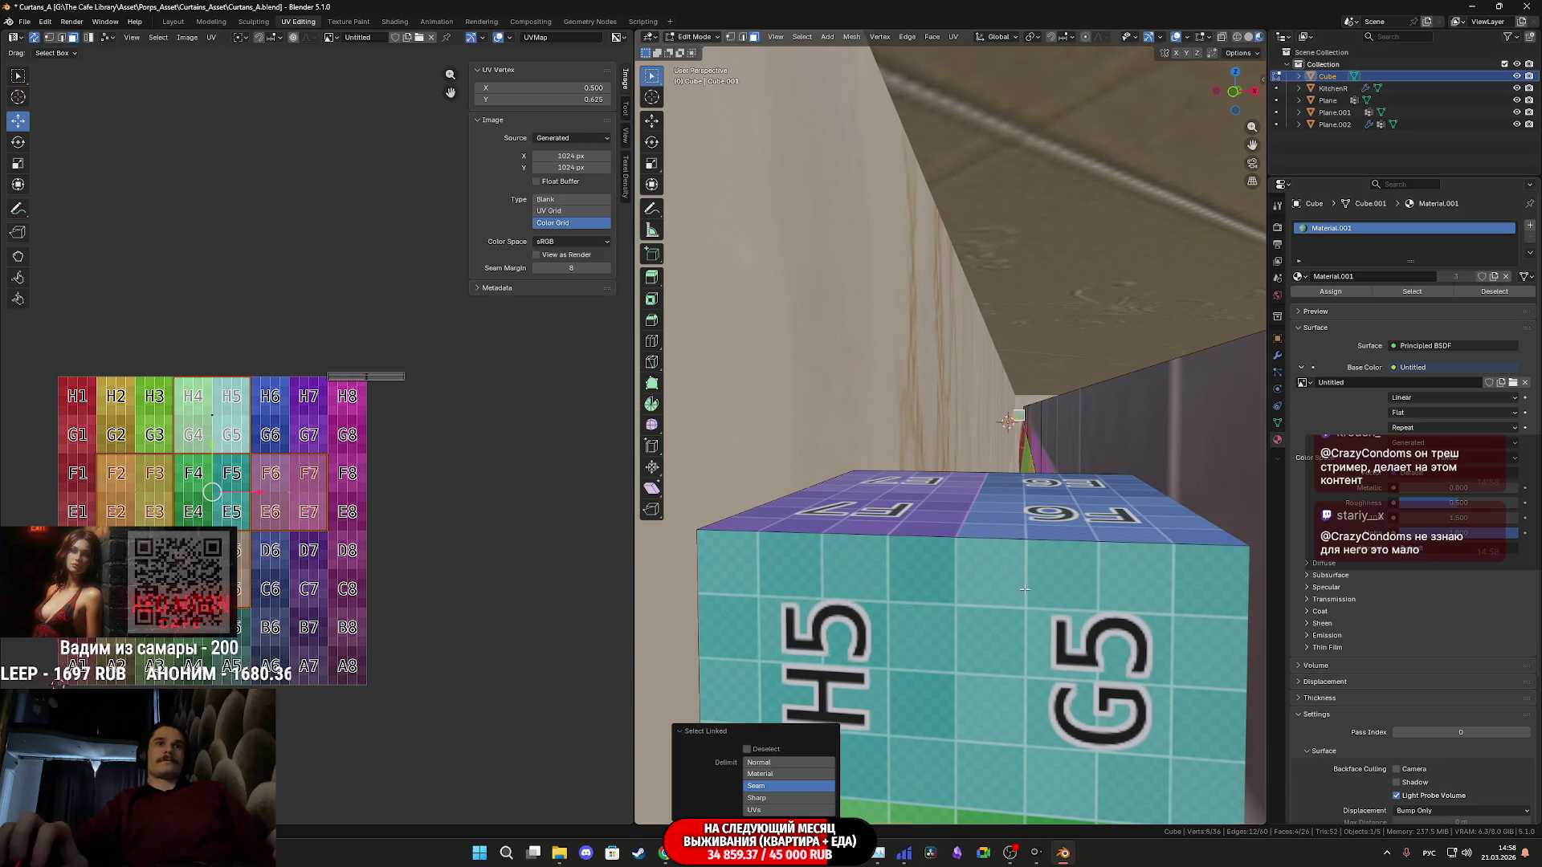
{"action": "key", "text": "ctrl+l"}
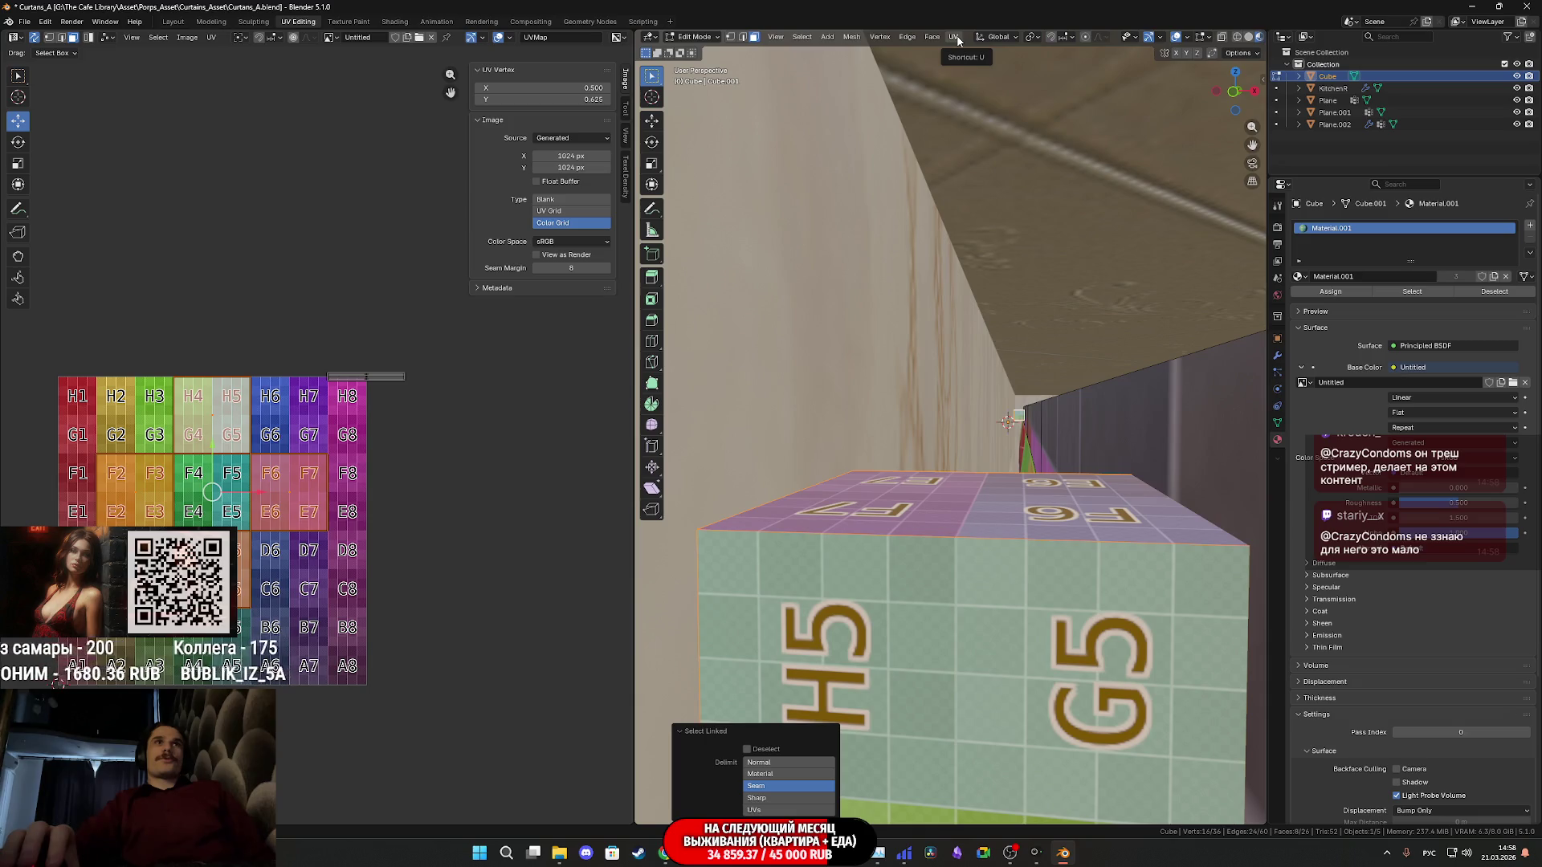
{"action": "left_click", "coordinate": [958, 39]}
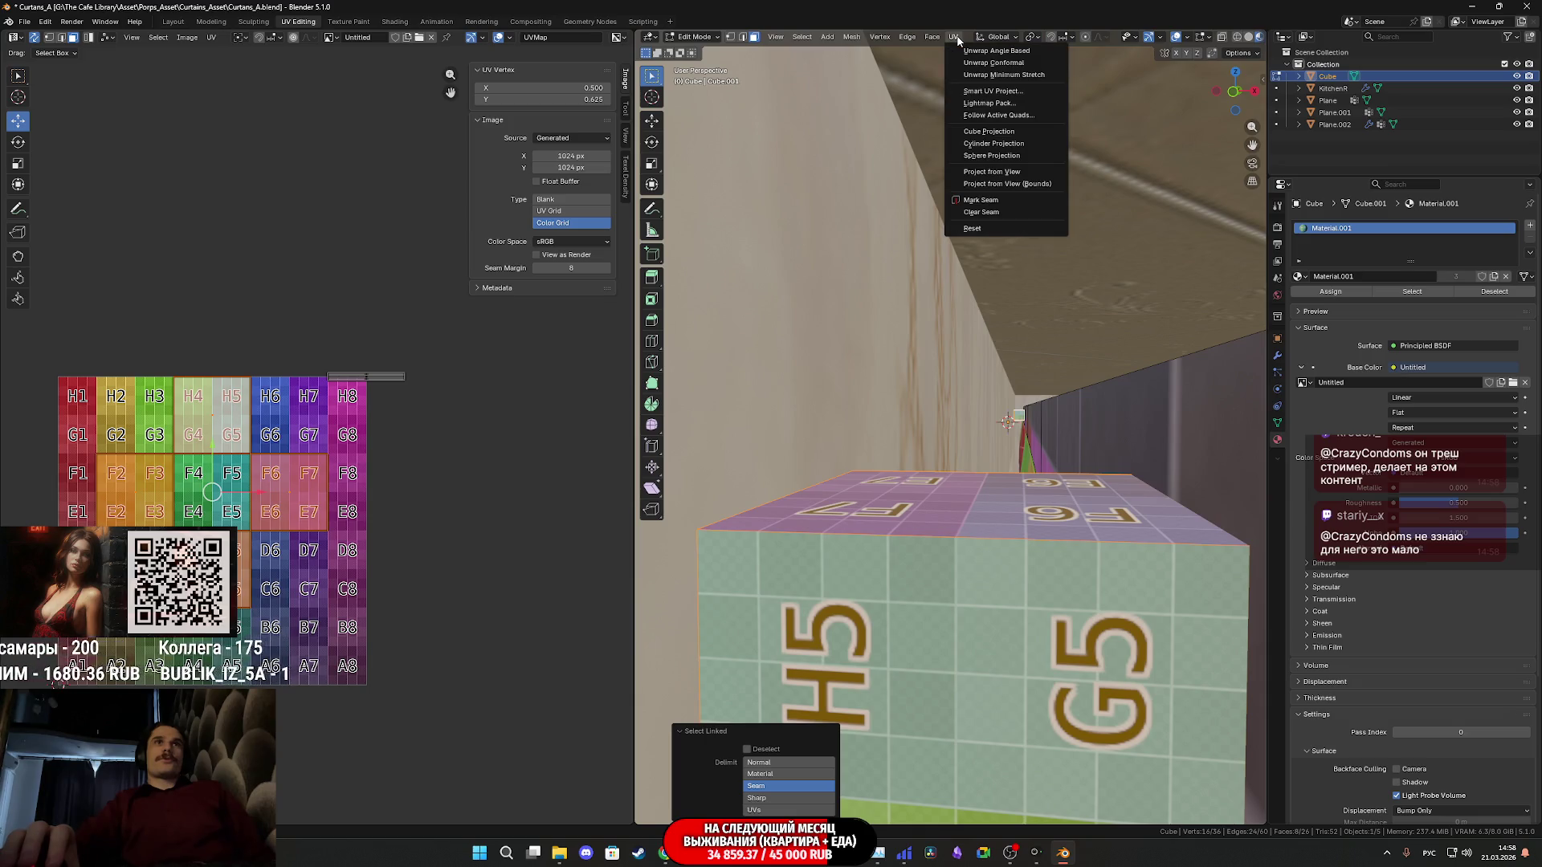
{"action": "left_click", "coordinate": [985, 130]}
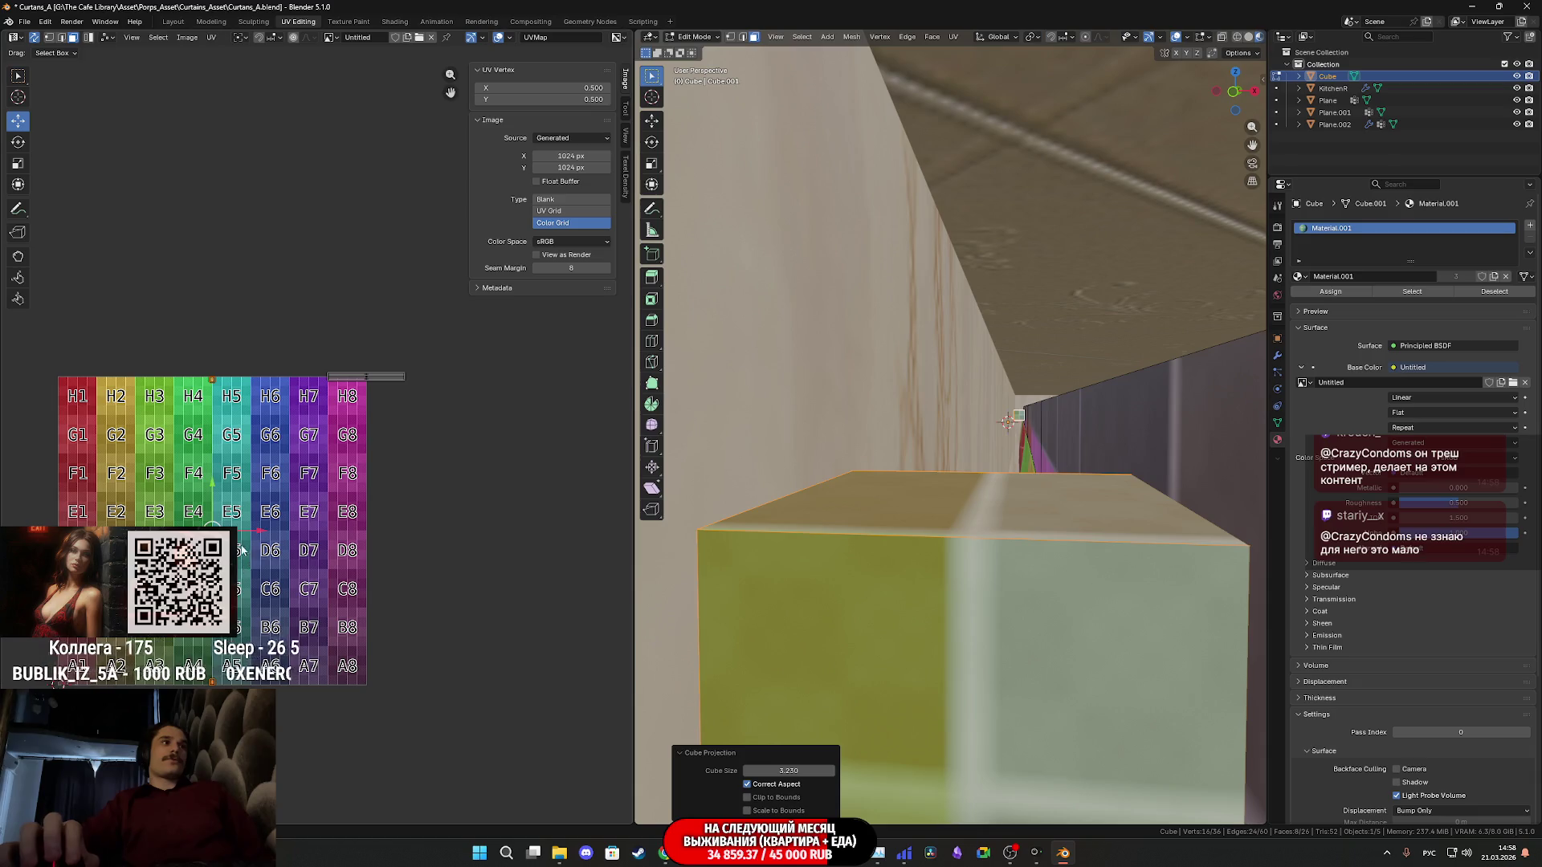
Undo a stray UV move and set the end-cap UV vertex X to 1.000
{"action": "left_click_drag", "start_coordinate": [213, 494], "coordinate": [249, 174]}
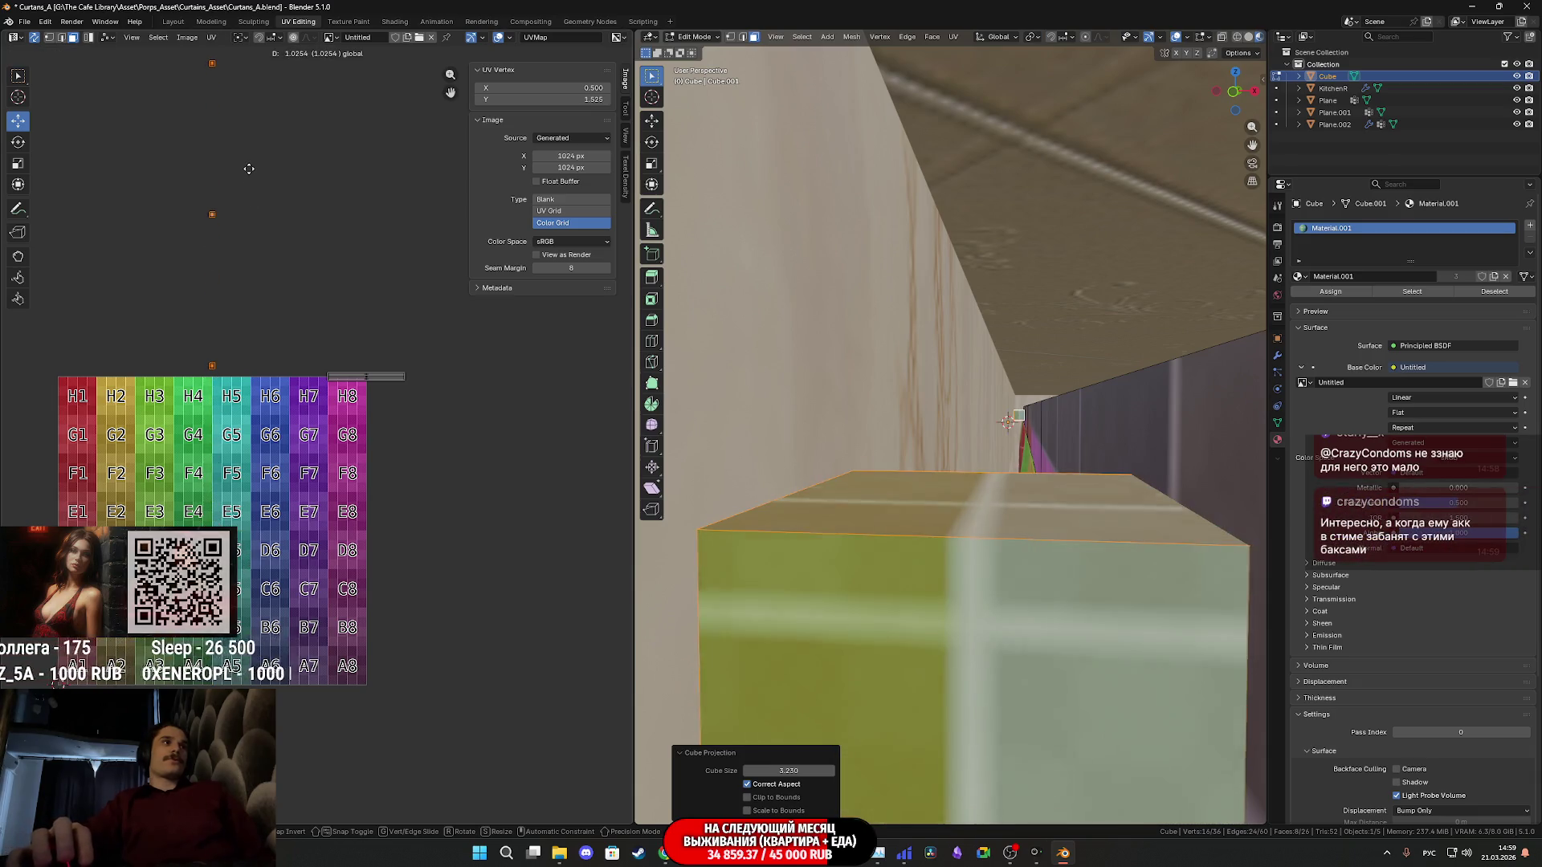
{"action": "middle_click_drag", "start_coordinate": [249, 177], "coordinate": [319, 350]}
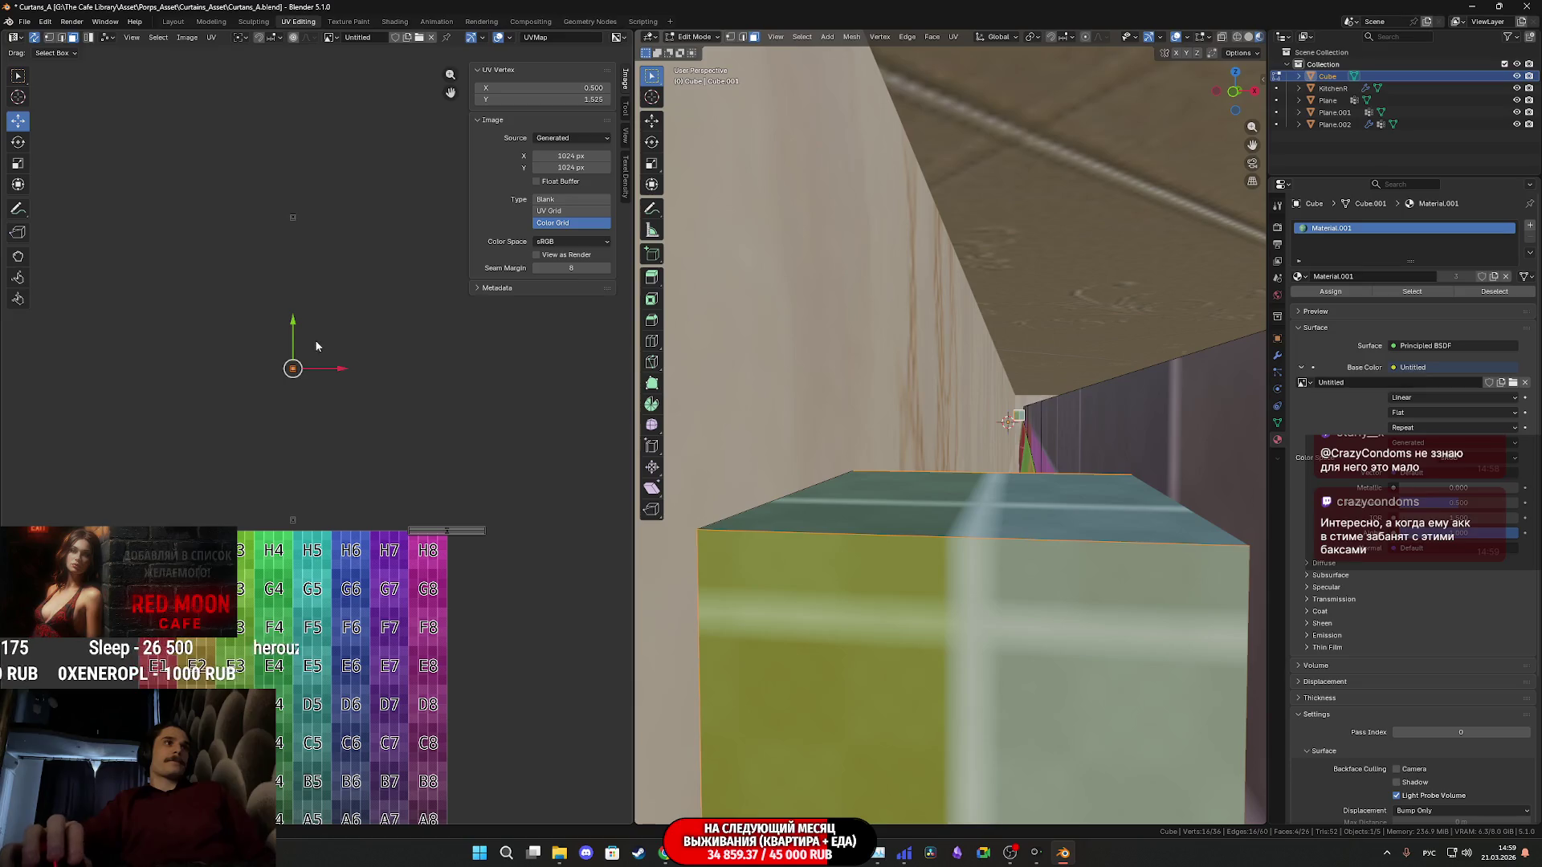
{"action": "key", "text": "g"}
{"action": "left_click", "coordinate": [297, 165]}
{"action": "key", "text": "ctrl+z"}
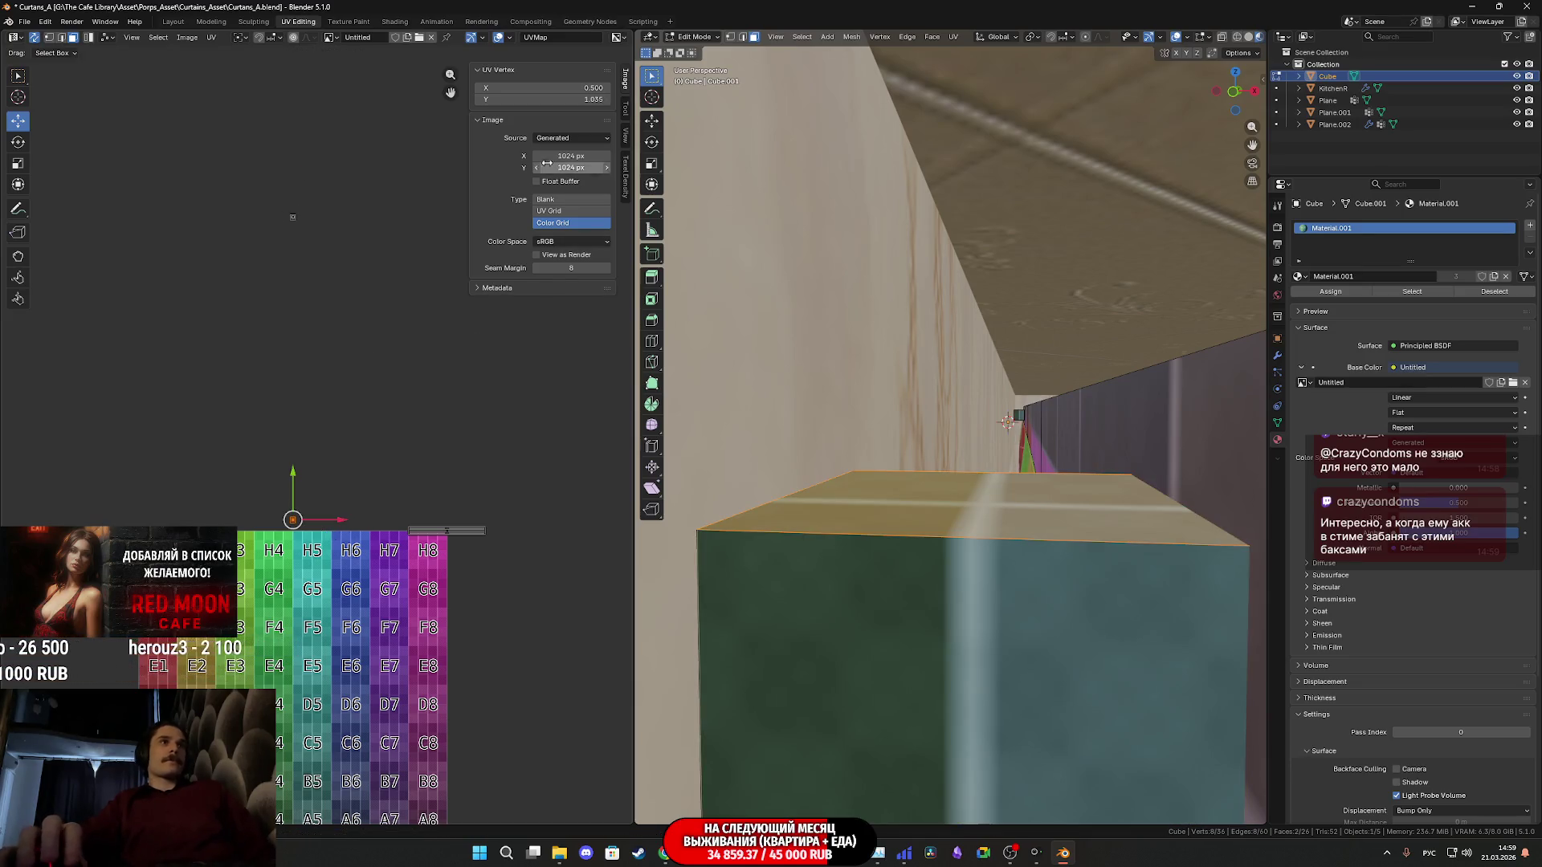
{"action": "key", "text": "ctrl+z"}
{"action": "key", "text": "ctrl+z"}
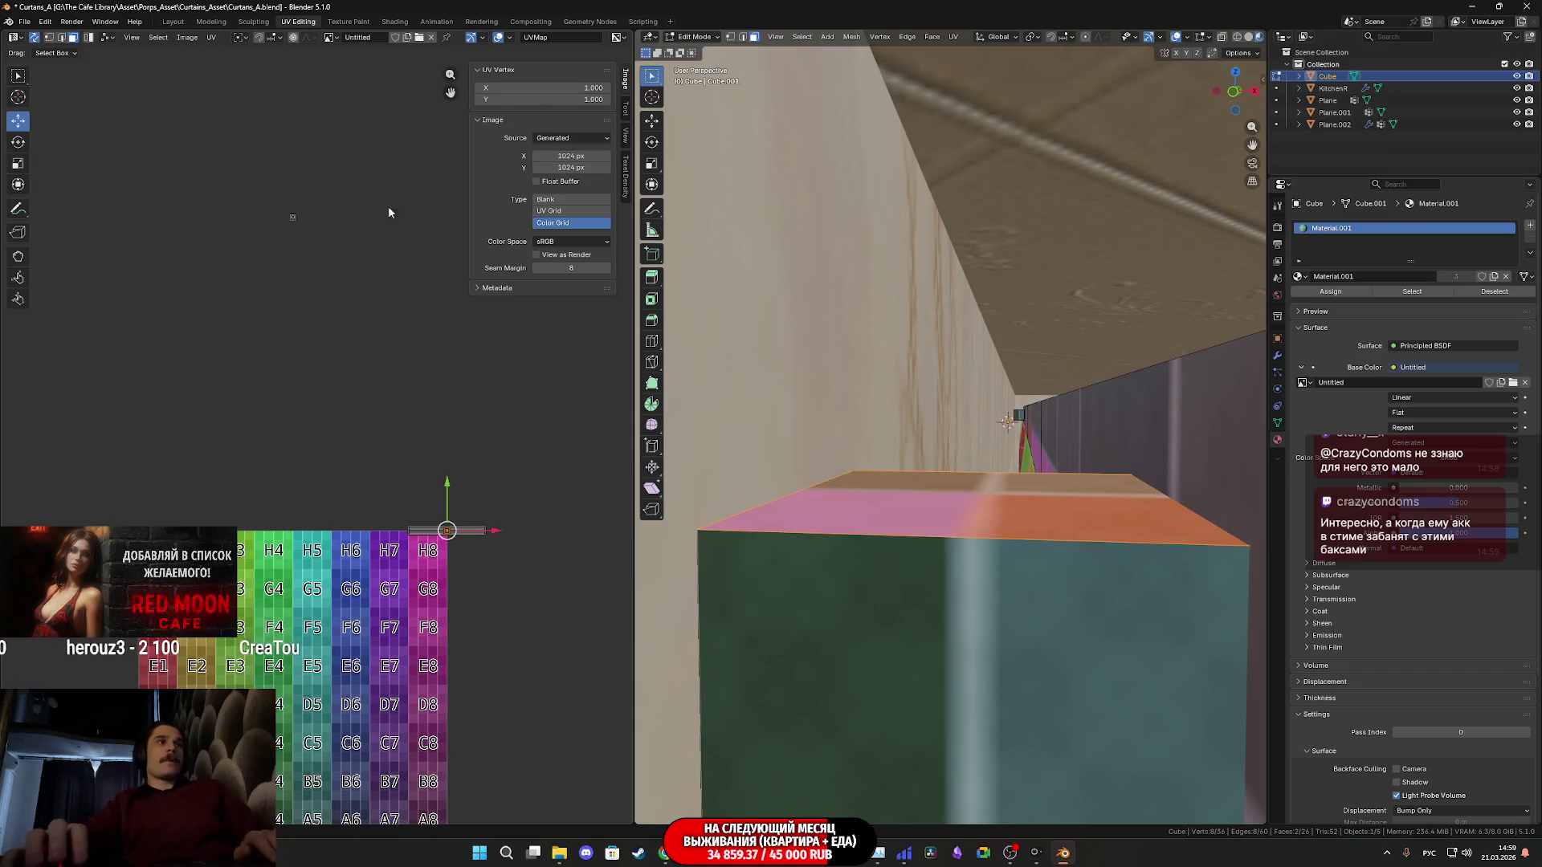
{"action": "key", "text": "ctrl+z"}
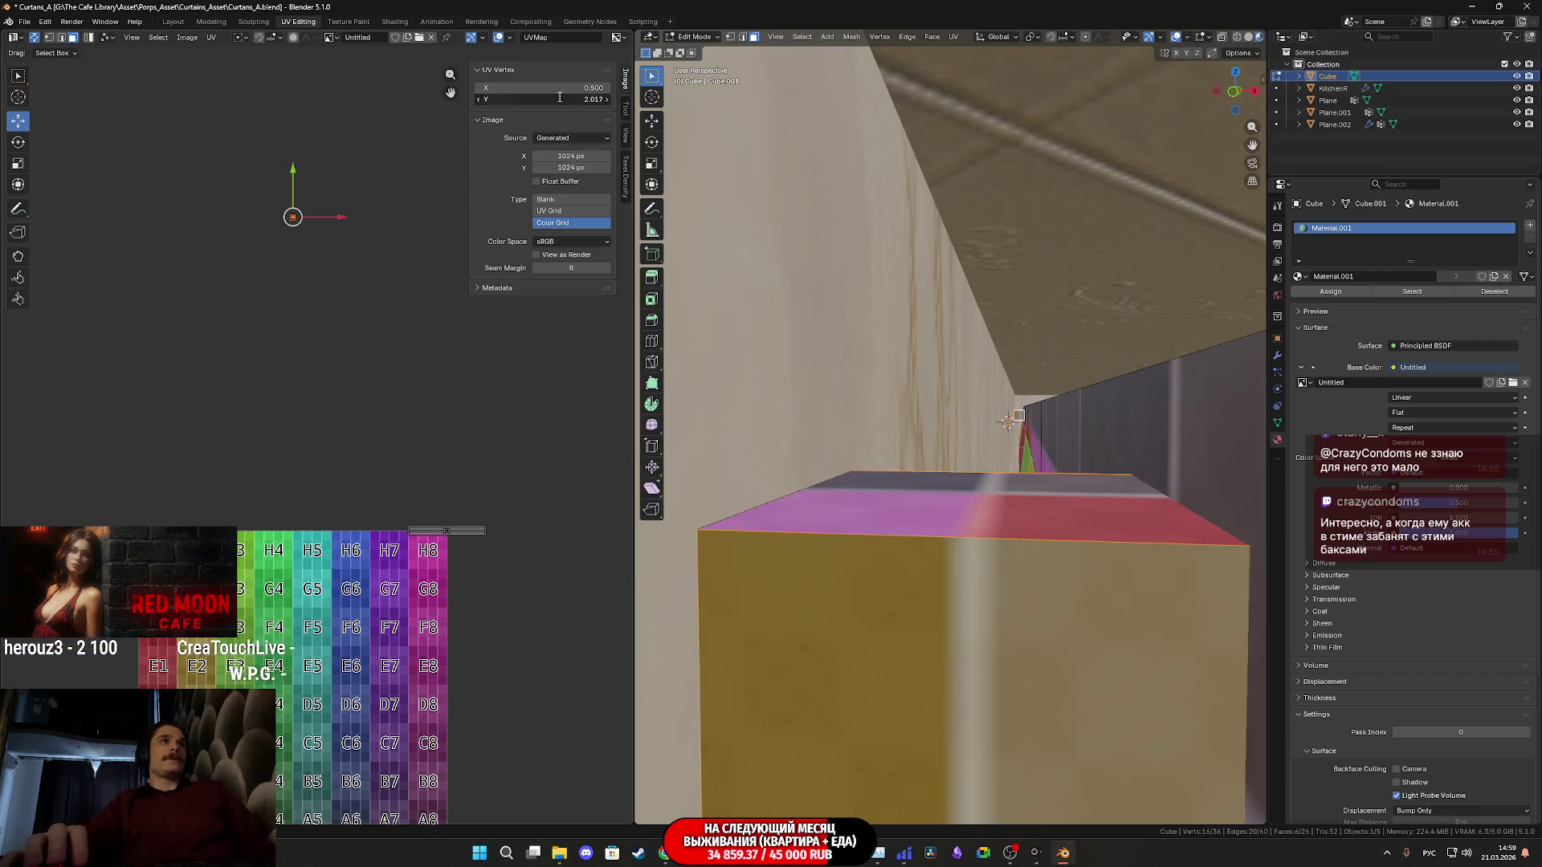
{"action": "key", "text": "ctrl+z"}
{"action": "left_click", "coordinate": [551, 86]}
{"action": "type", "text": "1"}
{"action": "key", "text": "Return"}
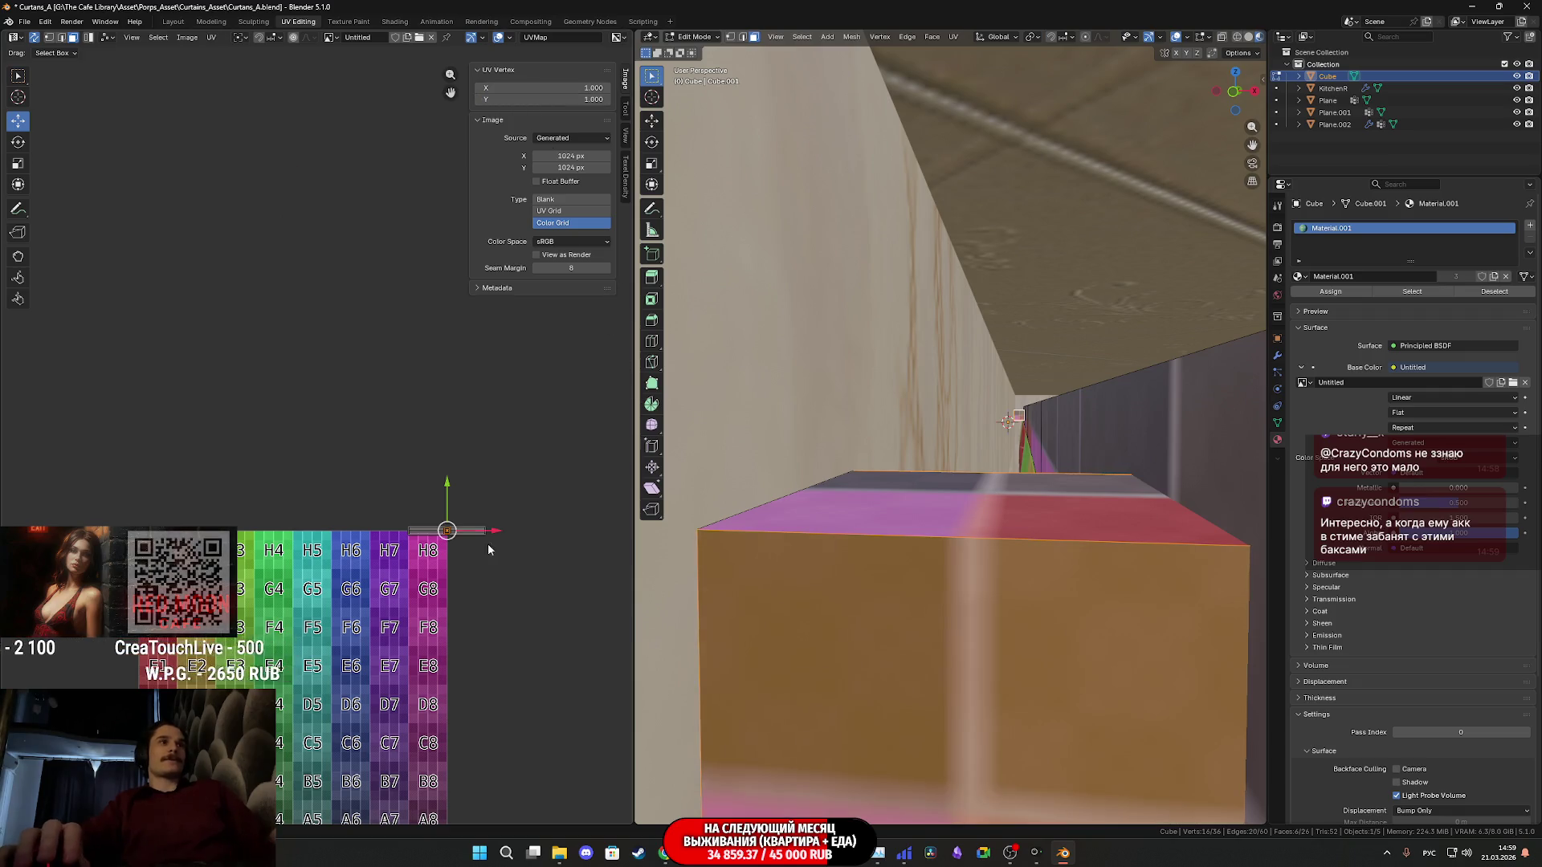
{"action": "scroll", "coordinate": [486, 600], "scroll_direction": "up", "scroll_amount": 2}
{"action": "scroll", "coordinate": [486, 599], "scroll_direction": "up", "scroll_amount": 1}
{"action": "scroll", "coordinate": [460, 575], "scroll_direction": "up", "scroll_amount": 2}
{"action": "scroll", "coordinate": [386, 536], "scroll_direction": "up", "scroll_amount": 2}
{"action": "scroll", "coordinate": [304, 499], "scroll_direction": "up", "scroll_amount": 2}
Set the end-cap face's UV Y to 1.000, flattening it onto the rod strip band
{"action": "middle_click_drag", "start_coordinate": [304, 499], "coordinate": [410, 512]}
{"action": "scroll", "coordinate": [390, 472], "scroll_direction": "up", "scroll_amount": 2}
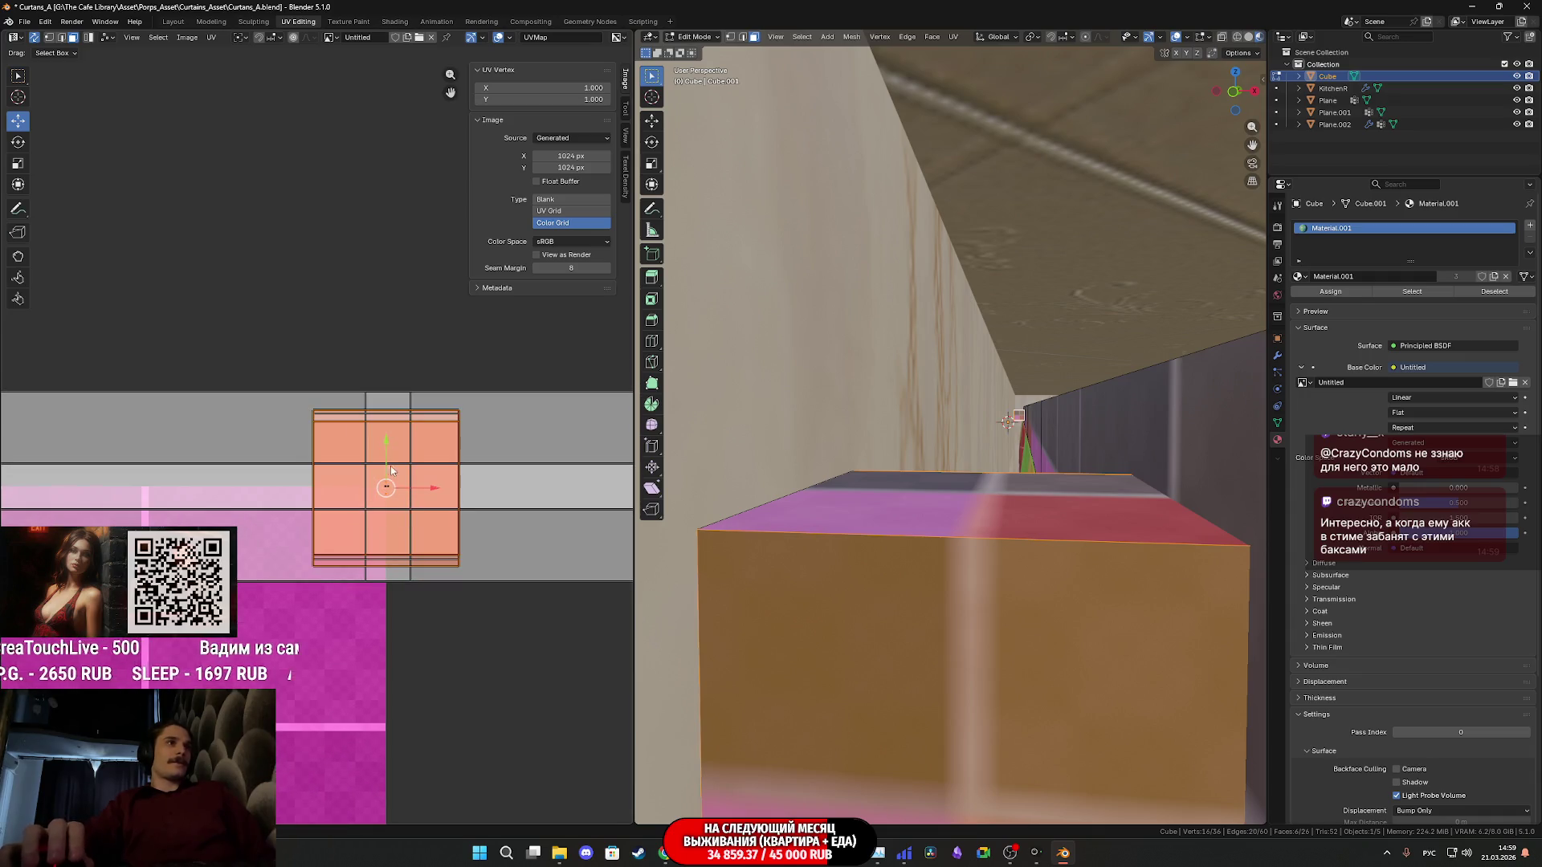
{"action": "left_click_drag", "start_coordinate": [389, 444], "coordinate": [454, 340]}
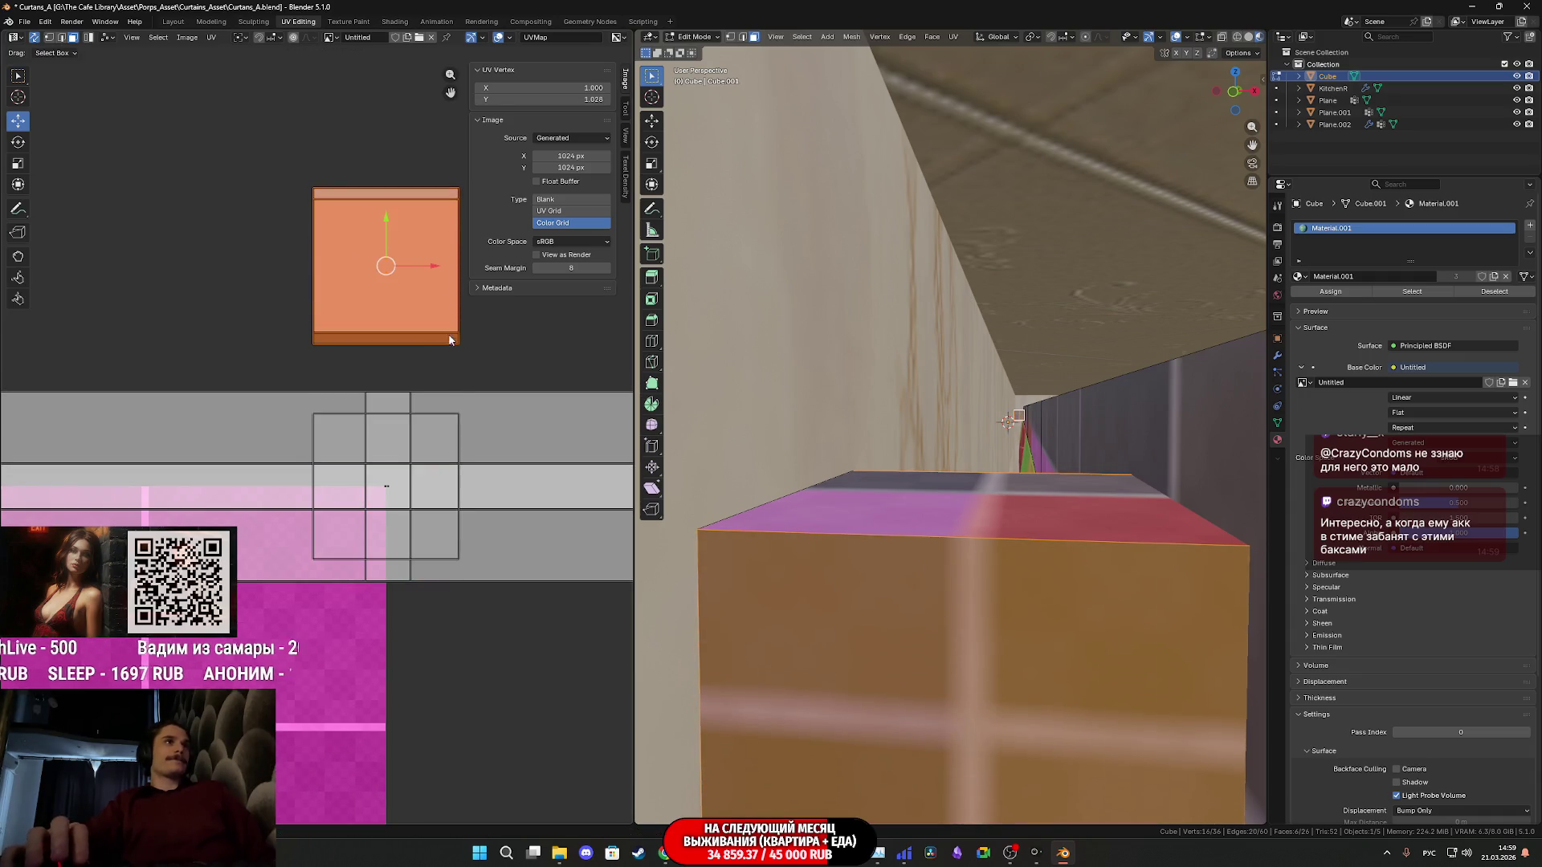
{"action": "key", "text": "ctrl+z"}
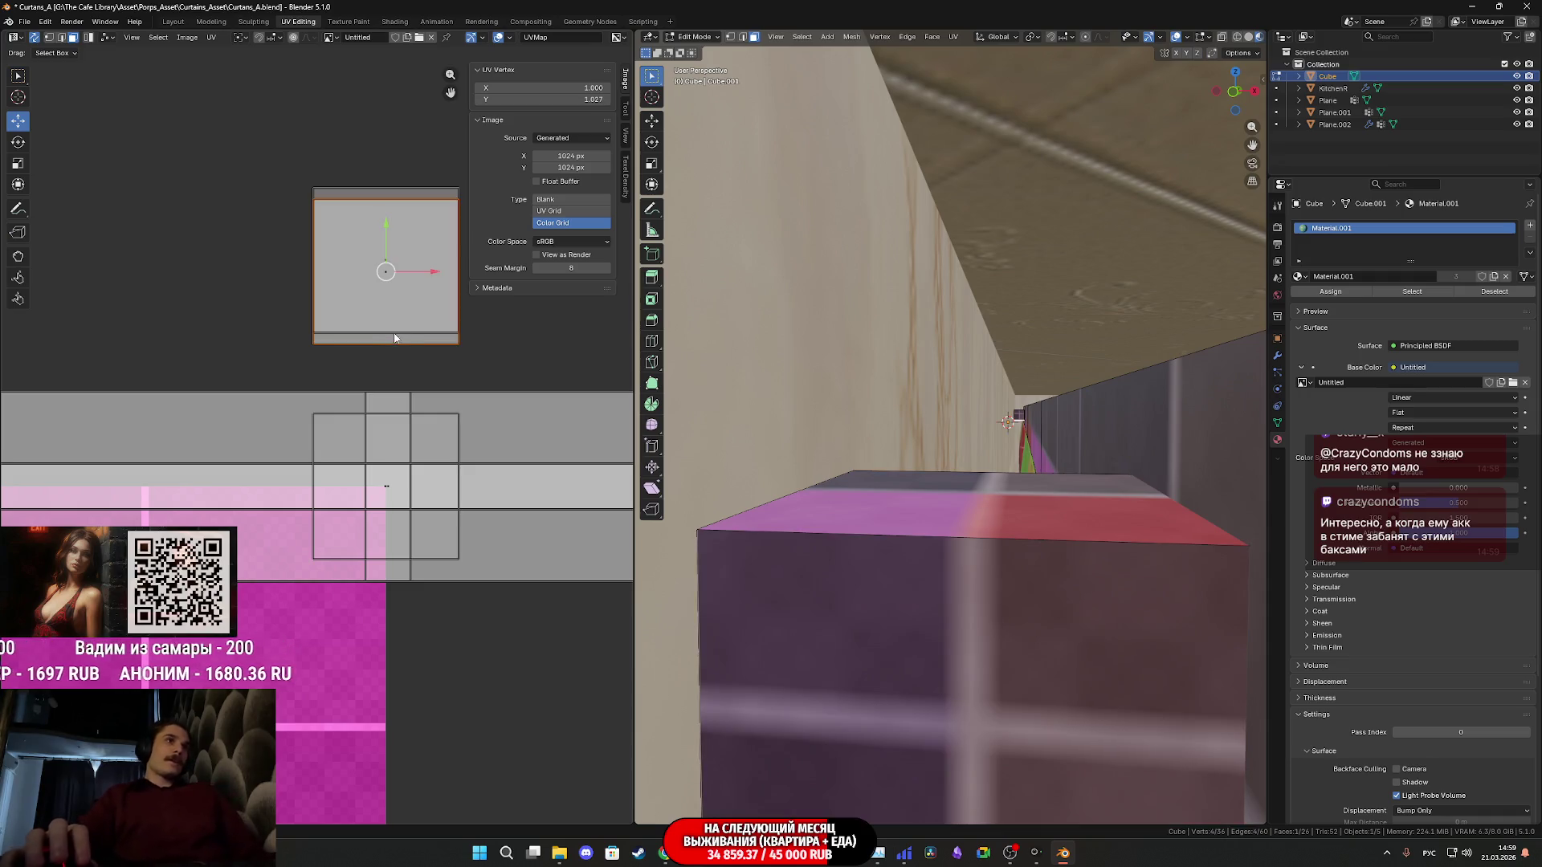
{"action": "scroll", "coordinate": [355, 304], "scroll_direction": "up", "scroll_amount": 2}
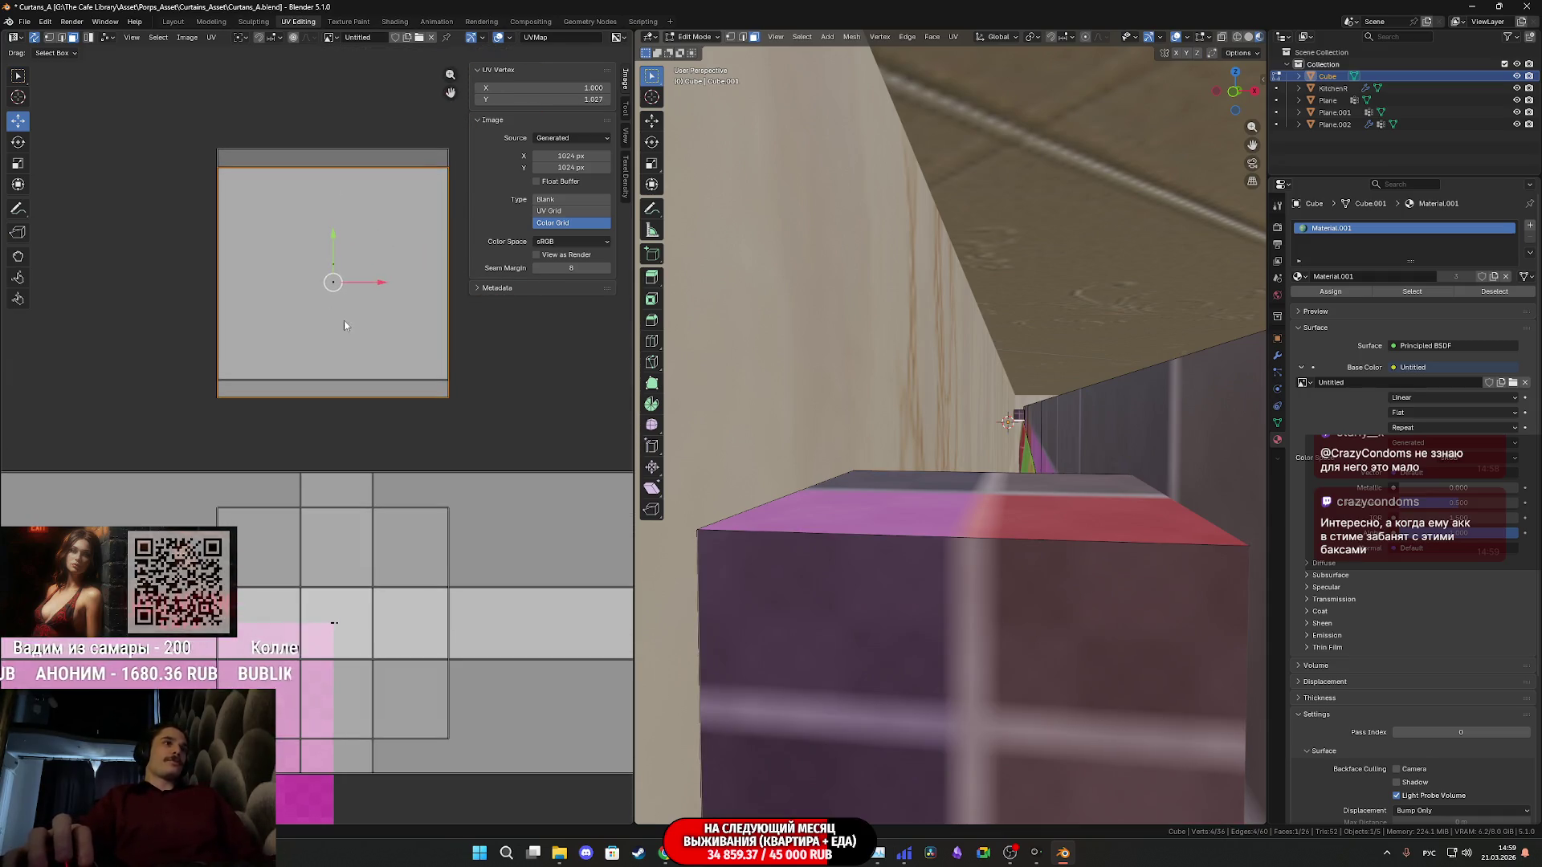
{"action": "left_click", "coordinate": [350, 245]}
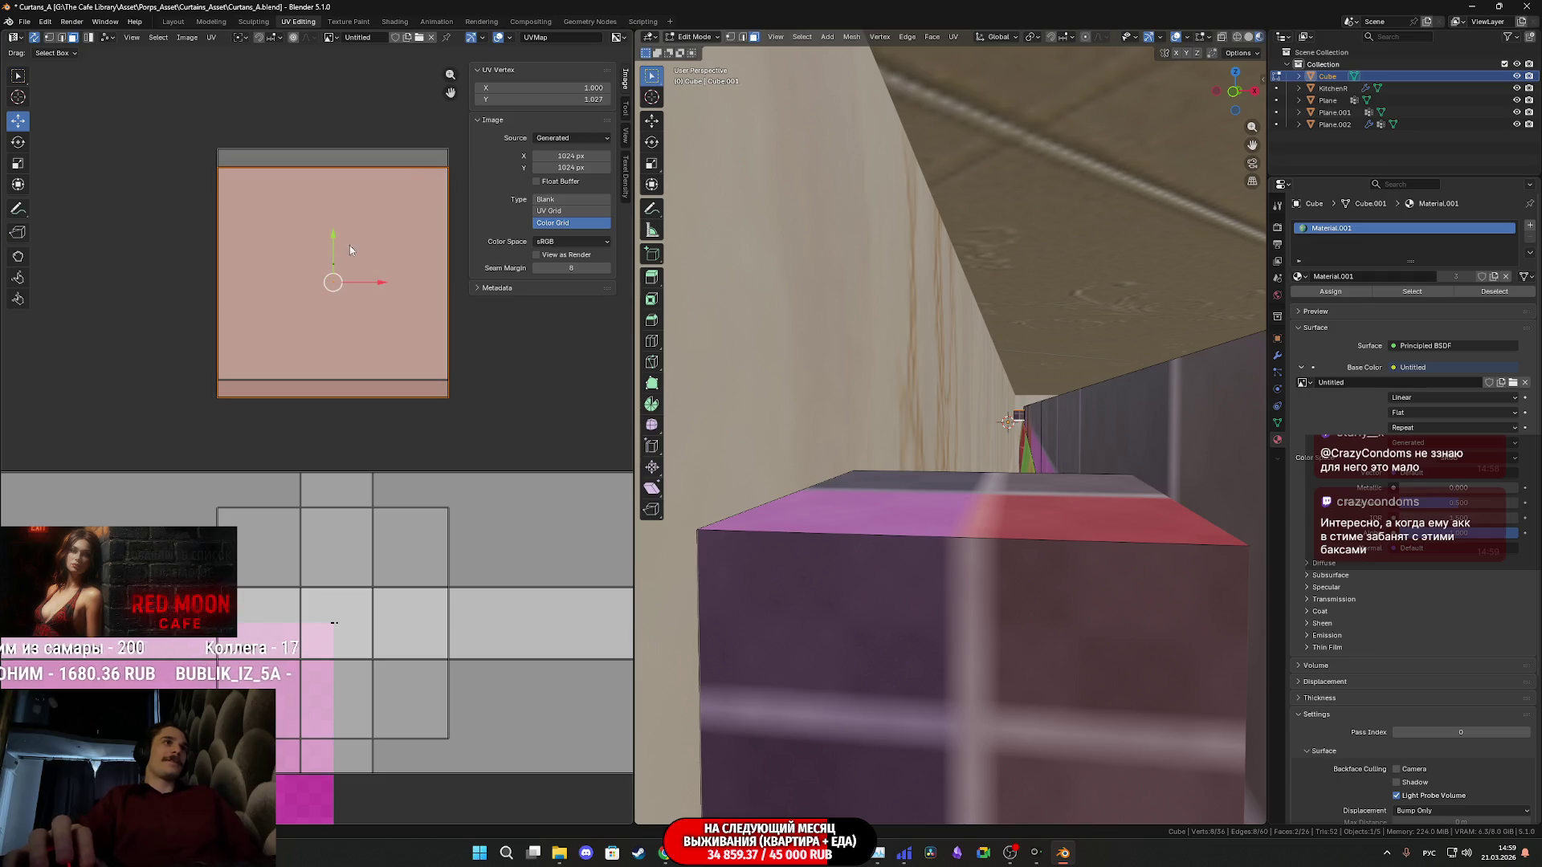
{"action": "left_click", "coordinate": [550, 100]}
{"action": "key", "text": "Tab"}
{"action": "key", "text": "Return"}
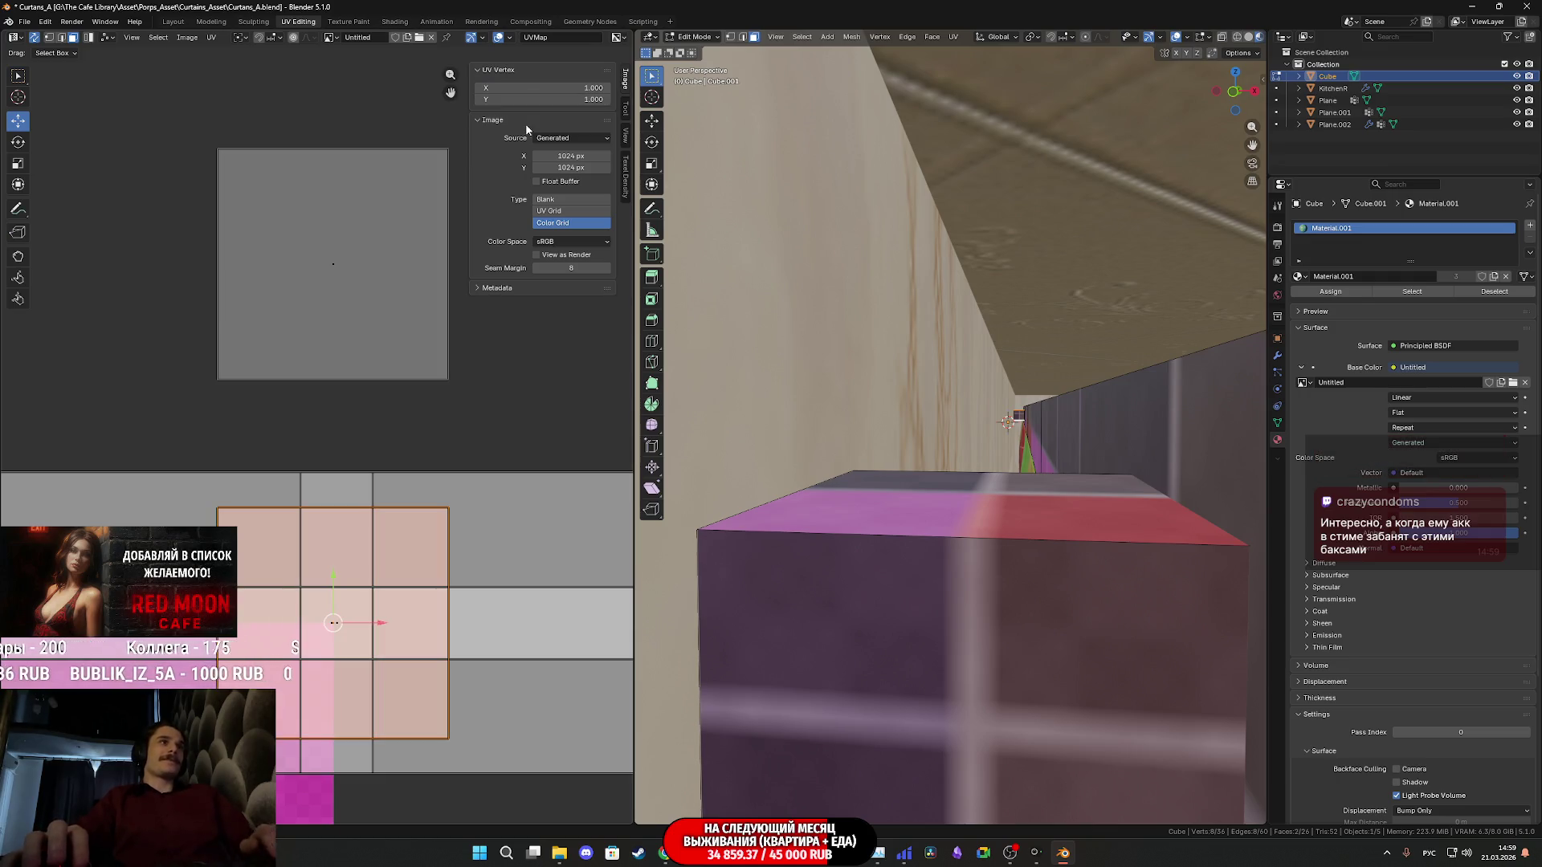
{"action": "left_click_drag", "start_coordinate": [344, 277], "coordinate": [328, 258]}
{"action": "left_click", "coordinate": [556, 101]}
{"action": "type", "text": "1"}
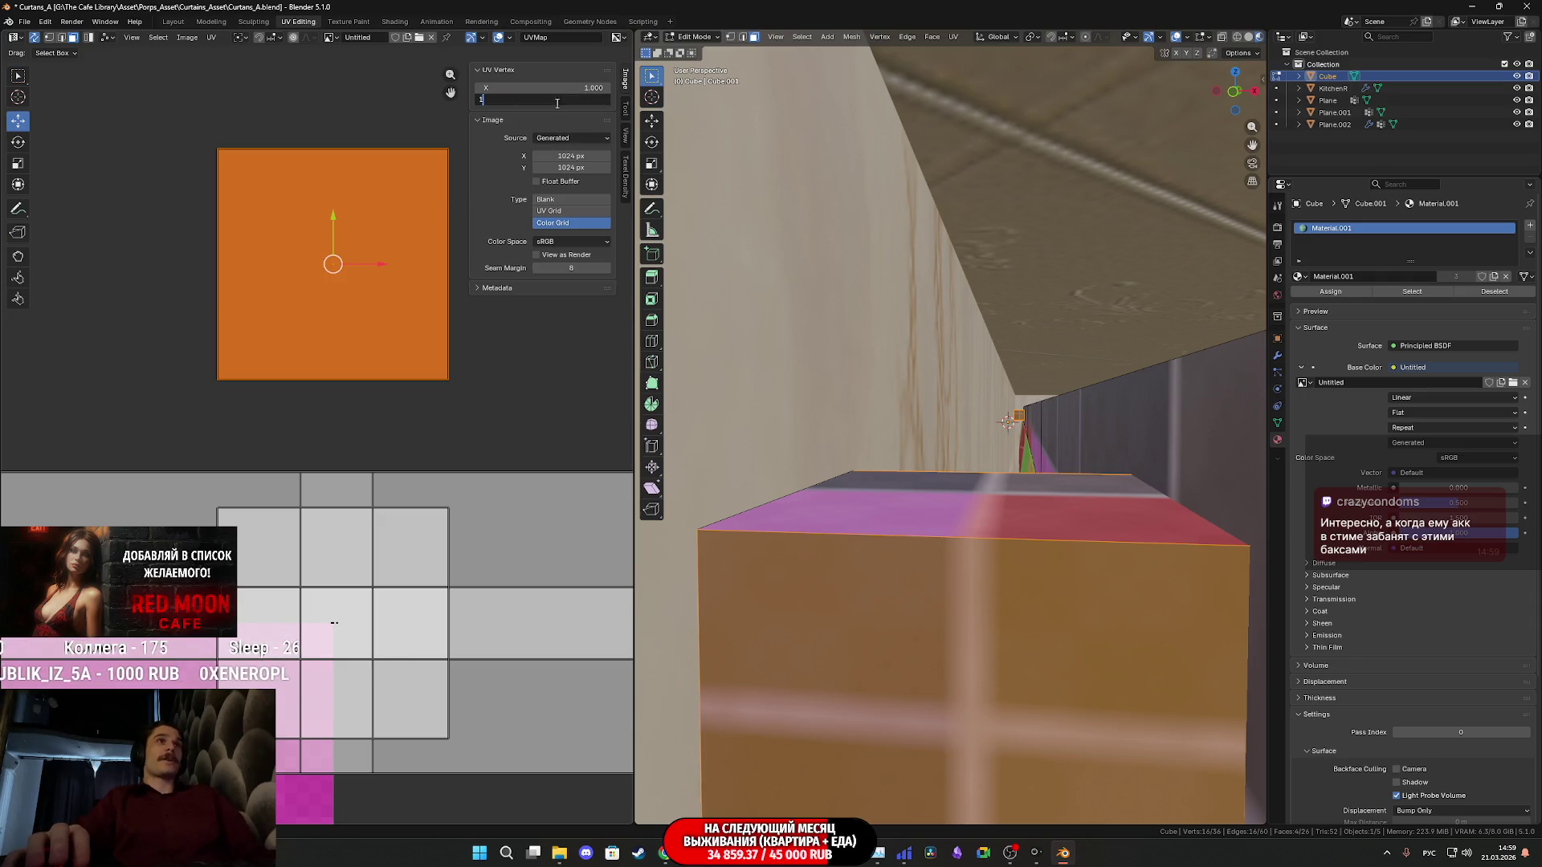
{"action": "key", "text": "Return"}
{"action": "scroll", "coordinate": [447, 527], "scroll_direction": "down", "scroll_amount": 2}
{"action": "scroll", "coordinate": [448, 526], "scroll_direction": "down", "scroll_amount": 2}
{"action": "scroll", "coordinate": [447, 524], "scroll_direction": "up", "scroll_amount": 5}
{"action": "scroll", "coordinate": [448, 525], "scroll_direction": "up", "scroll_amount": 3}
{"action": "key", "text": "KP_Decimal"}
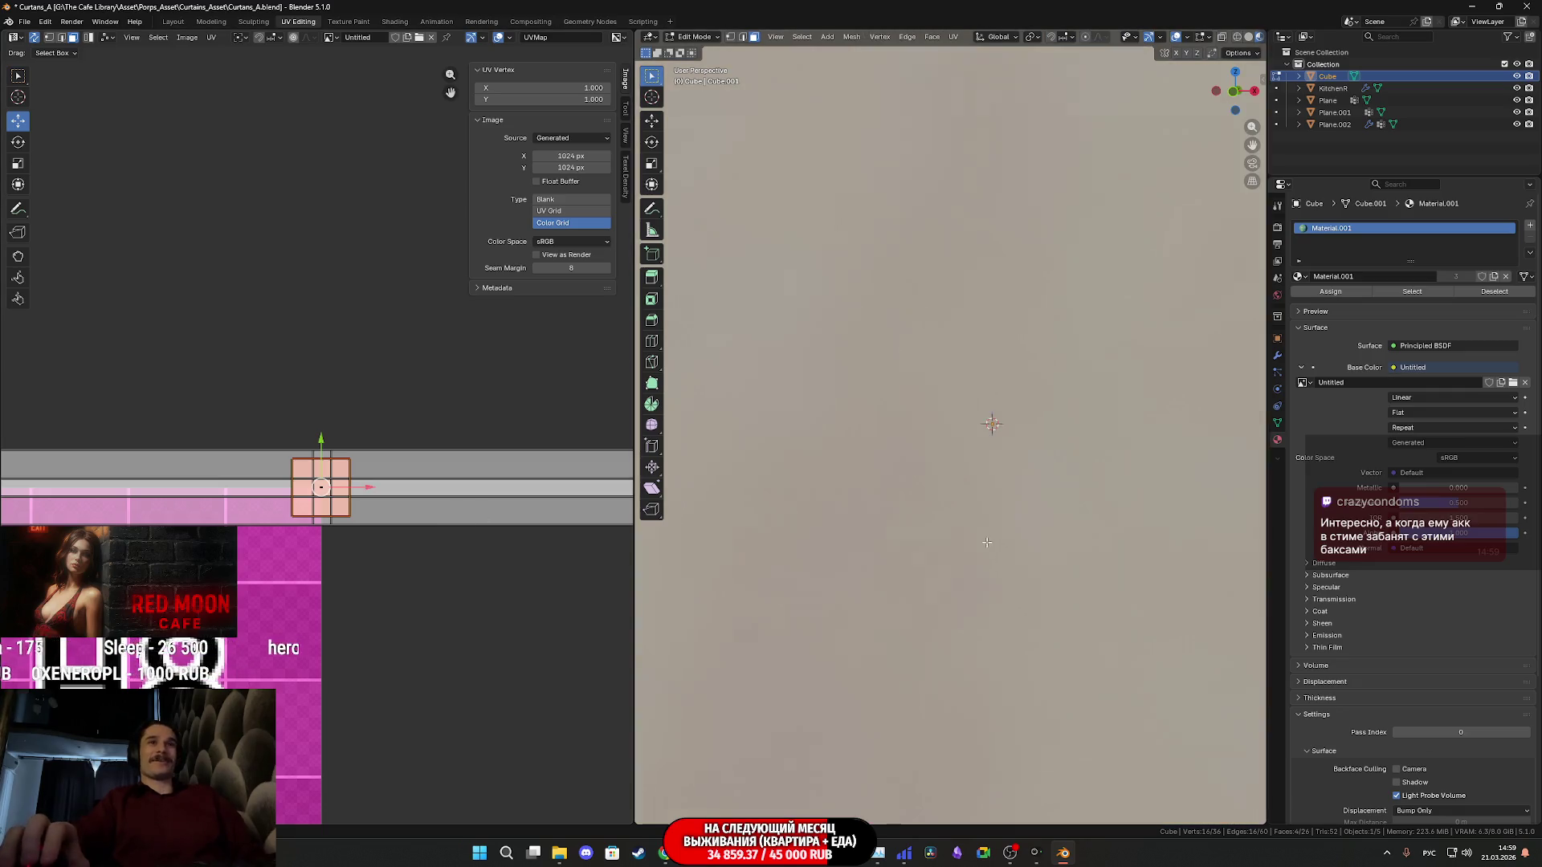
{"action": "scroll", "coordinate": [876, 544], "scroll_direction": "up", "scroll_amount": 5}
{"action": "scroll", "coordinate": [977, 485], "scroll_direction": "down", "scroll_amount": 6}
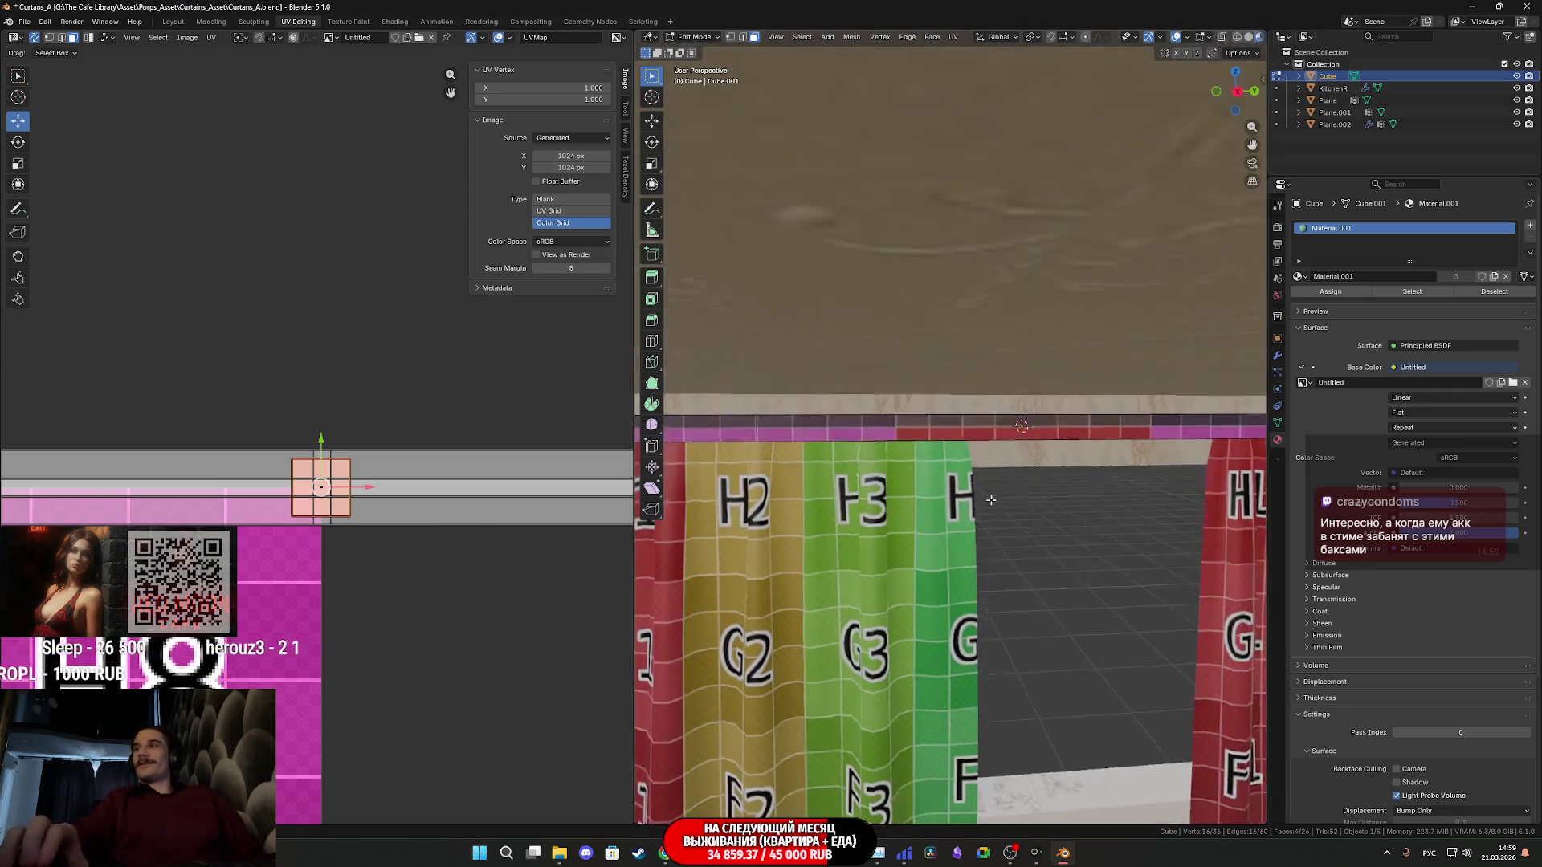
{"action": "middle_click_drag", "start_coordinate": [977, 485], "coordinate": [940, 453], "text": "shift"}
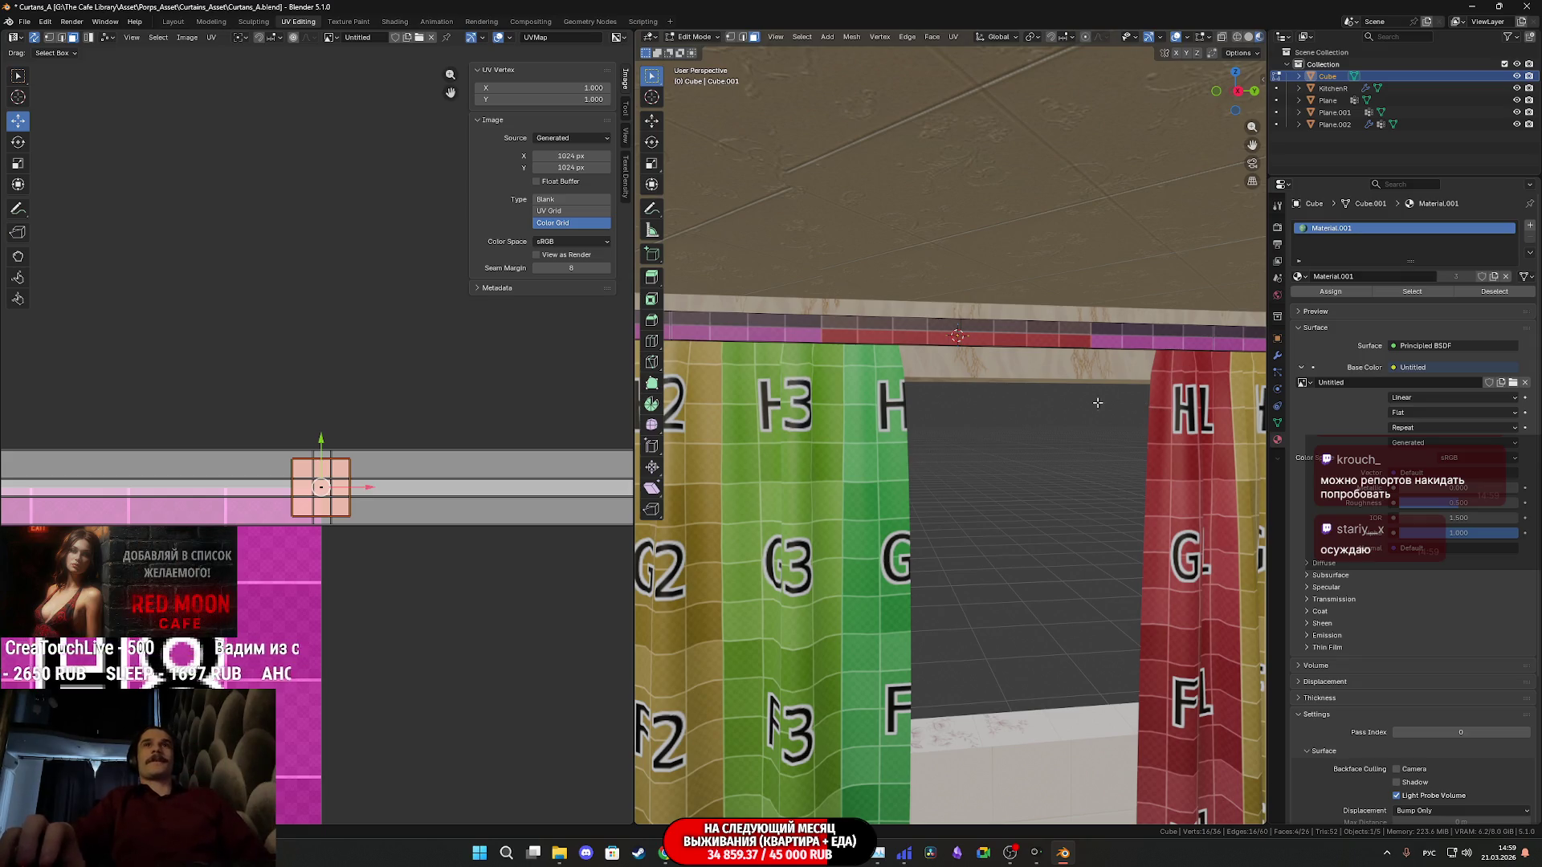
{"action": "middle_click_drag", "start_coordinate": [1102, 401], "coordinate": [1028, 395], "text": "shift"}
{"action": "scroll", "coordinate": [1025, 391], "scroll_direction": "up", "scroll_amount": 1}
{"action": "key", "text": "Tab"}
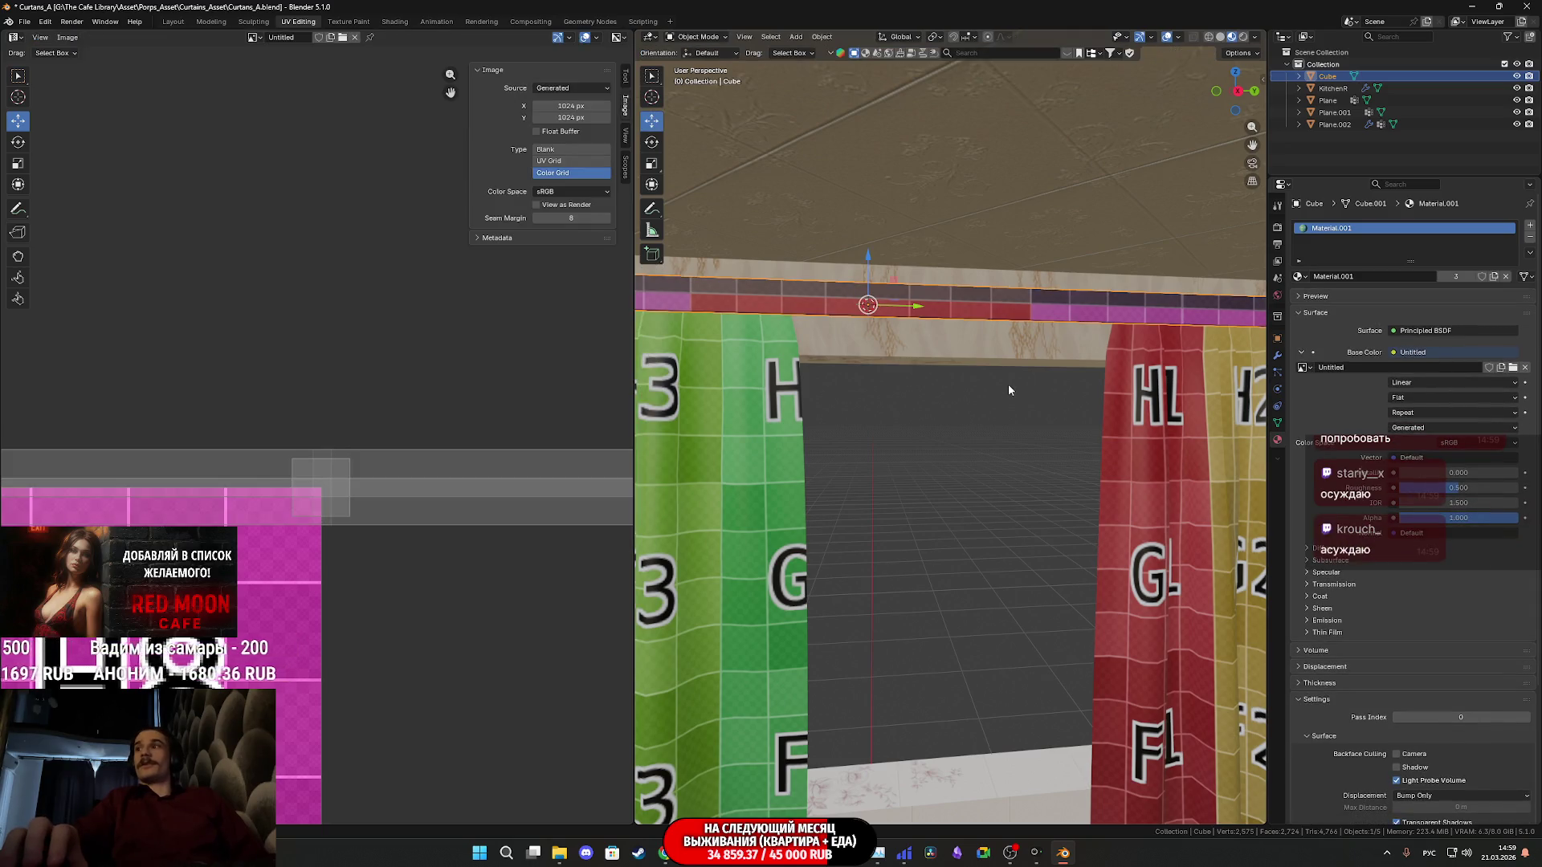
{"action": "mouse_move", "coordinate": [1011, 370]}
{"action": "middle_mouse_down"}
{"action": "mouse_move", "coordinate": [1100, 367]}
{"action": "mouse_move", "coordinate": [1110, 350]}
{"action": "mouse_move", "coordinate": [1036, 372]}
{"action": "middle_mouse_up"}
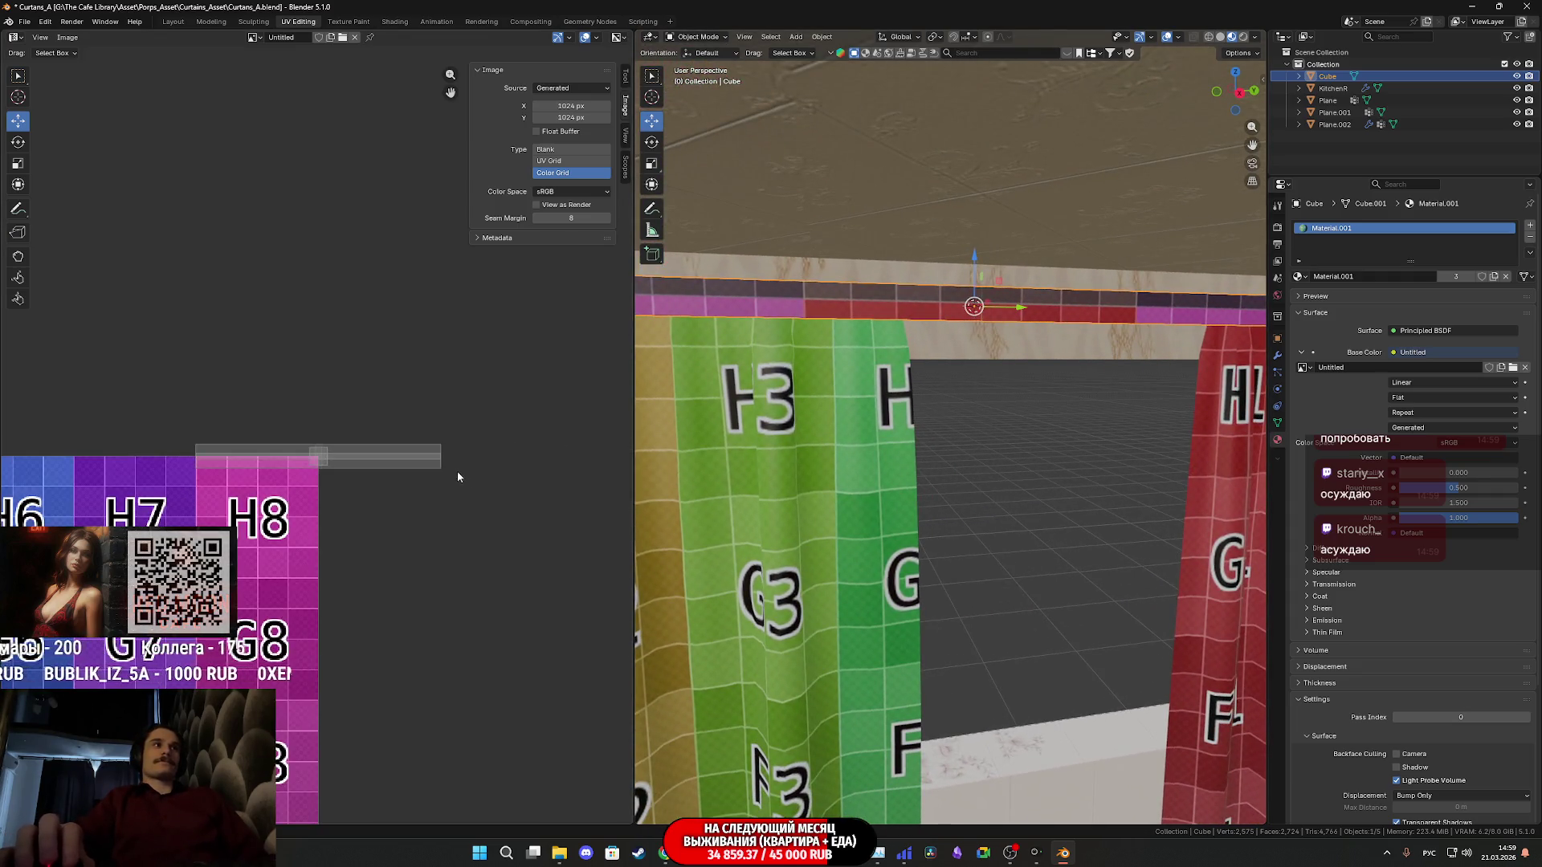
{"action": "key", "text": "Tab"}
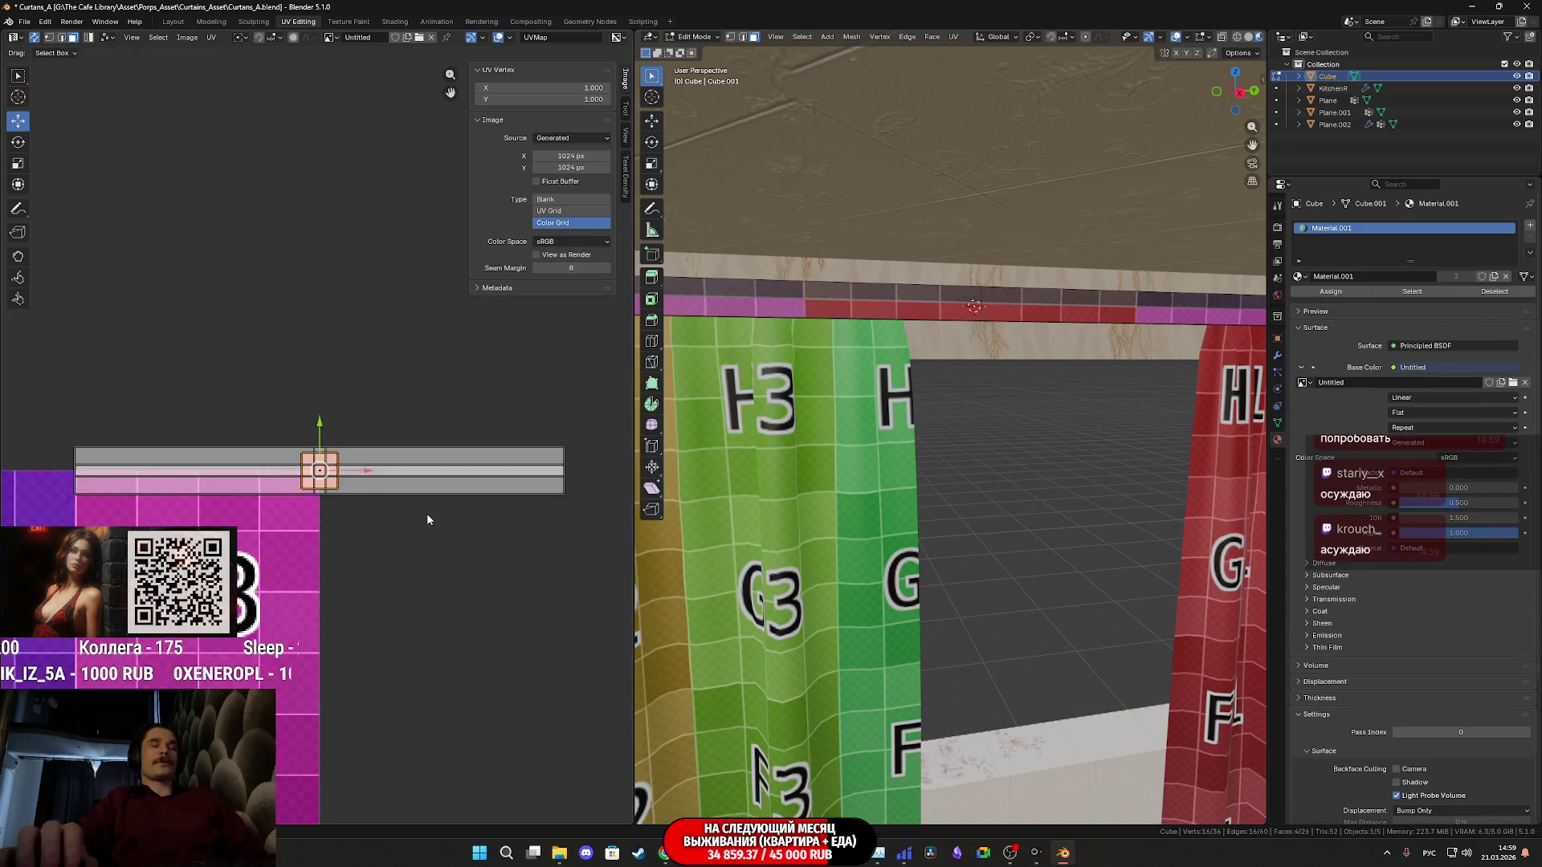
Move the rod's whole UV strip left and drop it onto the grid's top row
{"action": "left_click_drag", "start_coordinate": [529, 483], "coordinate": [143, 358]}
{"action": "scroll", "coordinate": [272, 392], "scroll_direction": "down", "scroll_amount": 4}
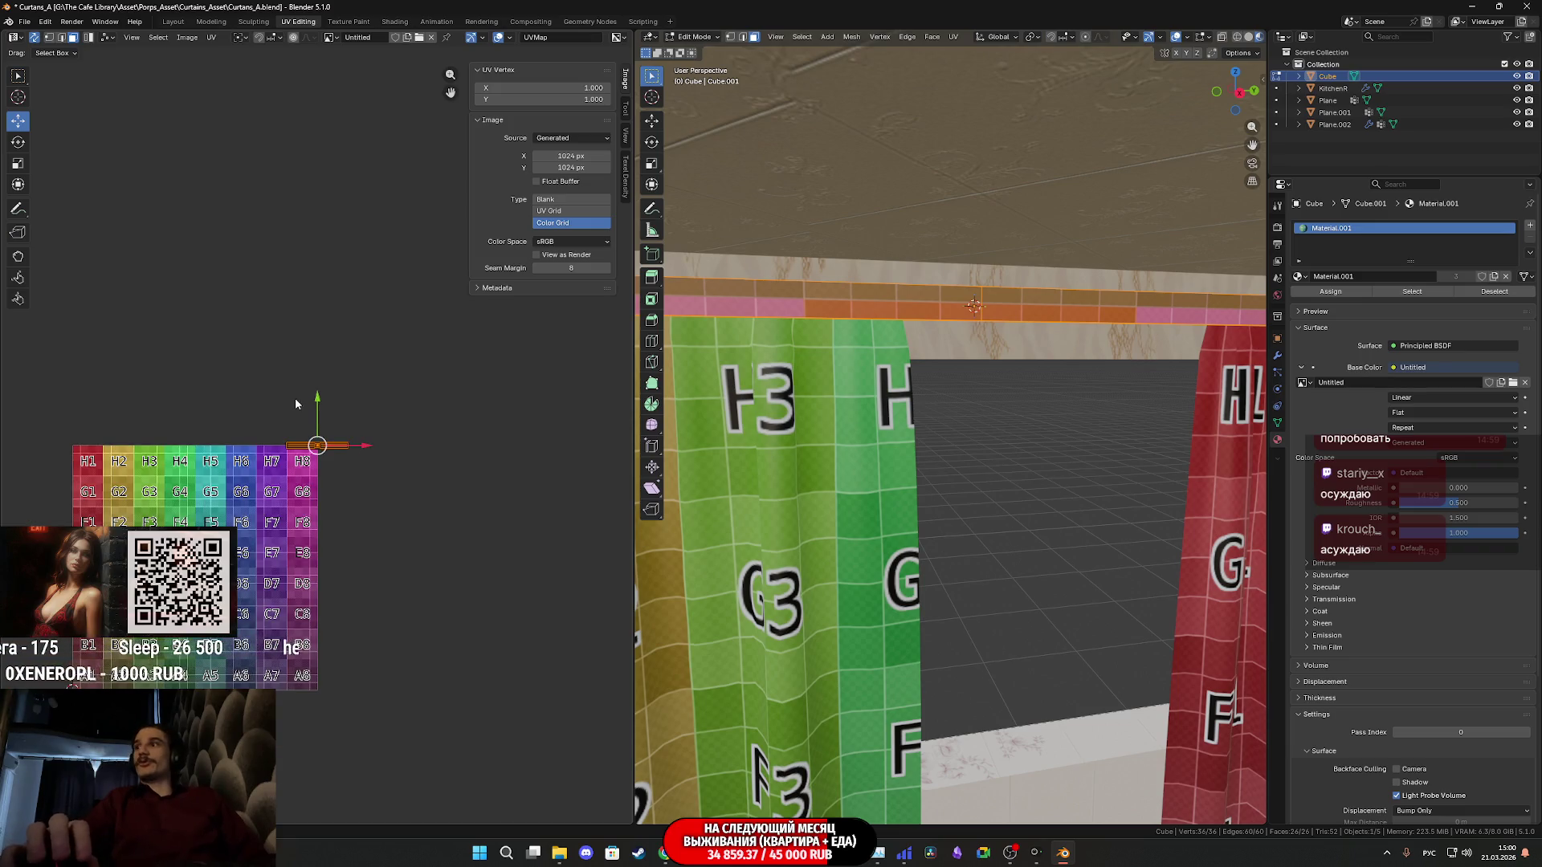
{"action": "key", "text": "g"}
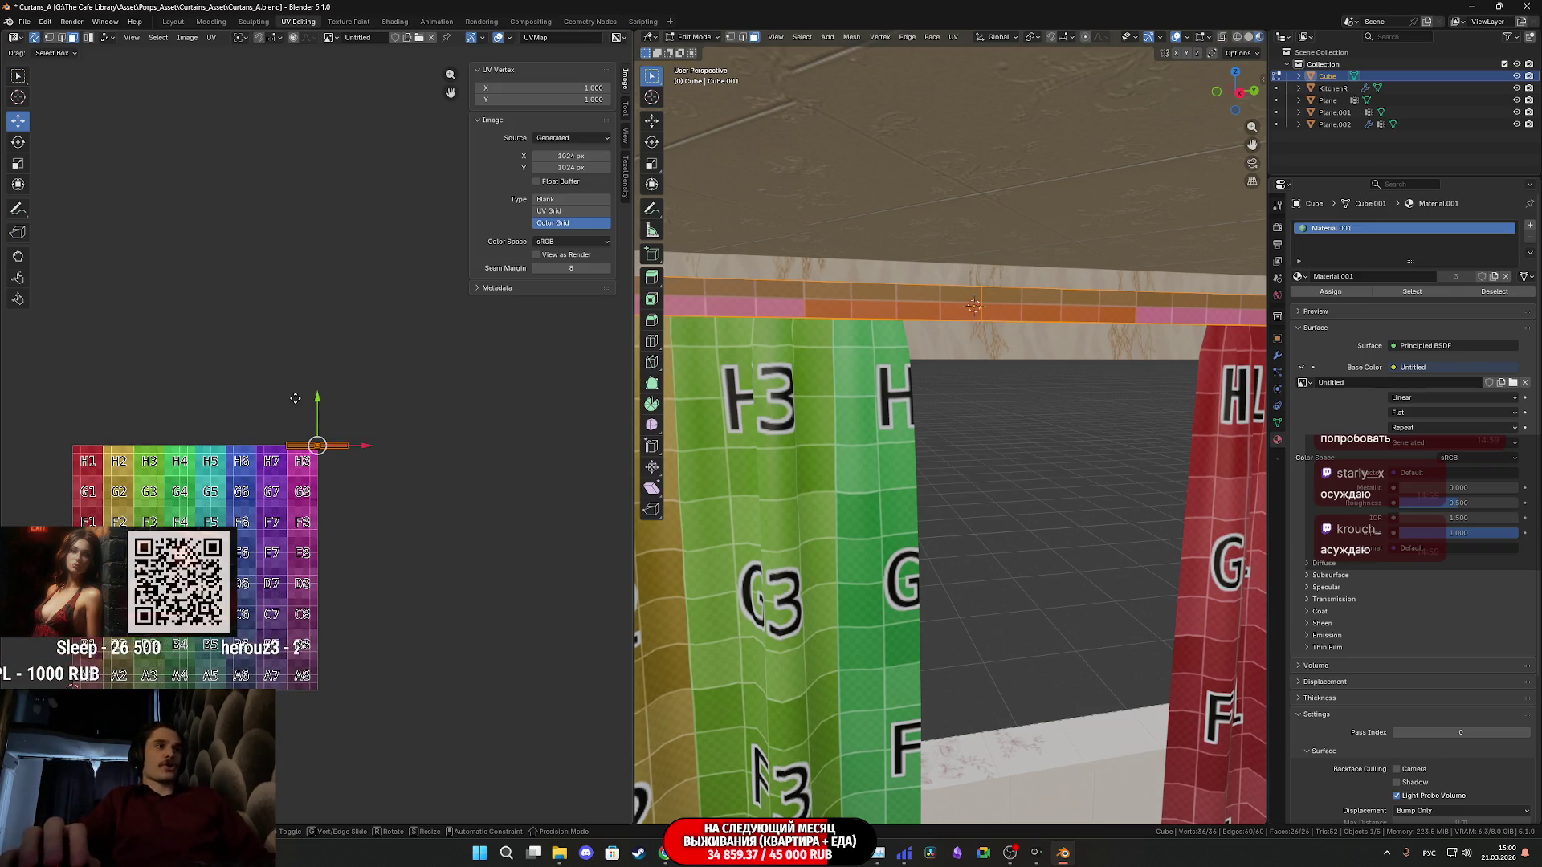
{"action": "left_click", "coordinate": [82, 387]}
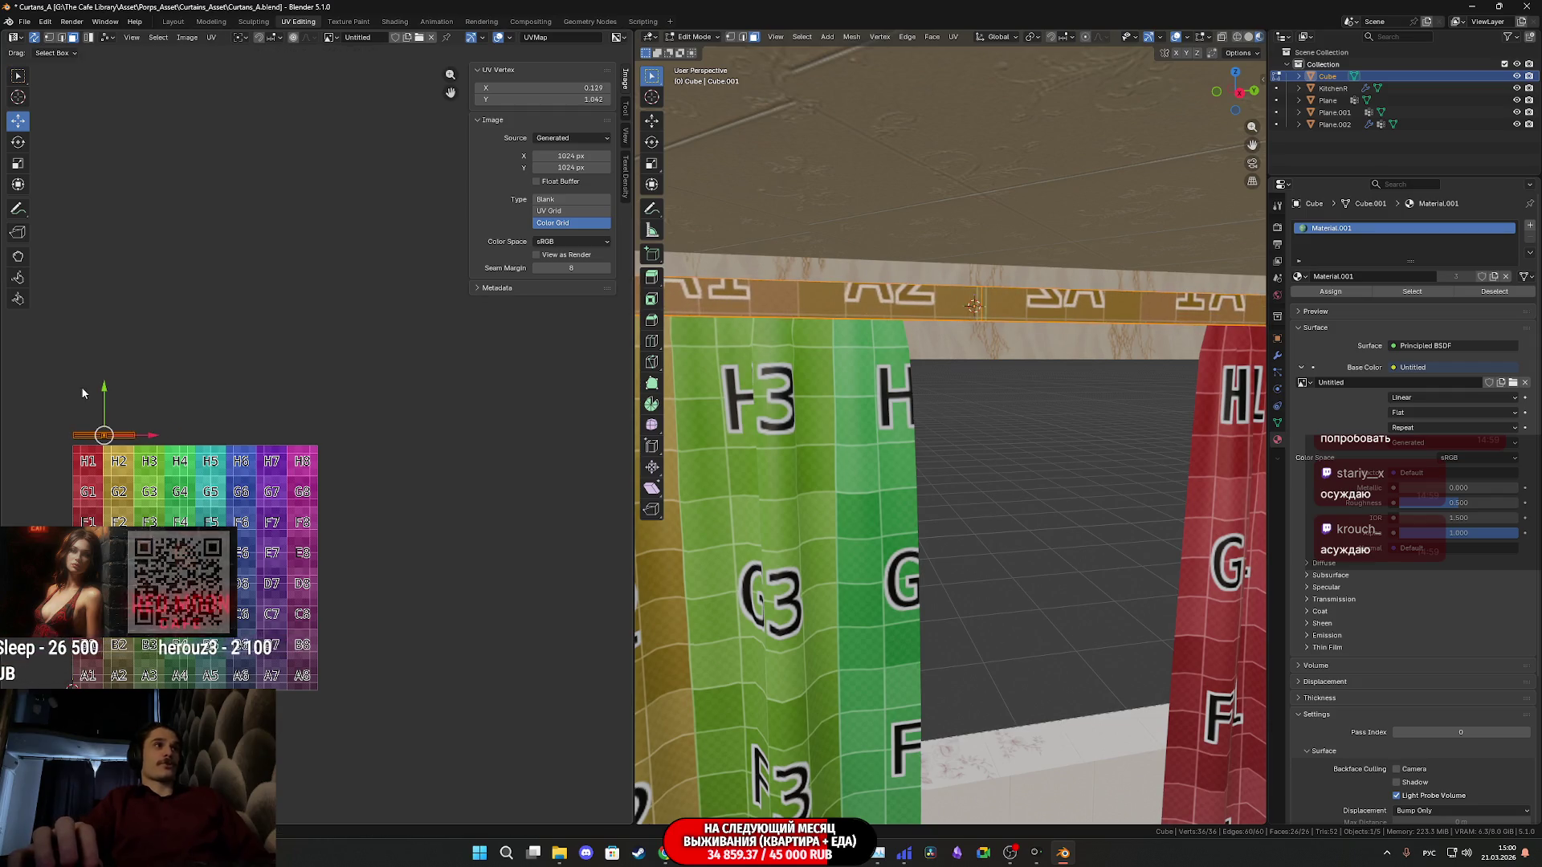
{"action": "scroll", "coordinate": [81, 387], "scroll_direction": "up", "scroll_amount": 5}
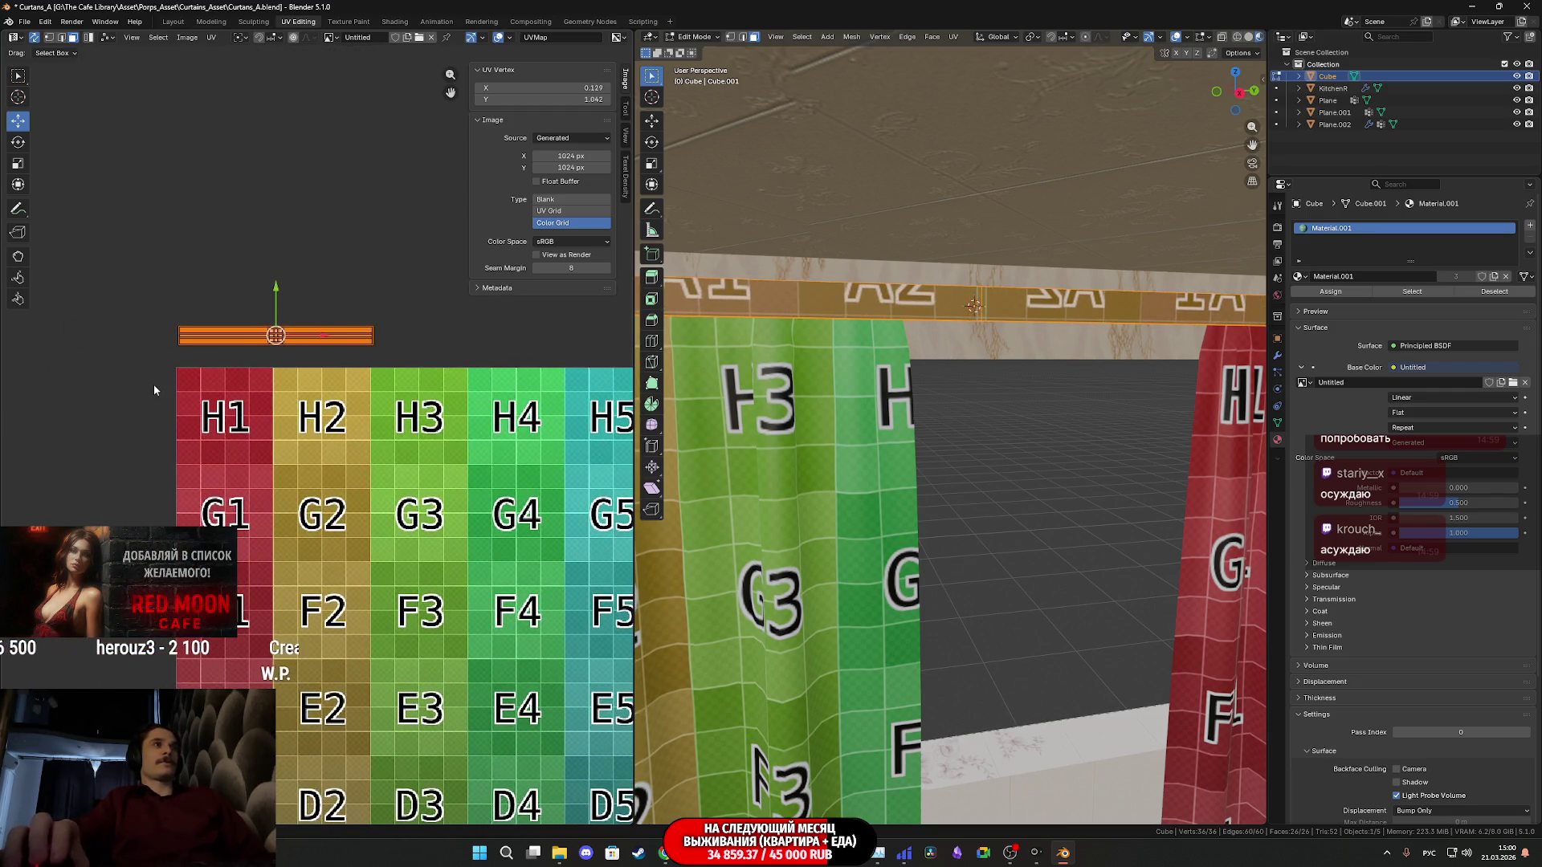
{"action": "key", "text": "g"}
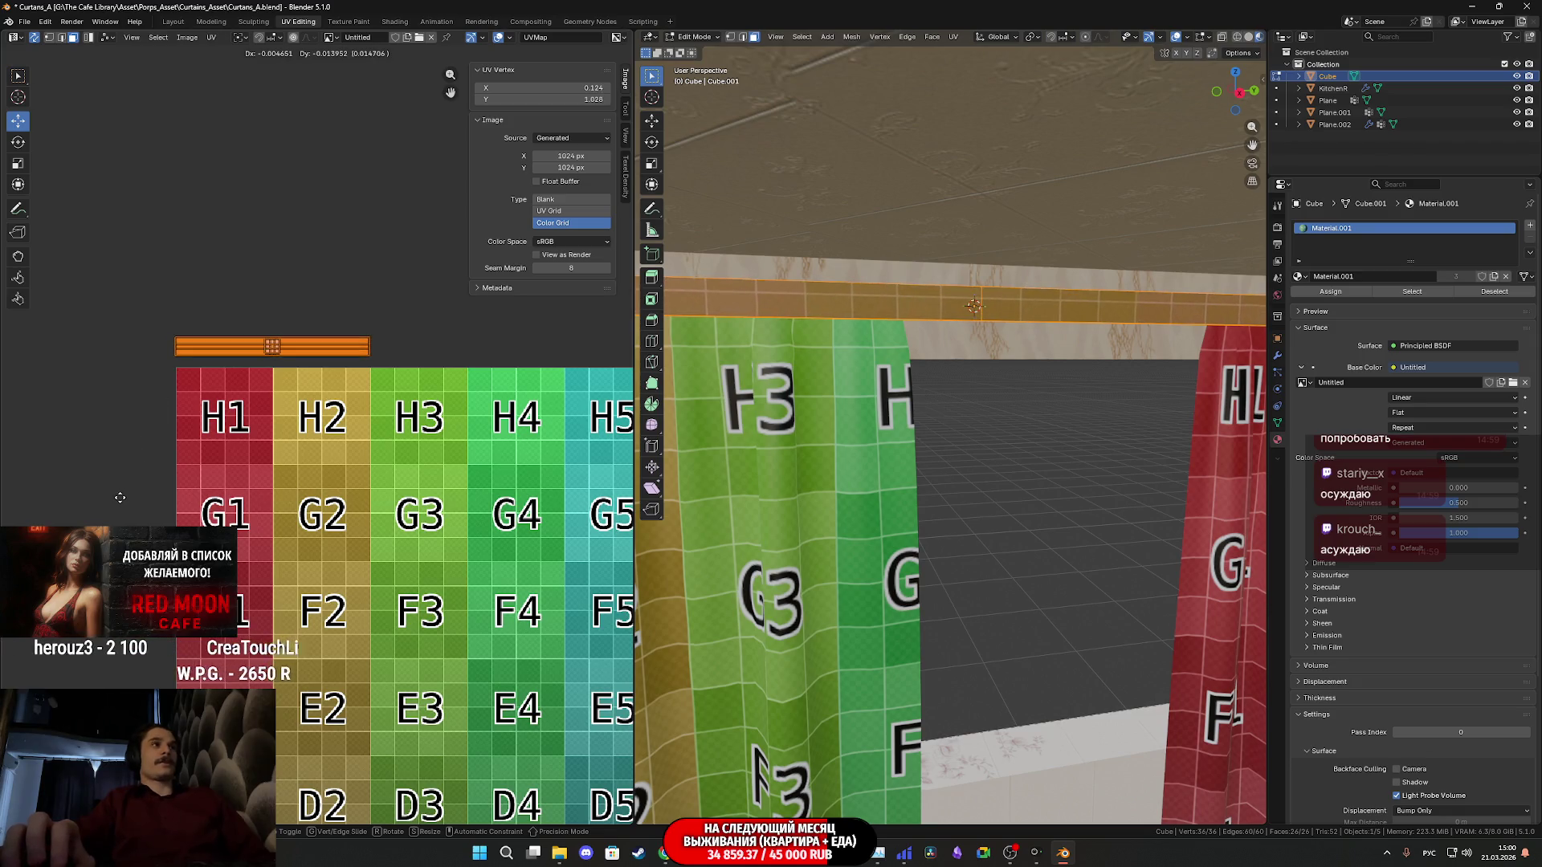
{"action": "left_click", "coordinate": [132, 495]}
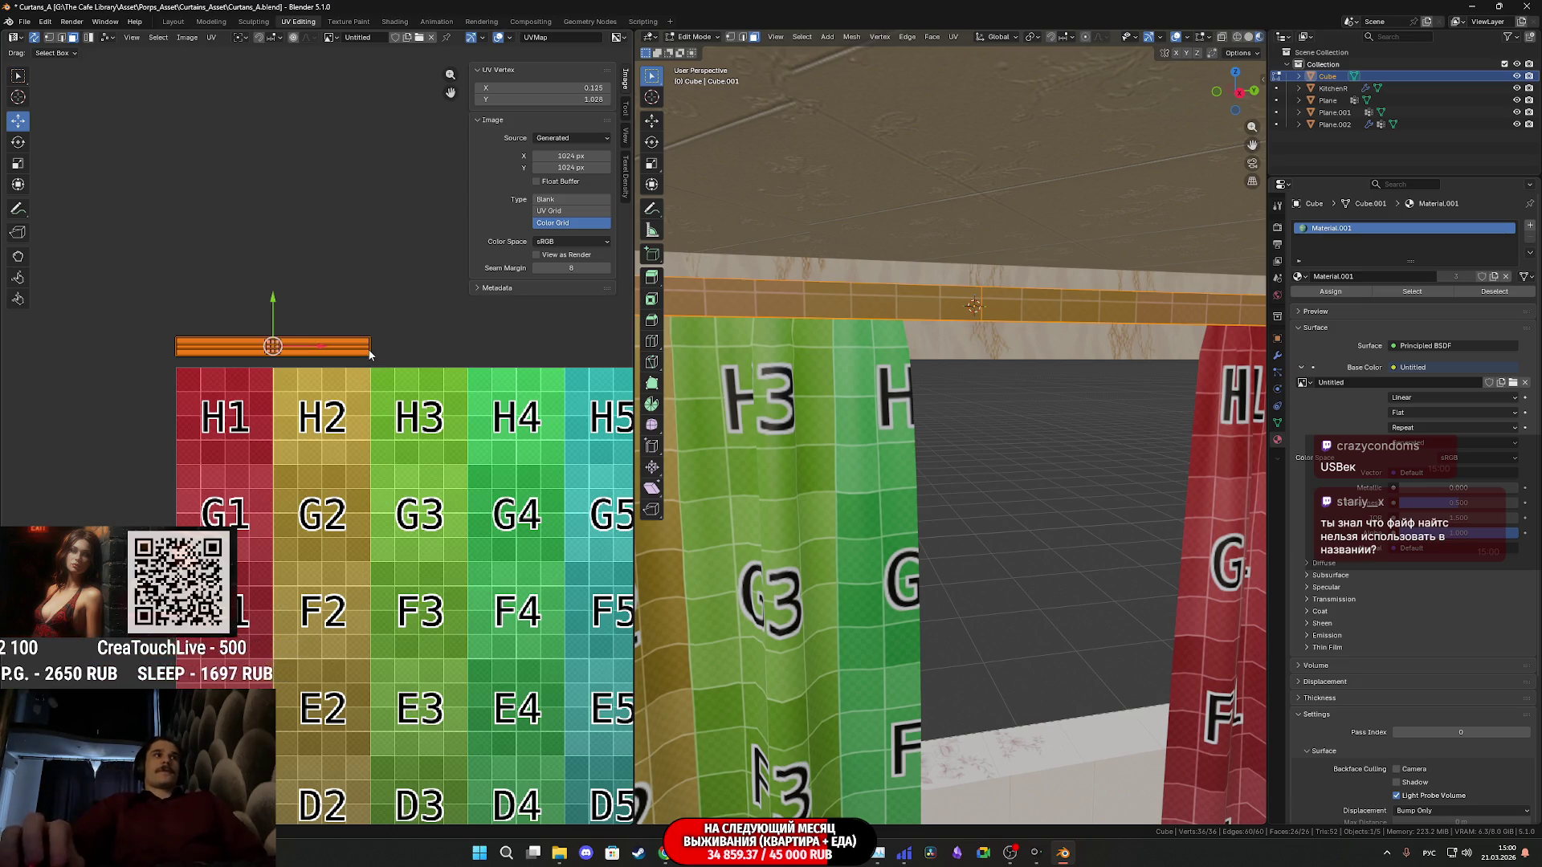
{"action": "scroll", "coordinate": [379, 354], "scroll_direction": "up", "scroll_amount": 2}
{"action": "middle_click_drag", "start_coordinate": [408, 306], "coordinate": [504, 449]}
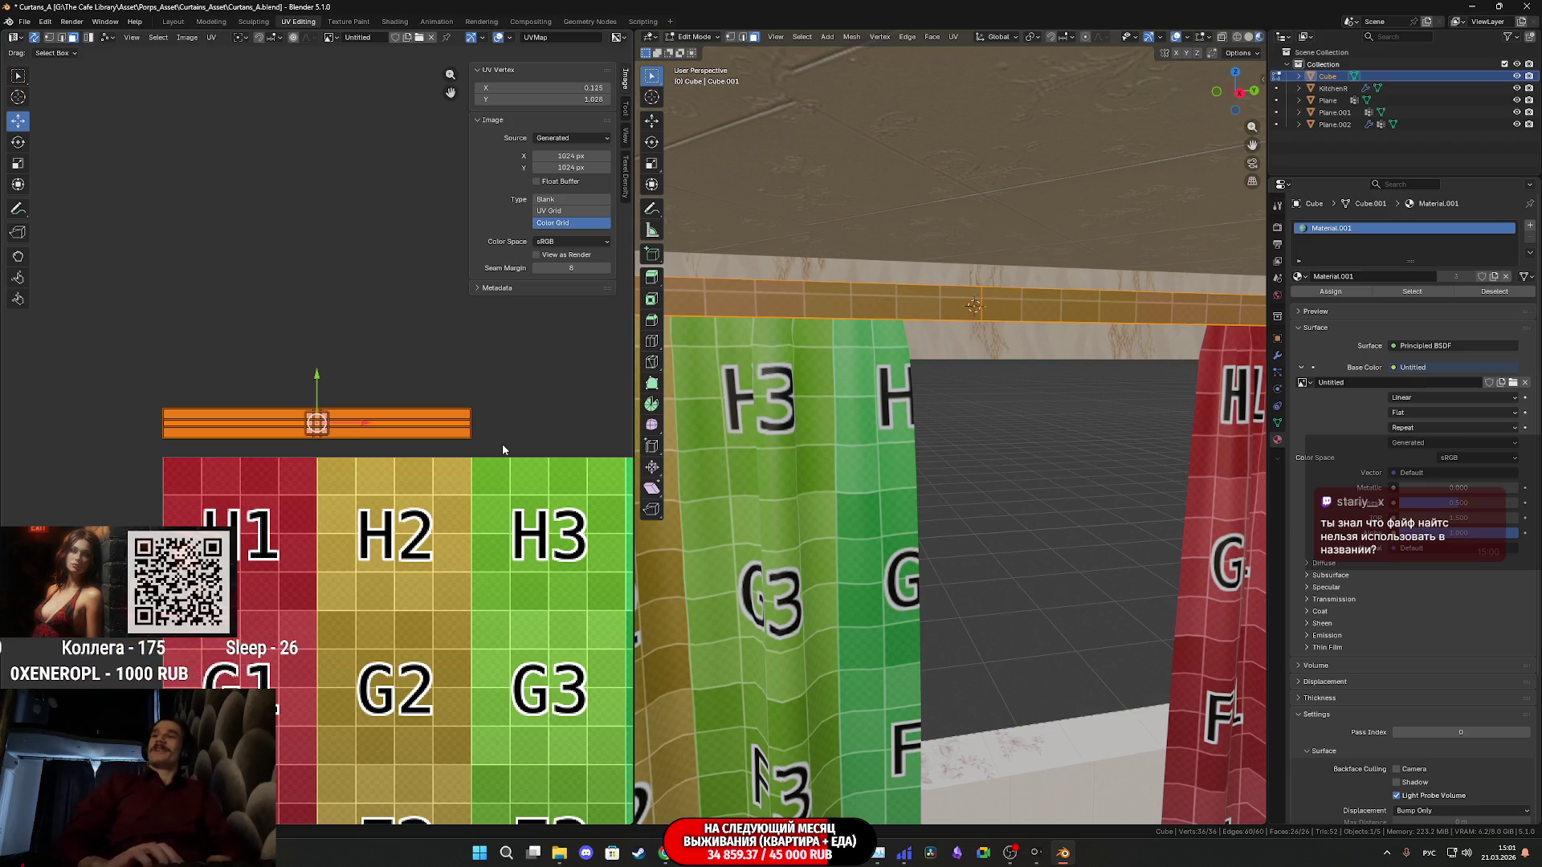
{"action": "scroll", "coordinate": [426, 331], "scroll_direction": "down", "scroll_amount": 1}
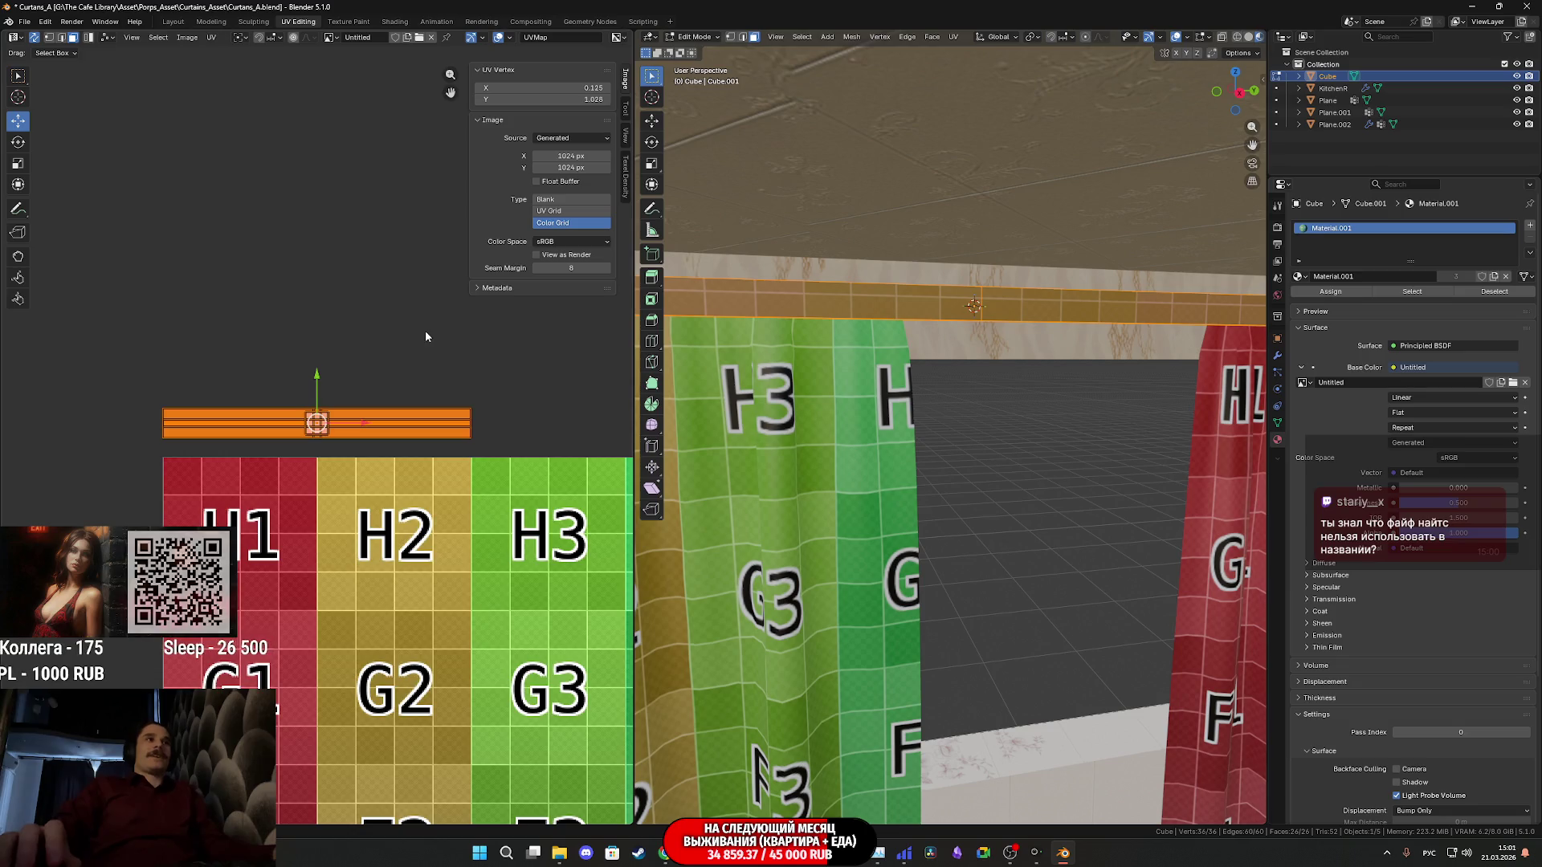
{"action": "scroll", "coordinate": [436, 392], "scroll_direction": "down", "scroll_amount": 1}
{"action": "scroll", "coordinate": [458, 432], "scroll_direction": "down", "scroll_amount": 1}
{"action": "scroll", "coordinate": [458, 432], "scroll_direction": "down", "scroll_amount": 1}
{"action": "scroll", "coordinate": [783, 430], "scroll_direction": "down", "scroll_amount": 1}
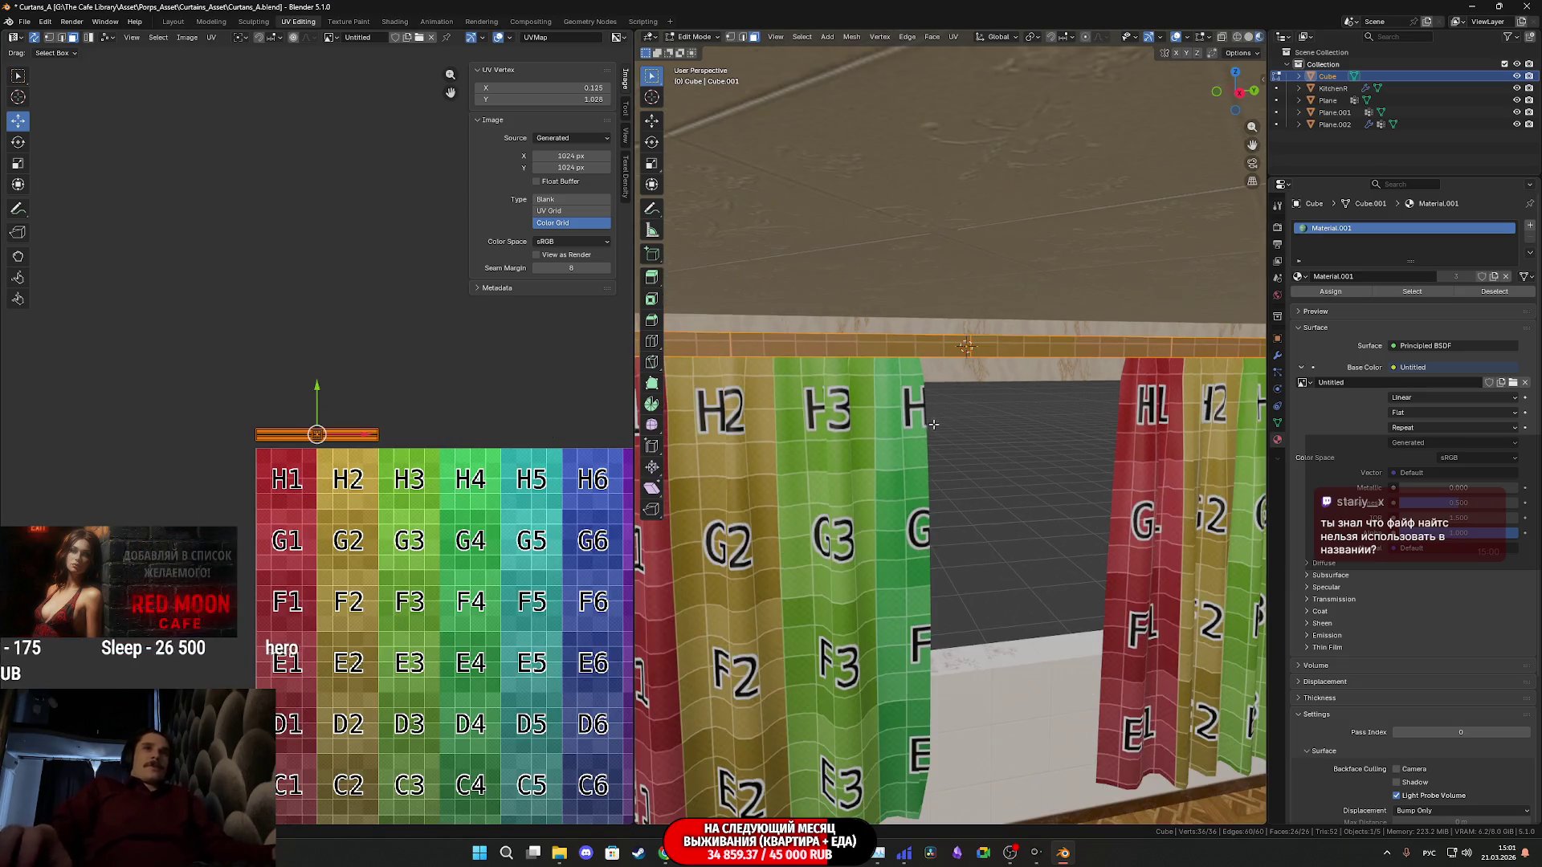
{"action": "scroll", "coordinate": [843, 410], "scroll_direction": "down", "scroll_amount": 1}
{"action": "scroll", "coordinate": [940, 385], "scroll_direction": "down", "scroll_amount": 2}
{"action": "scroll", "coordinate": [997, 372], "scroll_direction": "down", "scroll_amount": 1}
Select all objects and edit the curtains and rod meshes together
{"action": "key", "text": "Tab"}
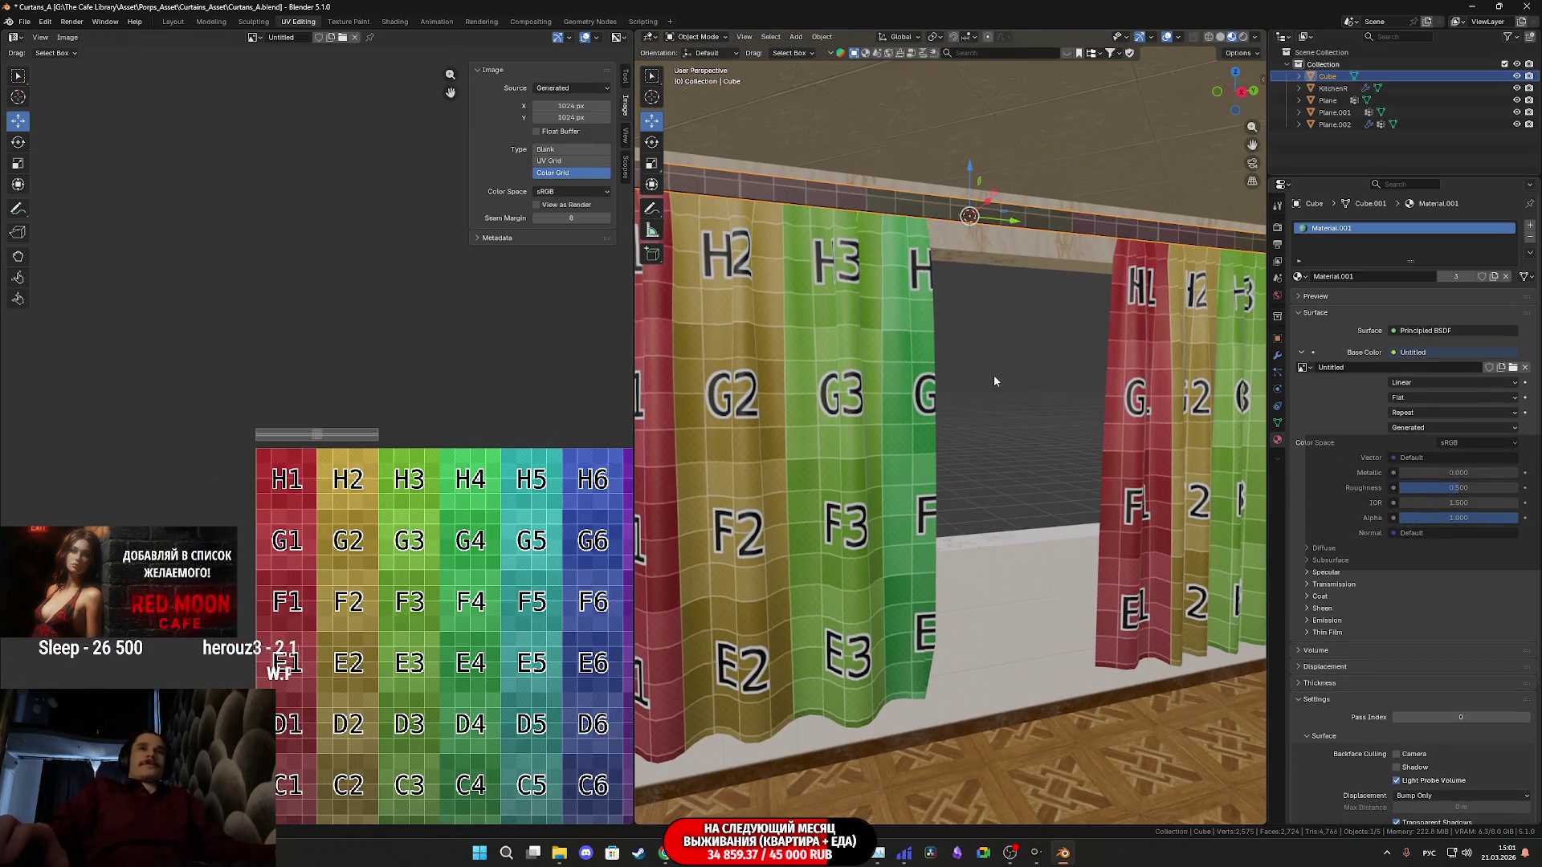
{"action": "middle_click_drag", "start_coordinate": [988, 376], "coordinate": [902, 434]}
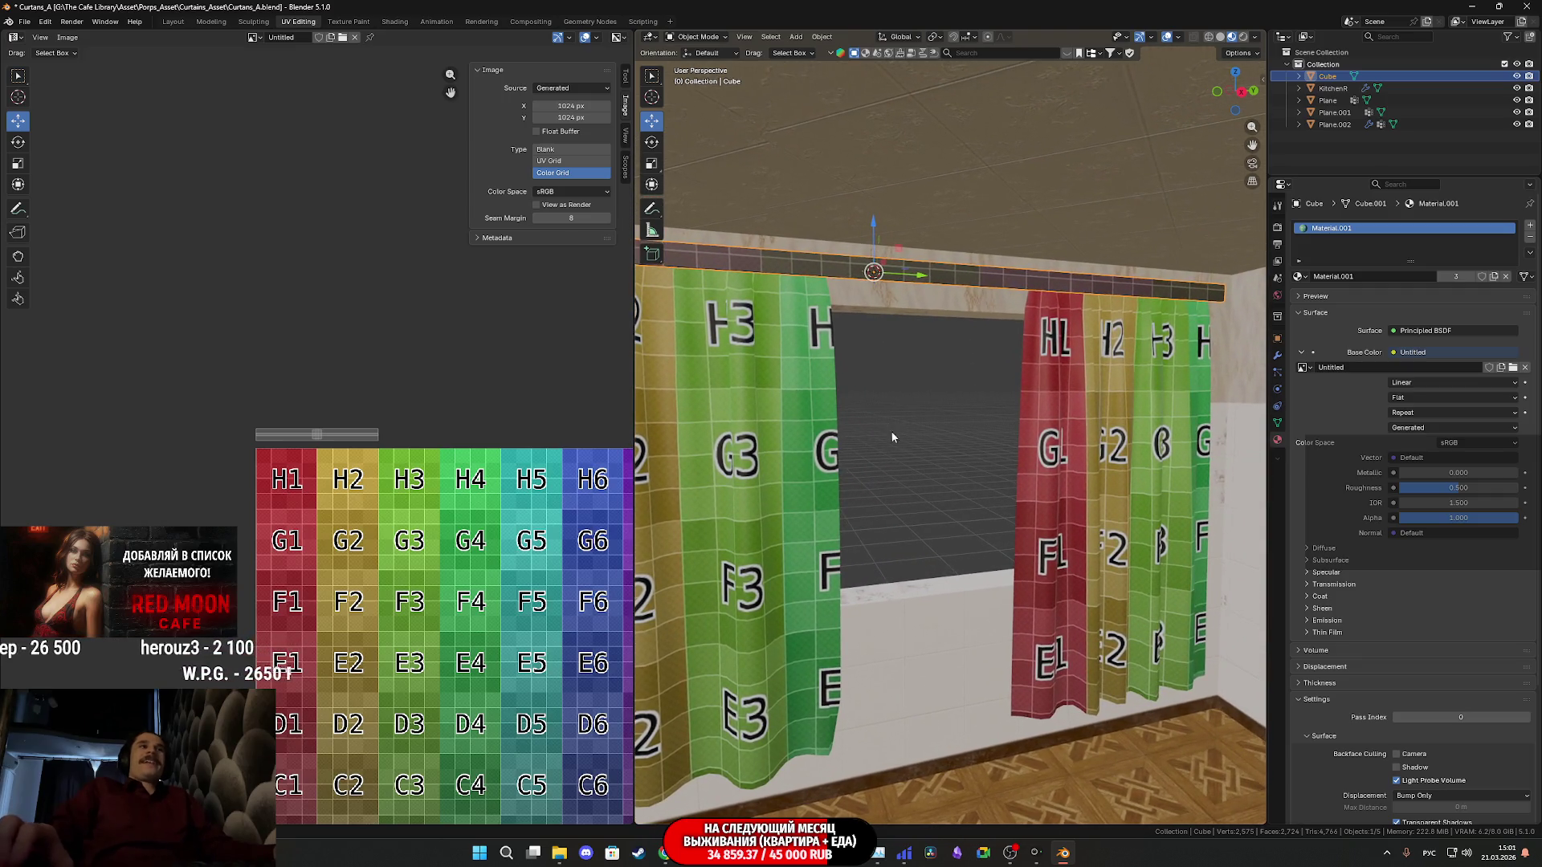
{"action": "key", "text": "a"}
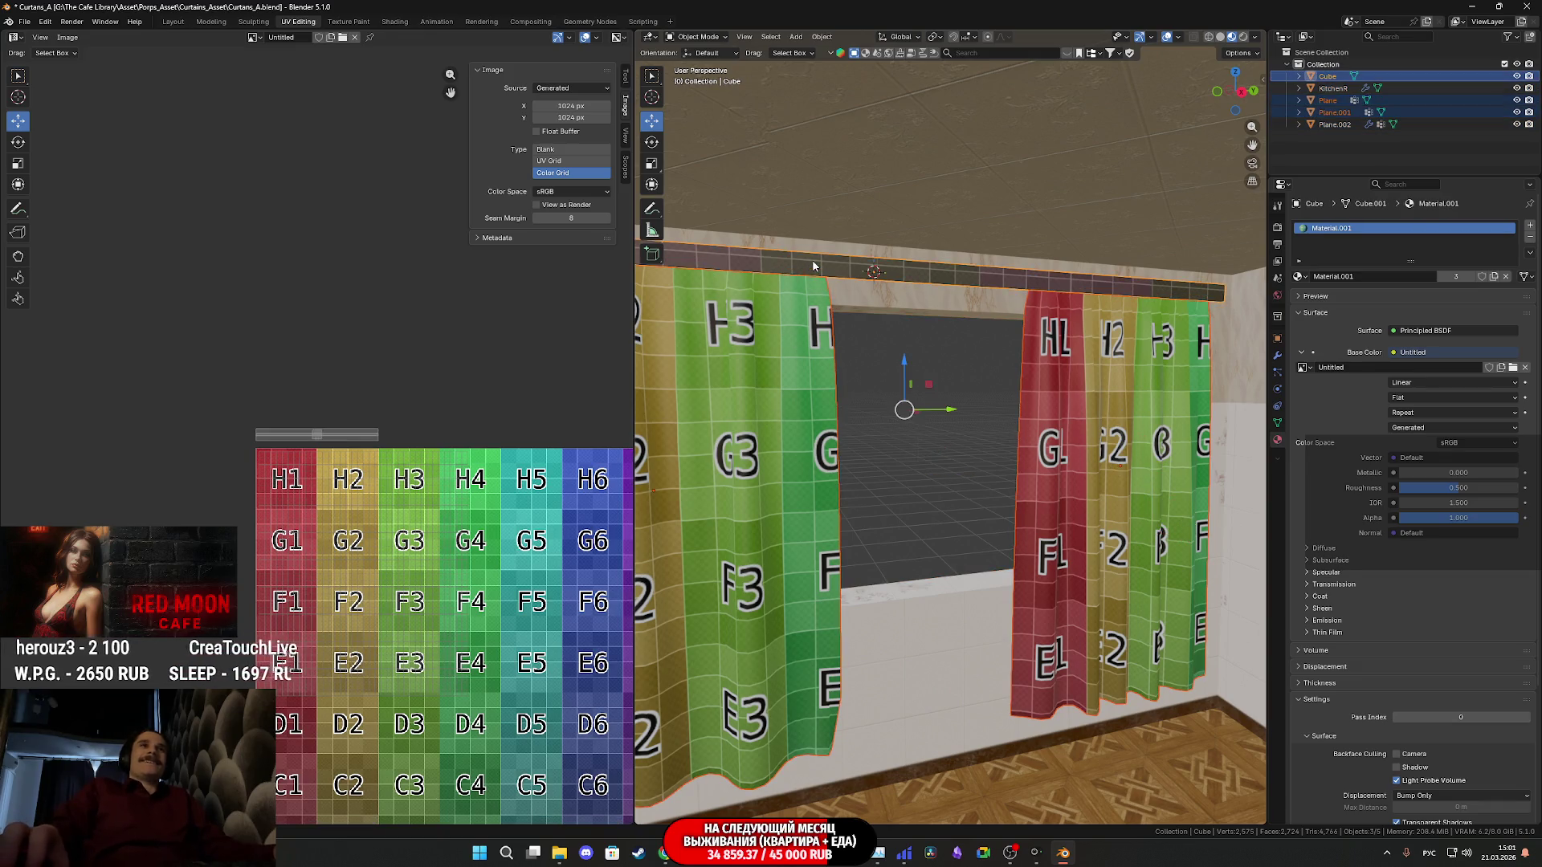
{"action": "key", "text": "Tab"}
{"action": "scroll", "coordinate": [563, 357], "scroll_direction": "up", "scroll_amount": 3}
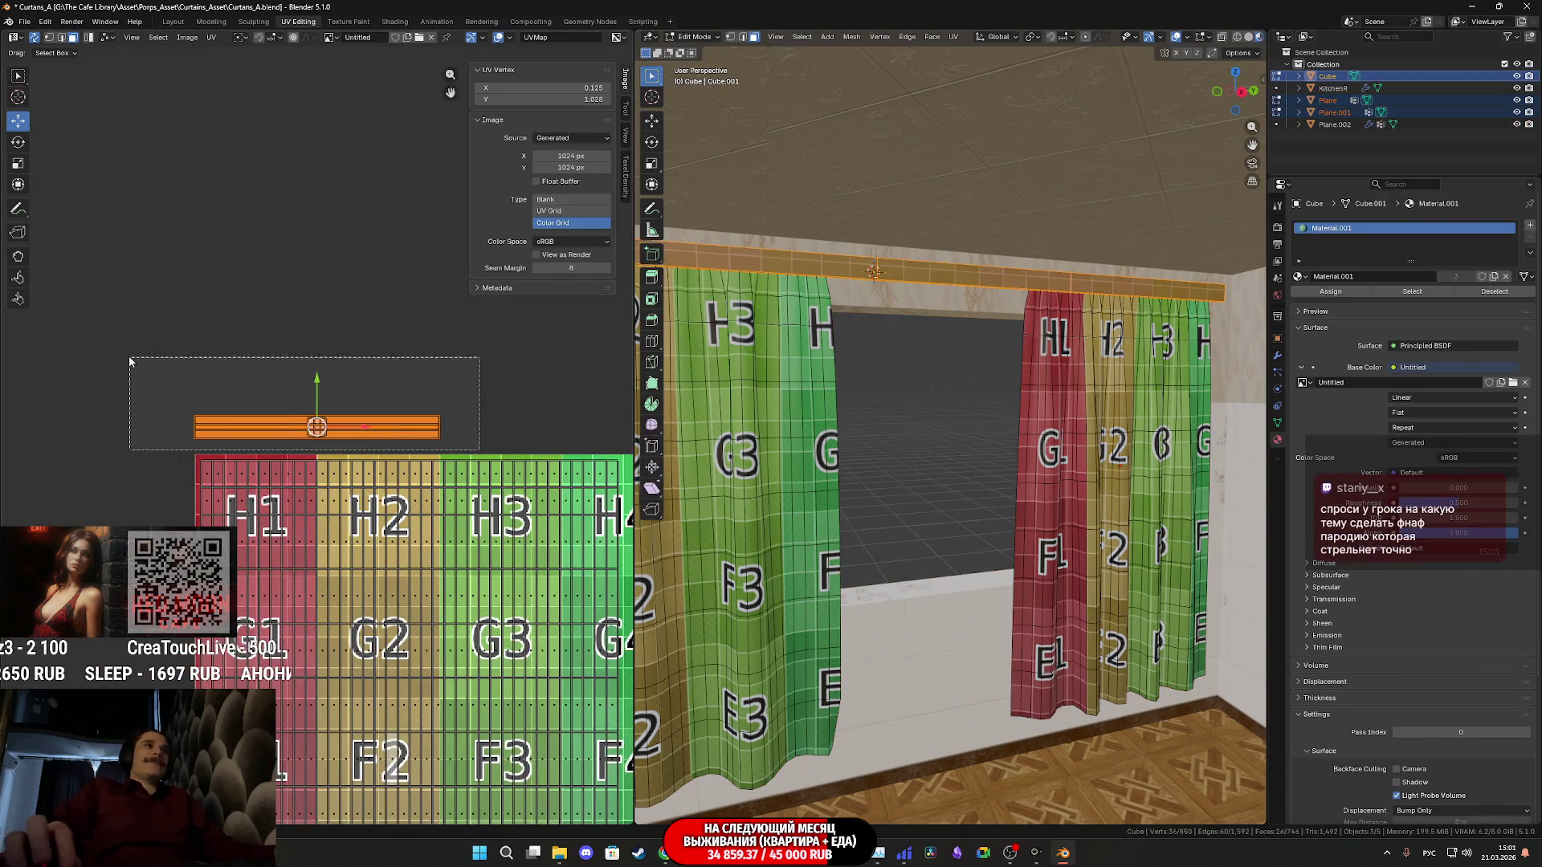
{"action": "scroll", "coordinate": [157, 364], "scroll_direction": "down", "scroll_amount": 3}
Shift the rod UV island toward the grid's top-right corner and return to object mode
{"action": "middle_click_drag", "start_coordinate": [315, 472], "coordinate": [347, 268]}
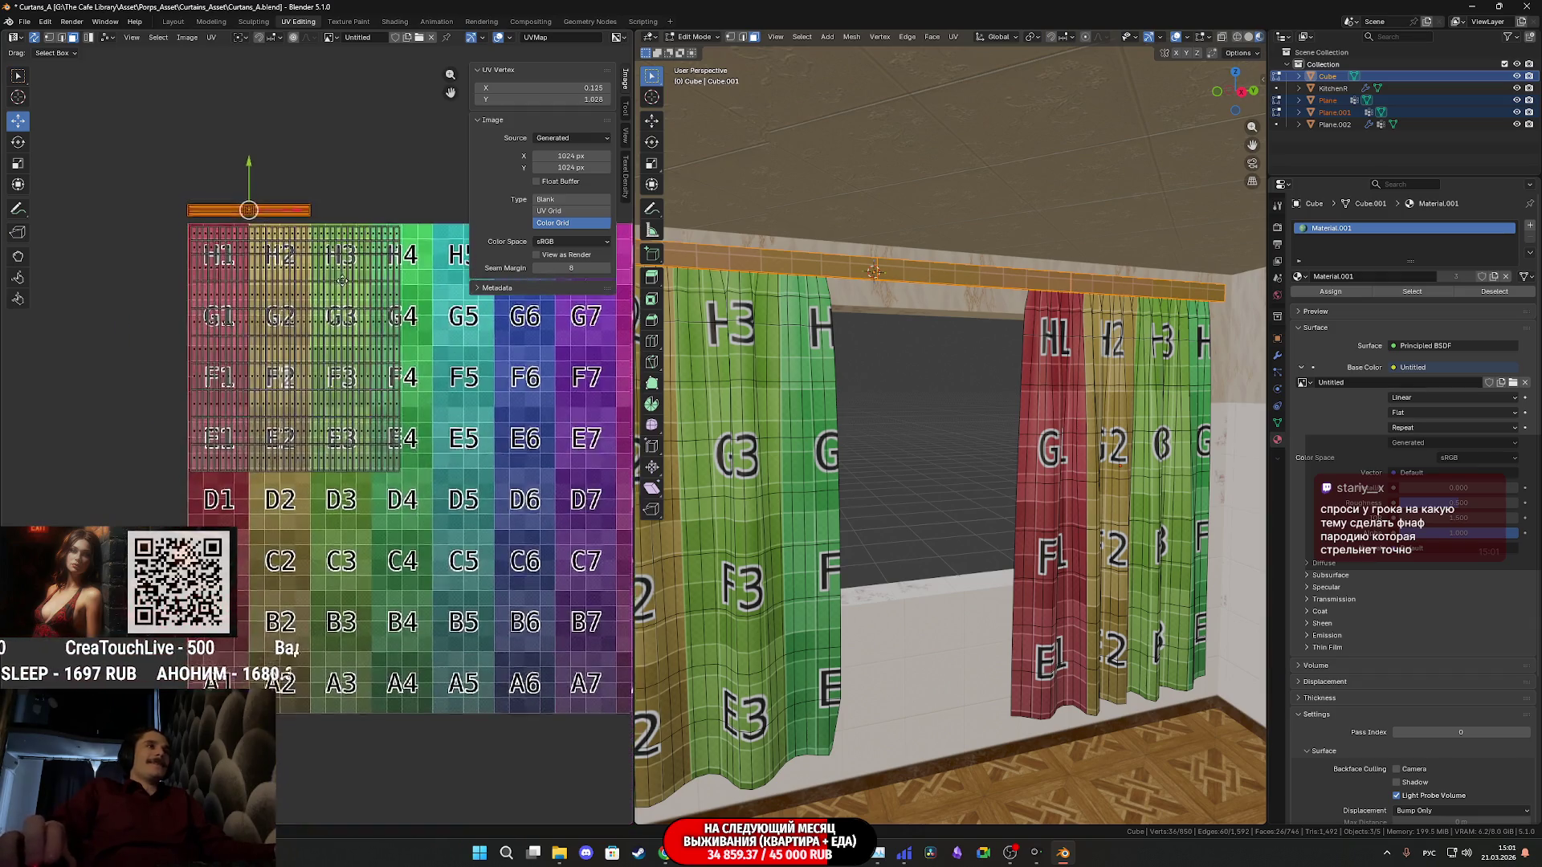
{"action": "middle_click_drag", "start_coordinate": [401, 335], "coordinate": [147, 333]}
{"action": "key", "text": "g"}
{"action": "left_click", "coordinate": [532, 334]}
{"action": "key", "text": "Tab"}
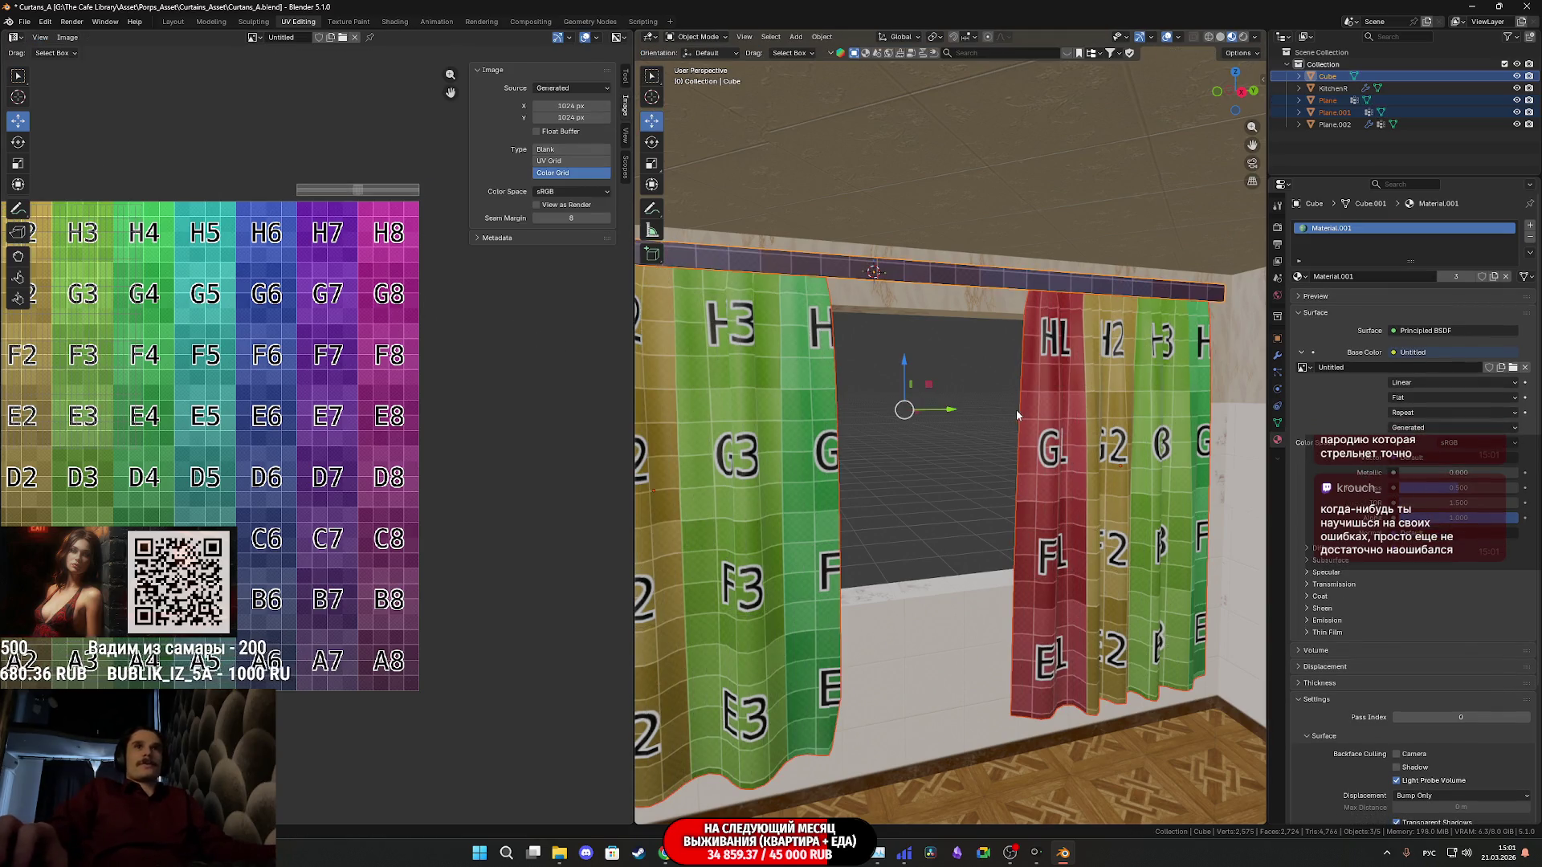
{"action": "scroll", "coordinate": [1020, 415], "scroll_direction": "up", "scroll_amount": 1}
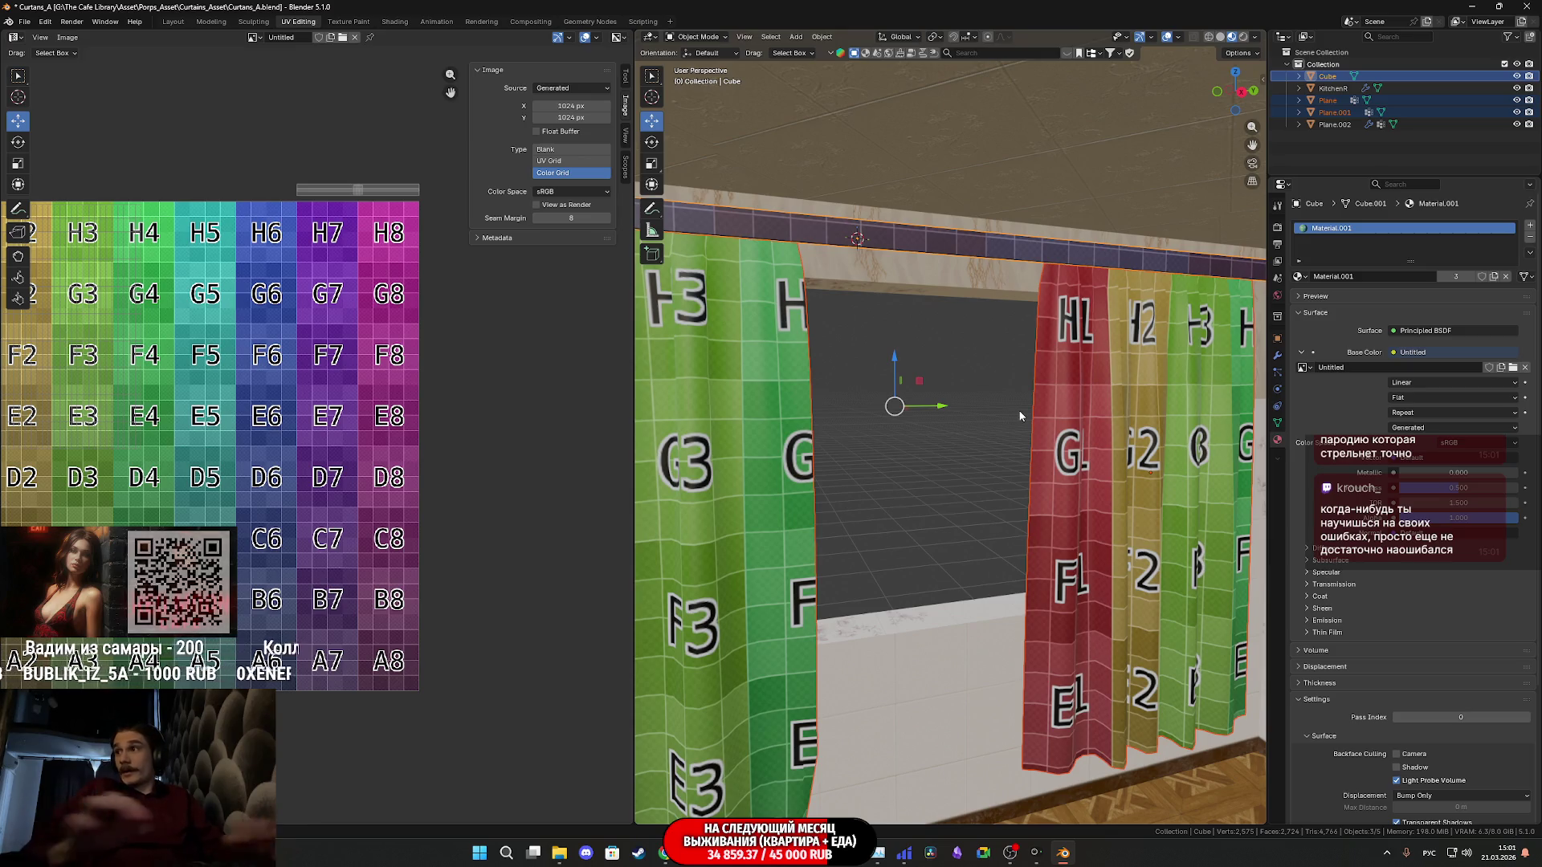